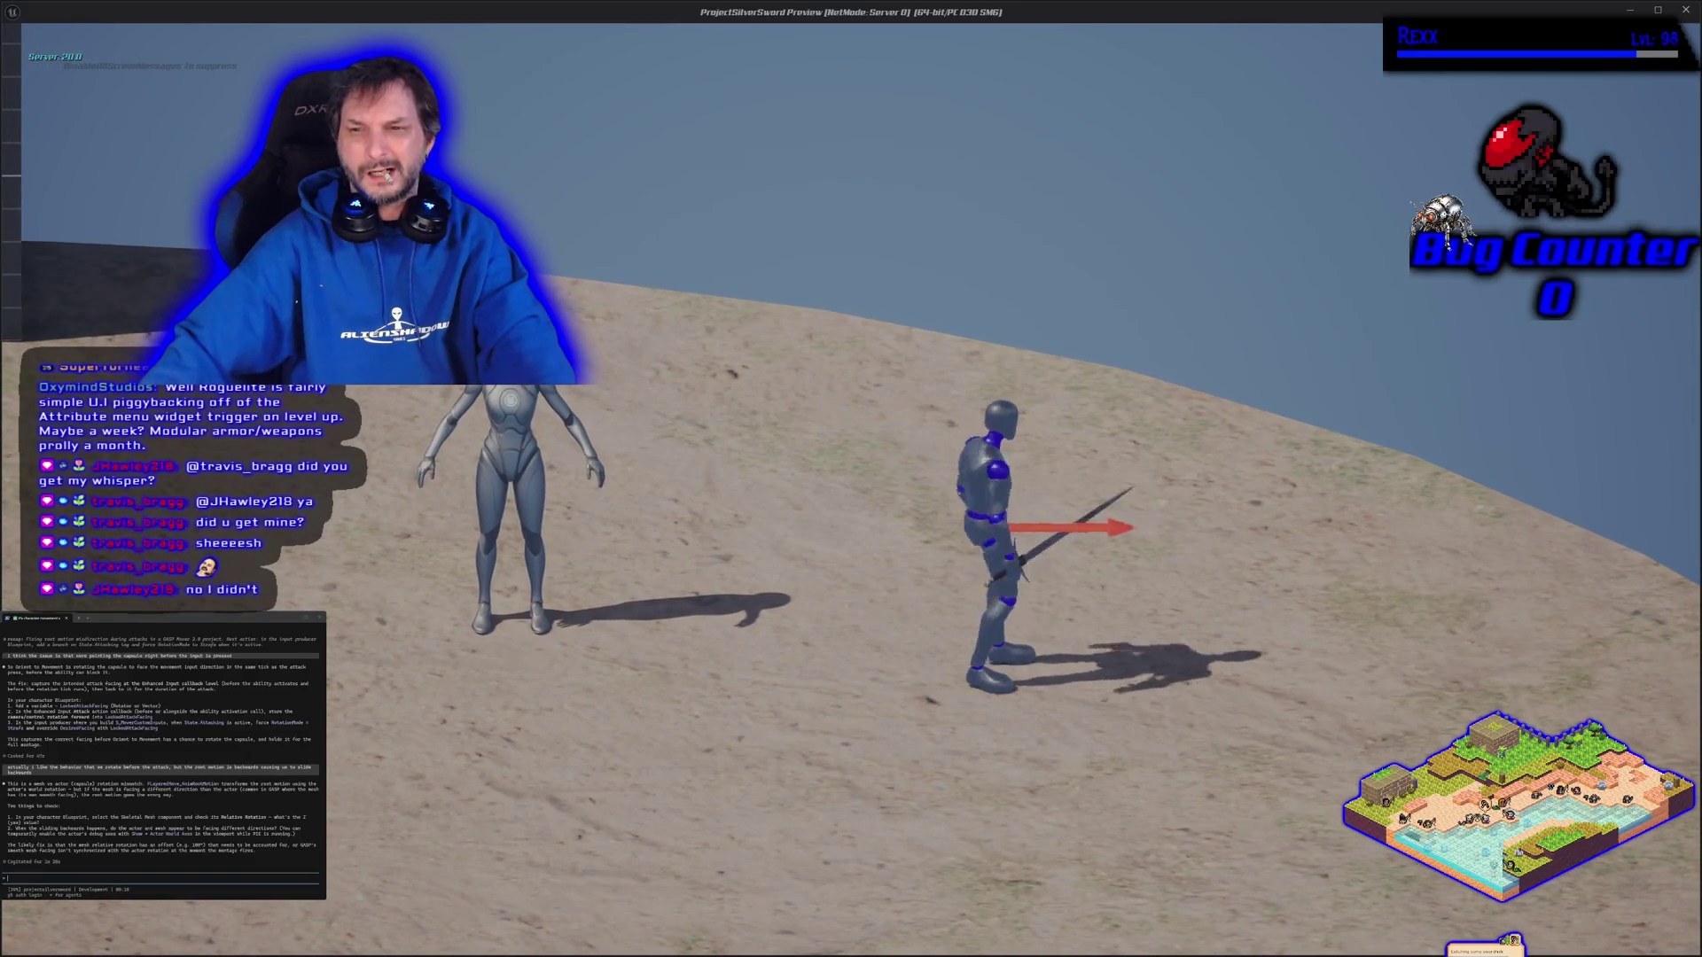
Test repeated sword swings while running left, right and down, then stop the playtest
key(d)
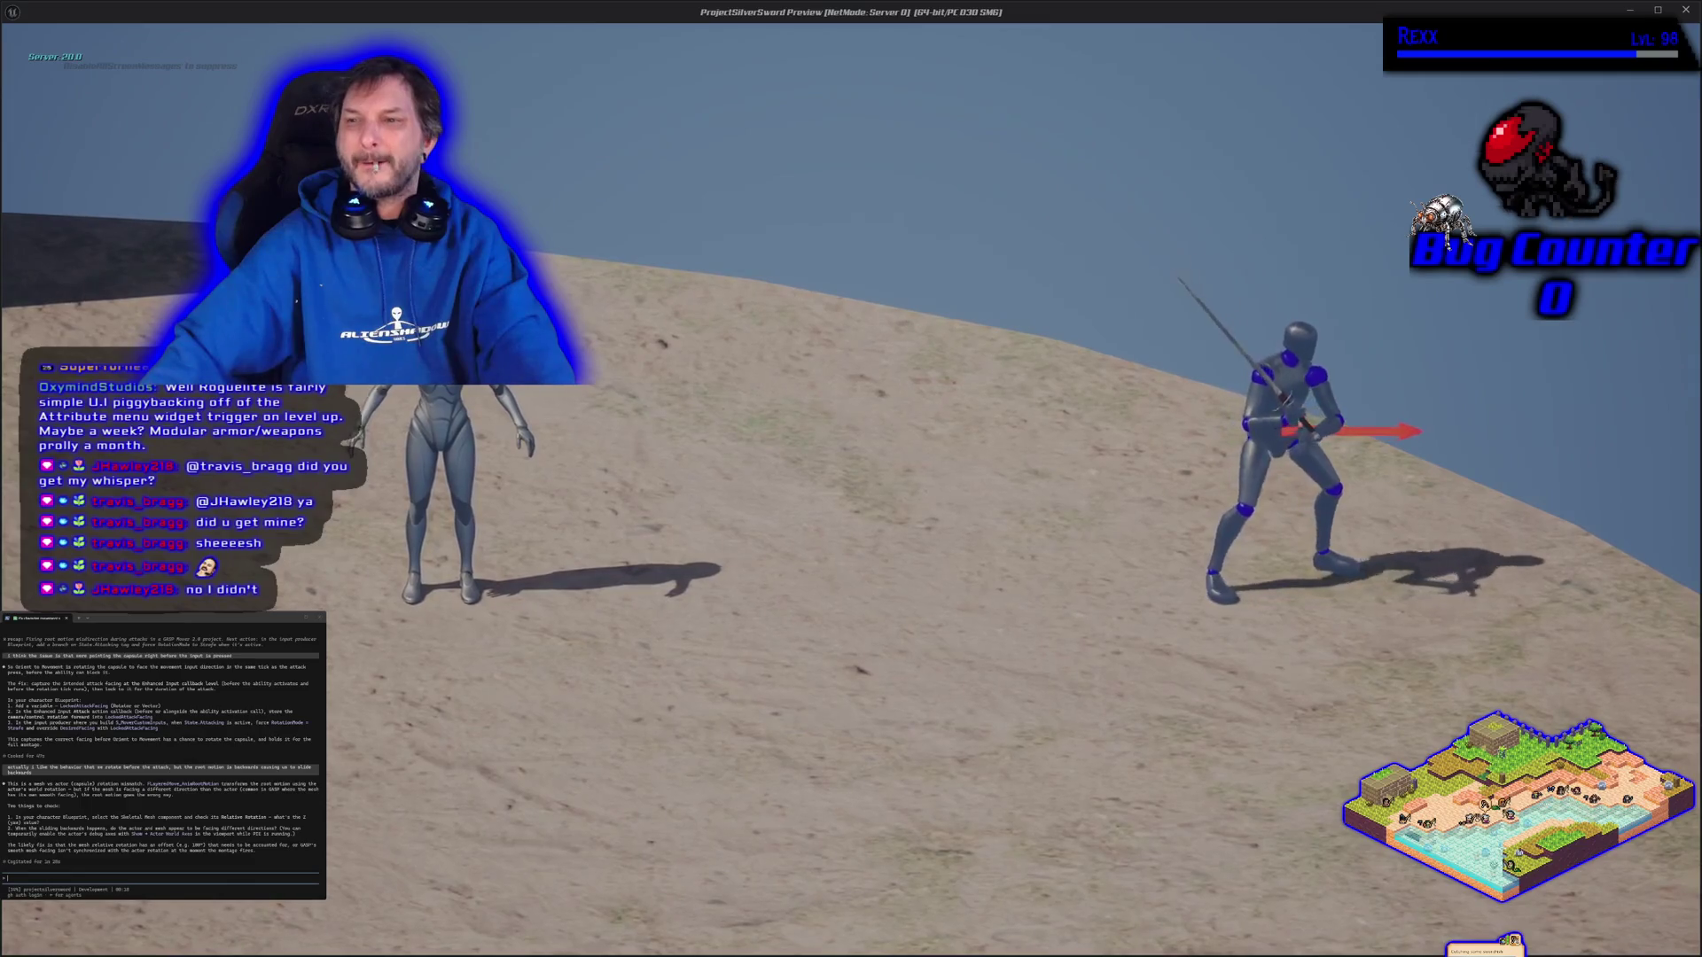
key(d)
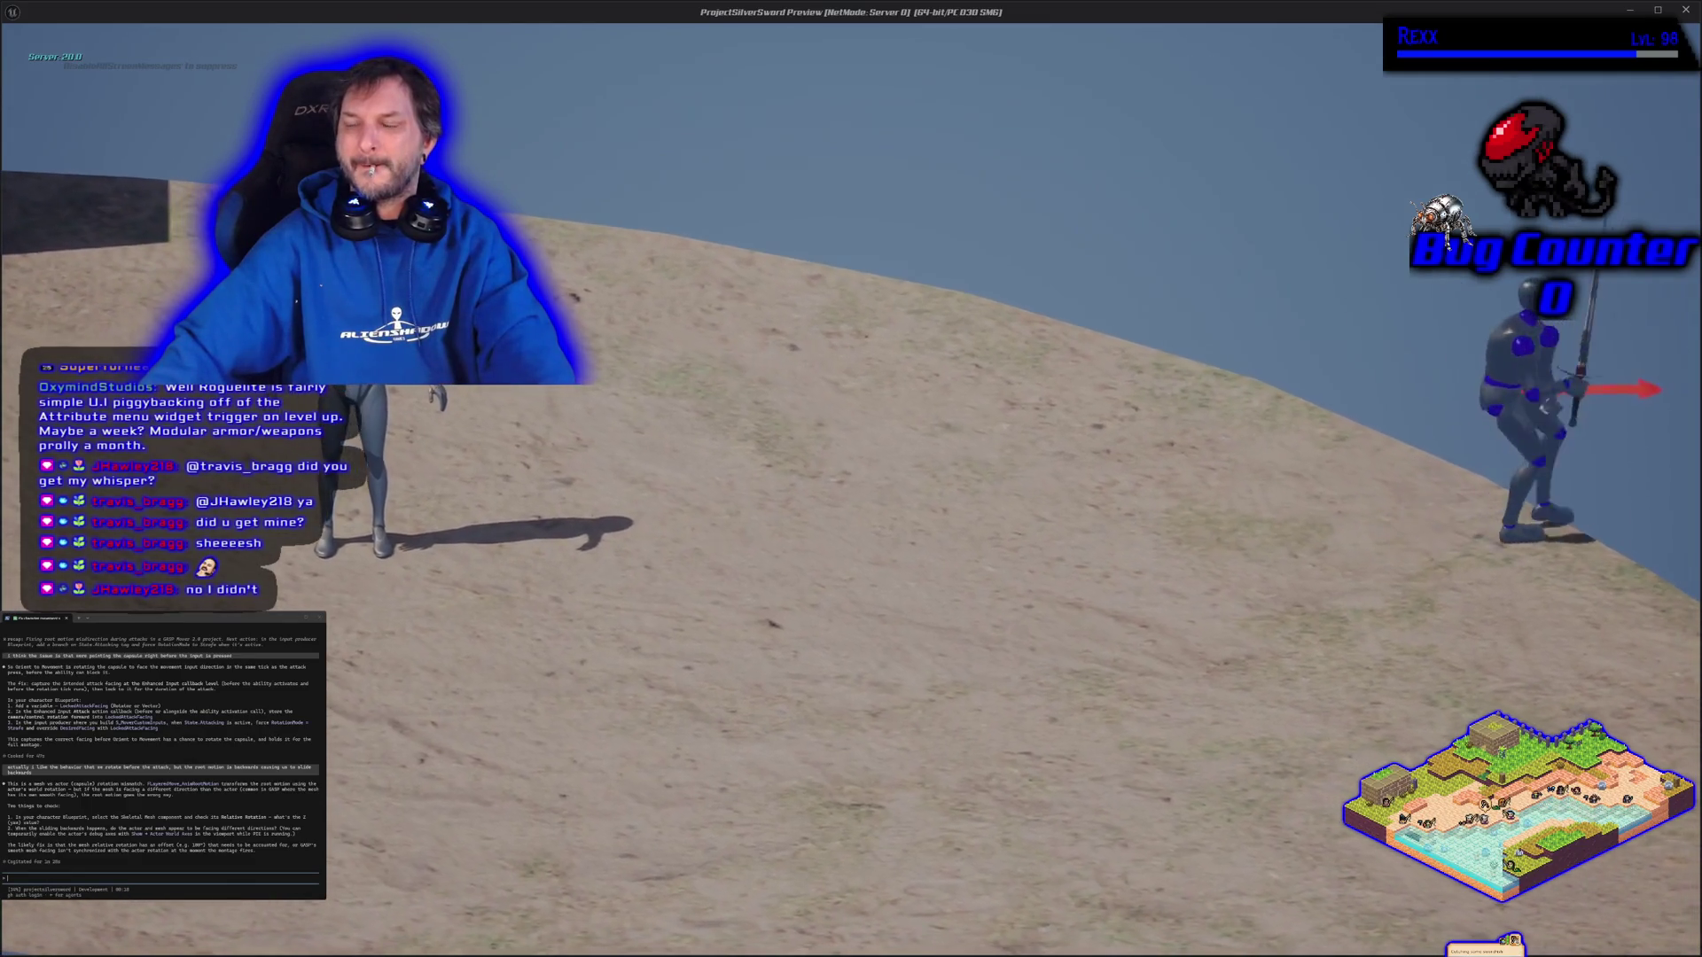
key(a)
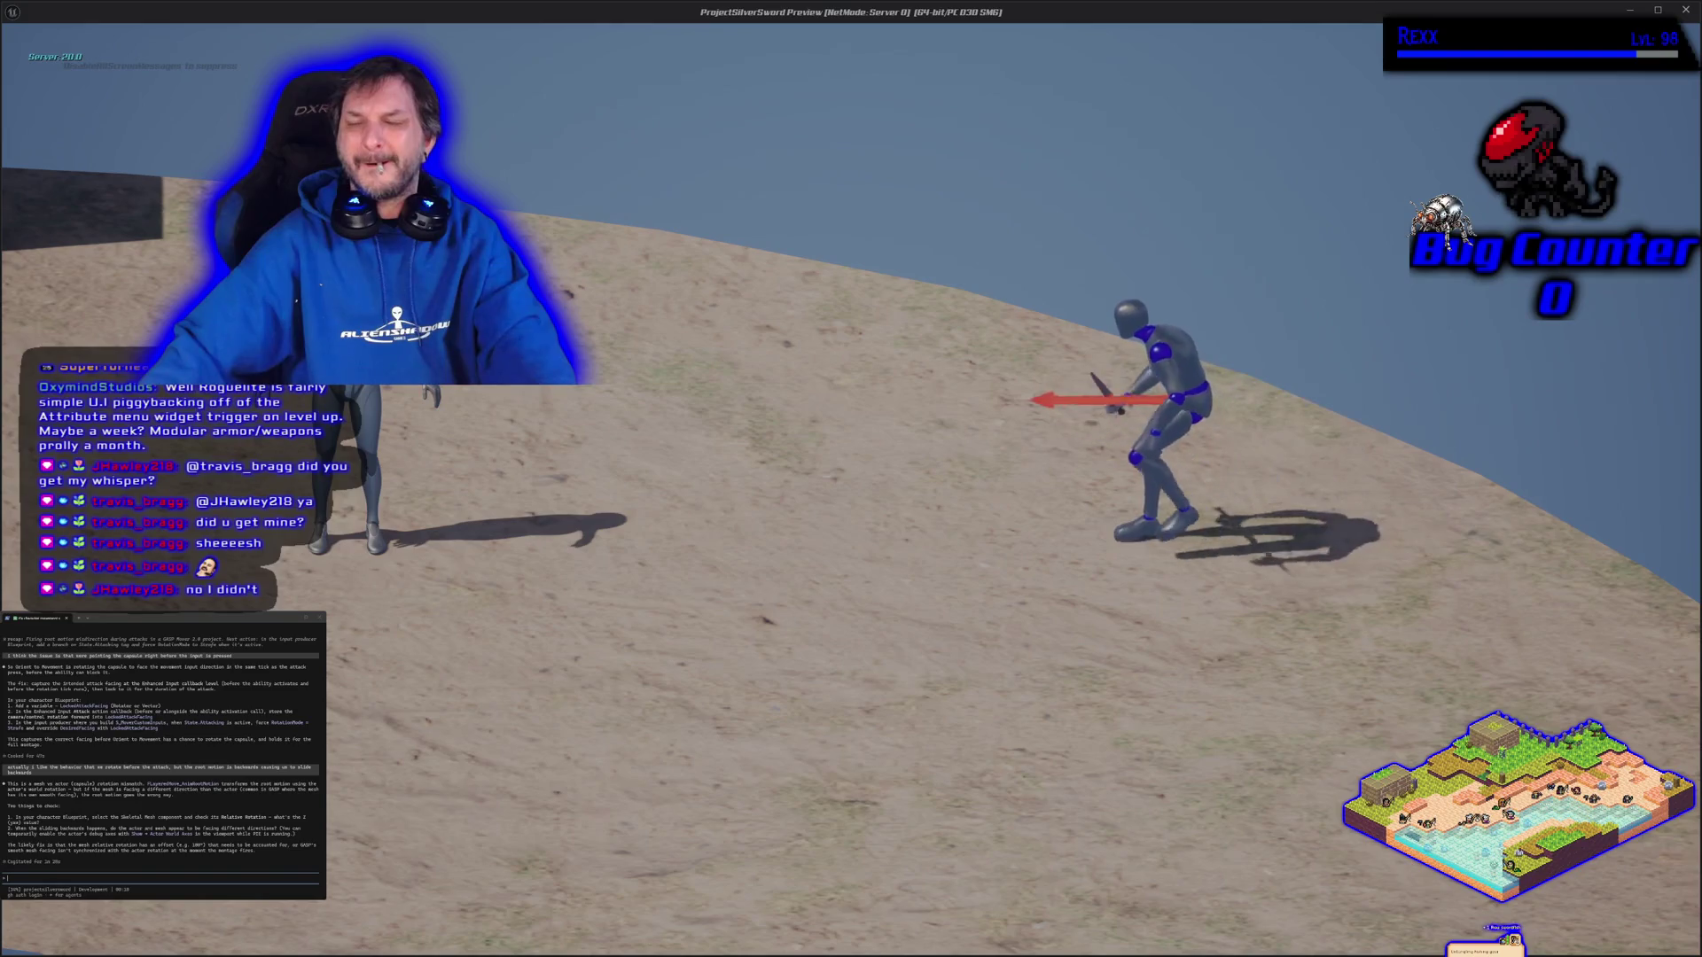
key(w)
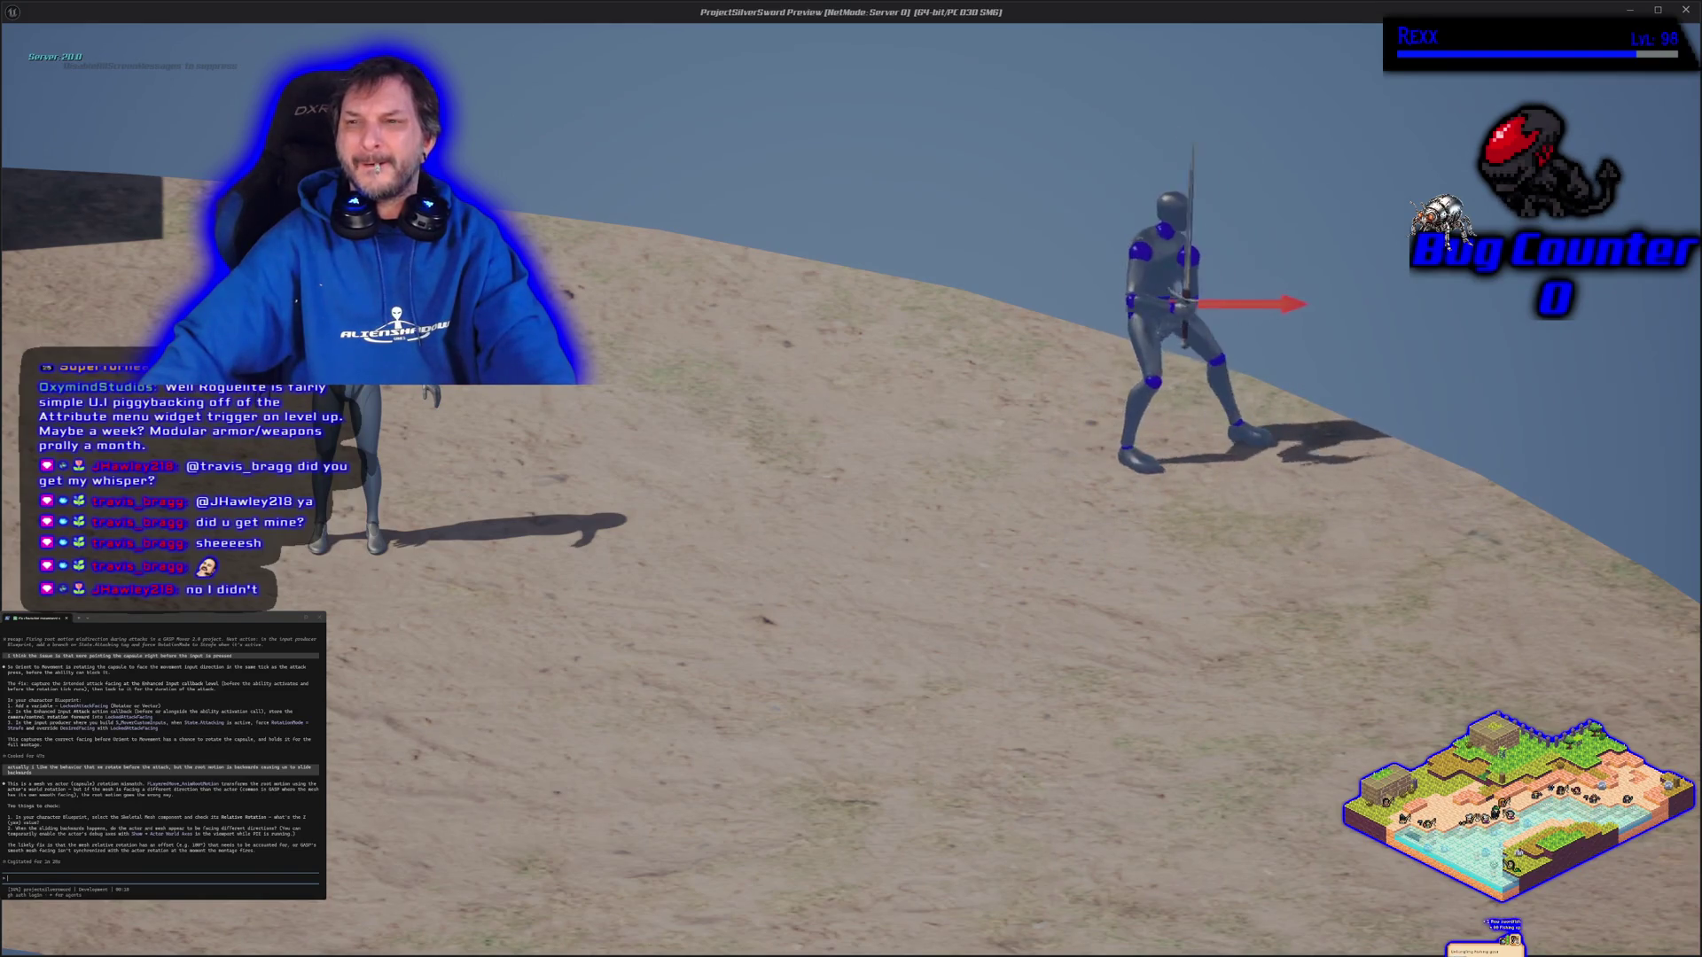
key(s)
key(a)
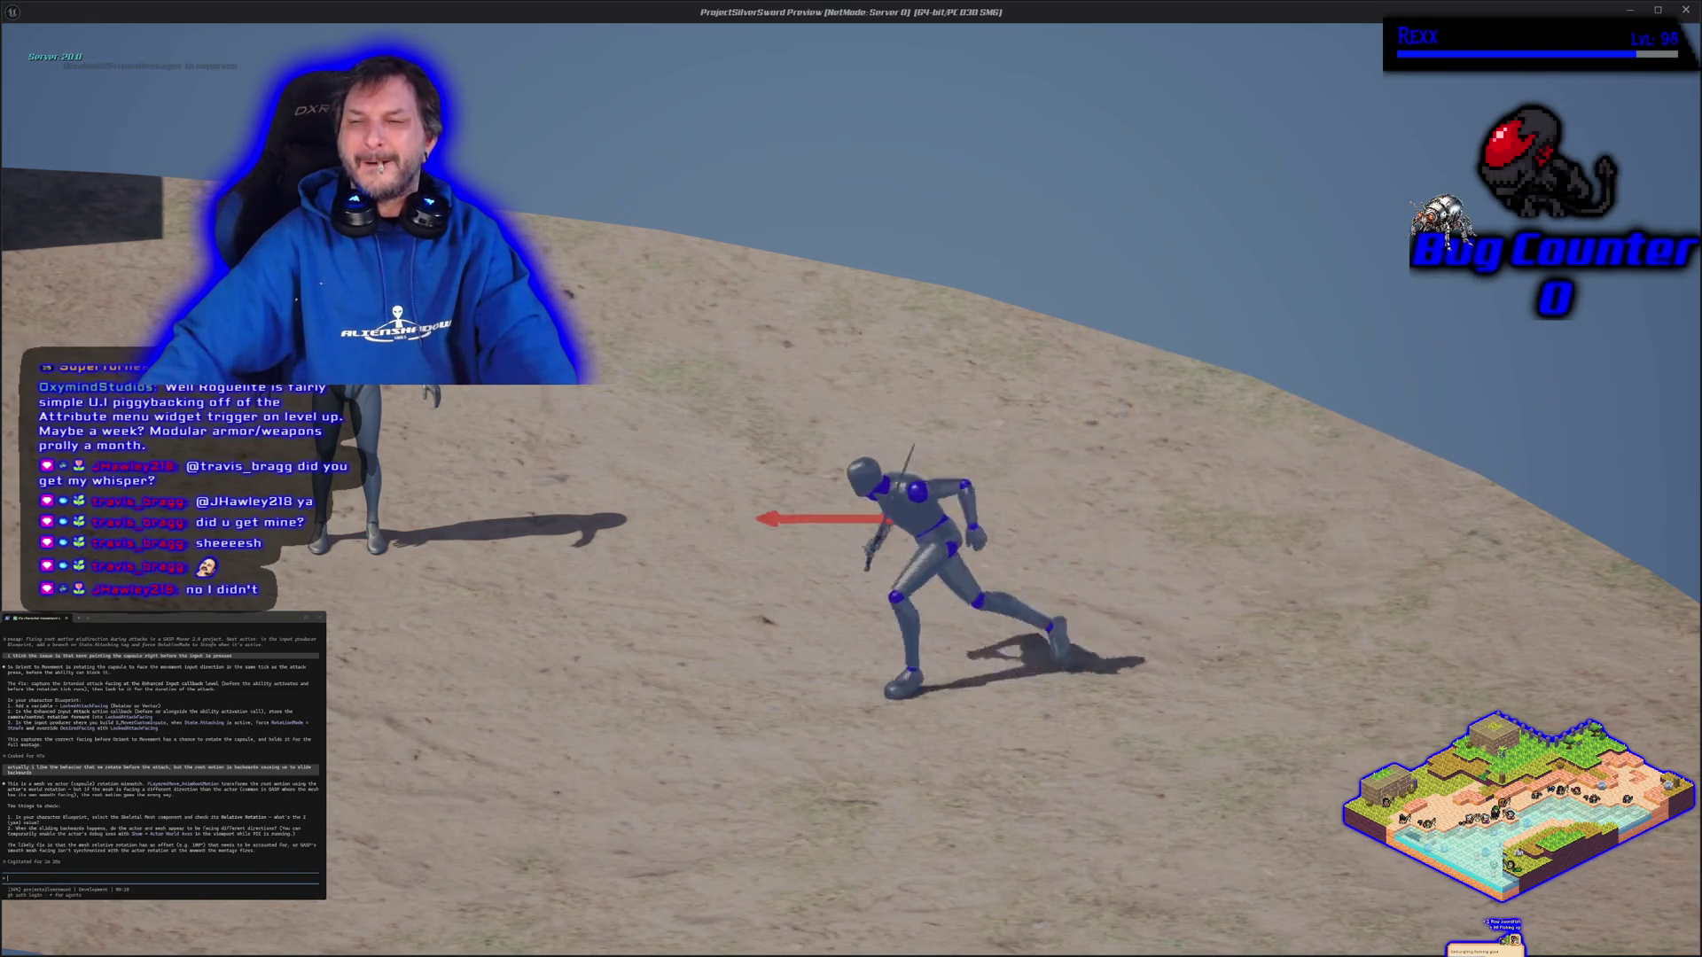
key(d)
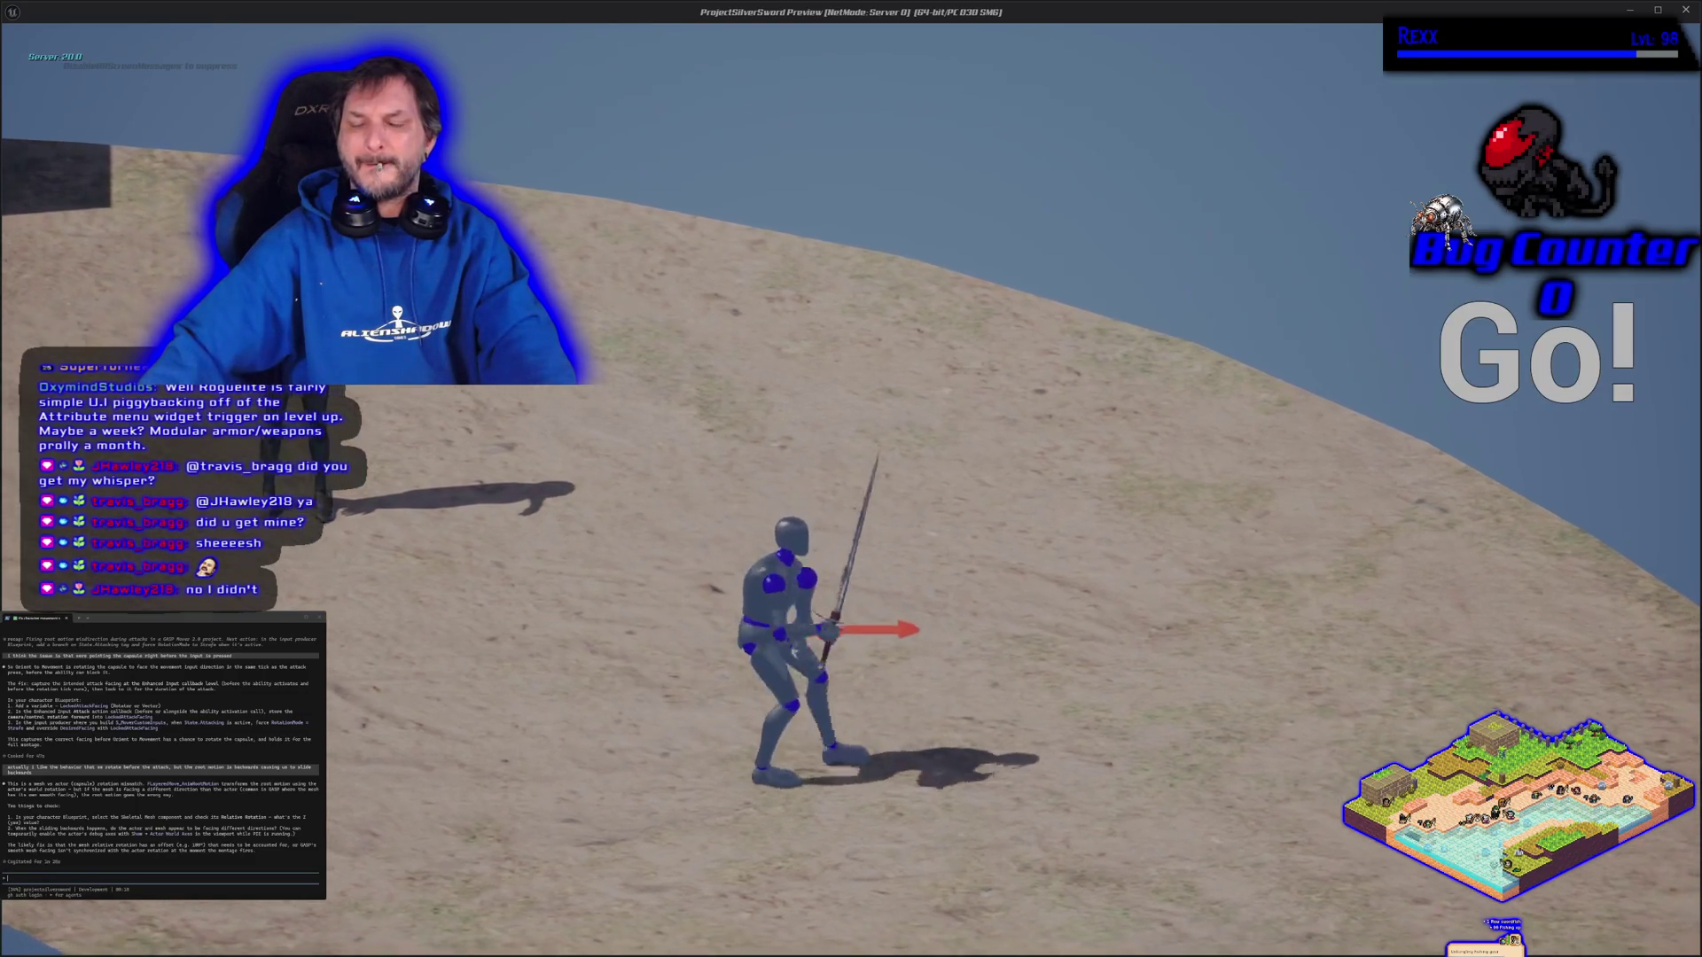
key(d)
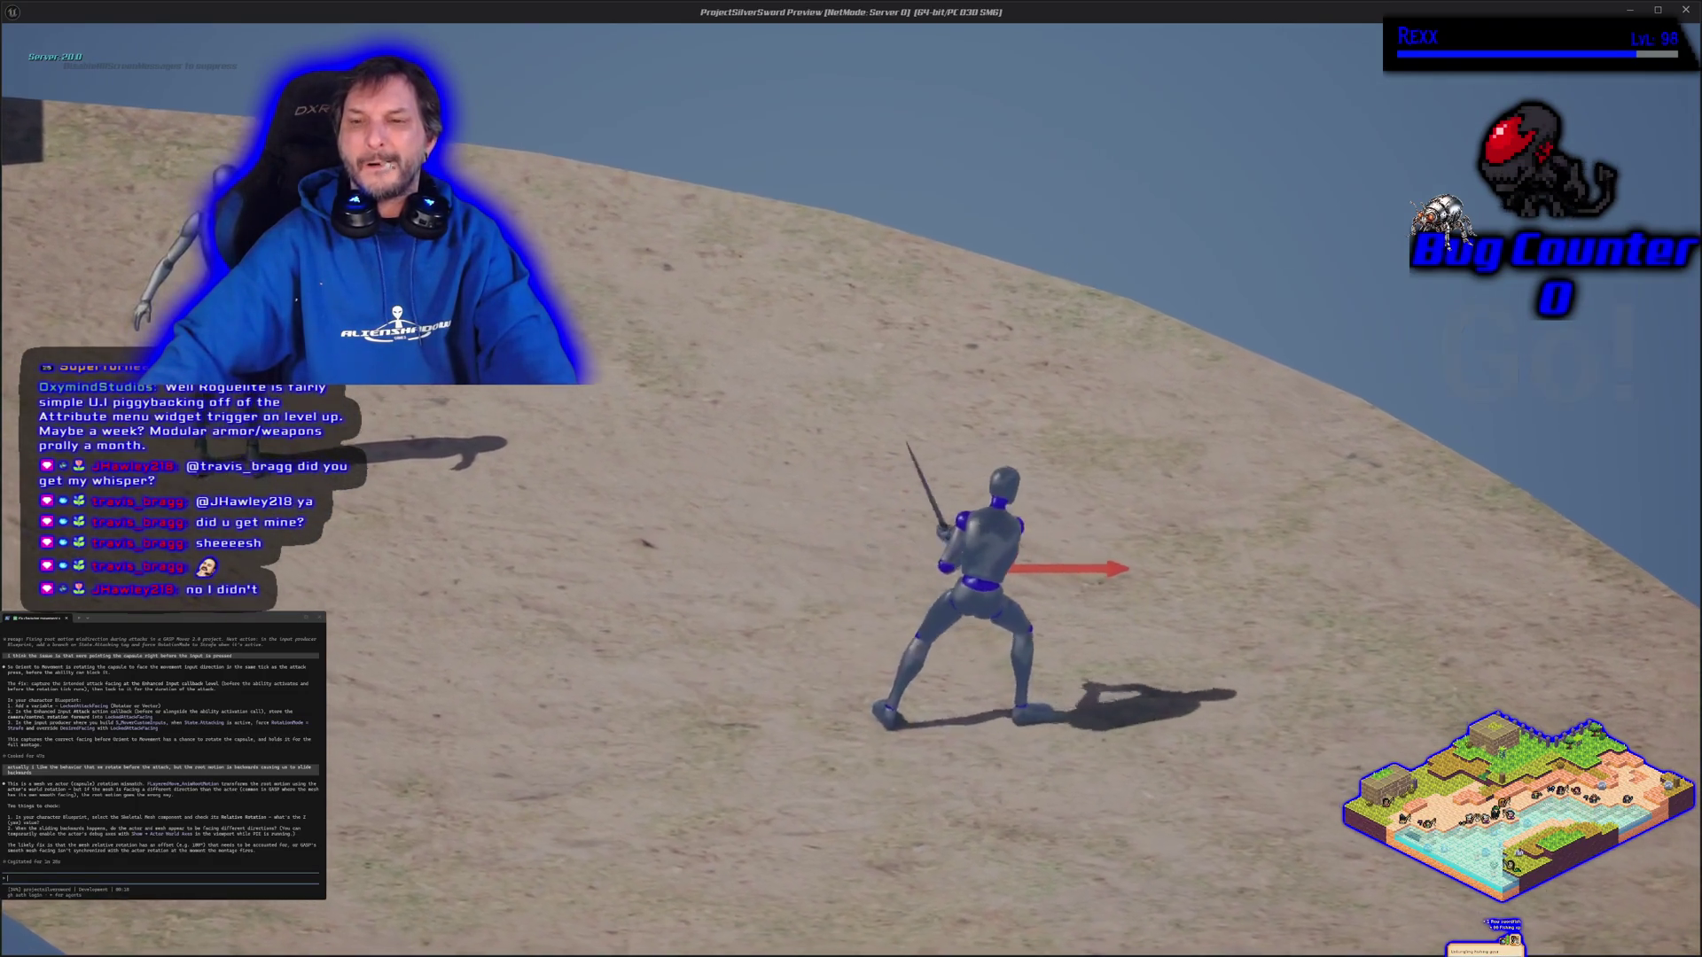
key(d)
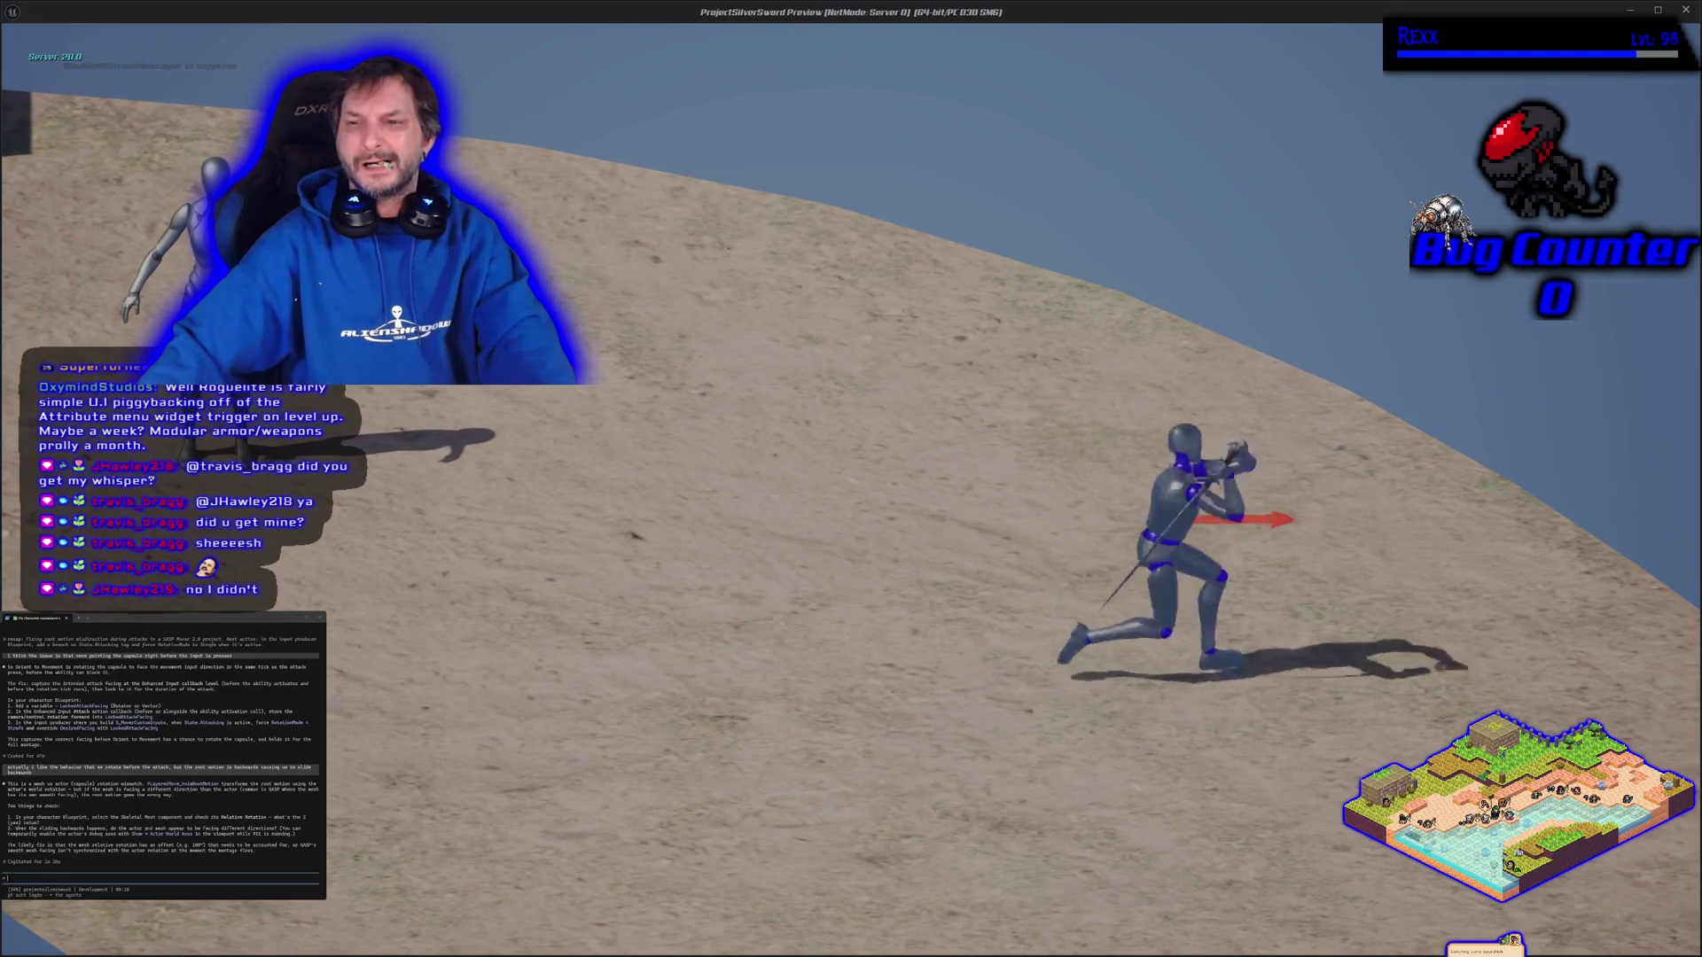
key(d)
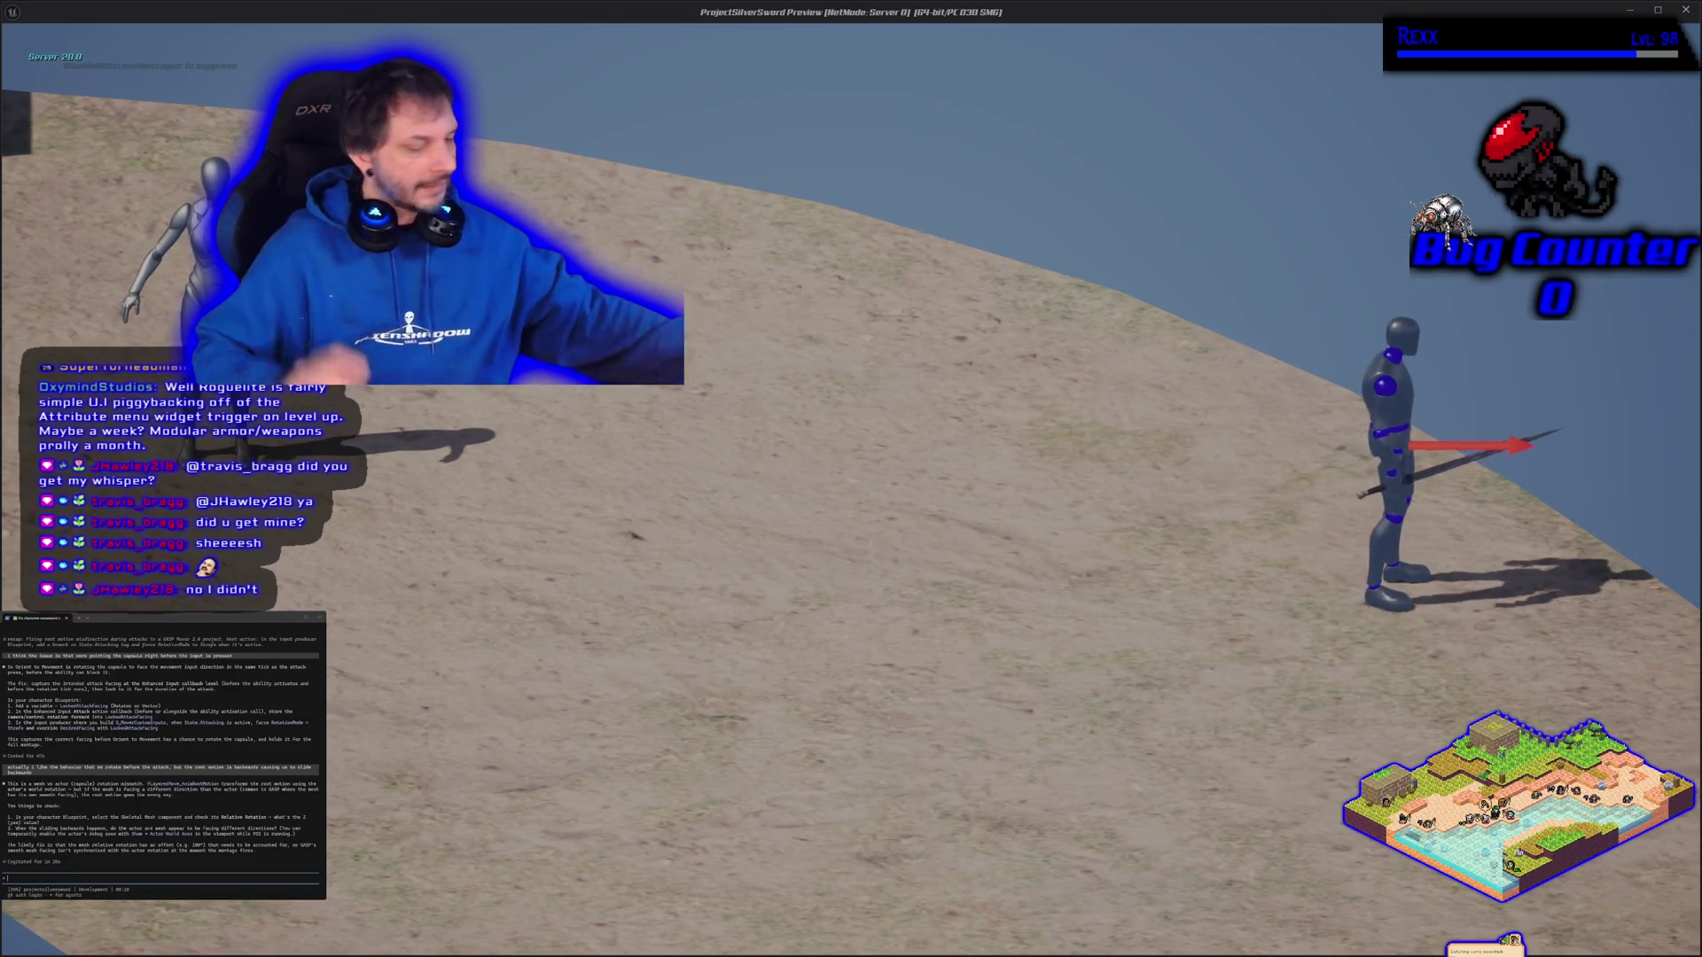
key(Escape)
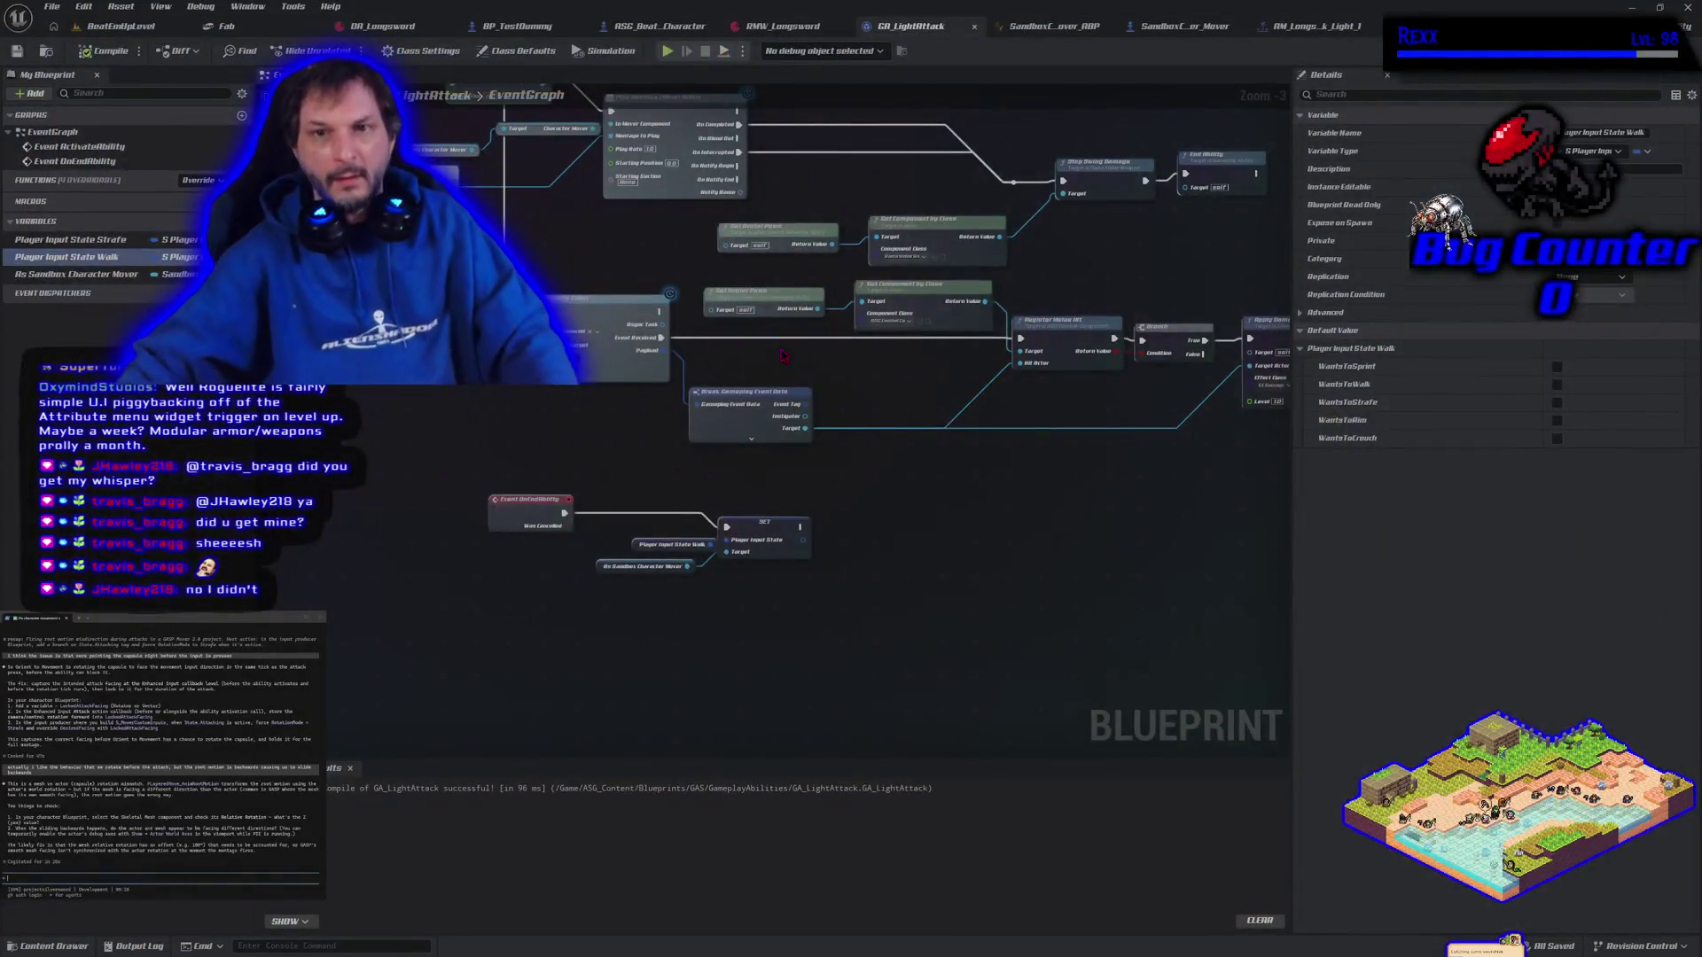
drag(618, 441, 701, 559)
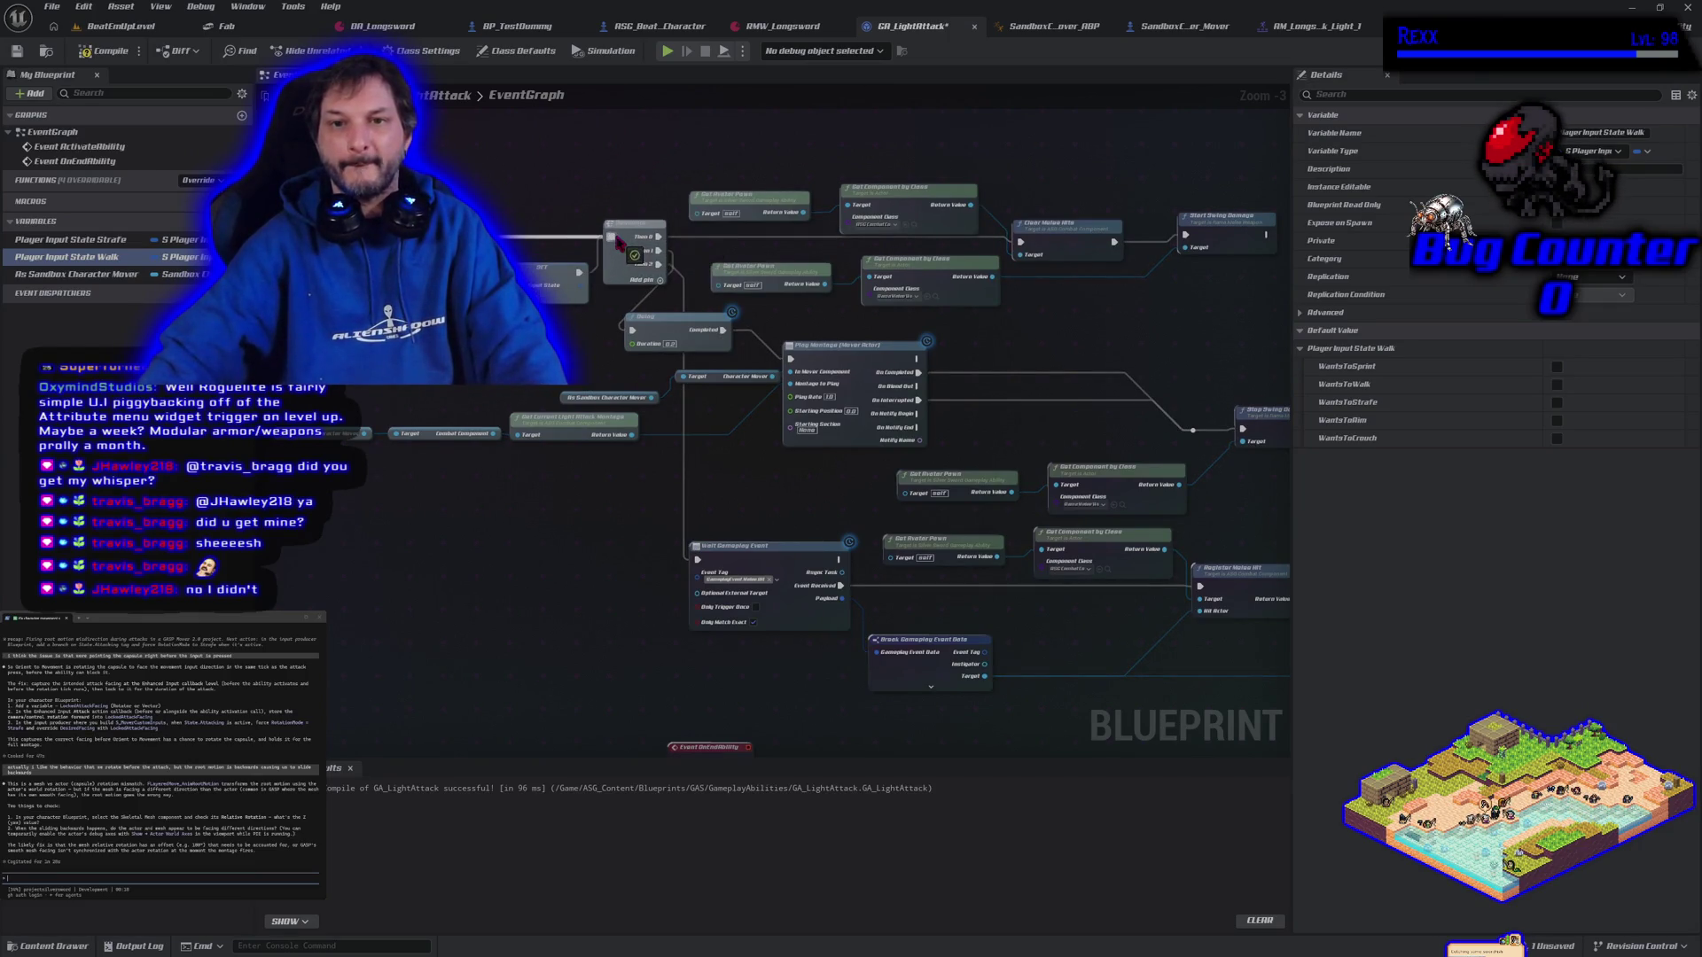
drag(596, 596, 701, 606)
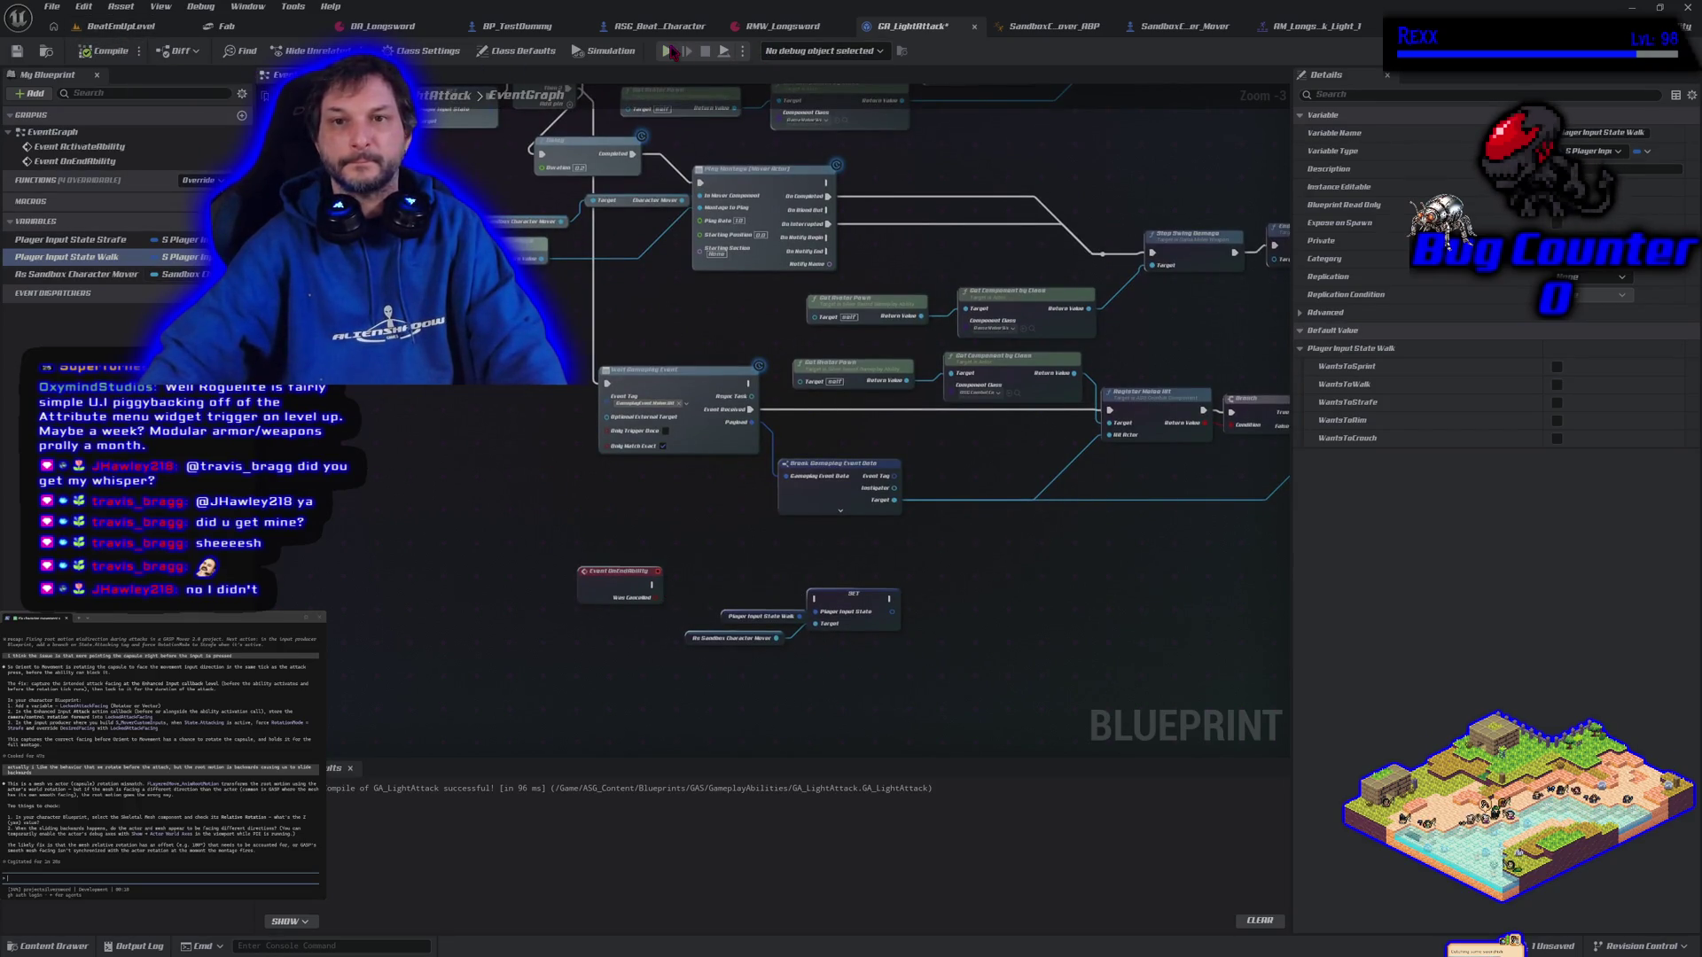
click(667, 52)
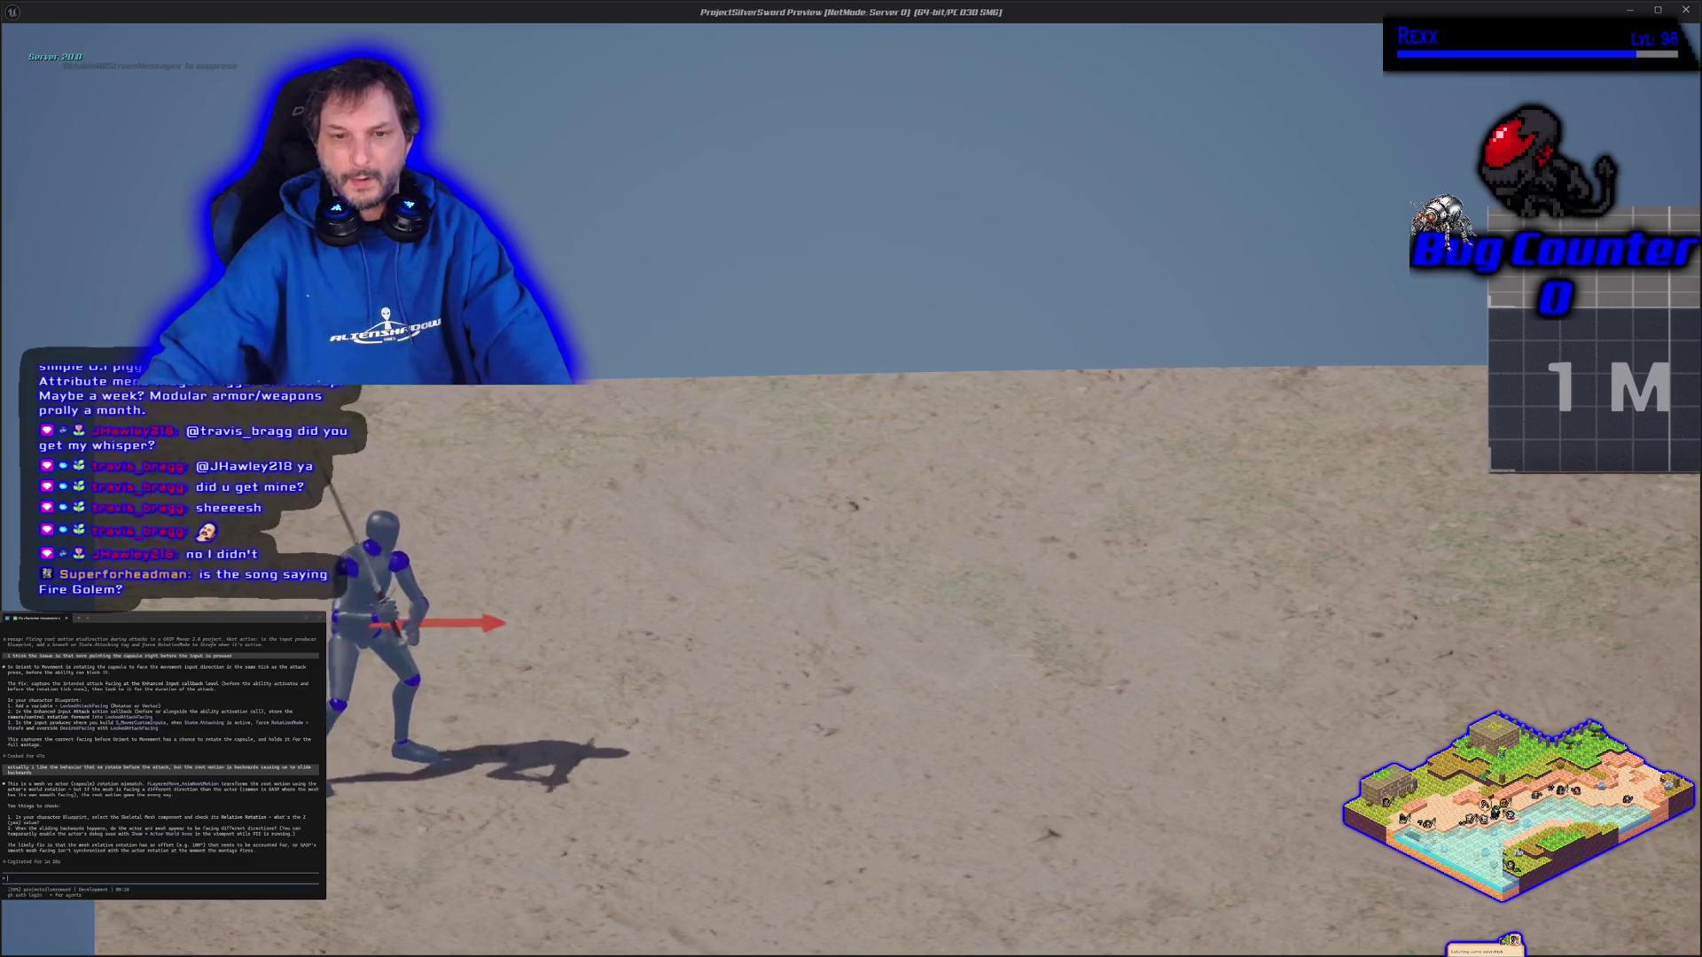
key(d)
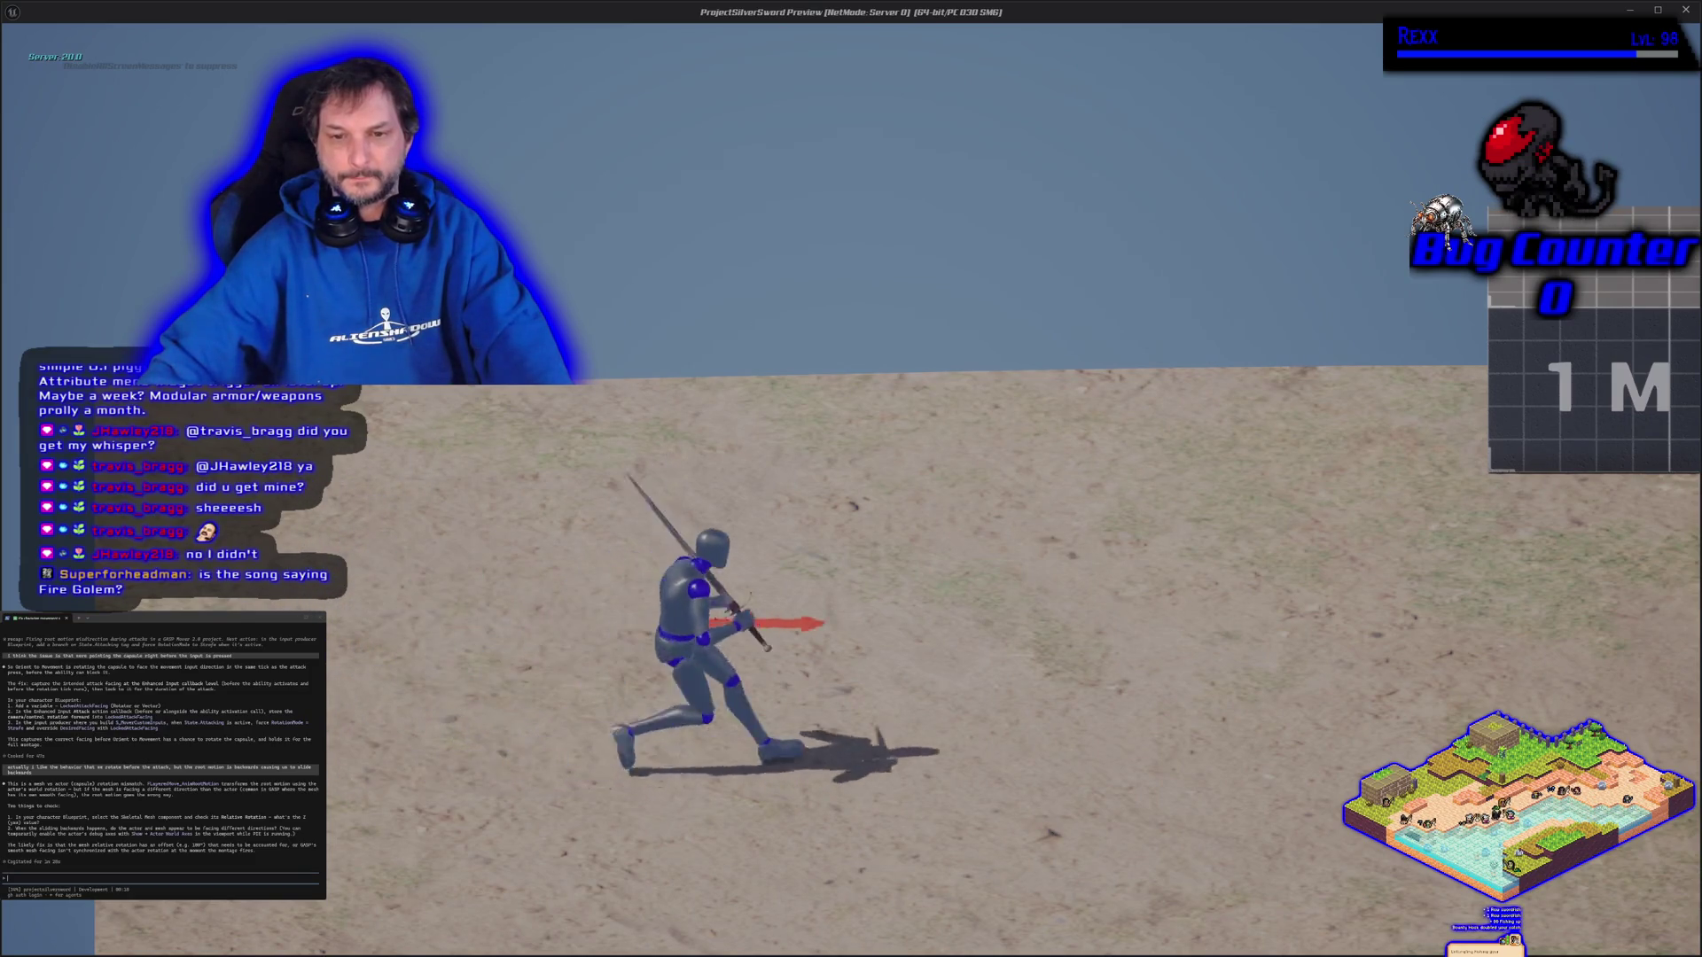
key(a)
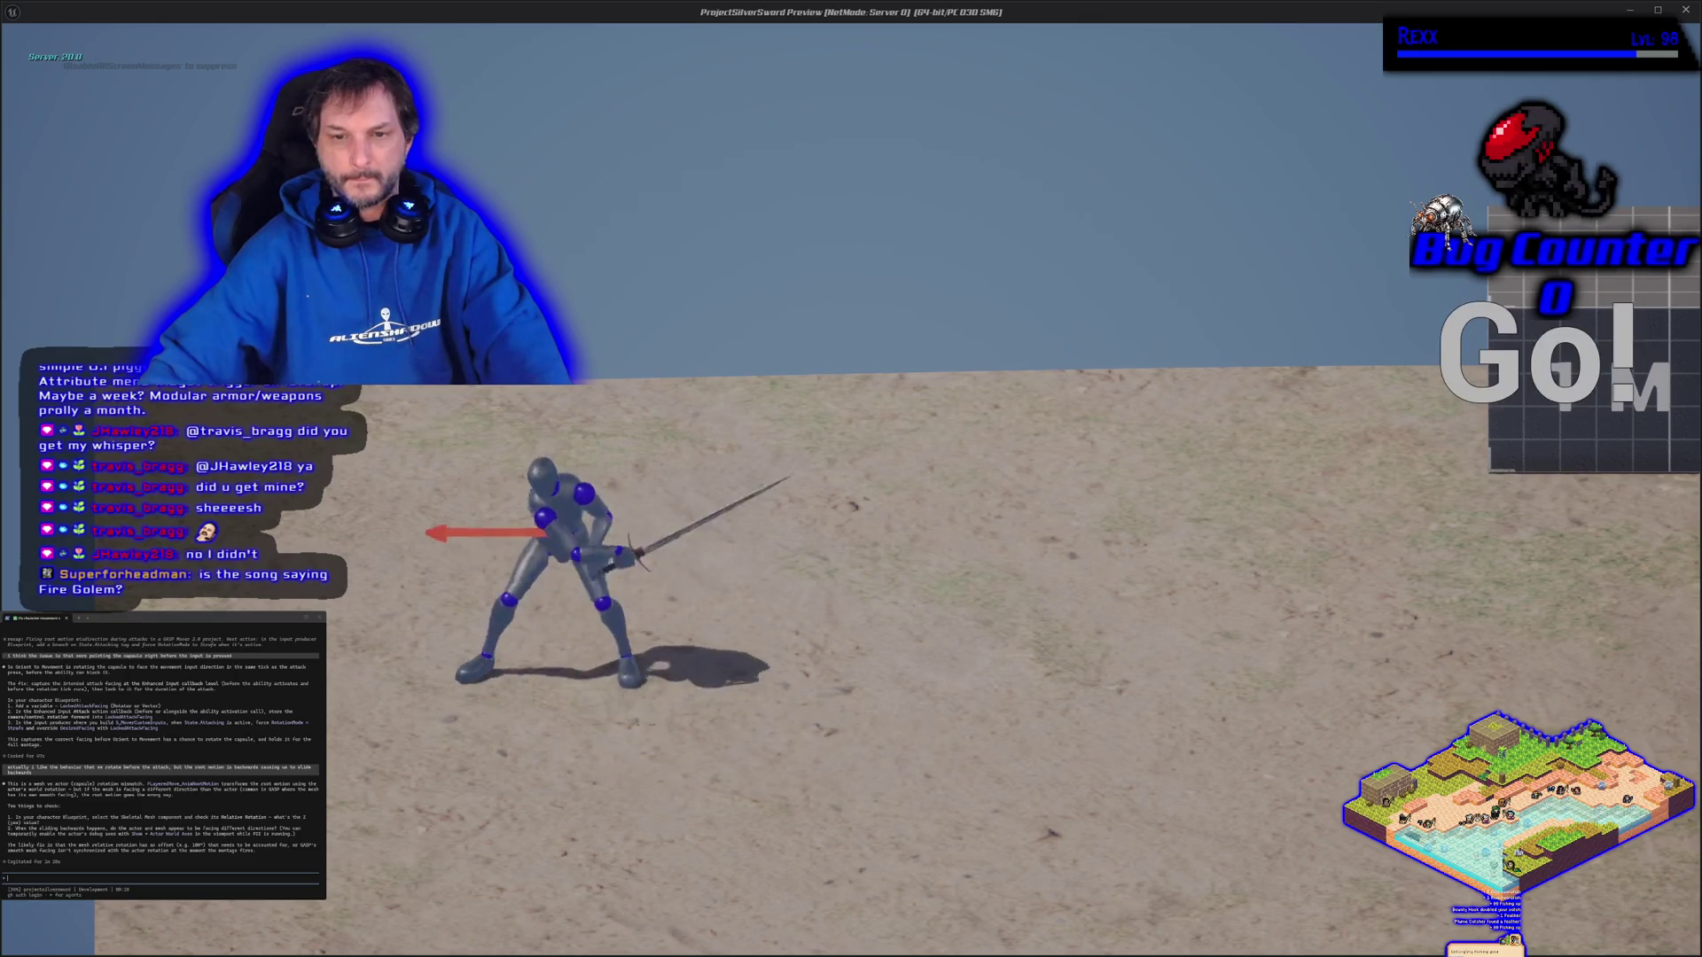
key(d)
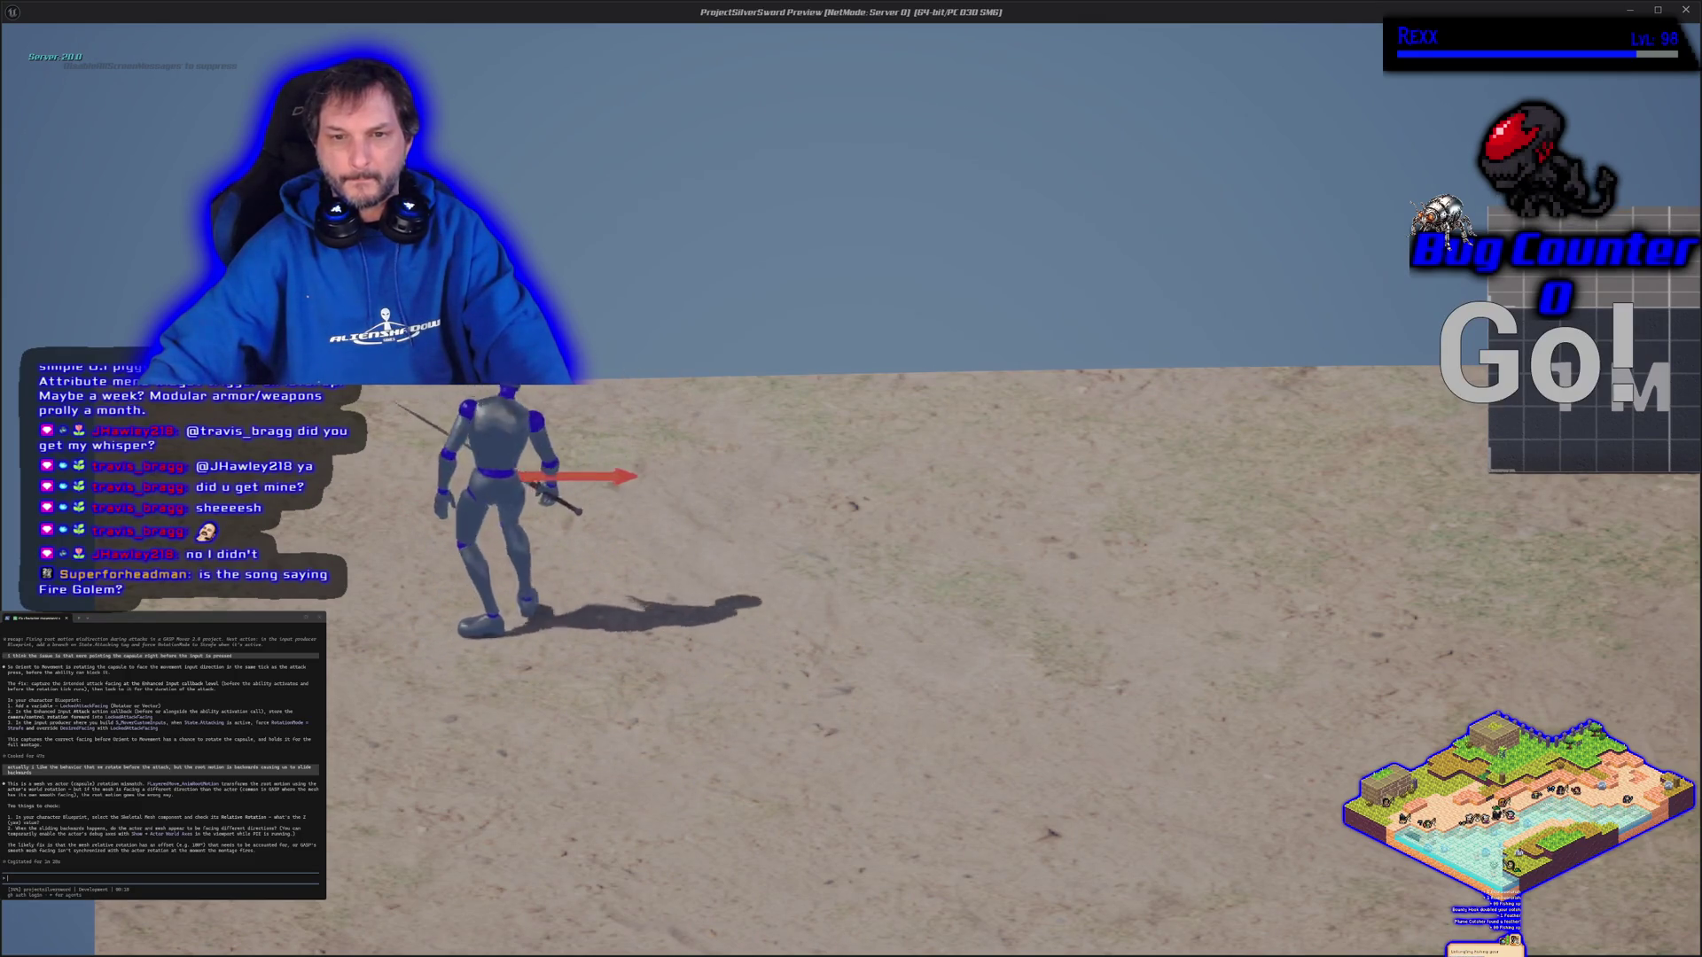
key(Escape)
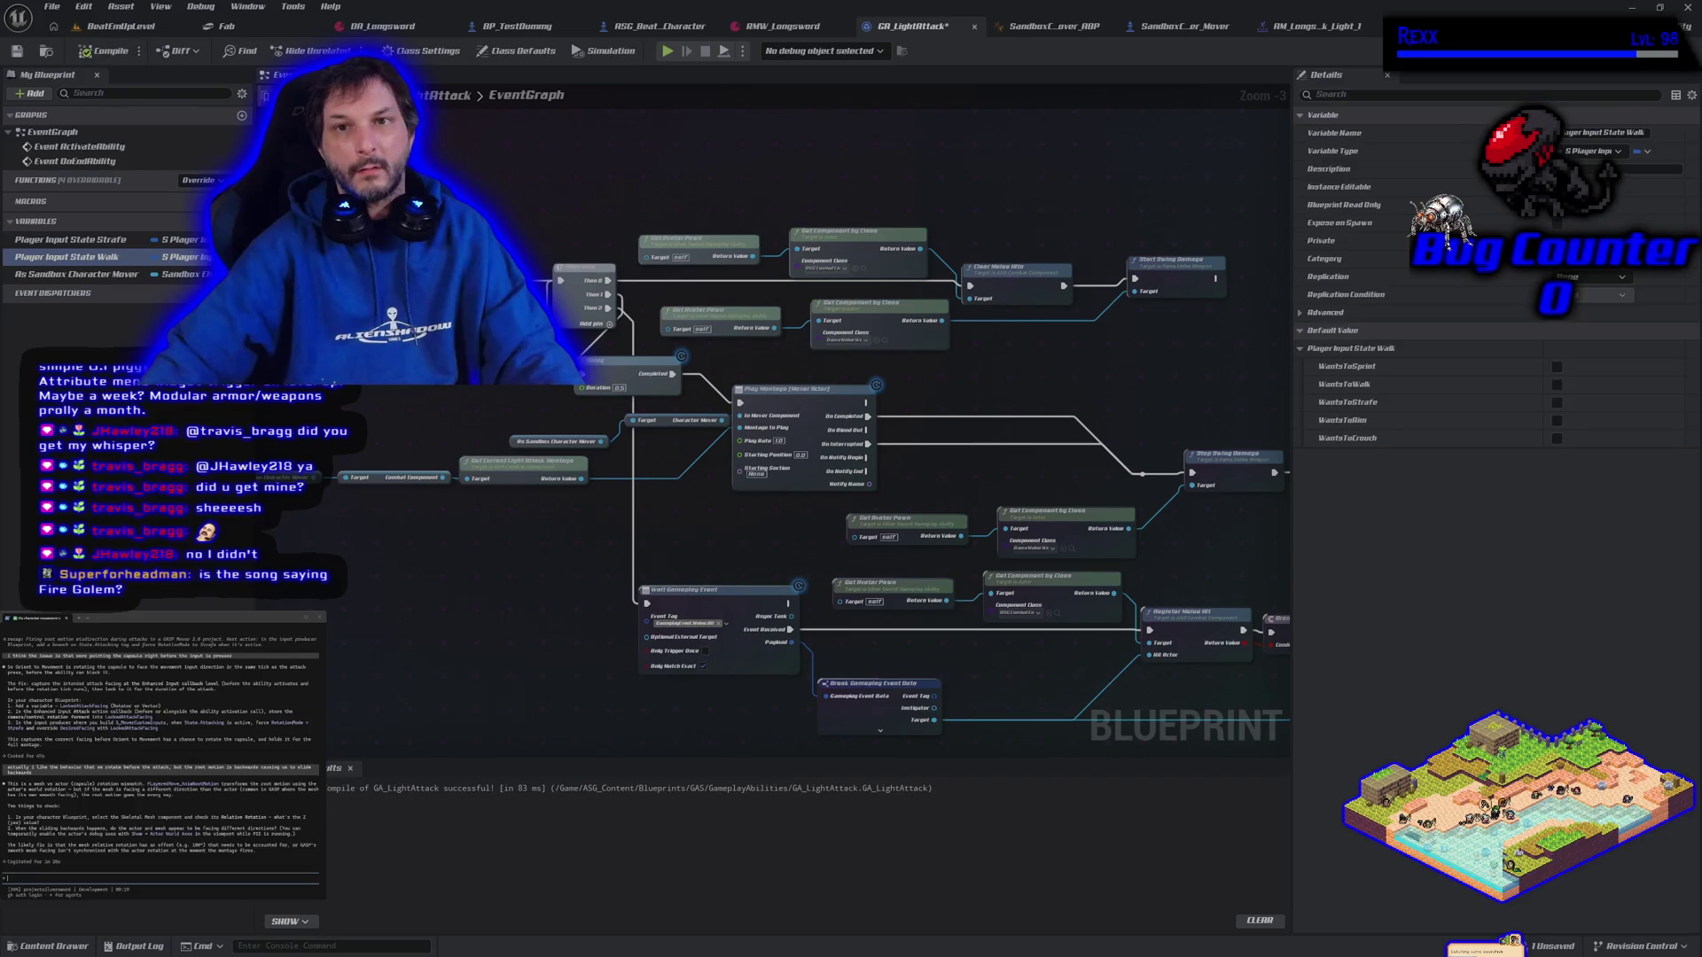
Run two playtests, walking the character left and right and doing a kneeling sword attack
click(667, 51)
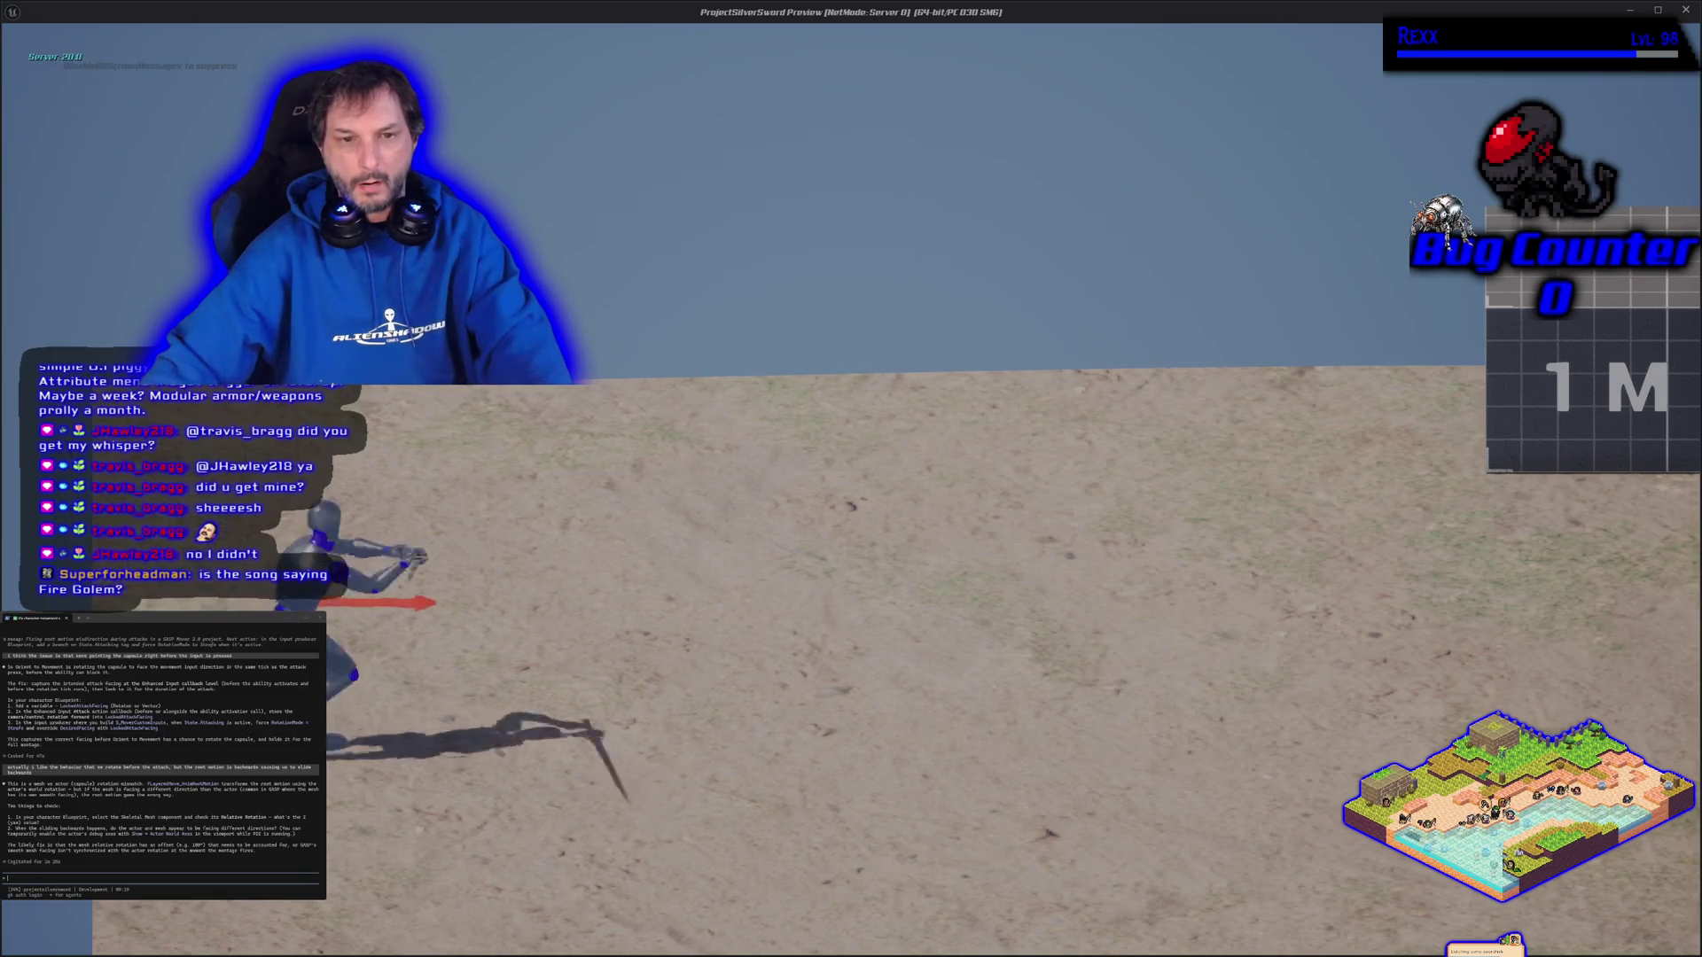
key(Escape)
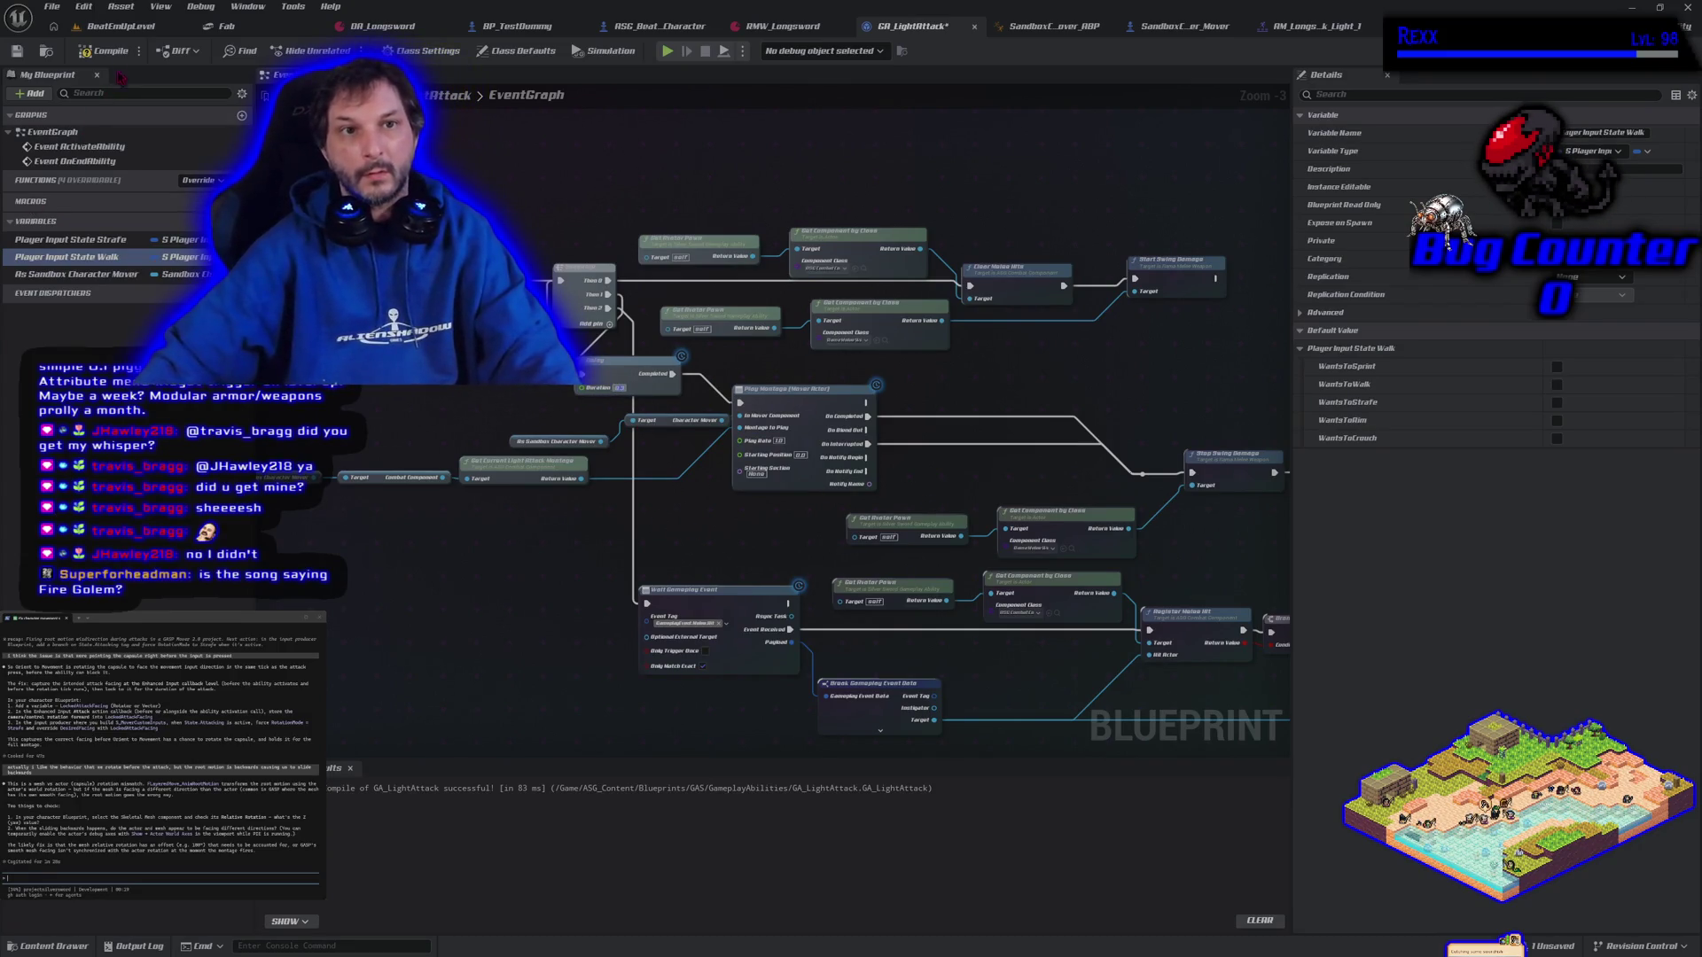
click(668, 52)
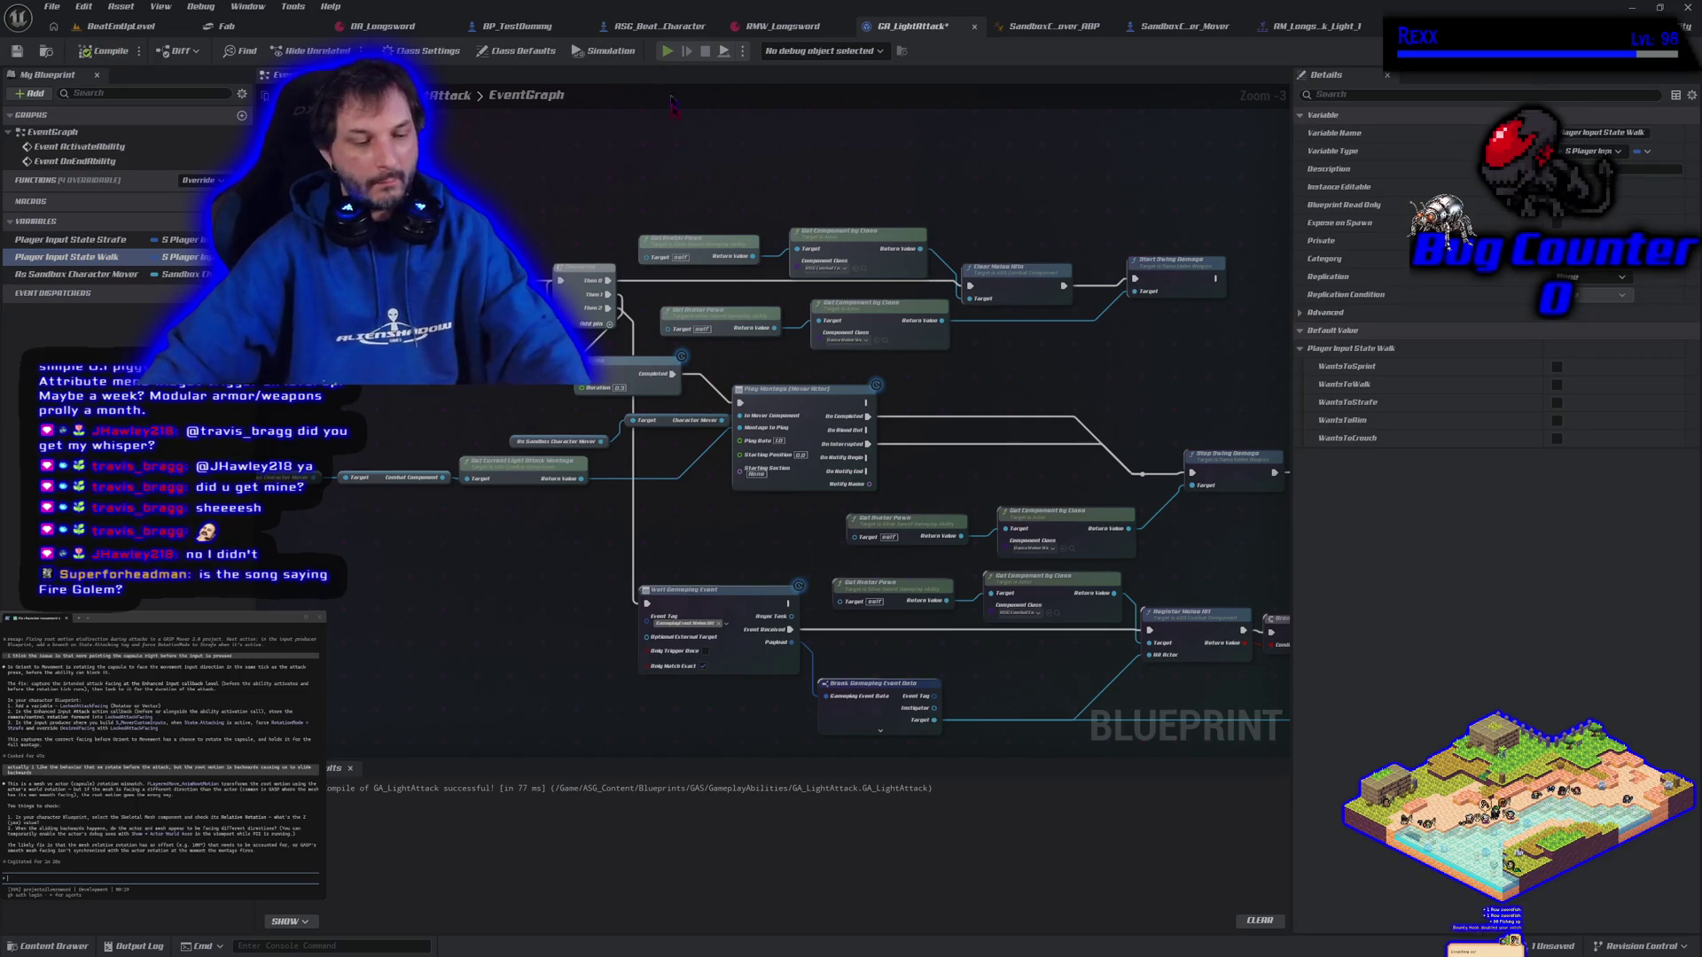
key(a)
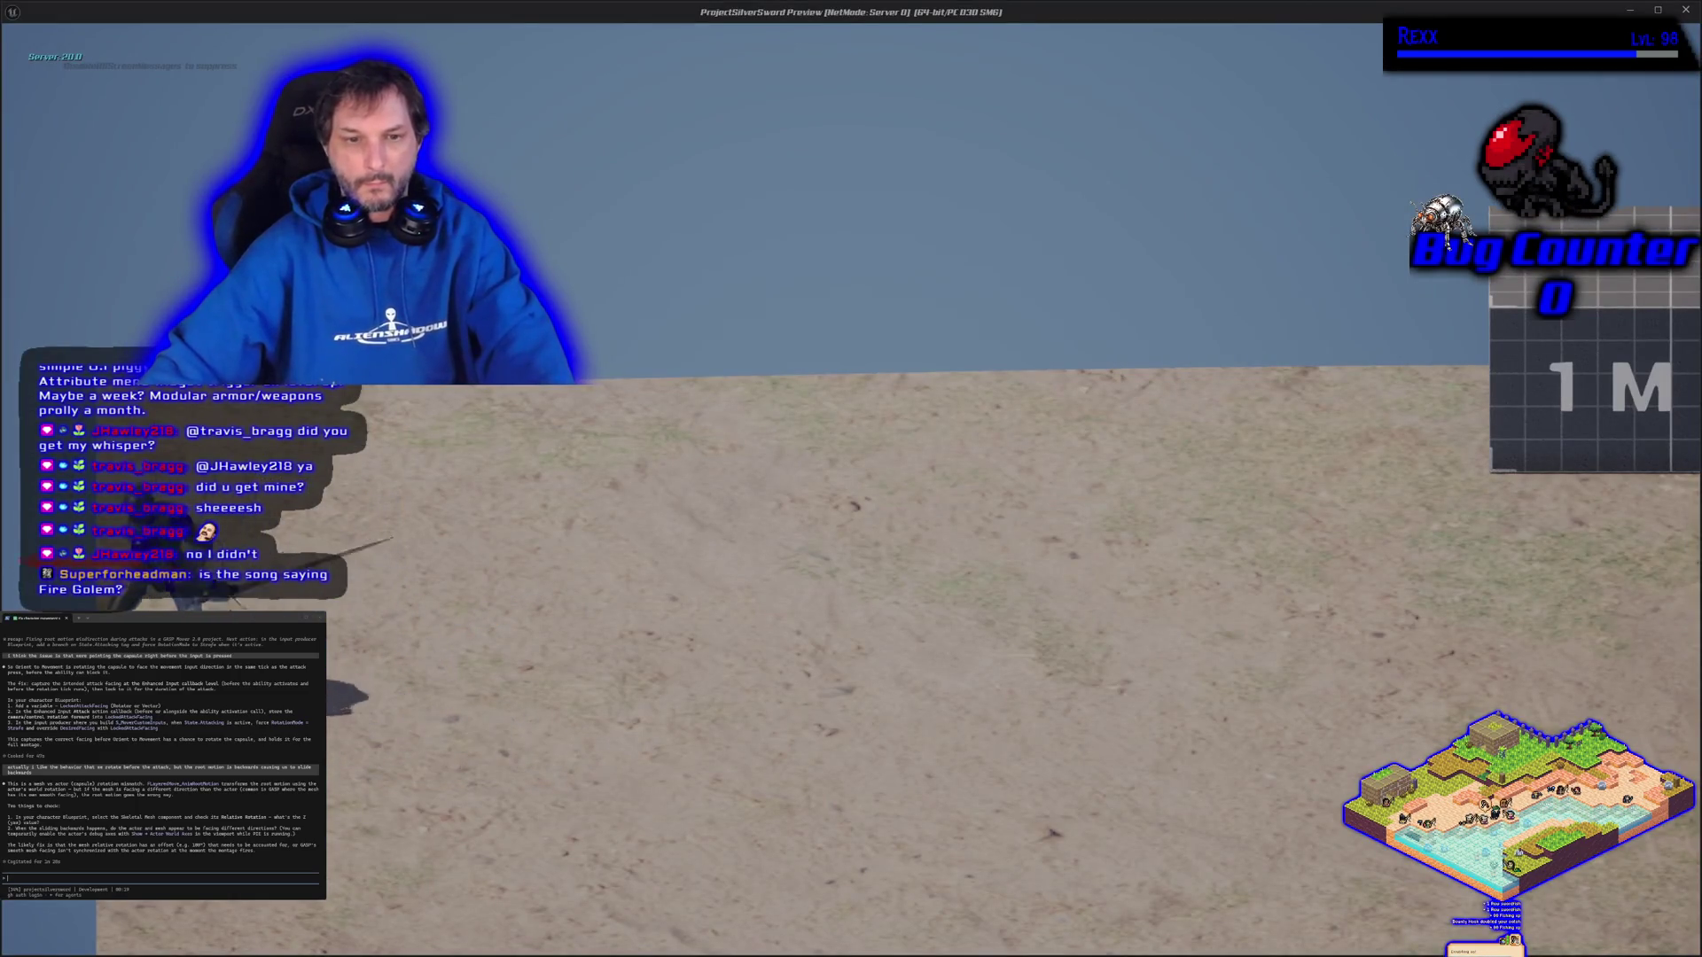
key(d)
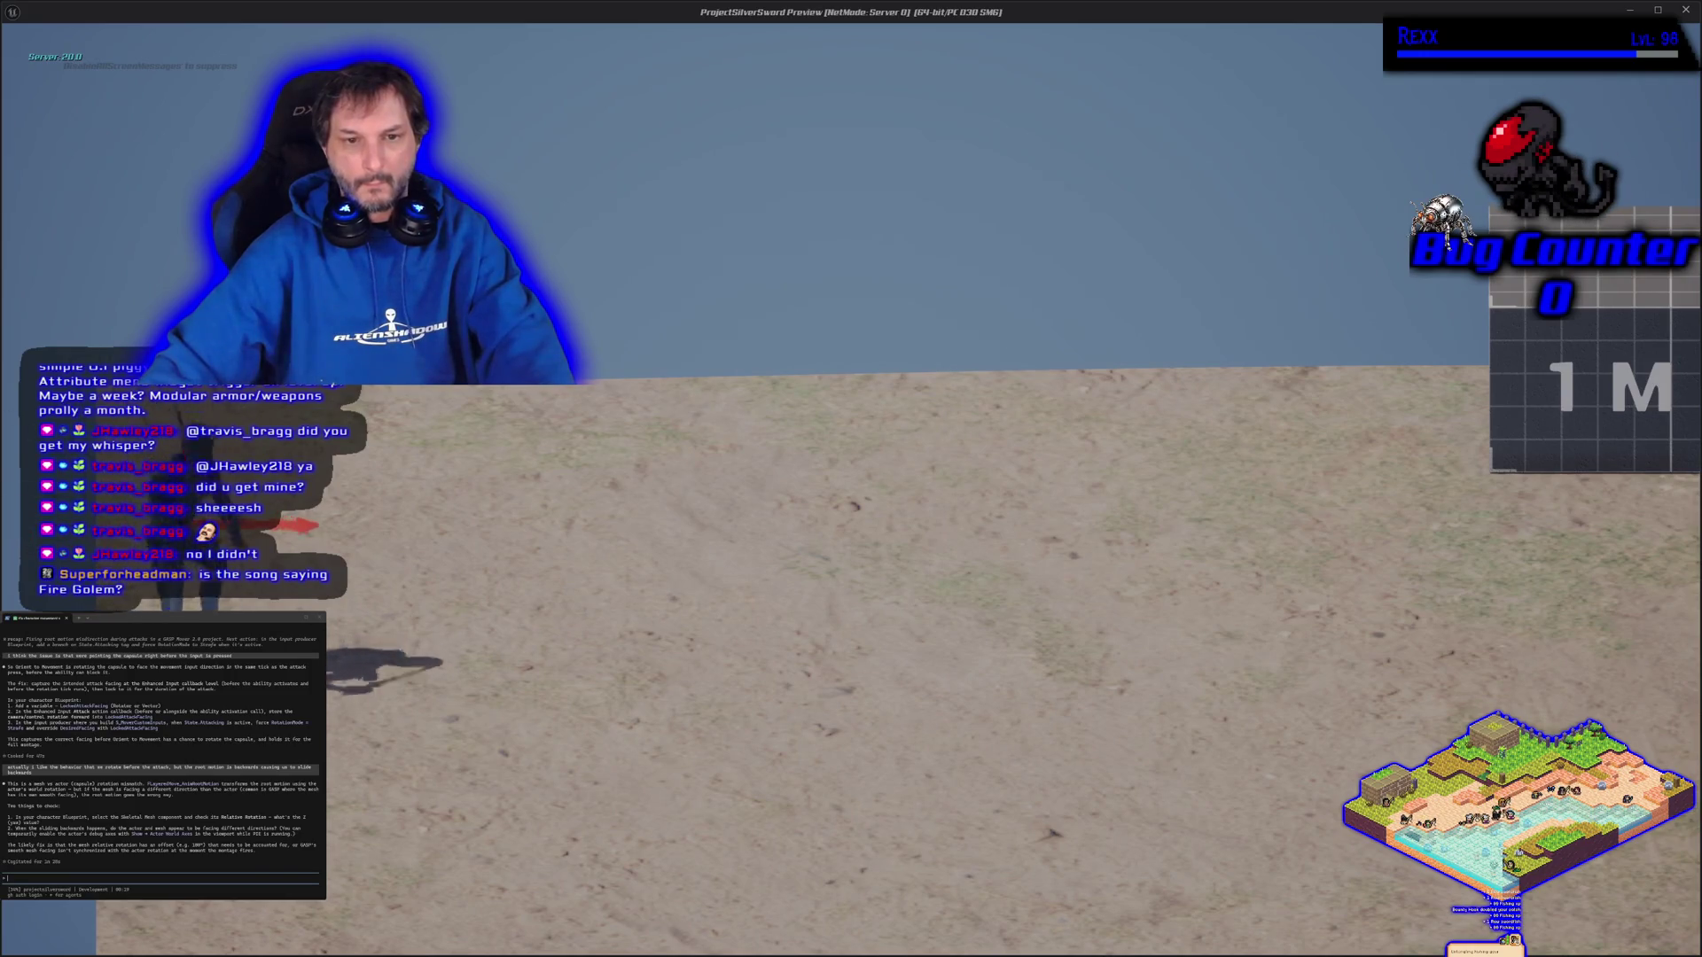
click(851, 479)
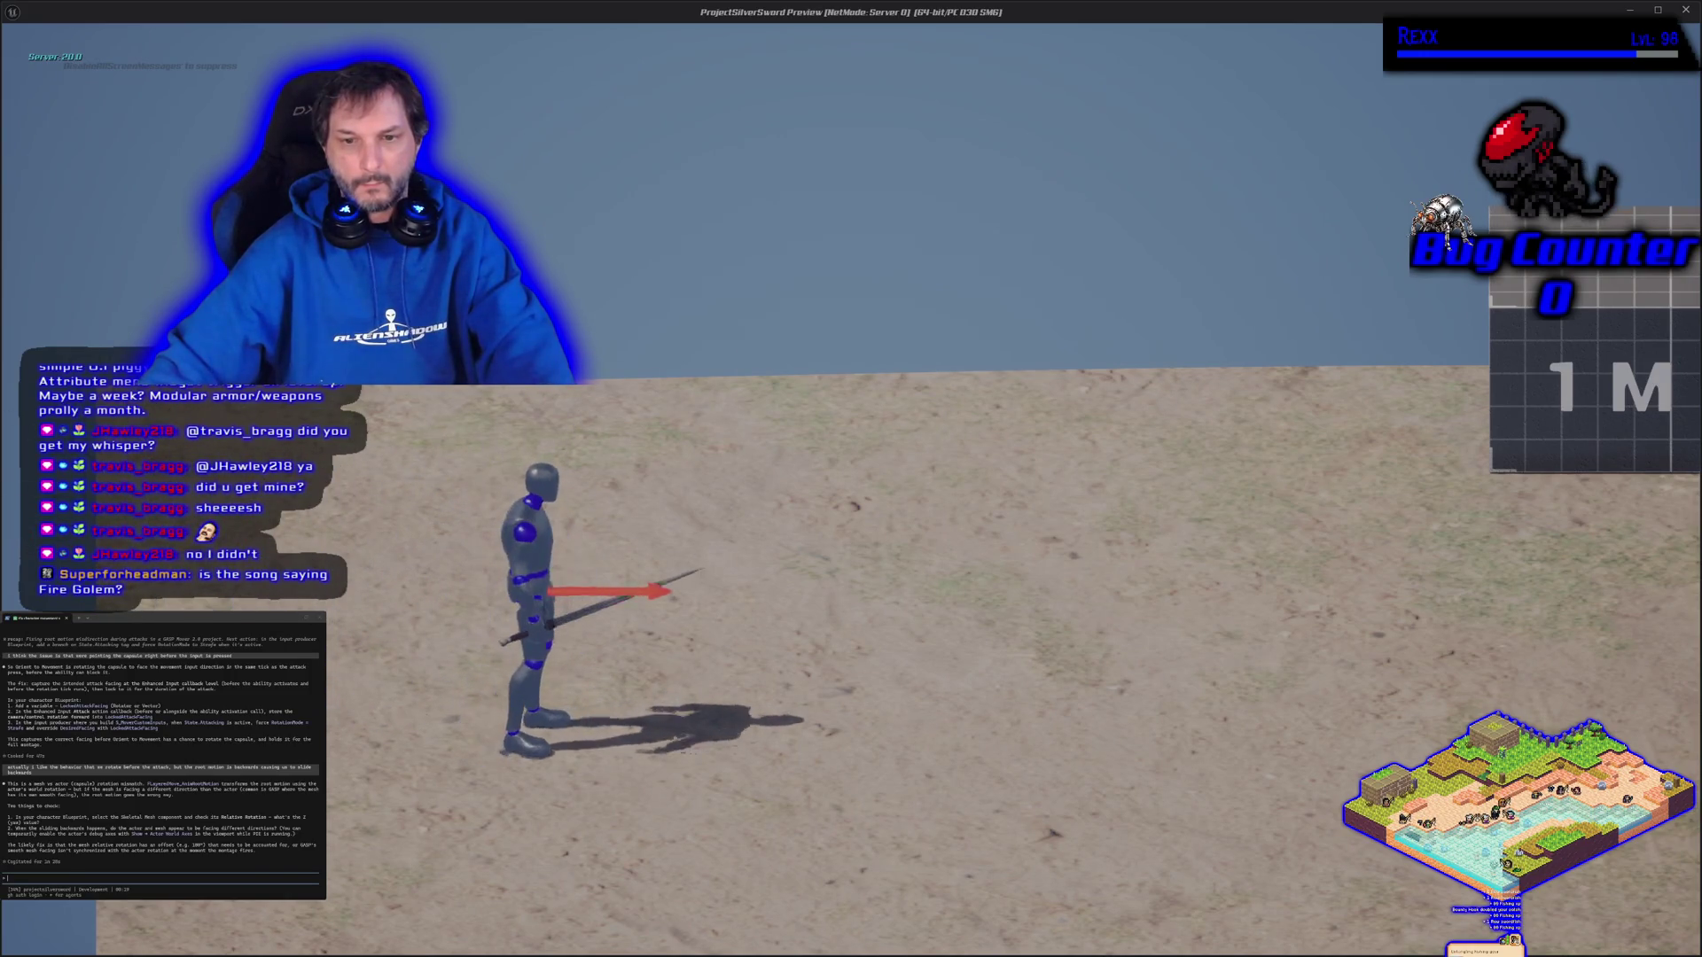
key(d)
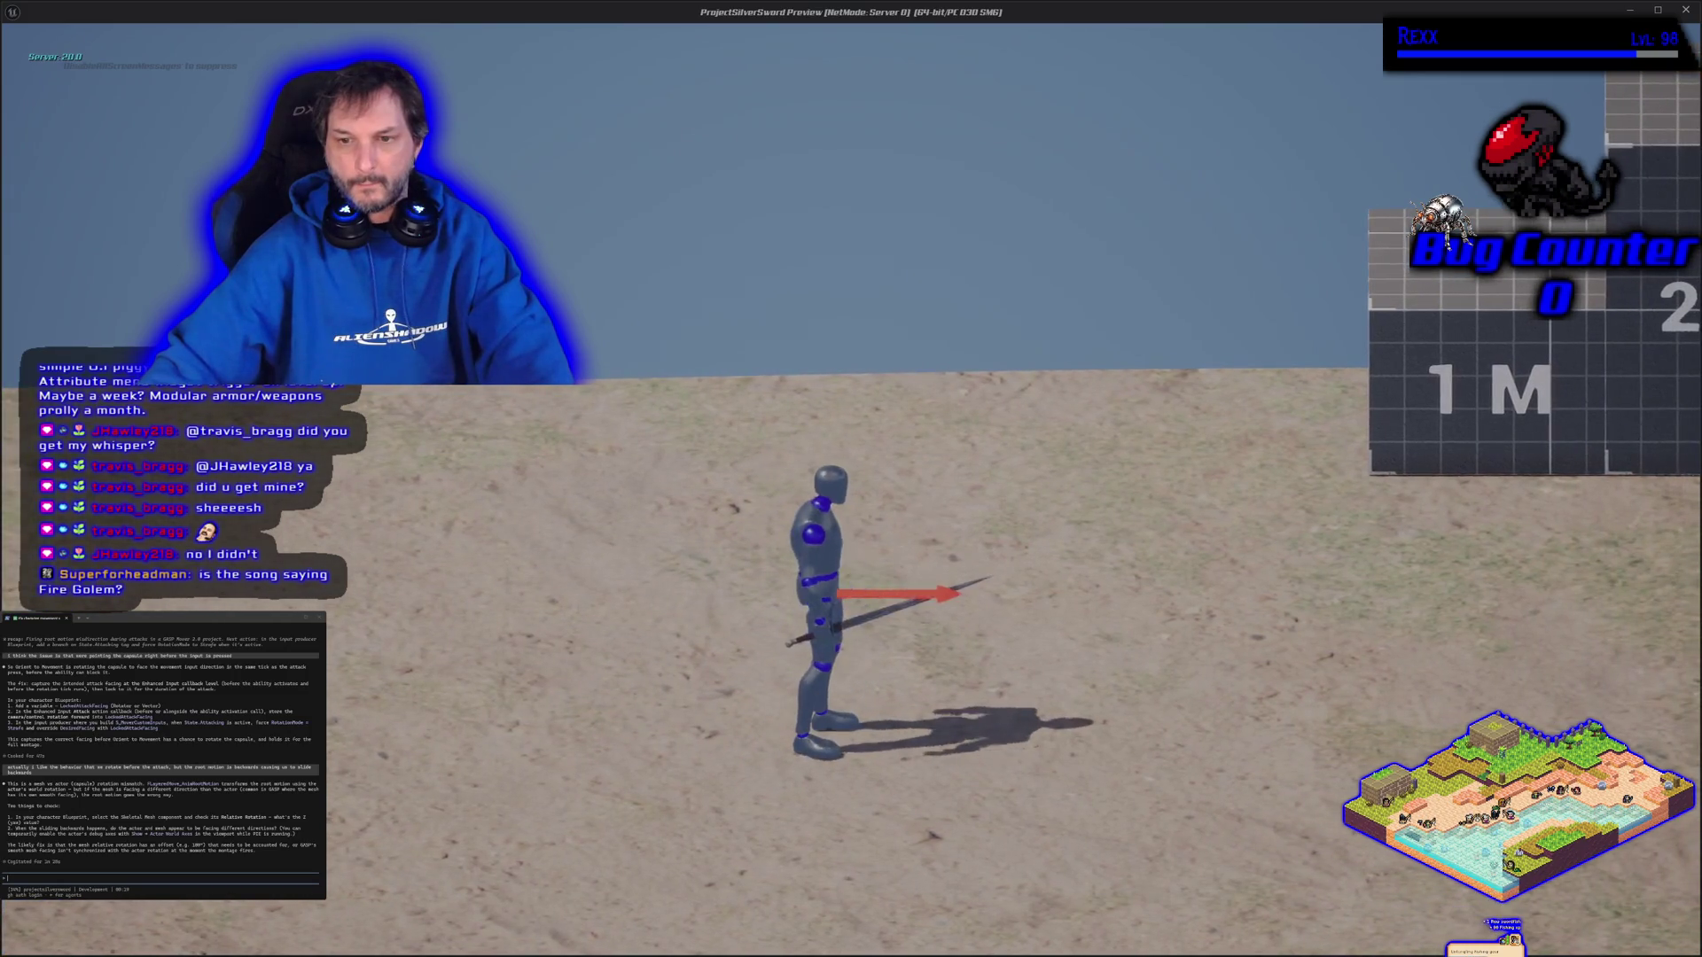
key(a)
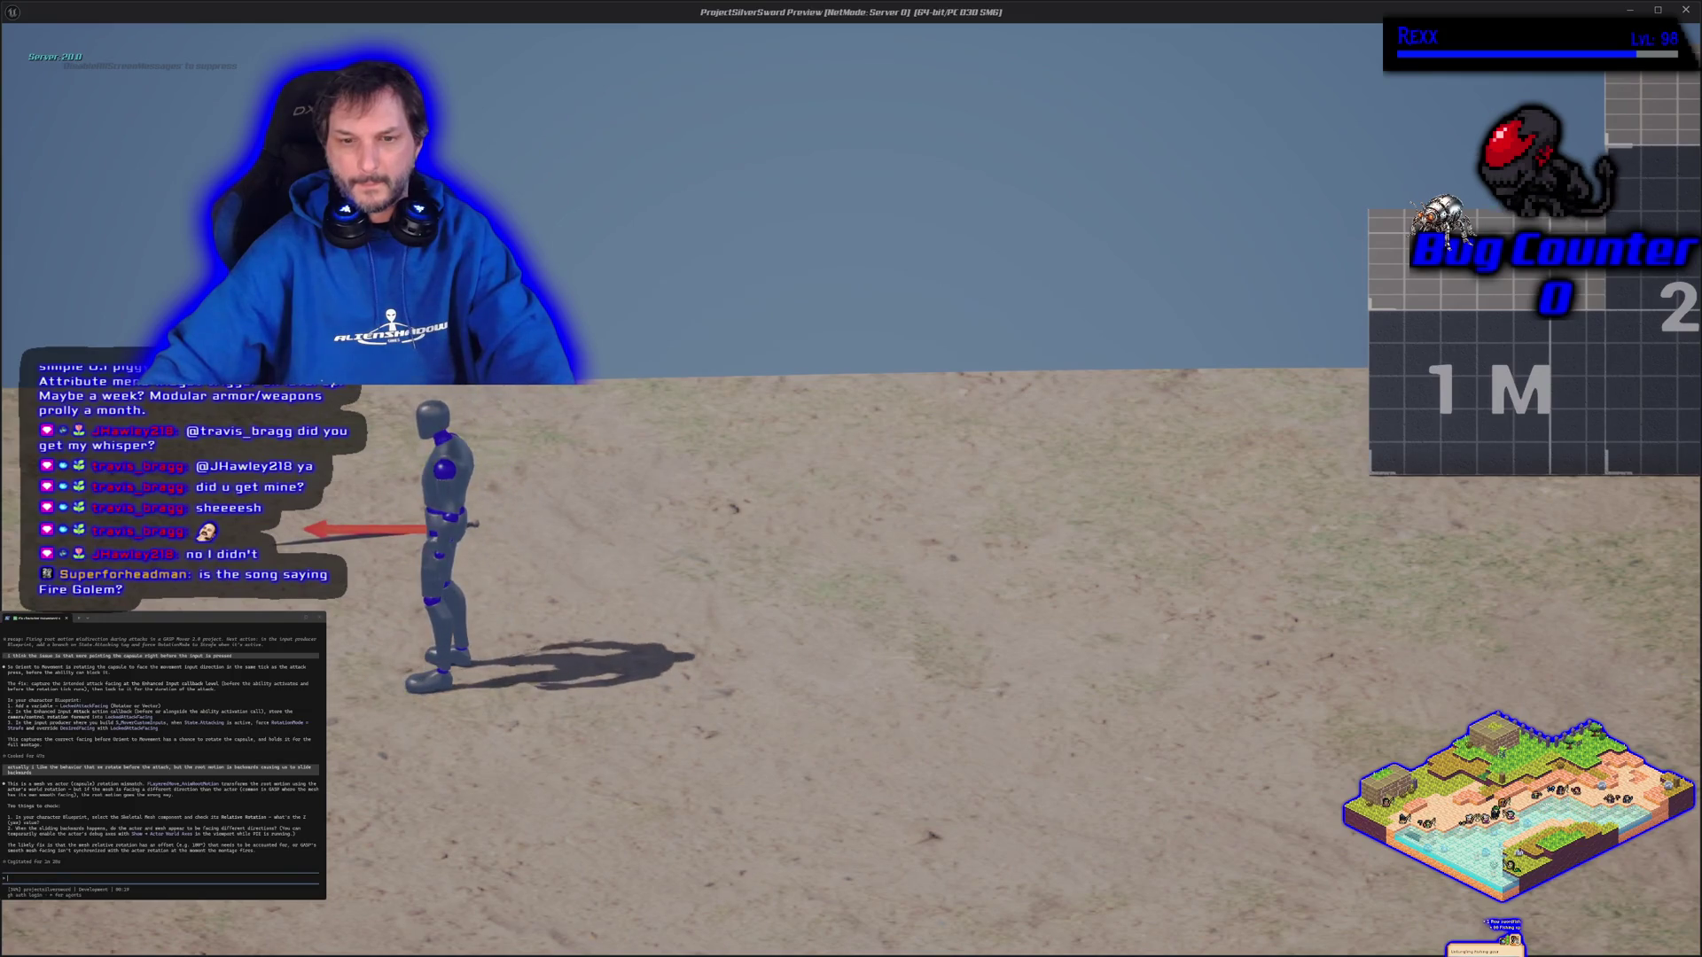
key(Escape)
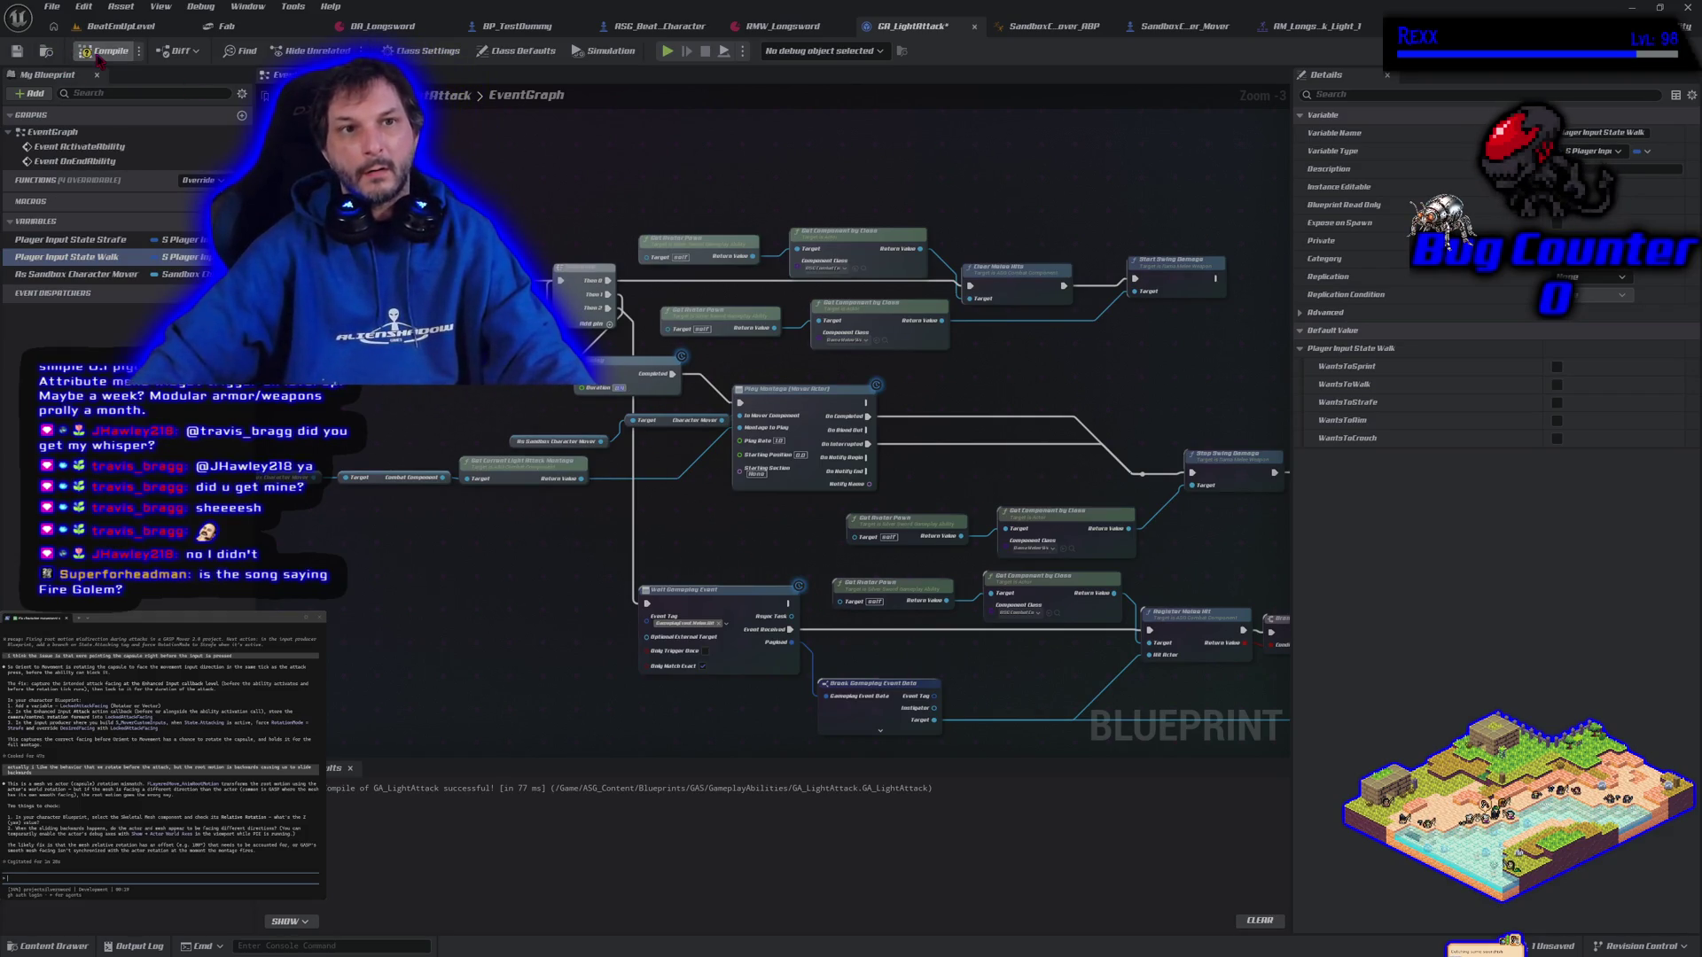
Run one more playtest, walking the character left and then right across the ground
click(668, 54)
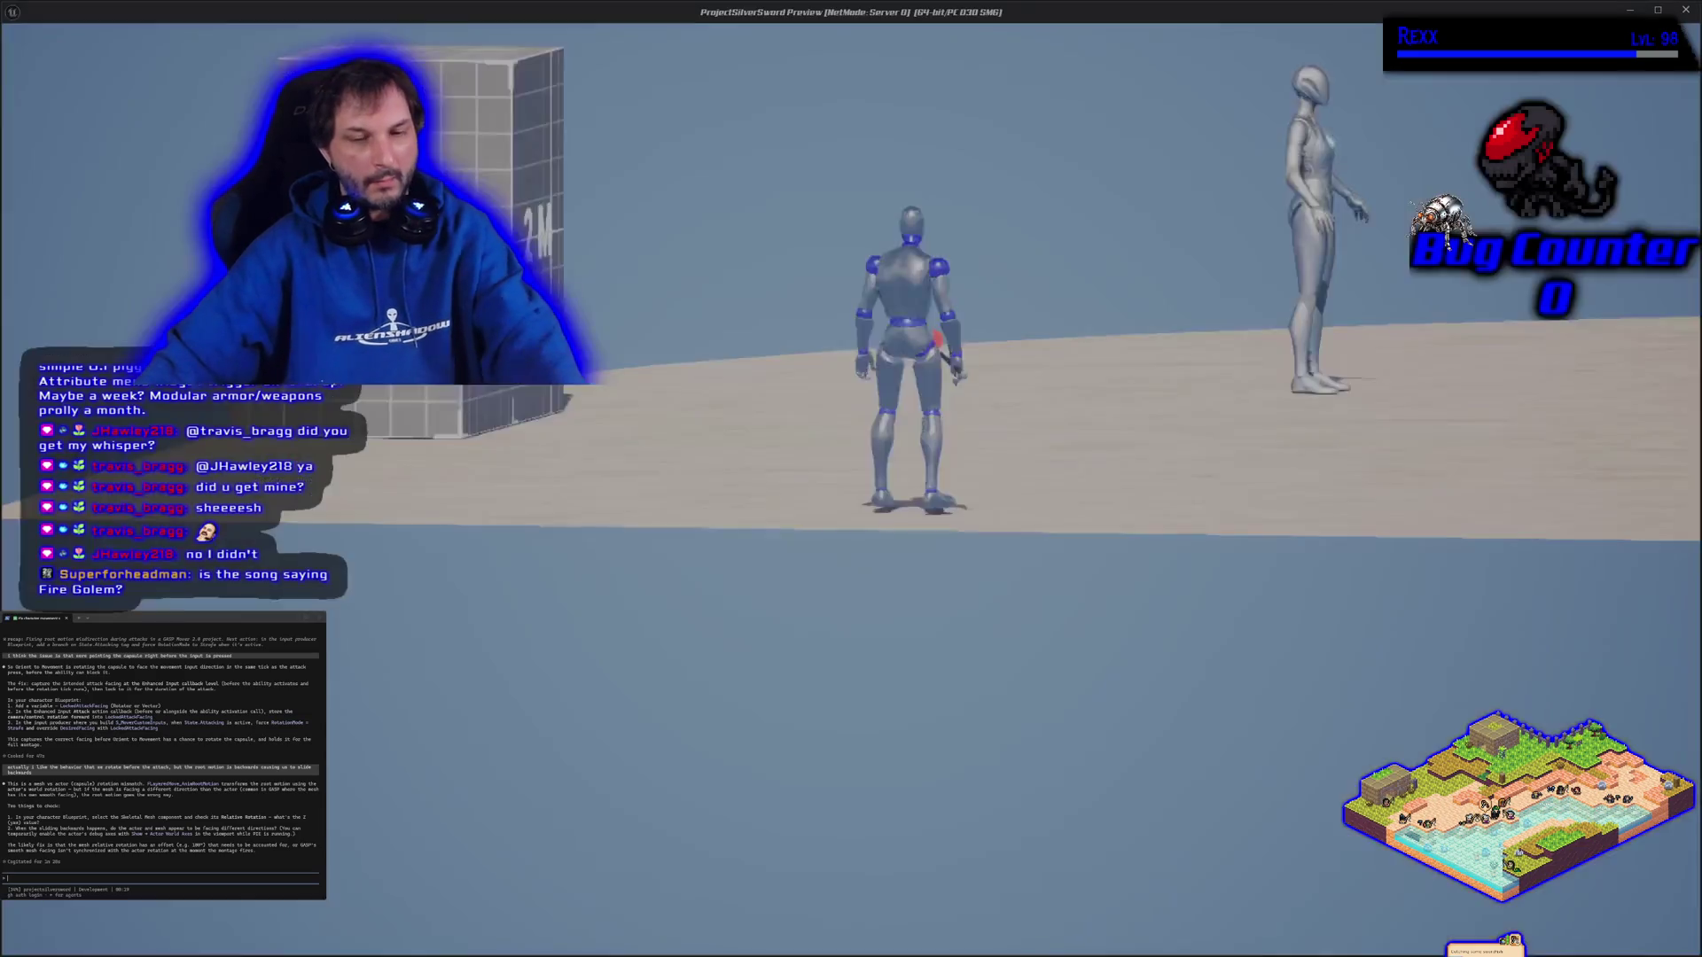
key(a)
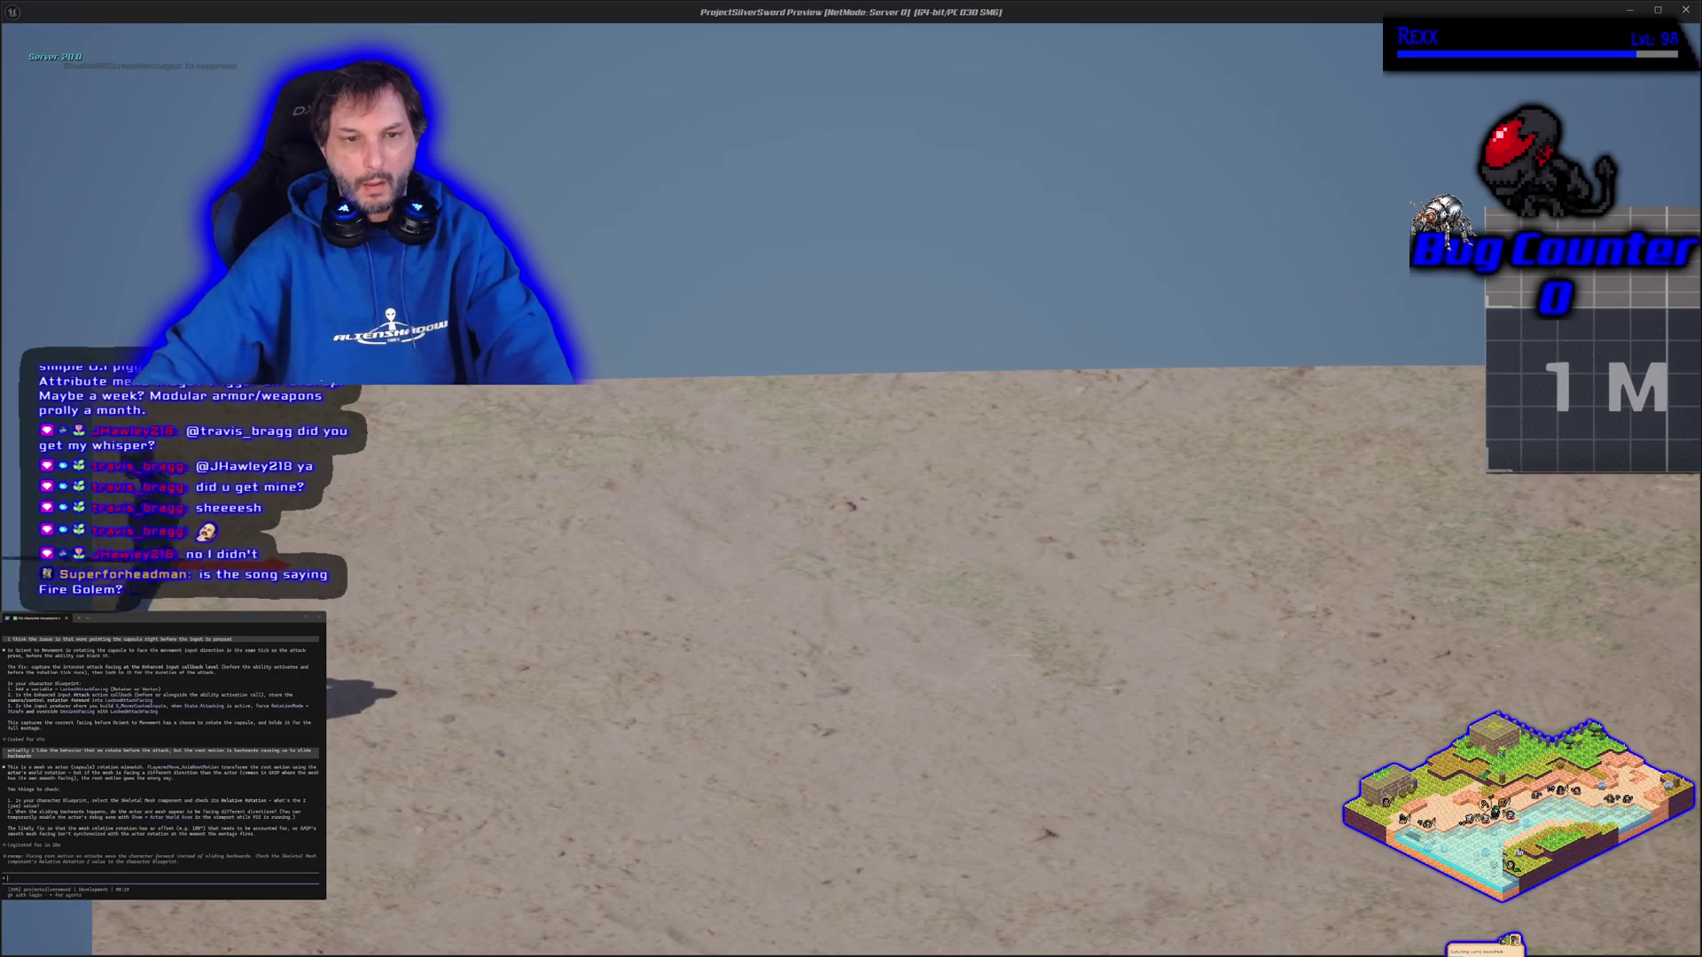
key(d)
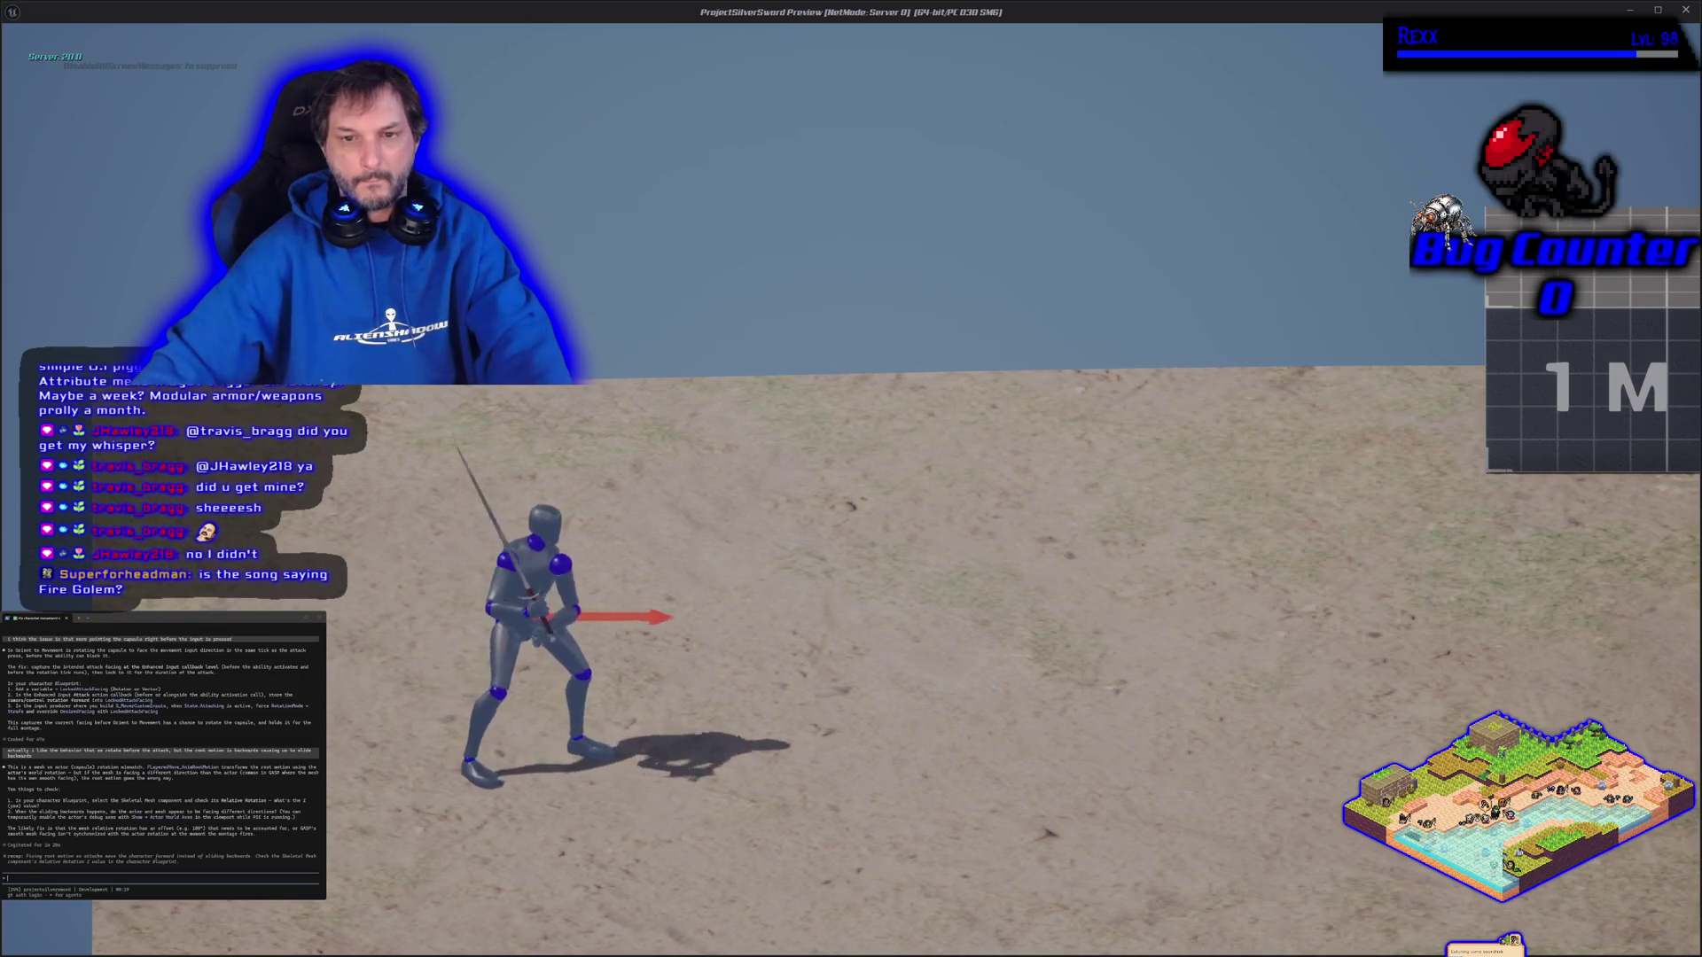
key(d)
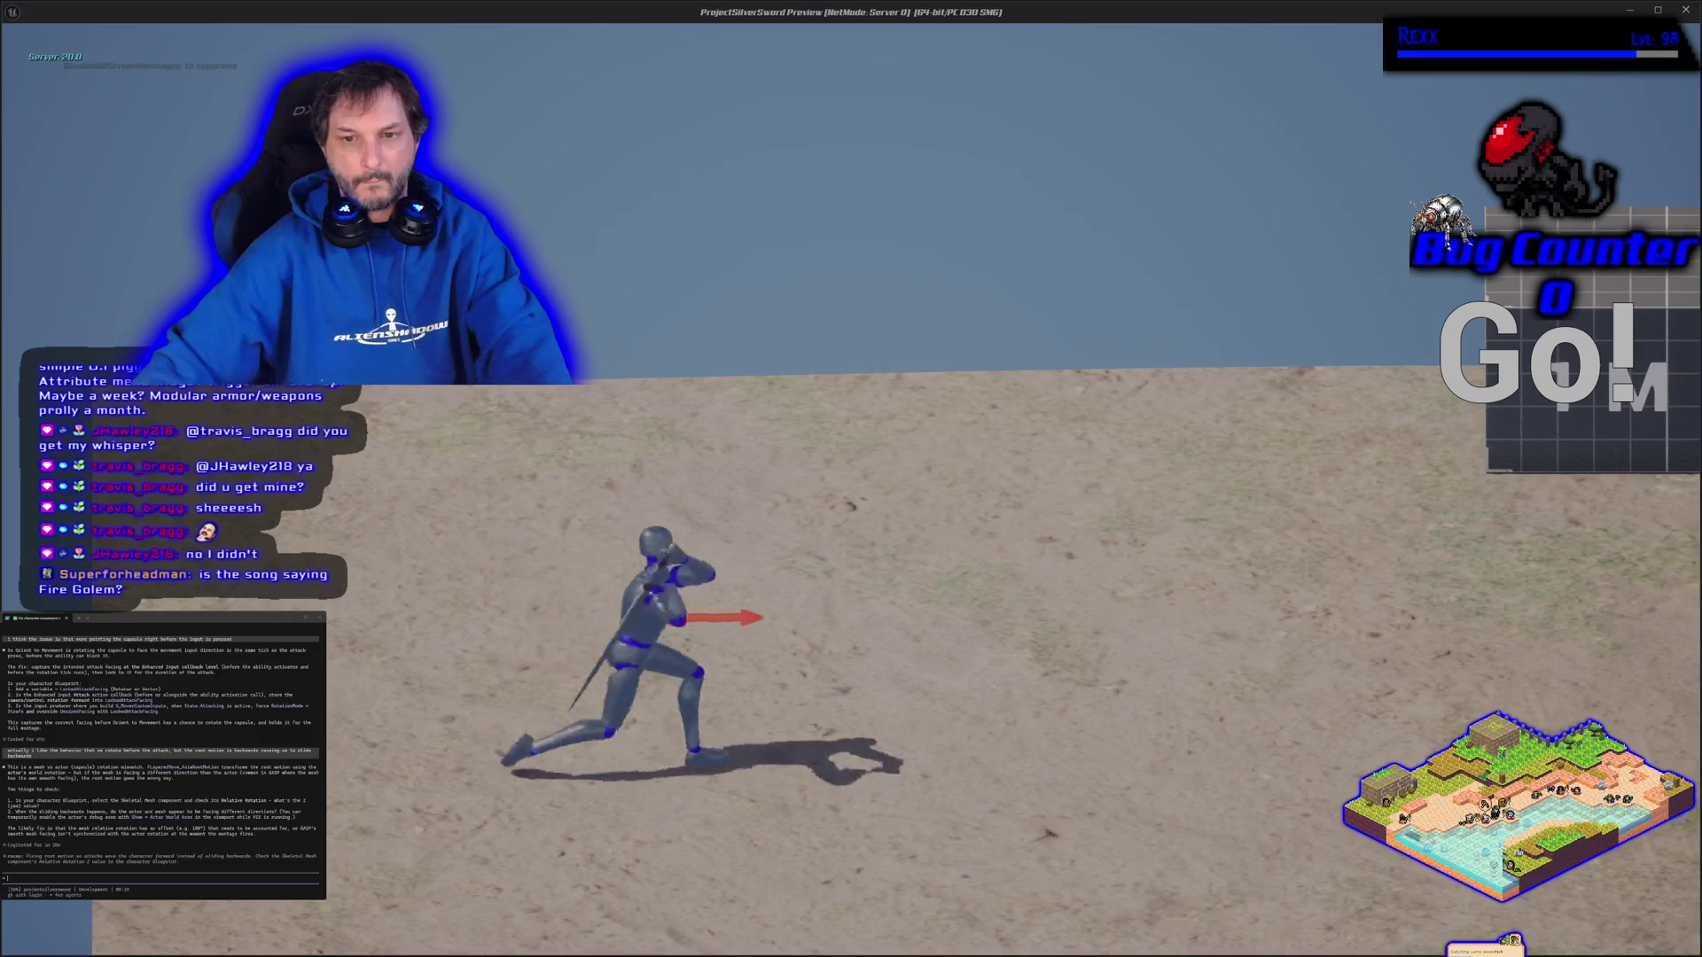
key(d)
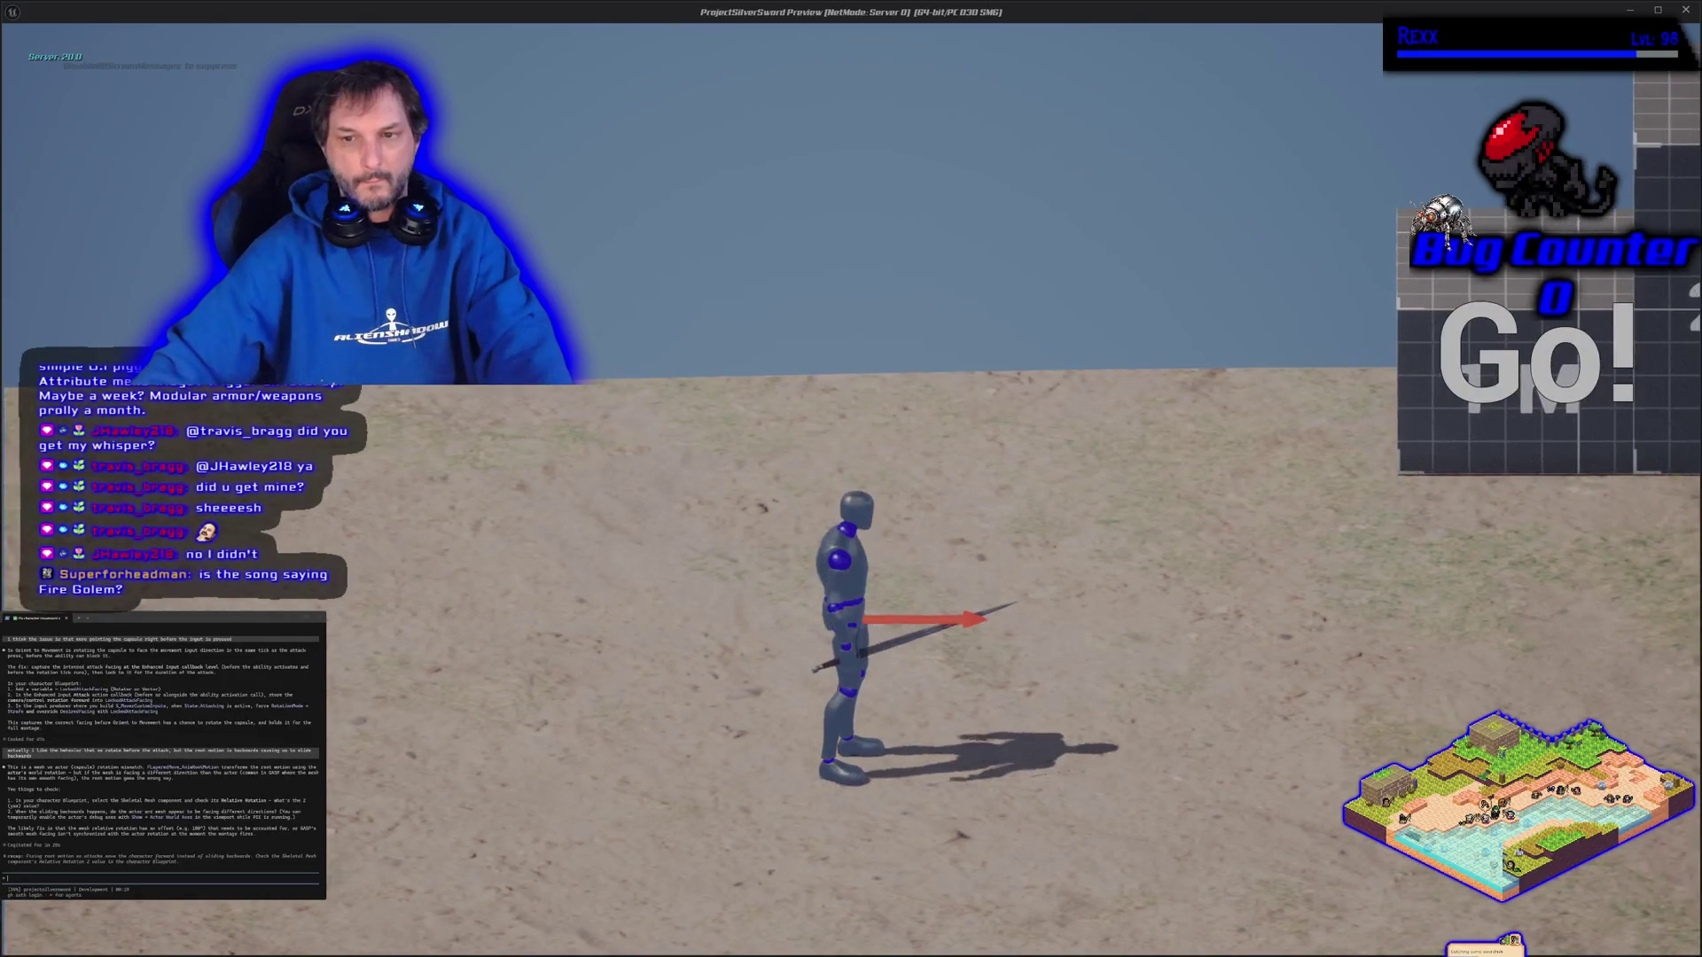
key(Escape)
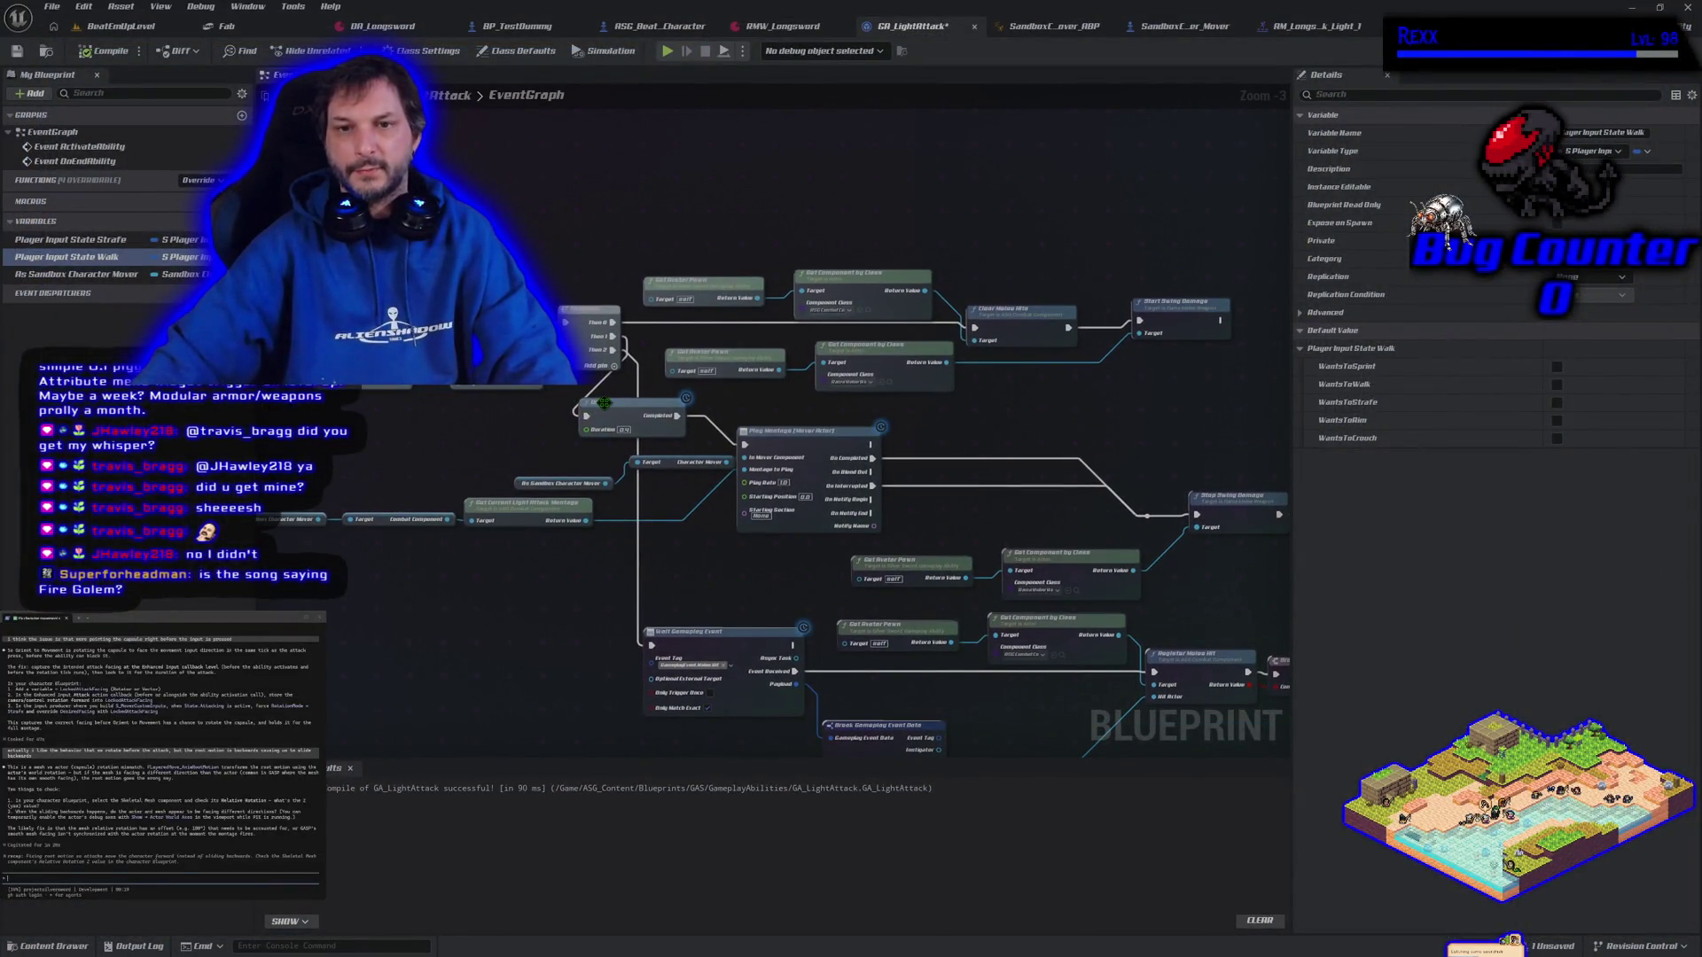
Remove the Delay, wire Sequence Then 1 straight to Play Montage, and delete the SET node
key(ctrl+z)
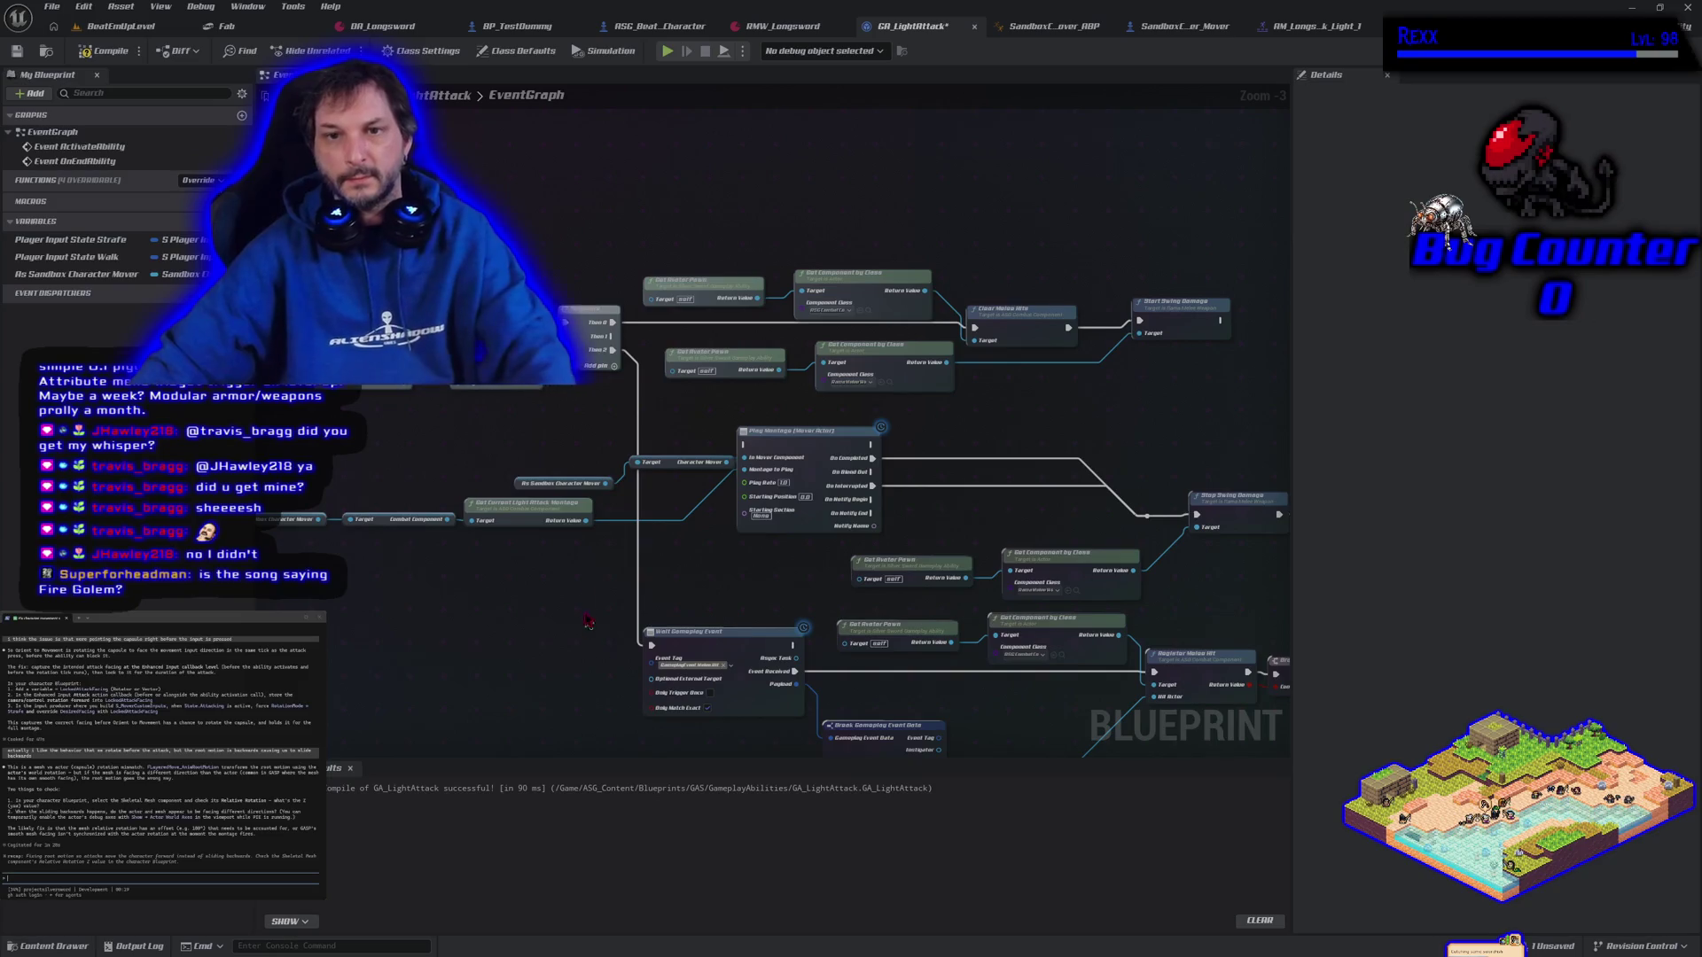
drag(611, 338, 750, 452)
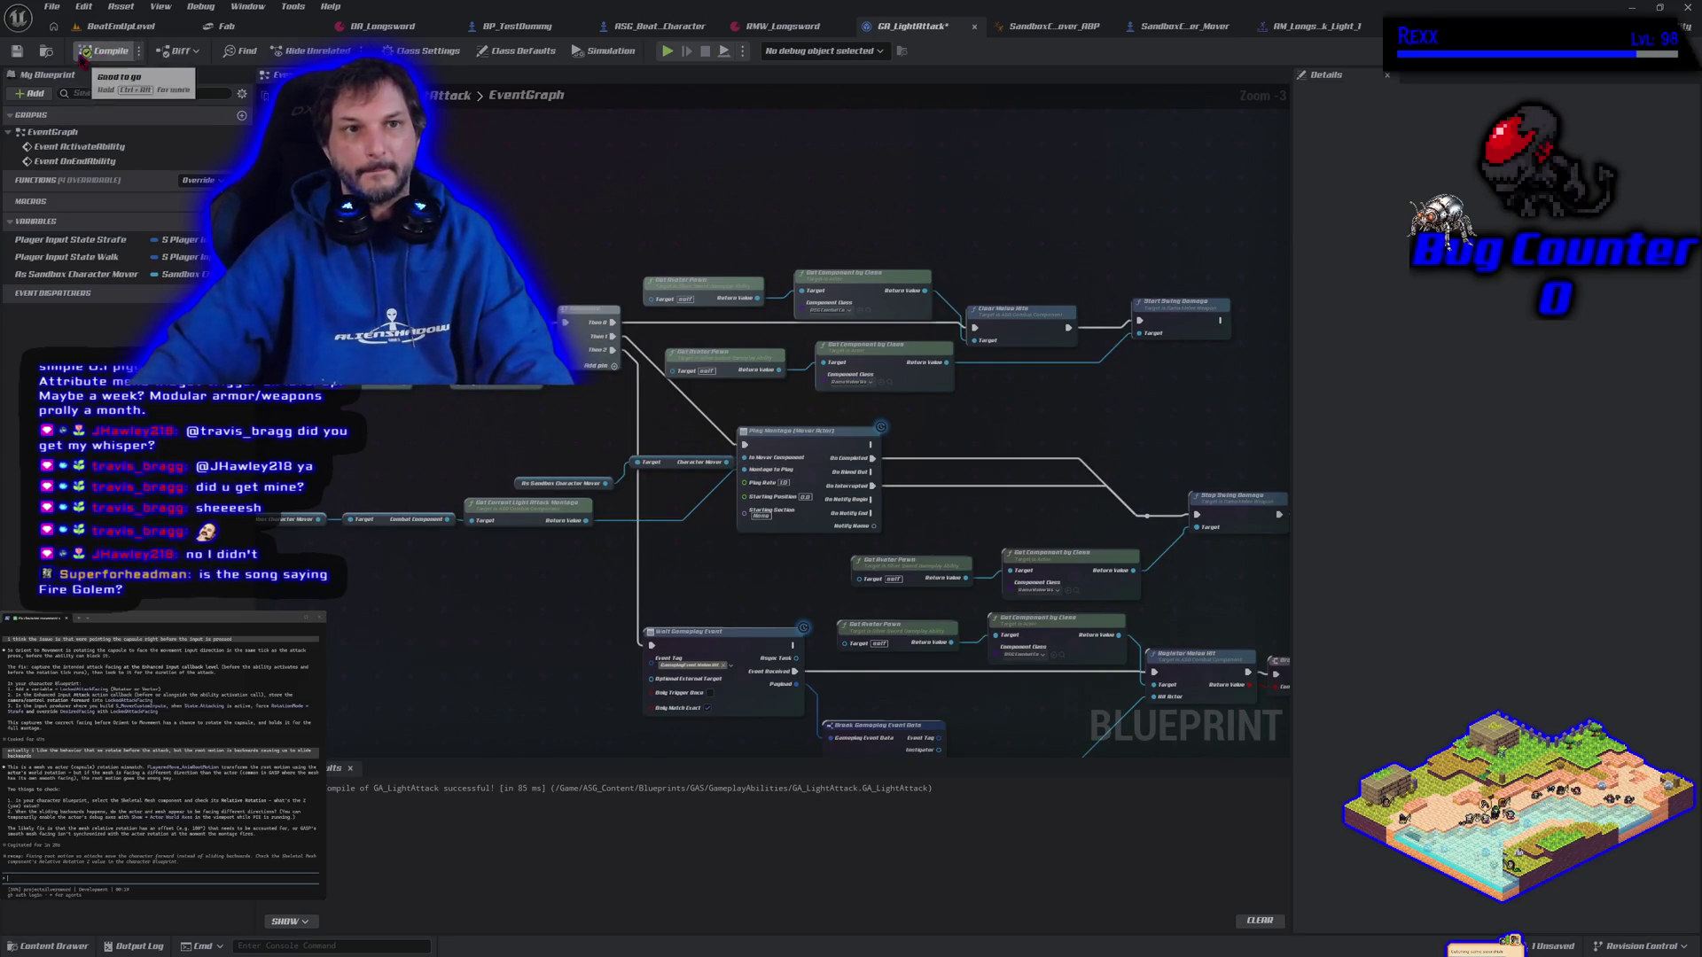
drag(377, 487, 470, 414)
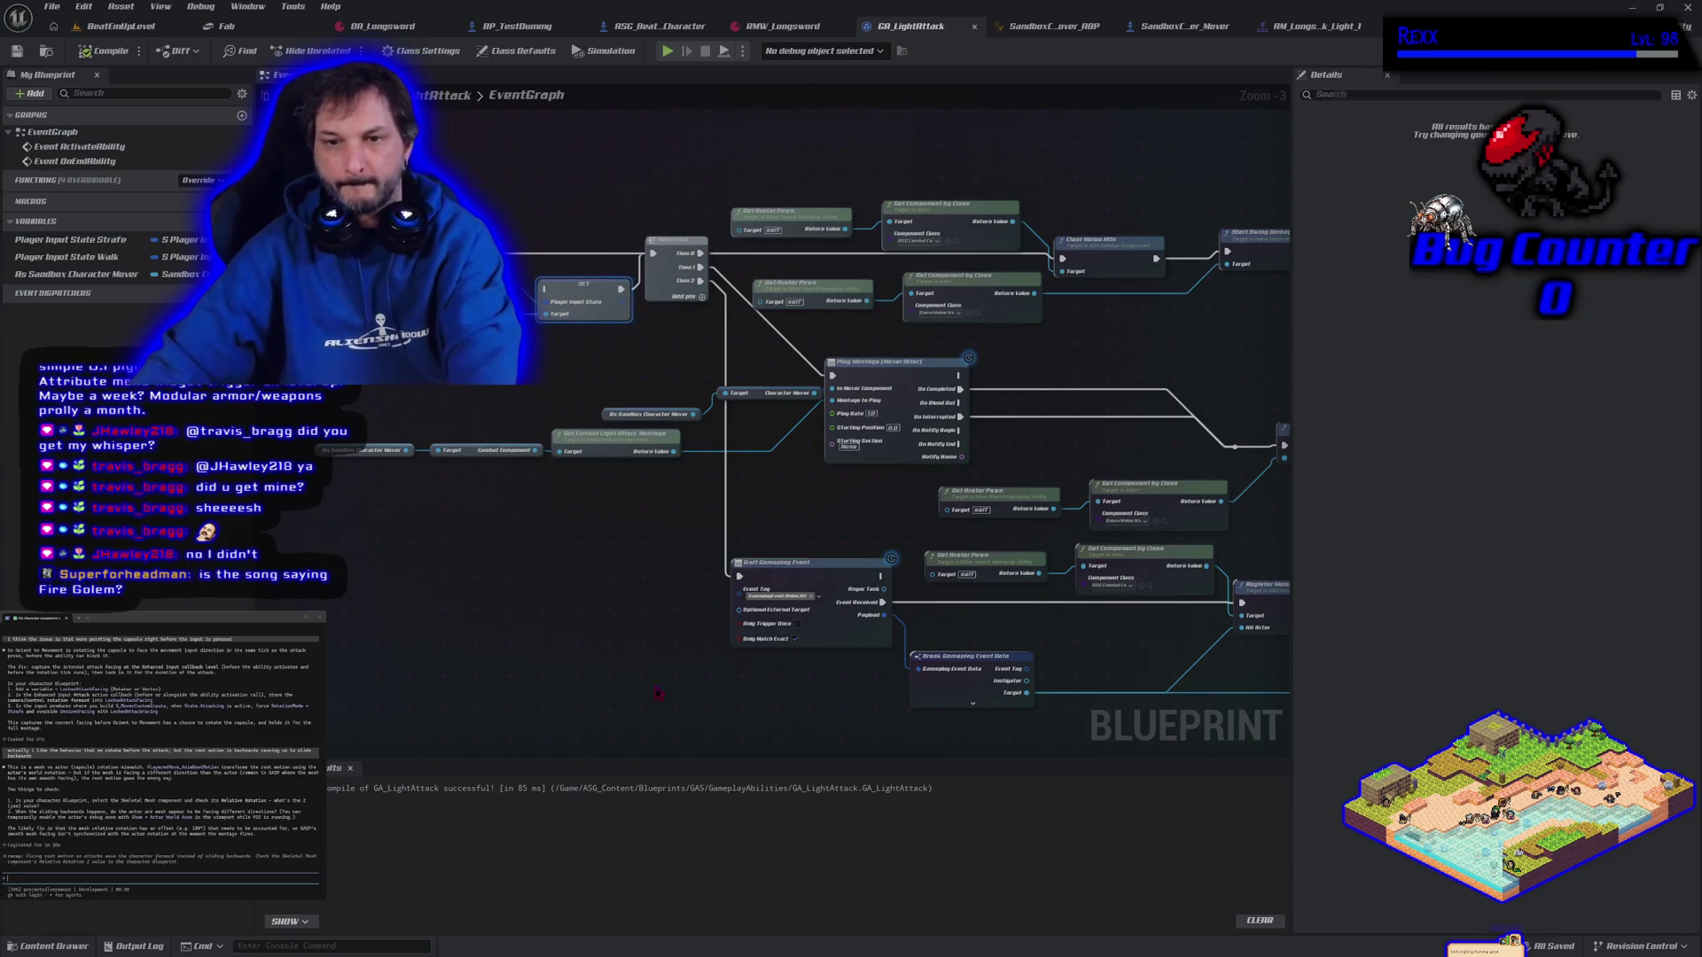
drag(654, 685, 461, 432)
key(Delete)
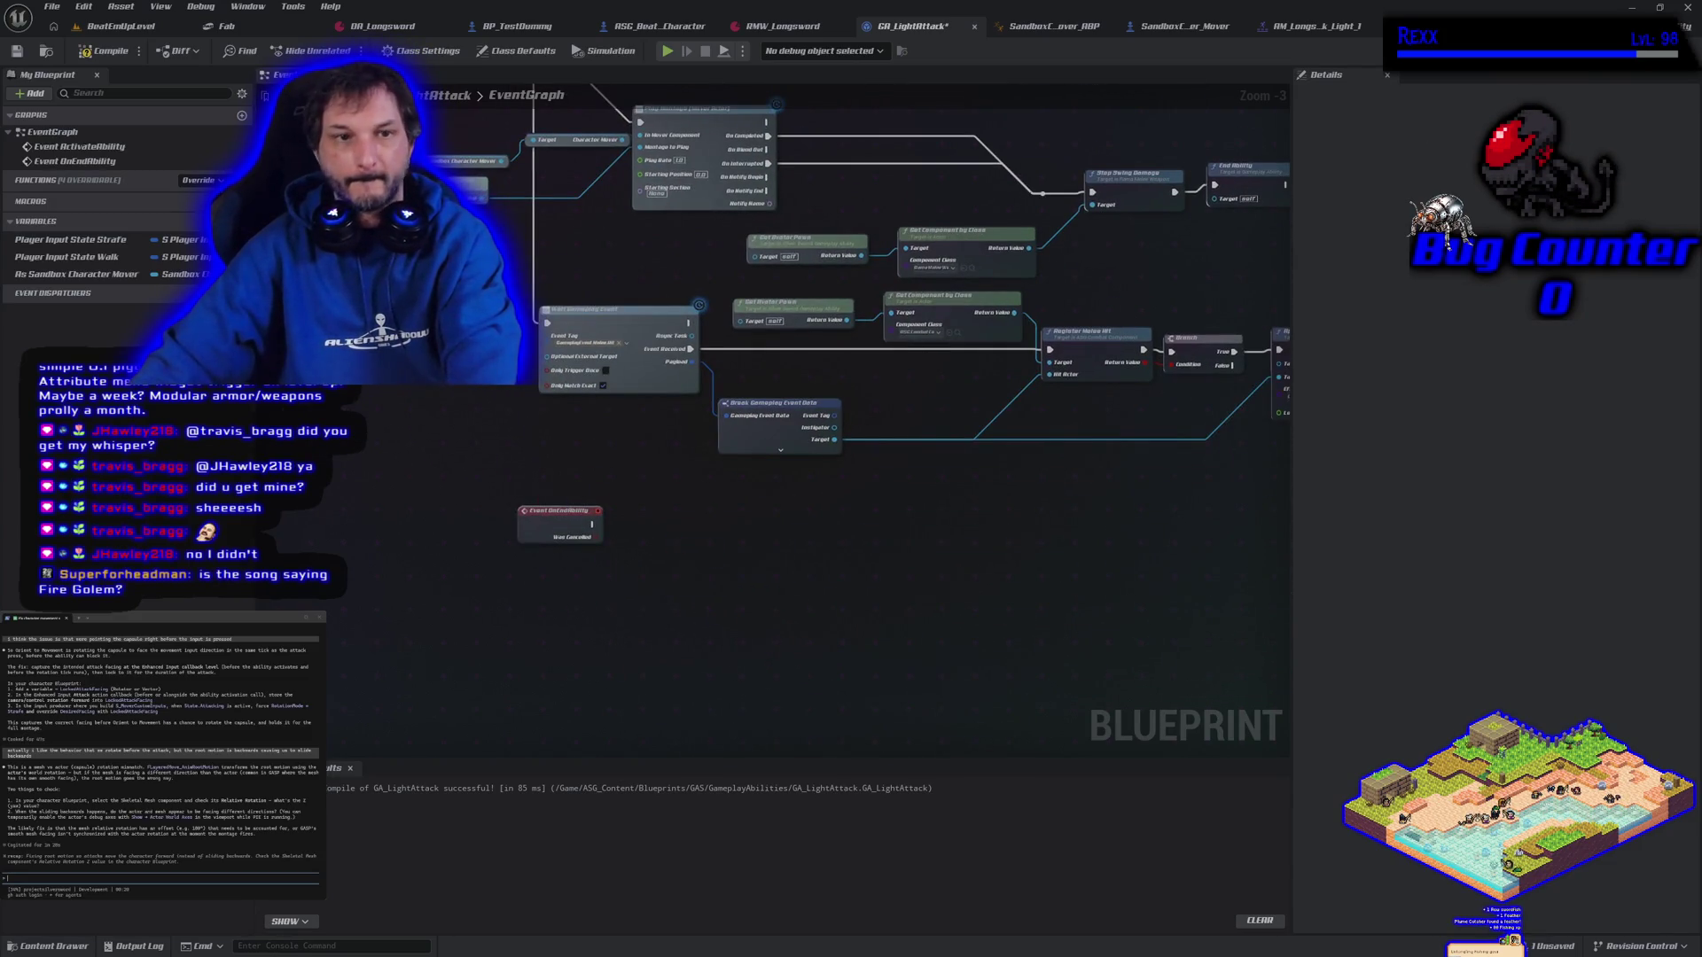
Delete the Player Input State Walk and Strafe variables
click(76, 257)
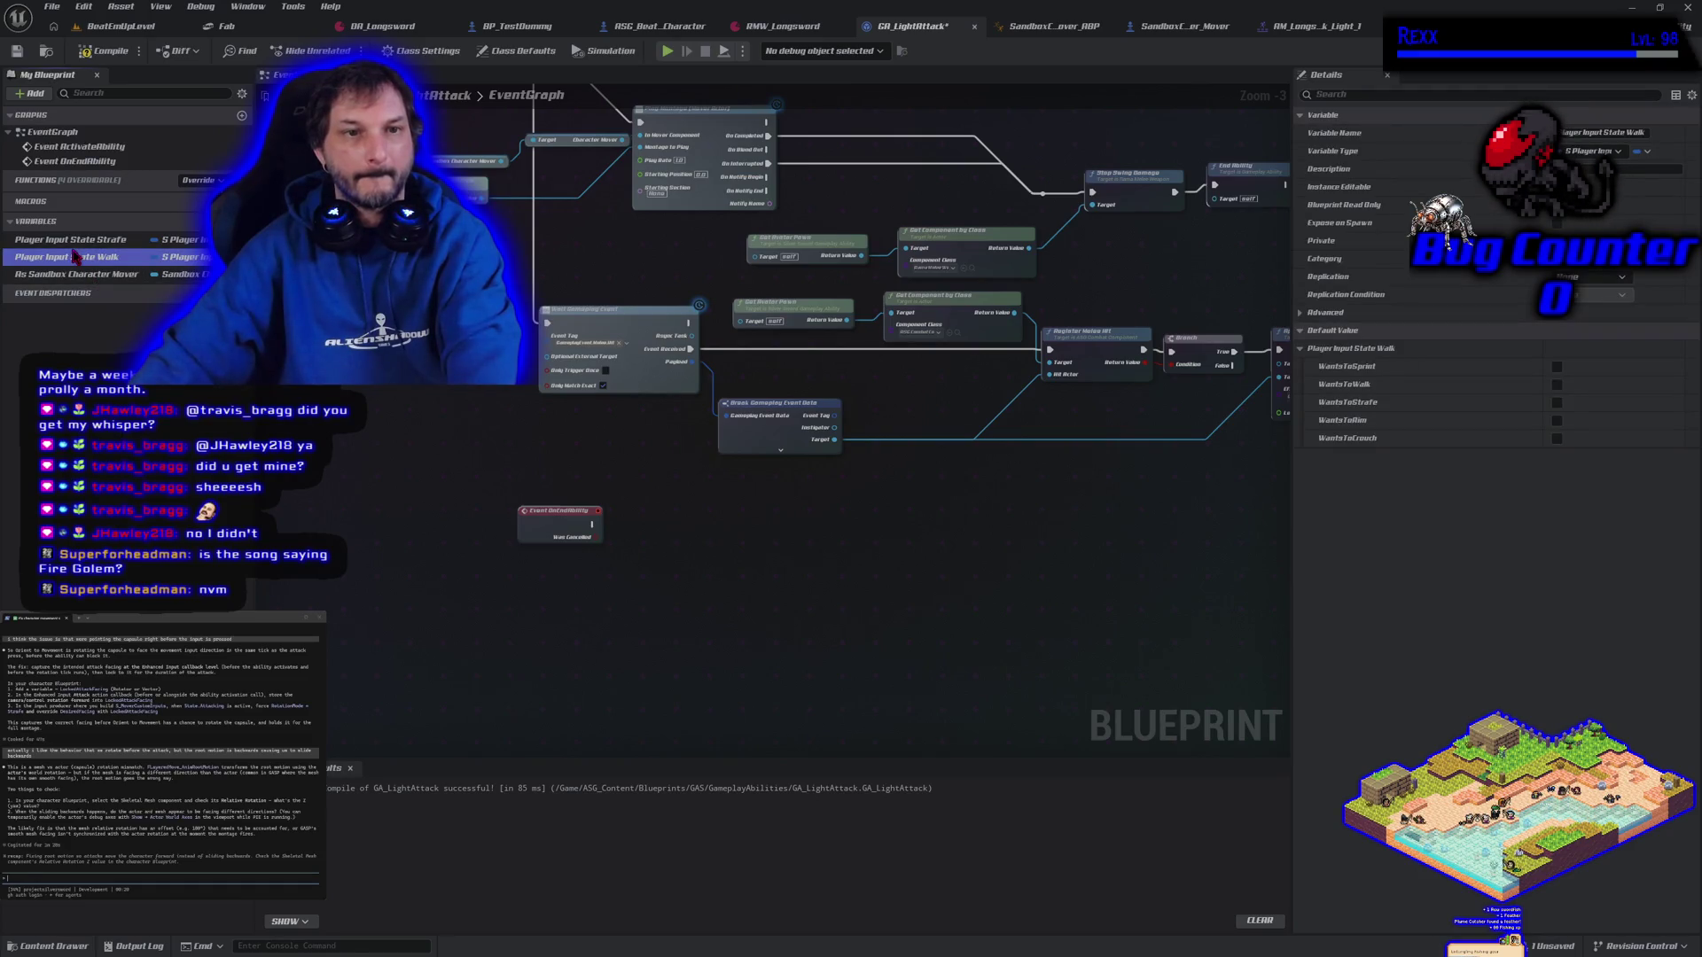
click(79, 248)
key(Delete)
click(78, 248)
key(Delete)
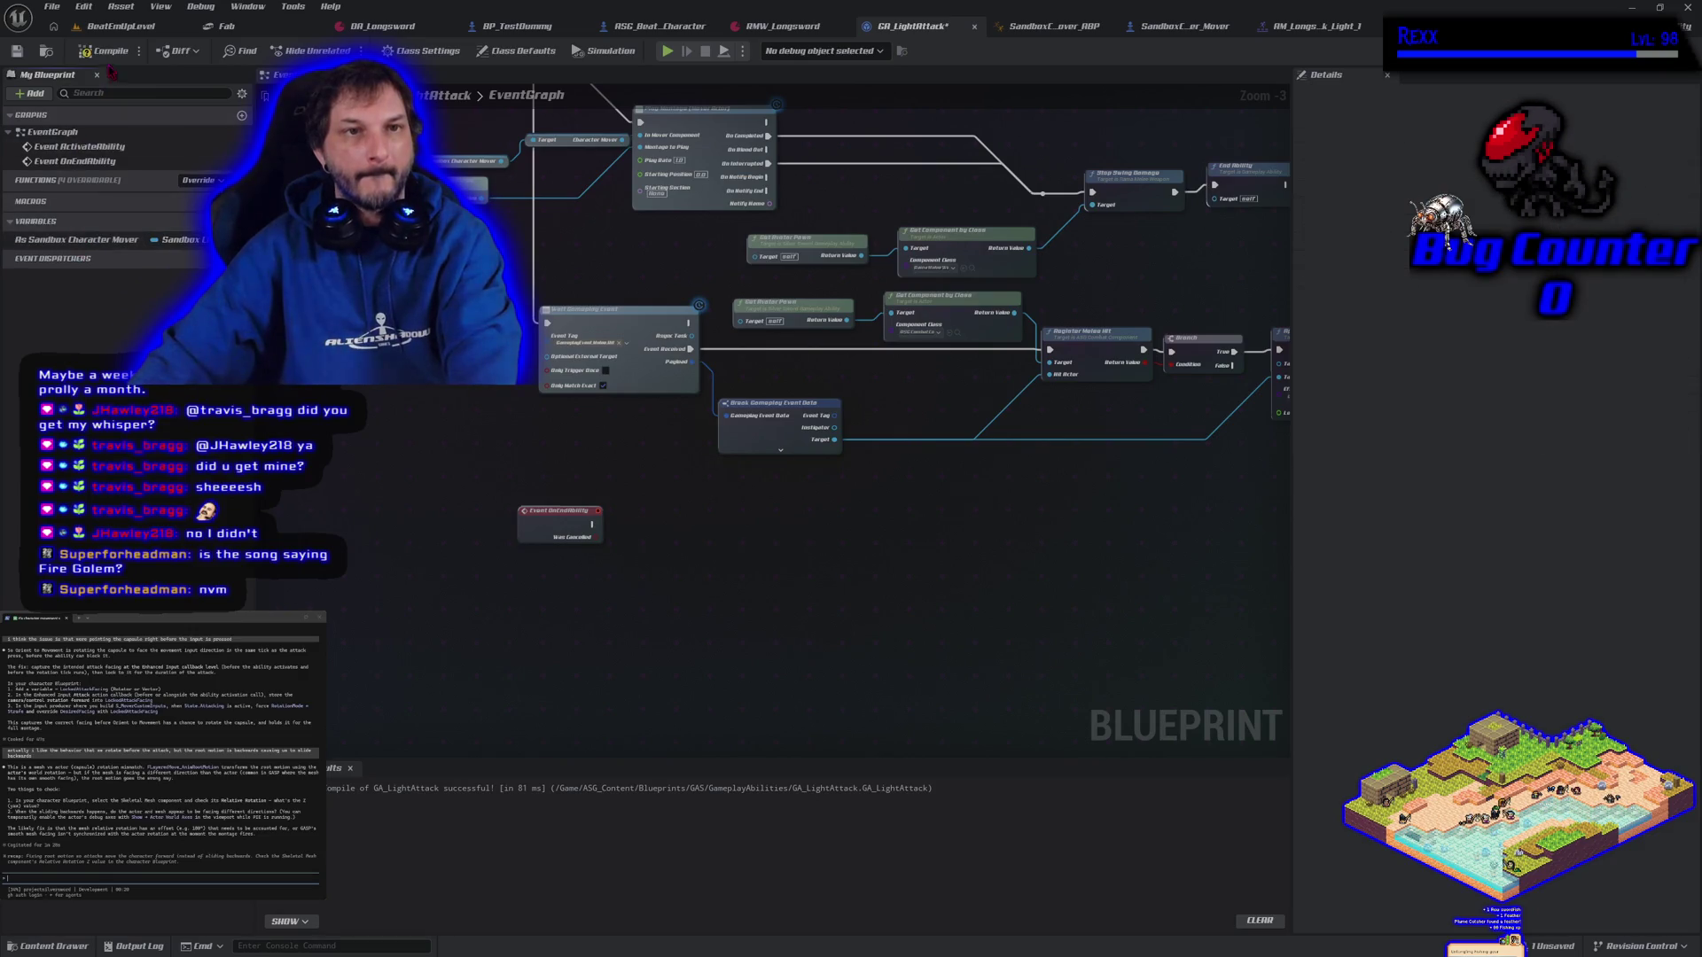
Save GA_LightAttack, then go to the BeatEmUpLevel viewport
click(18, 51)
scroll(529, 529, down, 1)
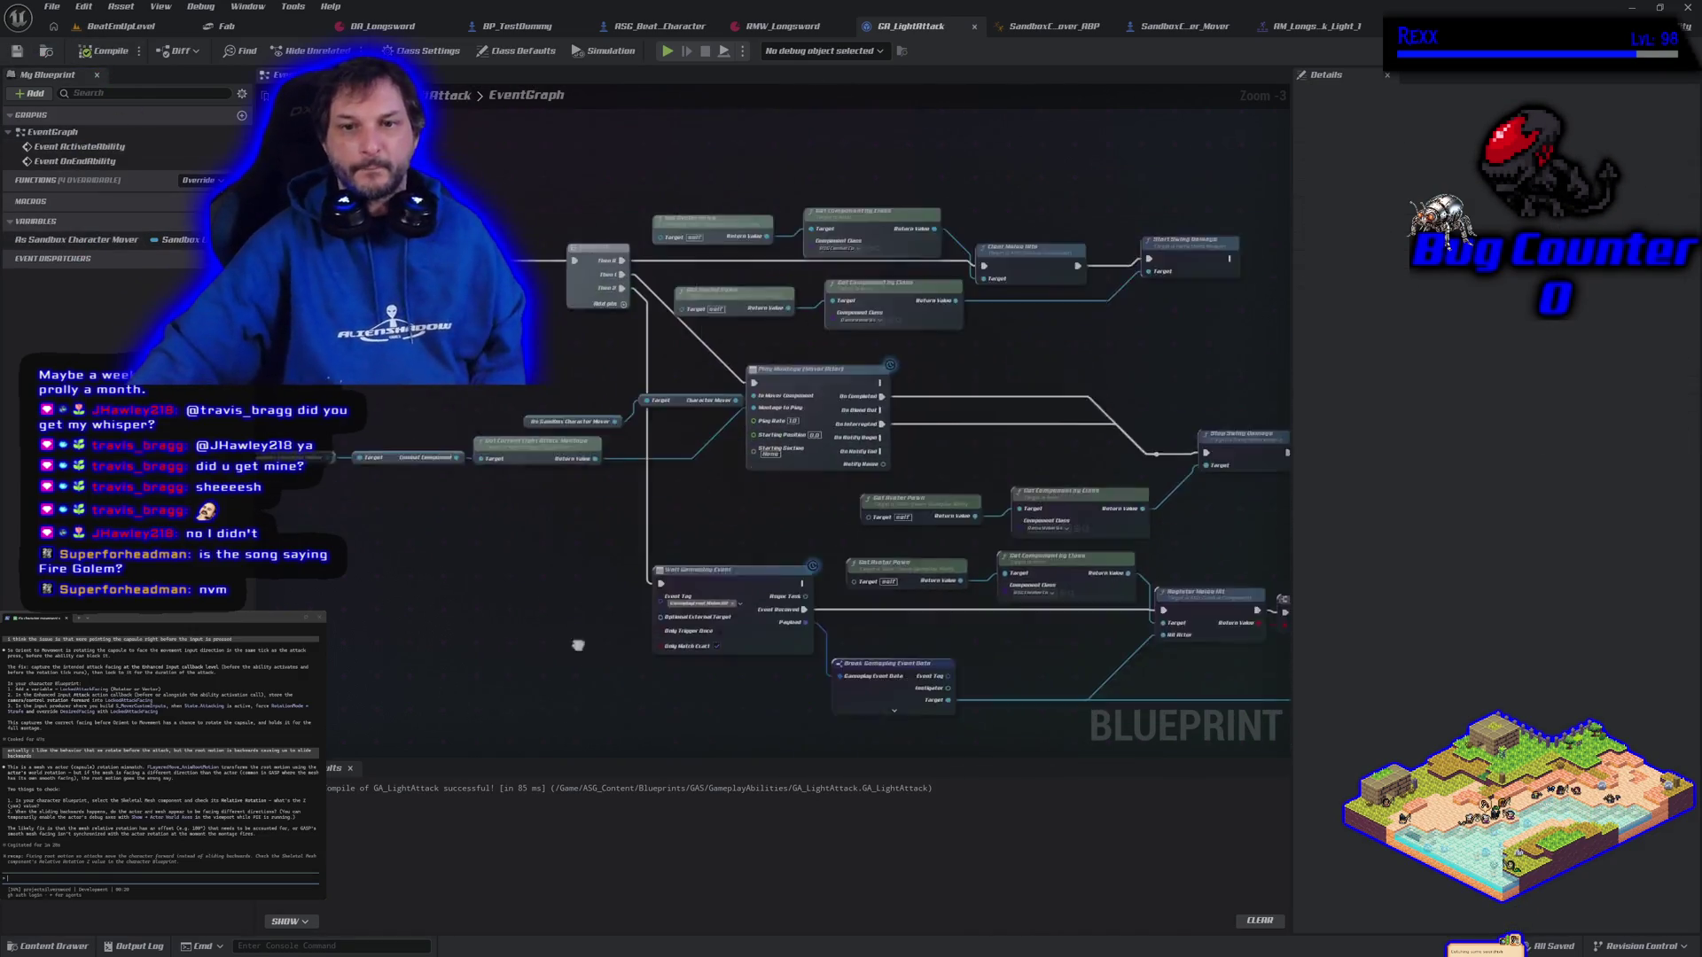
drag(529, 529, 626, 530)
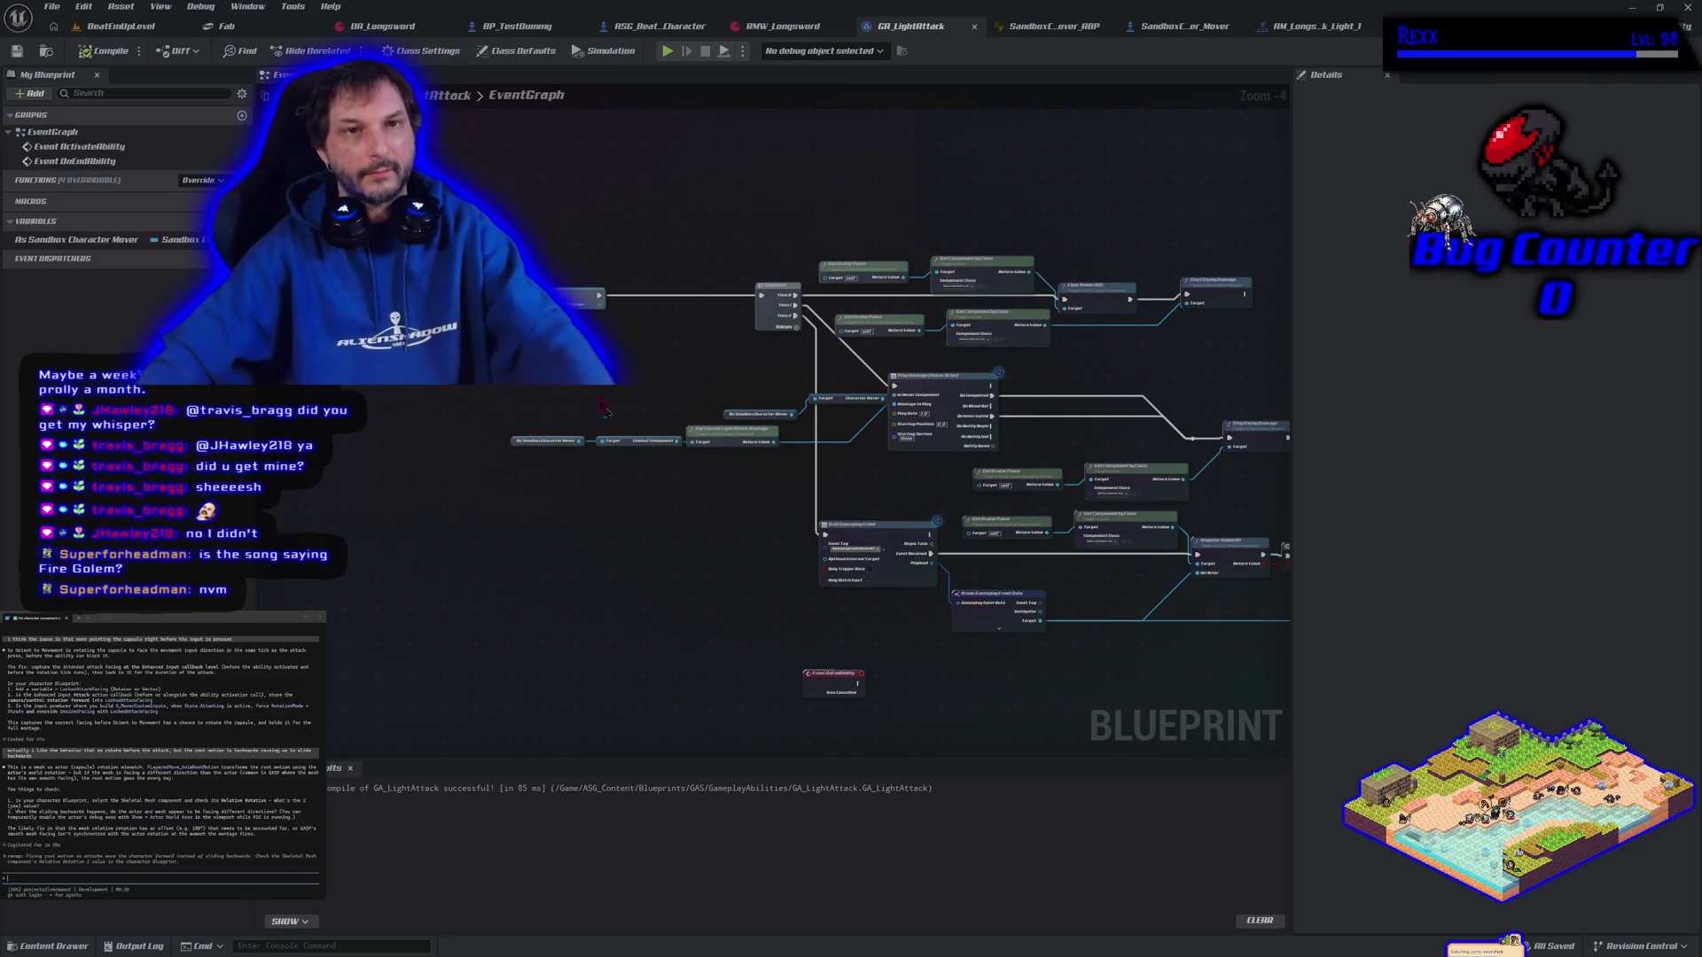
click(146, 27)
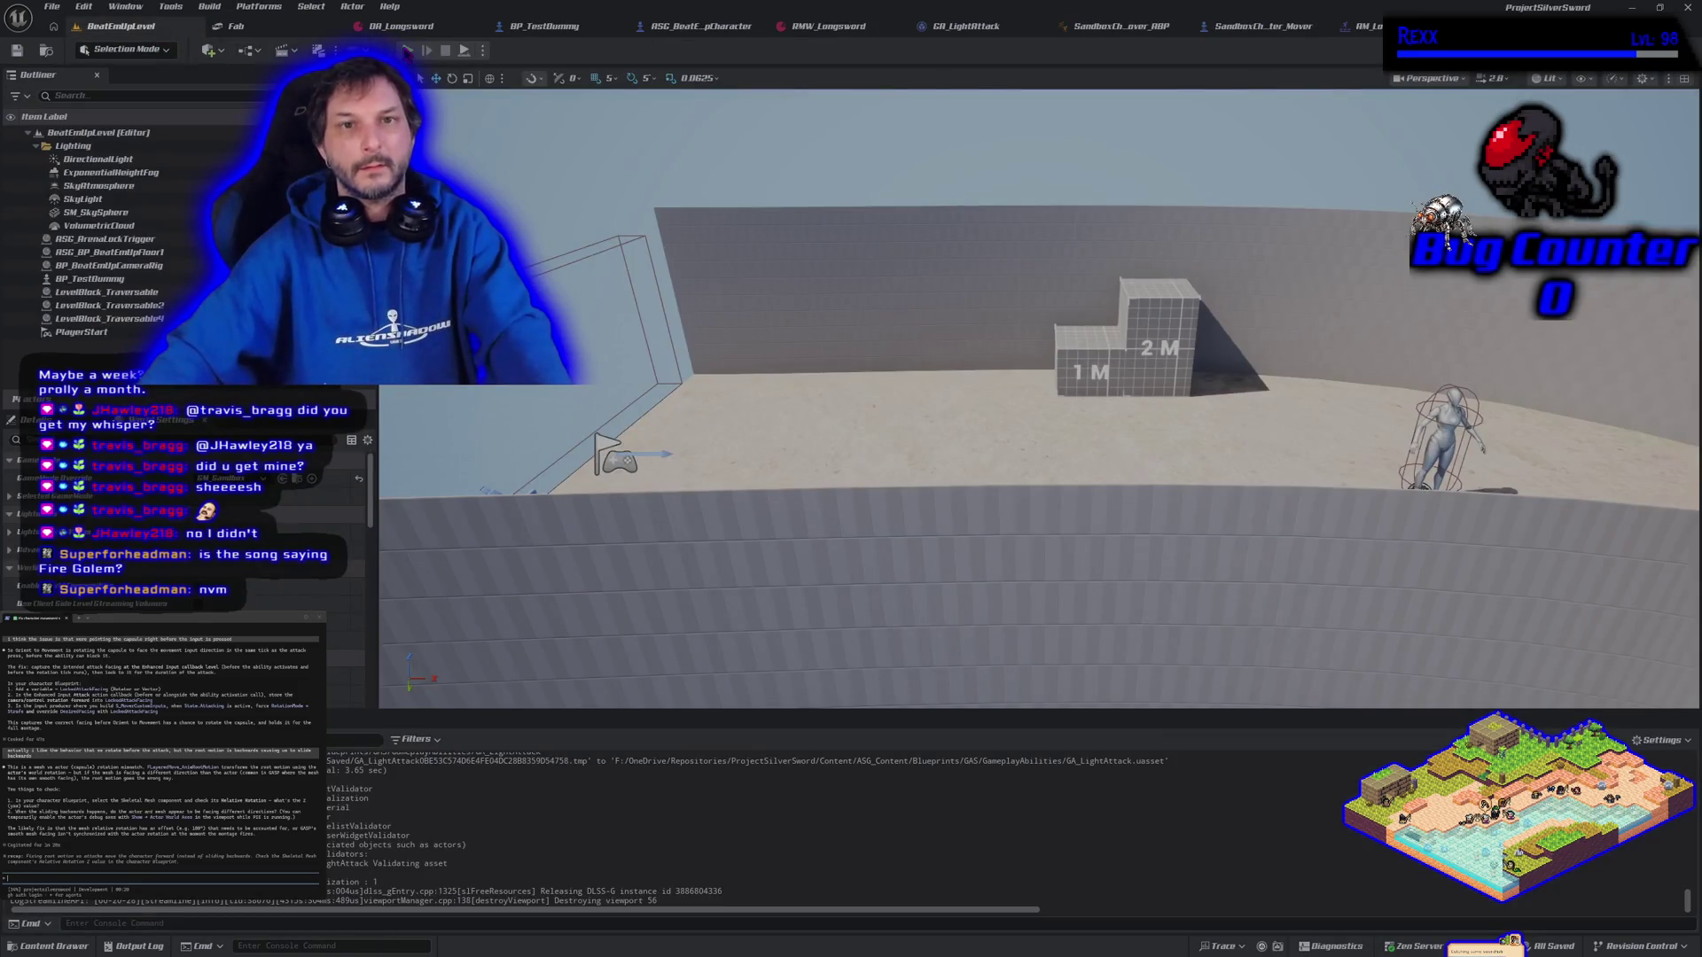
Playtest the attack, then go to the SandboxCharacter_Mover Get_MoveInput graph via ASG_BeatEmUpCharacter
key(alt+p)
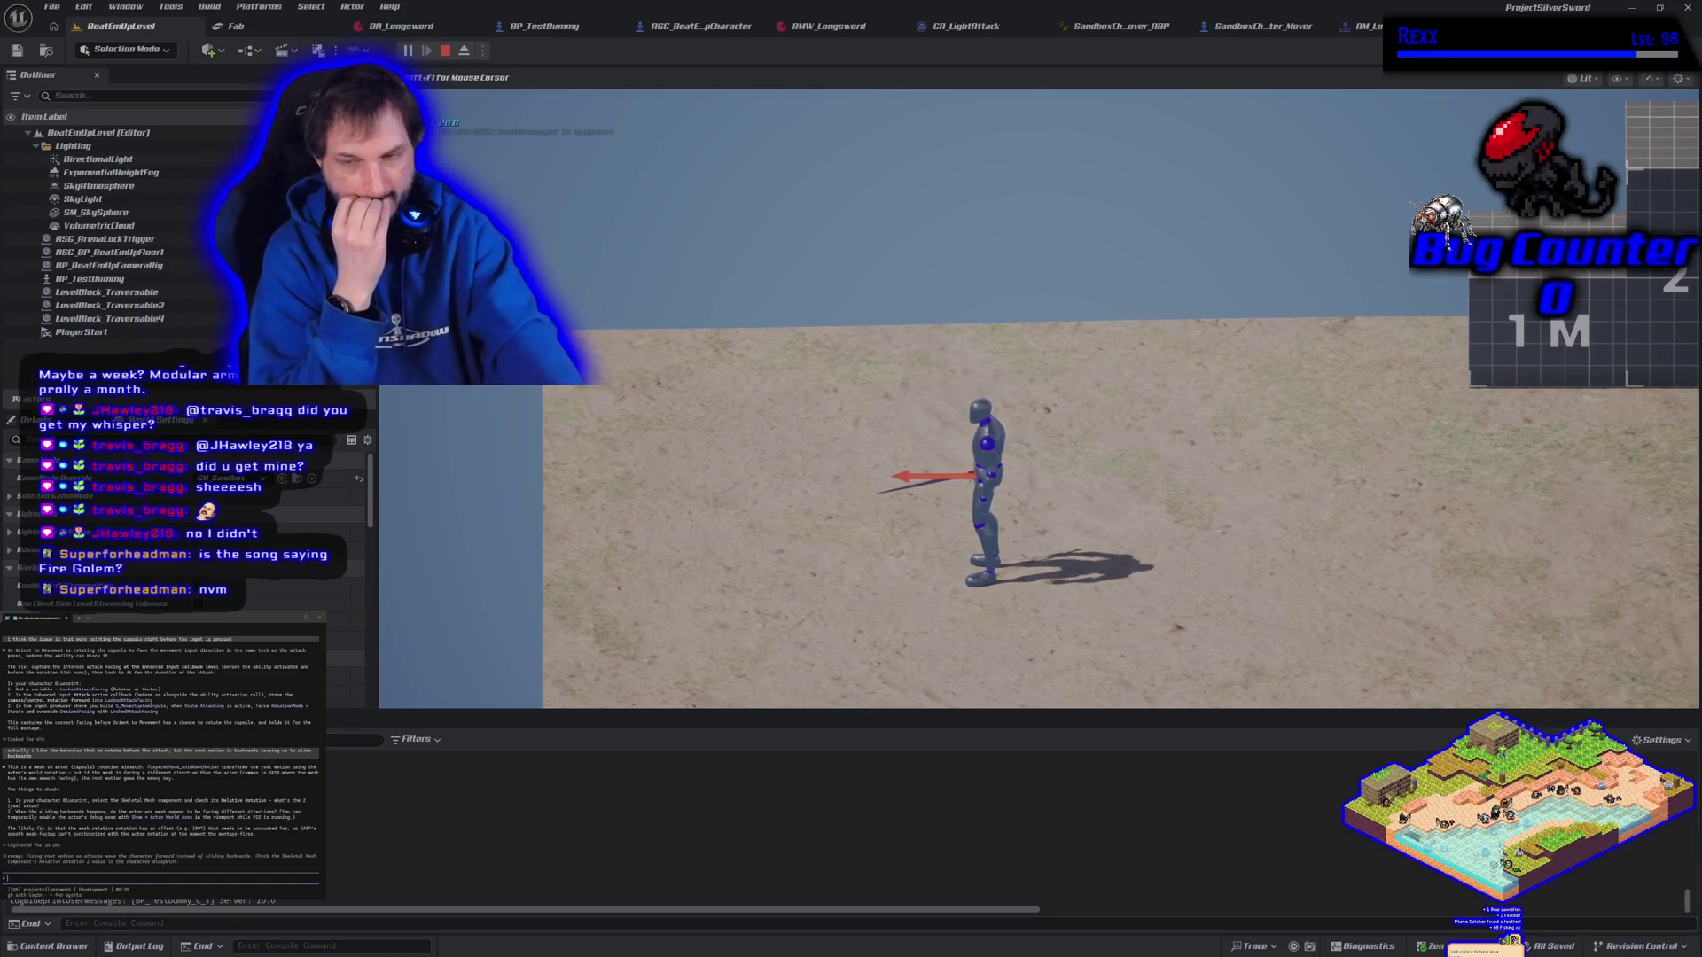
key(Escape)
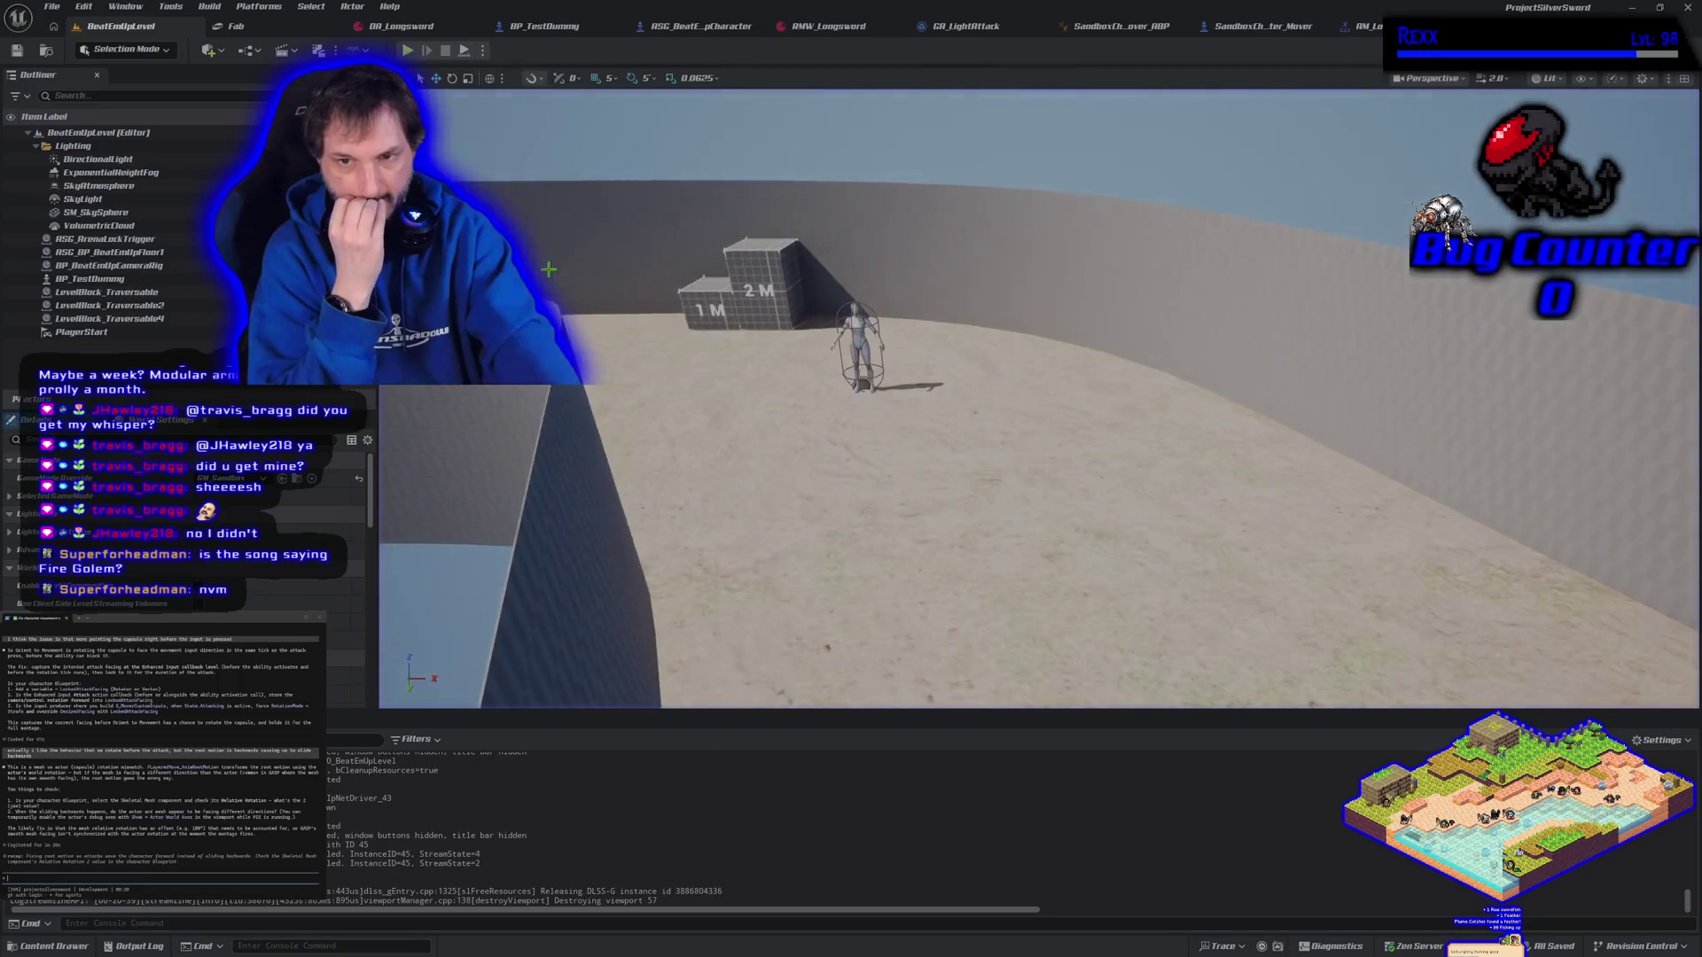
click(716, 29)
click(1179, 27)
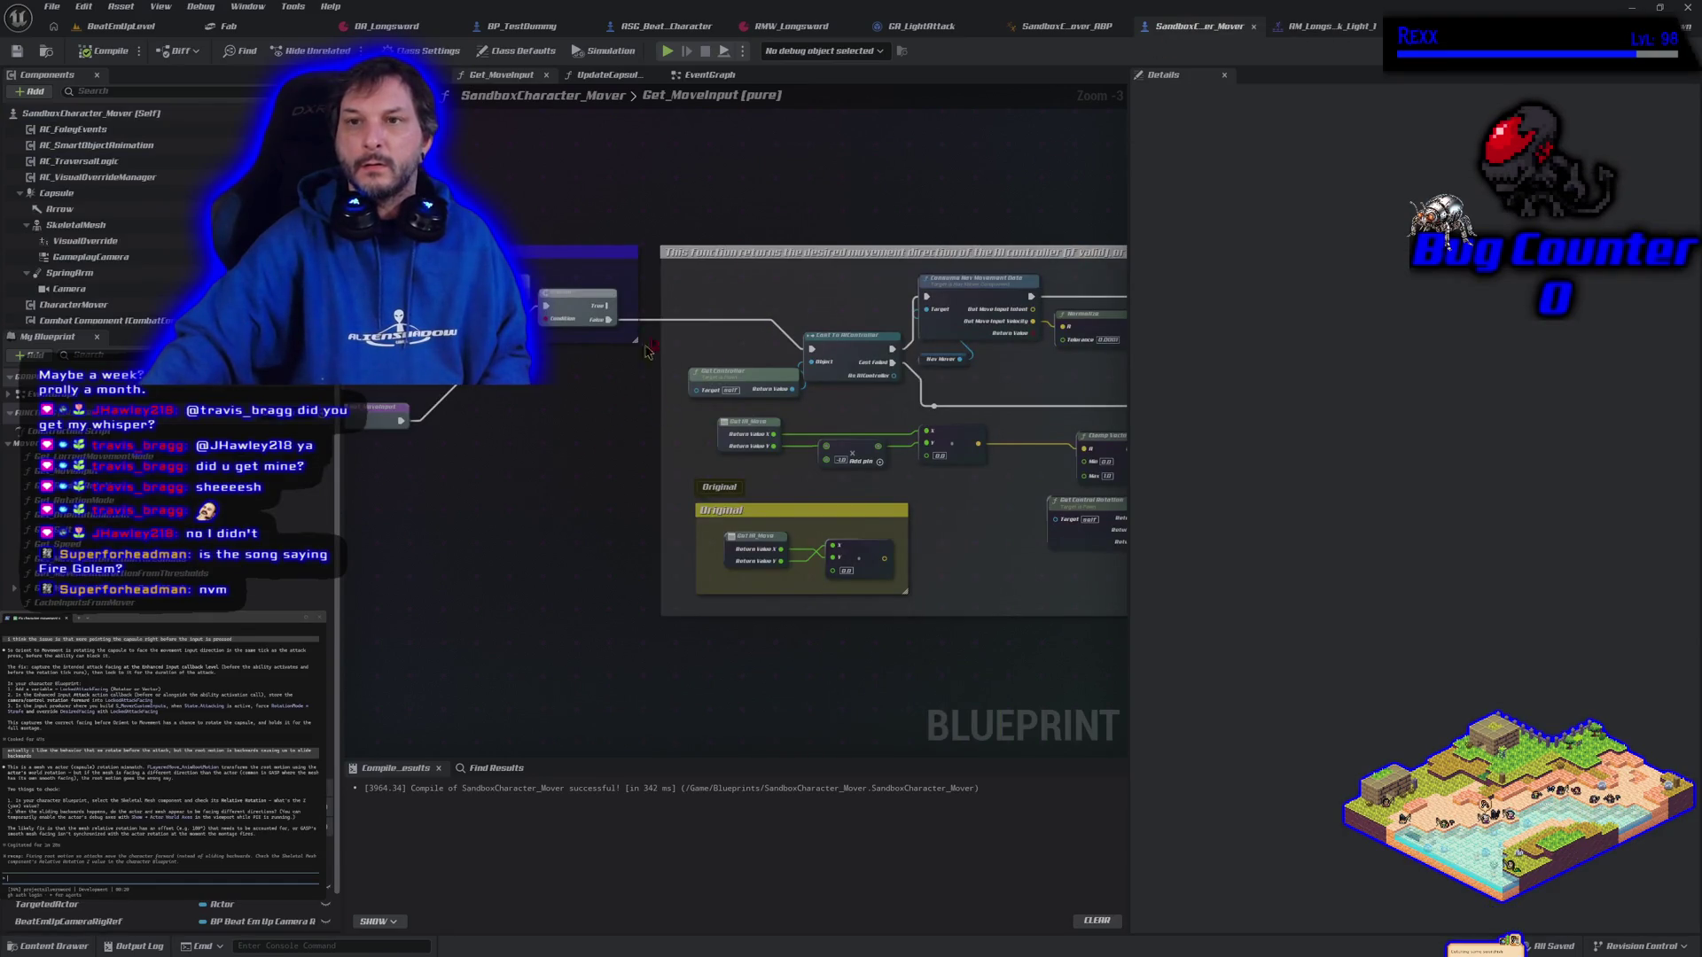
Add a Delay node in GA_LightAttack and wire its Completed output into Play Montage
click(922, 27)
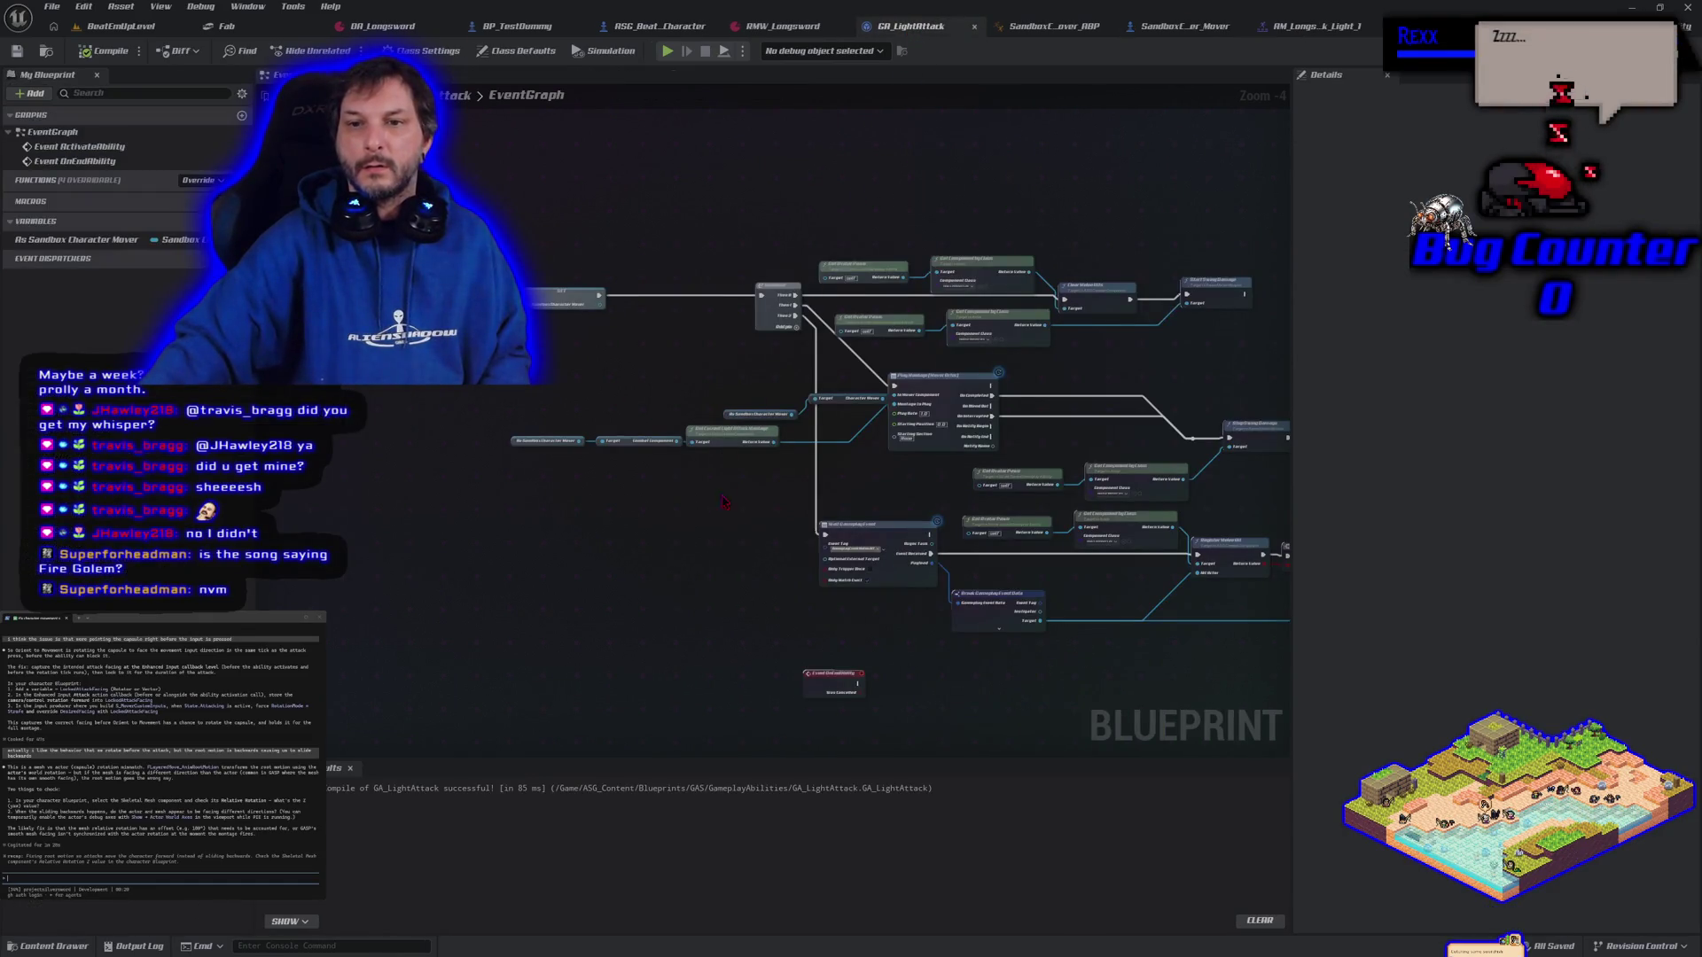
scroll(521, 505, up, 1)
scroll(521, 506, up, 3)
mouse_move(521, 505)
mouse_down()
mouse_move(579, 621)
mouse_move(666, 656)
mouse_move(288, 588)
mouse_move(486, 650)
mouse_up()
scroll(302, 586, down, 1)
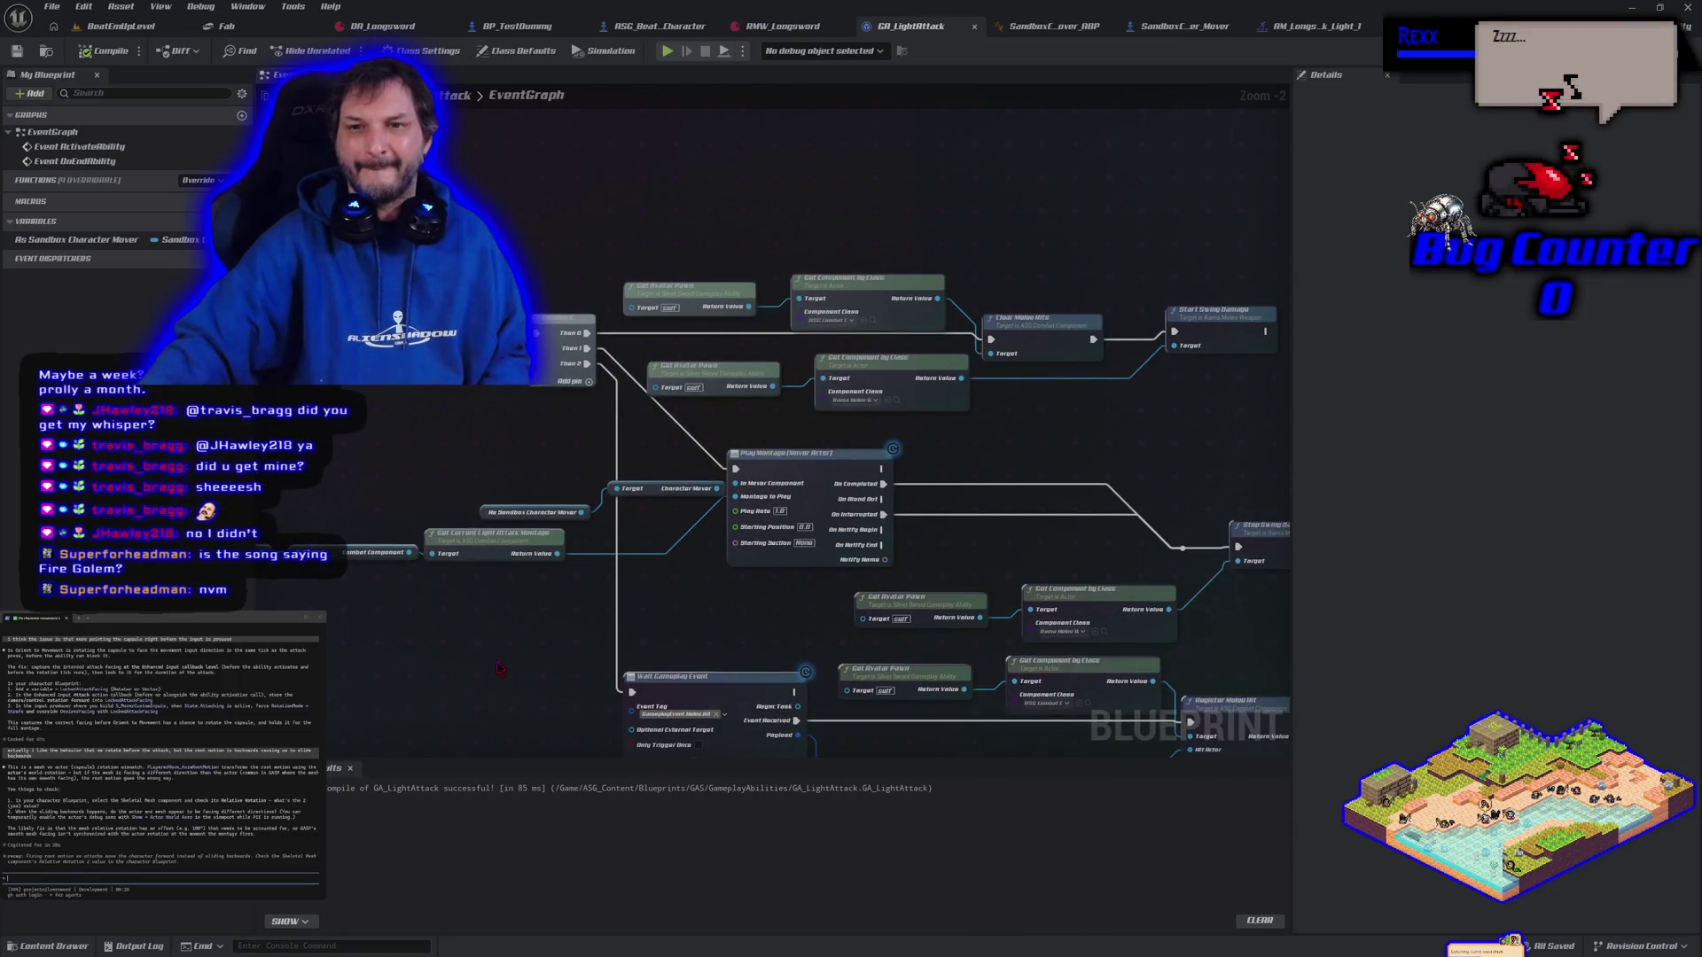
drag(499, 667, 389, 557)
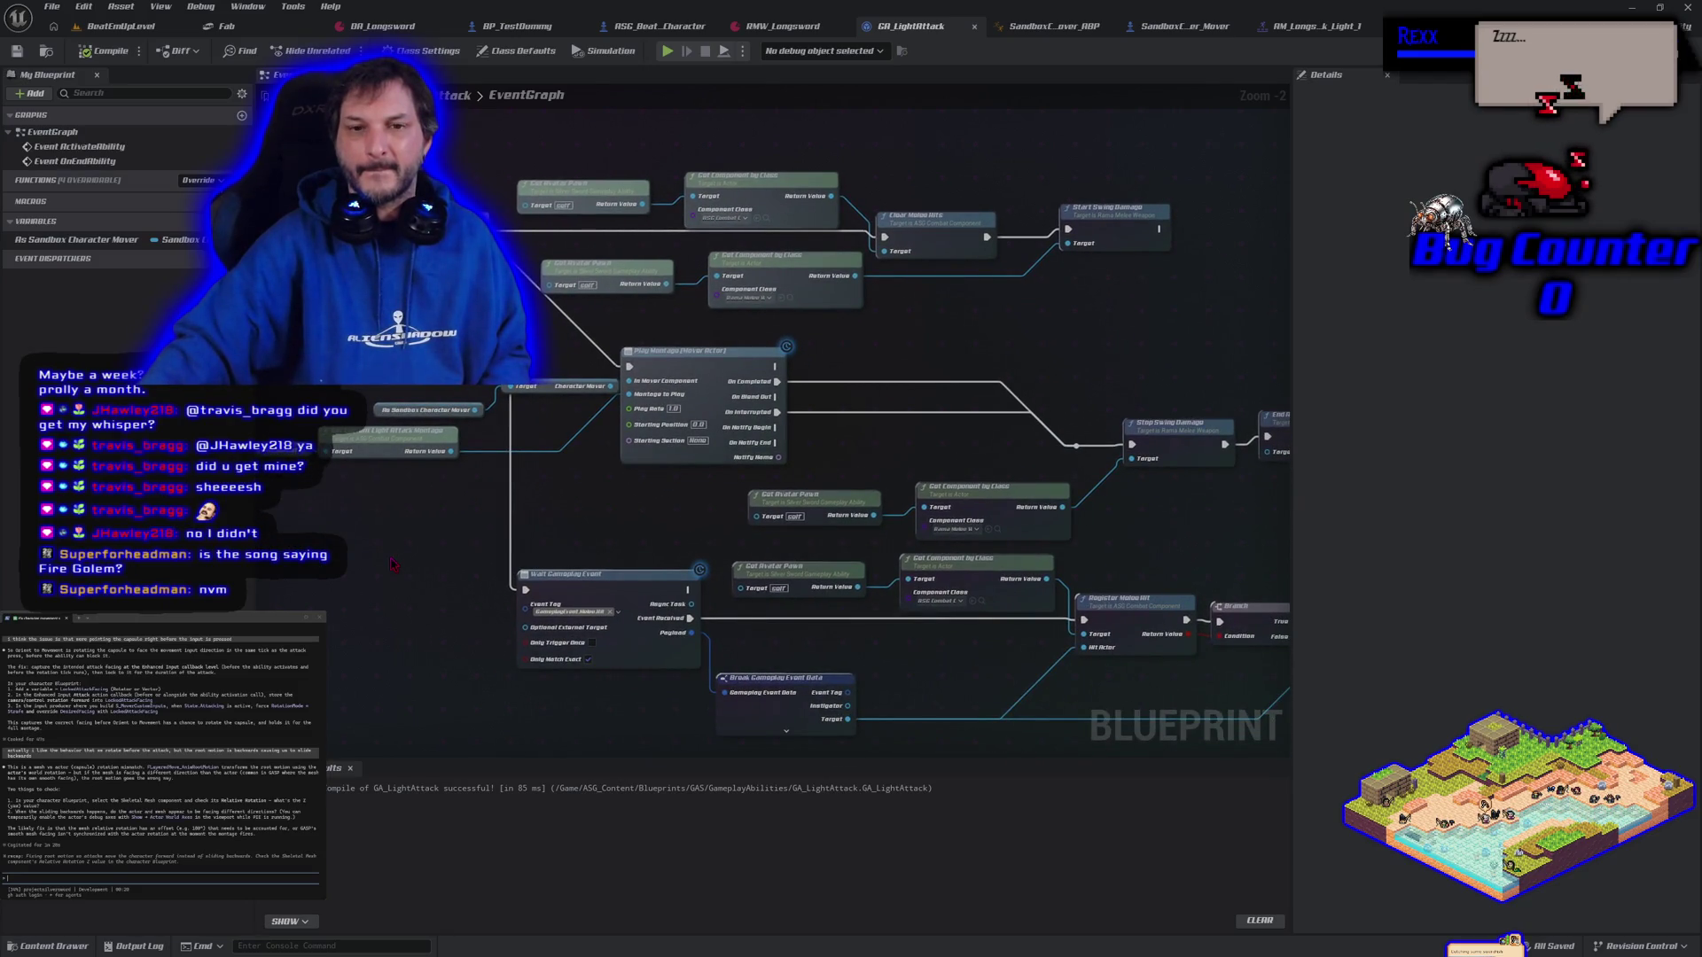
right_click(399, 358)
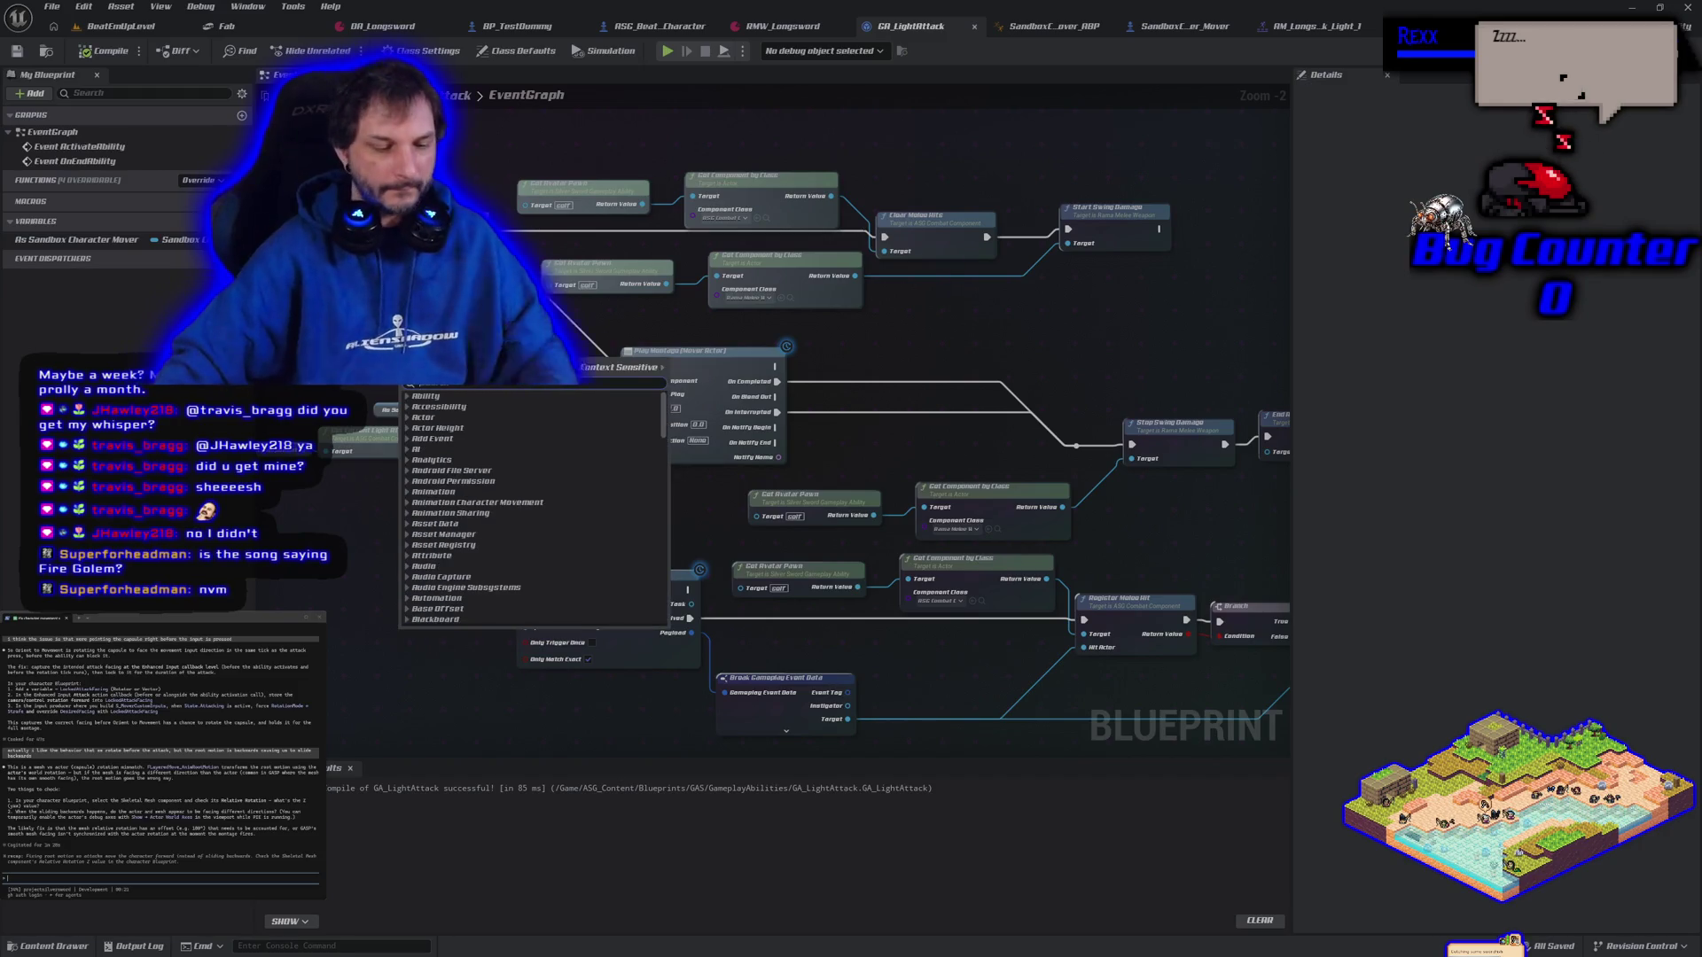
text(delay)
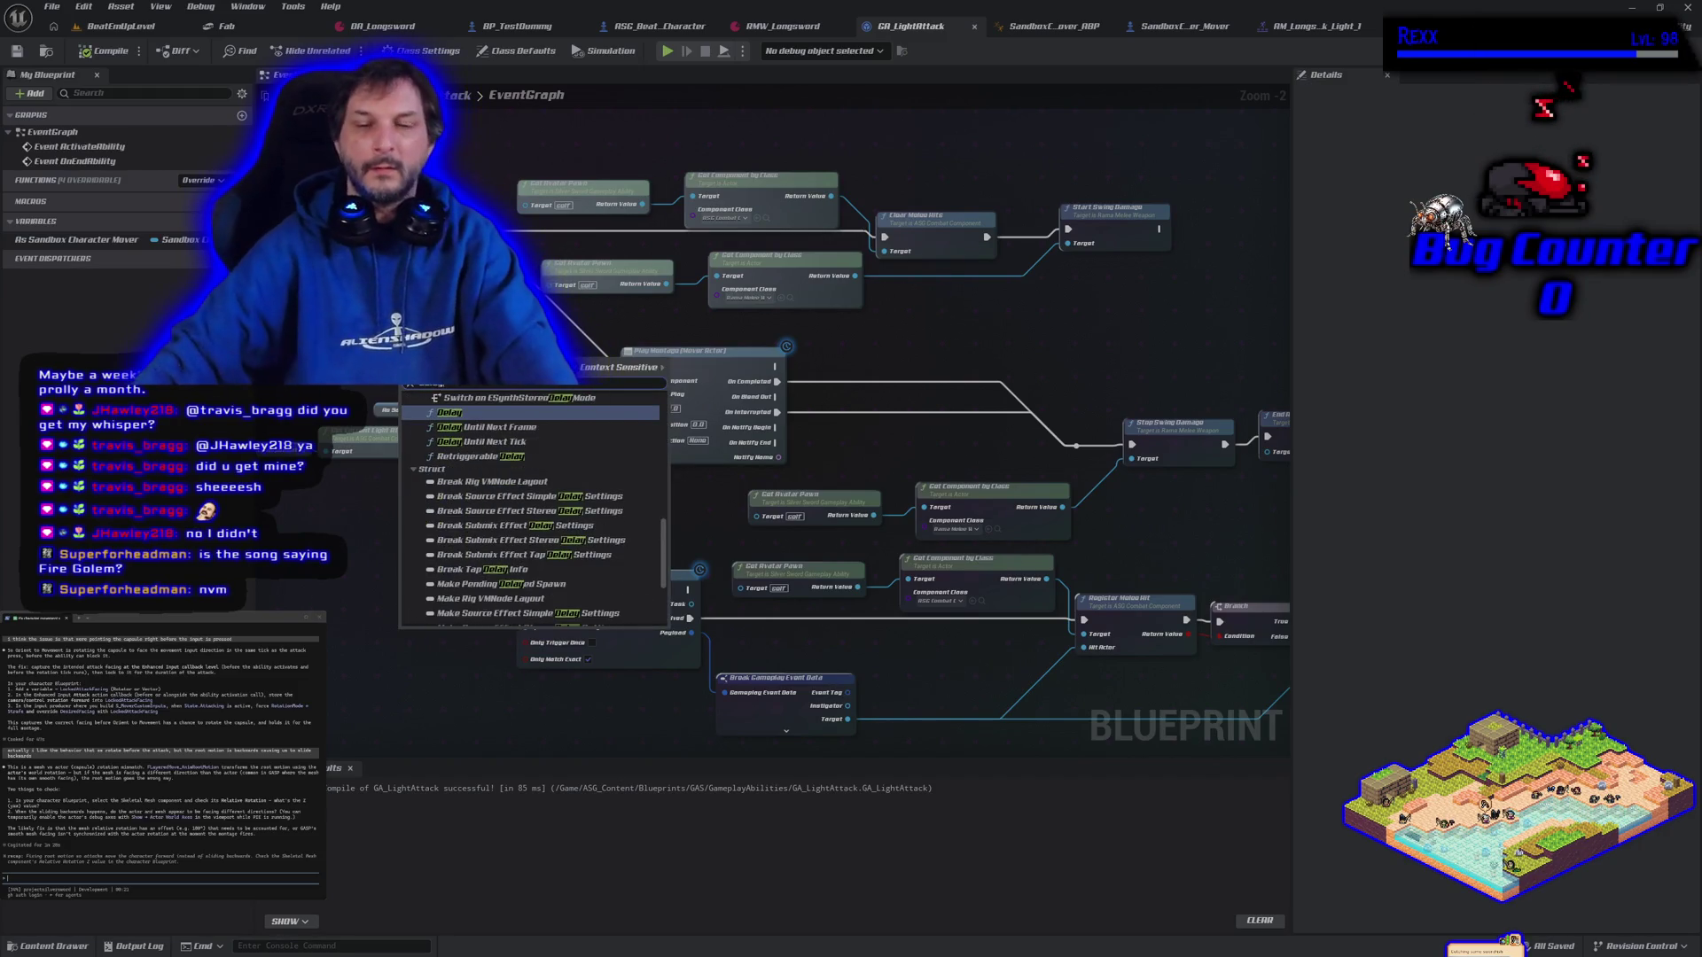
click(443, 413)
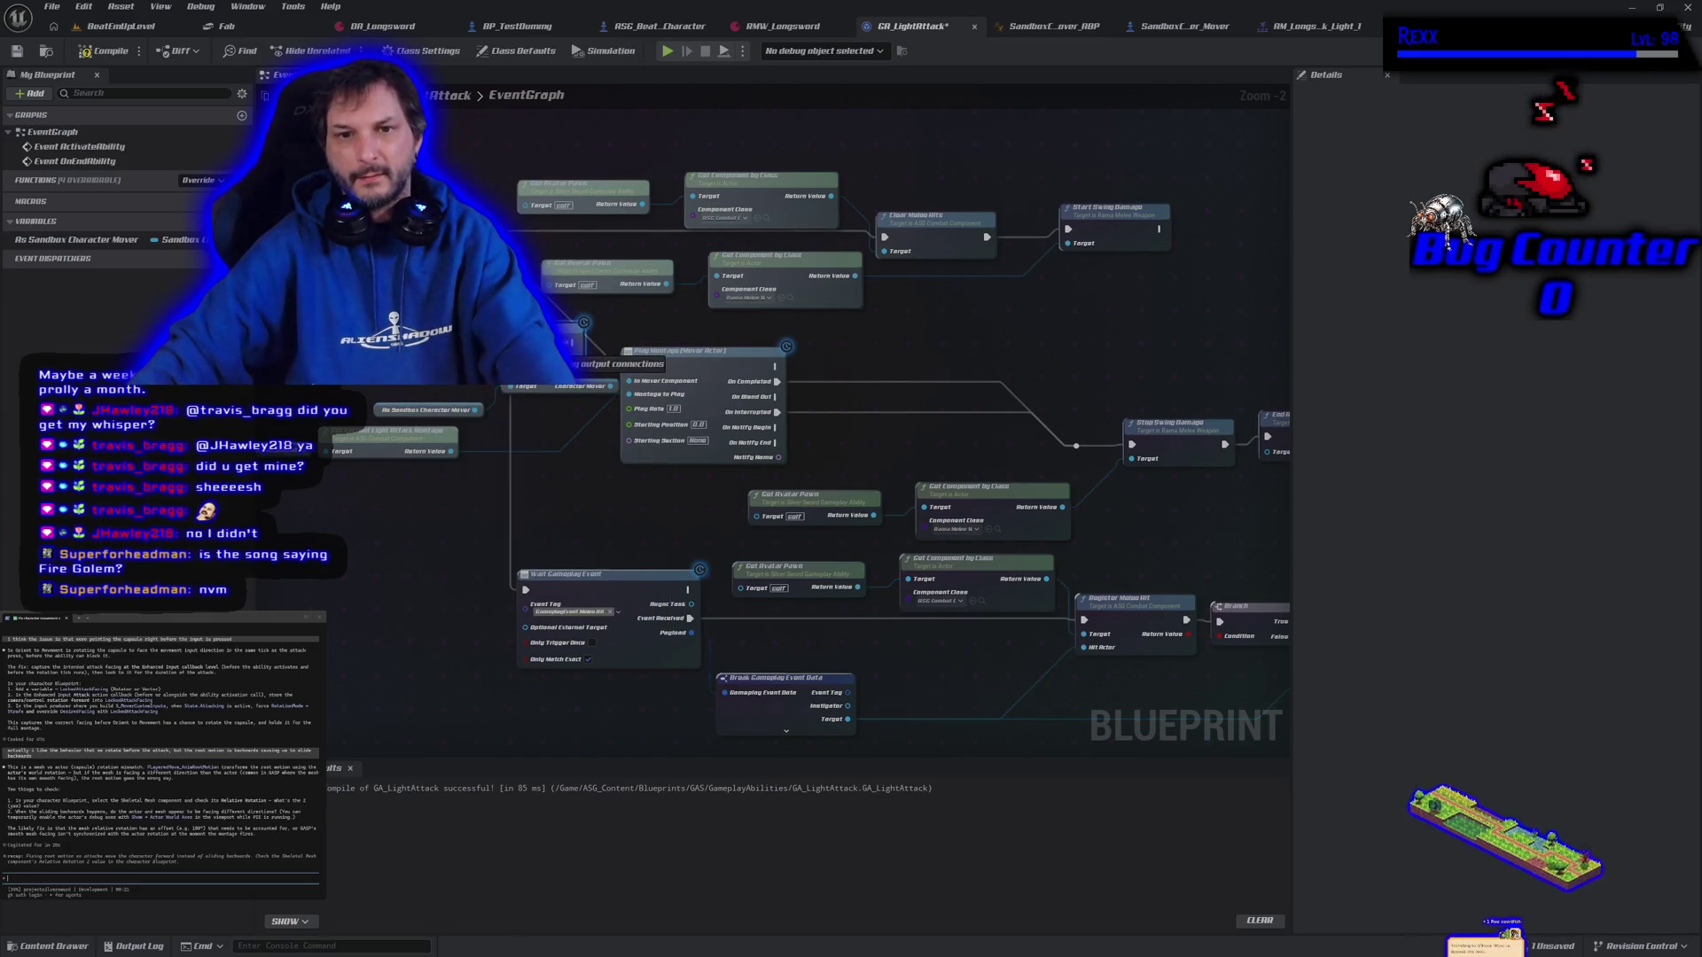
drag(572, 343, 631, 367)
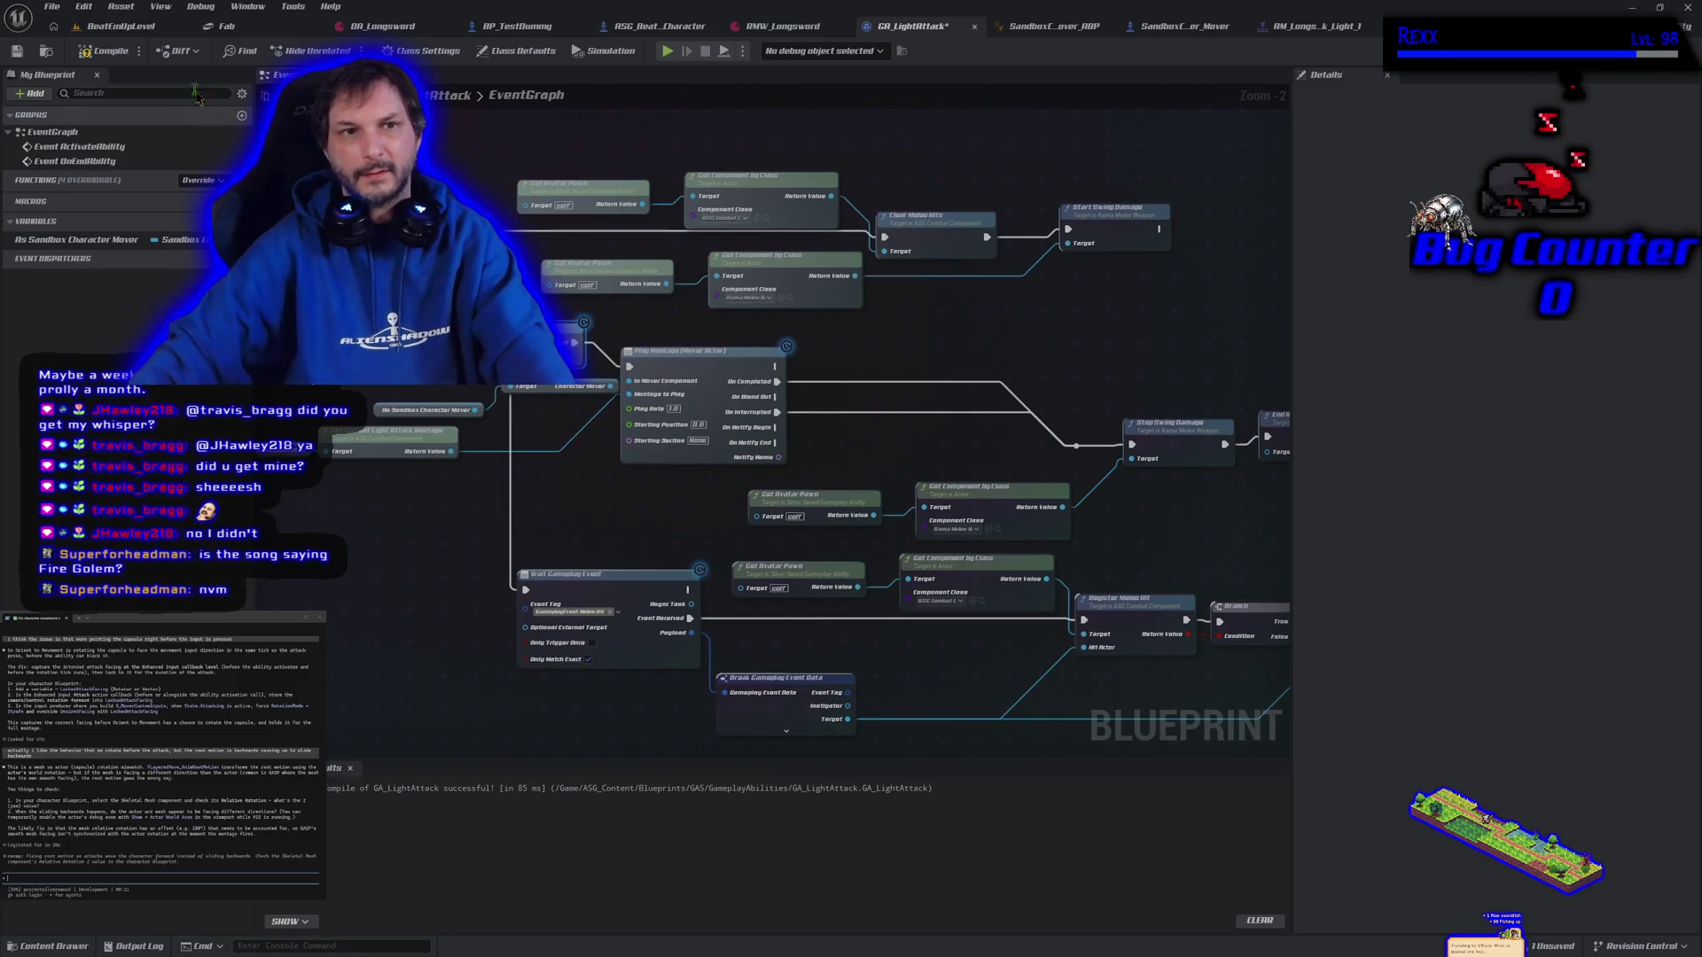
click(147, 28)
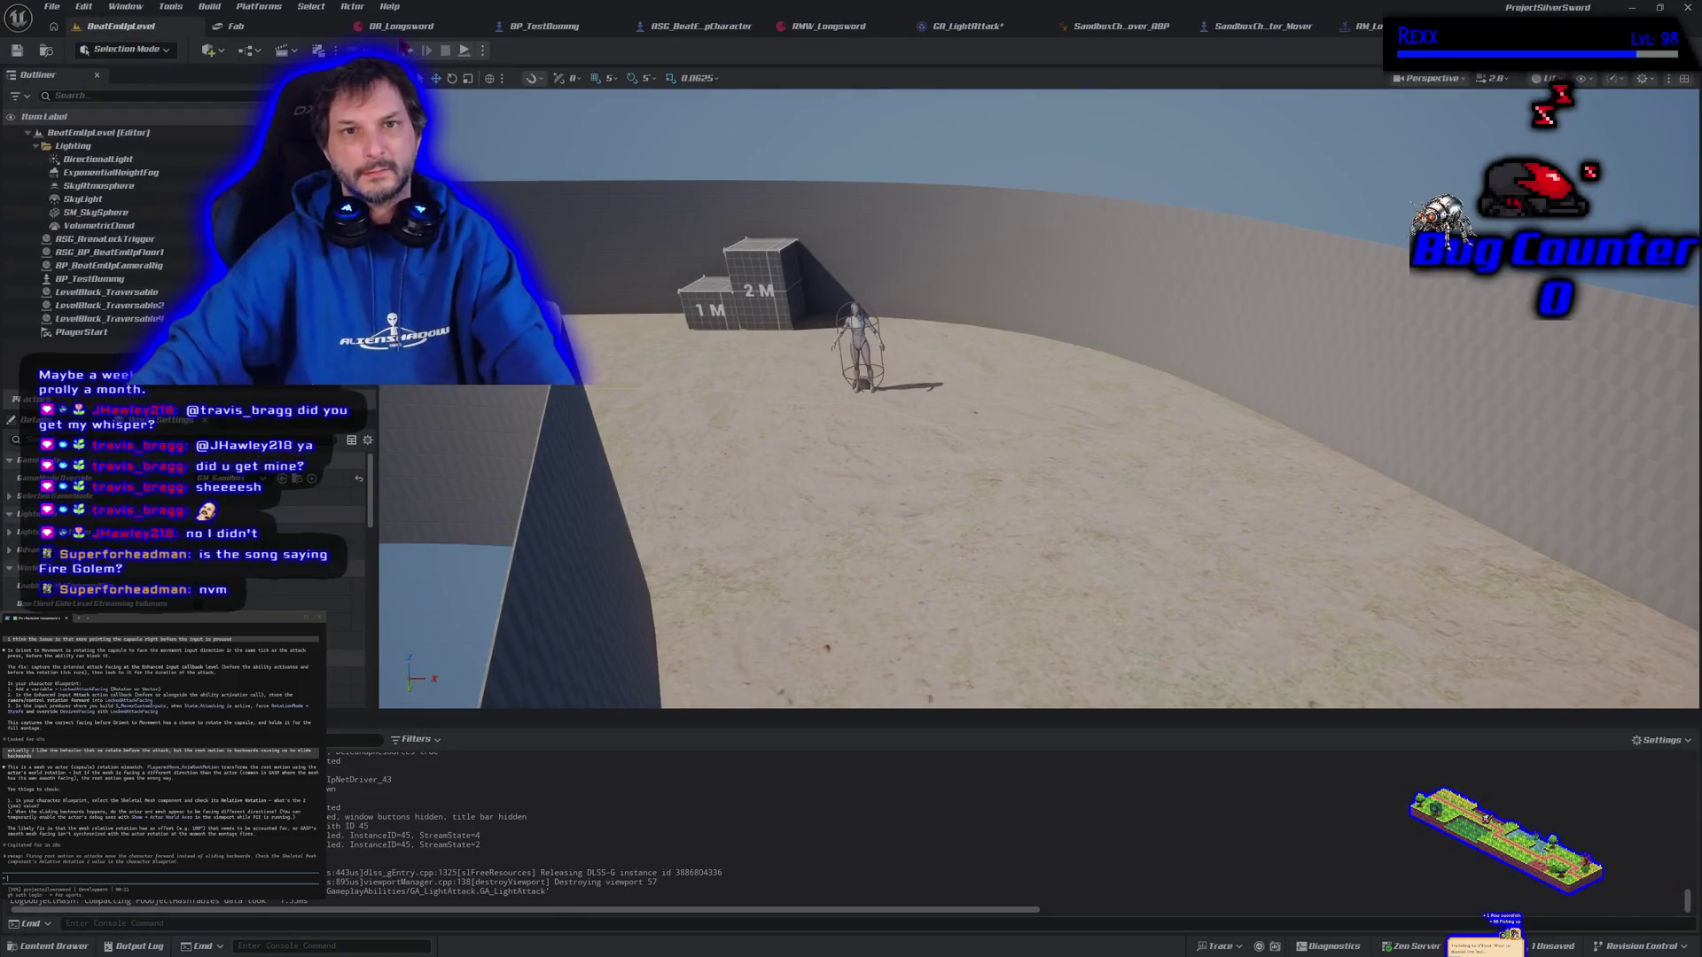
Playtest the delayed sword attack with a left-click, then return to GA_LightAttack
key(alt+p)
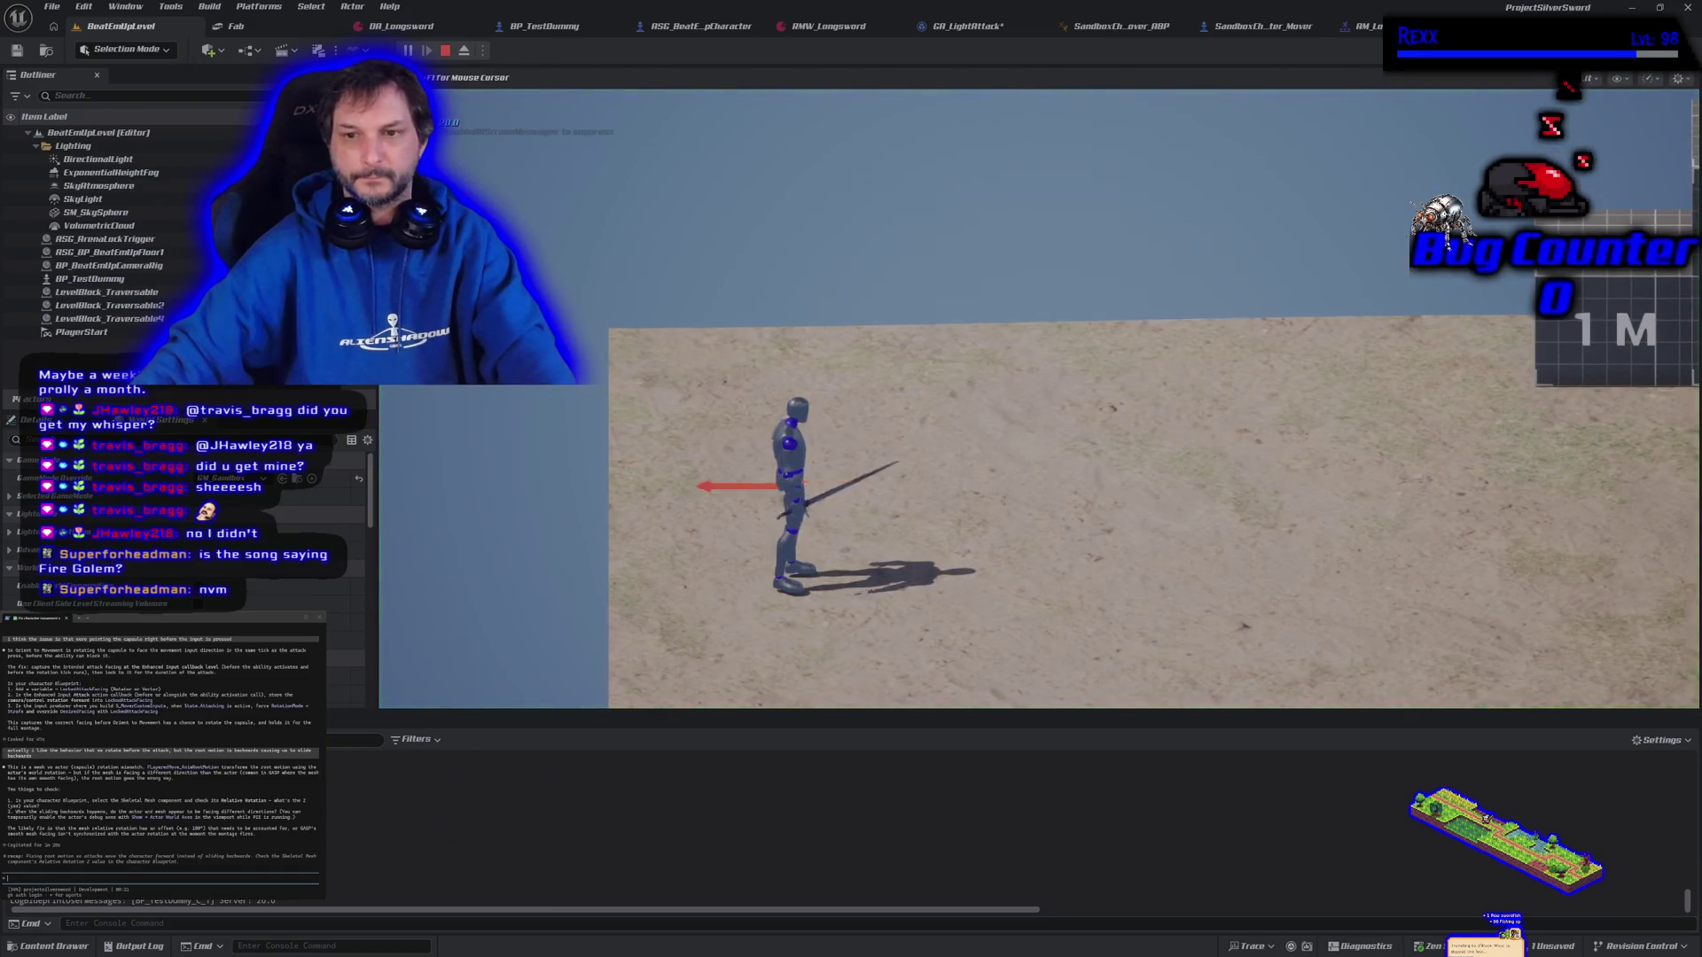
click(709, 382)
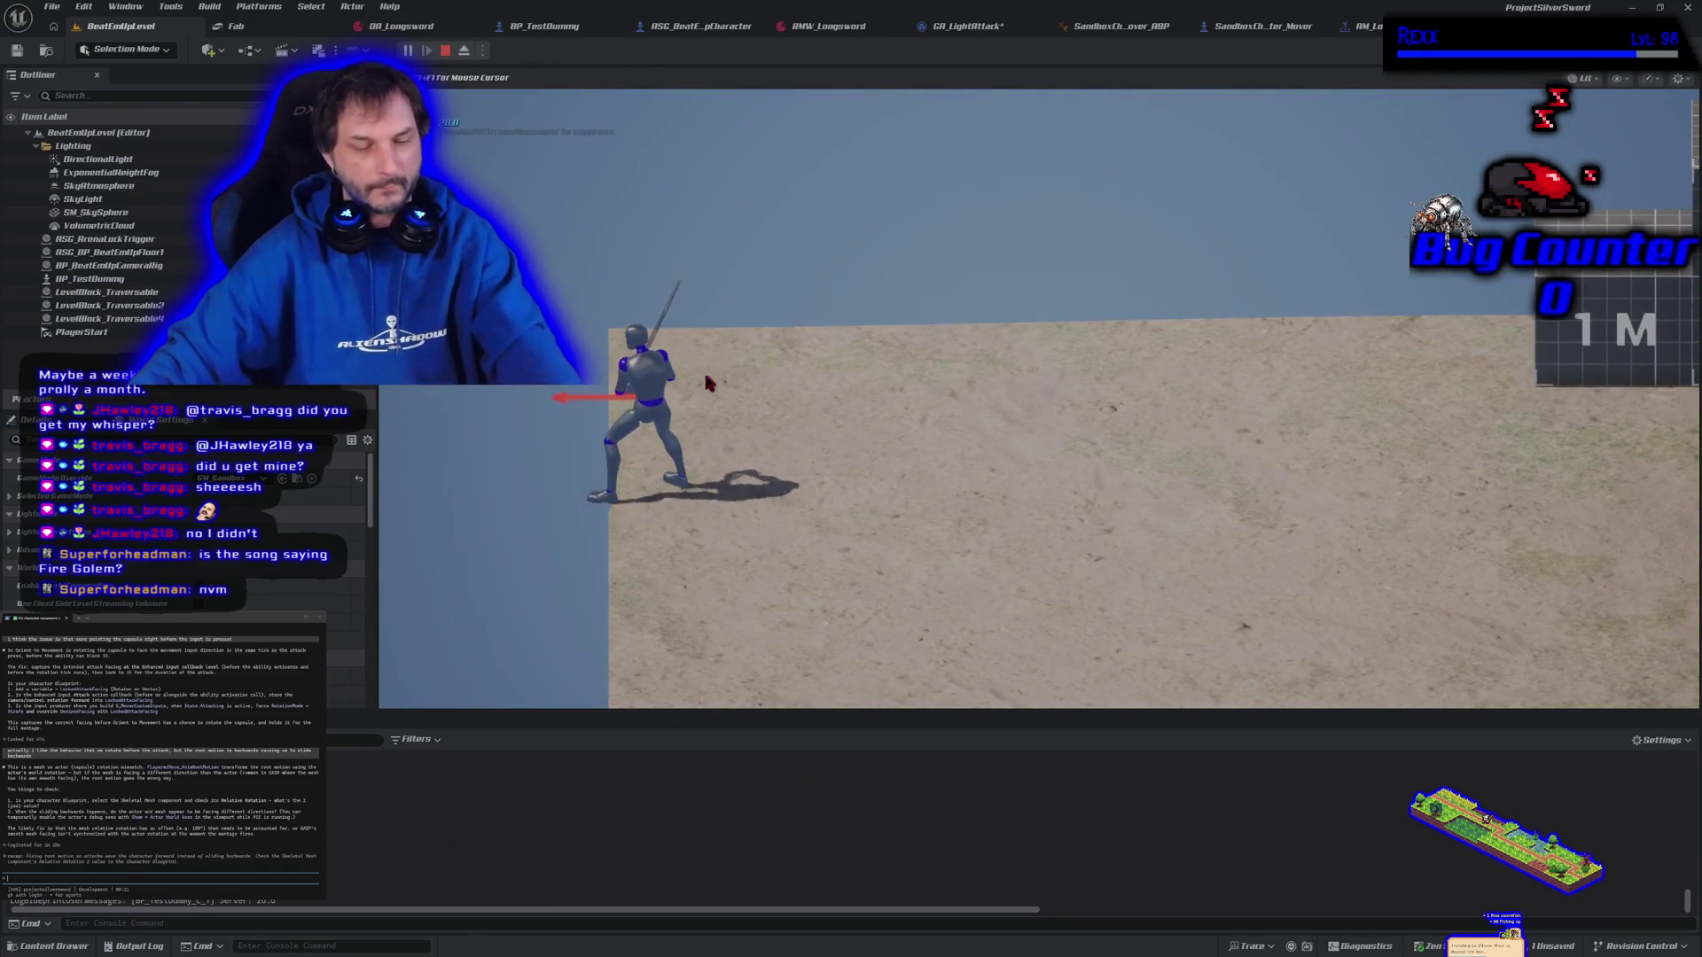
key(Escape)
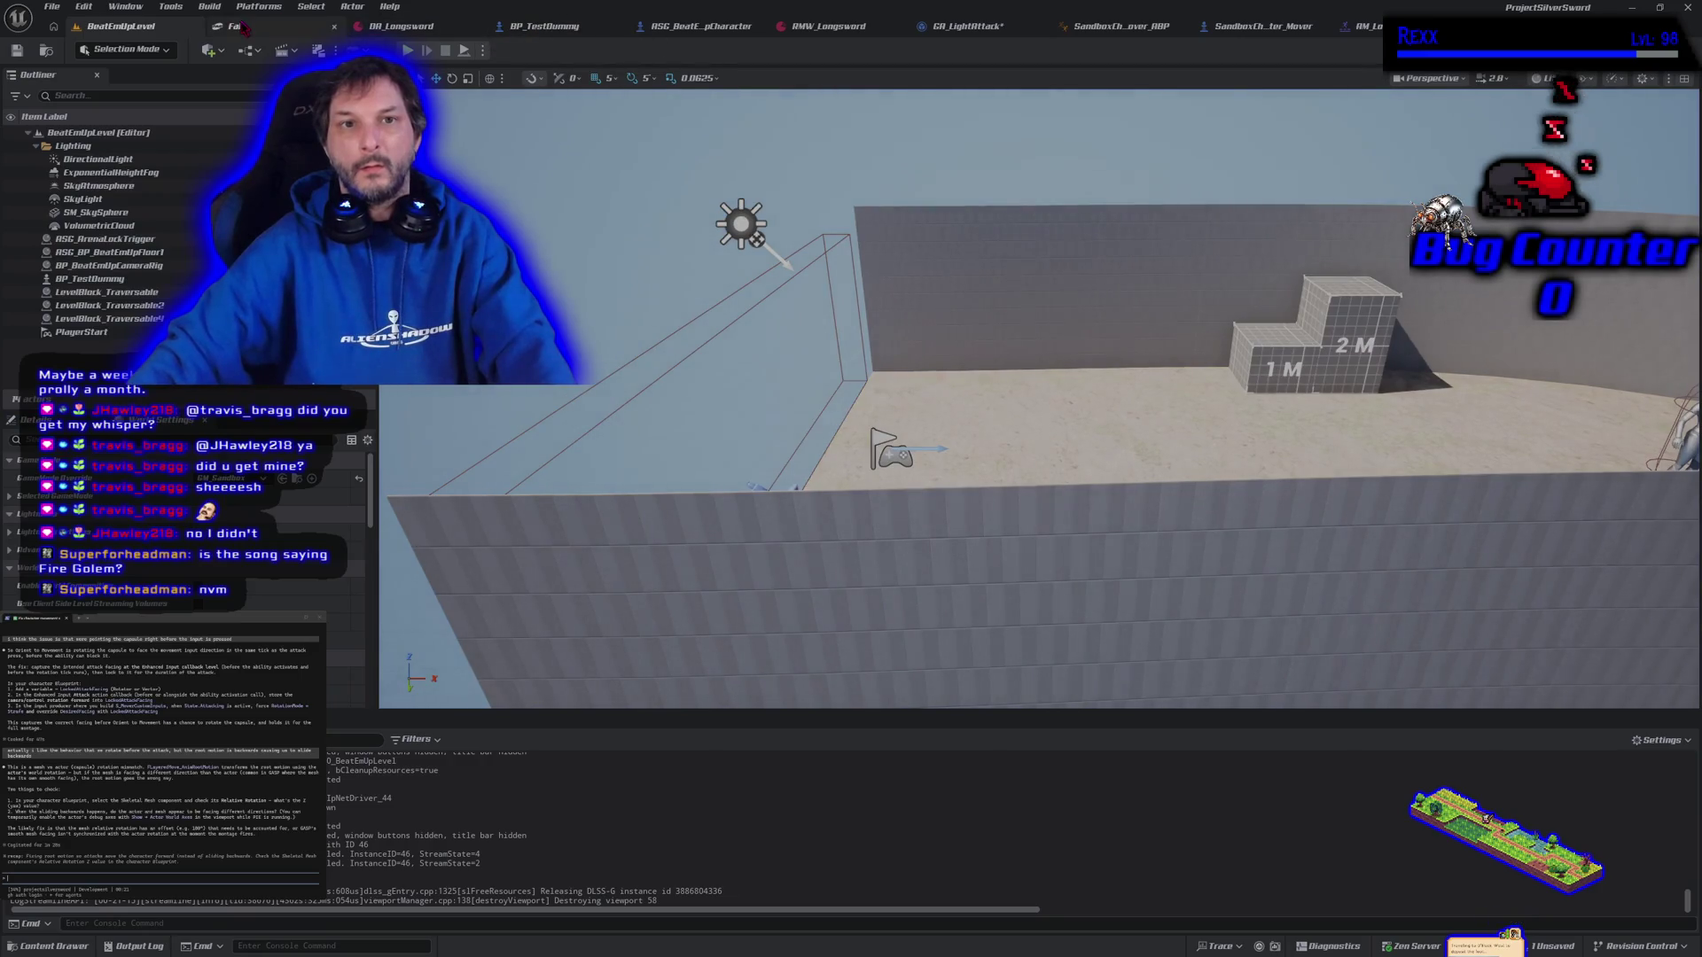
click(971, 27)
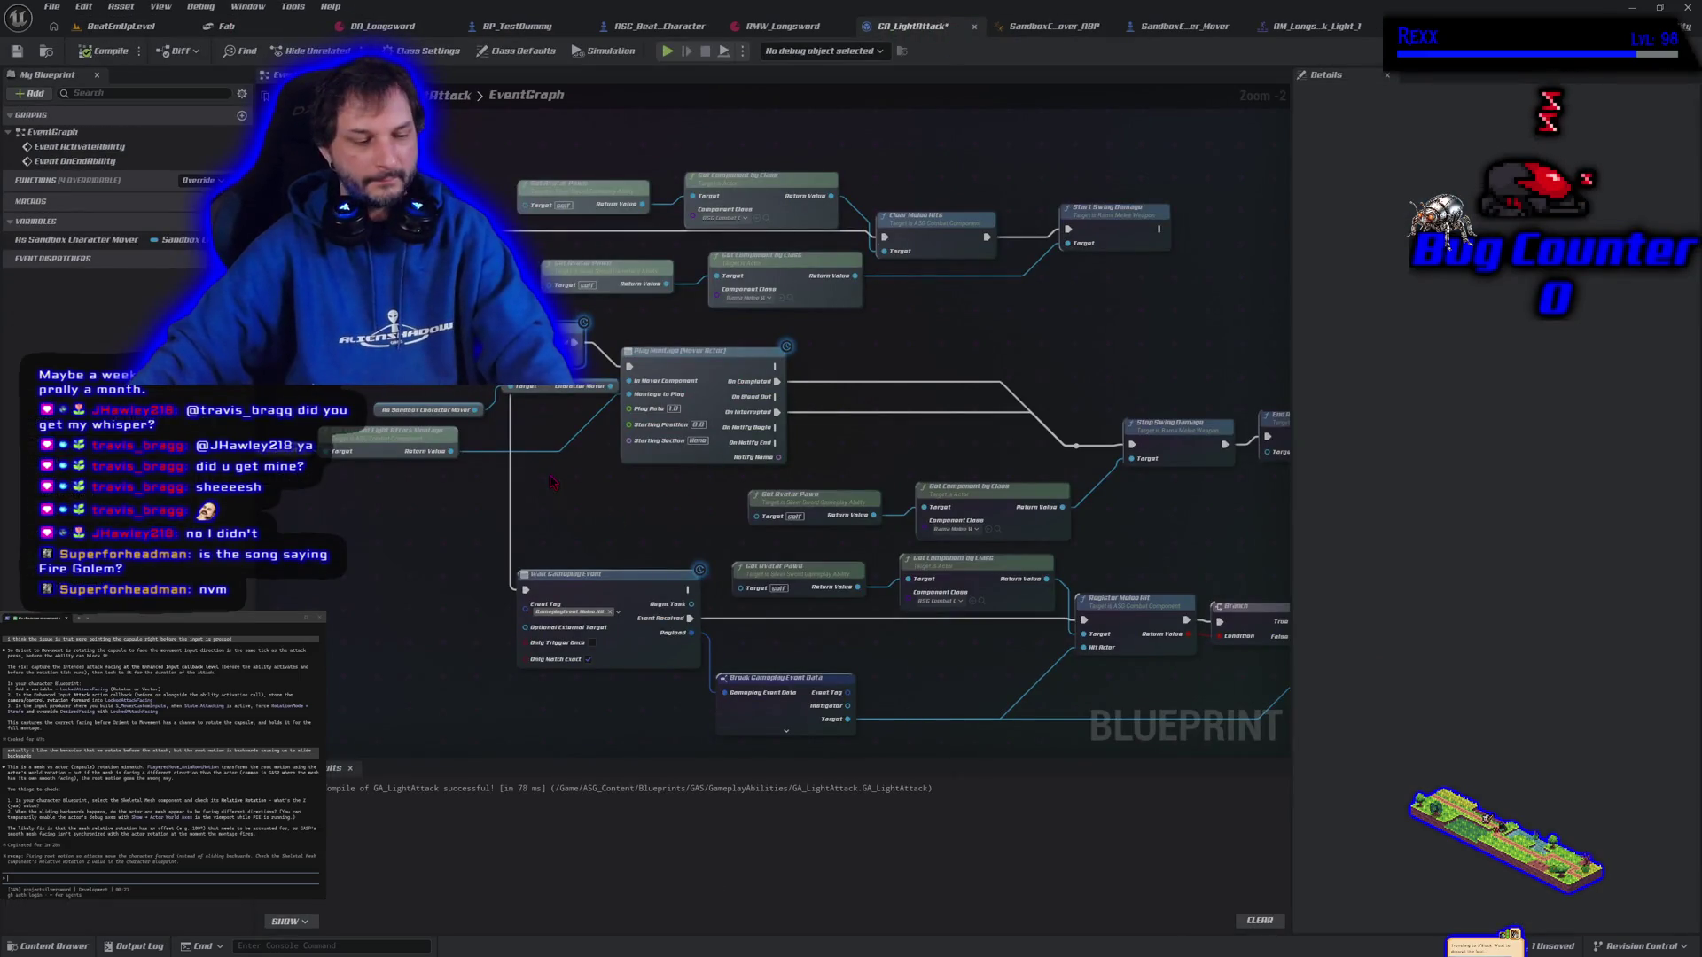
Undo recent edits to restore the Player Input State variables and the deleted SET node
key(ctrl+z)
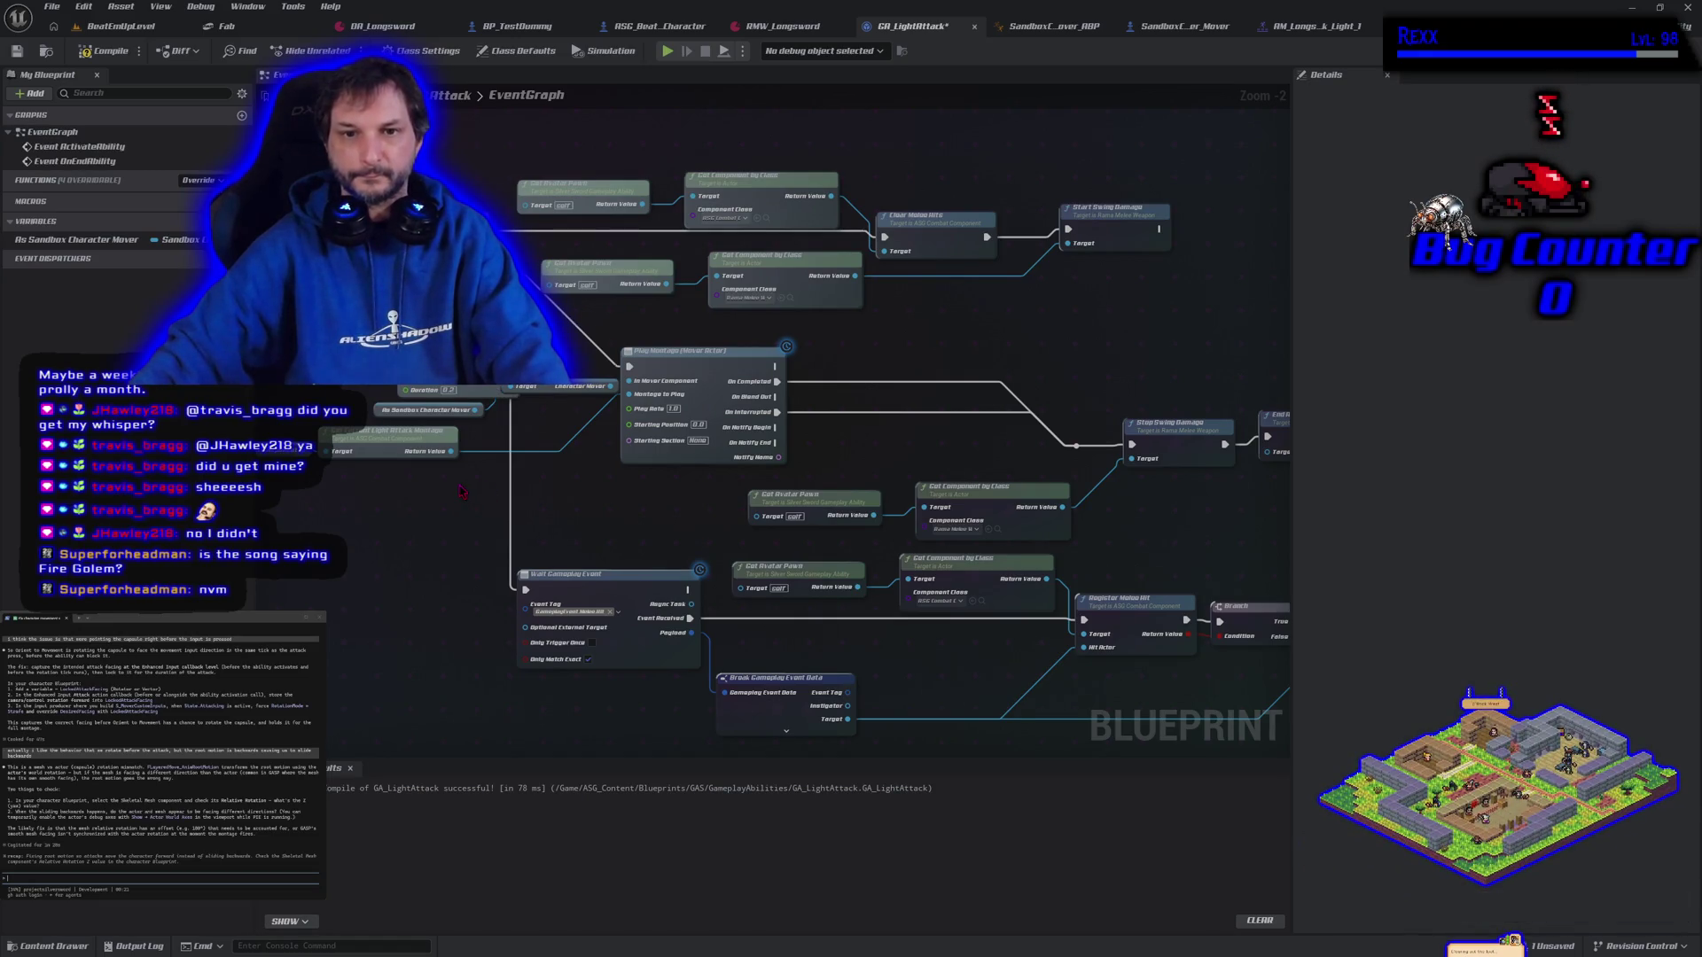
drag(399, 523, 671, 615)
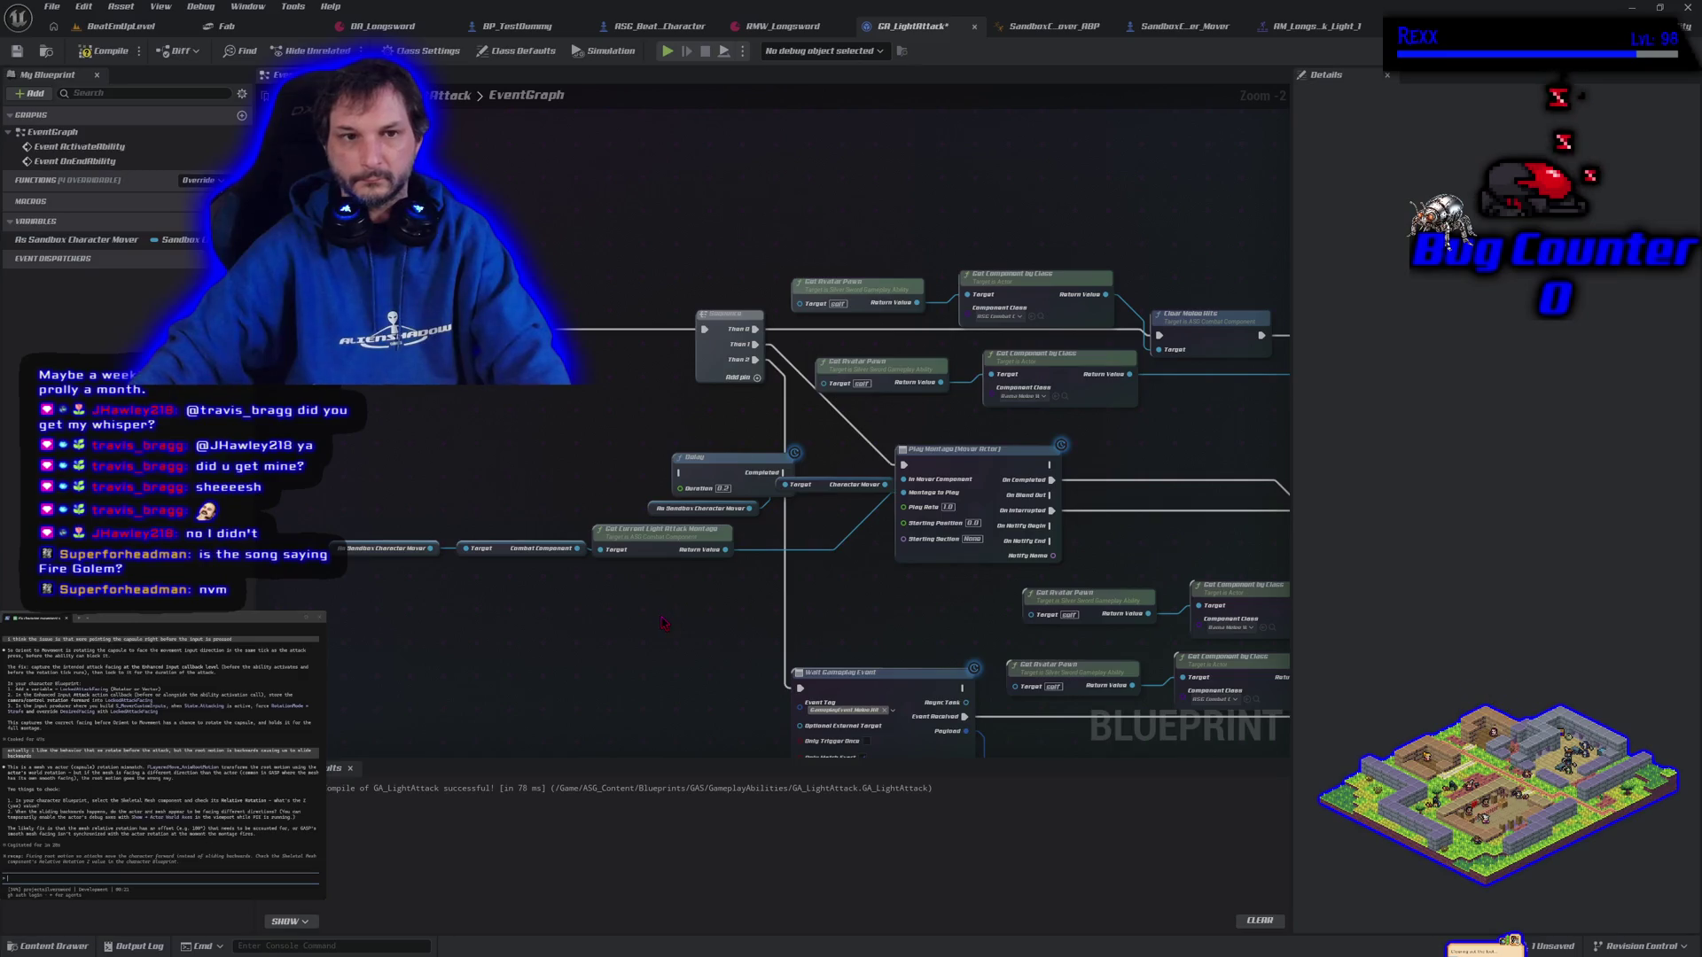
key(ctrl+z)
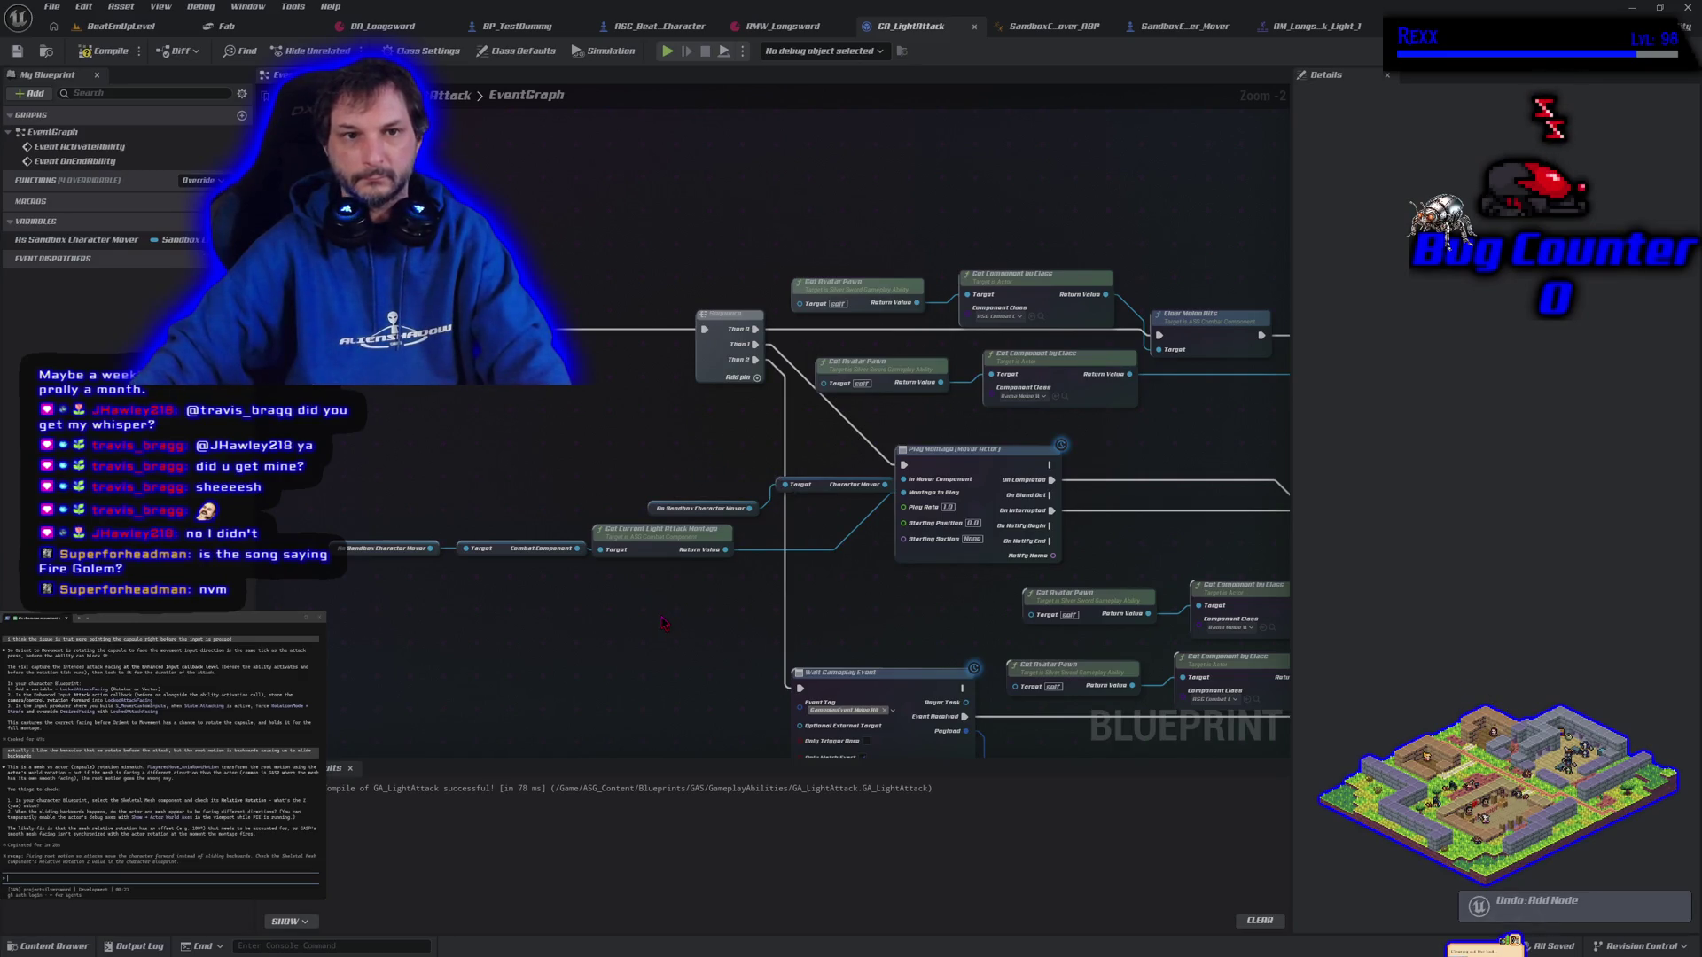
key(ctrl+z)
key(ctrl+z)
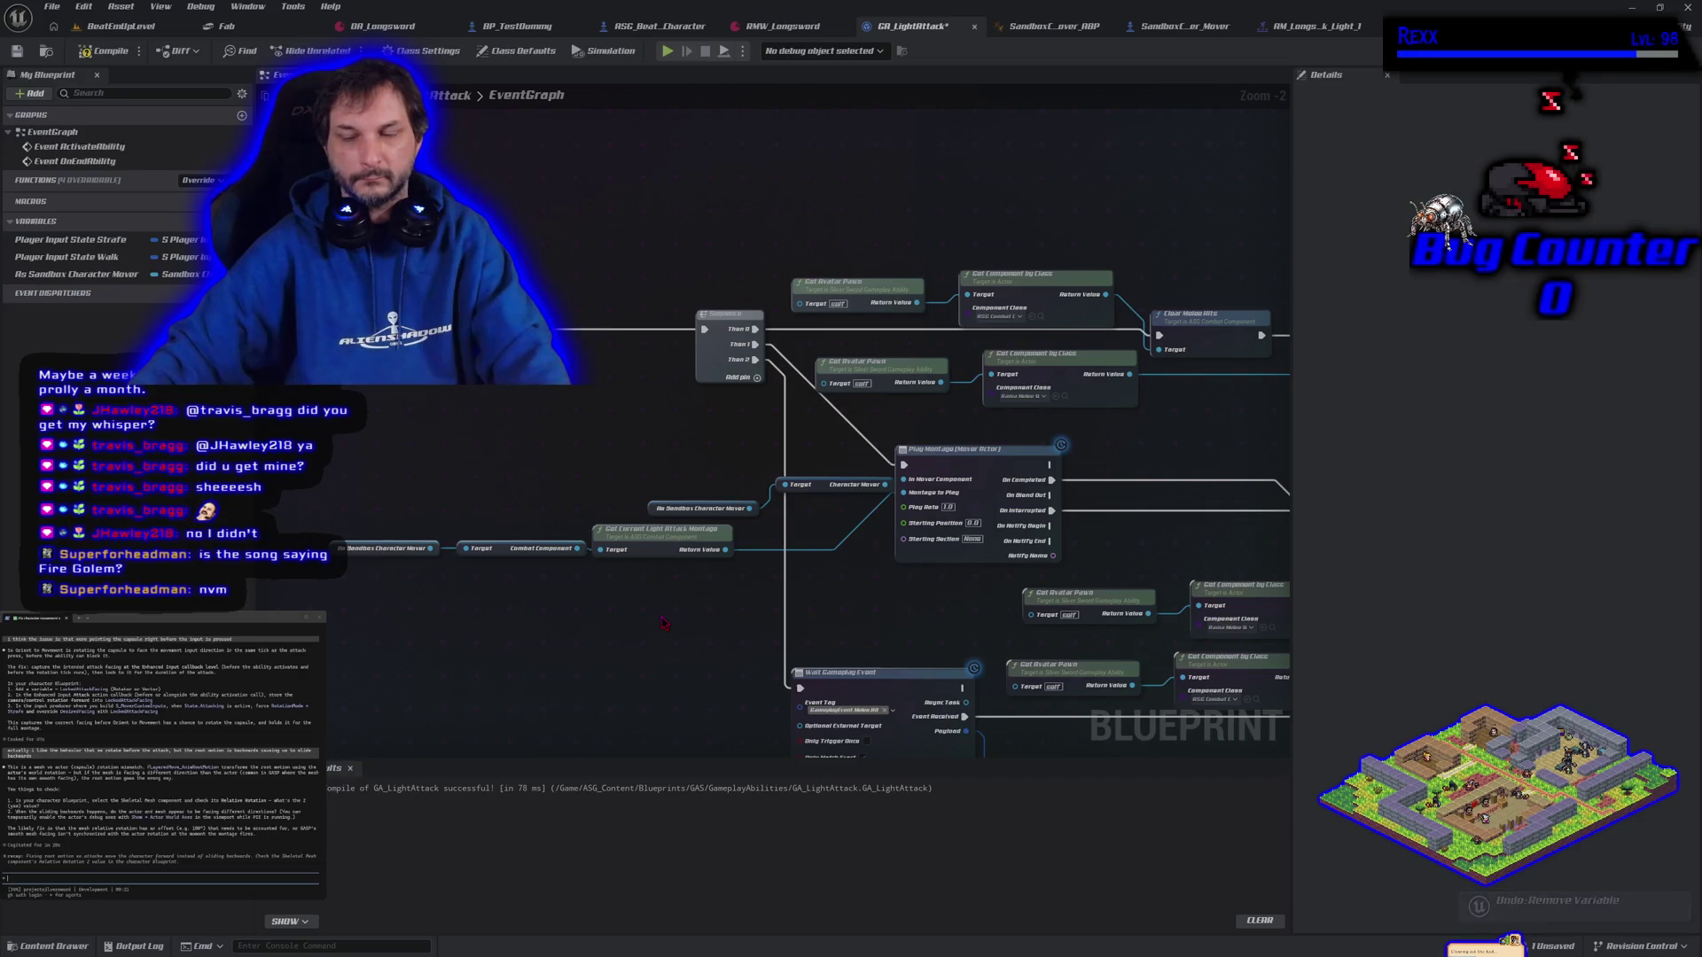
key(ctrl+z)
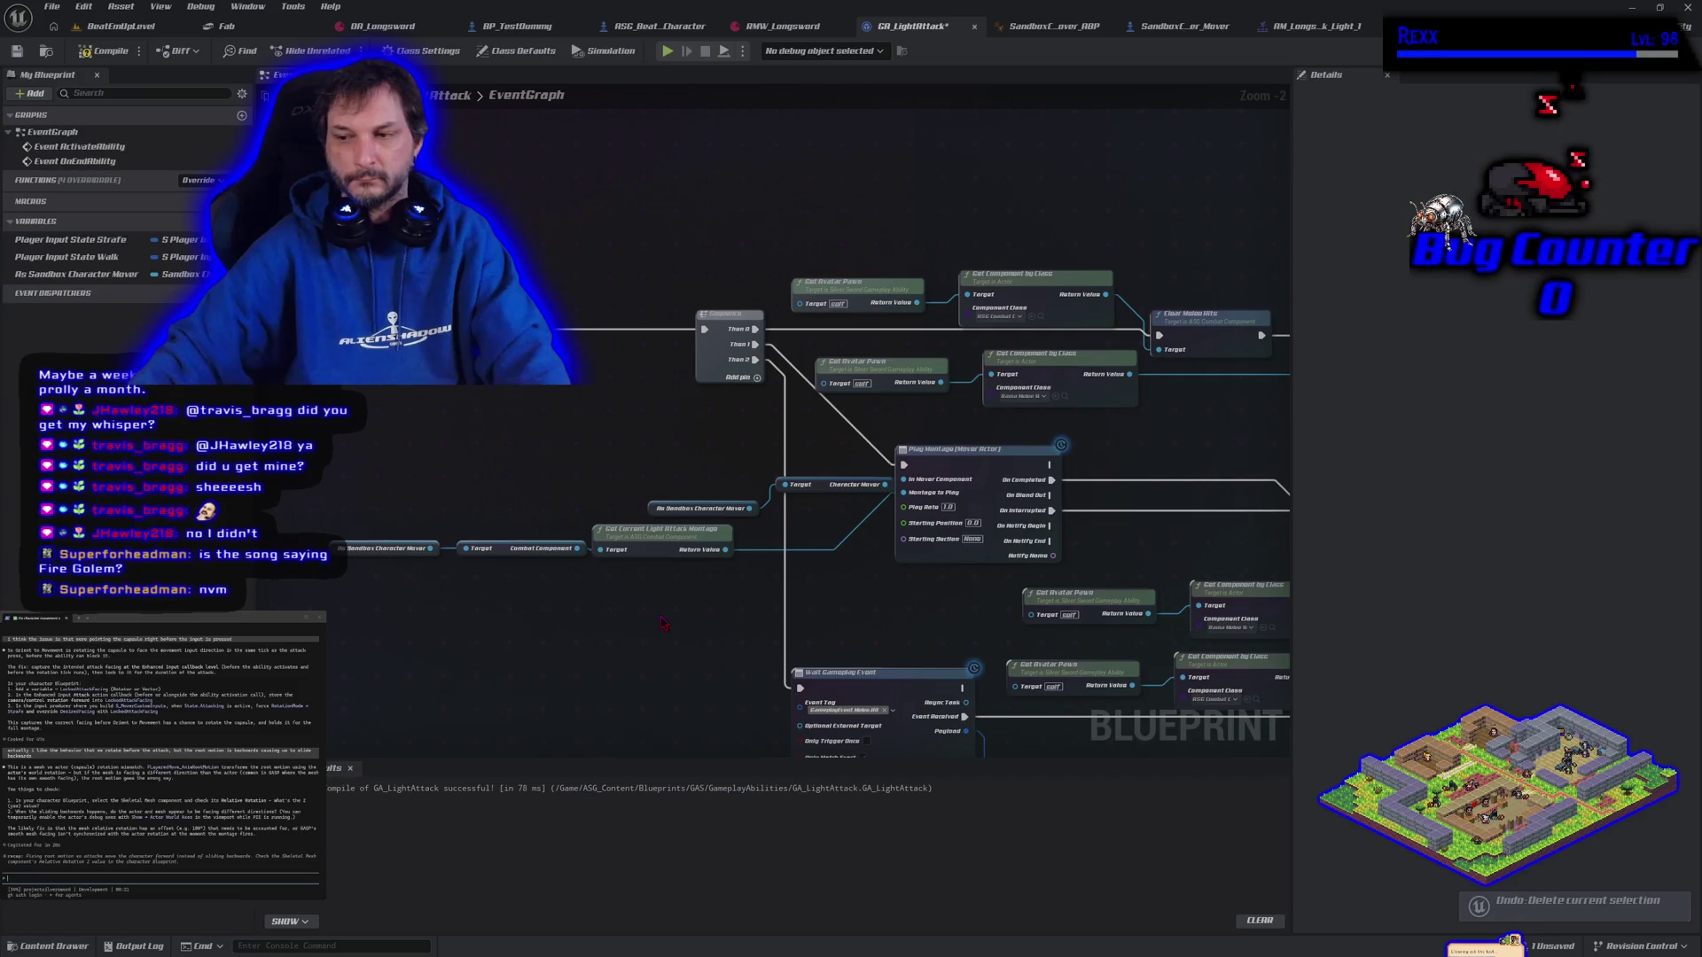
mouse_move(663, 622)
mouse_down()
mouse_move(543, 364)
mouse_move(511, 387)
mouse_move(520, 464)
mouse_move(614, 588)
mouse_up()
key(ctrl+z)
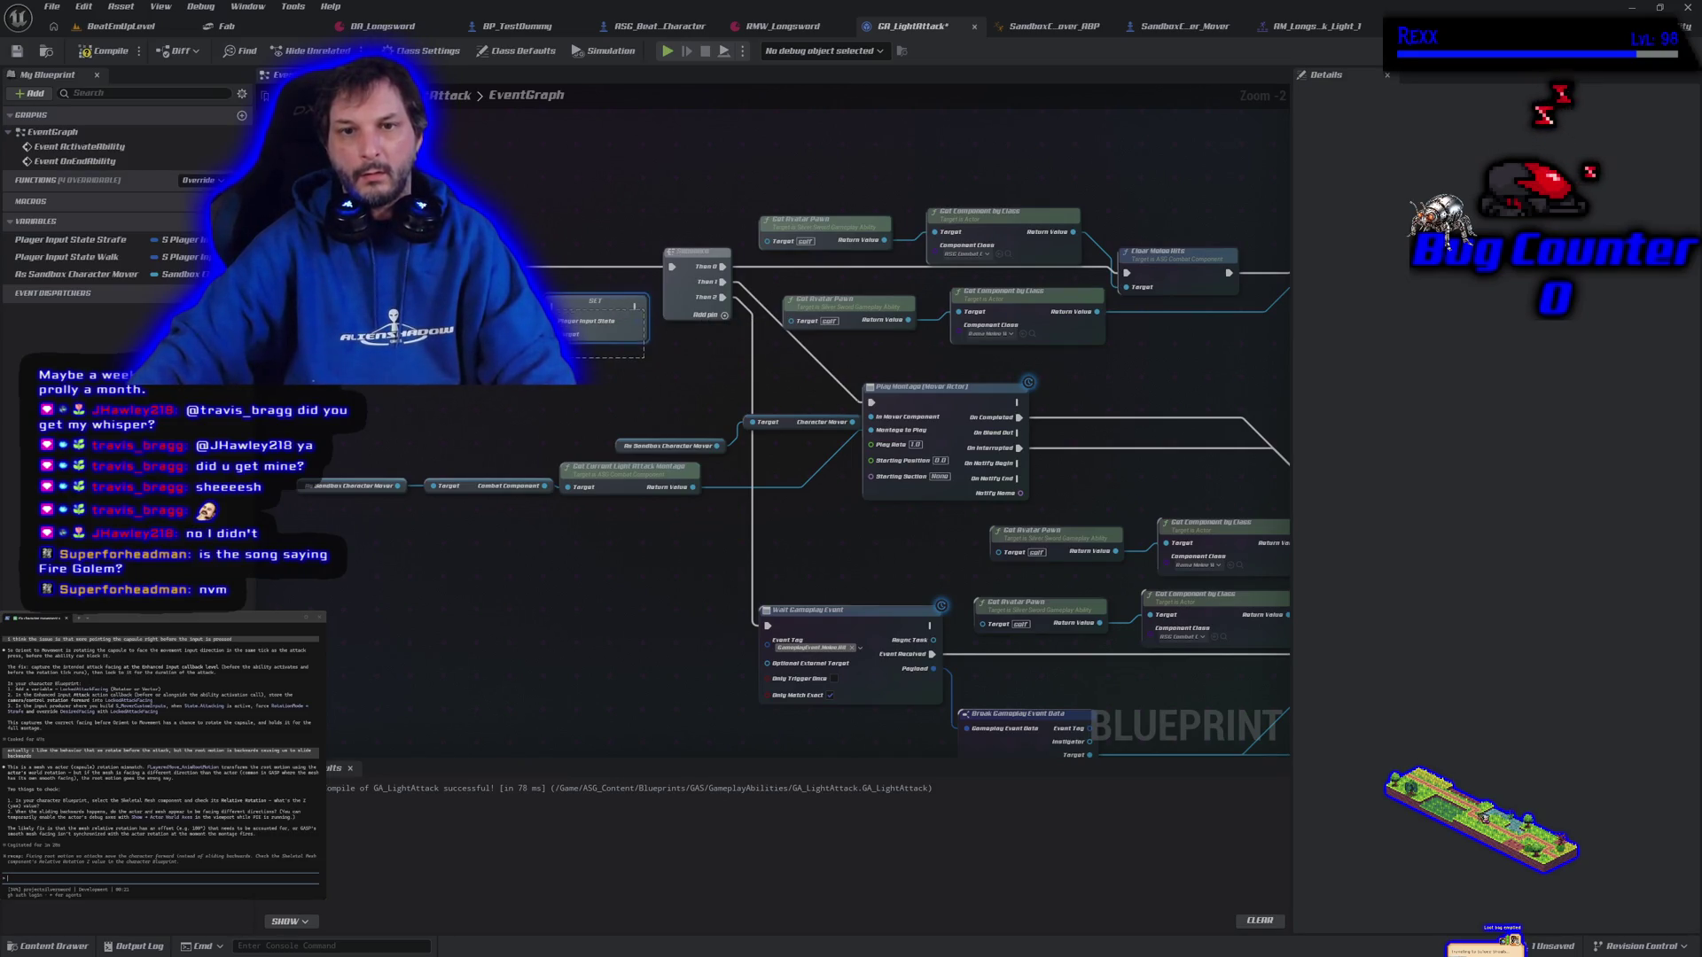
drag(578, 302, 529, 390)
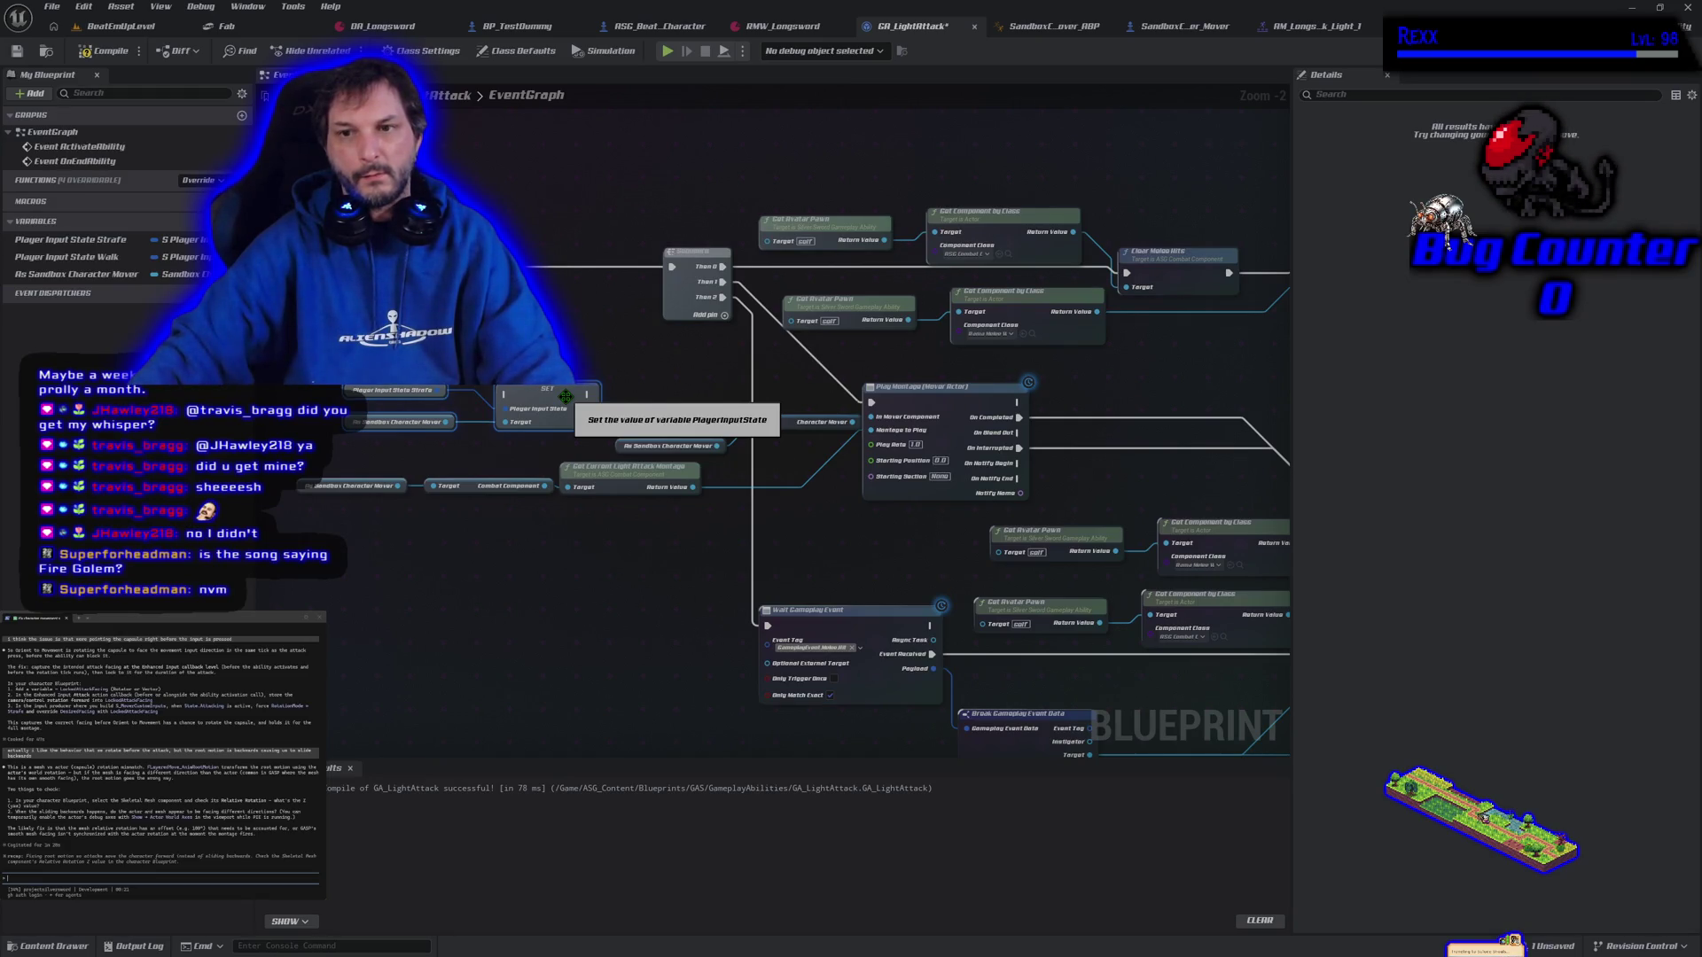
Add a Delay node and wire its Completed output into the Player Input State SET
right_click(487, 312)
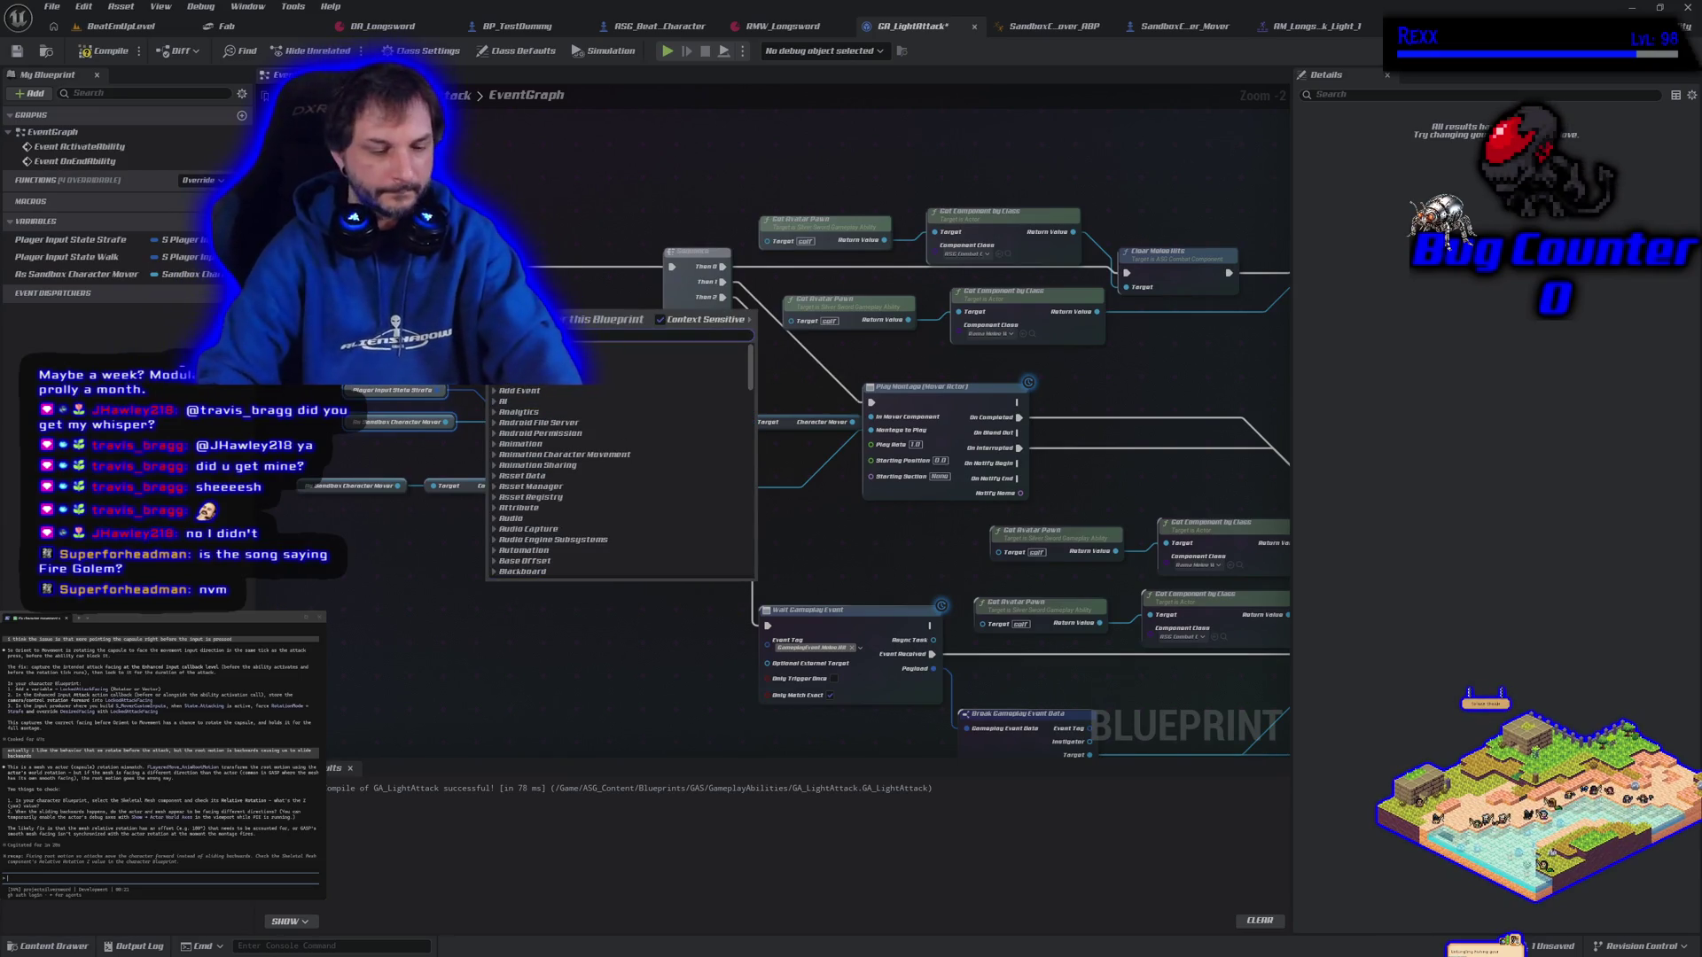
text(delay)
key(Return)
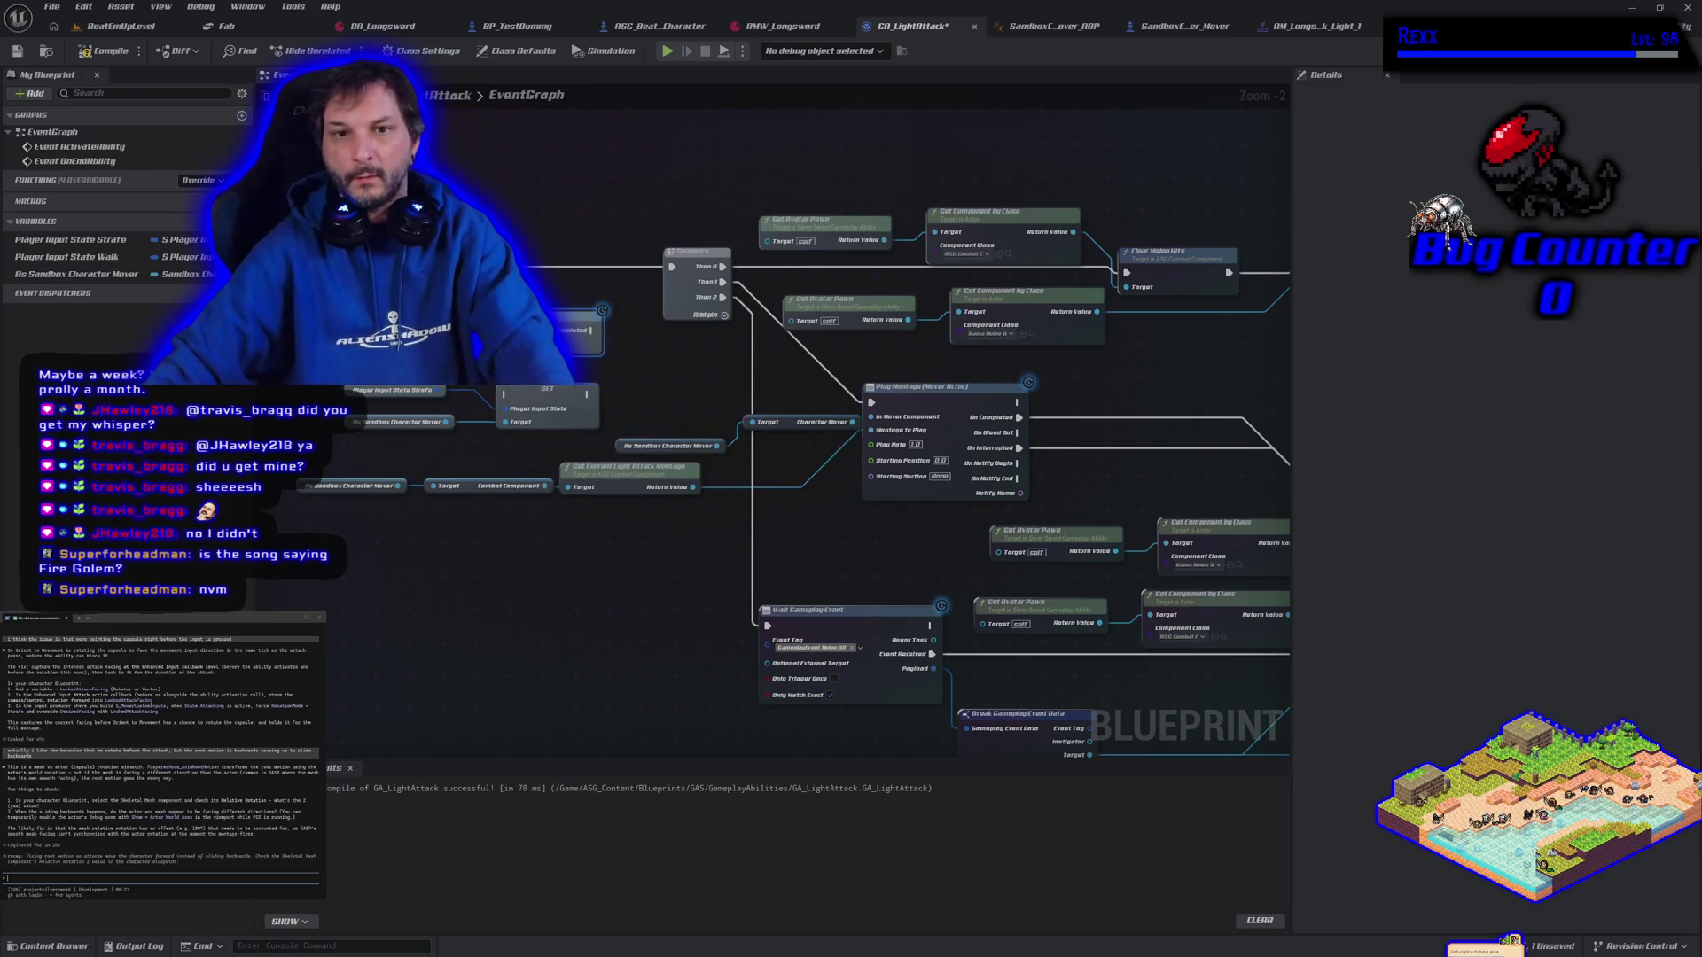
drag(576, 312, 568, 249)
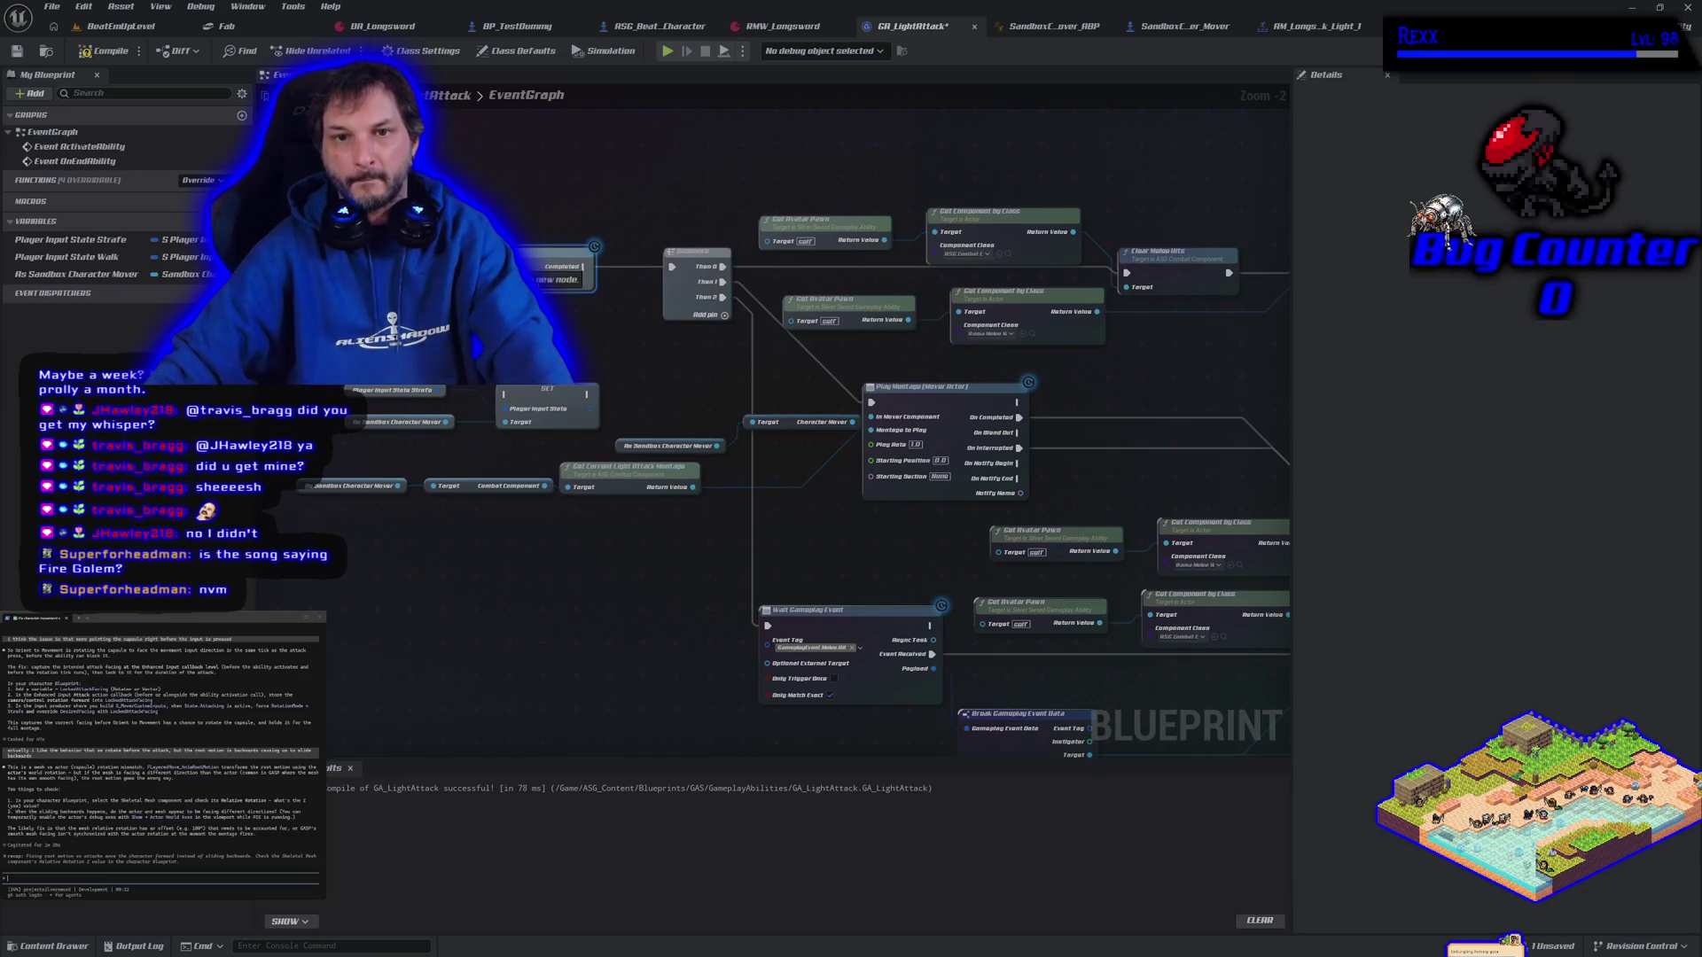
mouse_move(582, 266)
mouse_down()
mouse_move(647, 299)
mouse_move(678, 292)
mouse_move(585, 379)
mouse_move(517, 401)
mouse_move(576, 390)
mouse_move(612, 417)
mouse_move(514, 406)
mouse_up()
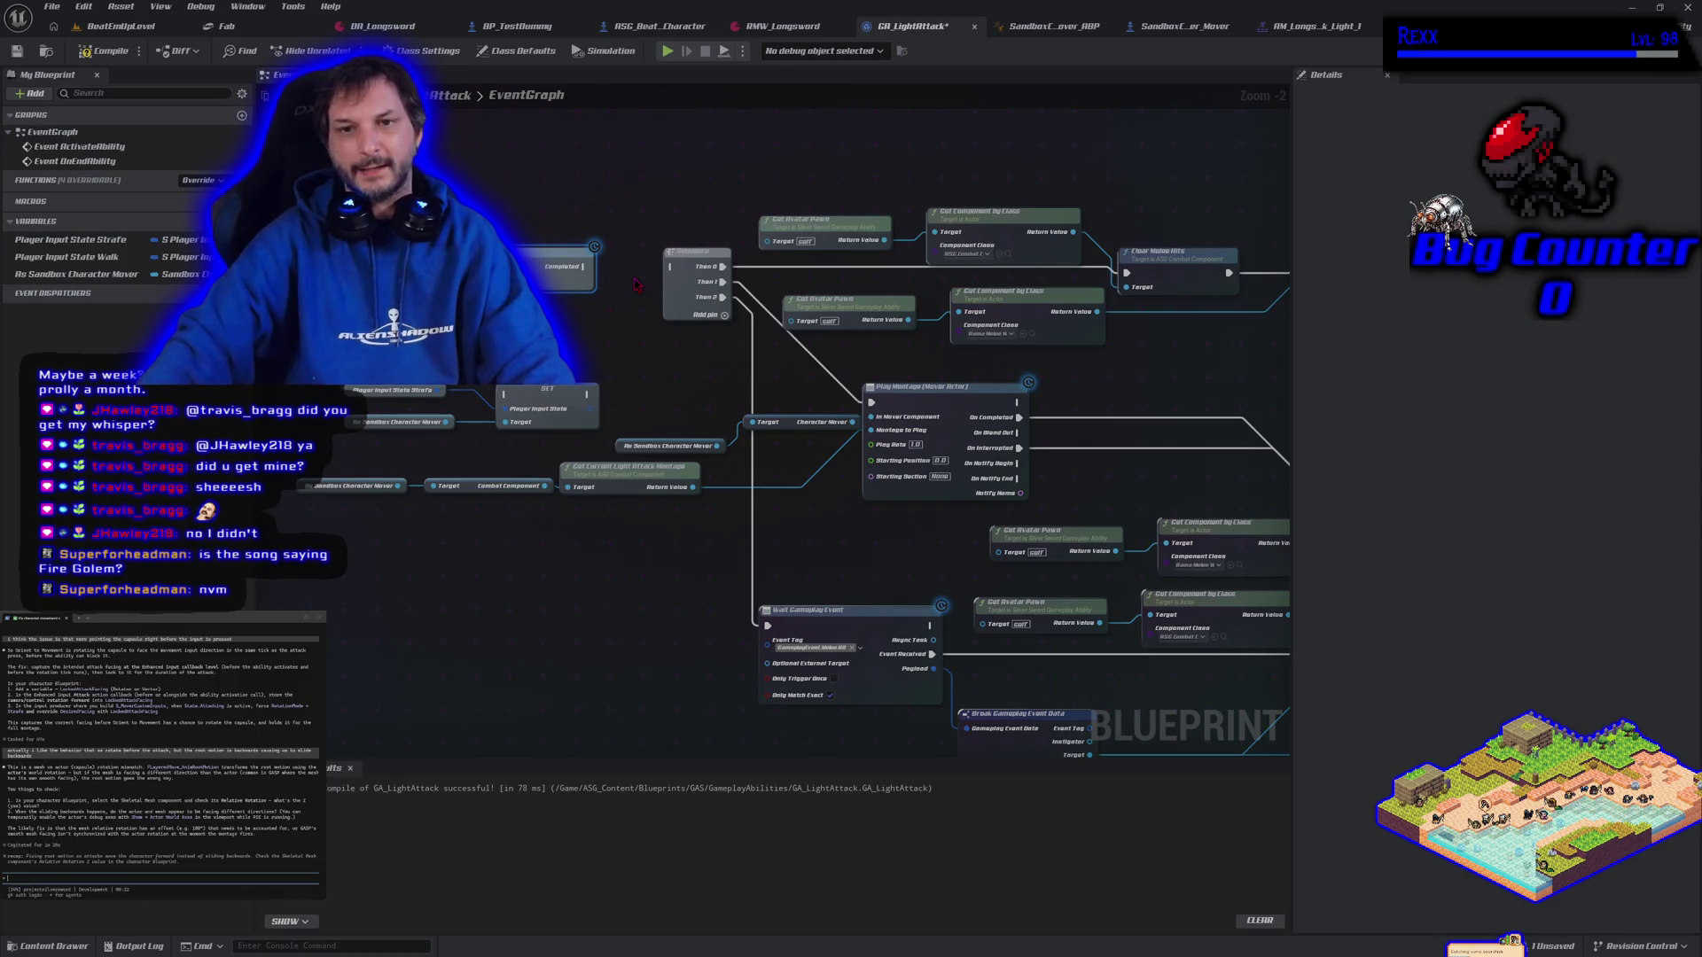
Compile and save GA_LightAttack, then start playing the BeatEmUpLevel
key(F7)
click(16, 51)
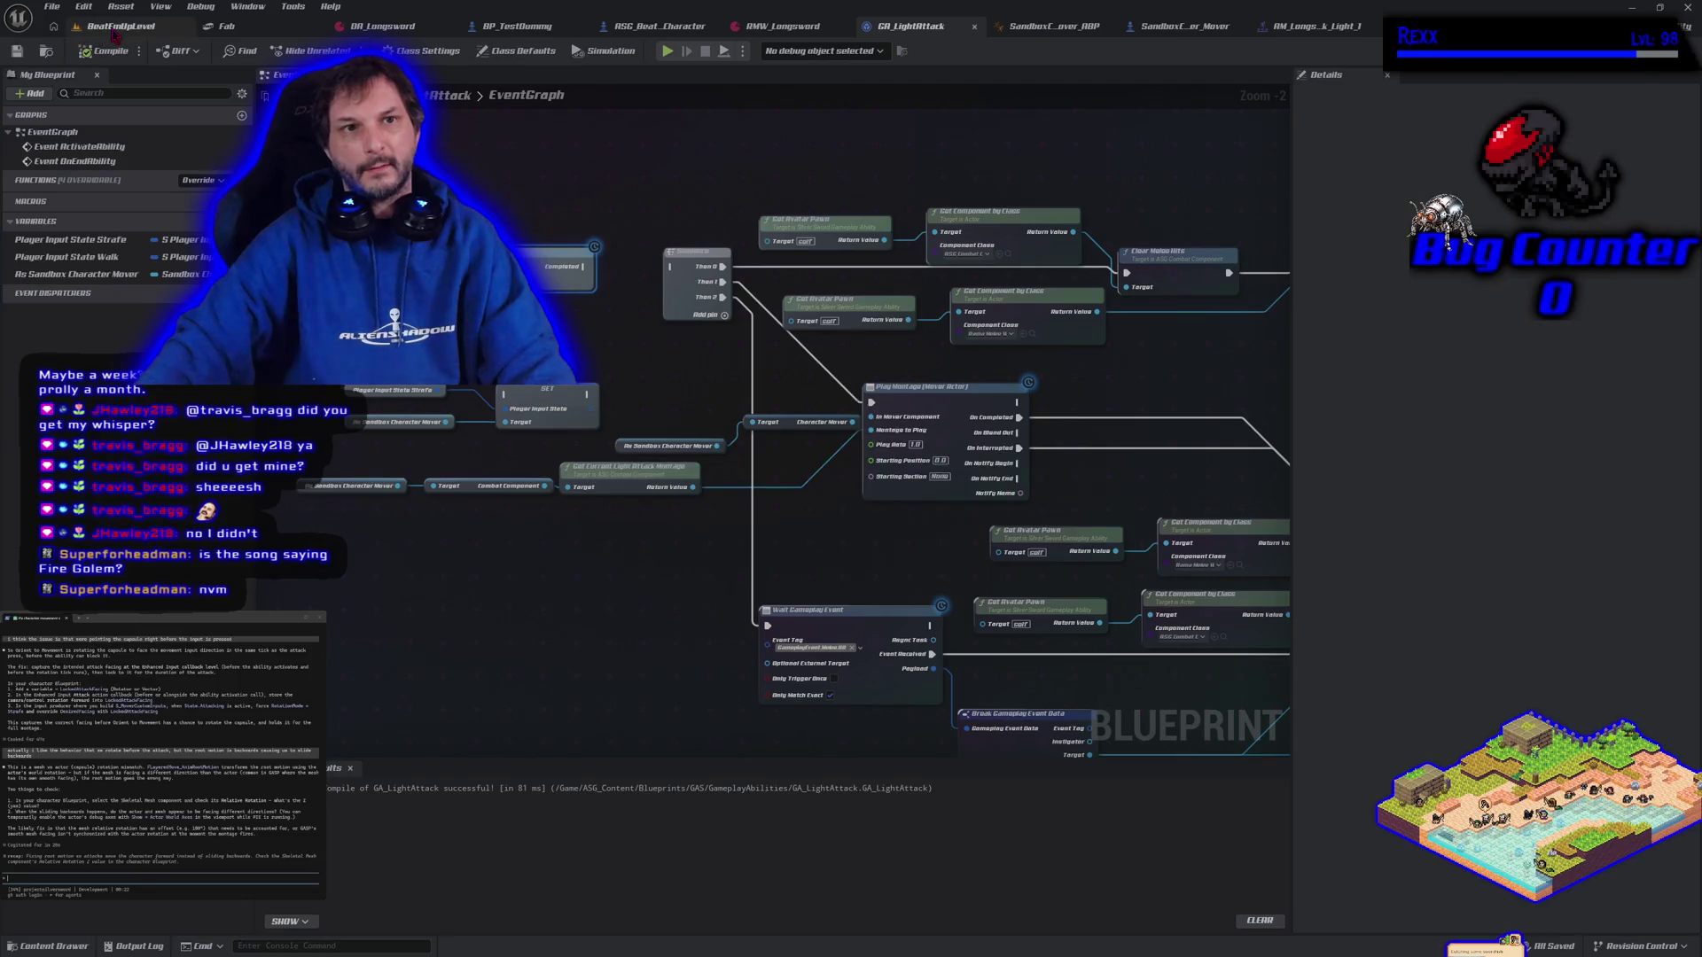
click(121, 26)
key(alt+p)
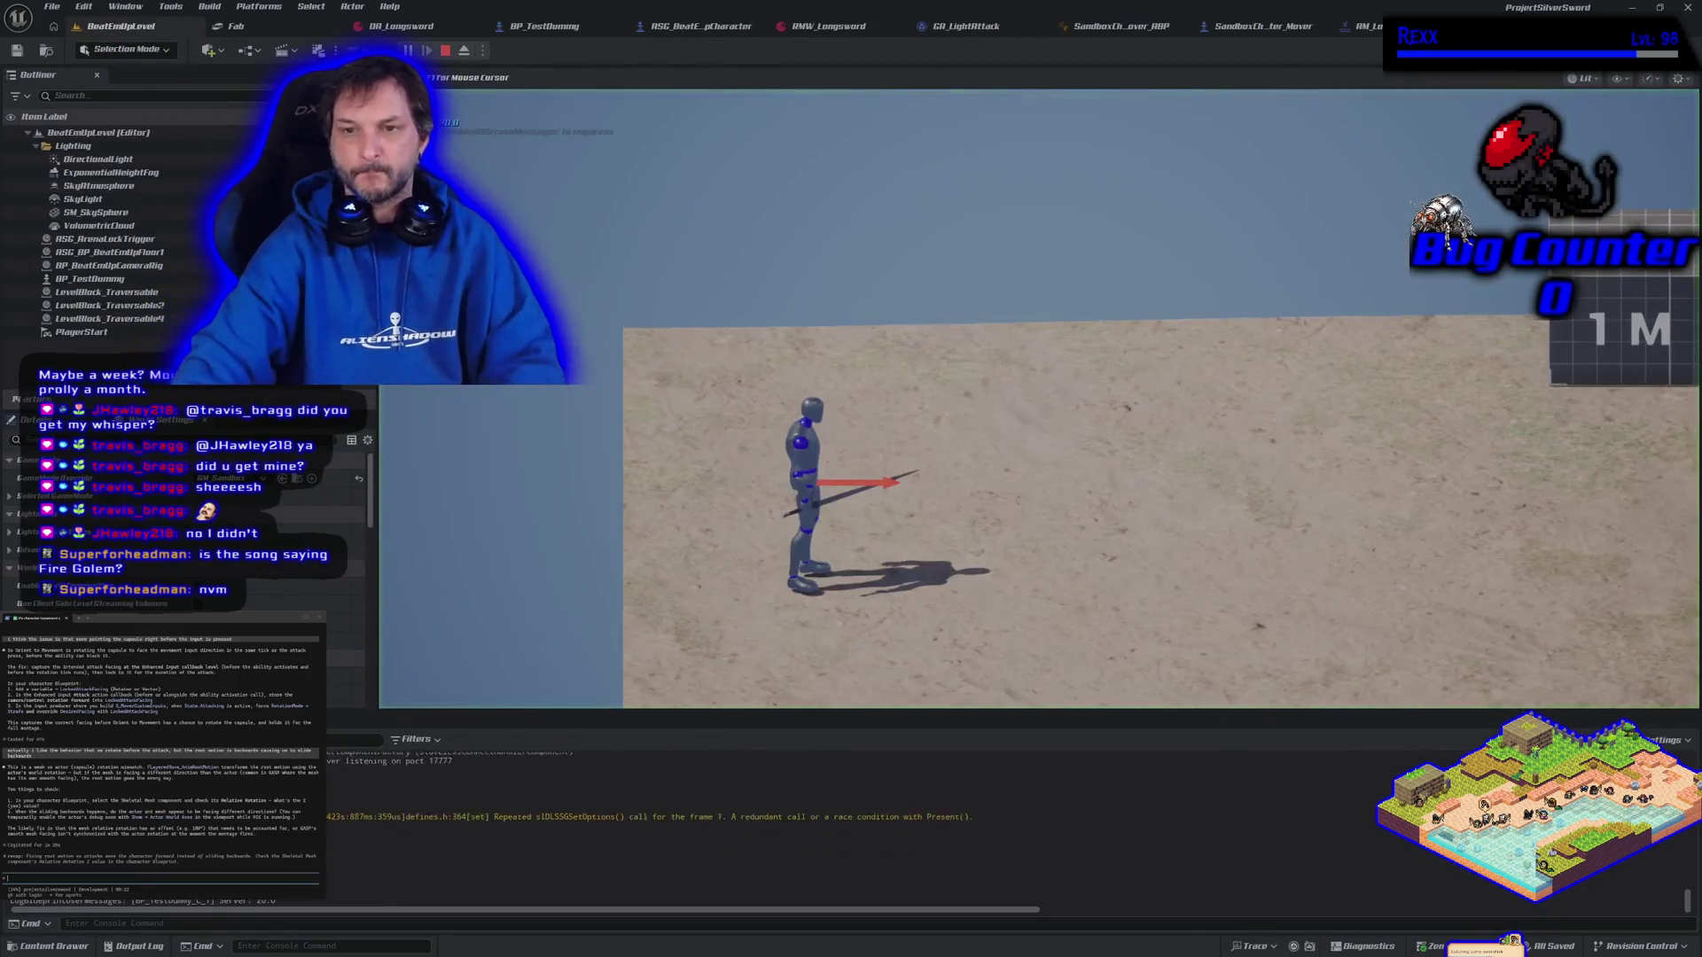
key(a)
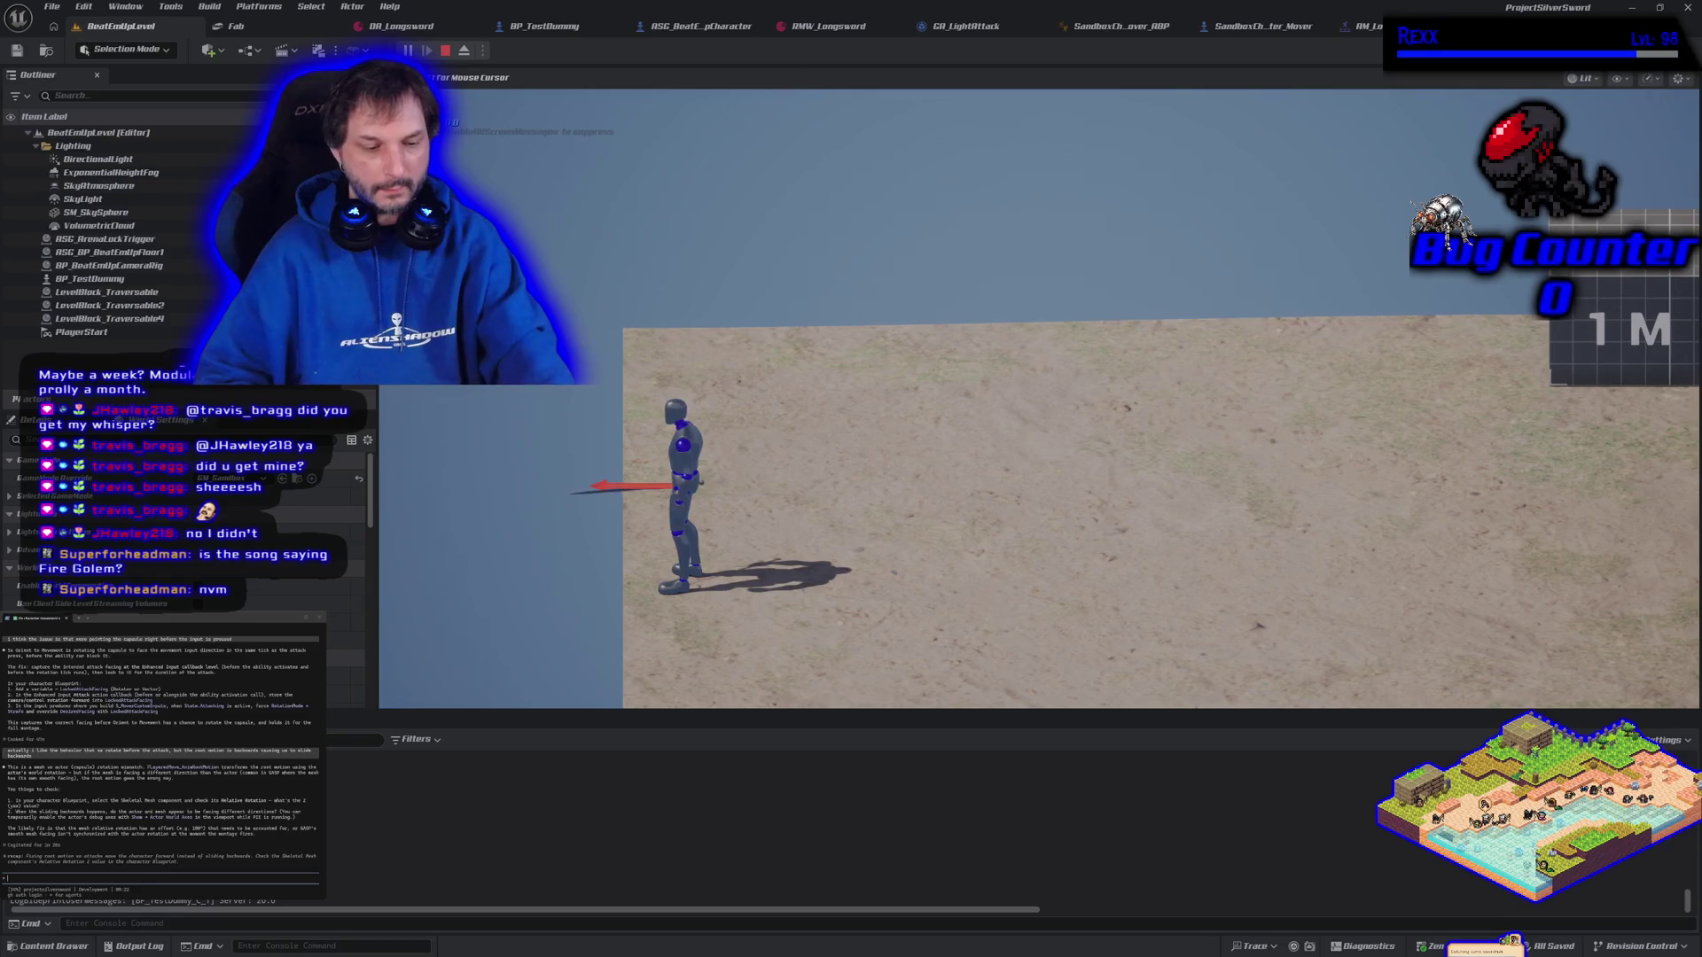
key(d)
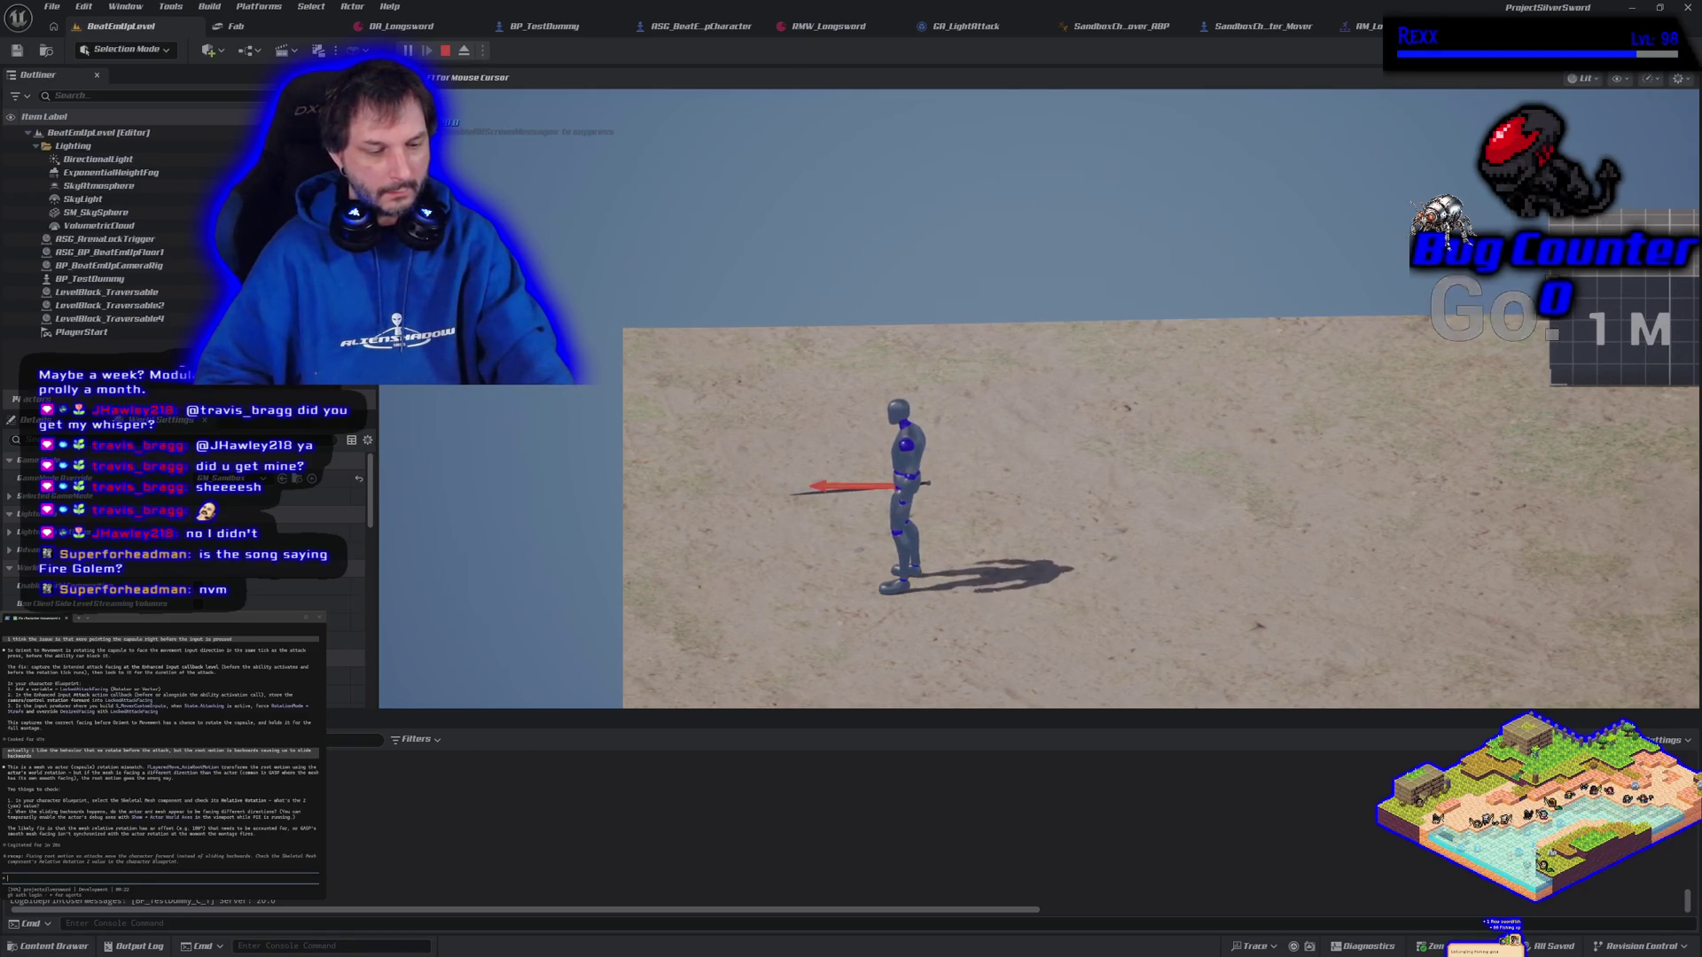
key(d)
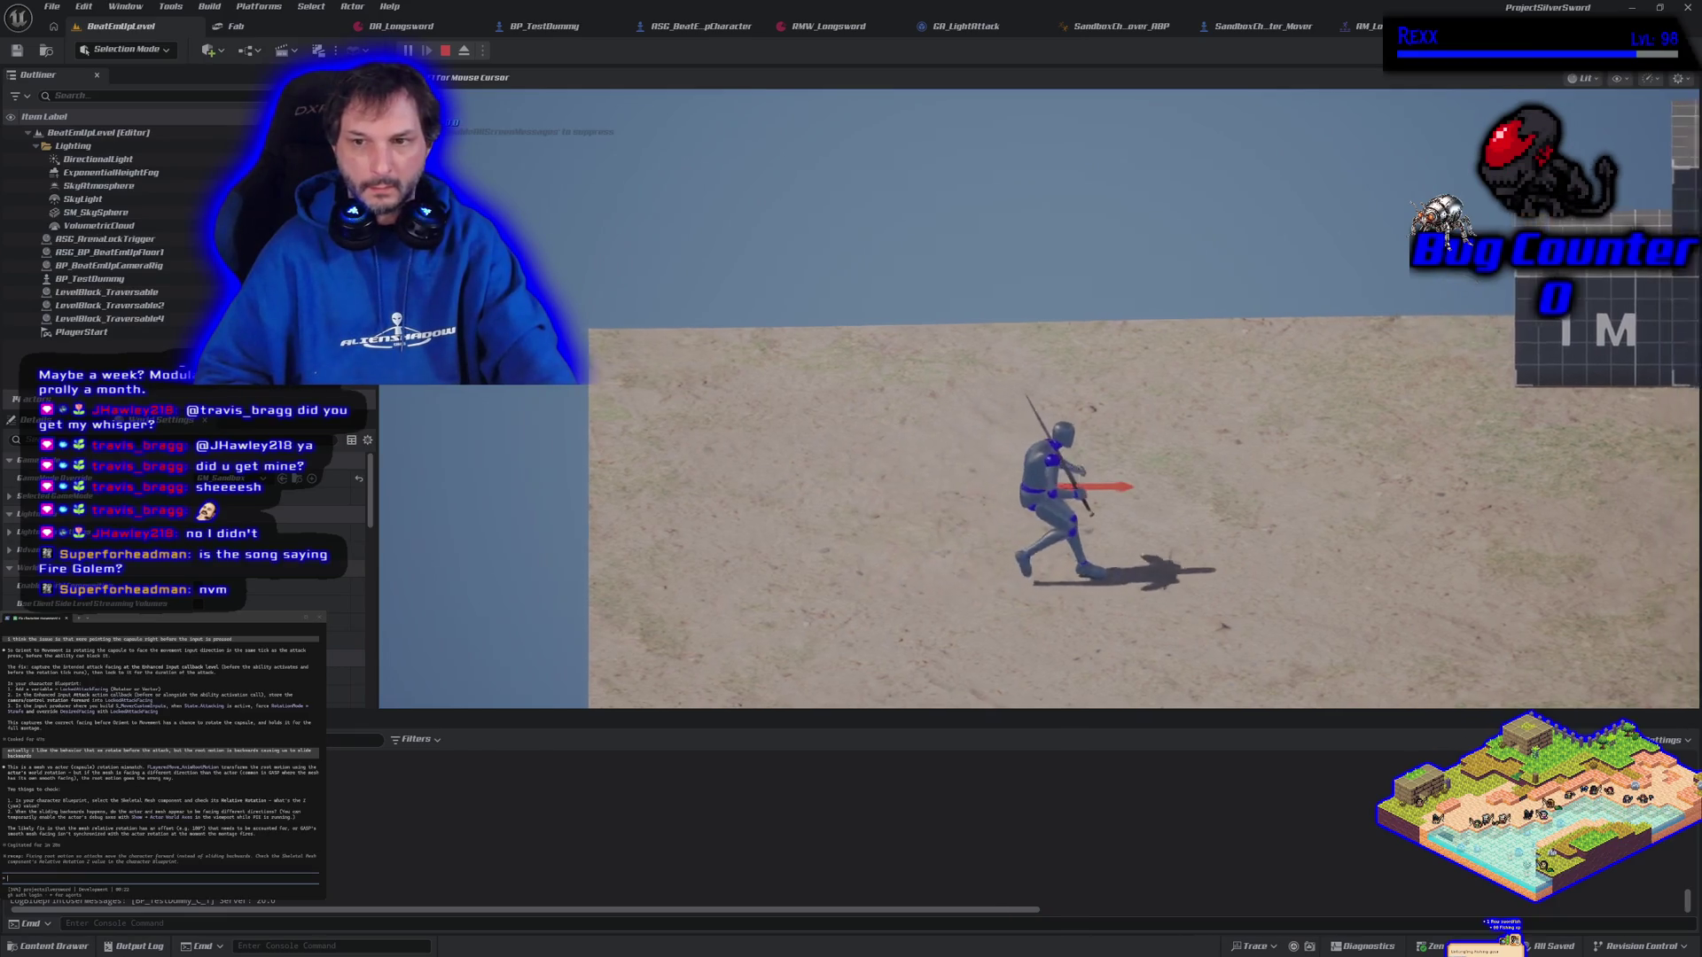
key(a)
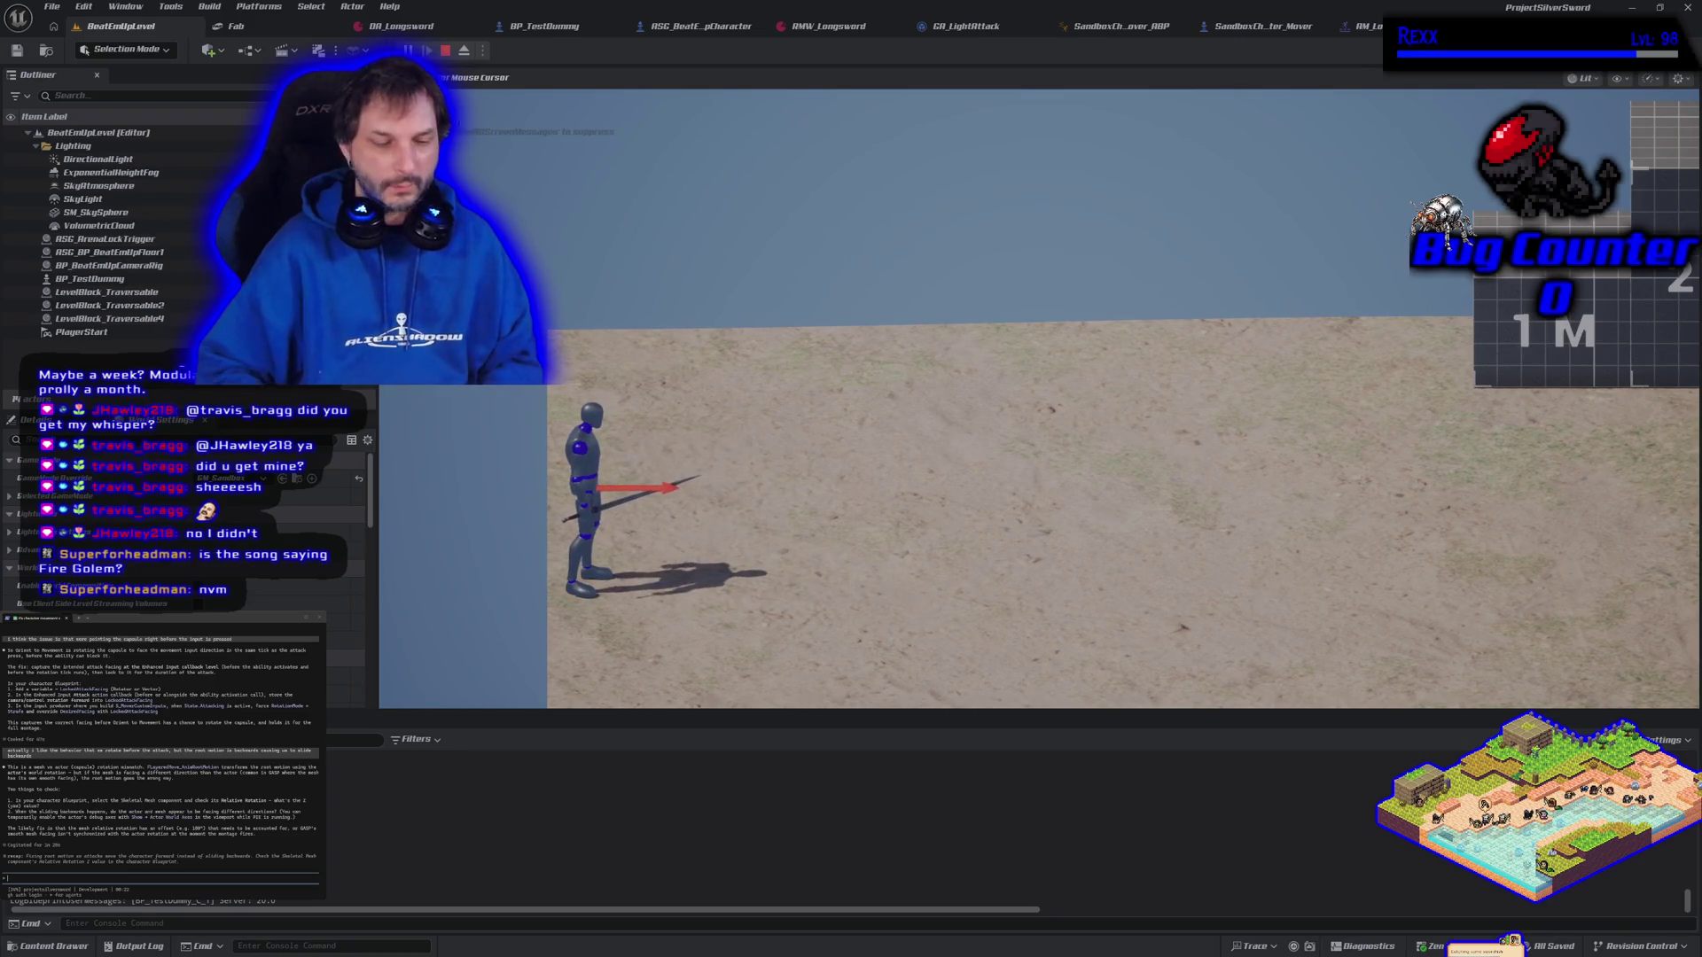
key(Escape)
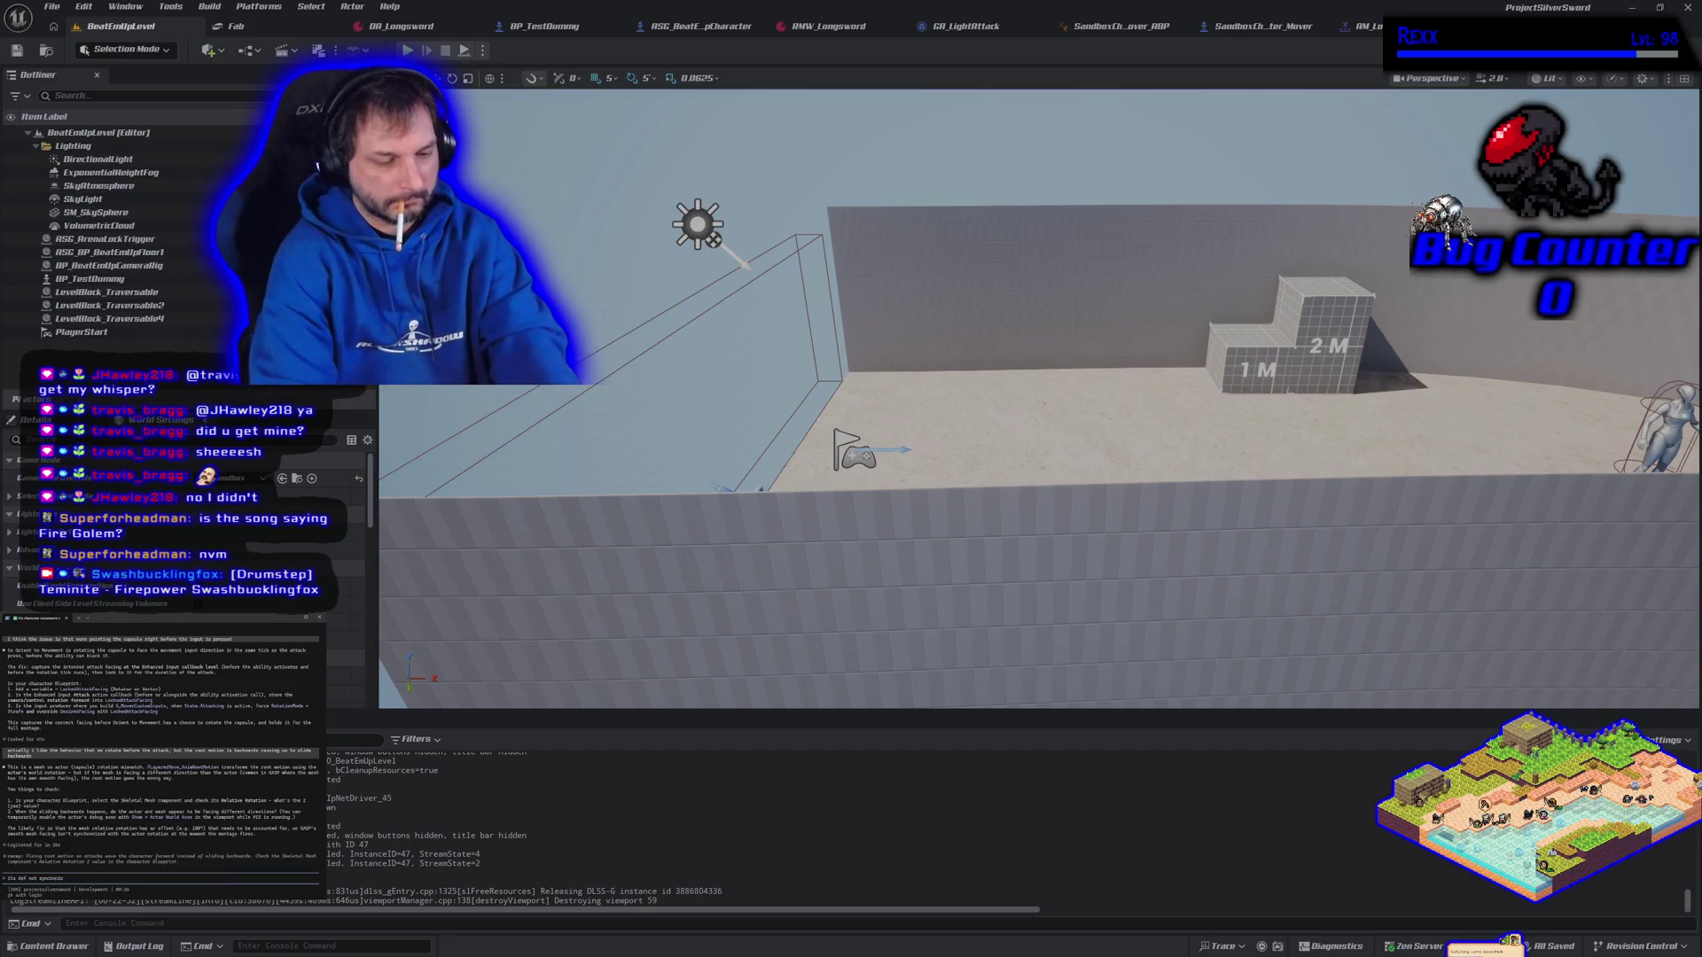
key(Return)
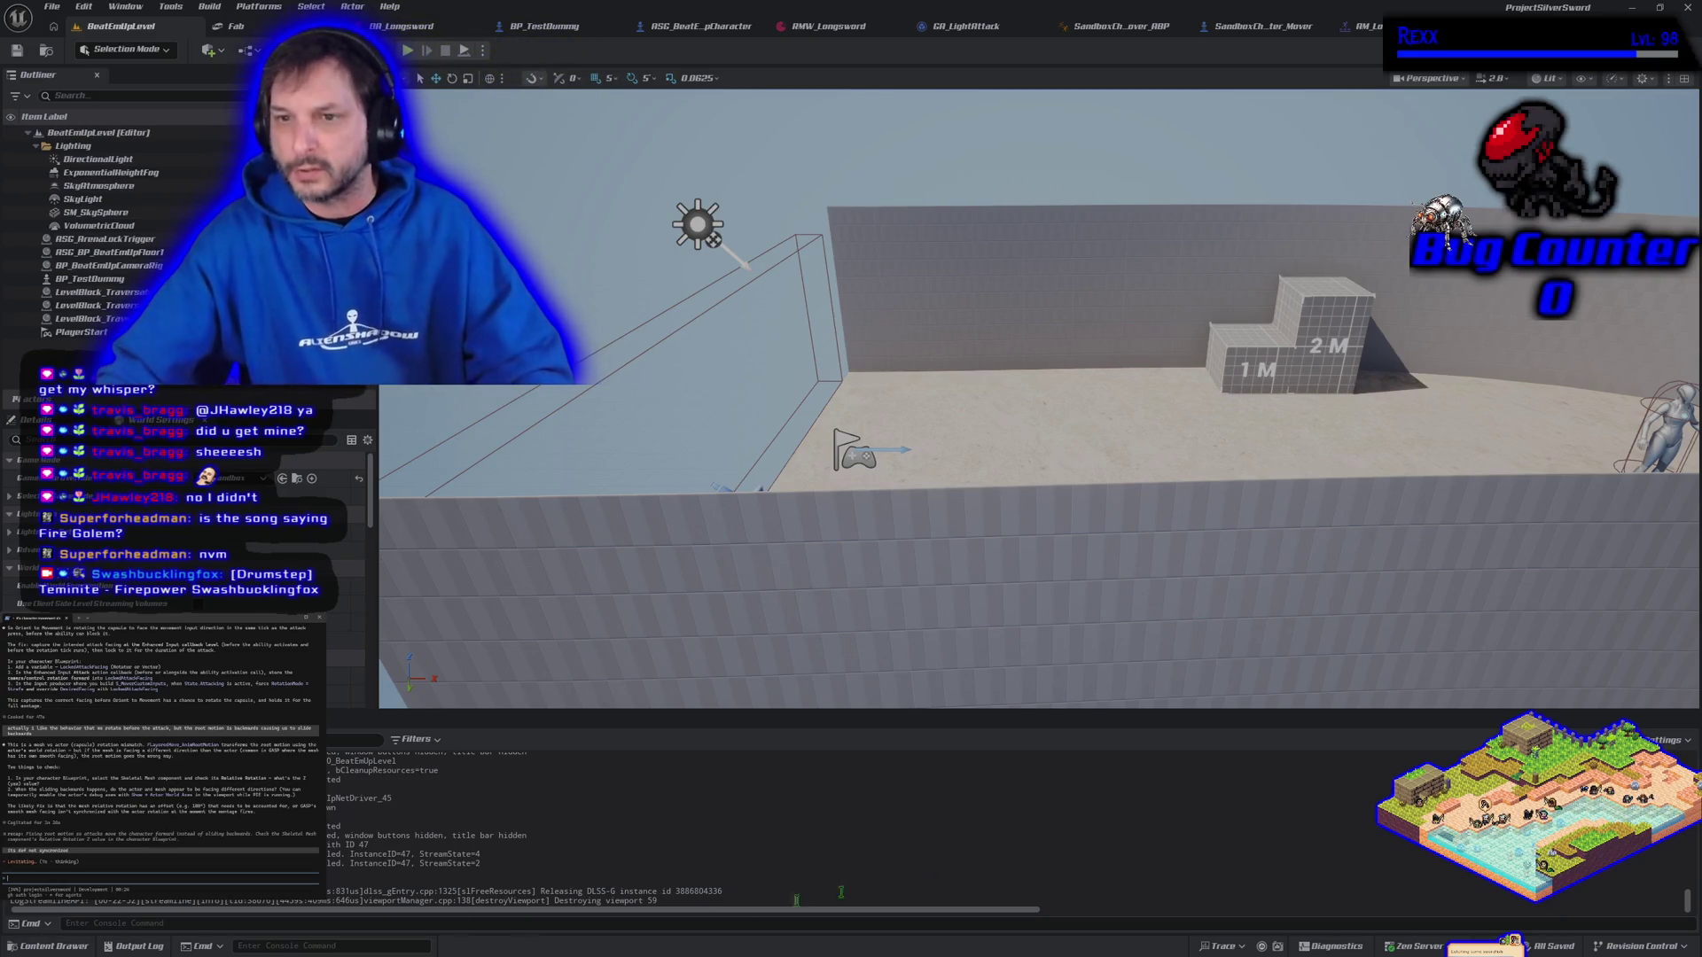
mouse_move(966, 479)
mouse_down()
mouse_move(957, 576)
mouse_move(944, 443)
mouse_move(895, 425)
mouse_up()
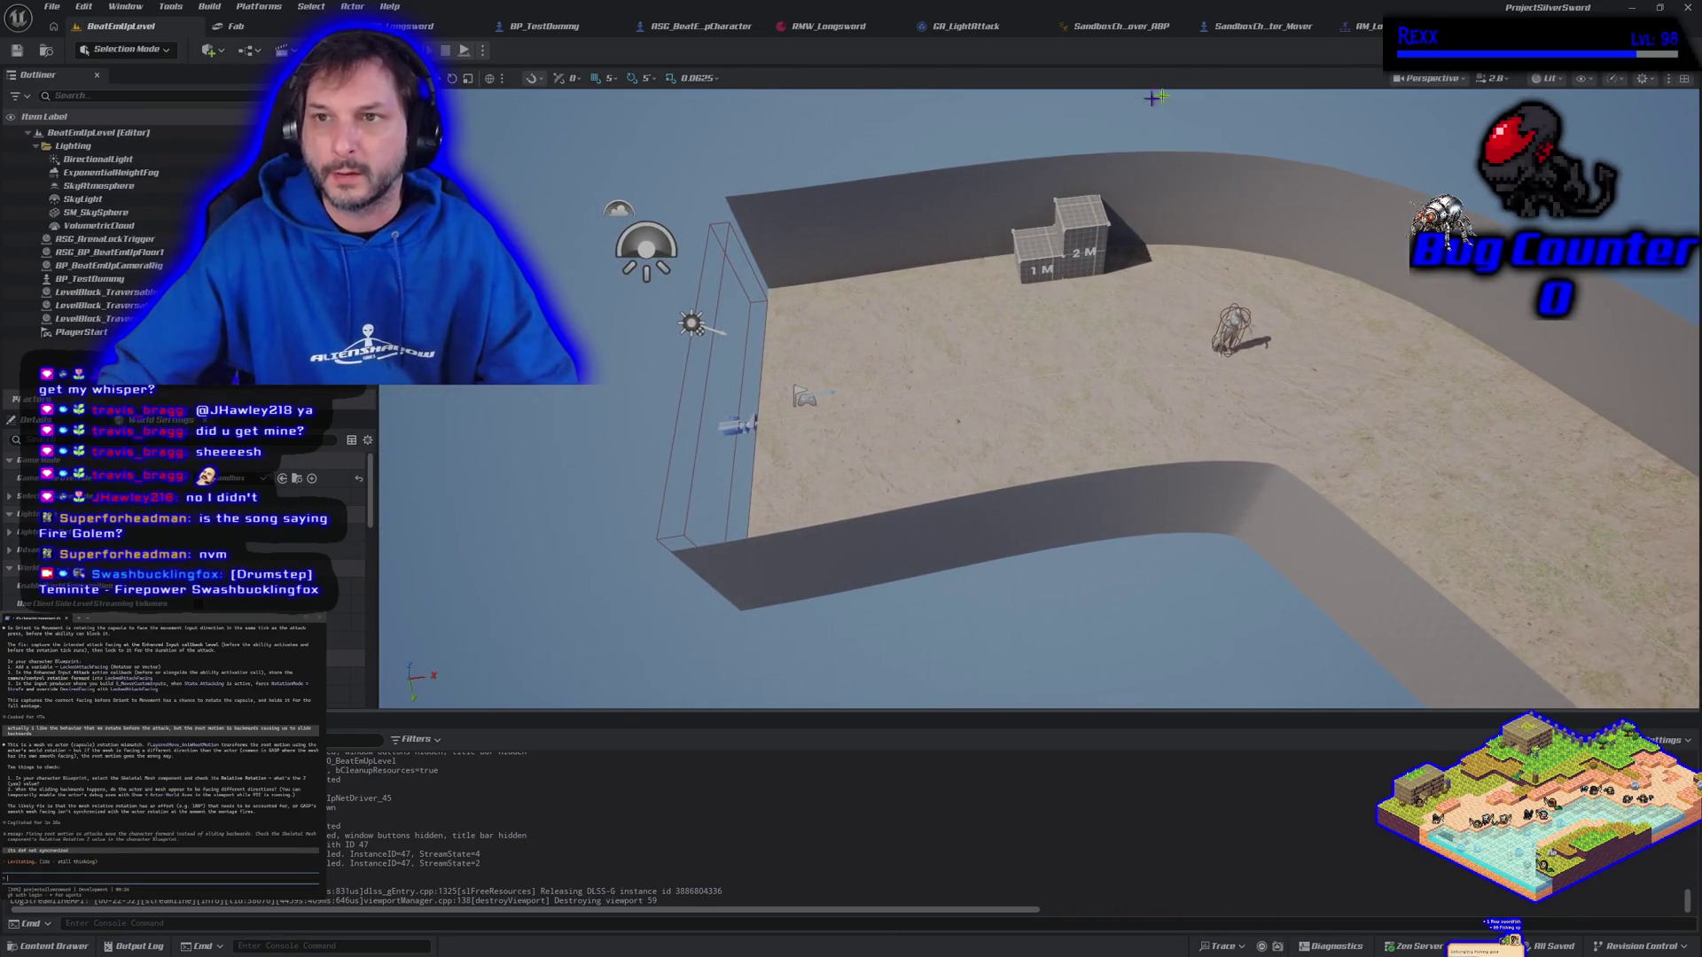
Switch back to GA_LightAttack and wire the Delay's Completed output into the Sequence node
click(1262, 29)
click(927, 29)
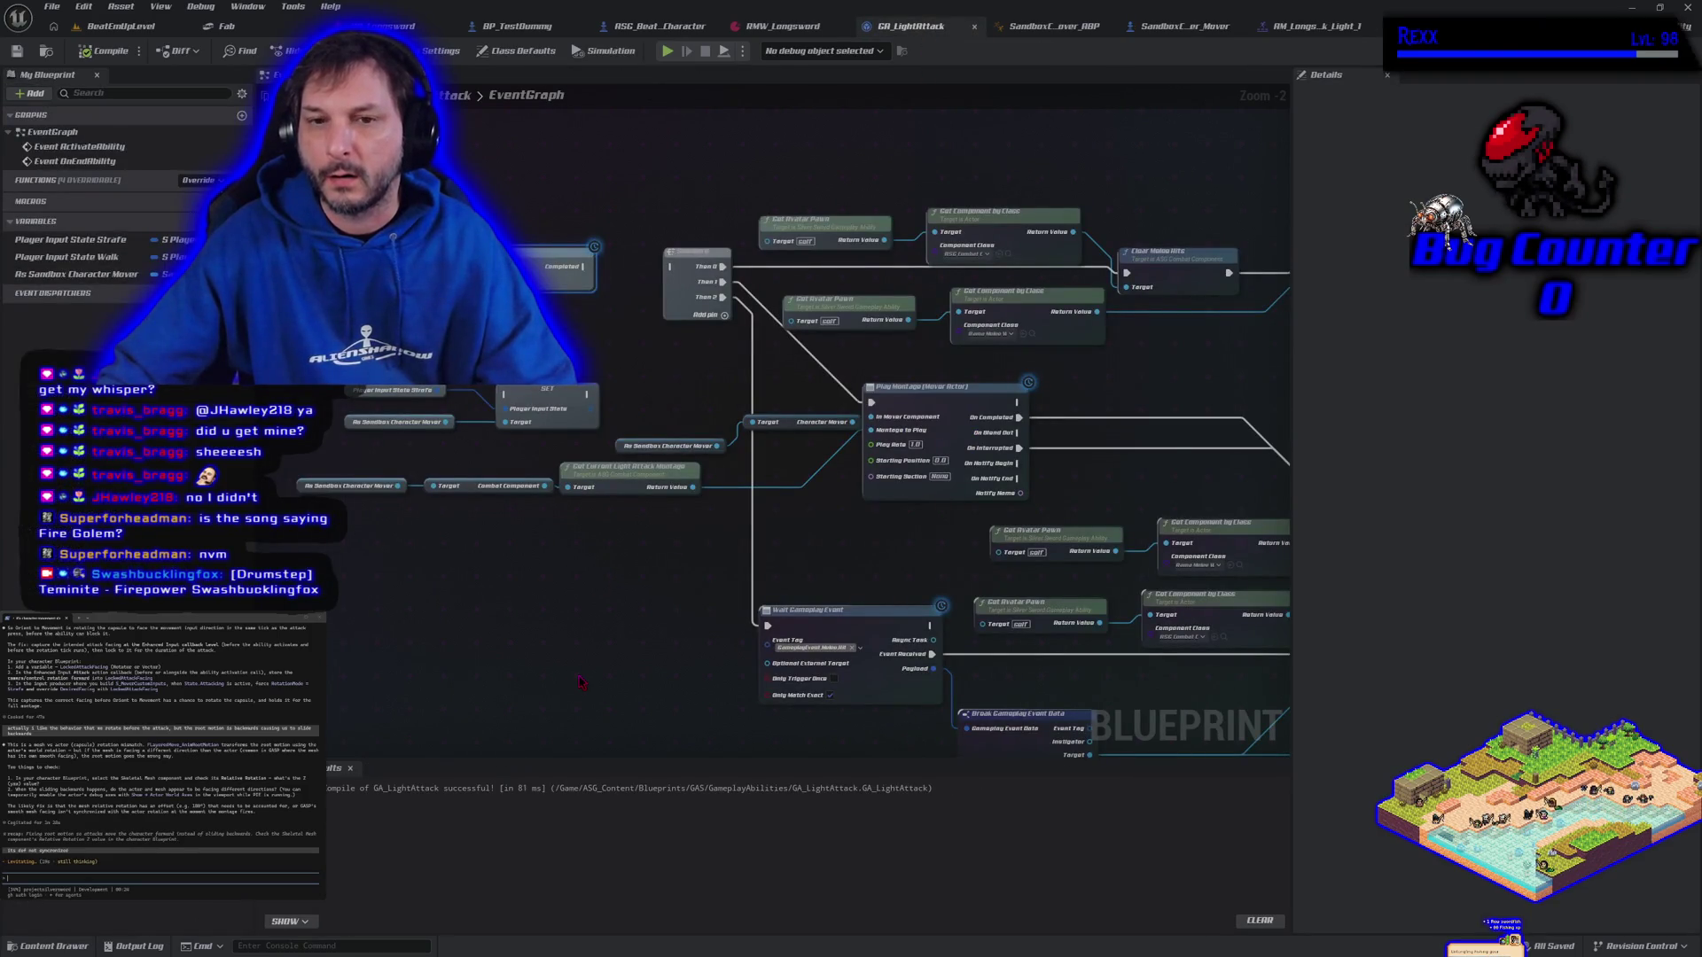
drag(599, 460, 701, 473)
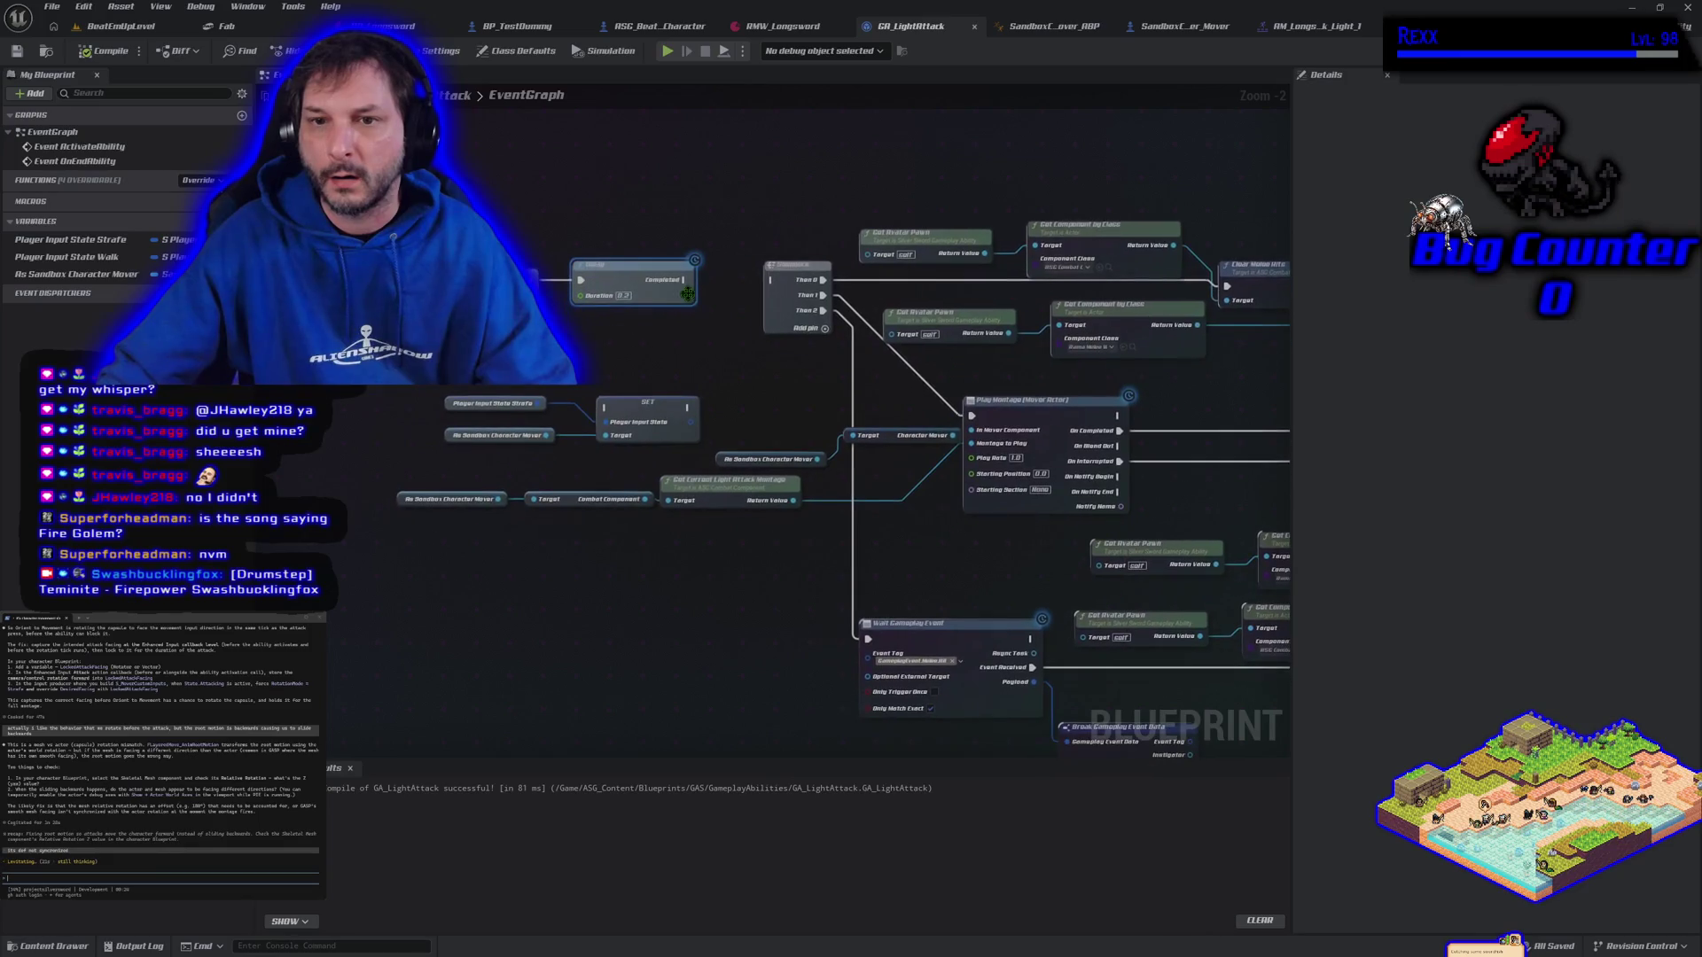
mouse_move(698, 280)
mouse_down()
mouse_move(771, 280)
mouse_move(696, 292)
mouse_move(665, 359)
mouse_up()
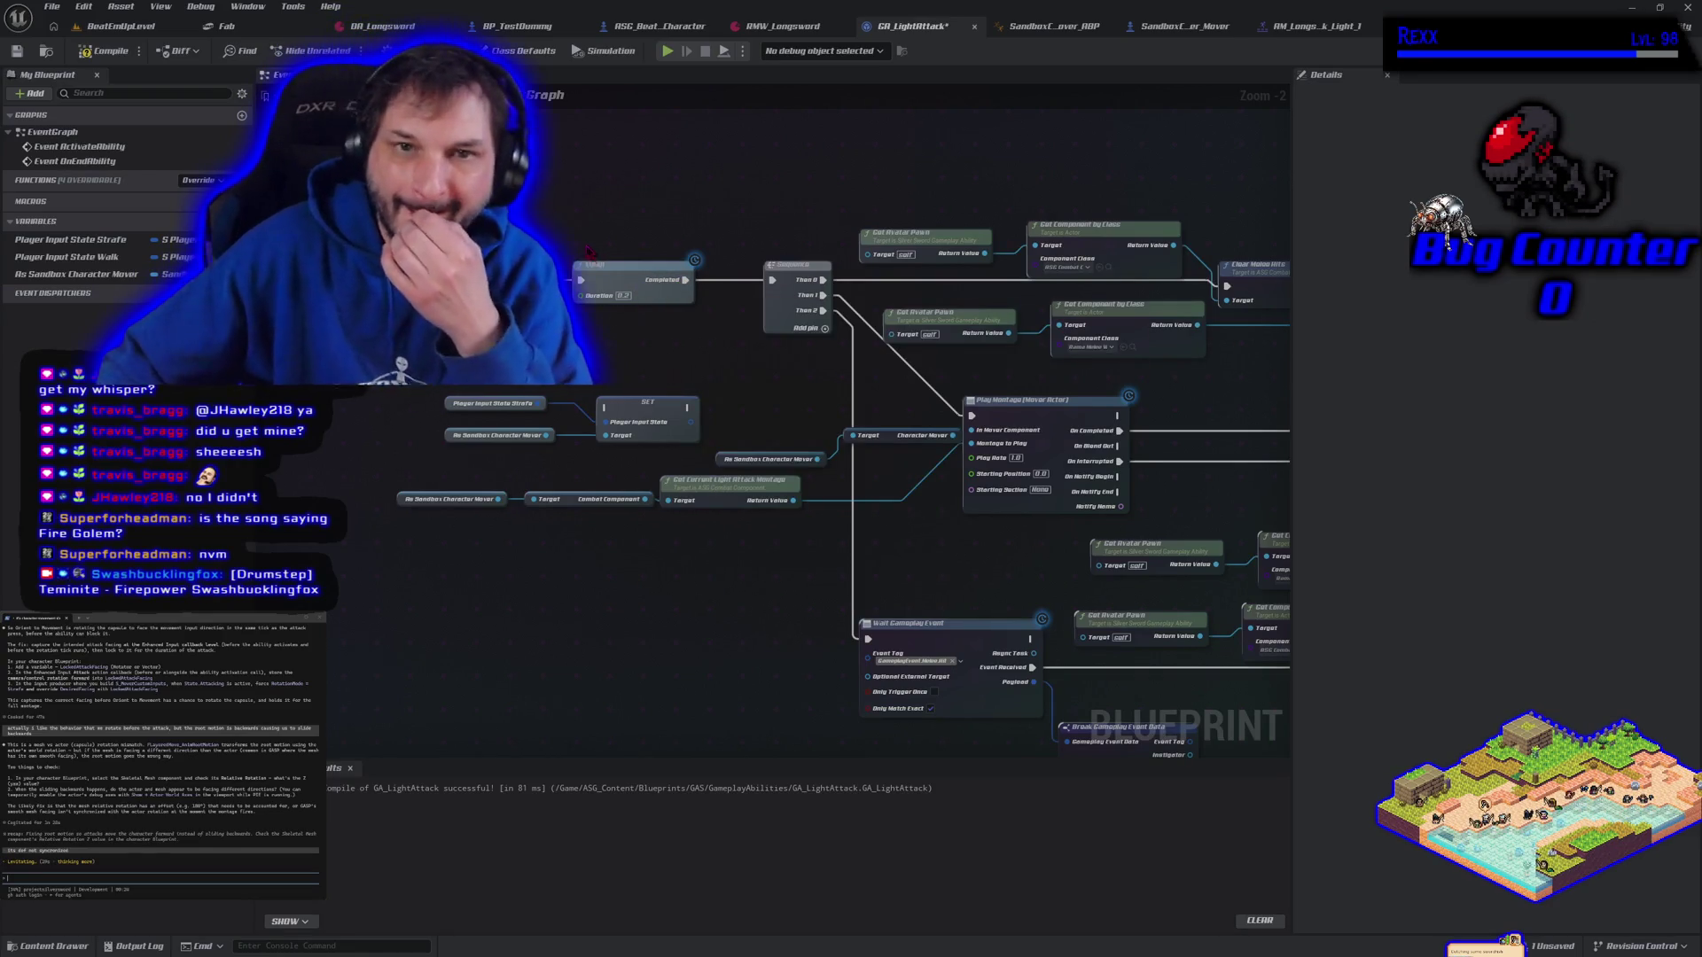
Recompile GA_LightAttack, playtest moving and a light-attack swing, then type a note about the delay
click(106, 51)
click(667, 50)
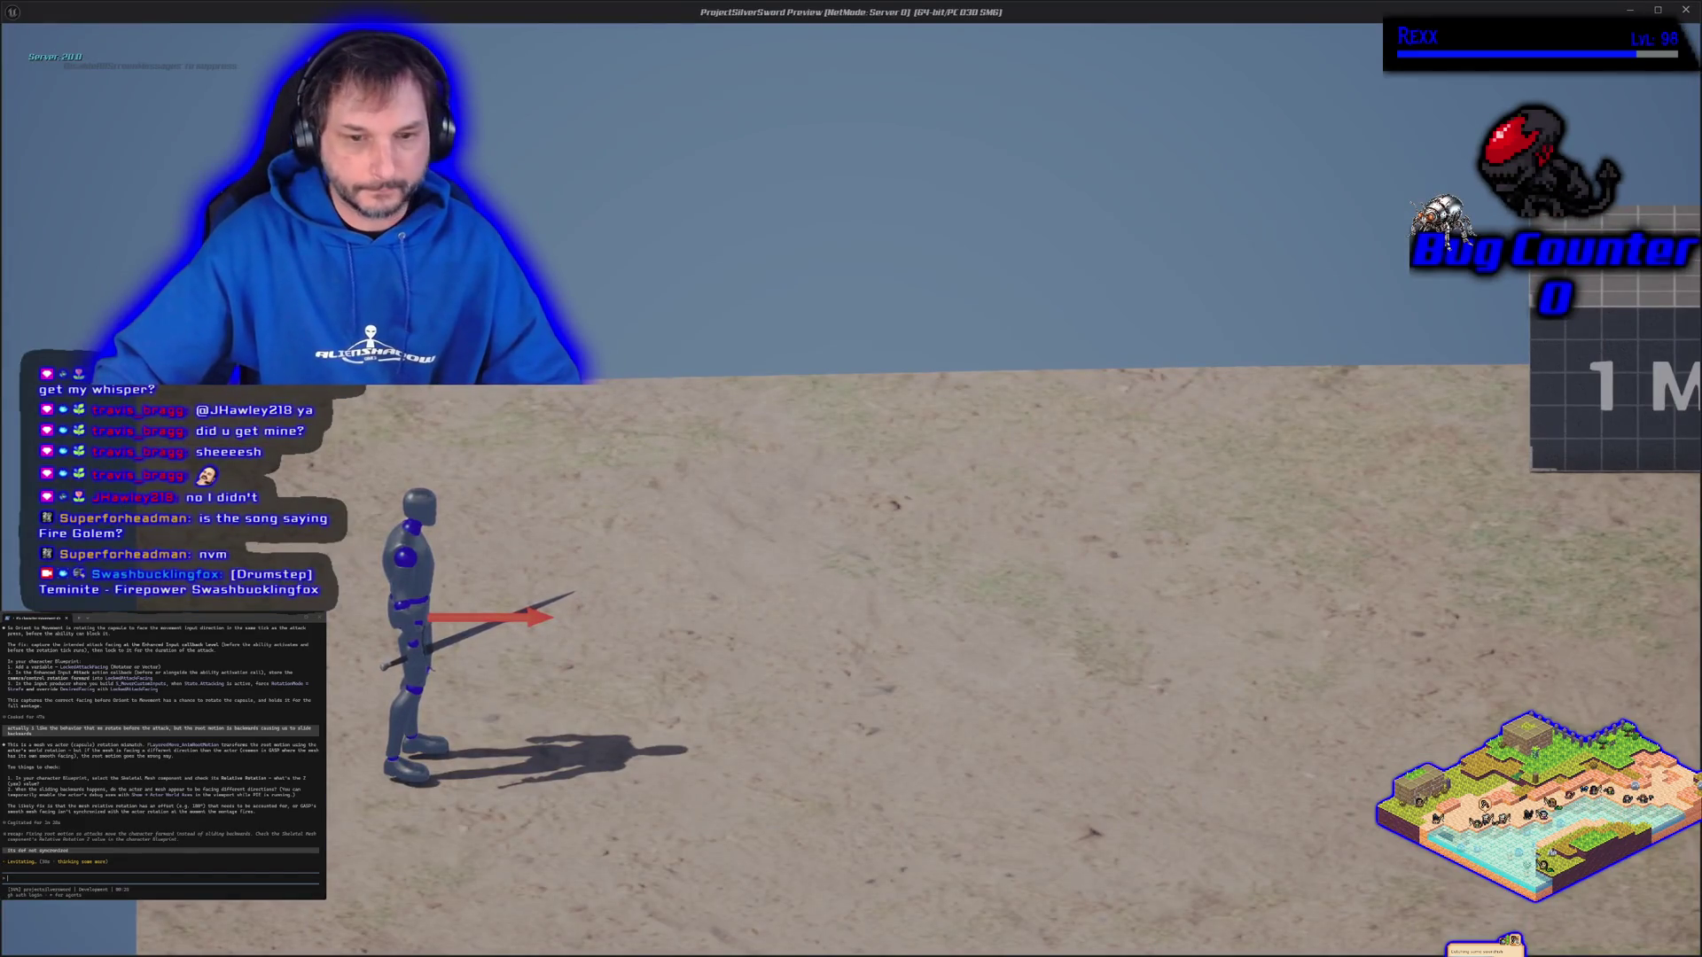
key(a)
key(d)
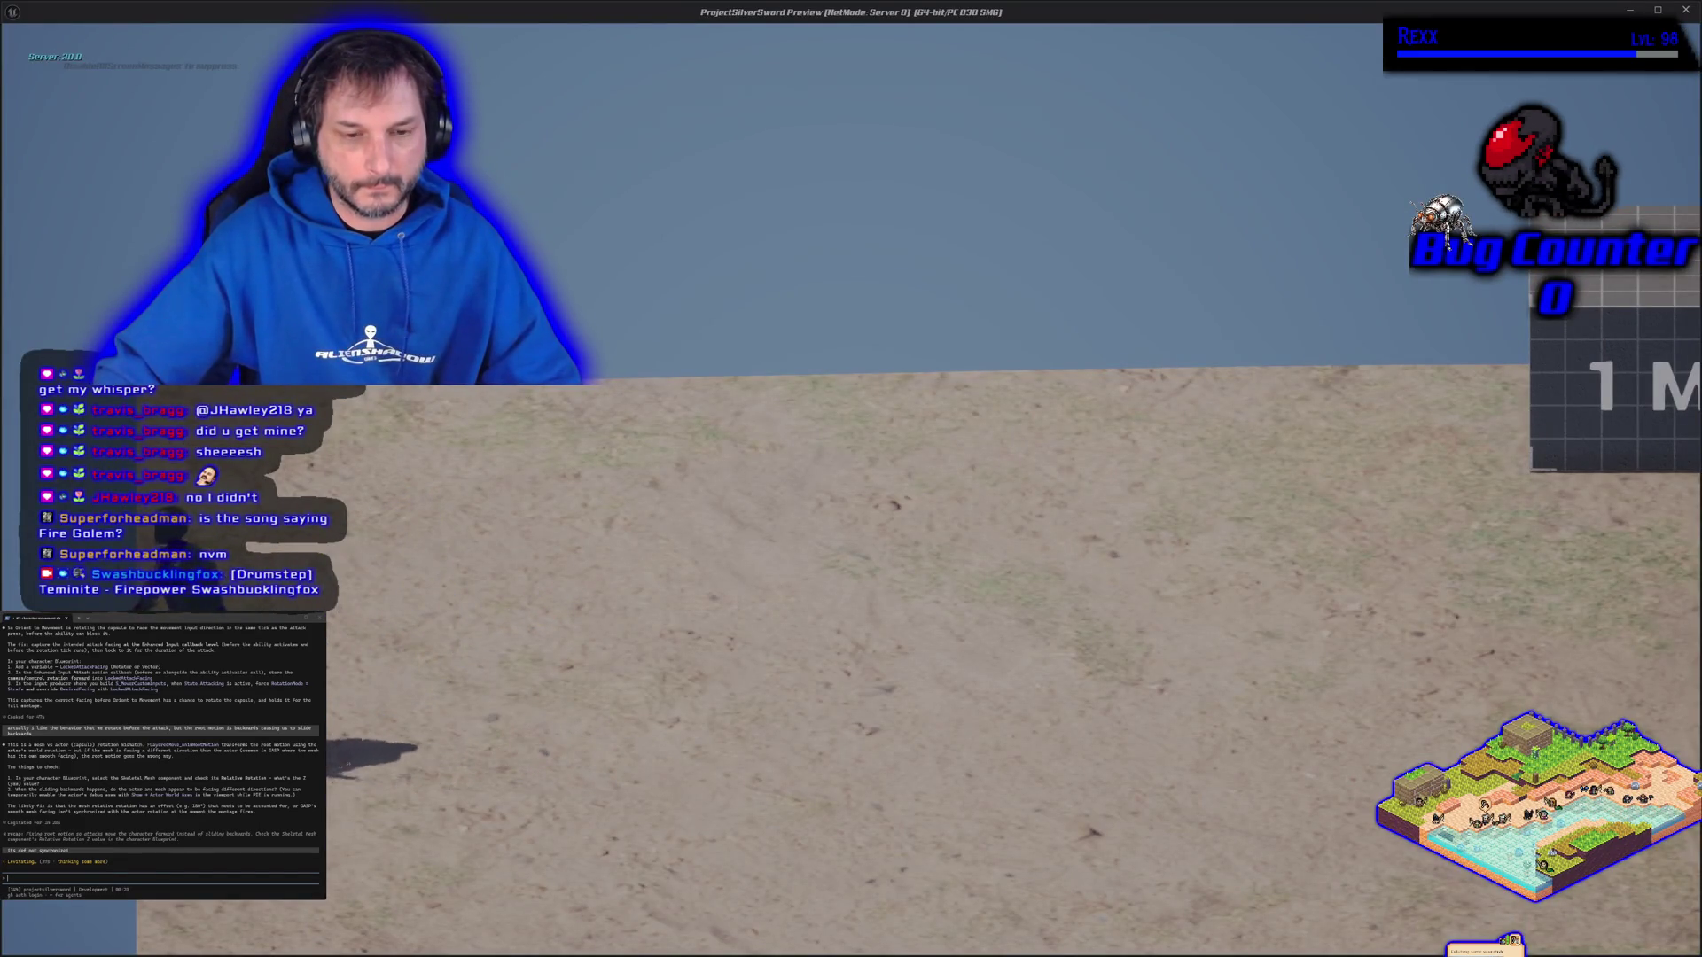
key(d)
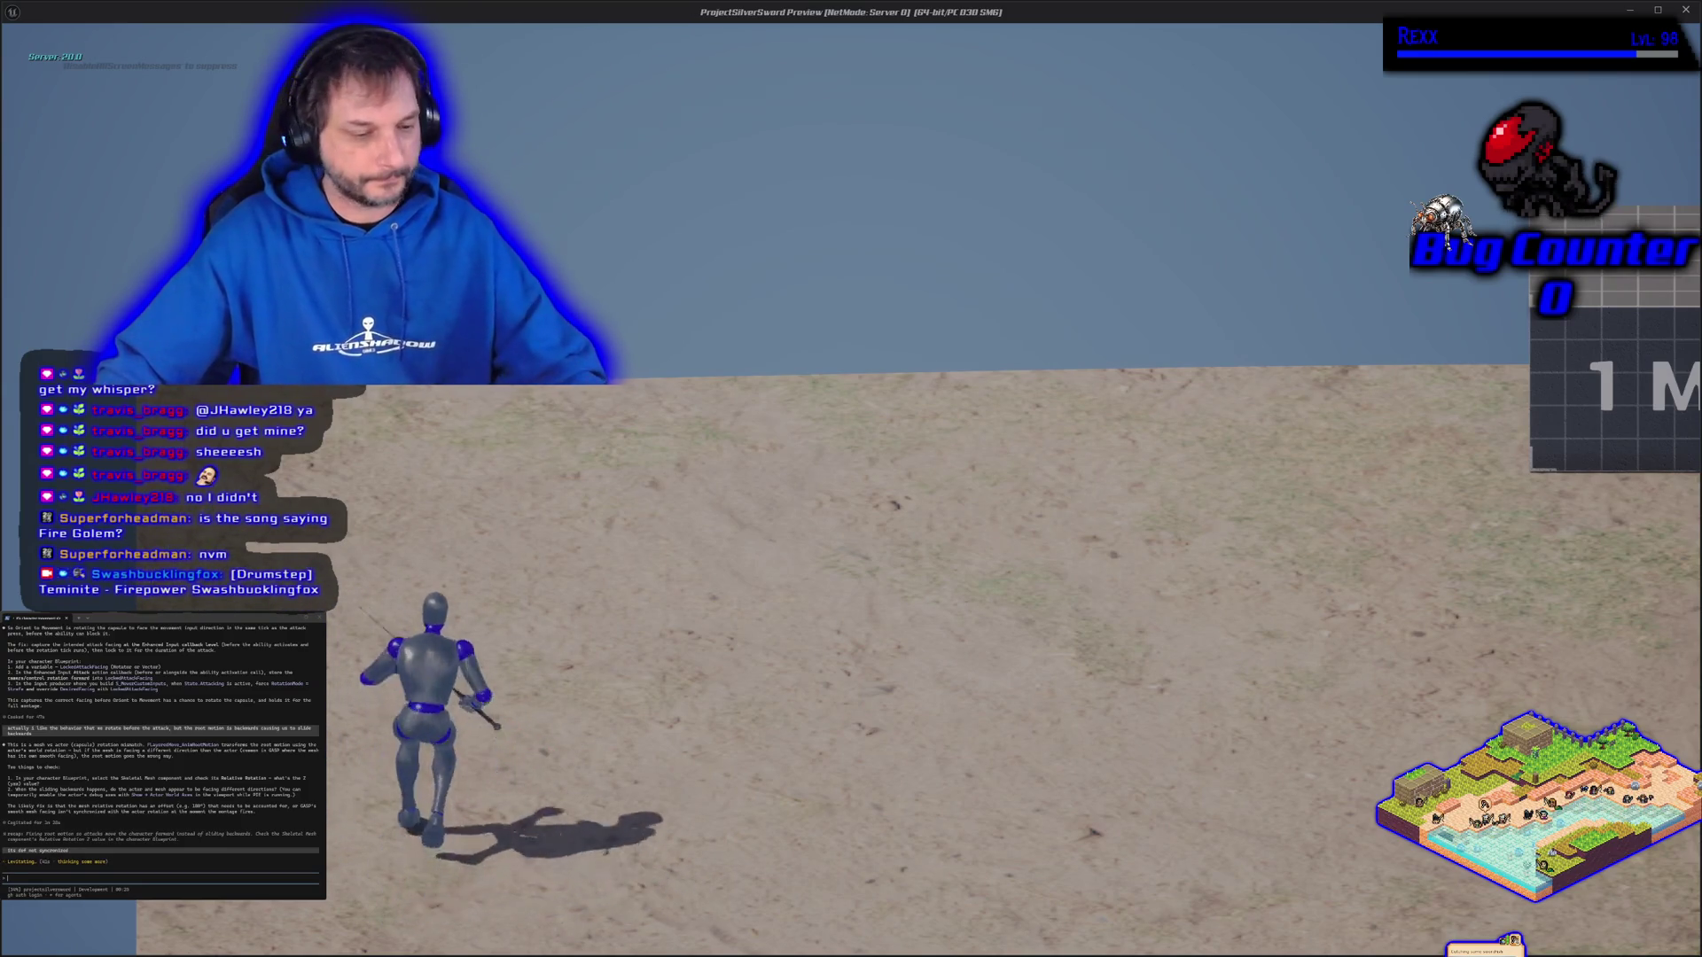
key(Escape)
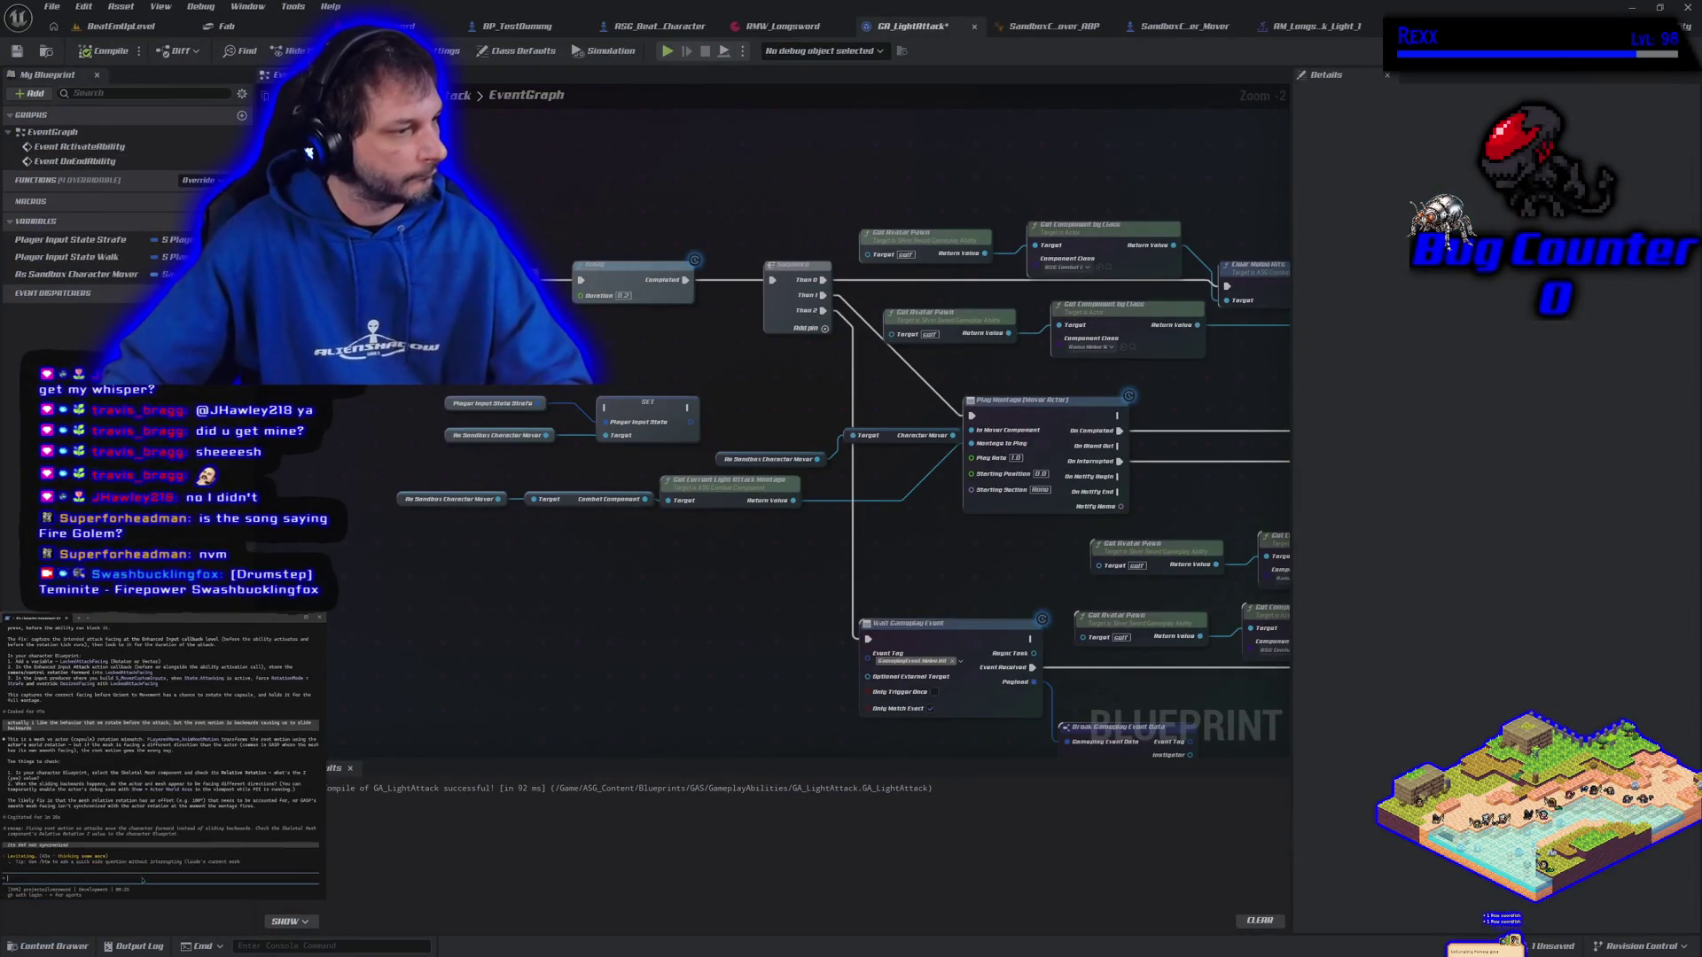
text(, if i p)
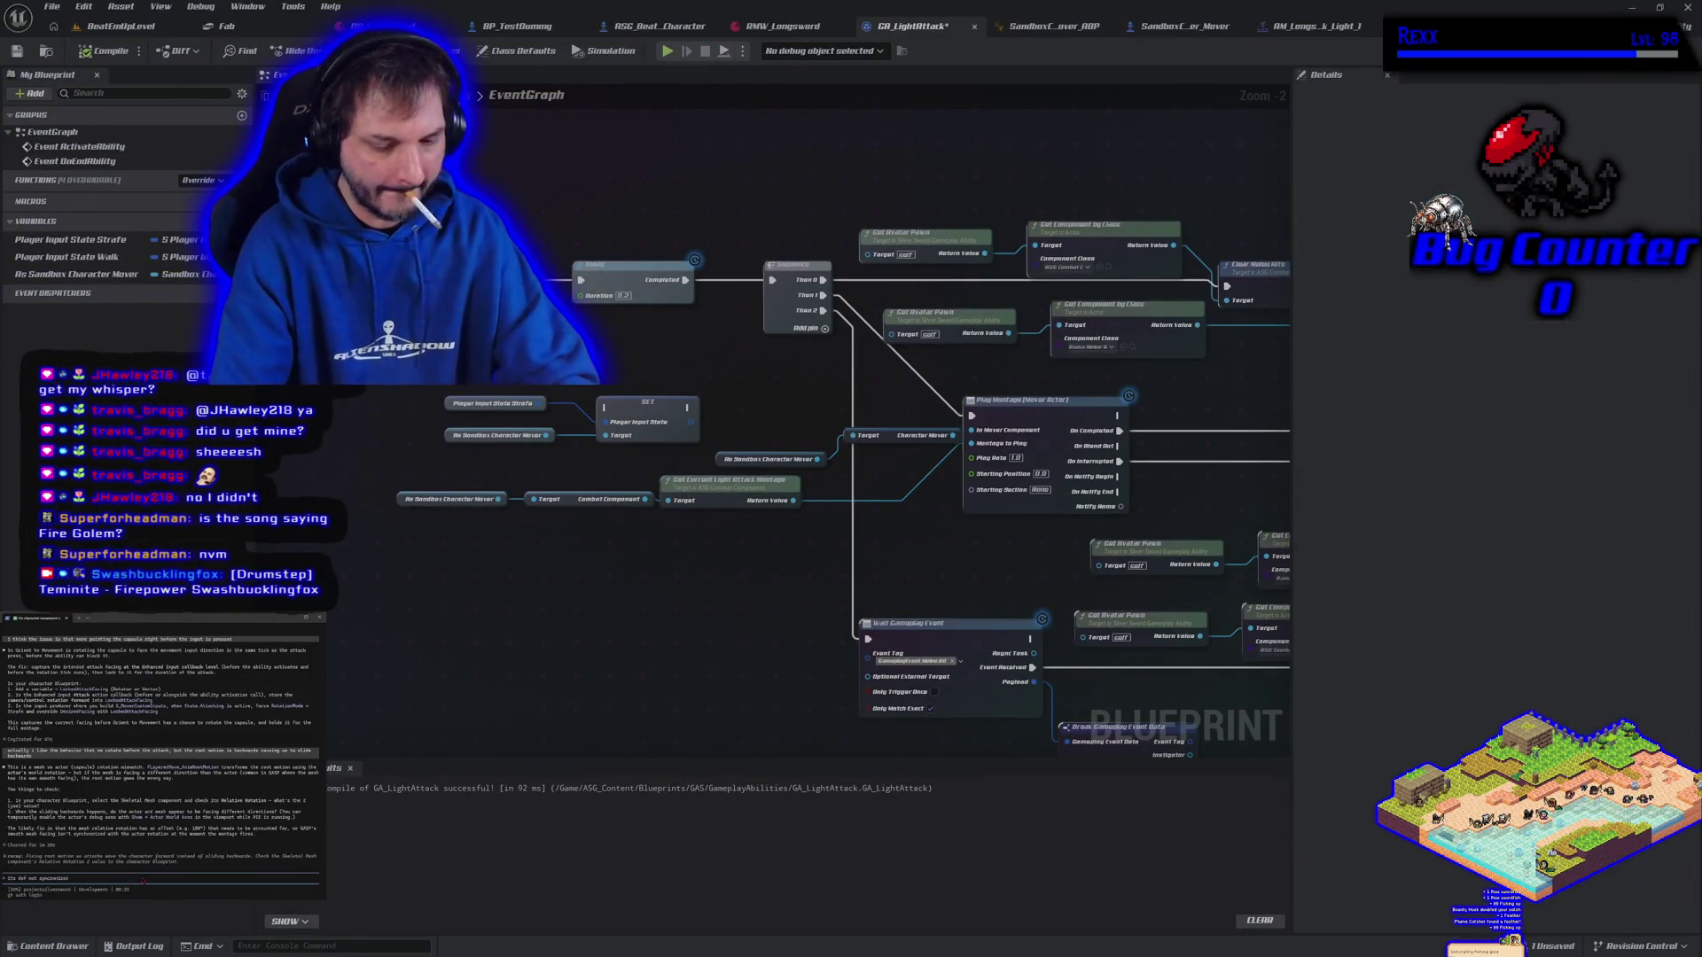
text(ut a)
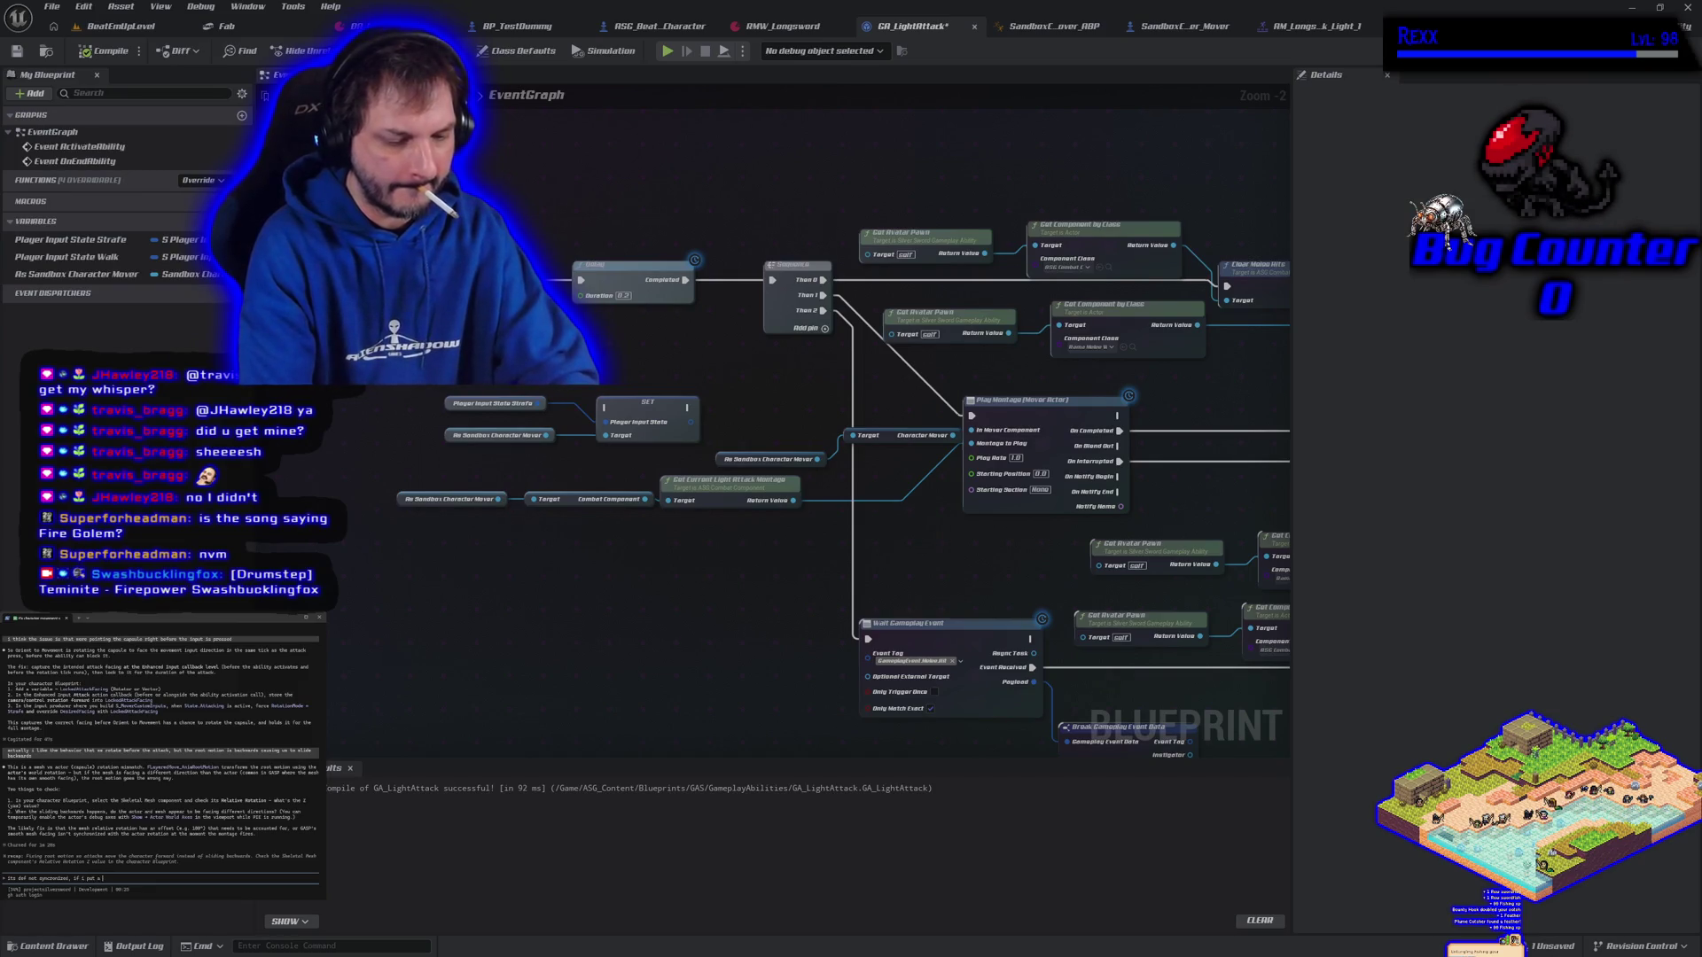
text( delay after e)
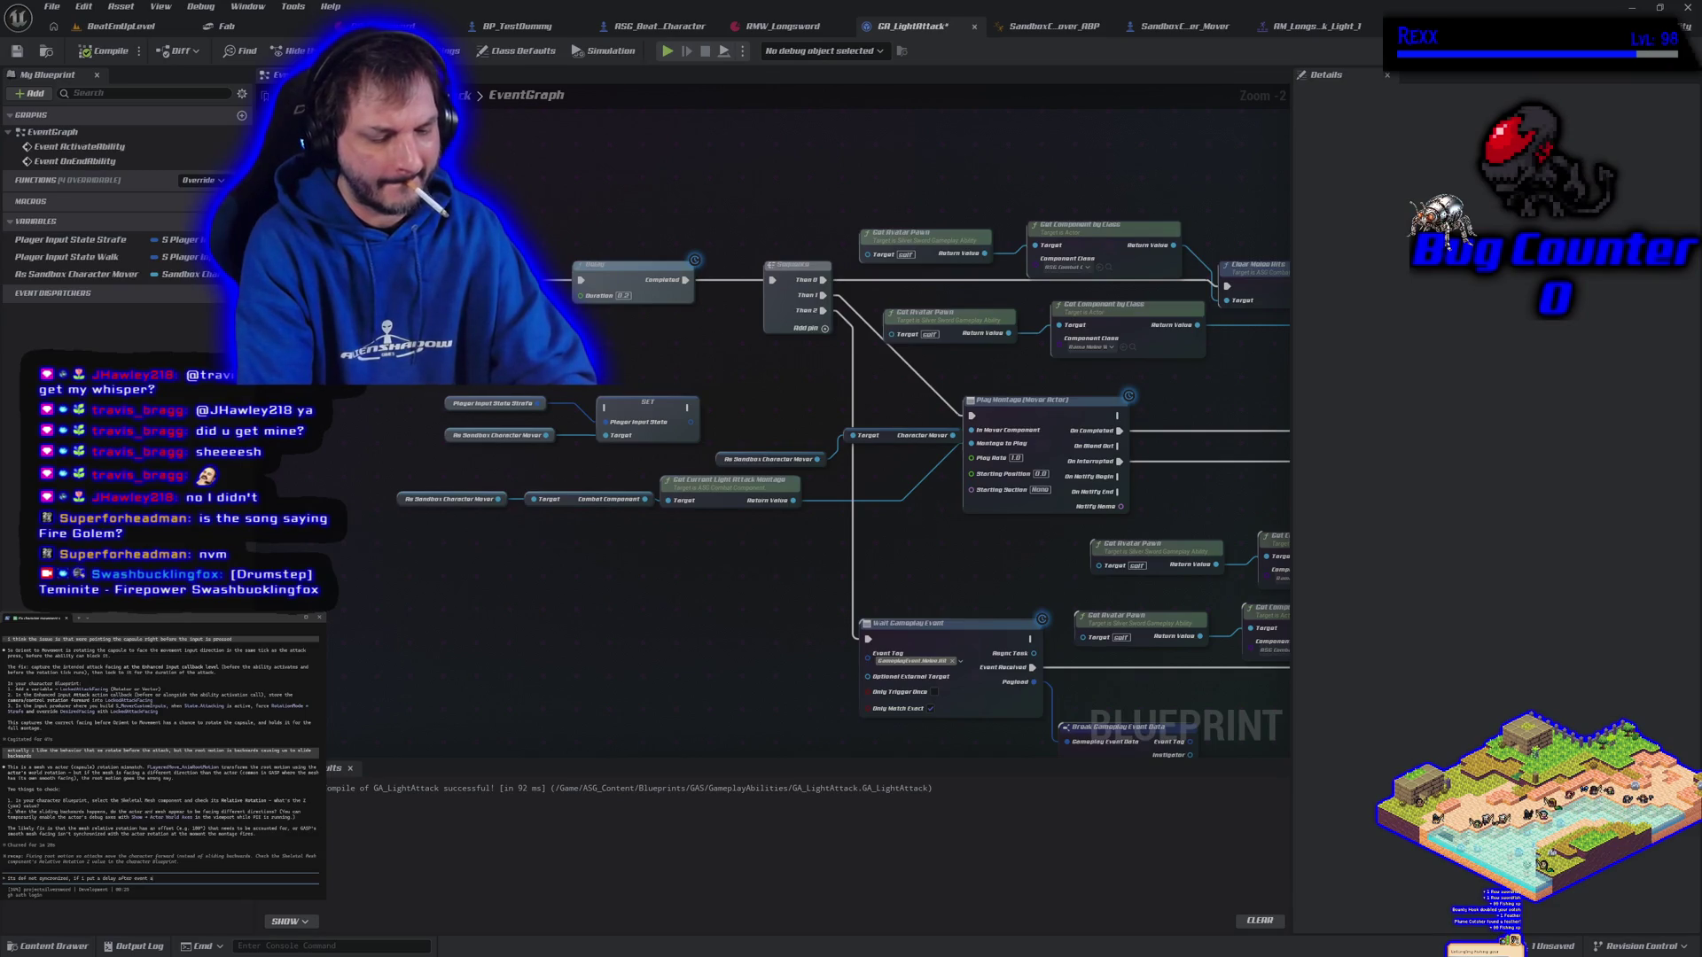
text(vent activate abilit)
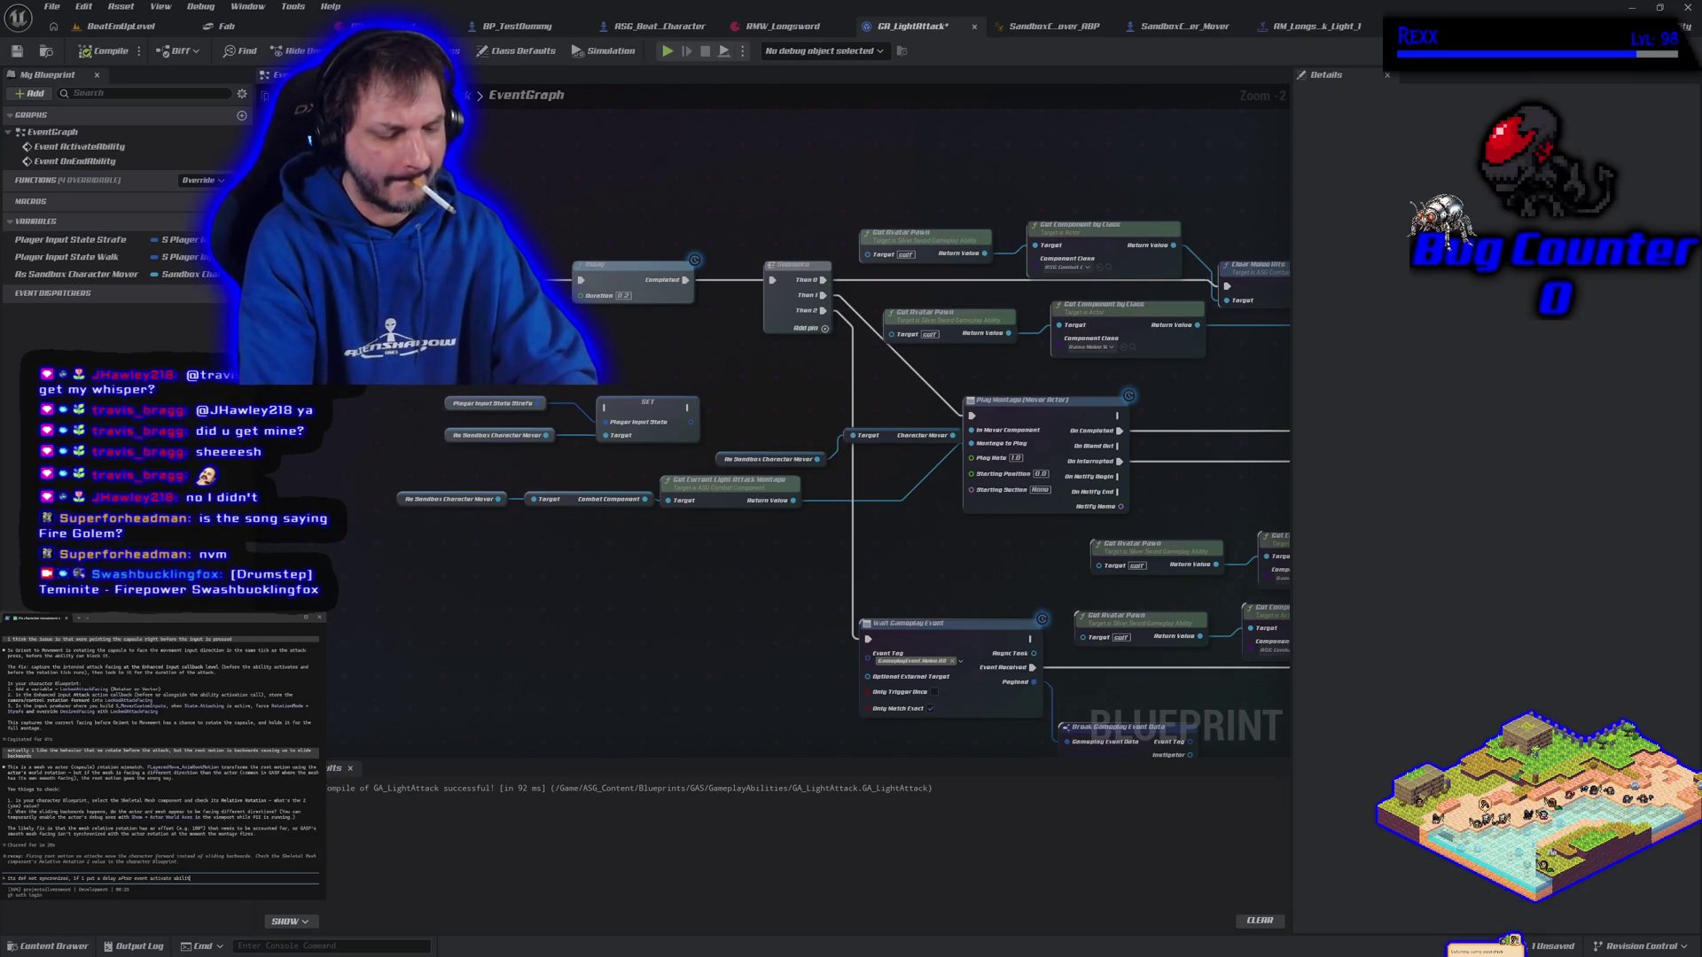
text(y in ga_)
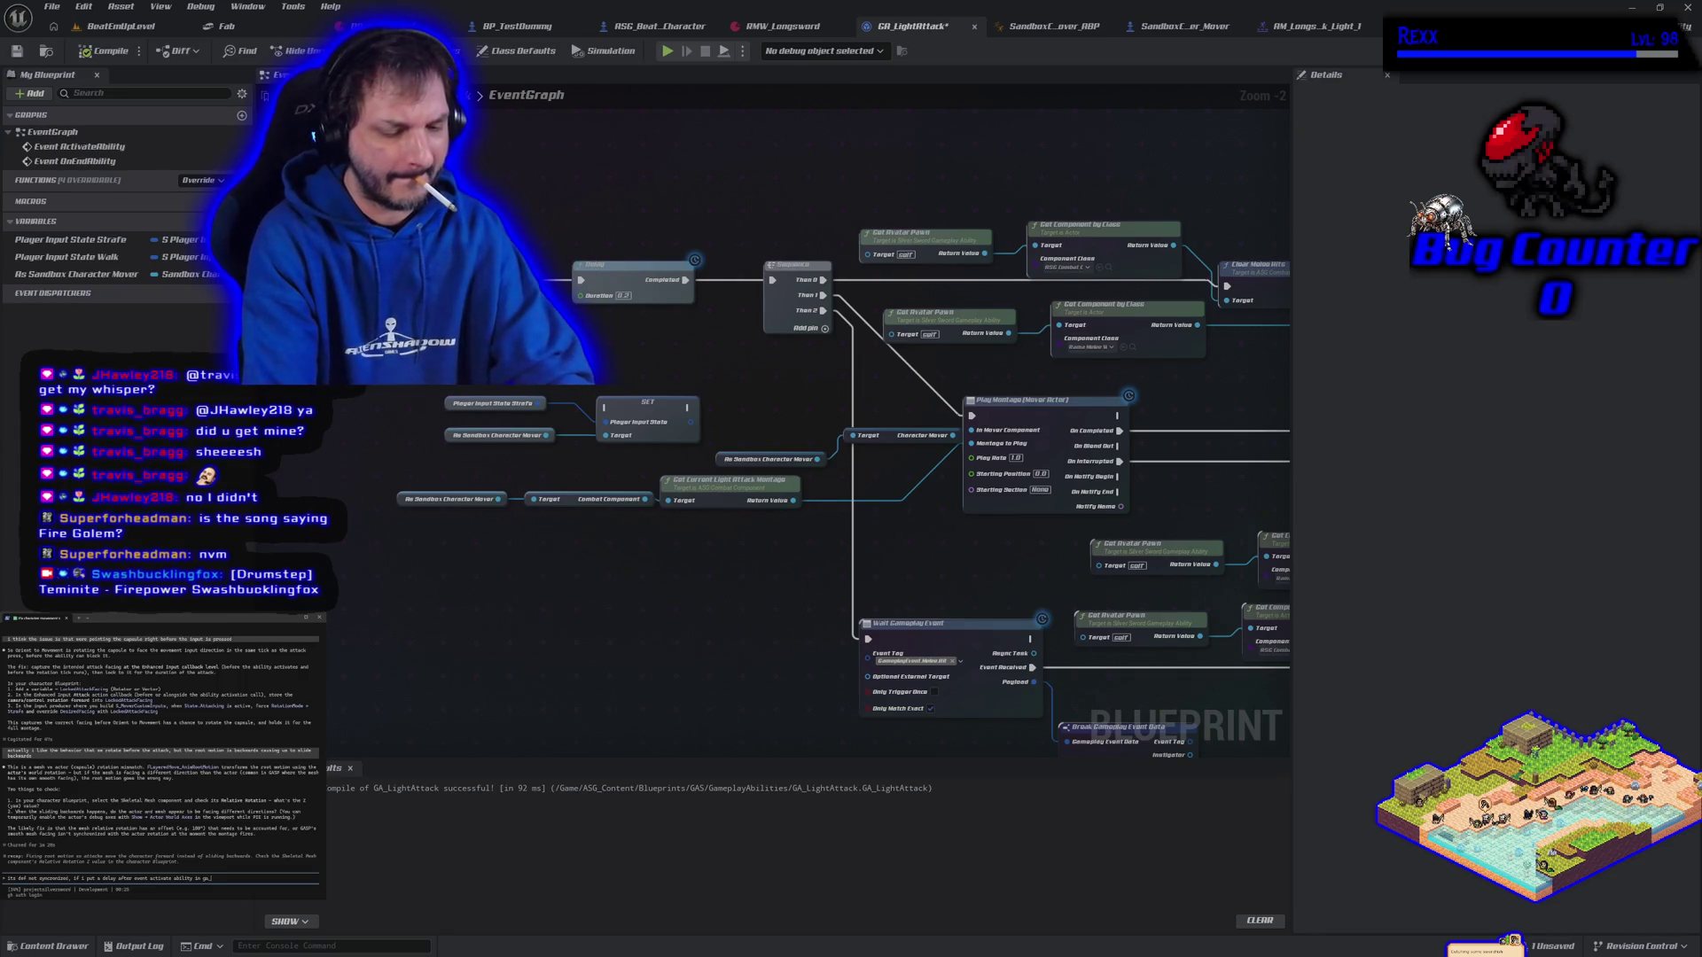
text(lightattack w)
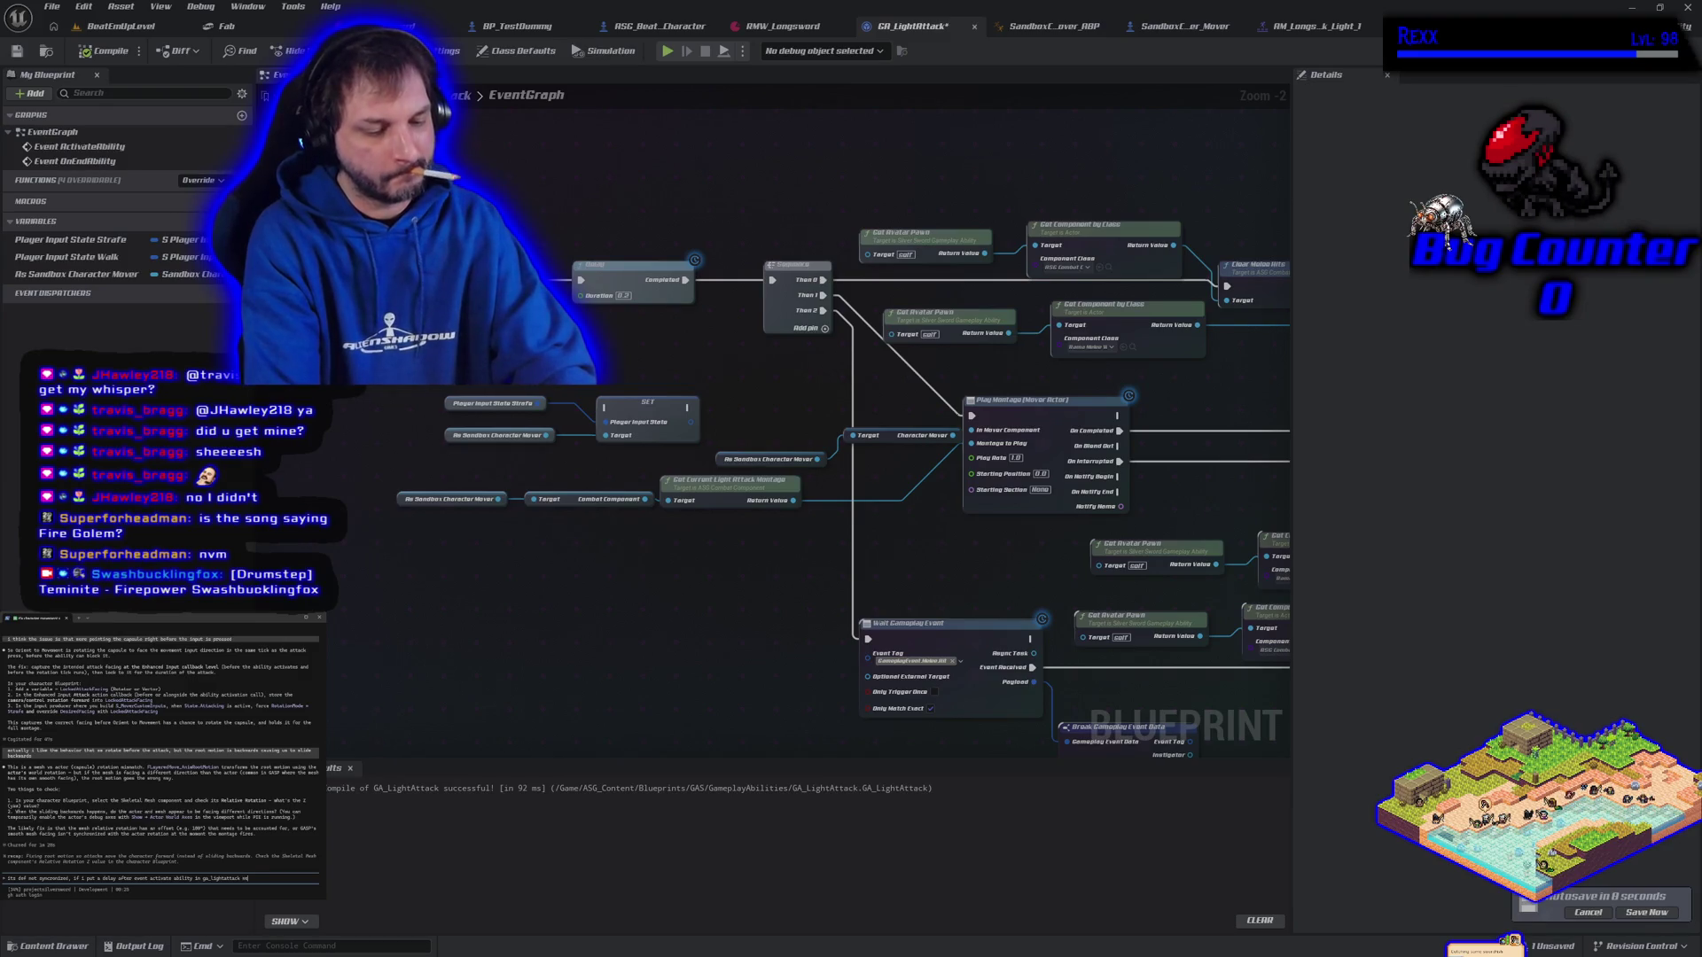
text(e do rotate the)
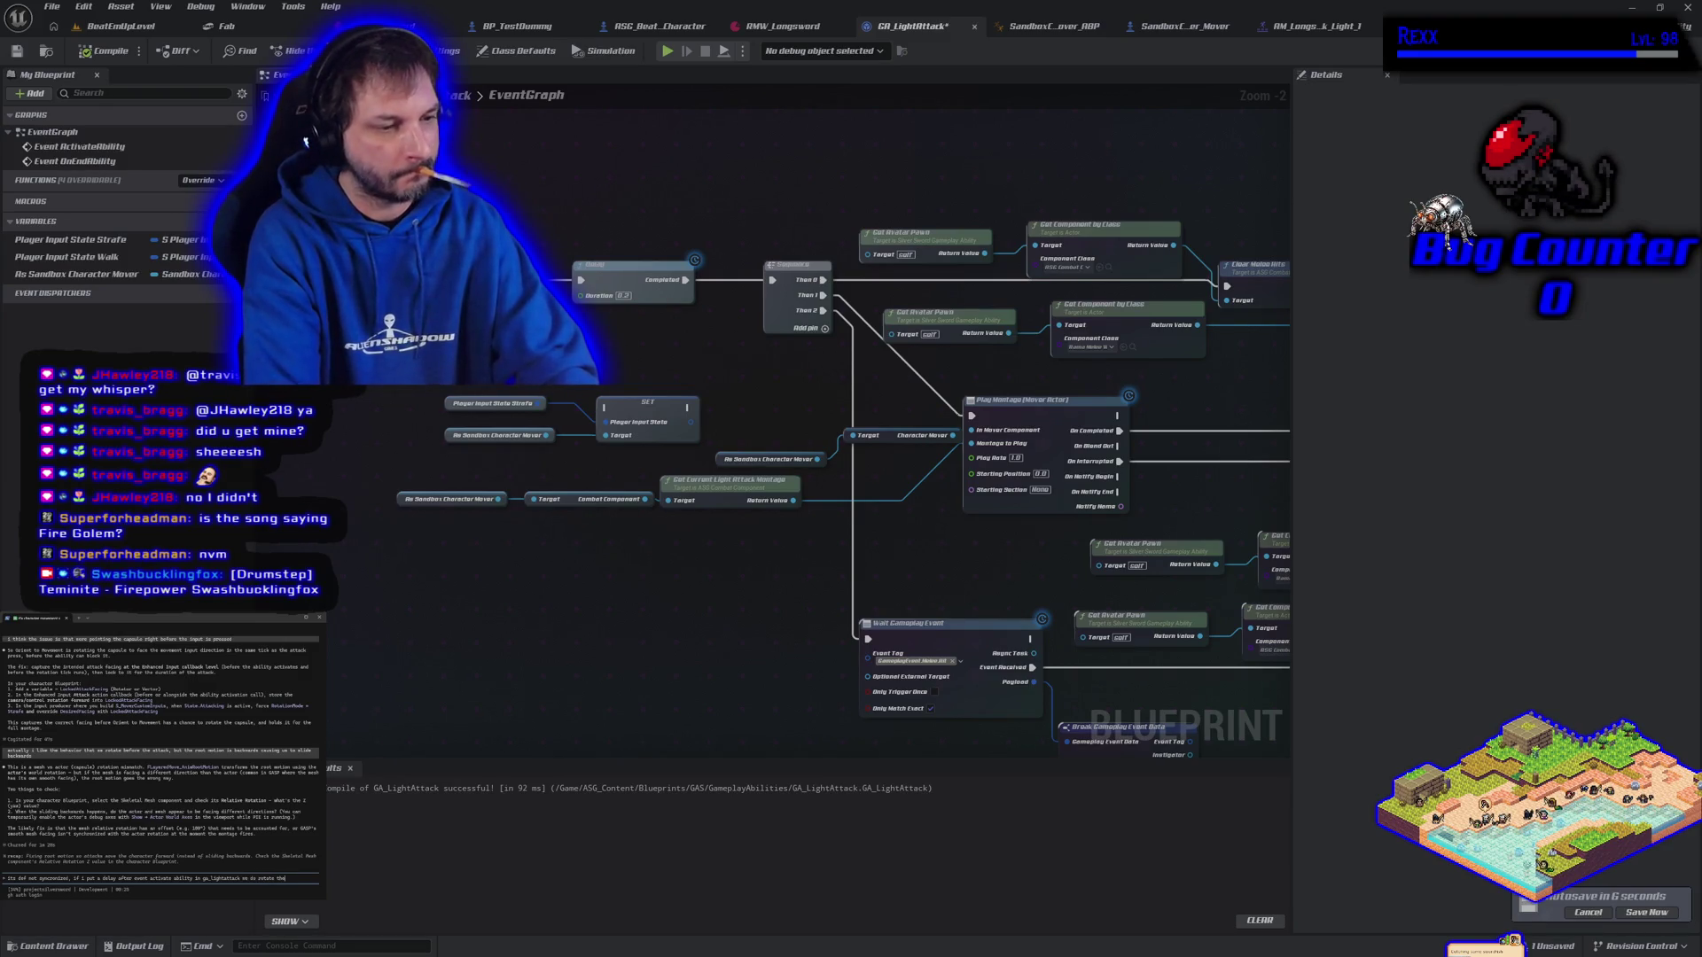
text( right way and then we r)
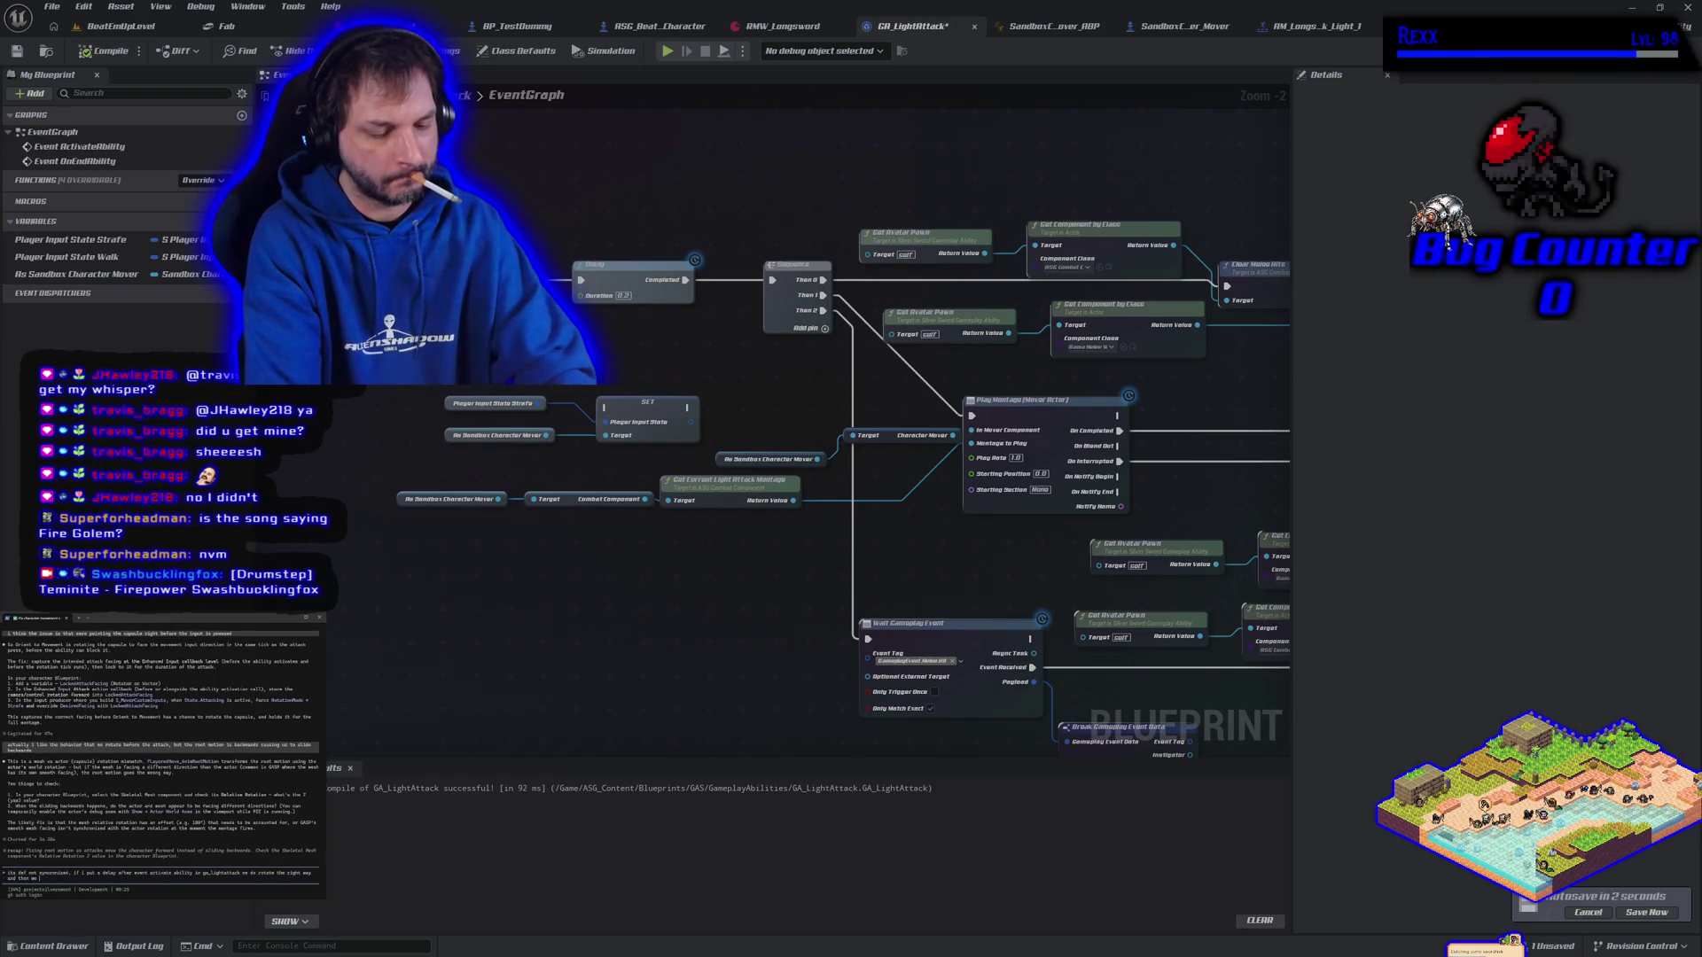
text(oot motio)
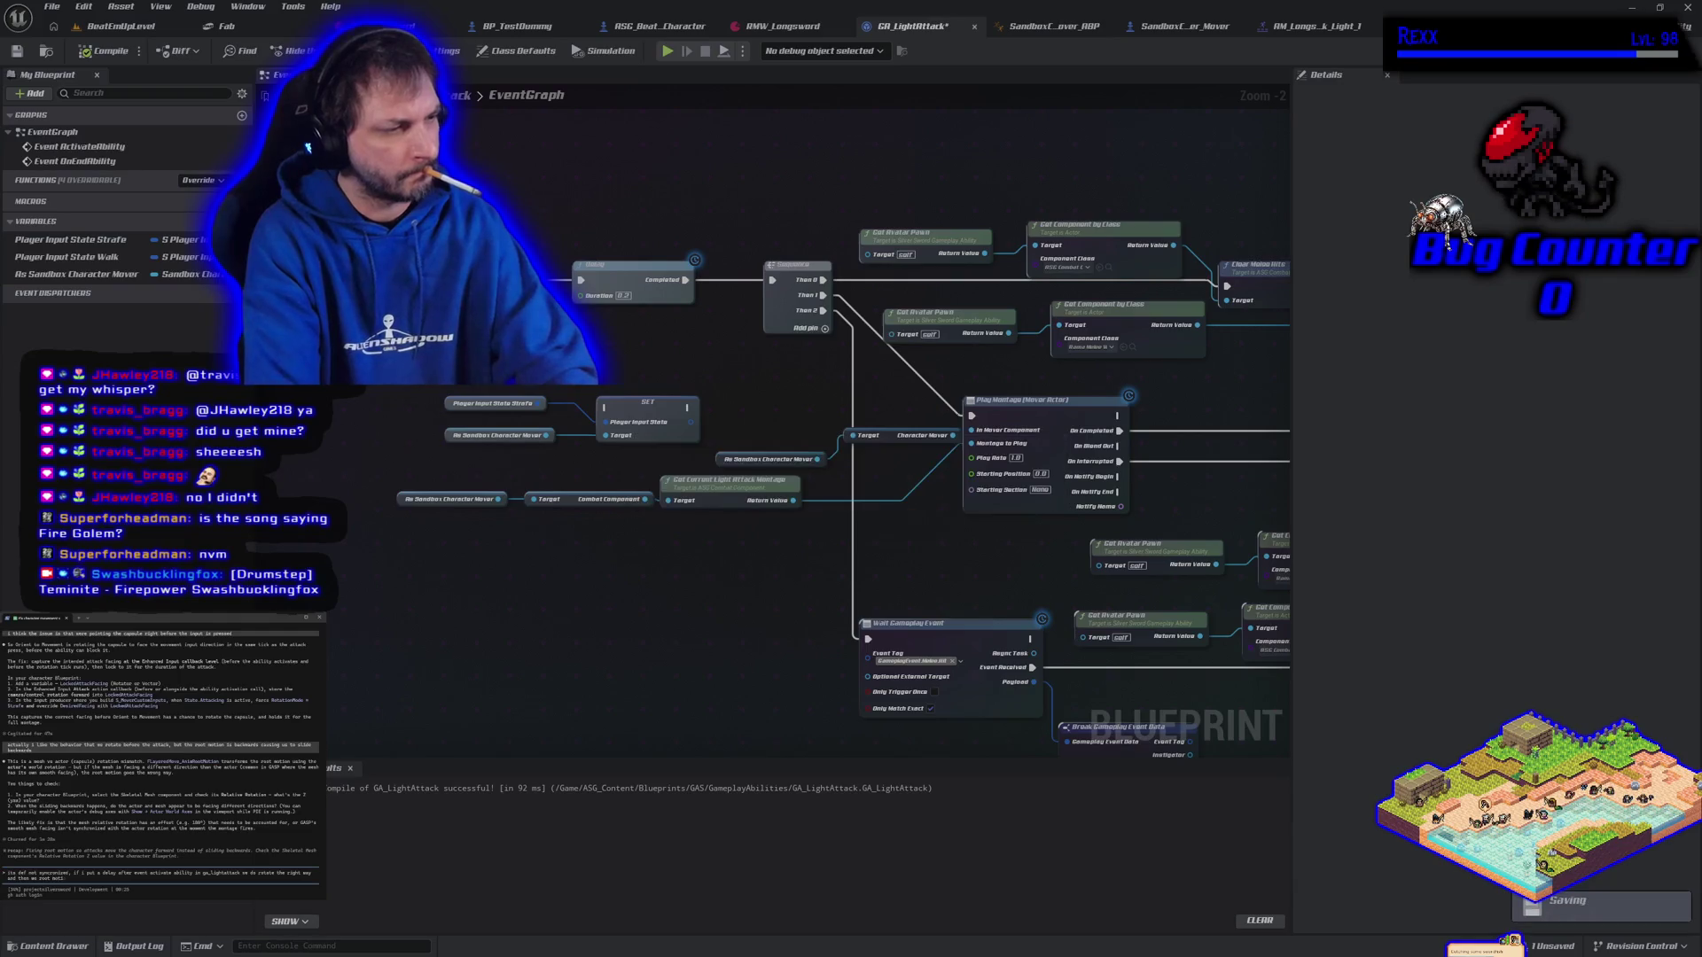
text(n in an ad)
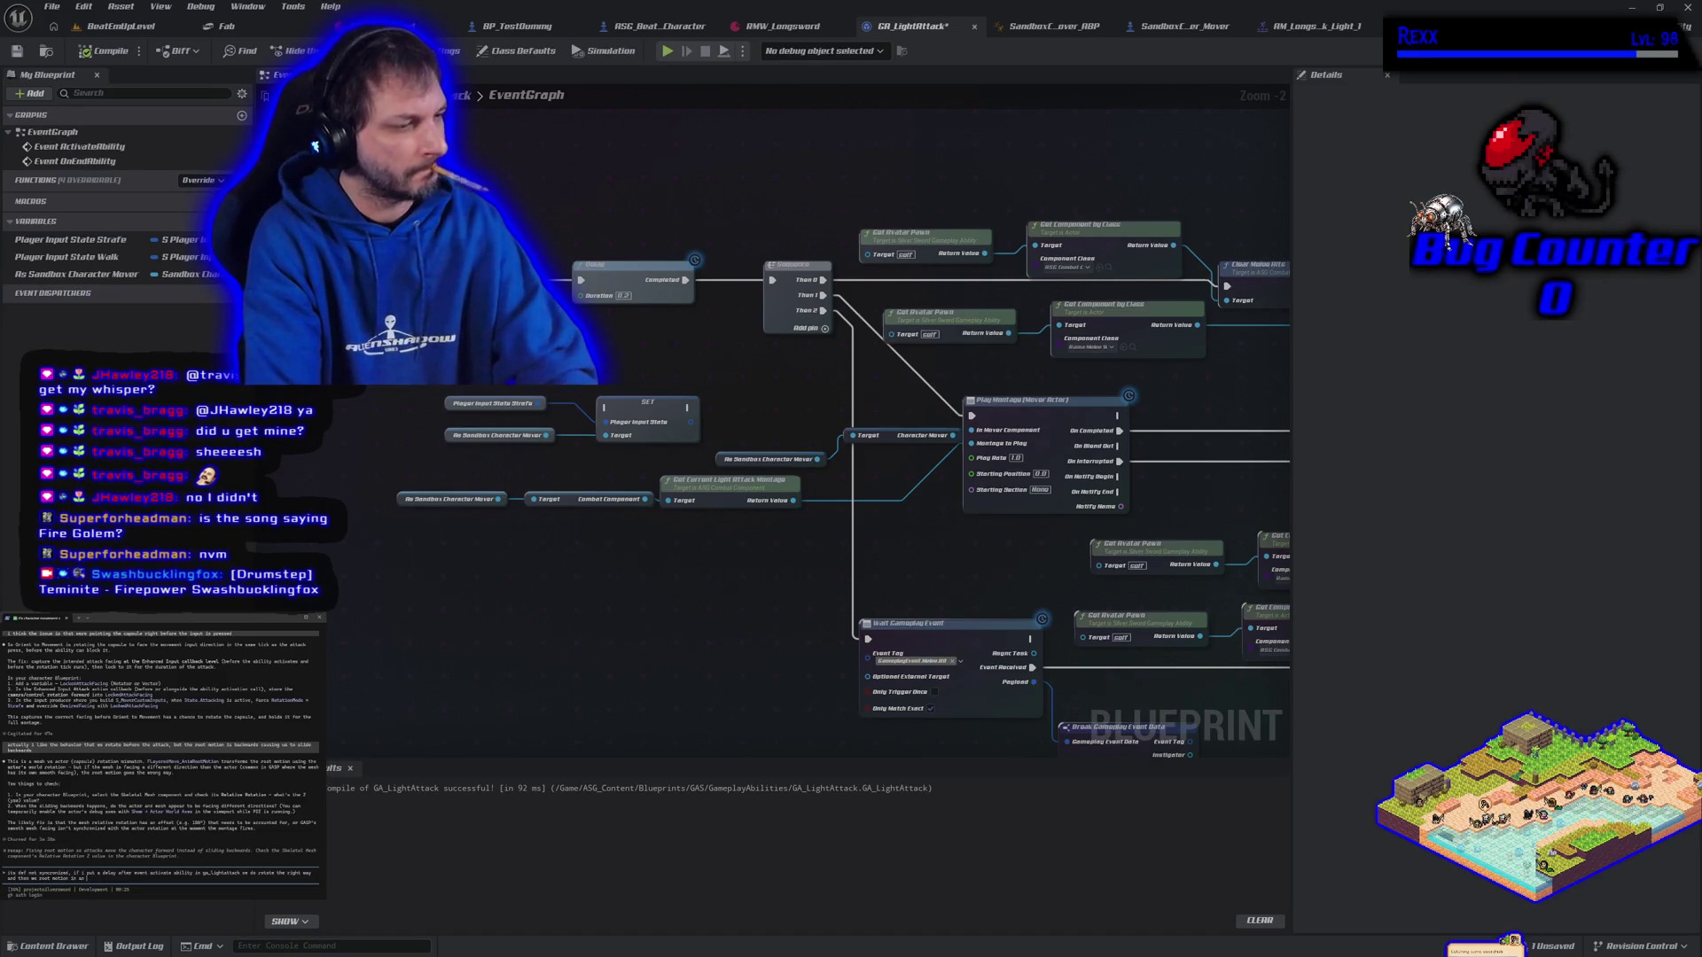
text( diagonal ind)
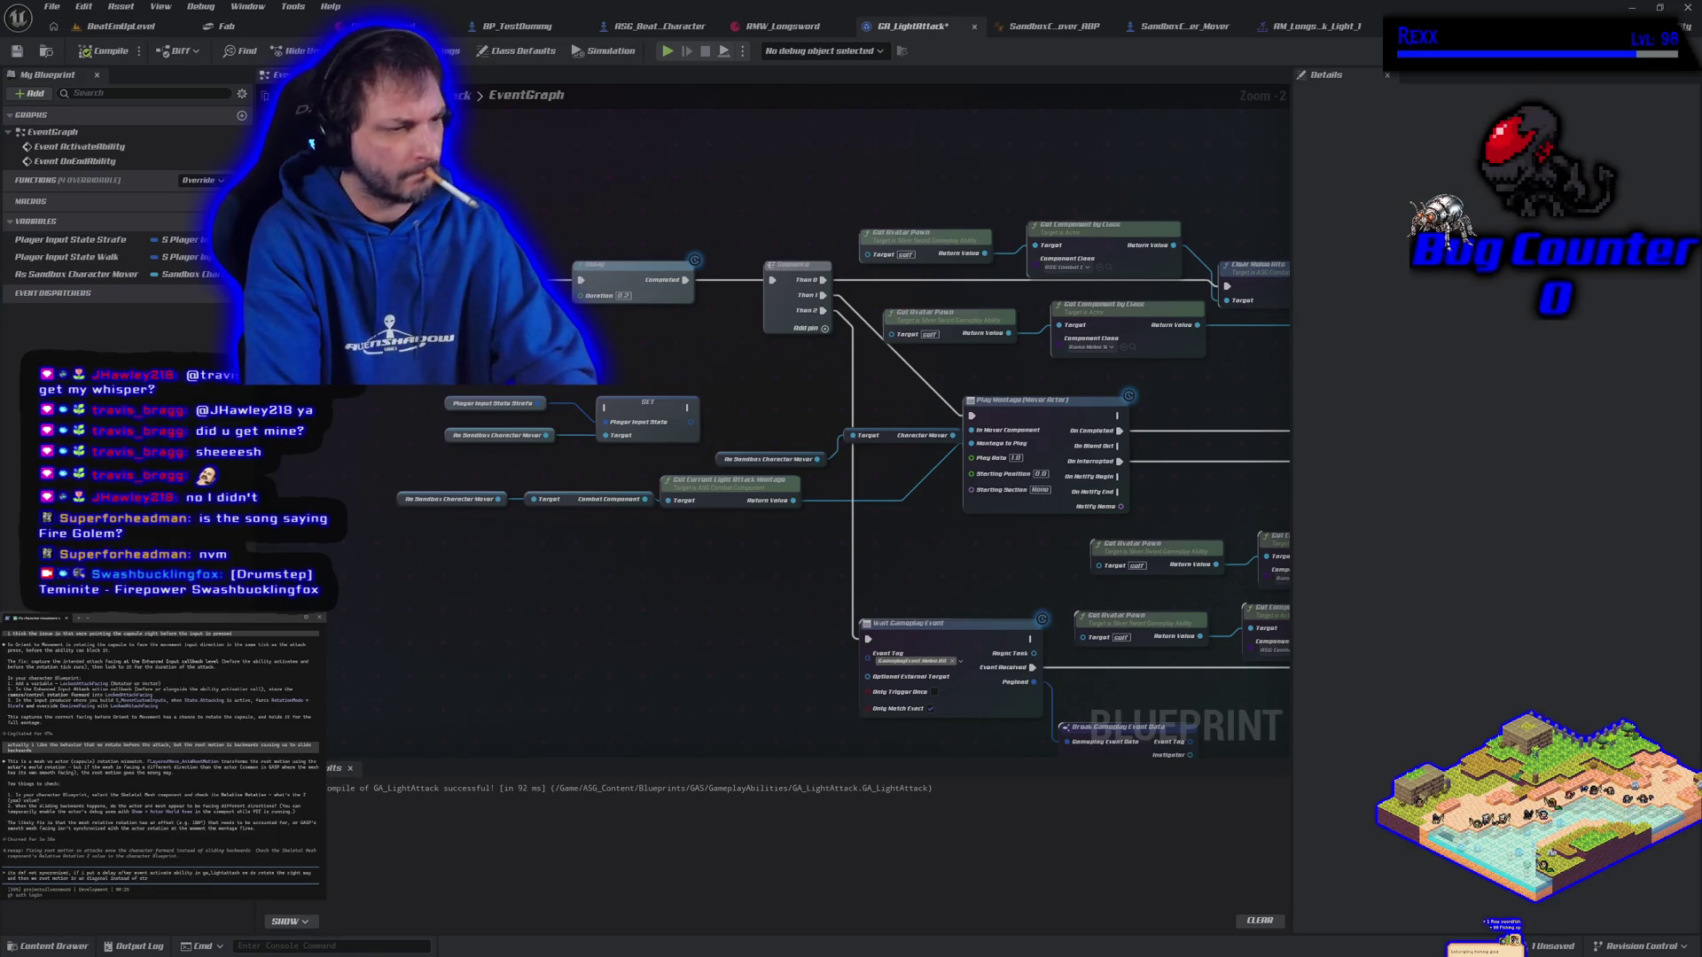
key(Return)
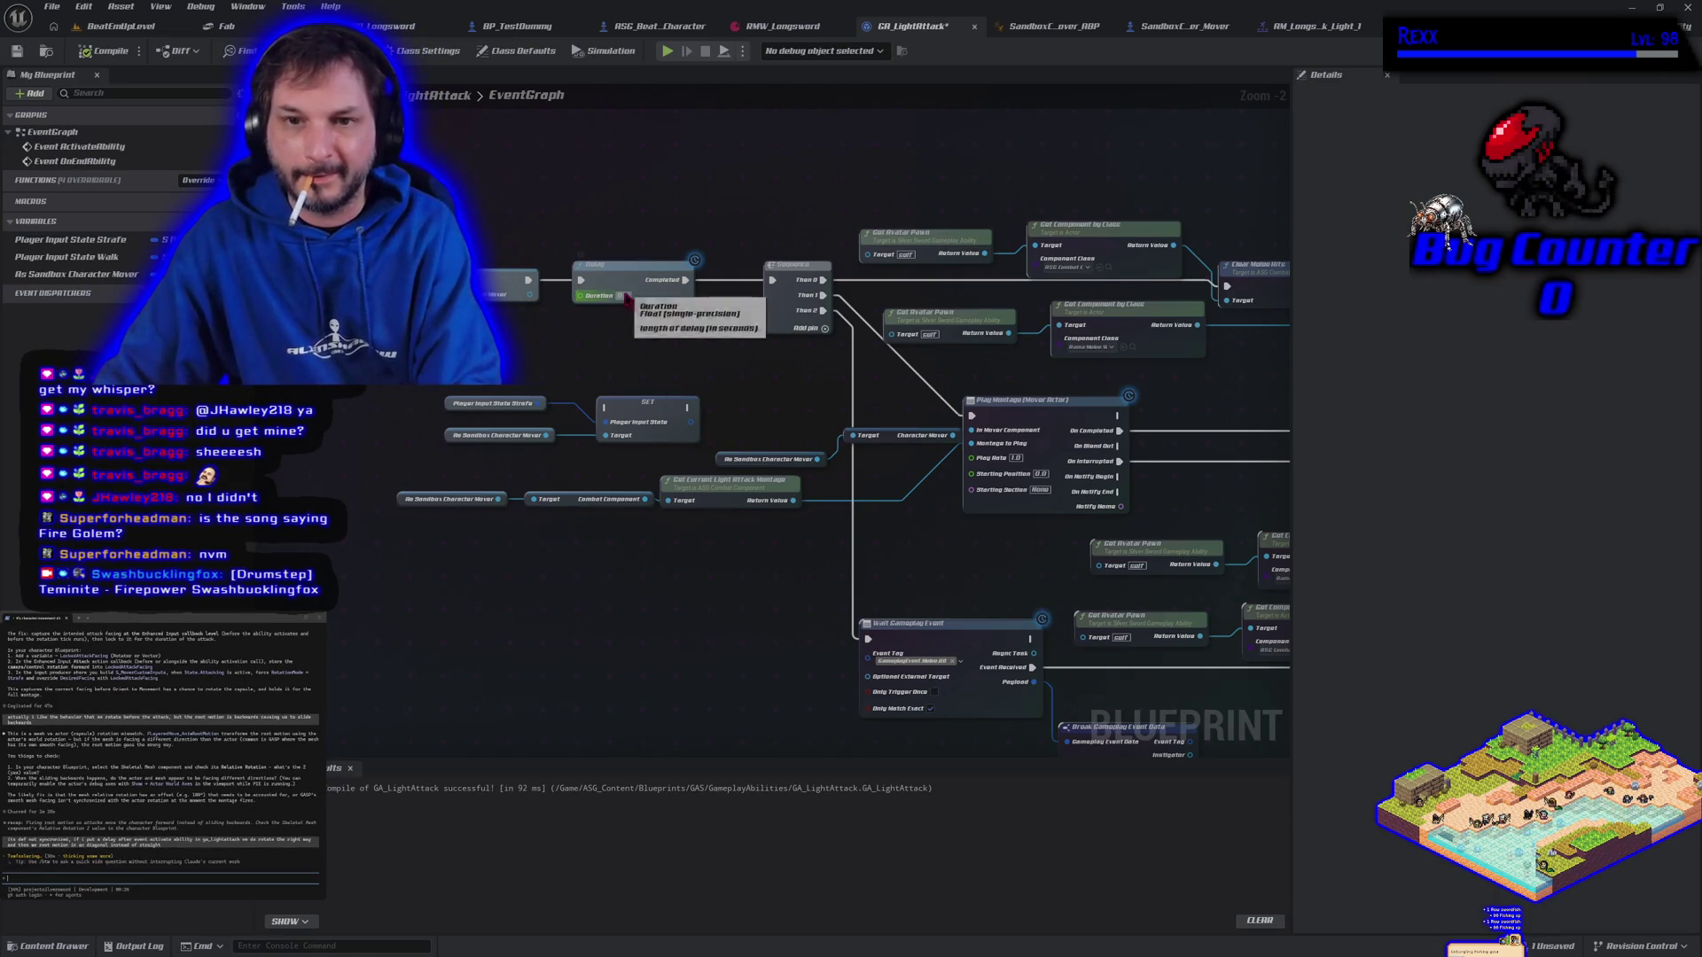
Change the Delay duration from 0.2 to 1 and compile GA_LightAttack
key(BackSpace)
text(1)
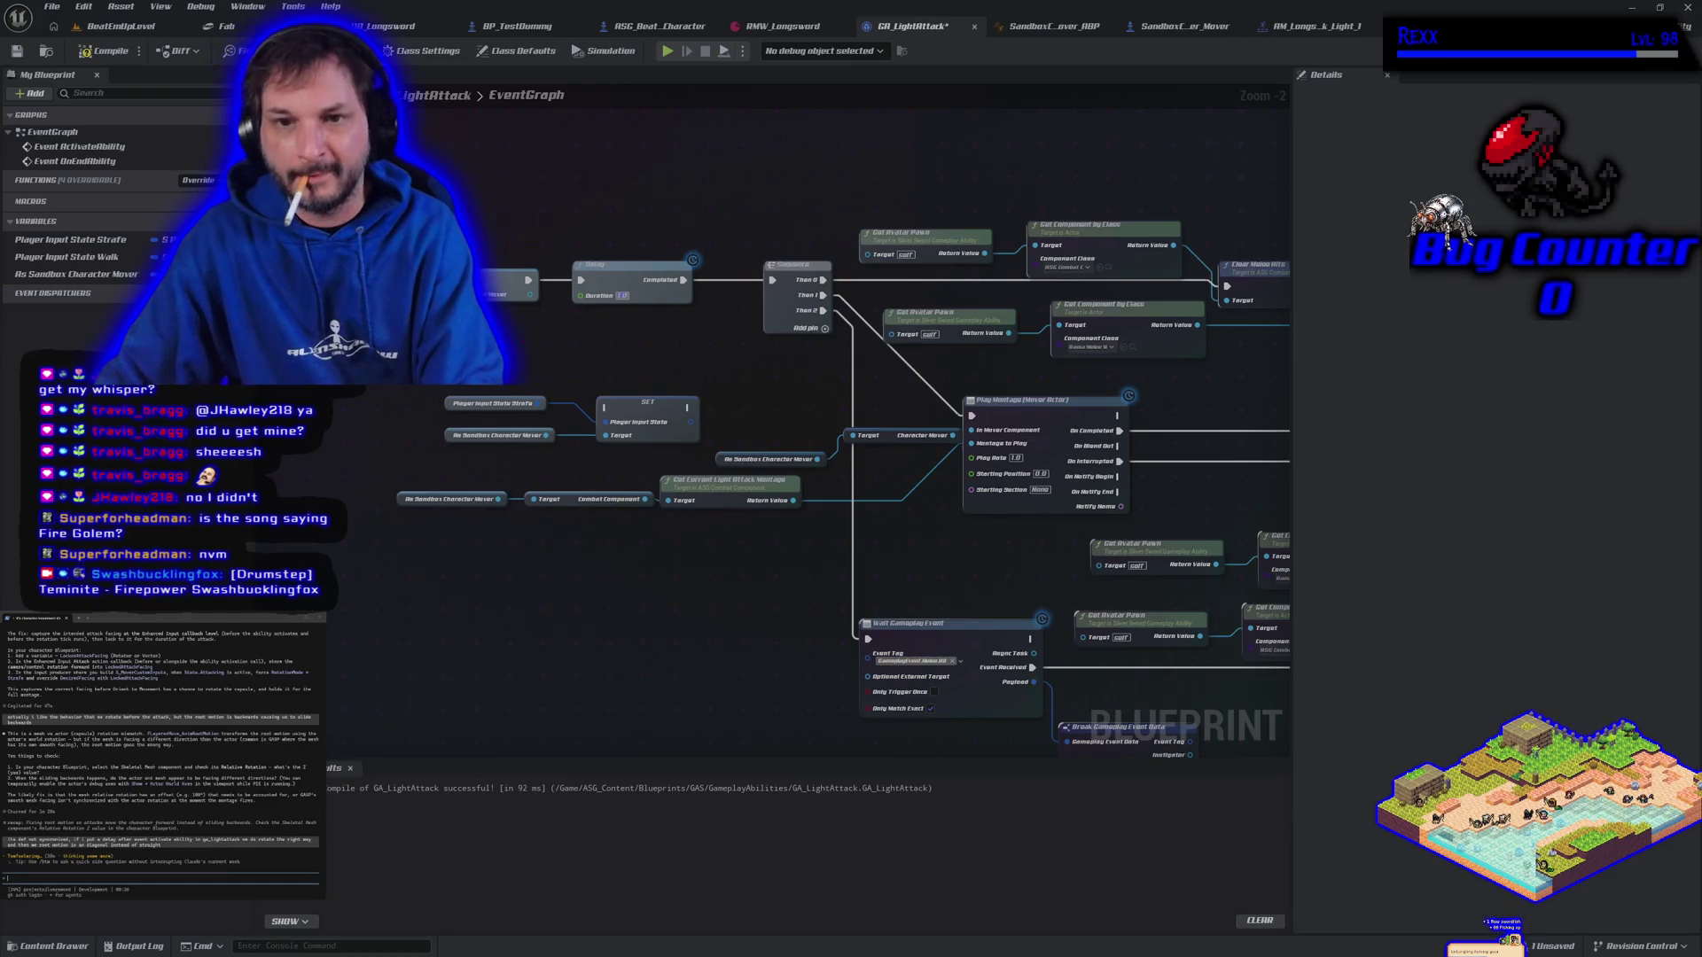
click(109, 51)
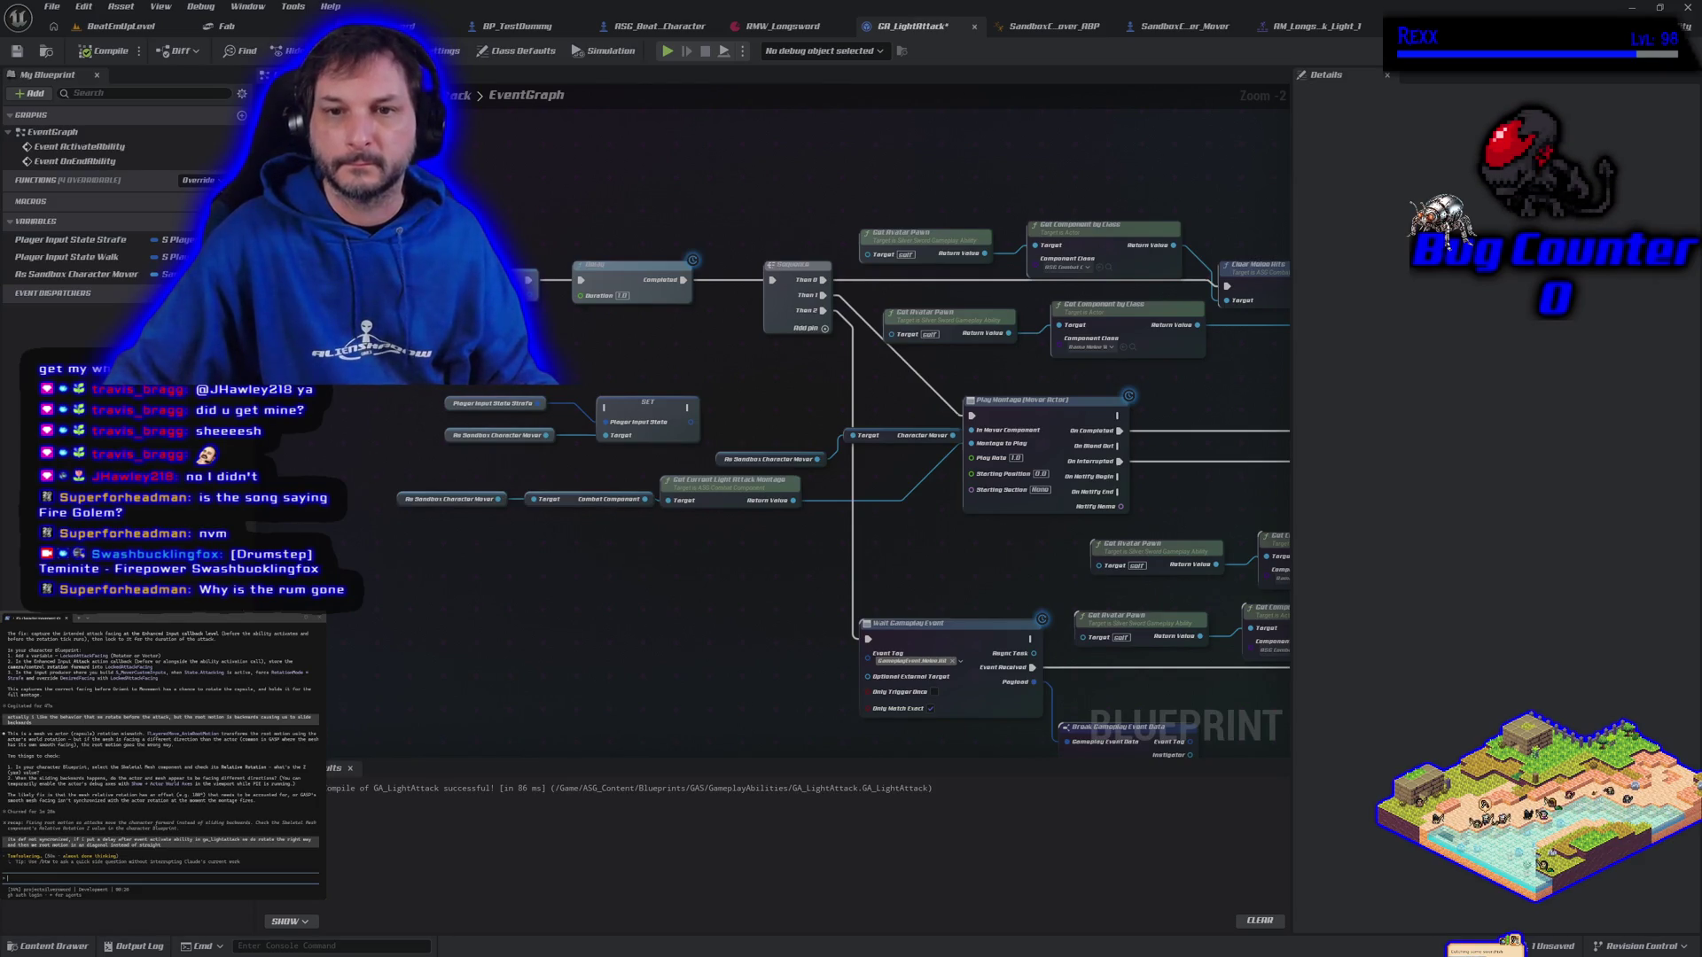
click(98, 26)
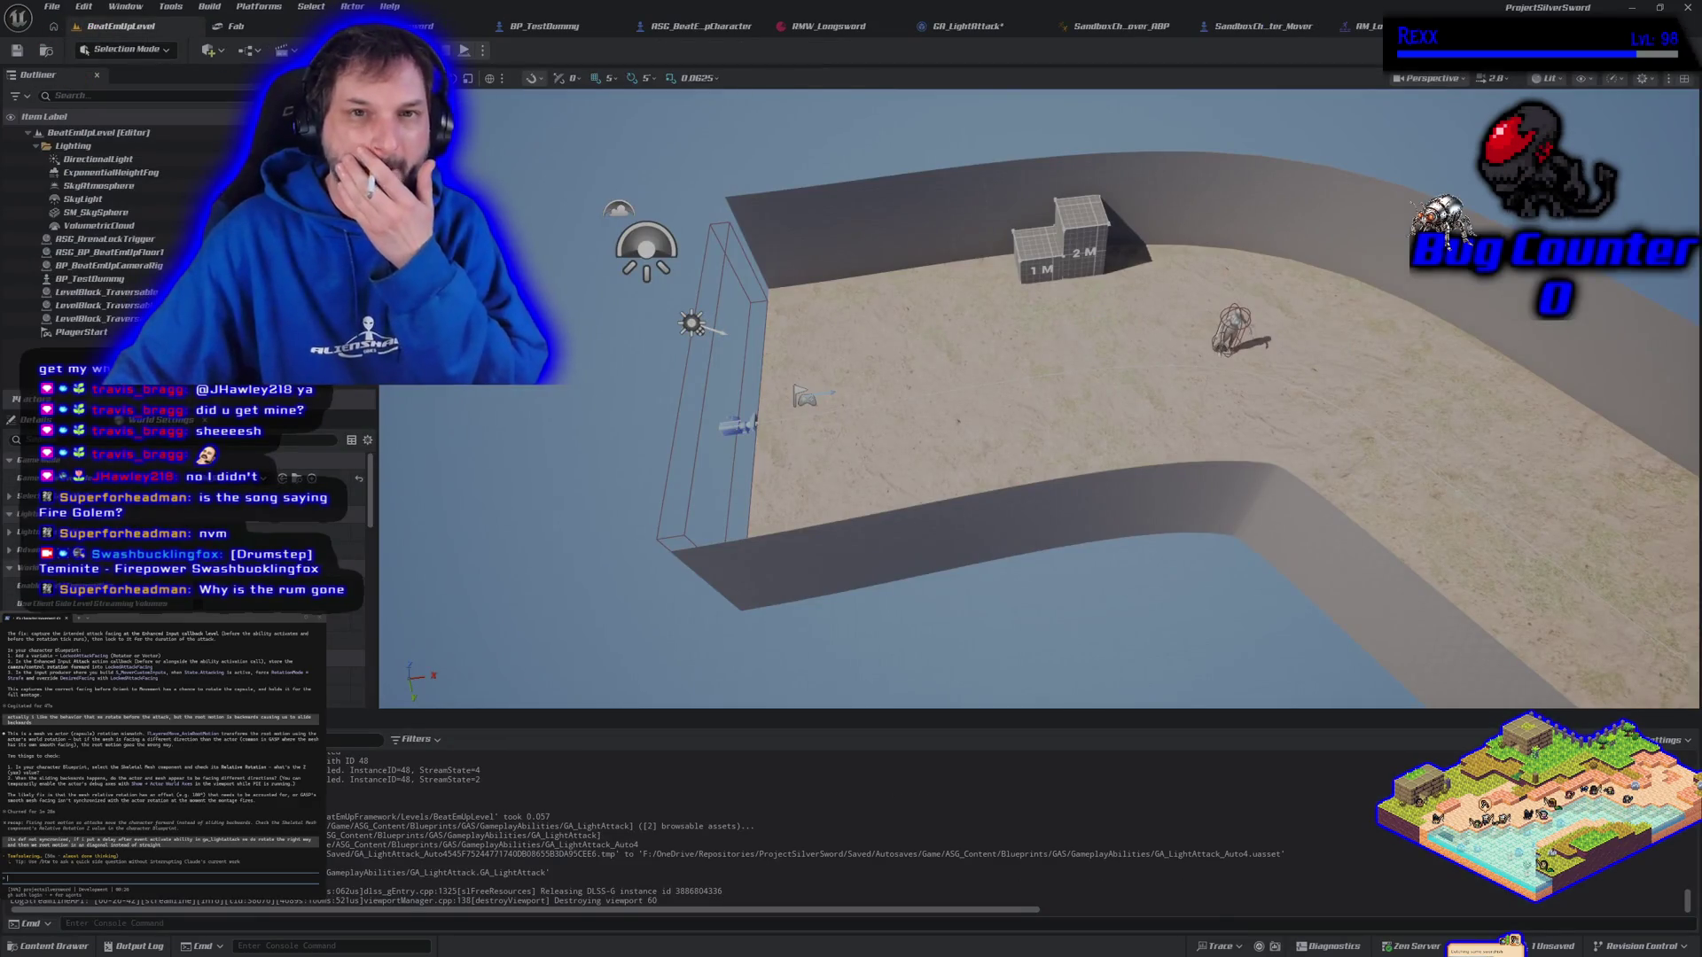
key(alt+p)
click(1038, 399)
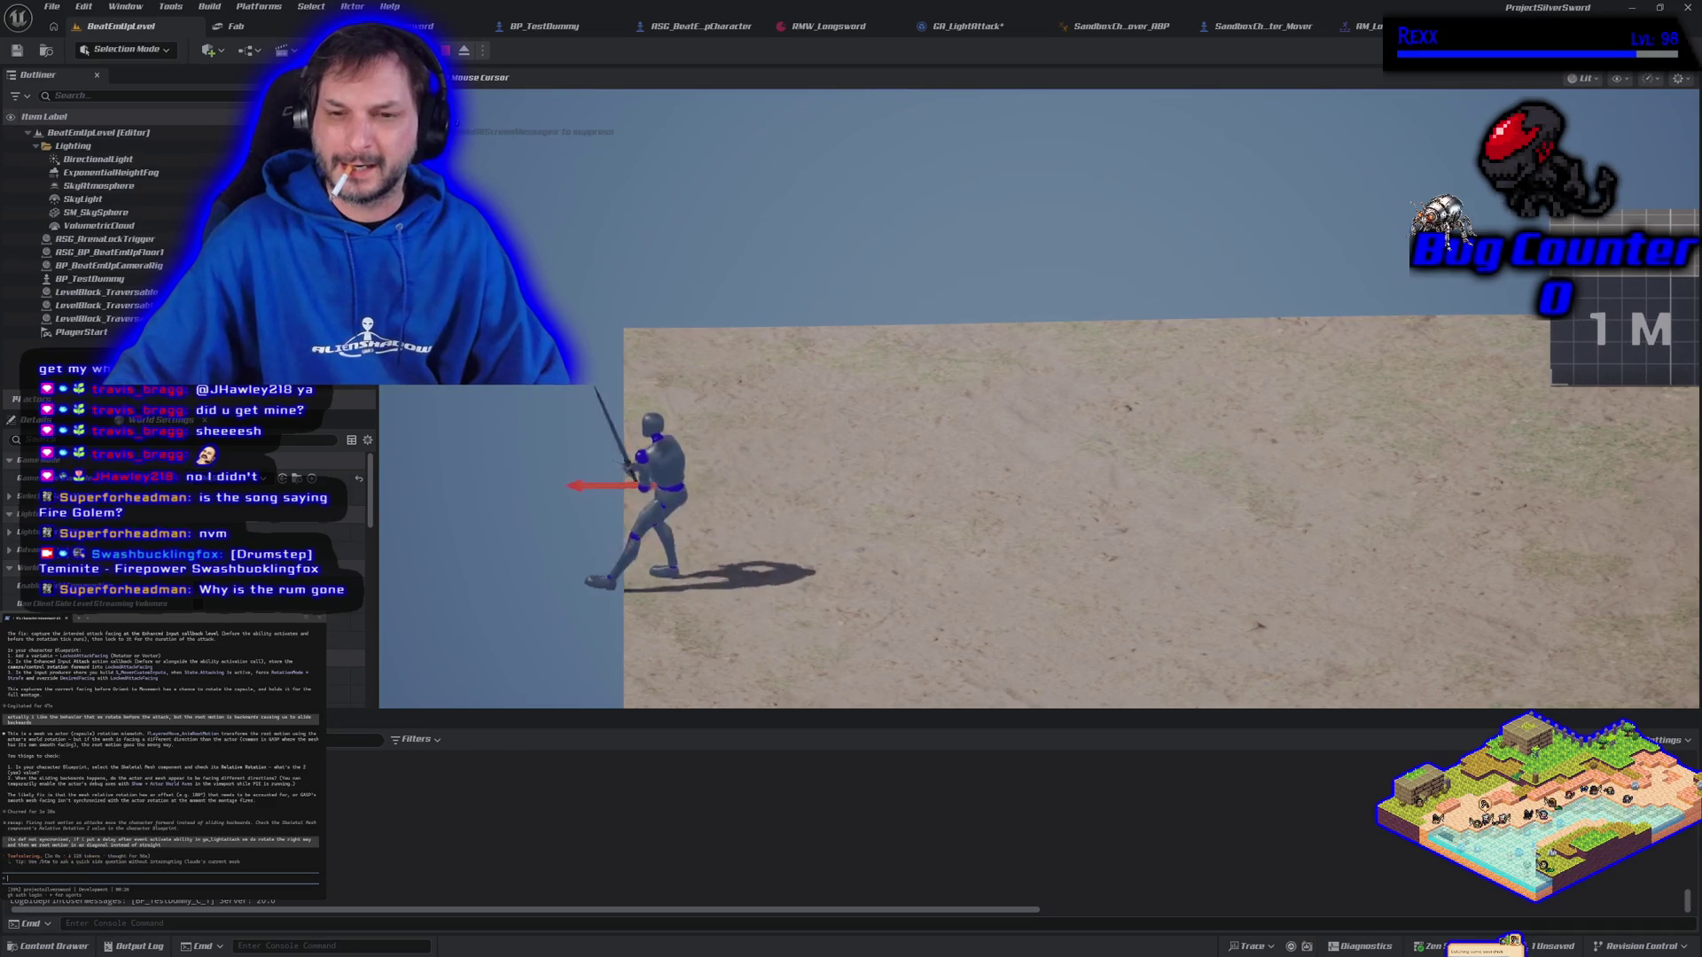
key(d)
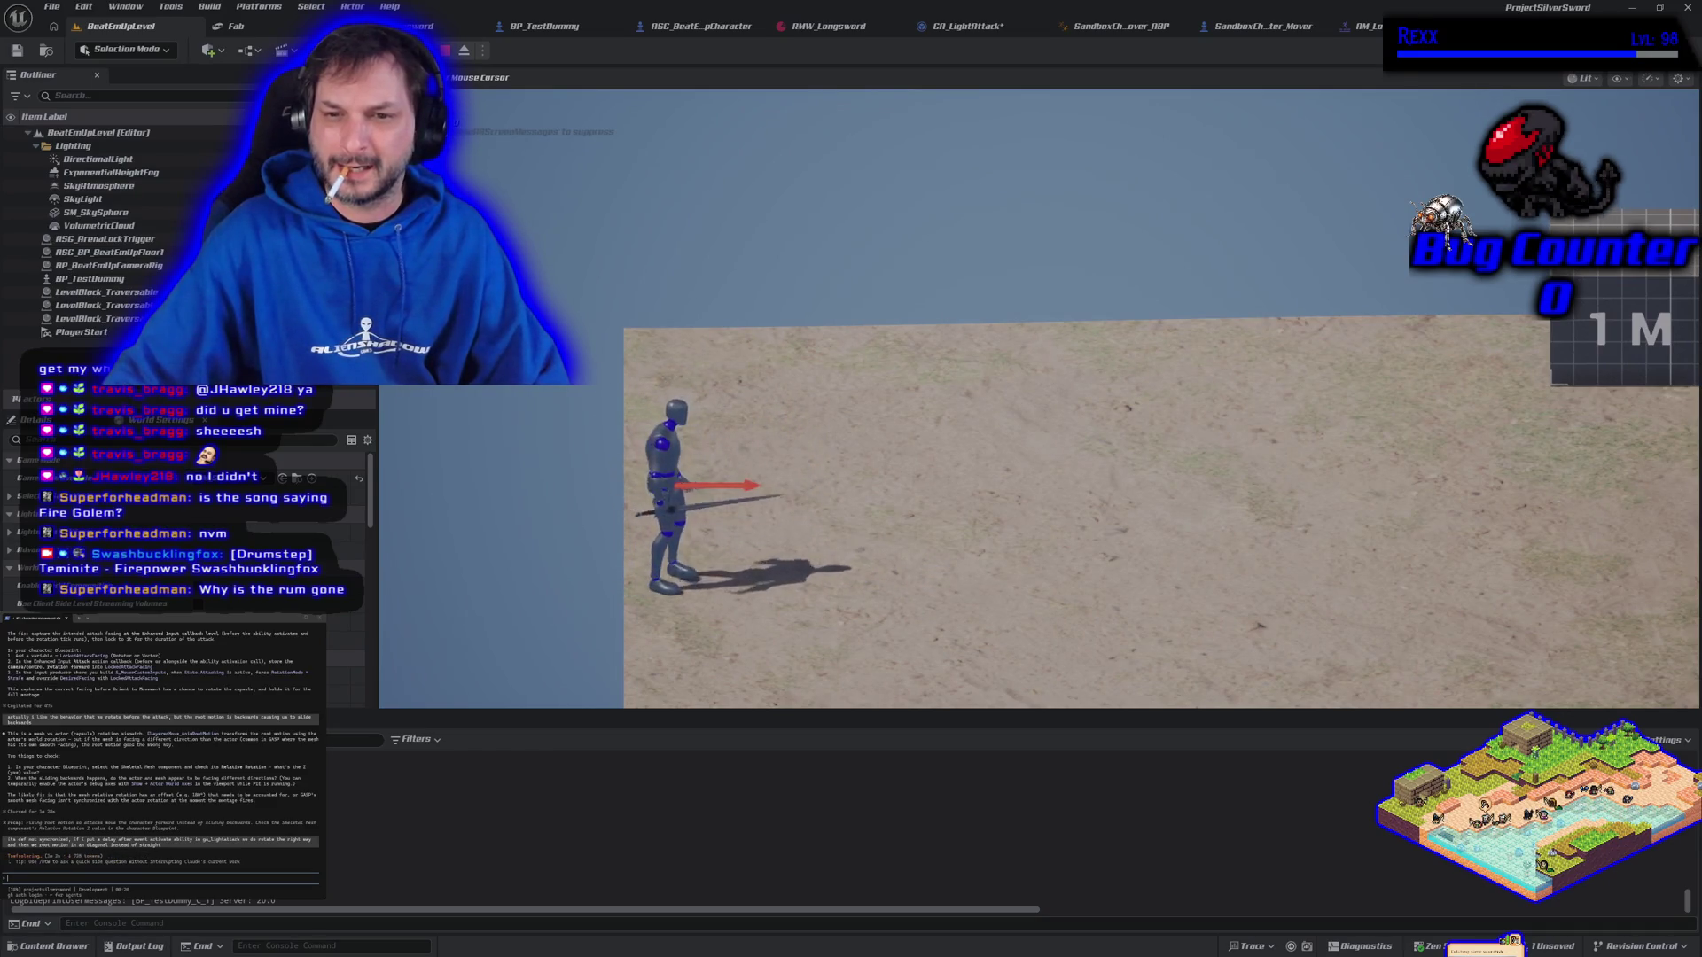
key(d)
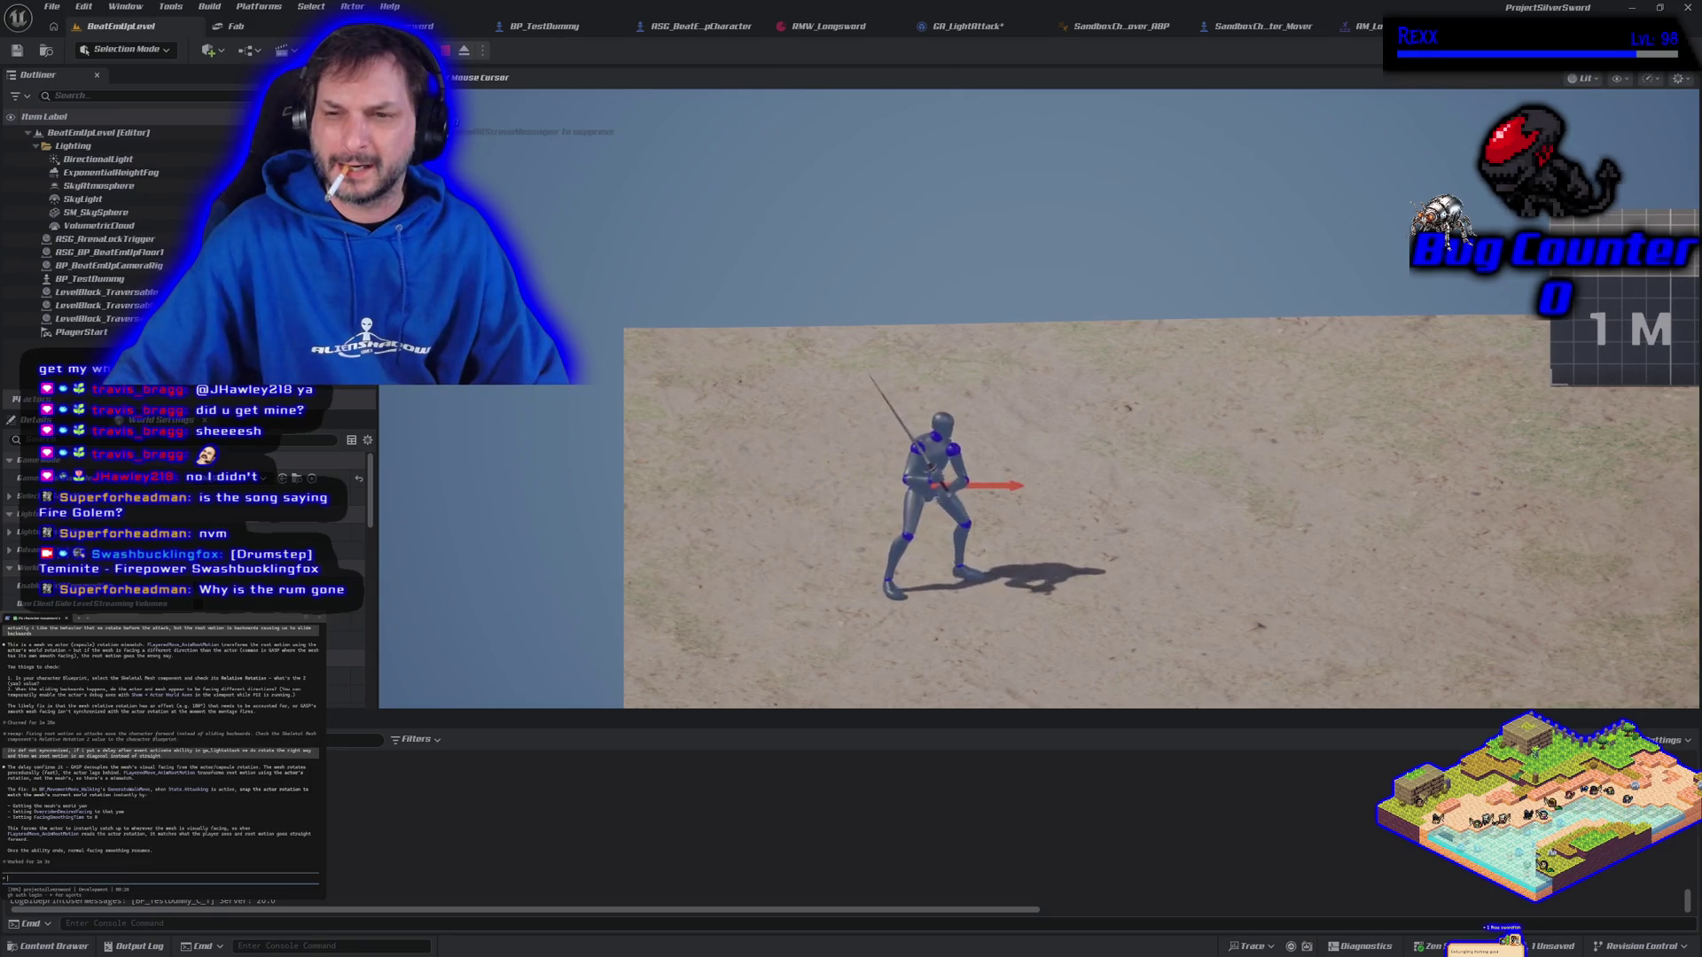
key(d)
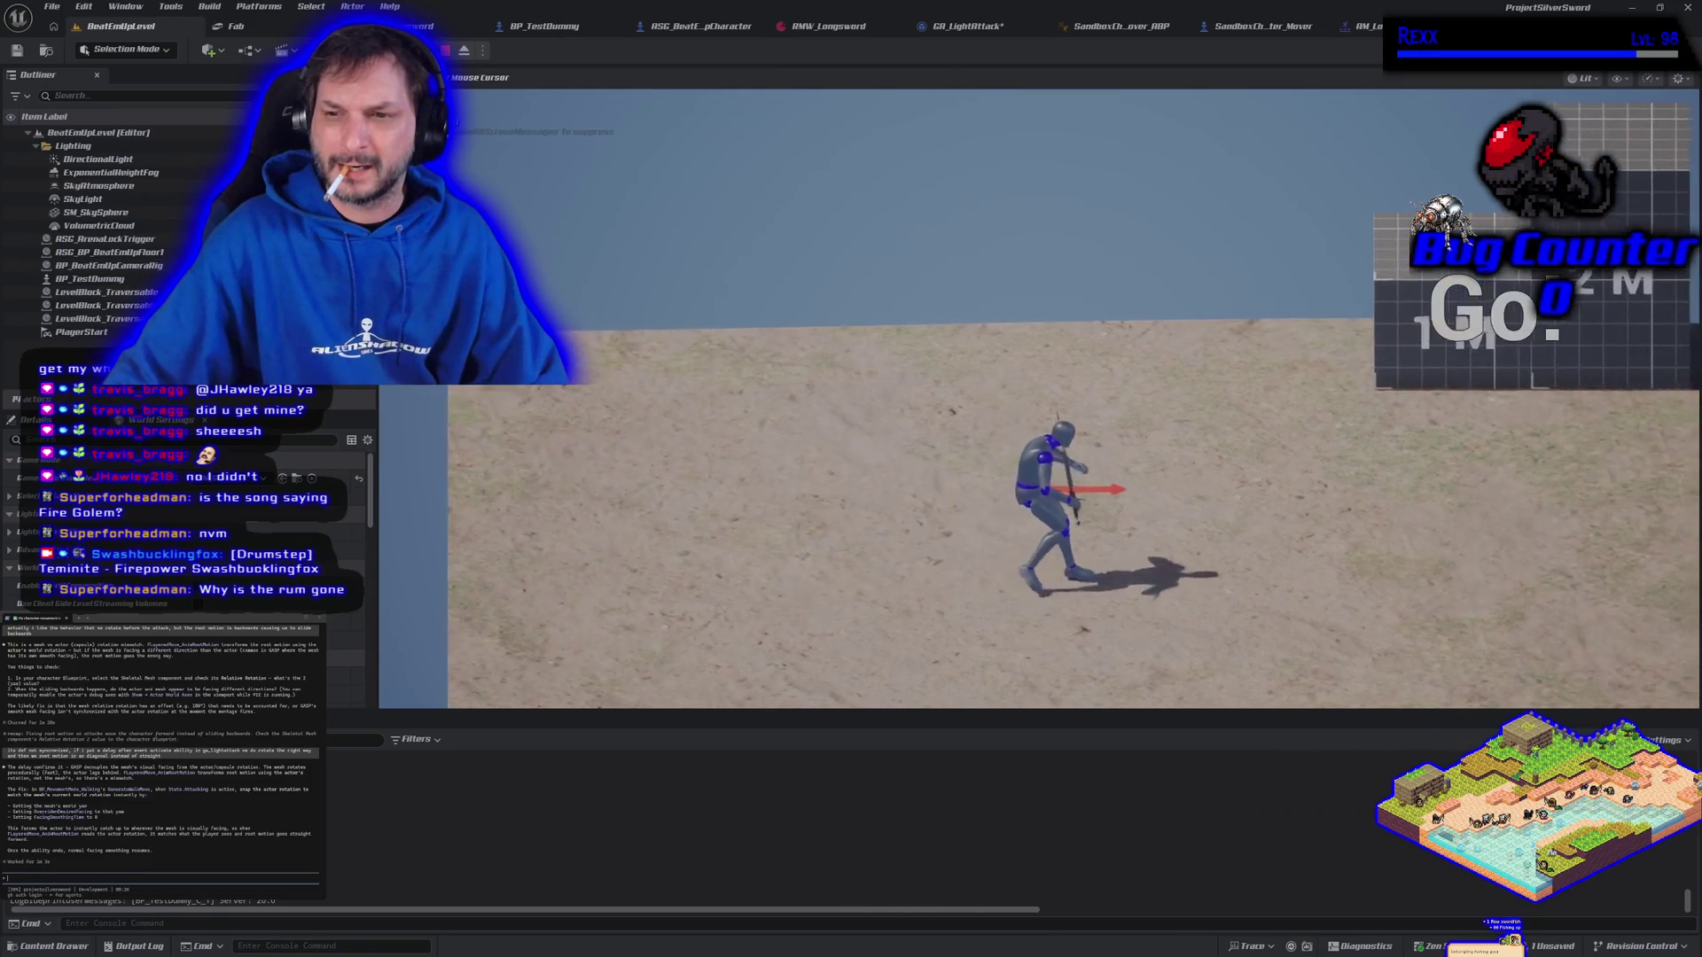
key(a)
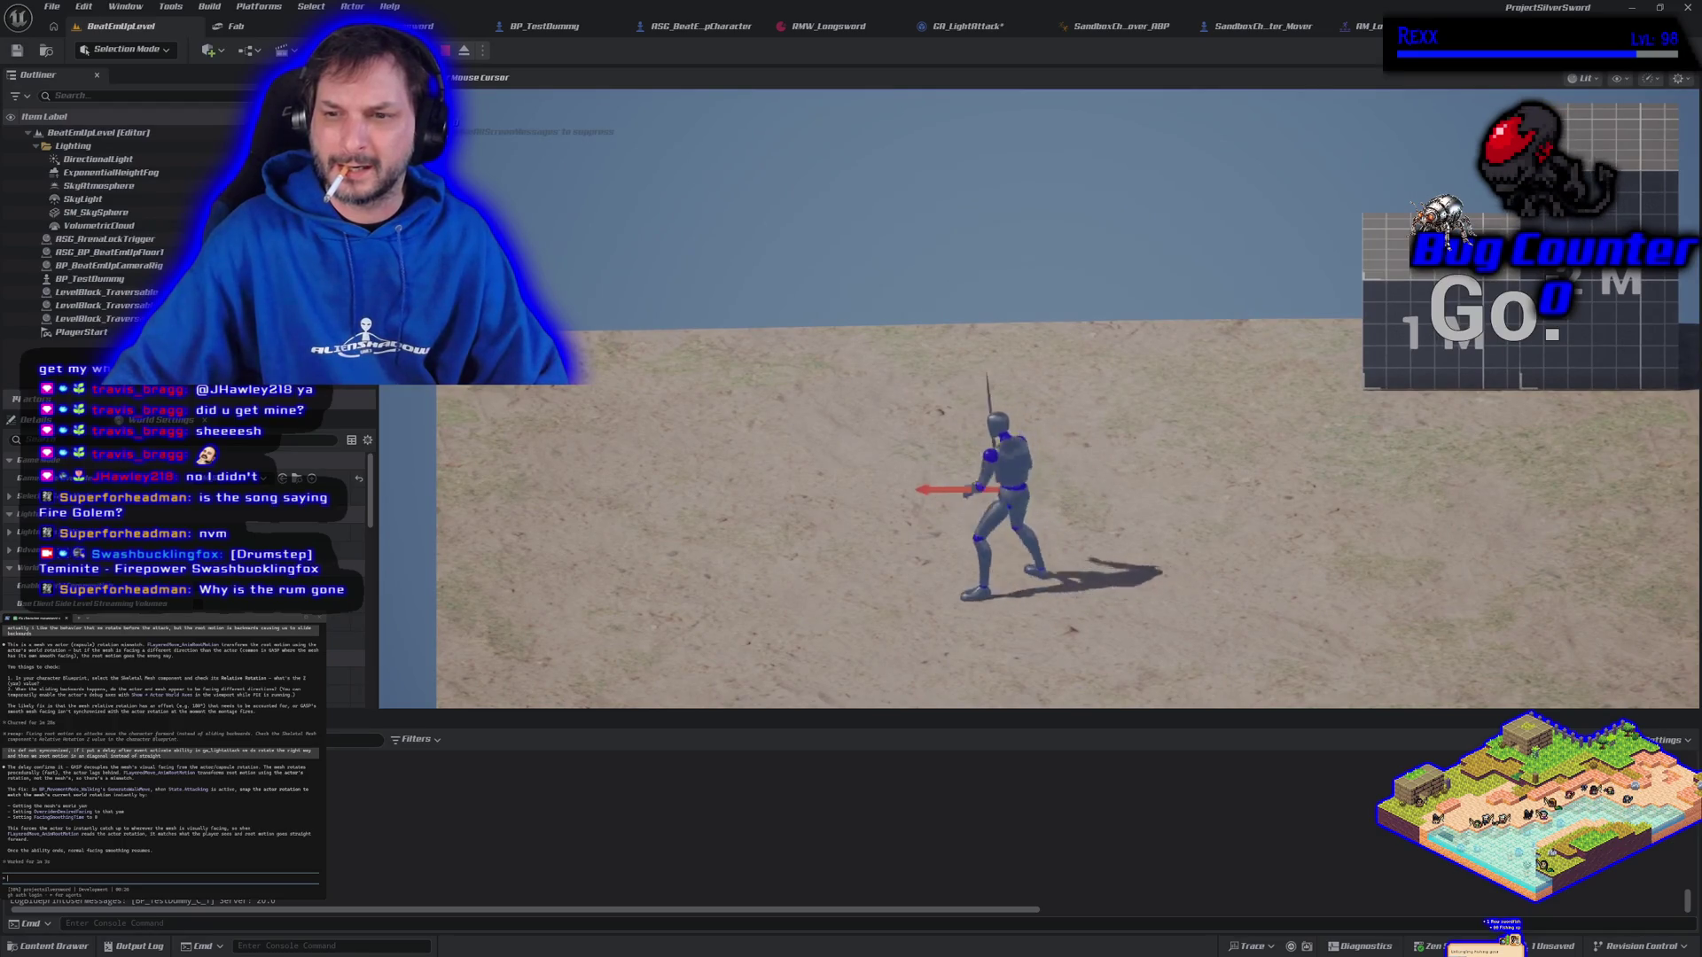
key(Escape)
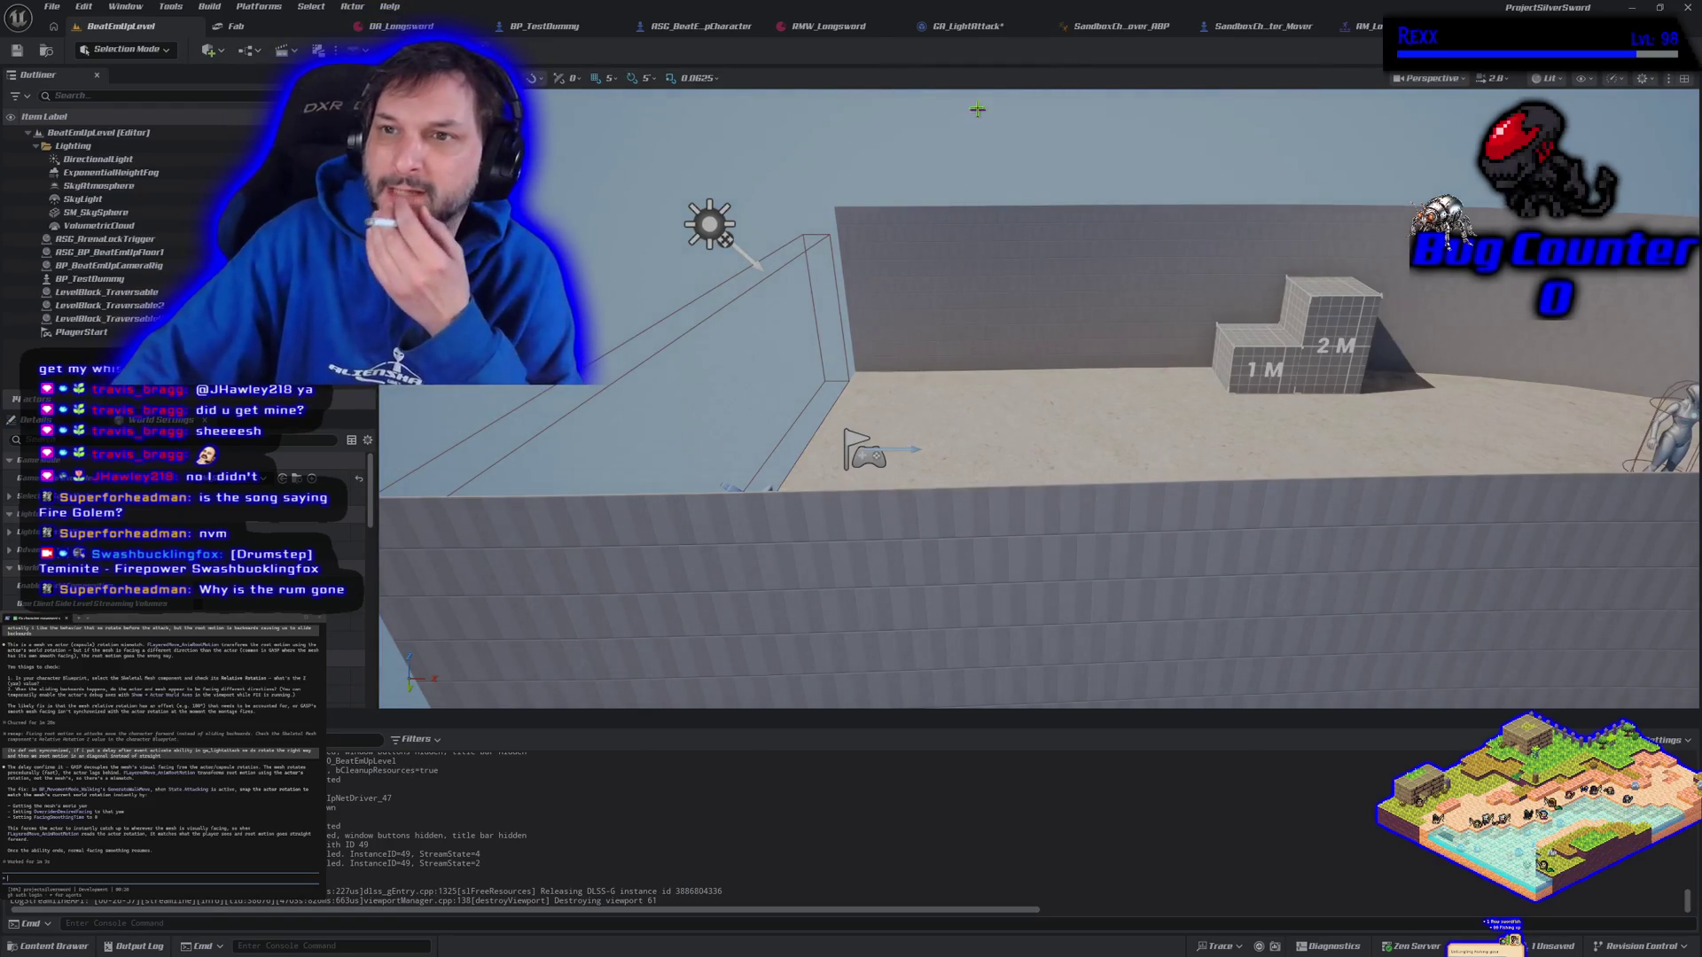
click(967, 26)
drag(626, 629, 636, 631)
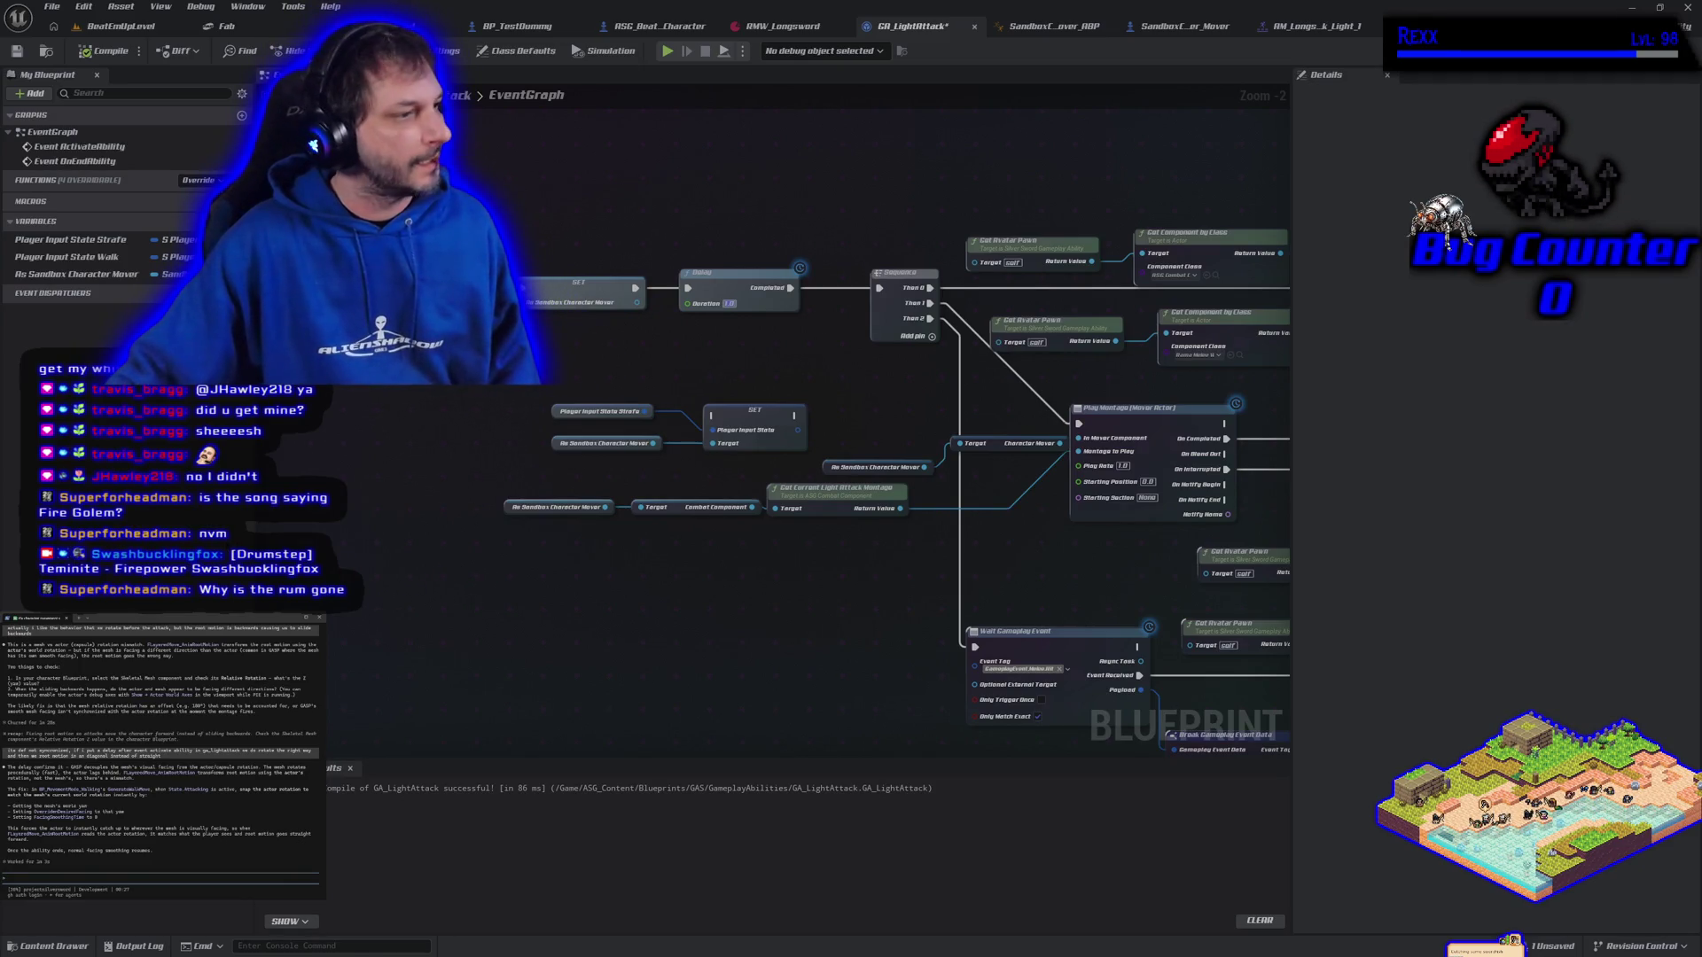
Open the Content Drawer at the root of the project's folder tree
click(49, 946)
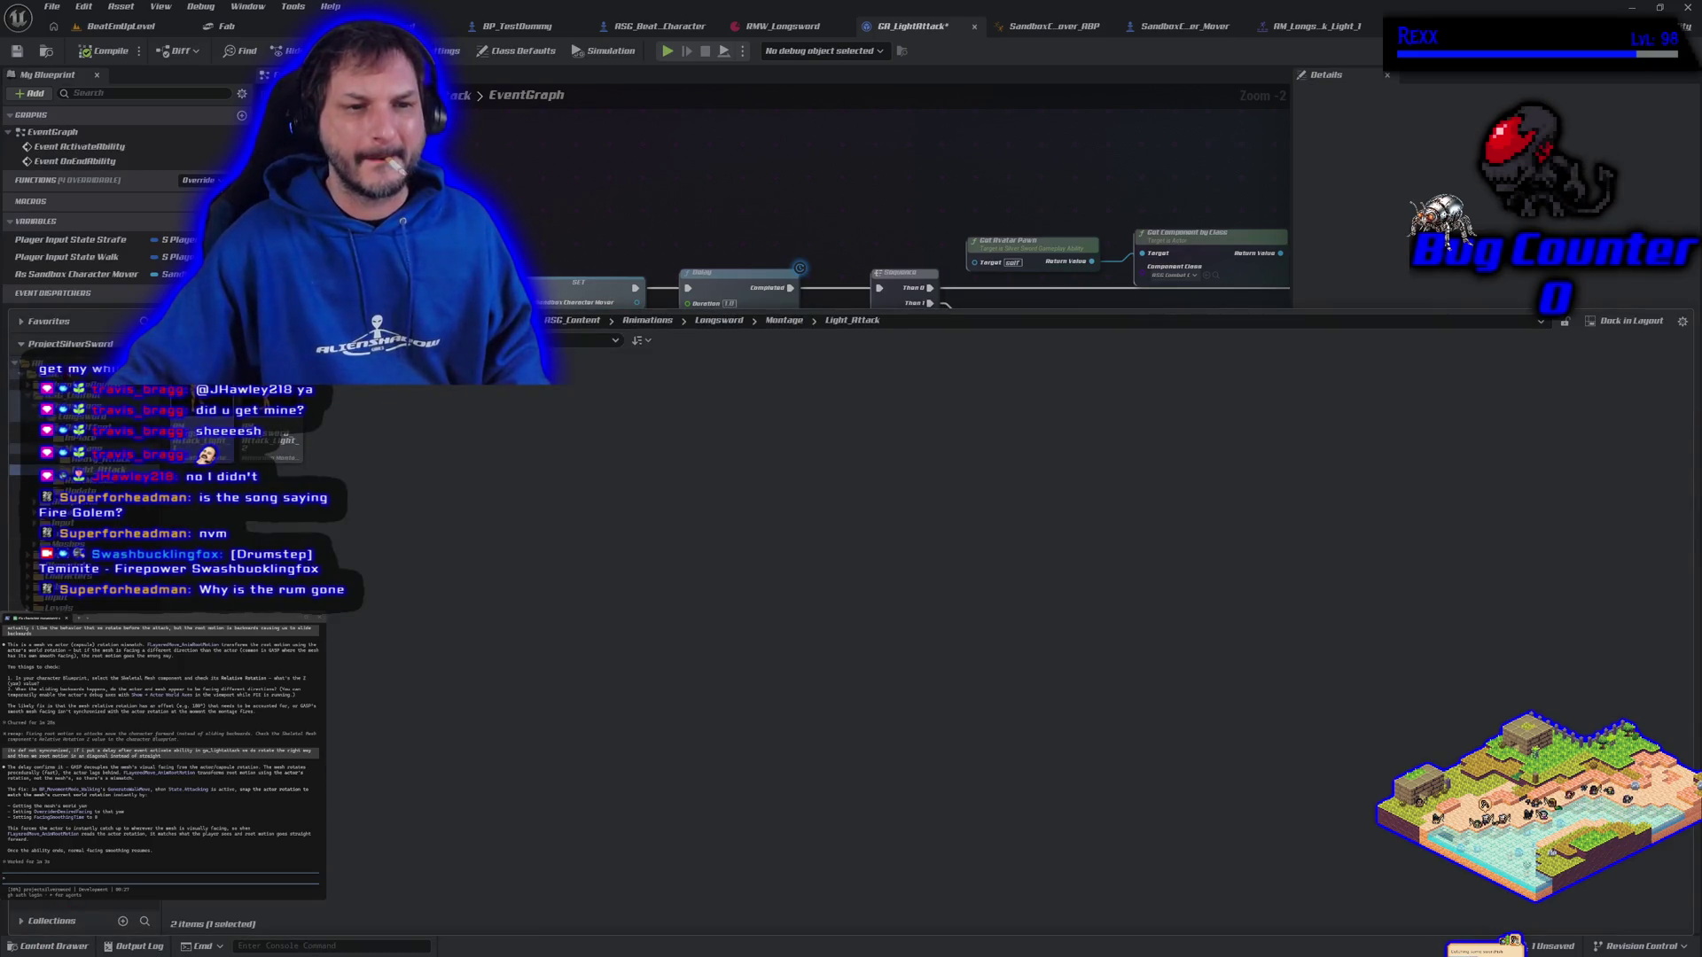
click(40, 362)
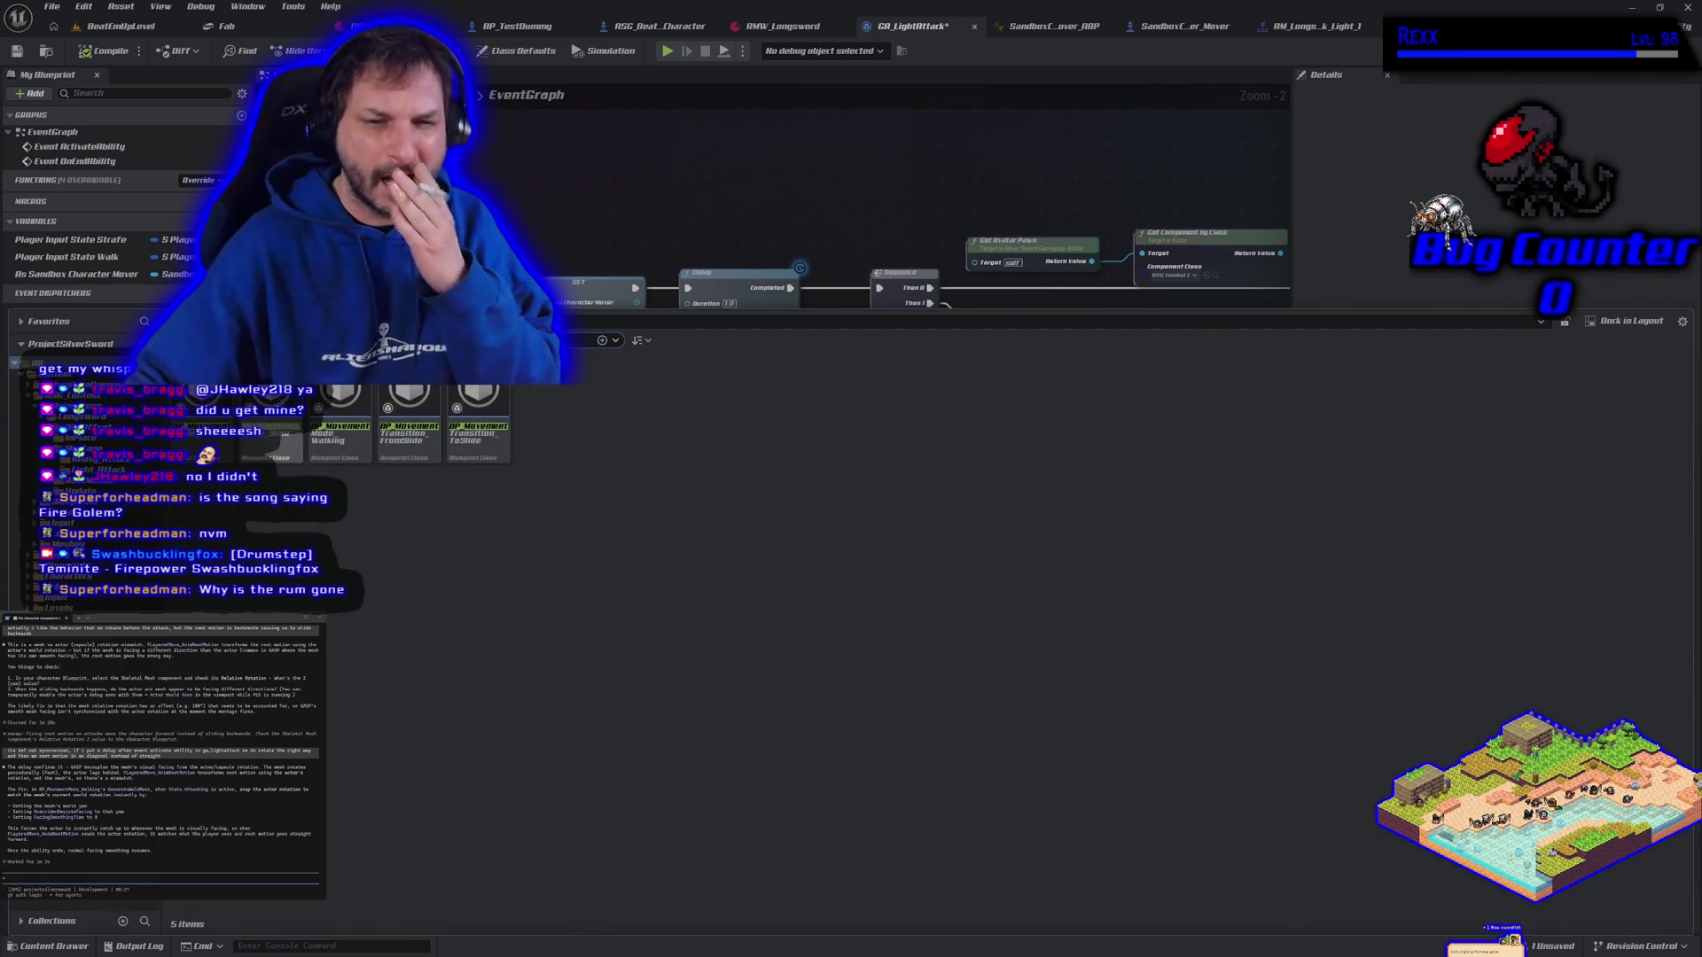
Open BP_MovementMode_Walking and frame the Generate Simple Walk Move graph around its Sequence node
double_click(328, 403)
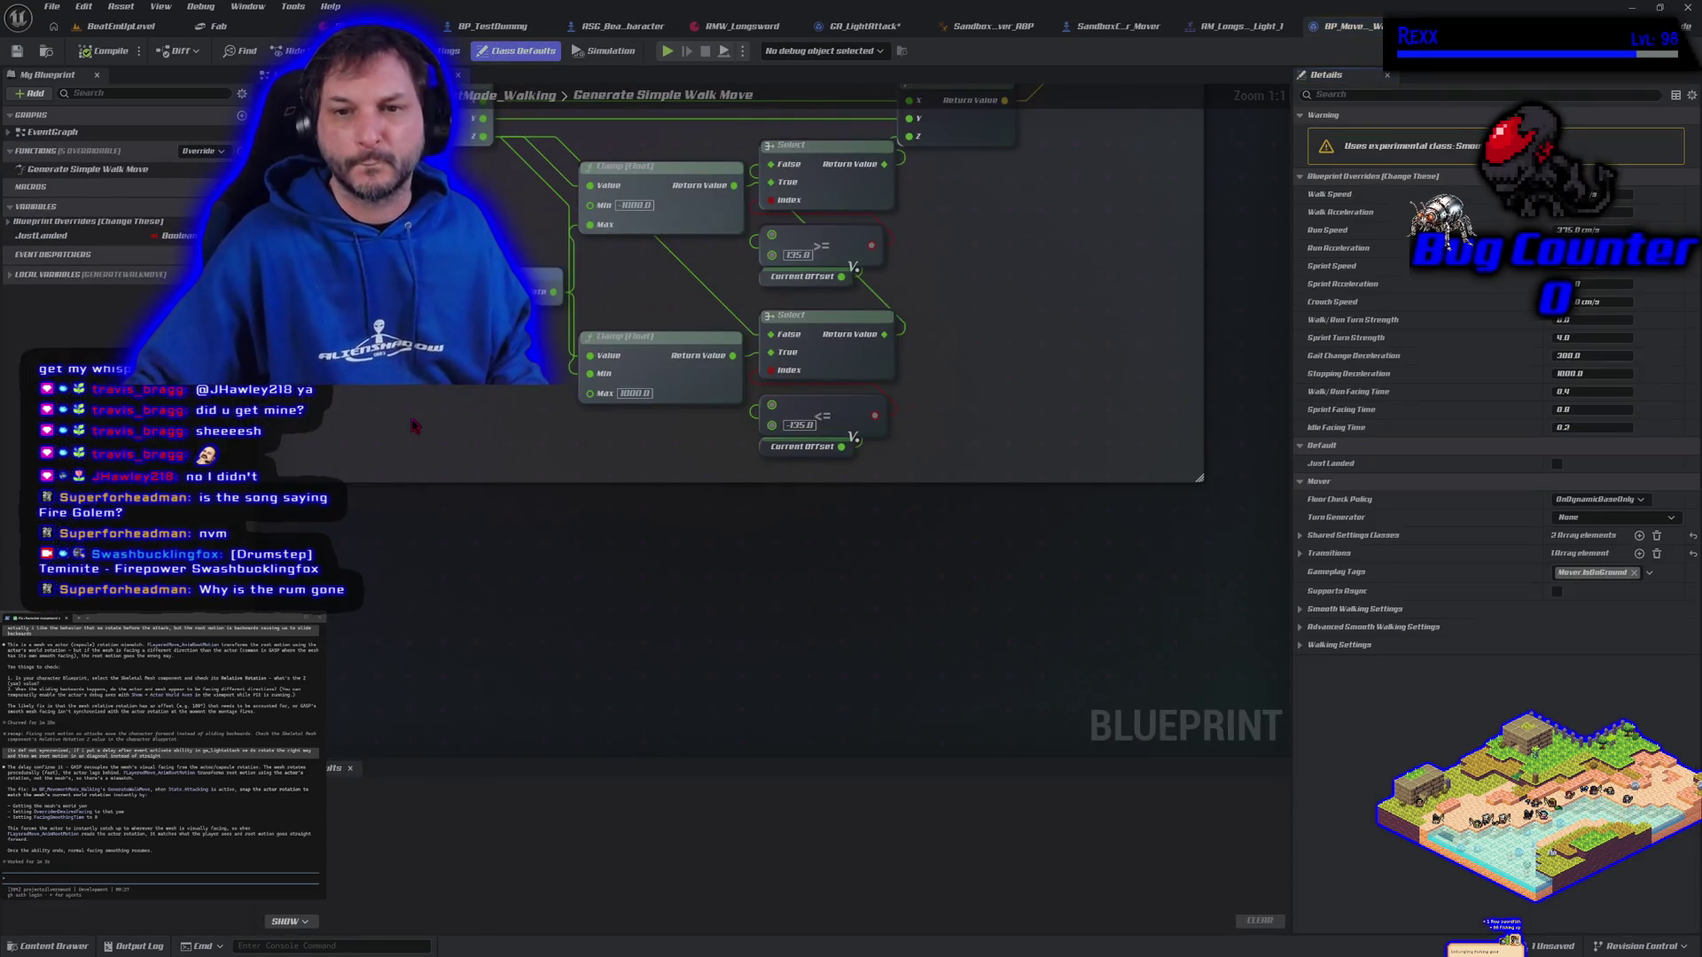
scroll(636, 541, down, 4)
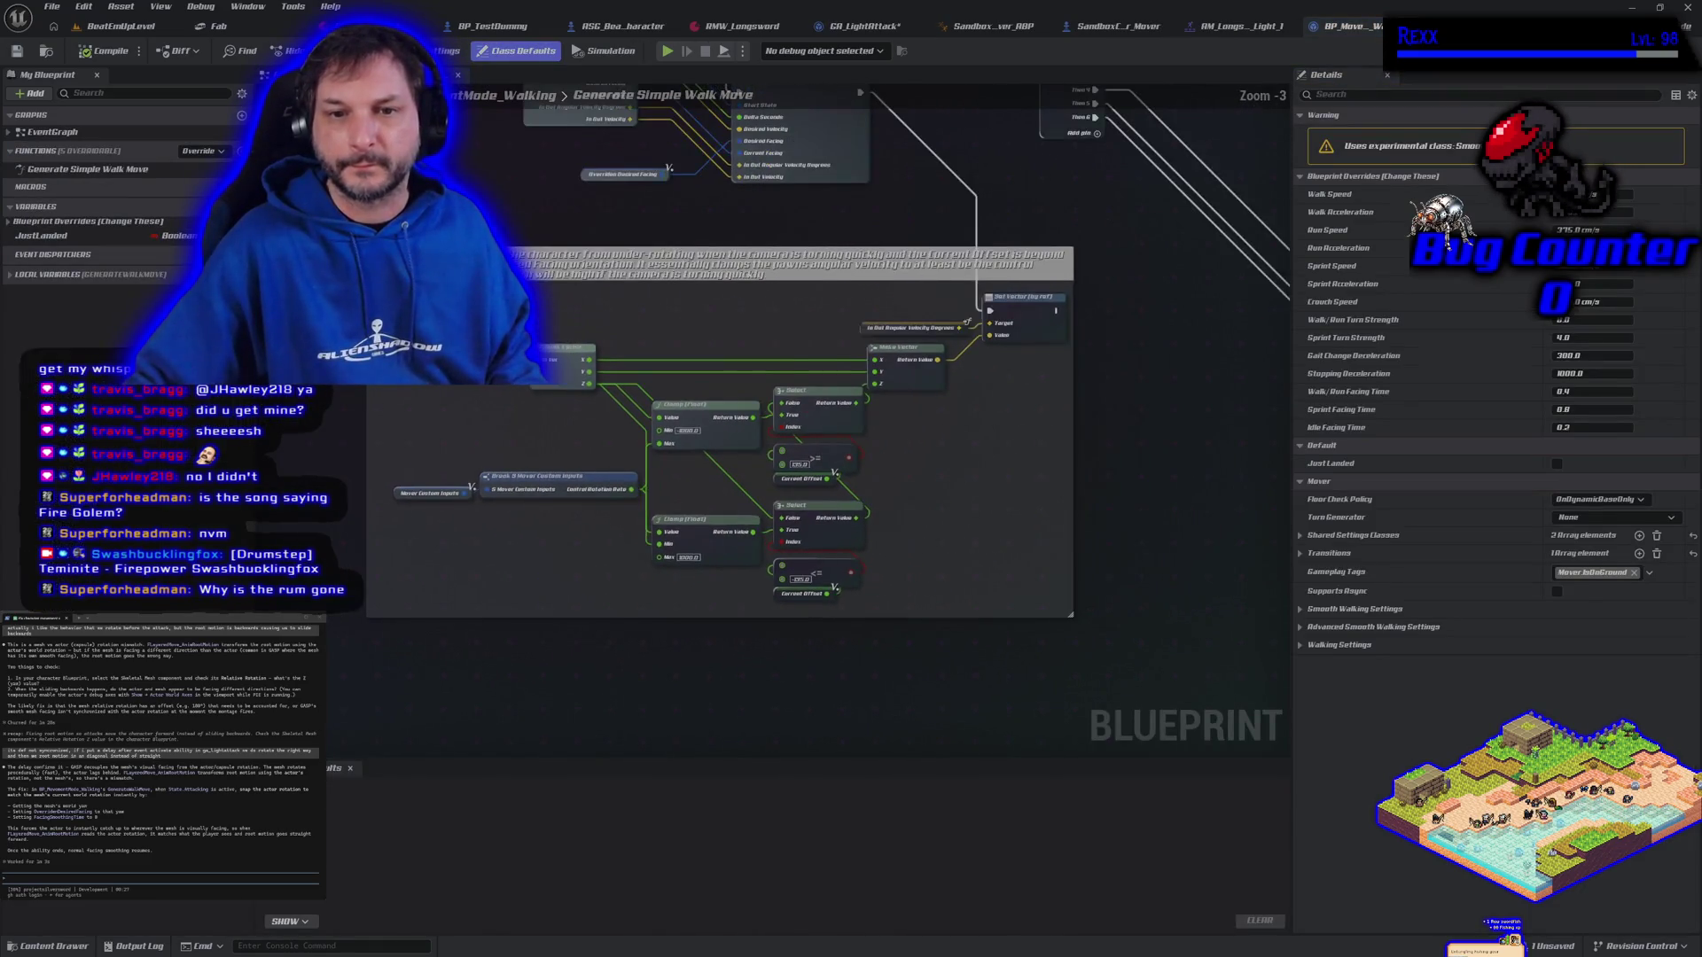
scroll(490, 636, down, 1)
scroll(490, 635, up, 1)
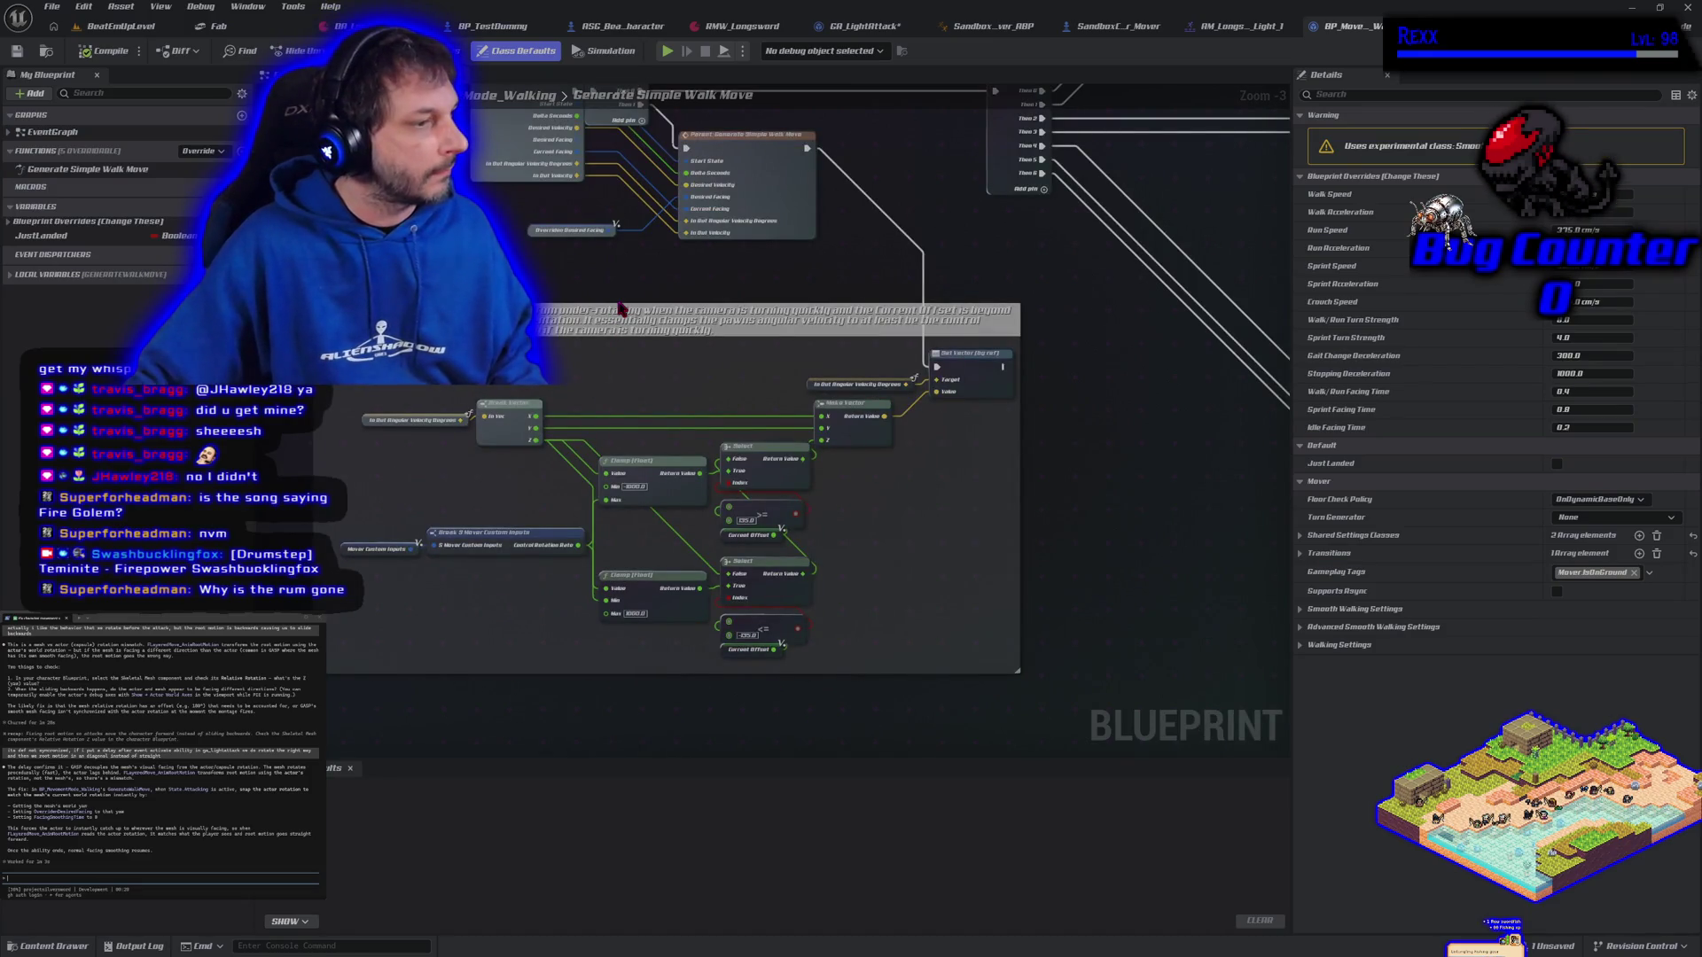
mouse_move(621, 307)
mouse_down()
mouse_move(602, 476)
mouse_move(559, 133)
mouse_move(847, 474)
mouse_move(767, 590)
mouse_move(798, 496)
mouse_move(1144, 155)
mouse_up()
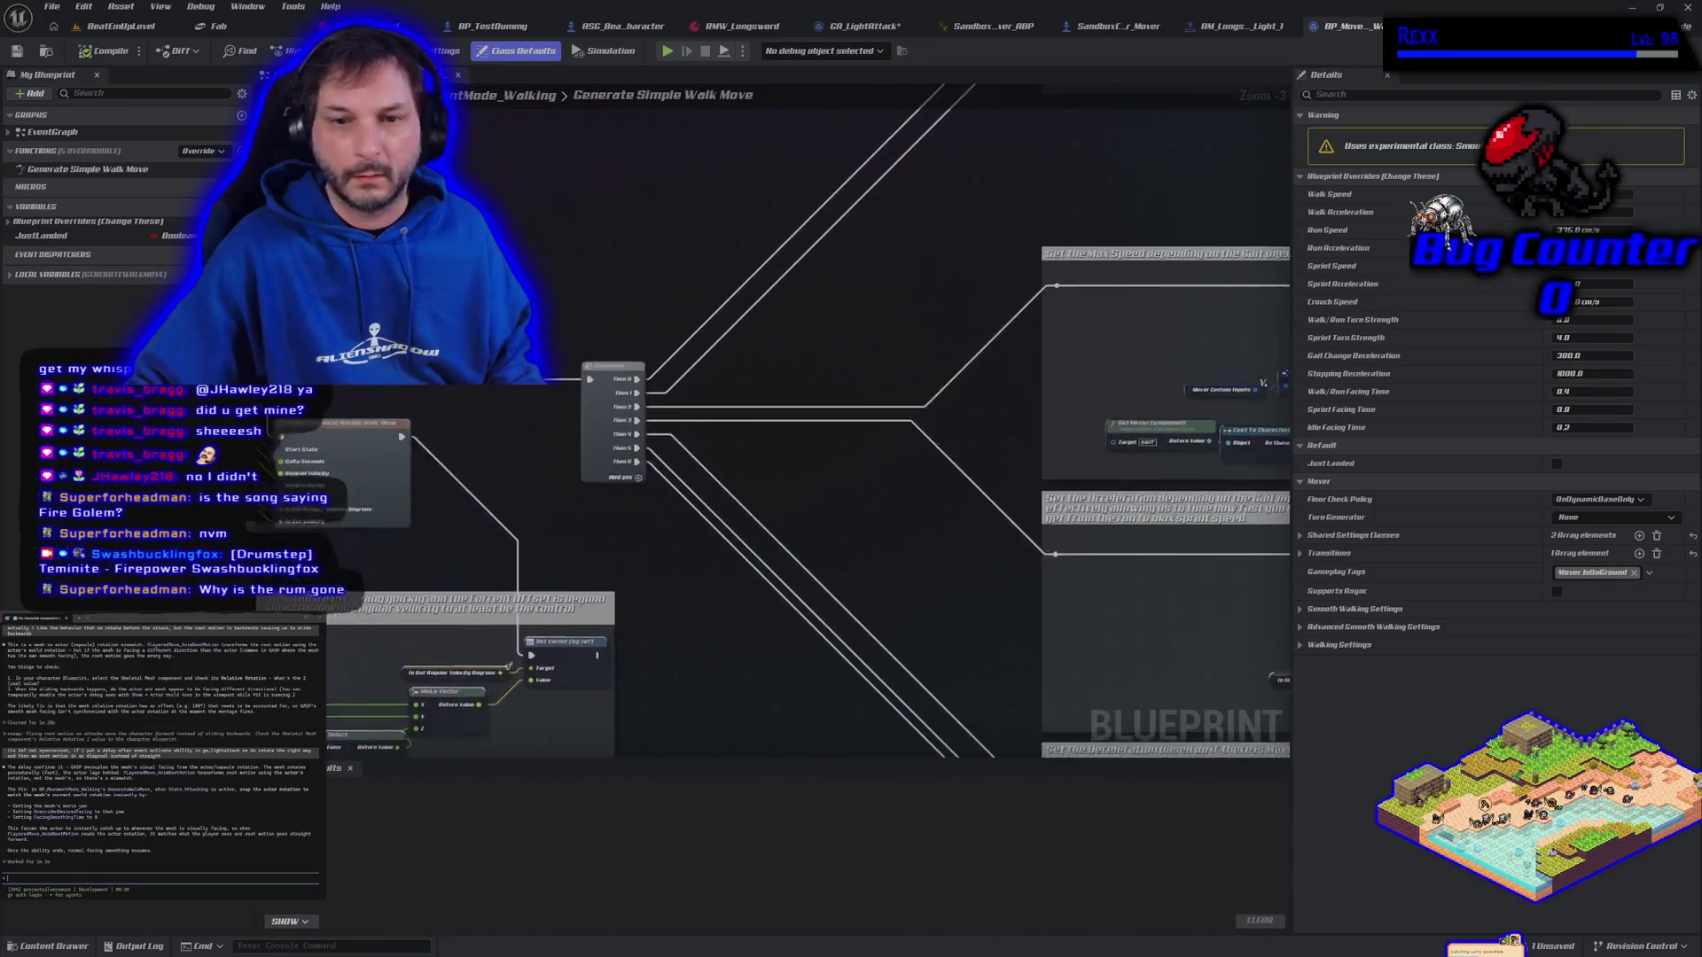
drag(213, 597, 407, 549)
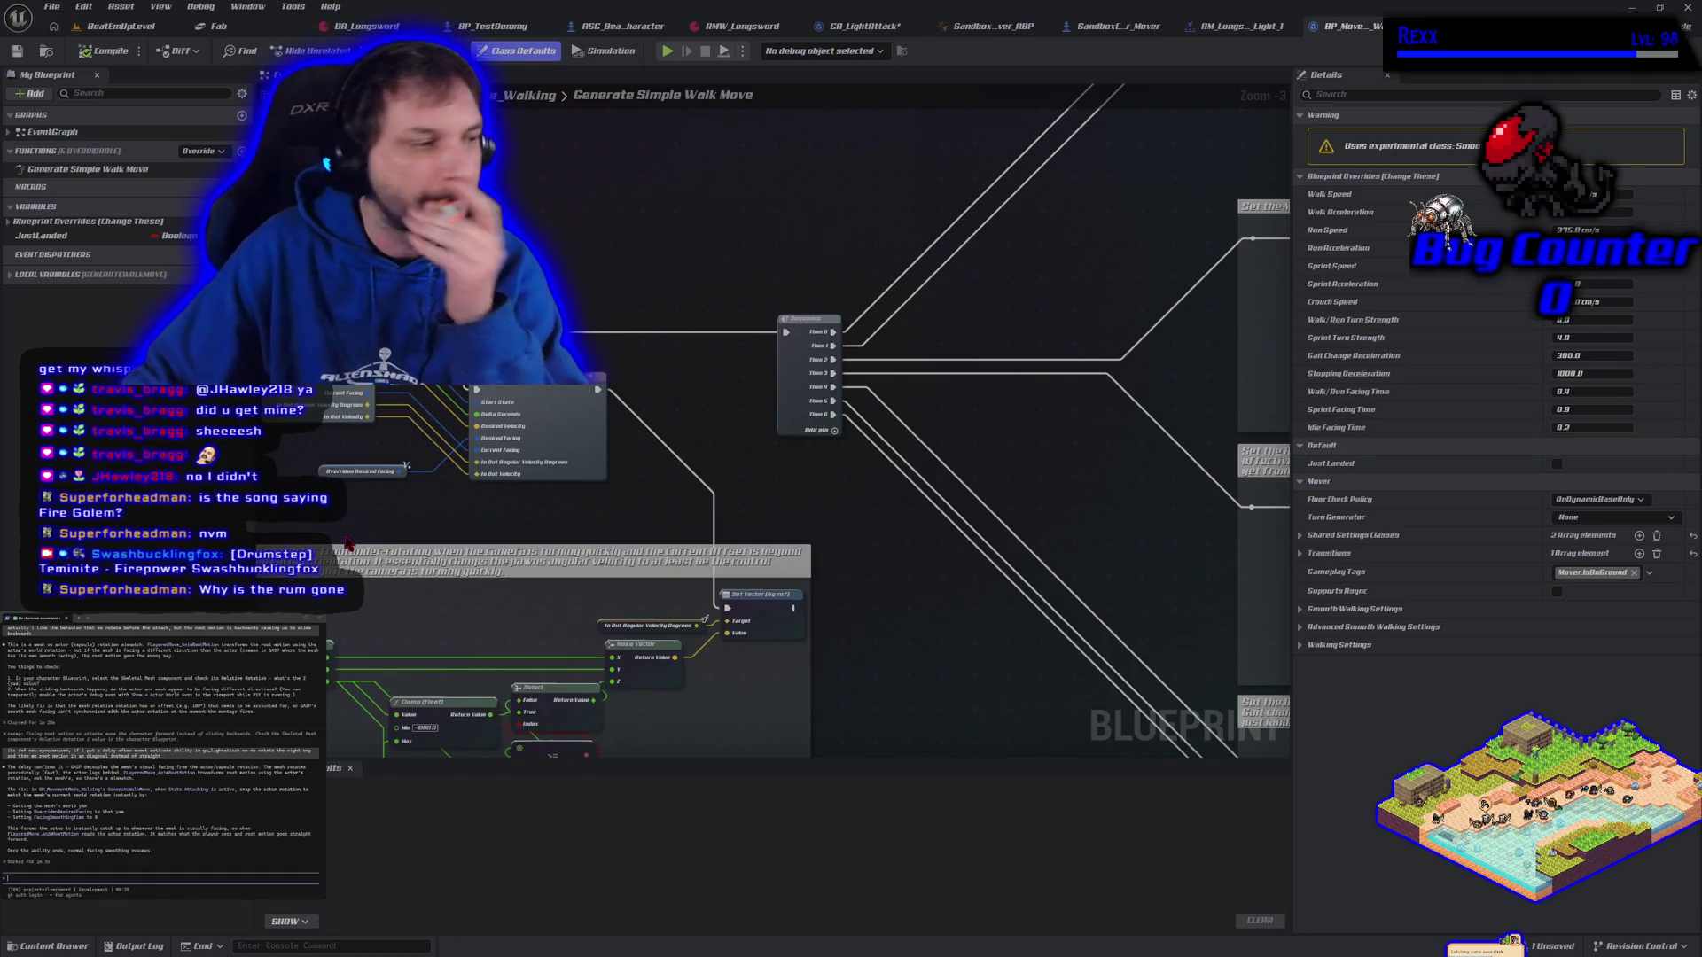
drag(357, 538, 403, 484)
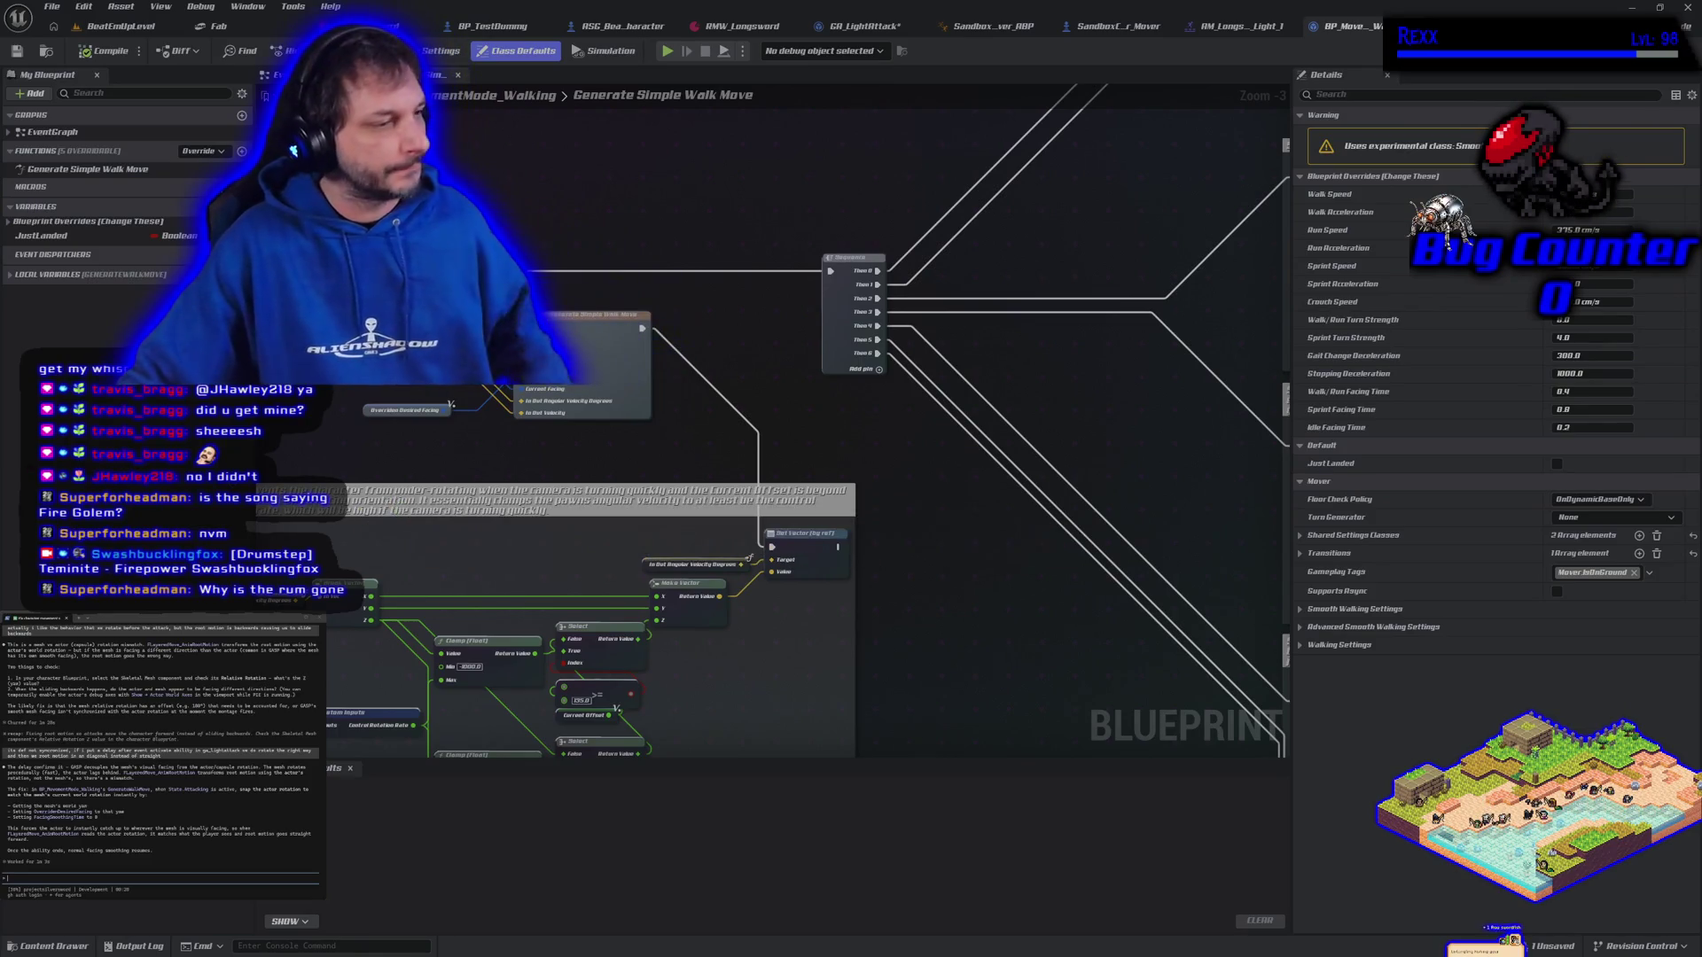
Ask the assistant how to get the mesh in BP_MovementMode_Walking
text(how do i get the mesh)
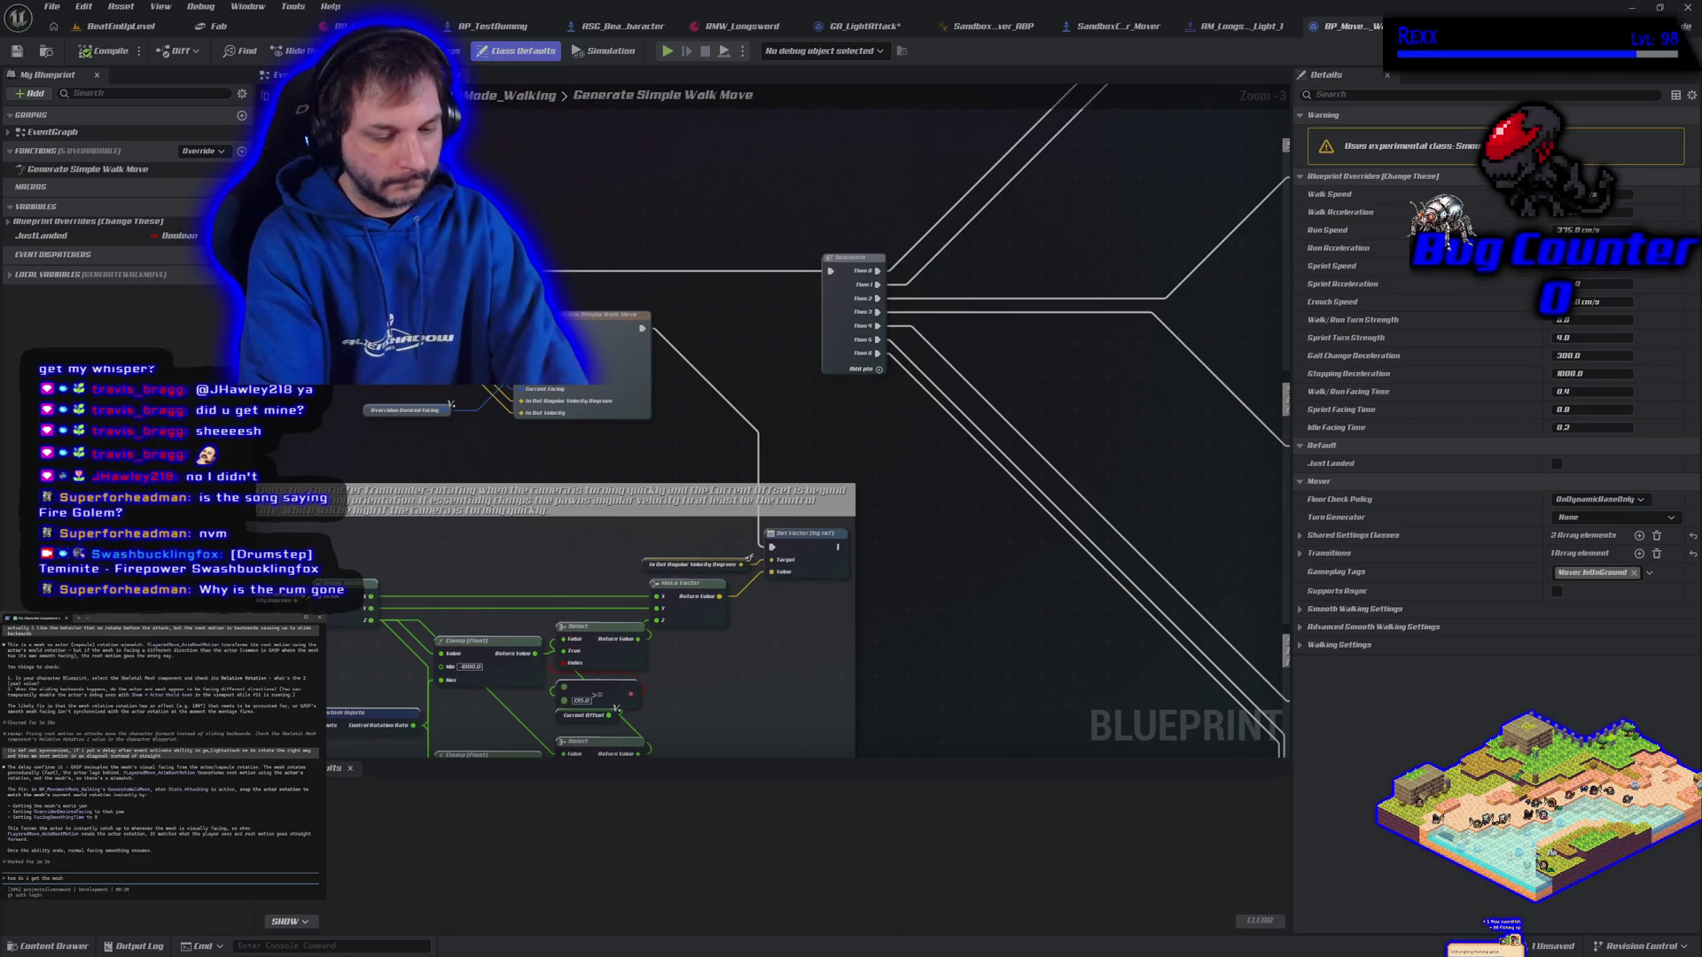
text( in the BP)
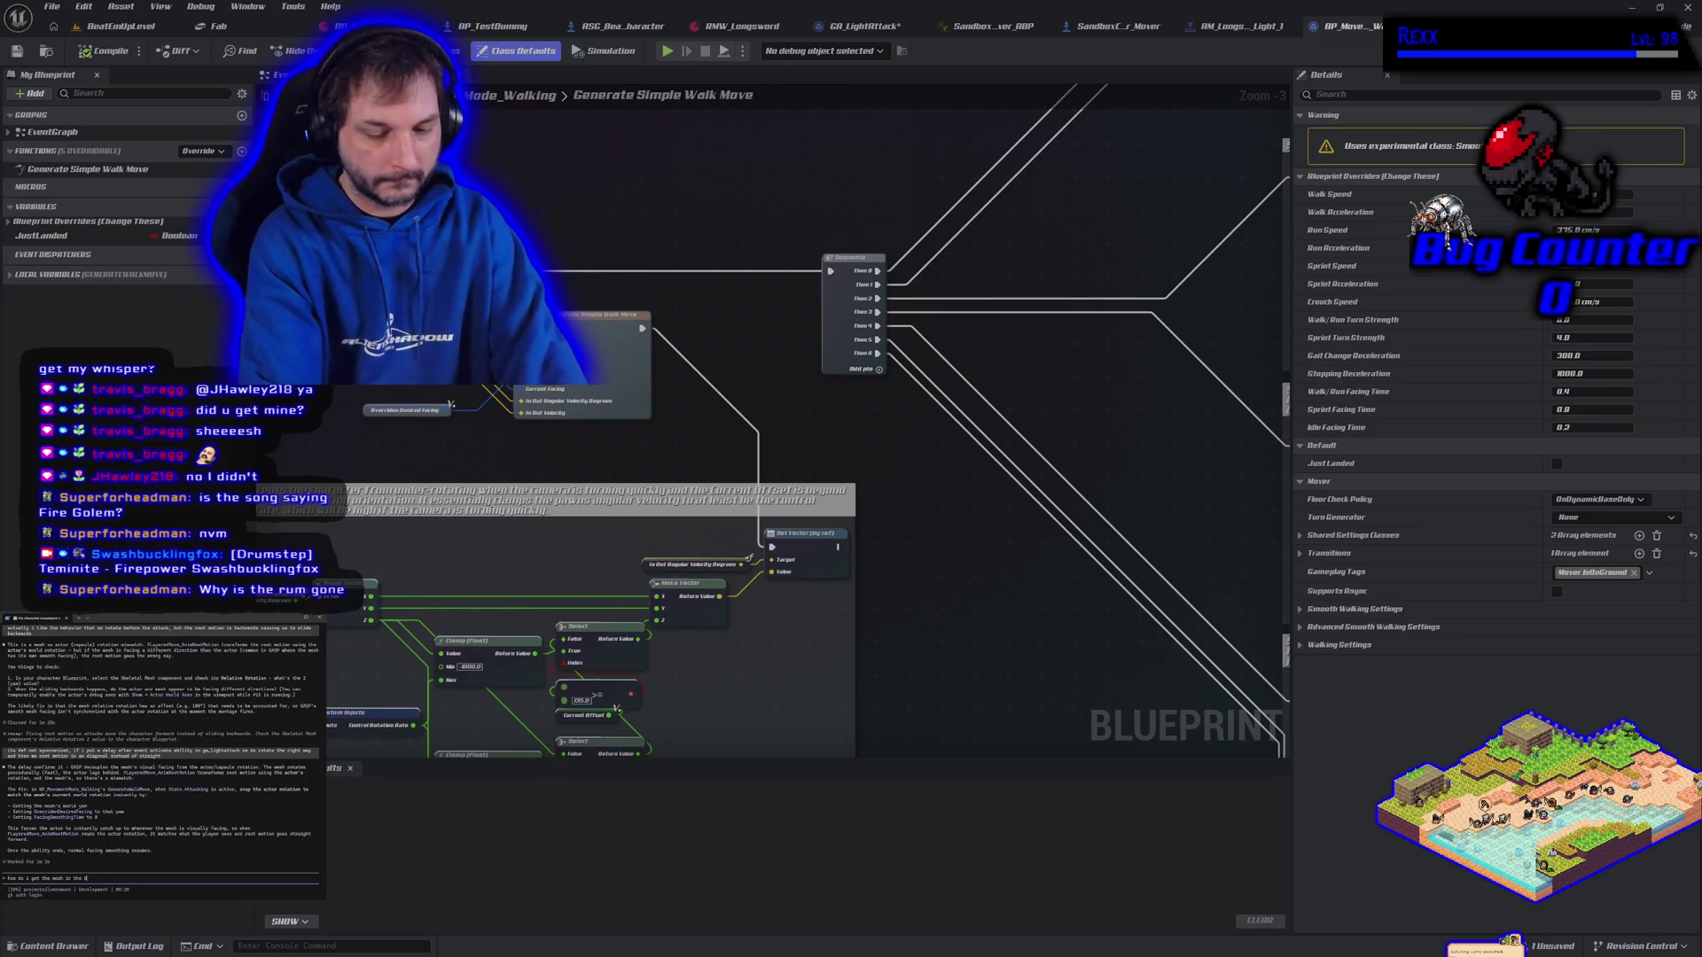
text(_Moveme)
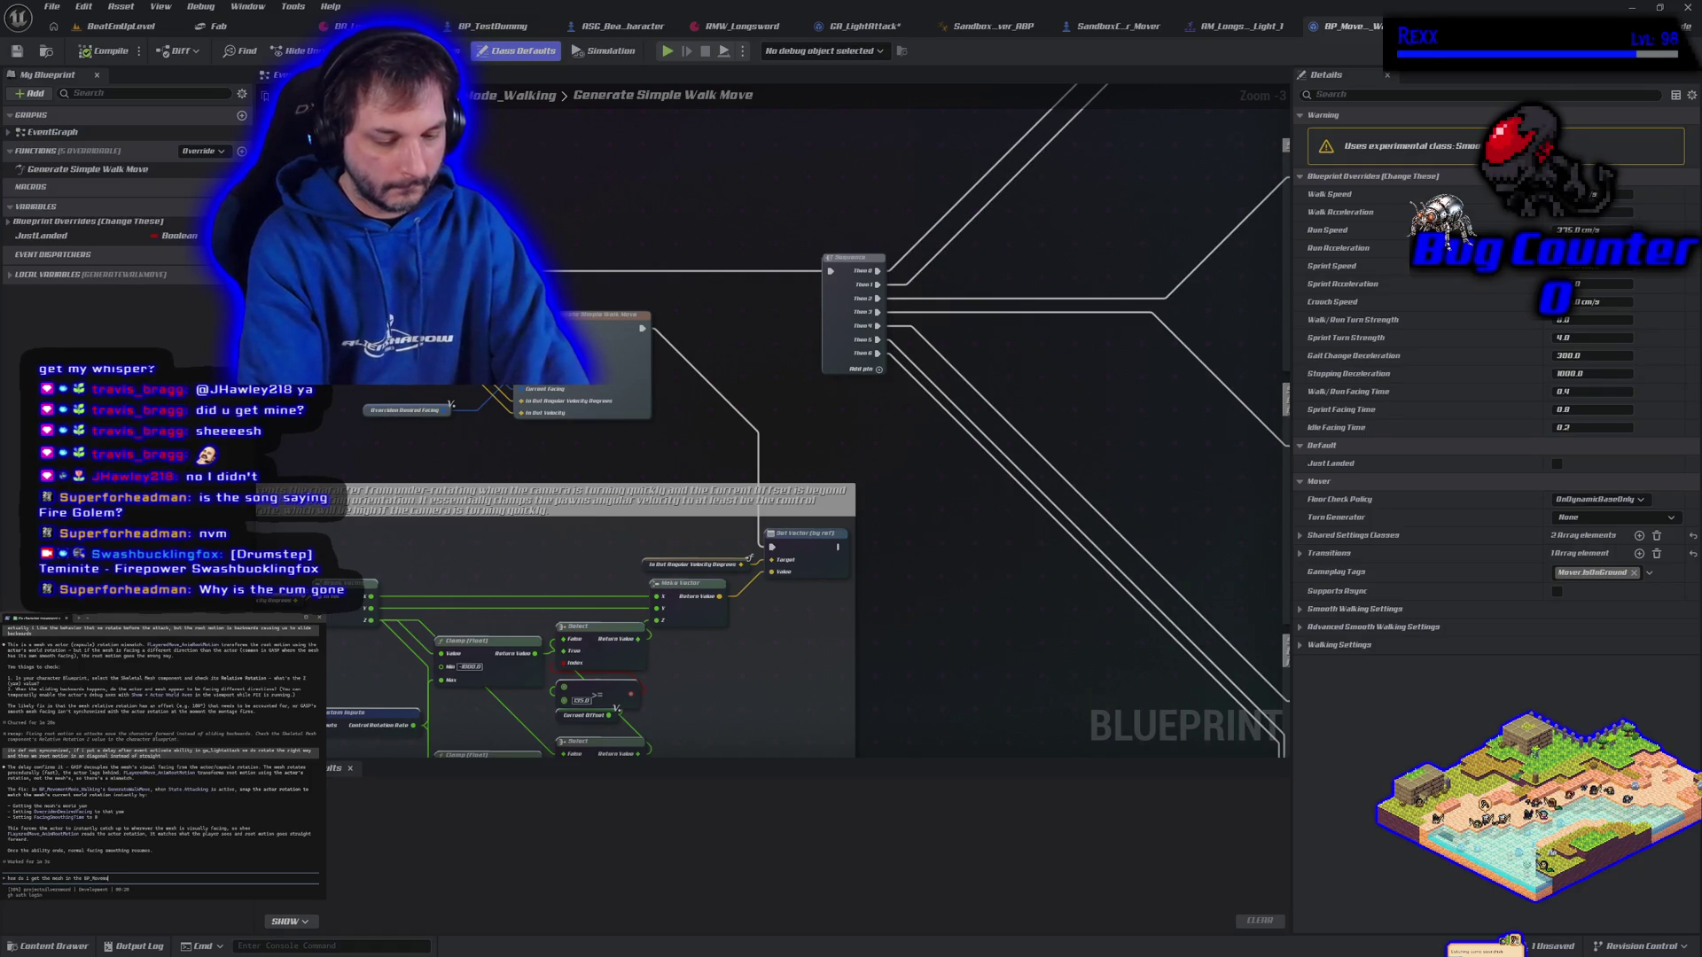
text(ntMode_Walking)
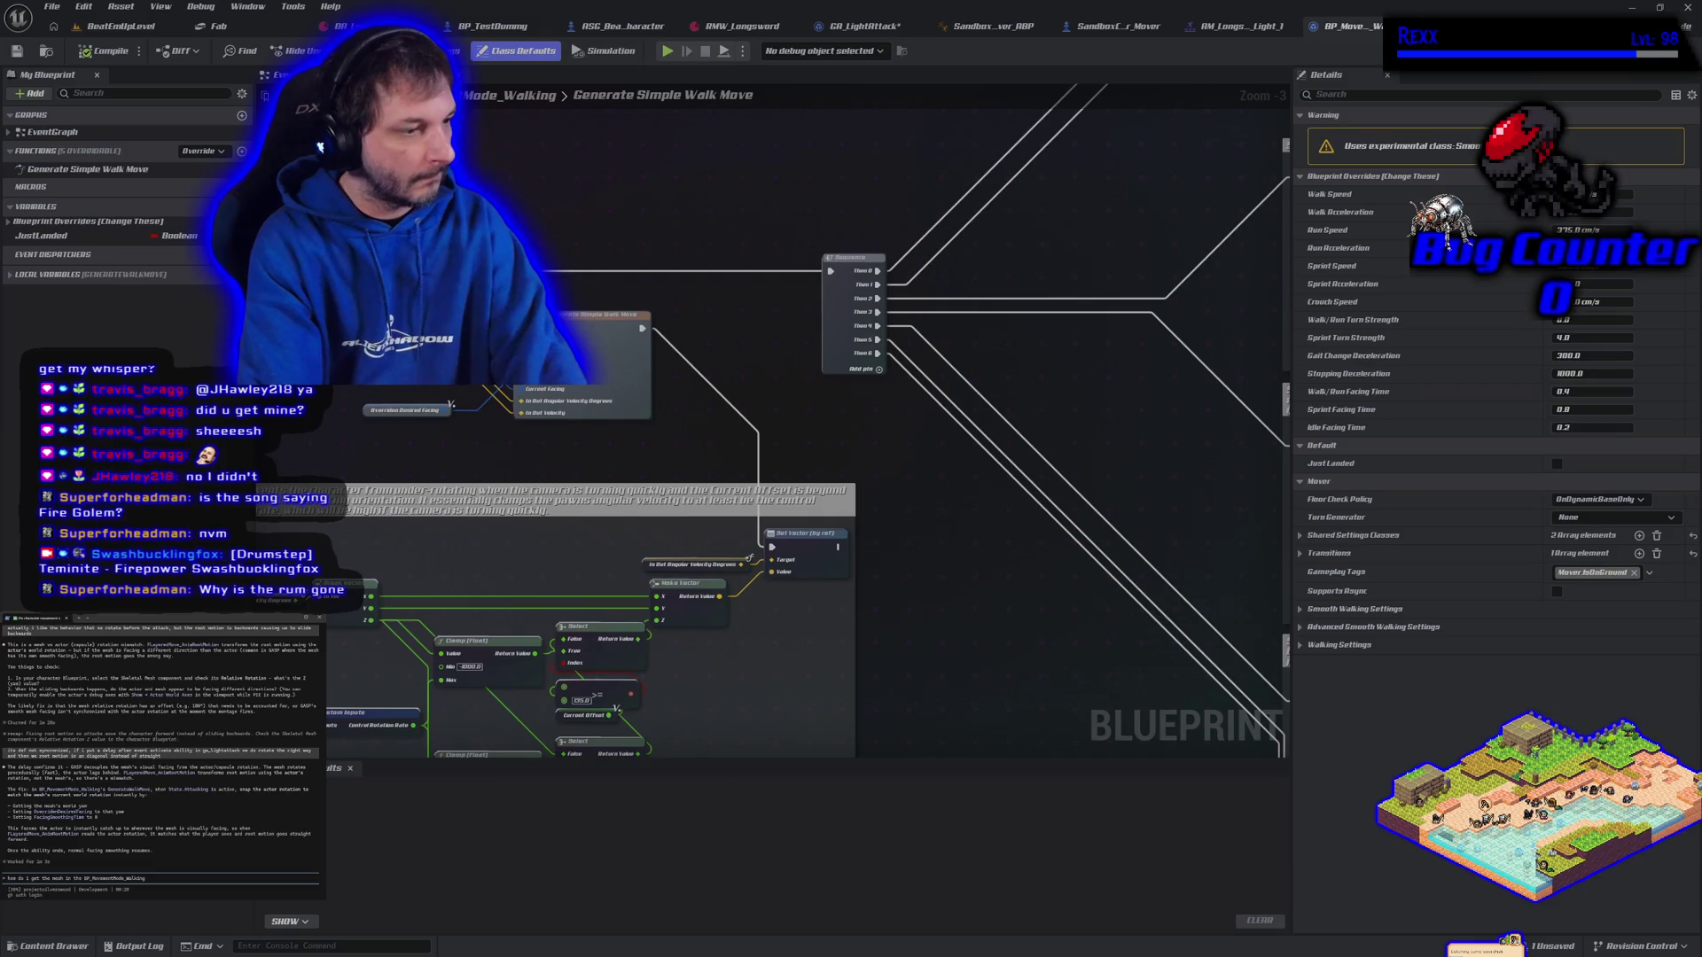
key(Return)
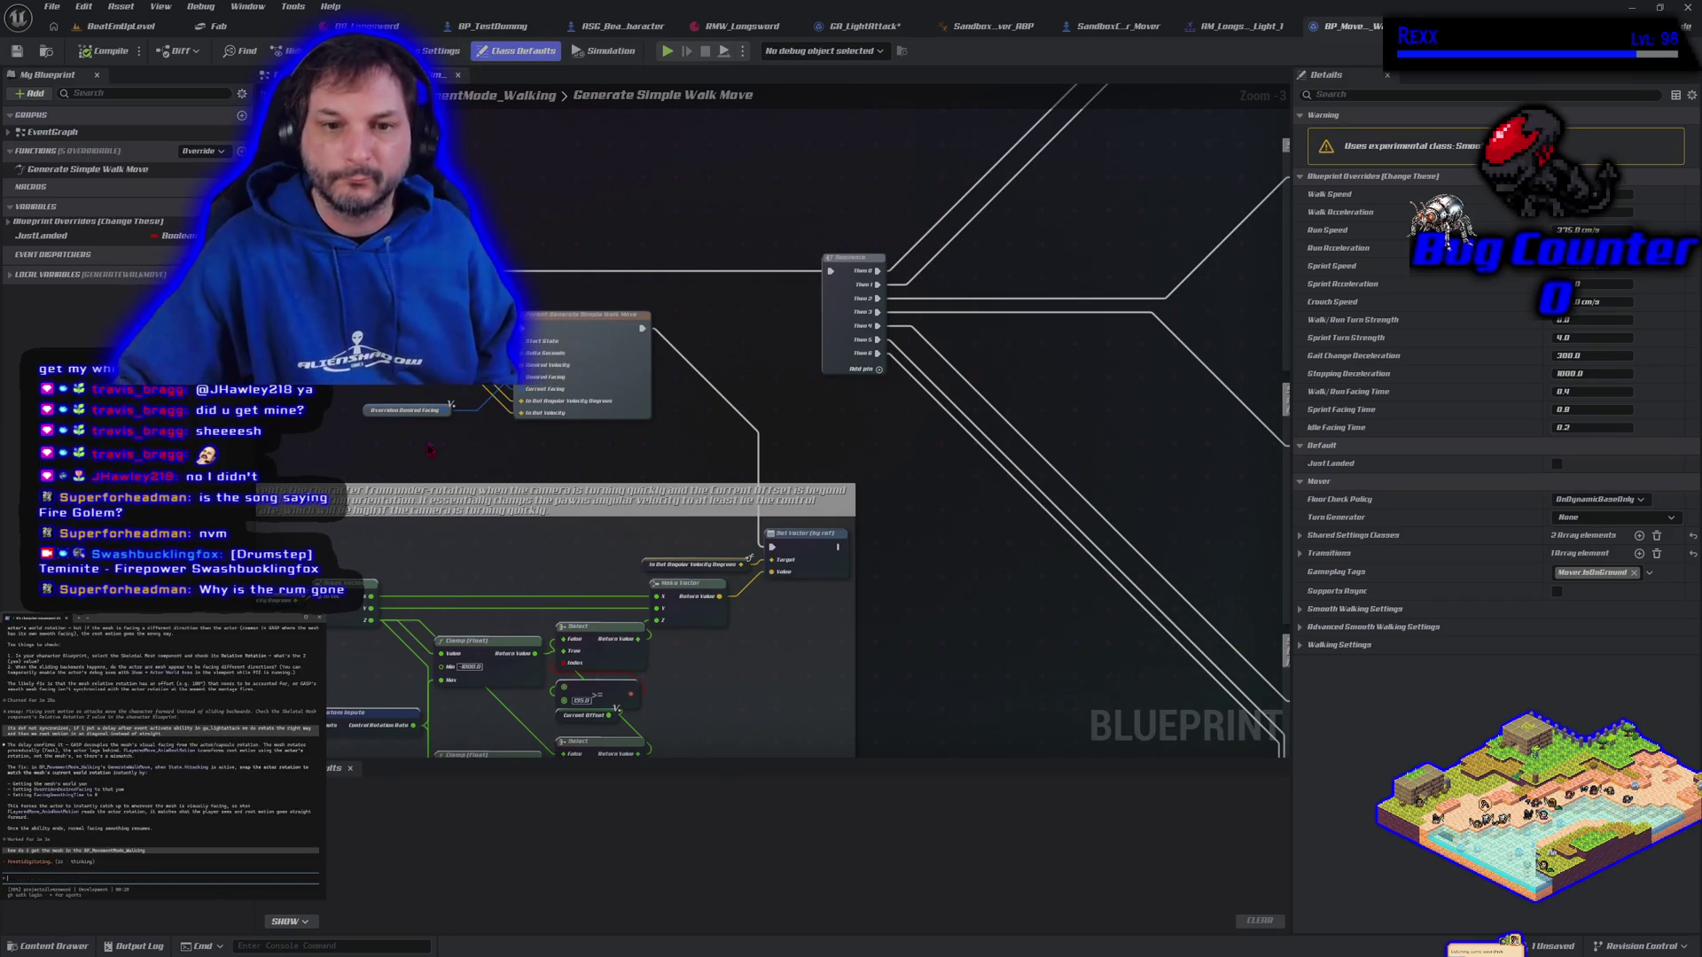
Reveal the Sequence node, Event On Activated, and local variables like InputCollection and MoverDefaultInputs
mouse_move(460, 446)
mouse_down()
mouse_move(638, 406)
mouse_move(637, 142)
mouse_move(636, 478)
mouse_up()
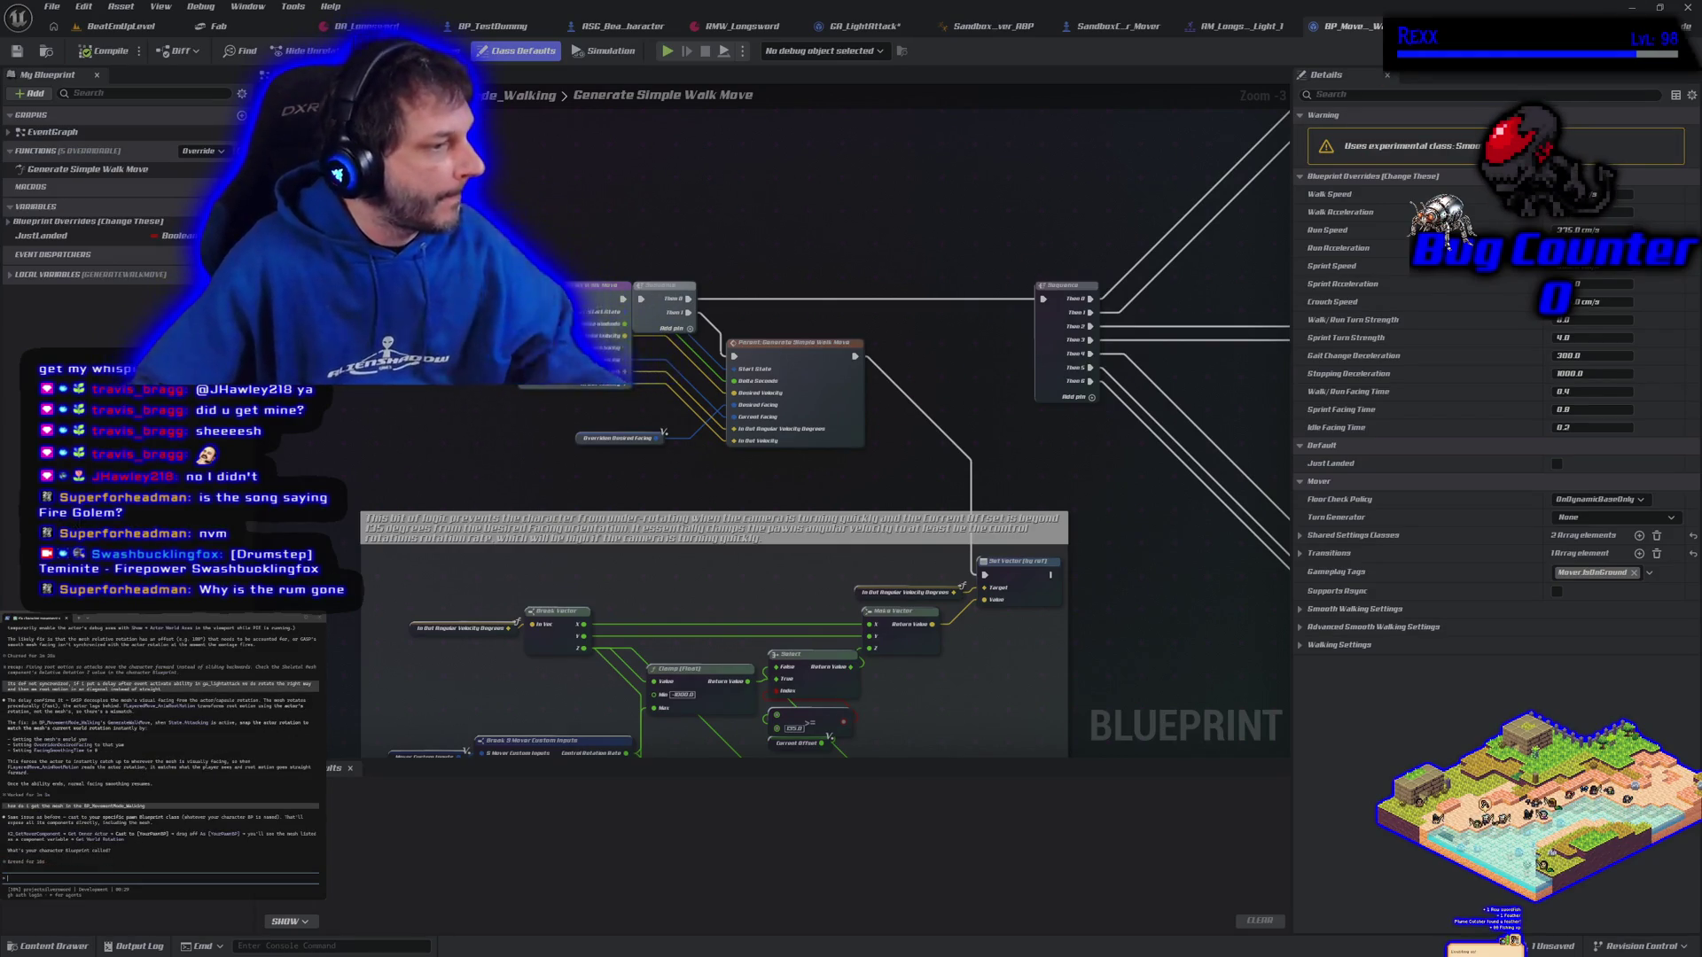
mouse_move(1017, 490)
mouse_down()
mouse_move(911, 348)
mouse_move(922, 266)
mouse_move(984, 461)
mouse_up()
drag(620, 398, 1214, 485)
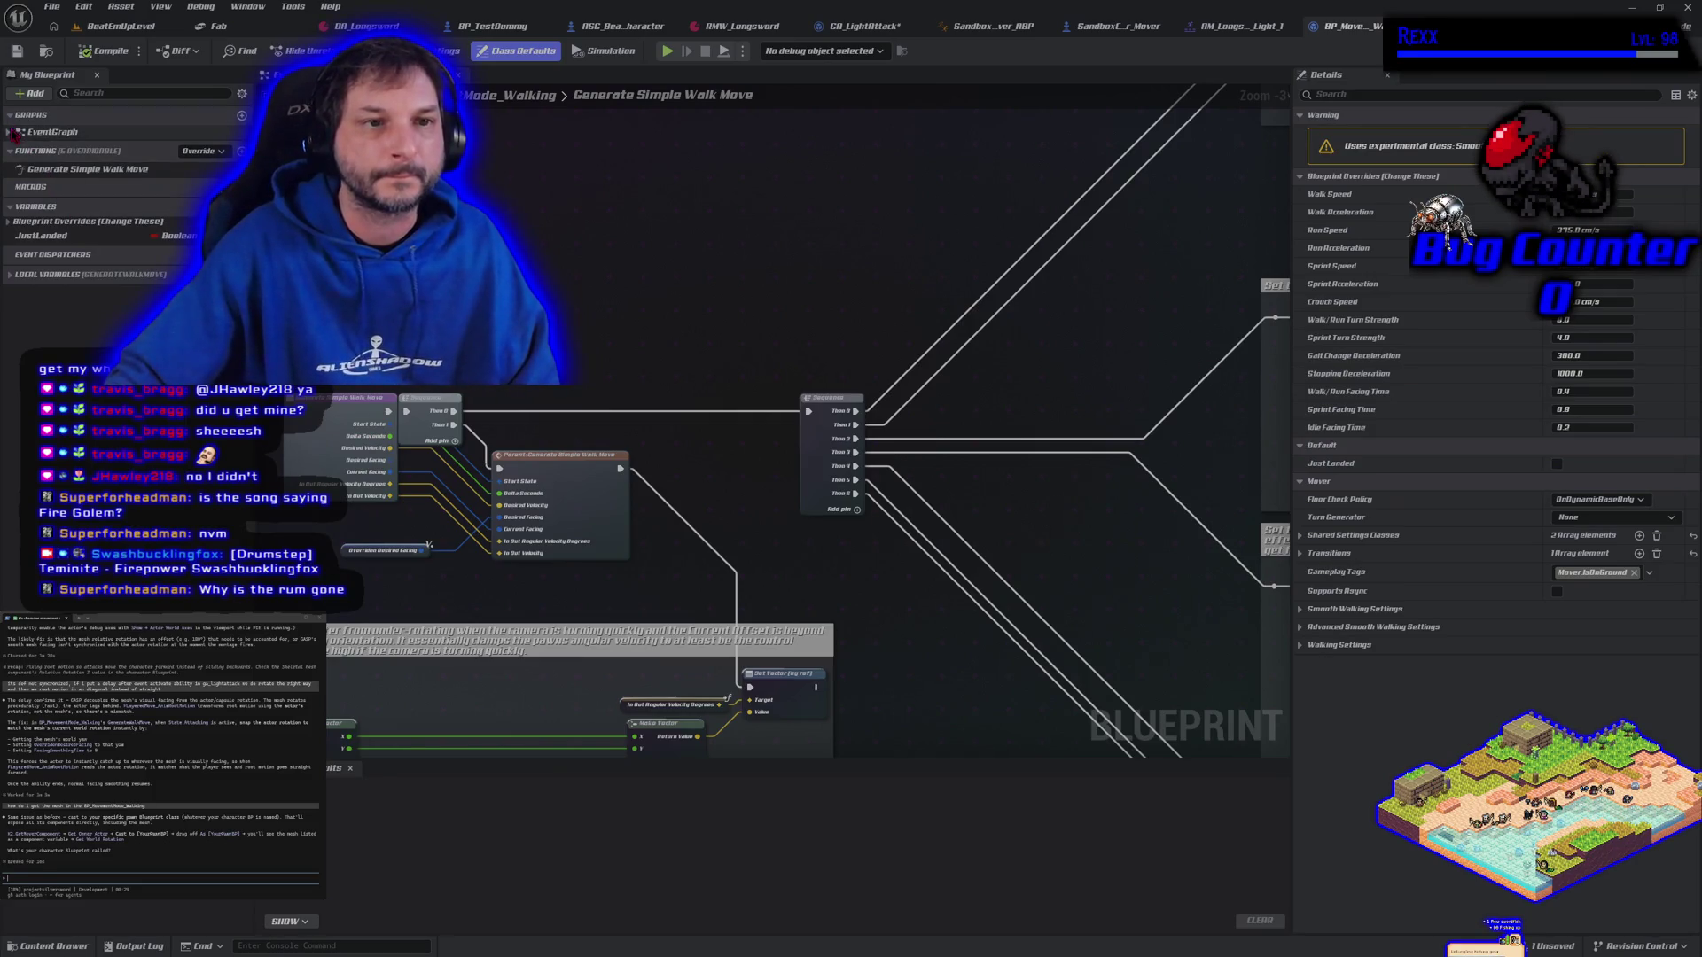
click(11, 132)
click(12, 290)
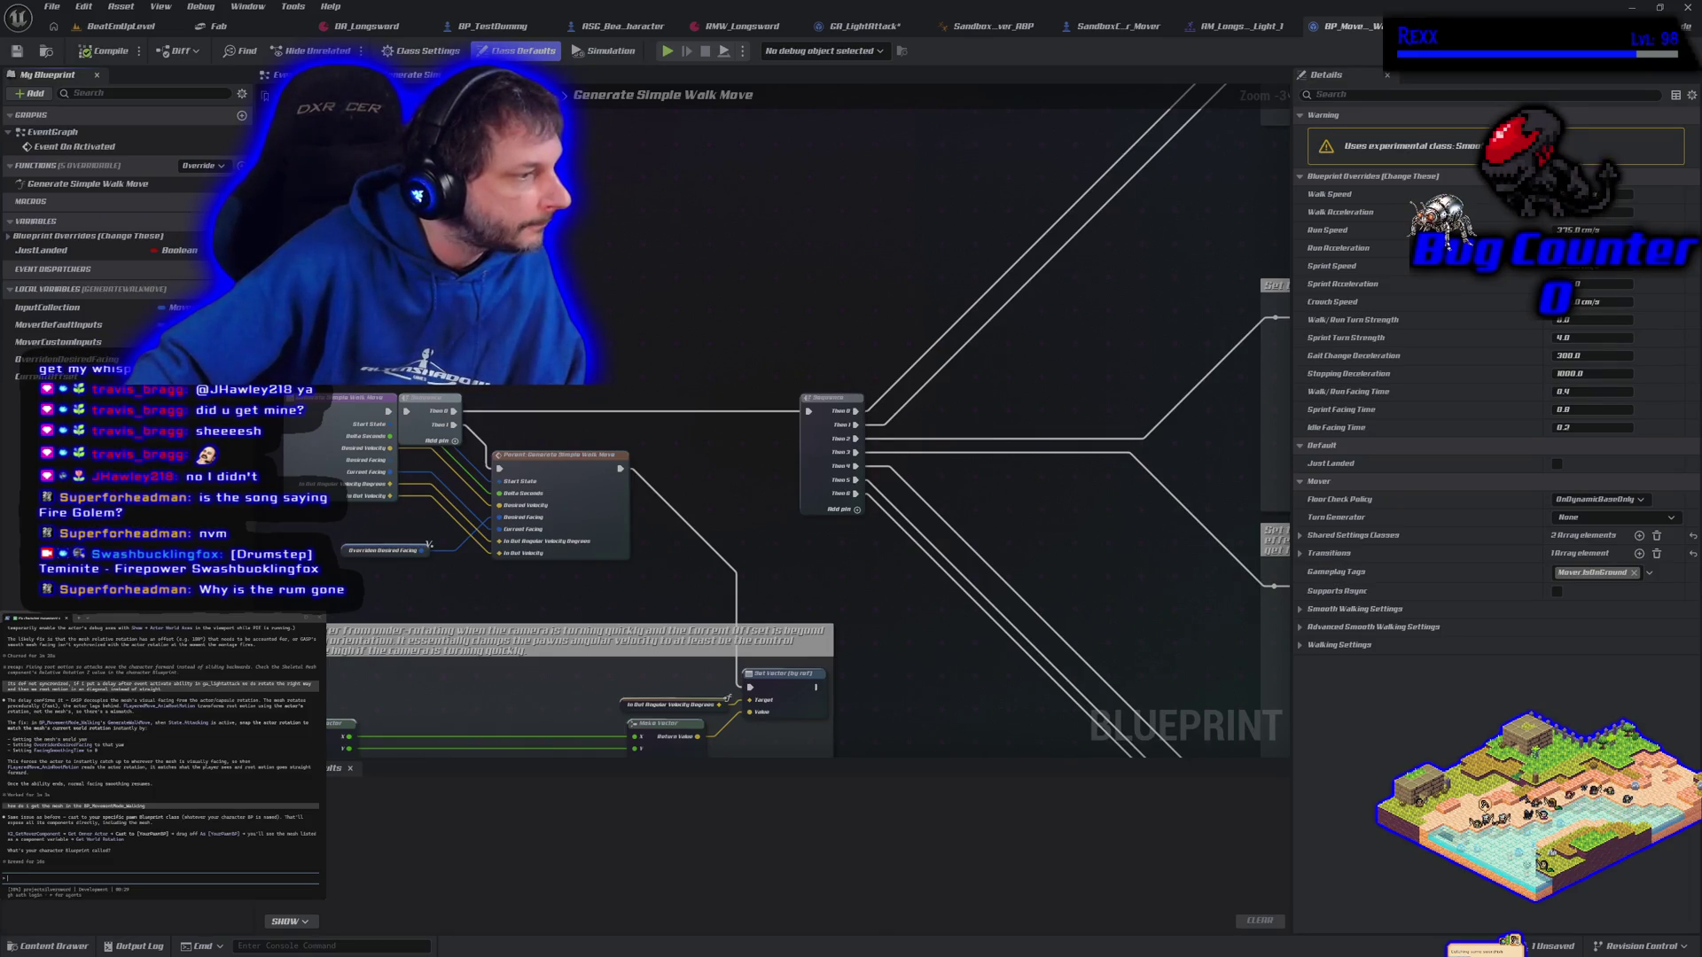
right_click(649, 275)
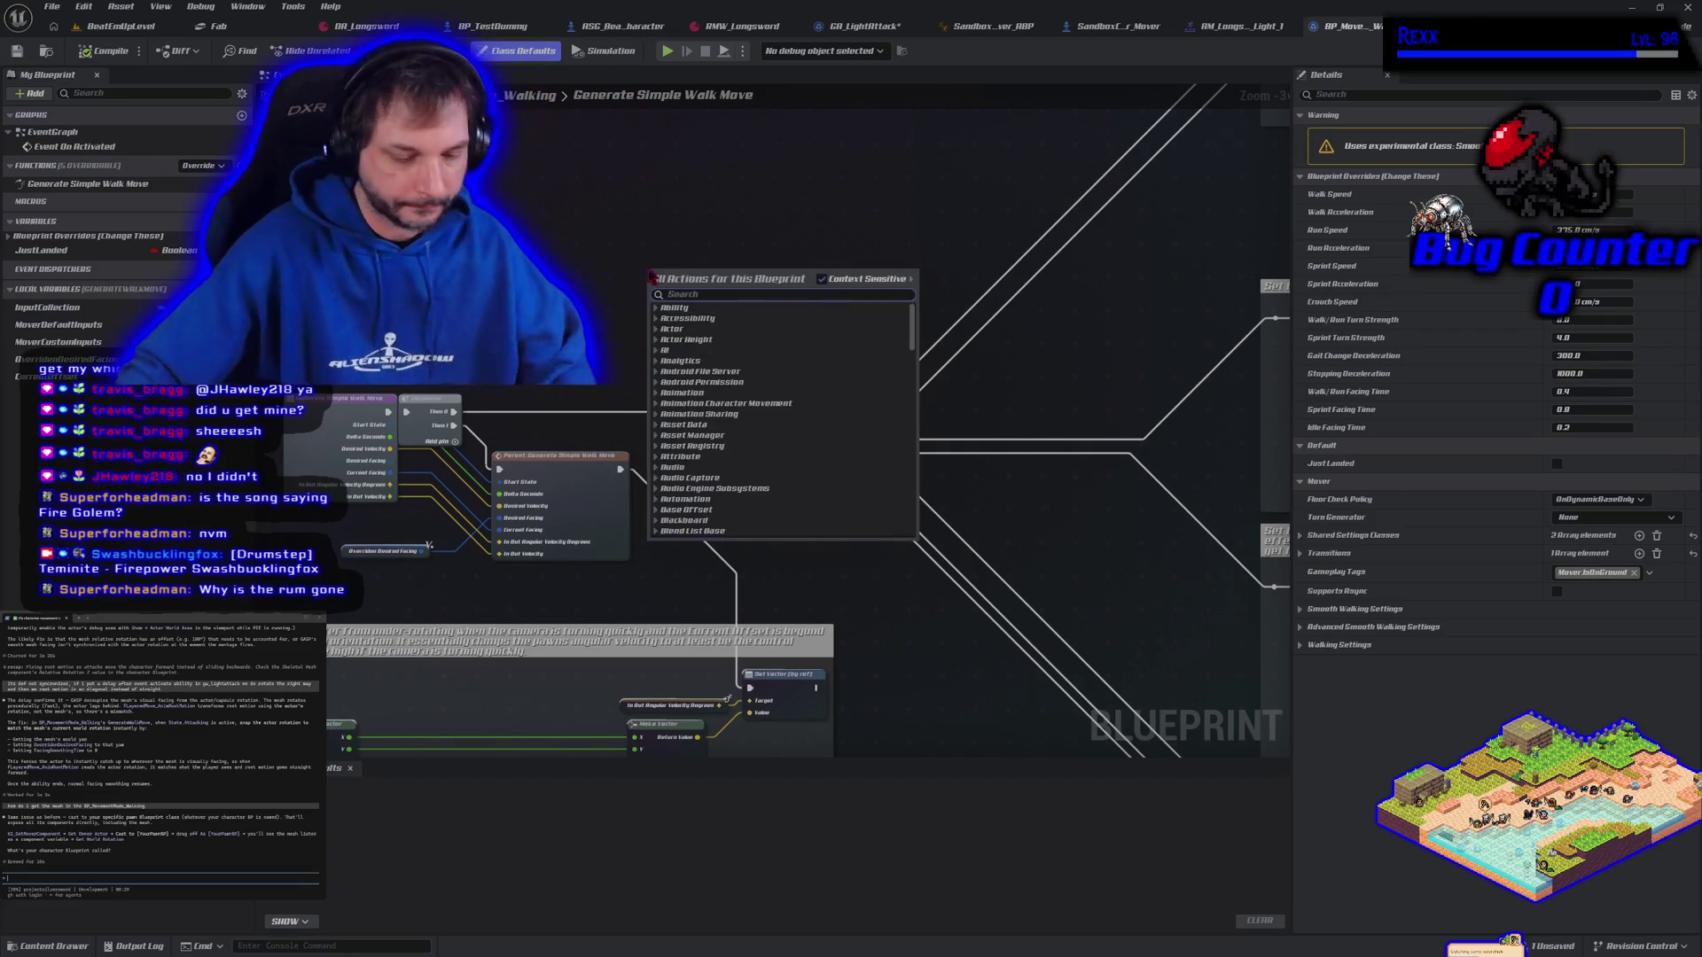
Discard an unwanted Get Mover Component node and move the Generate Simple Walk Move entry node left
text(get mover)
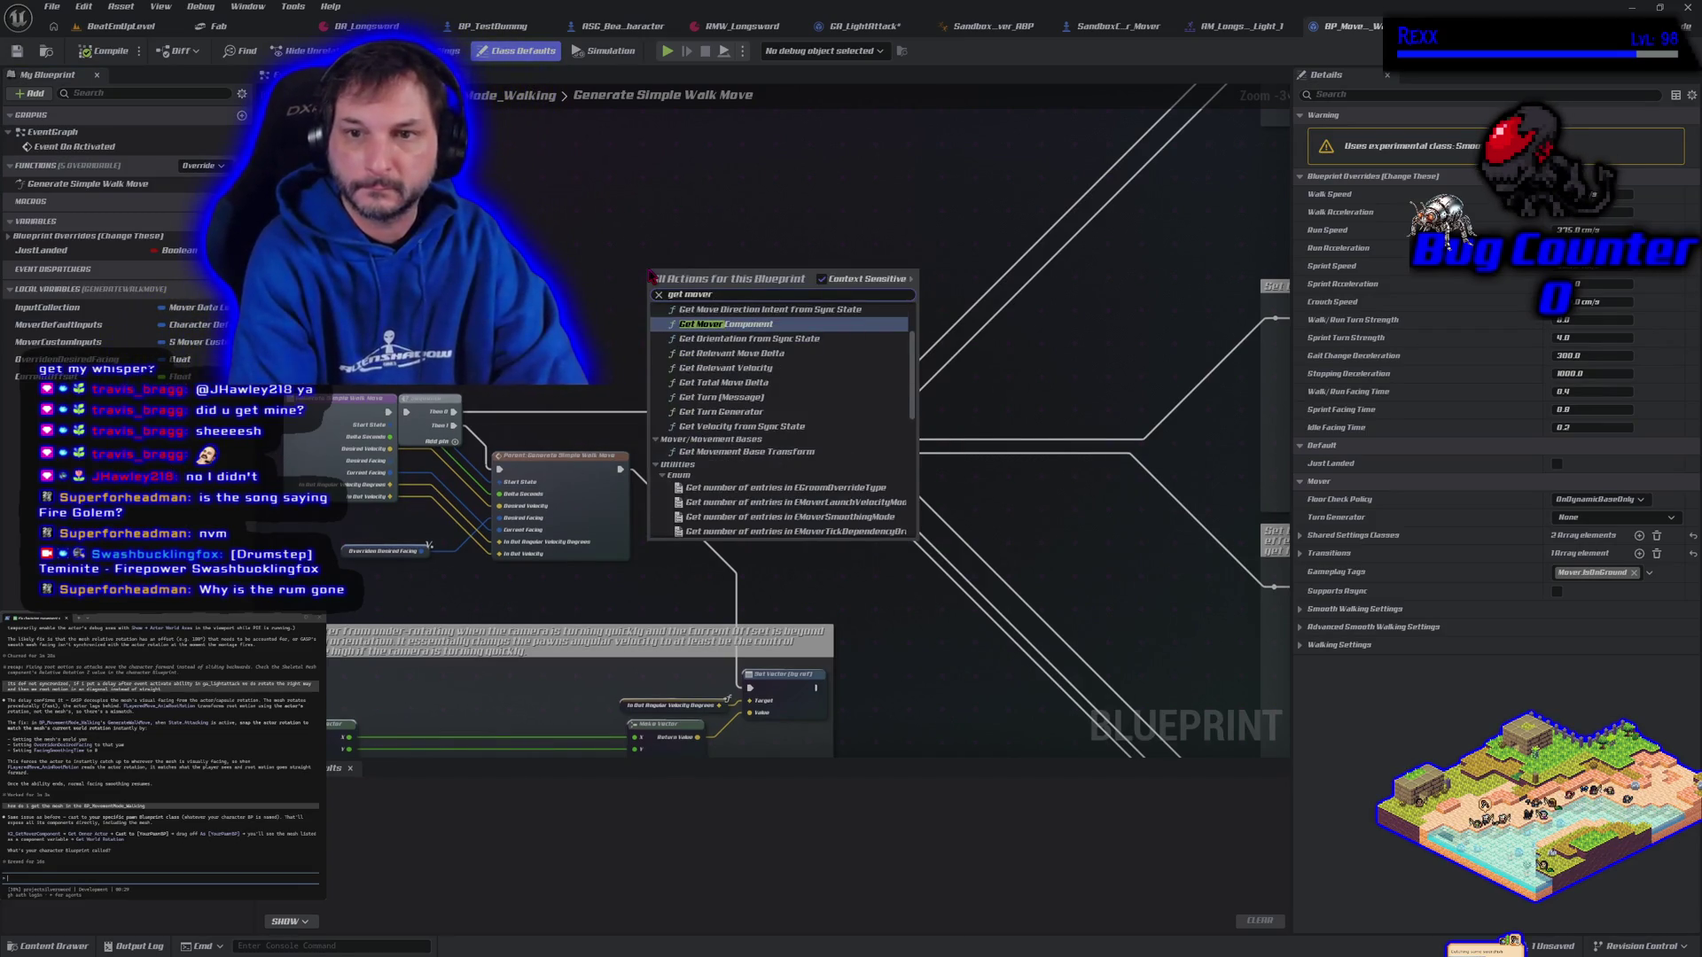
key(Return)
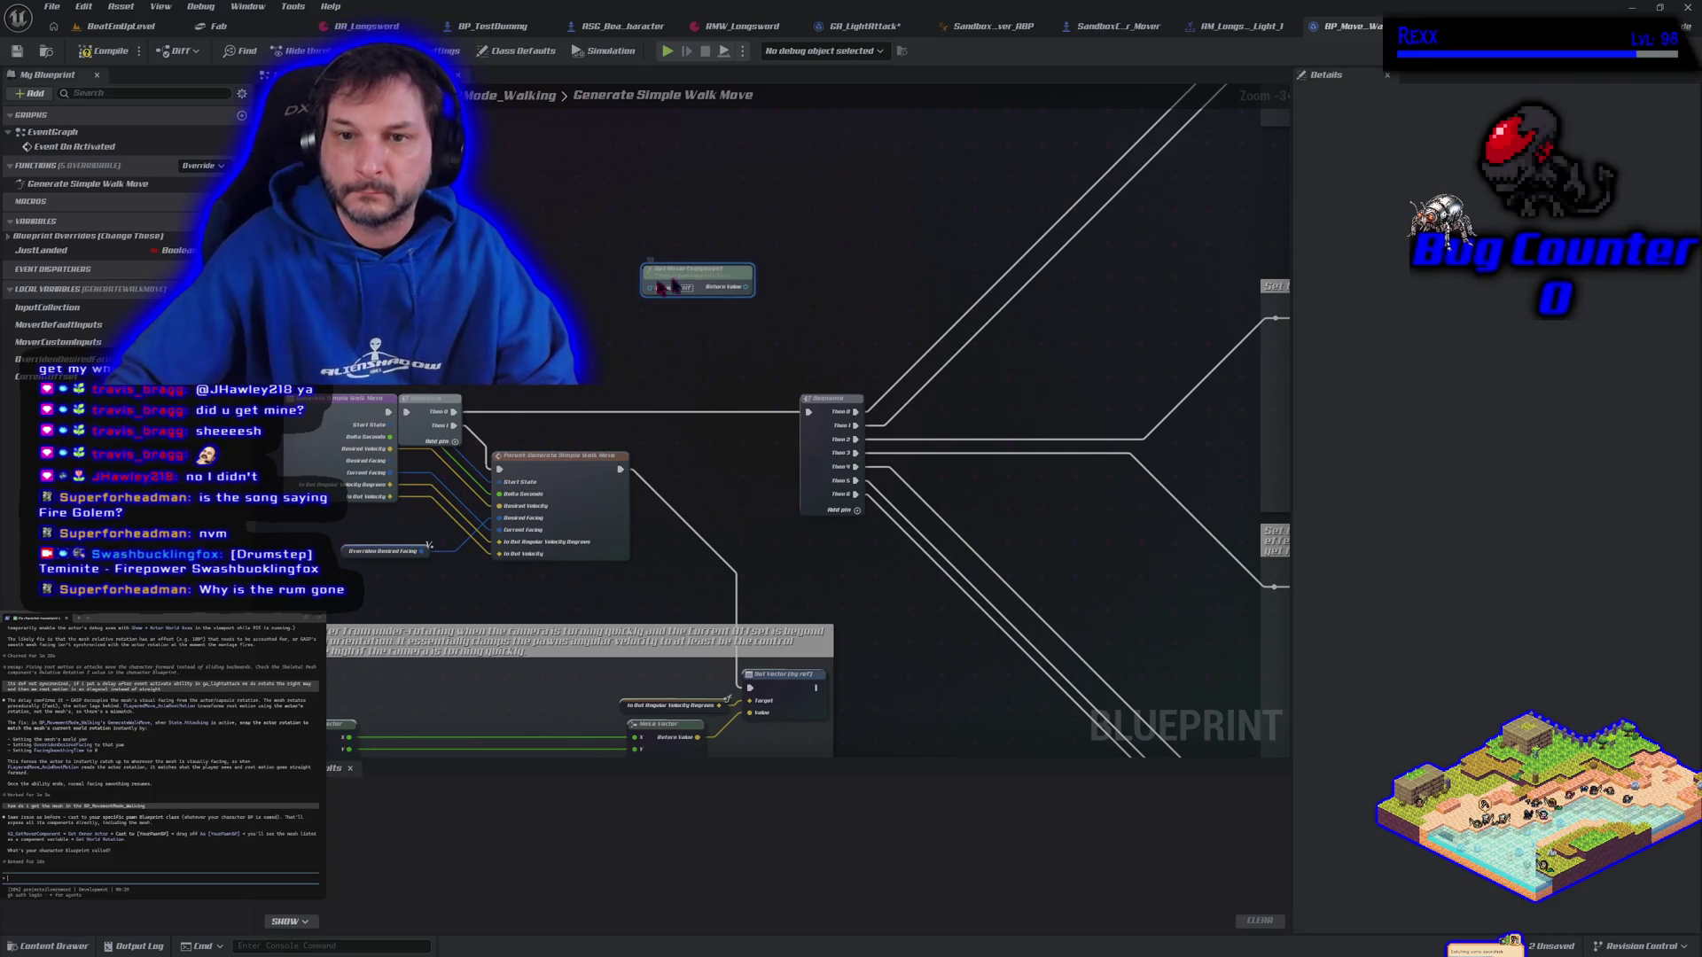
key(Delete)
drag(419, 355, 610, 343)
drag(533, 404, 349, 391)
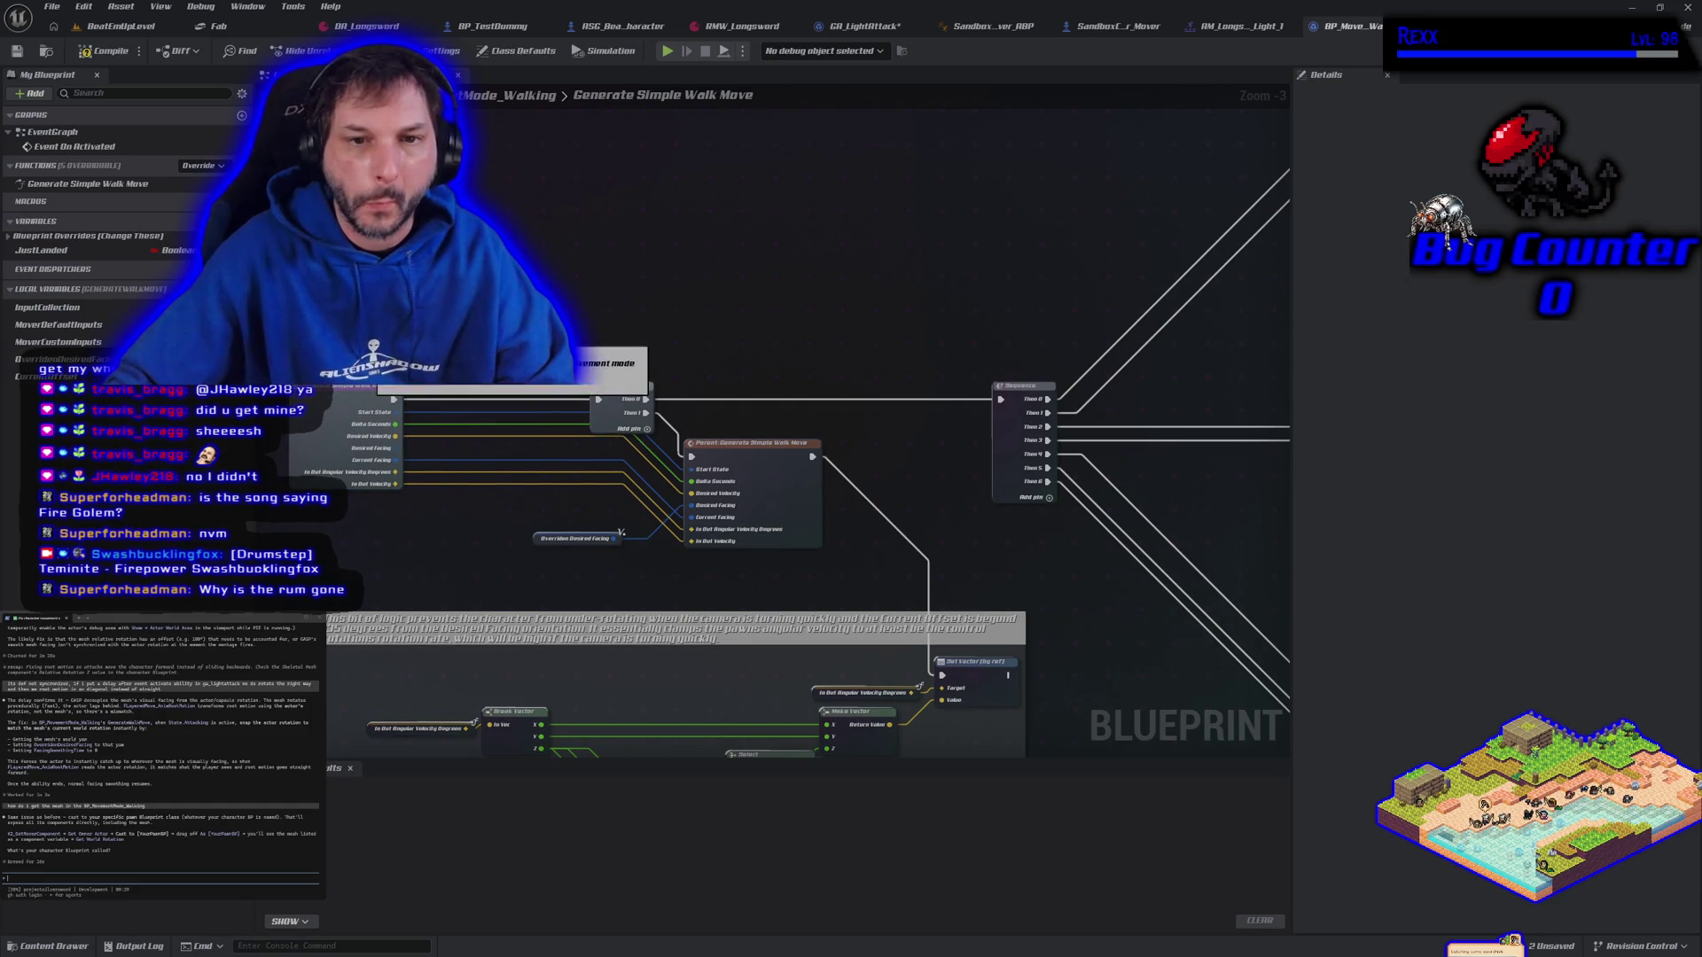
Add a Get Owner node and cast its output to SandboxCharacter_Mover, placing the cast above the entry
drag(700, 302, 425, 345)
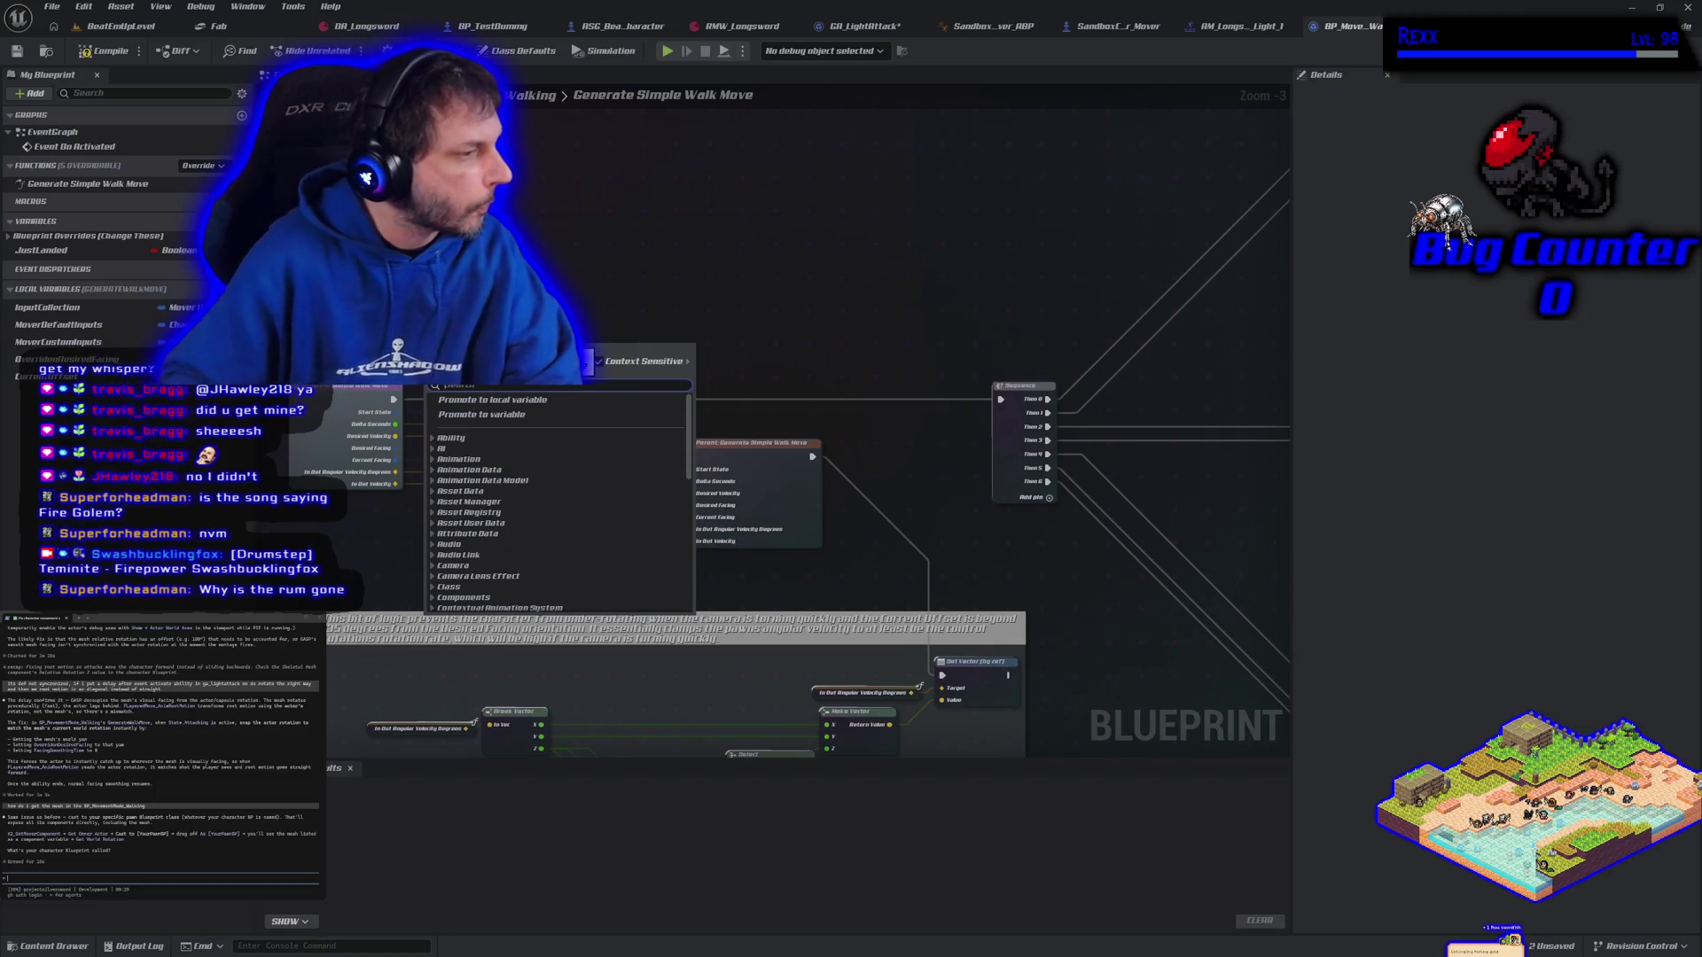
text(get owner act)
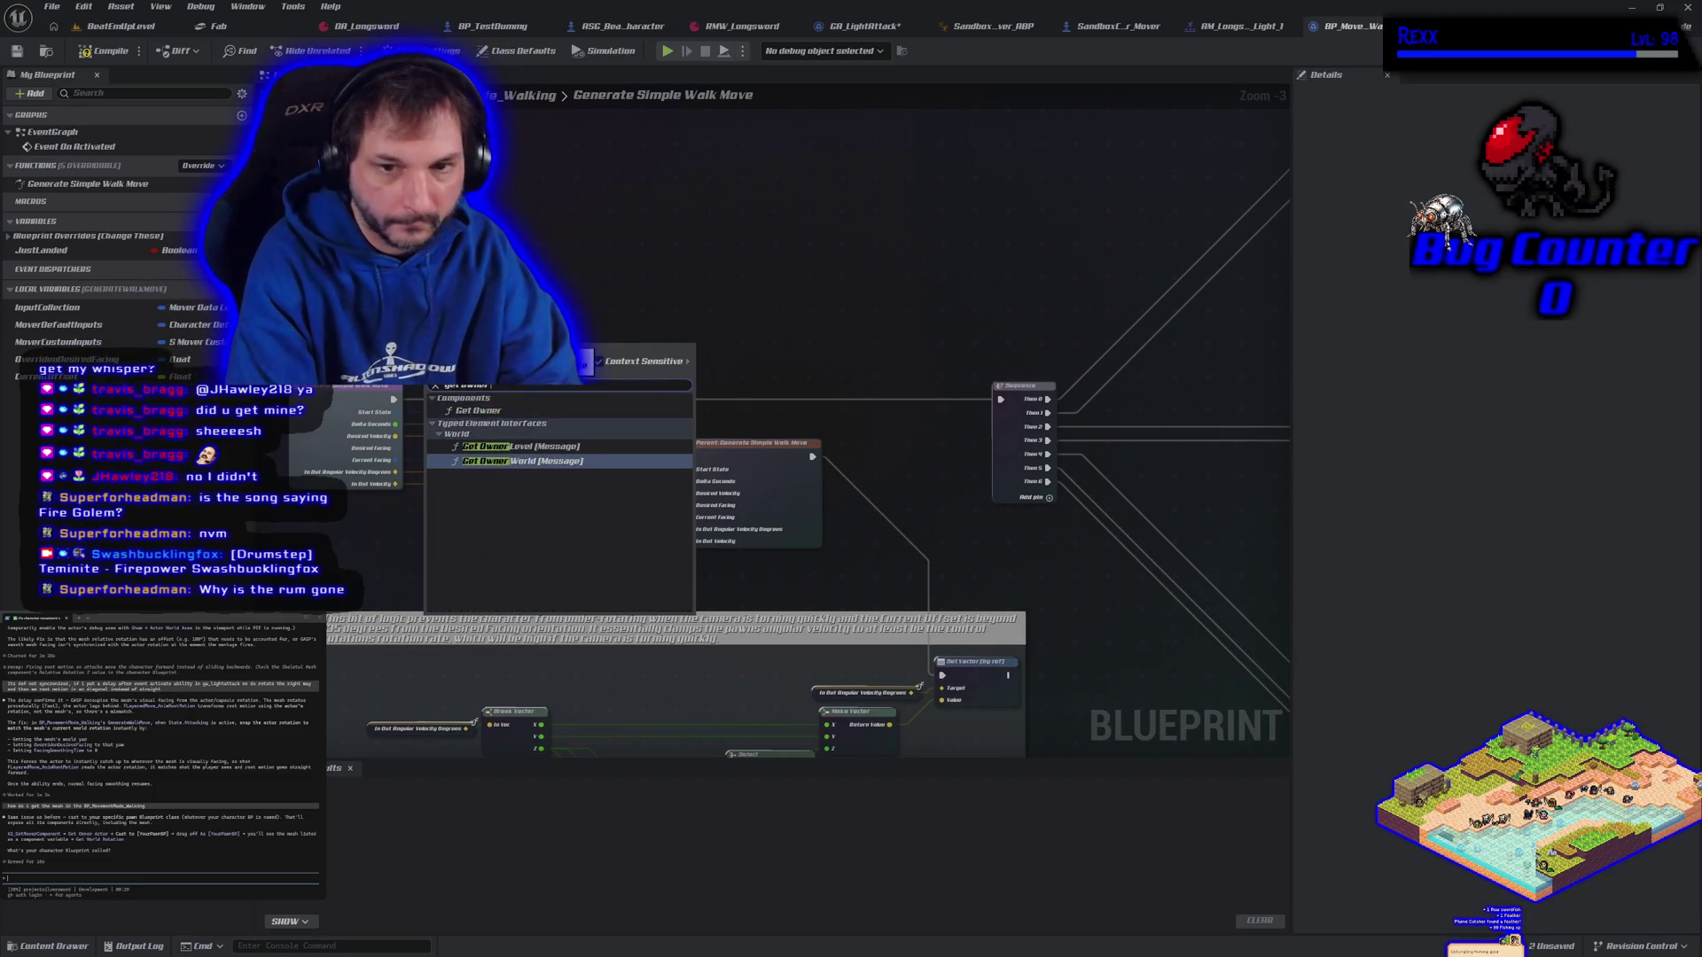
key(Return)
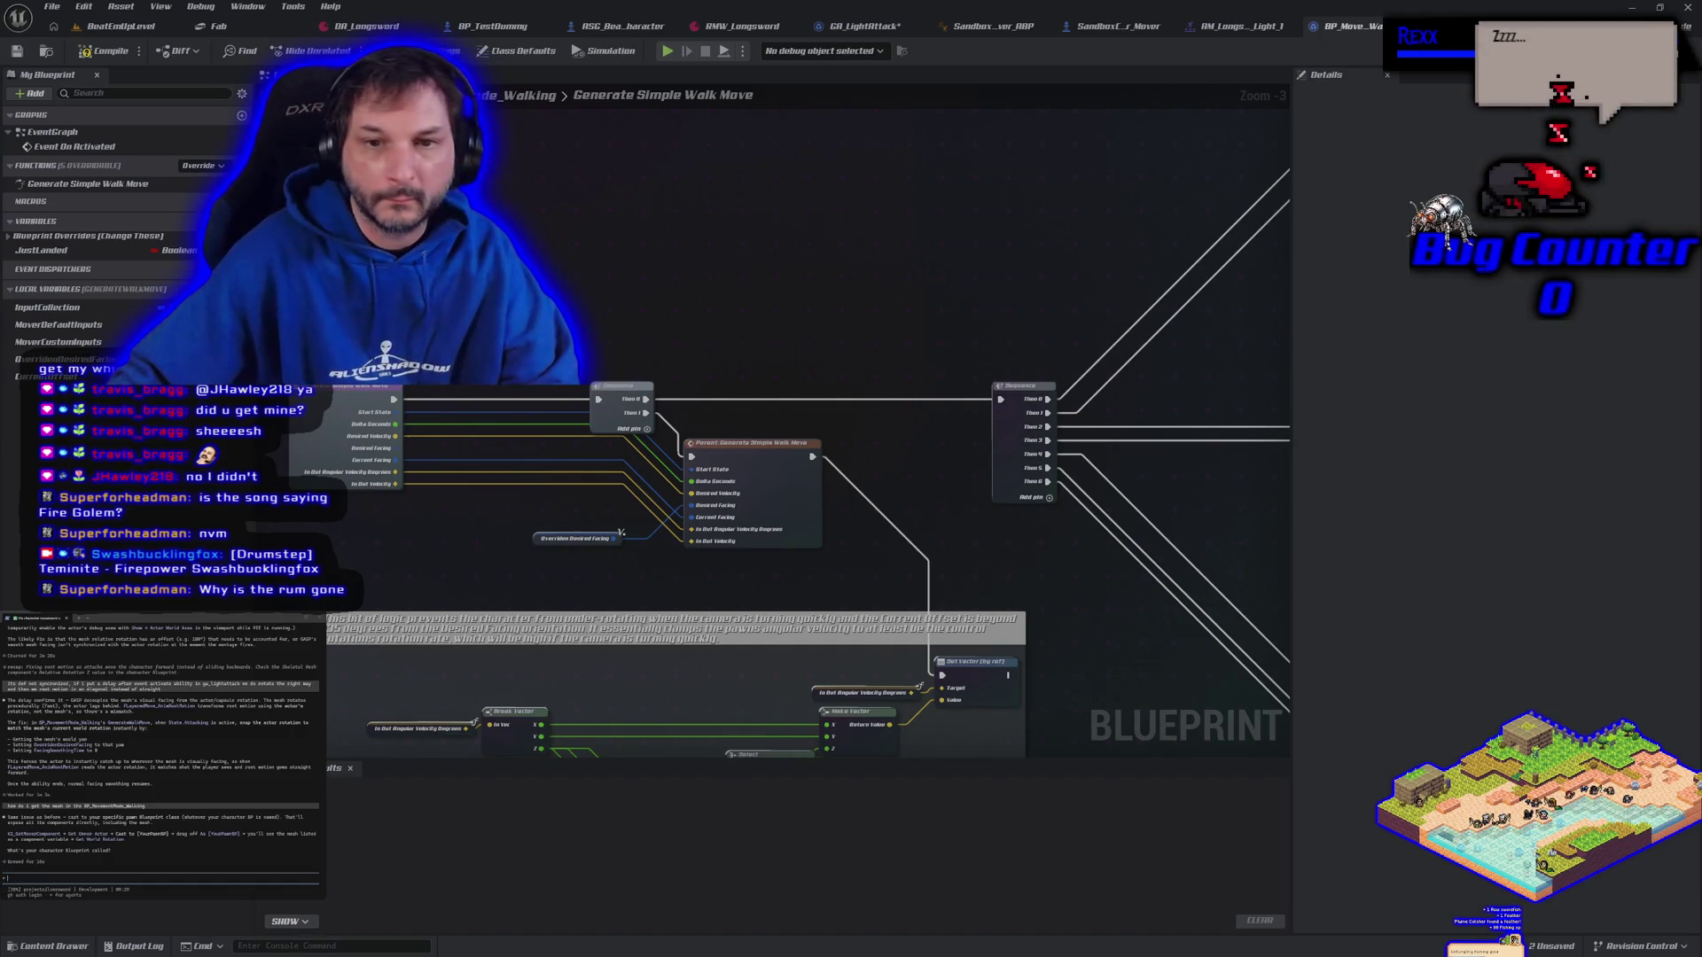
drag(621, 538, 542, 341)
text(cast)
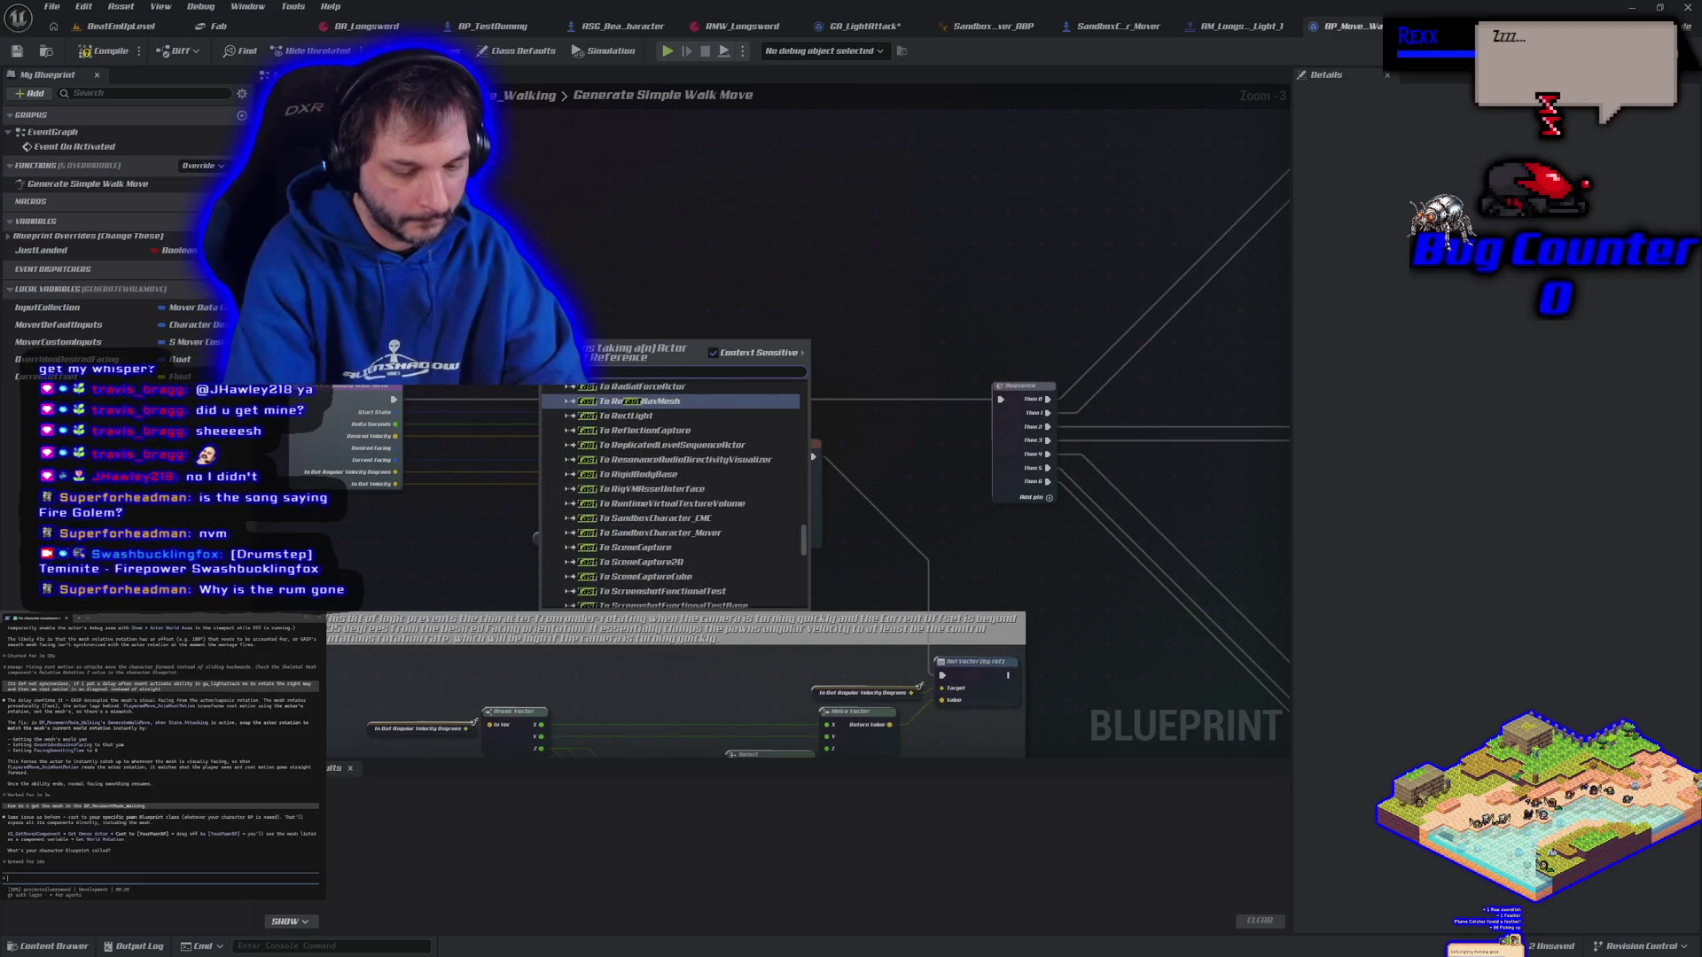
text( sand)
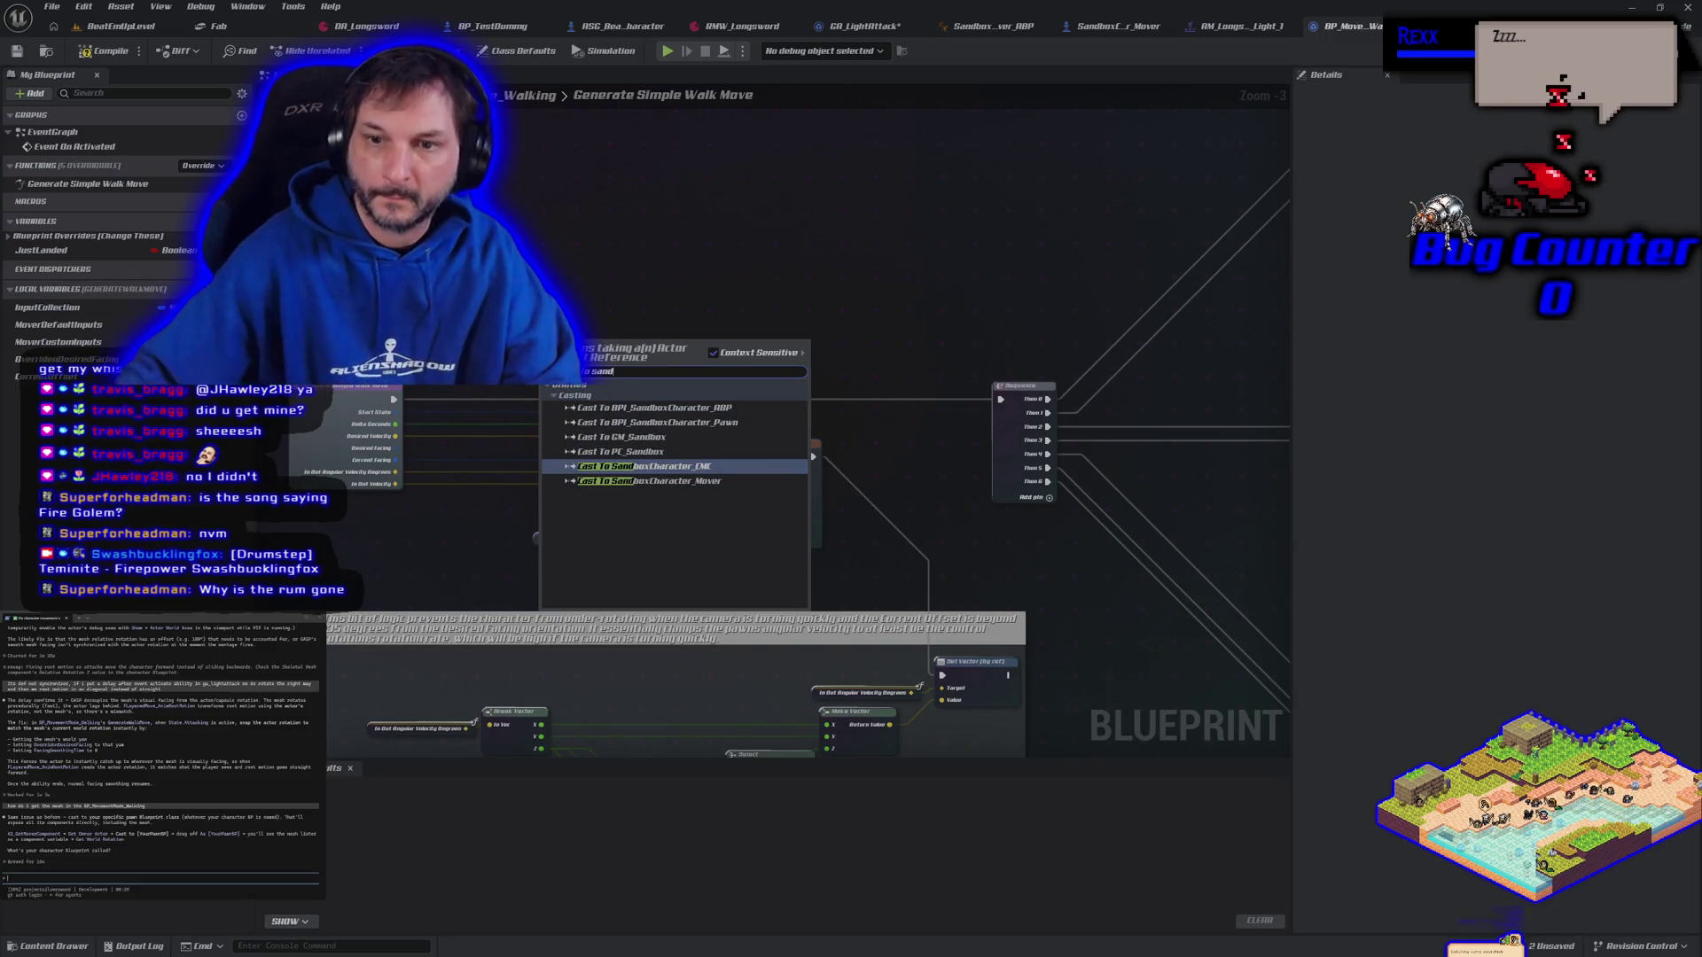
click(652, 481)
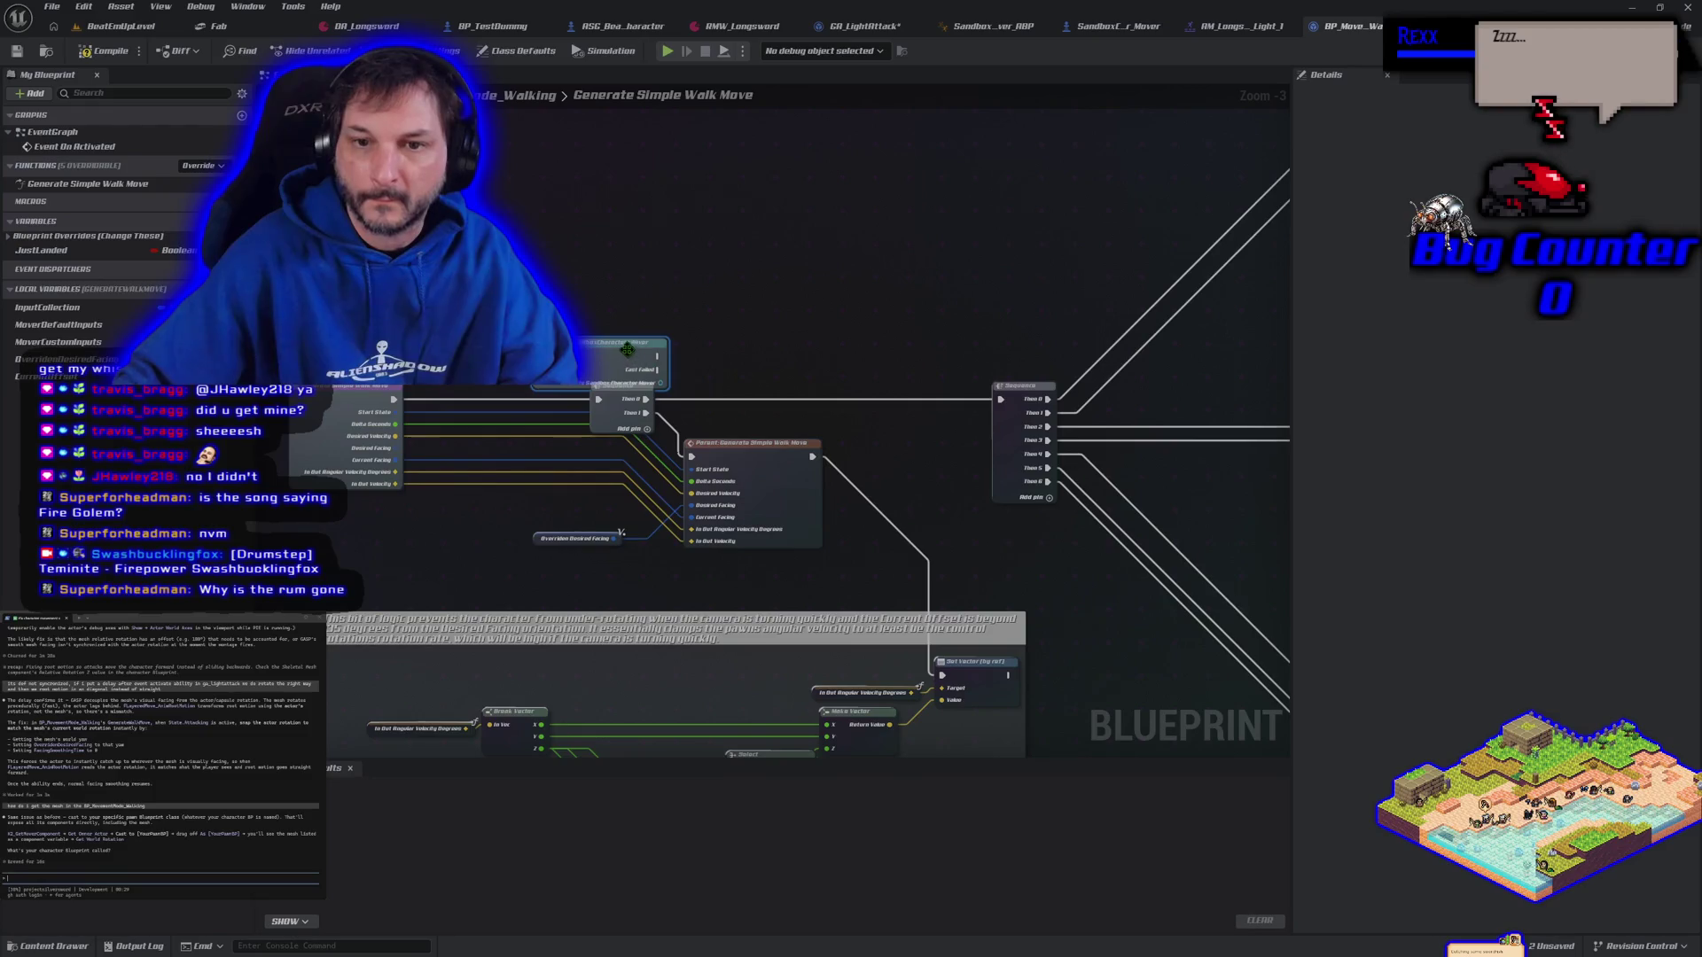
drag(496, 251, 600, 269)
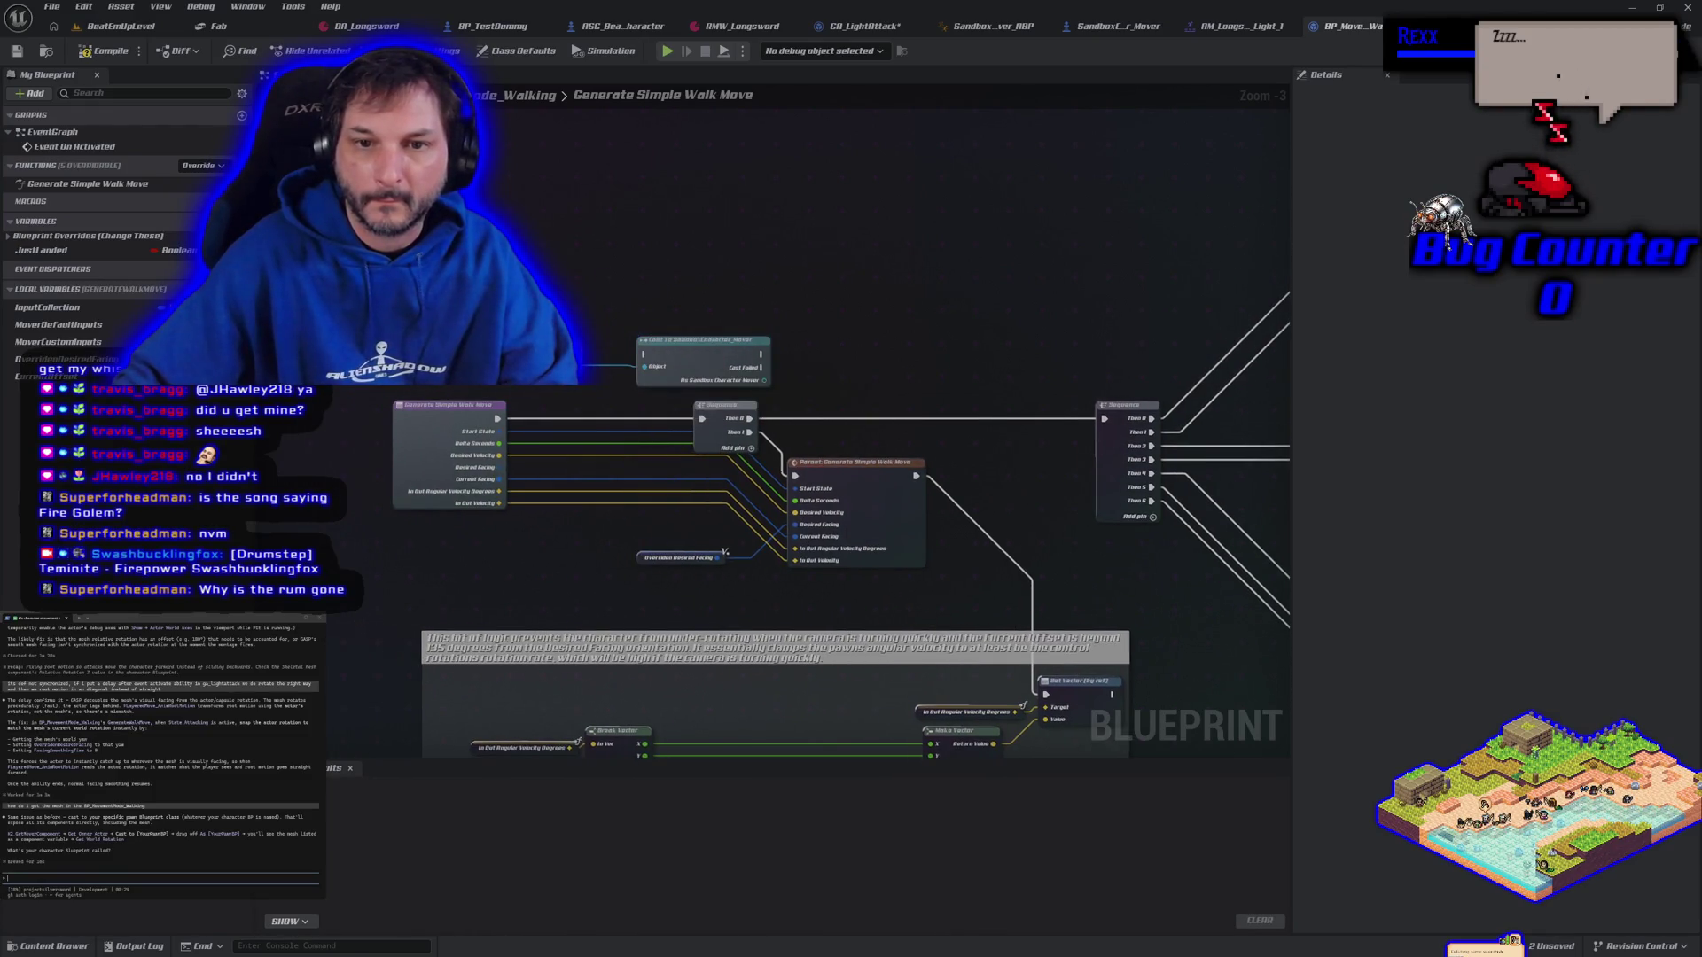
drag(676, 358, 635, 335)
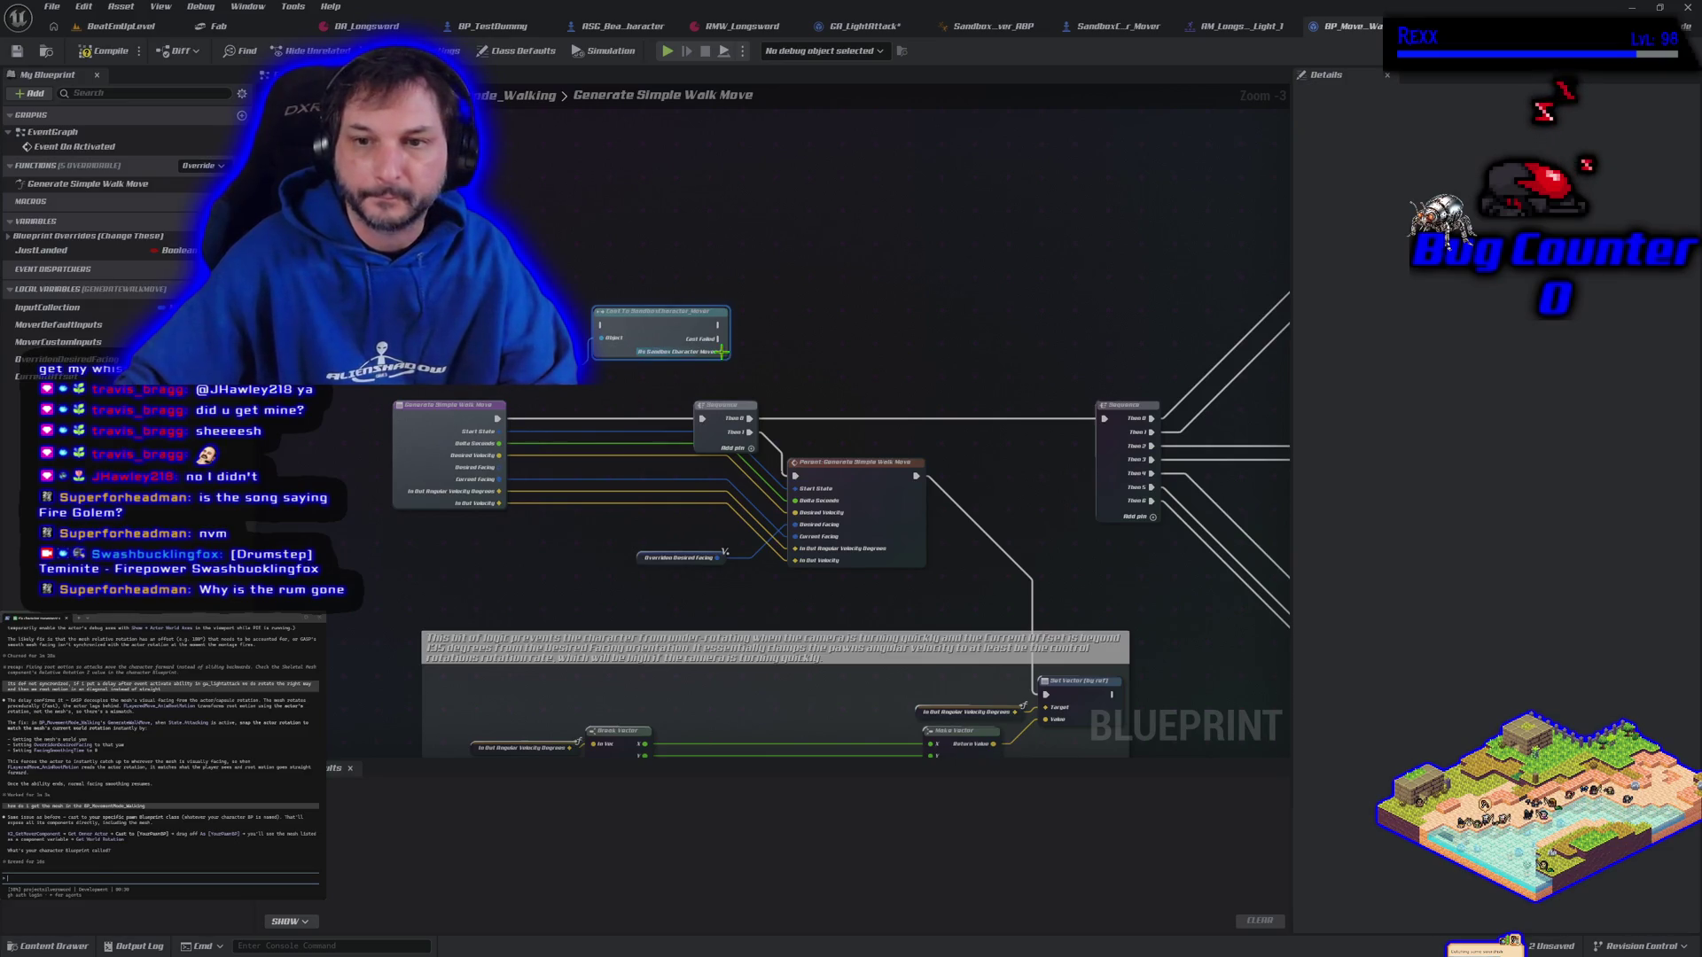
From As Sandbox Character Mover, add the Skeletal Mesh getter feeding a Get World Rotation node
drag(724, 352, 778, 358)
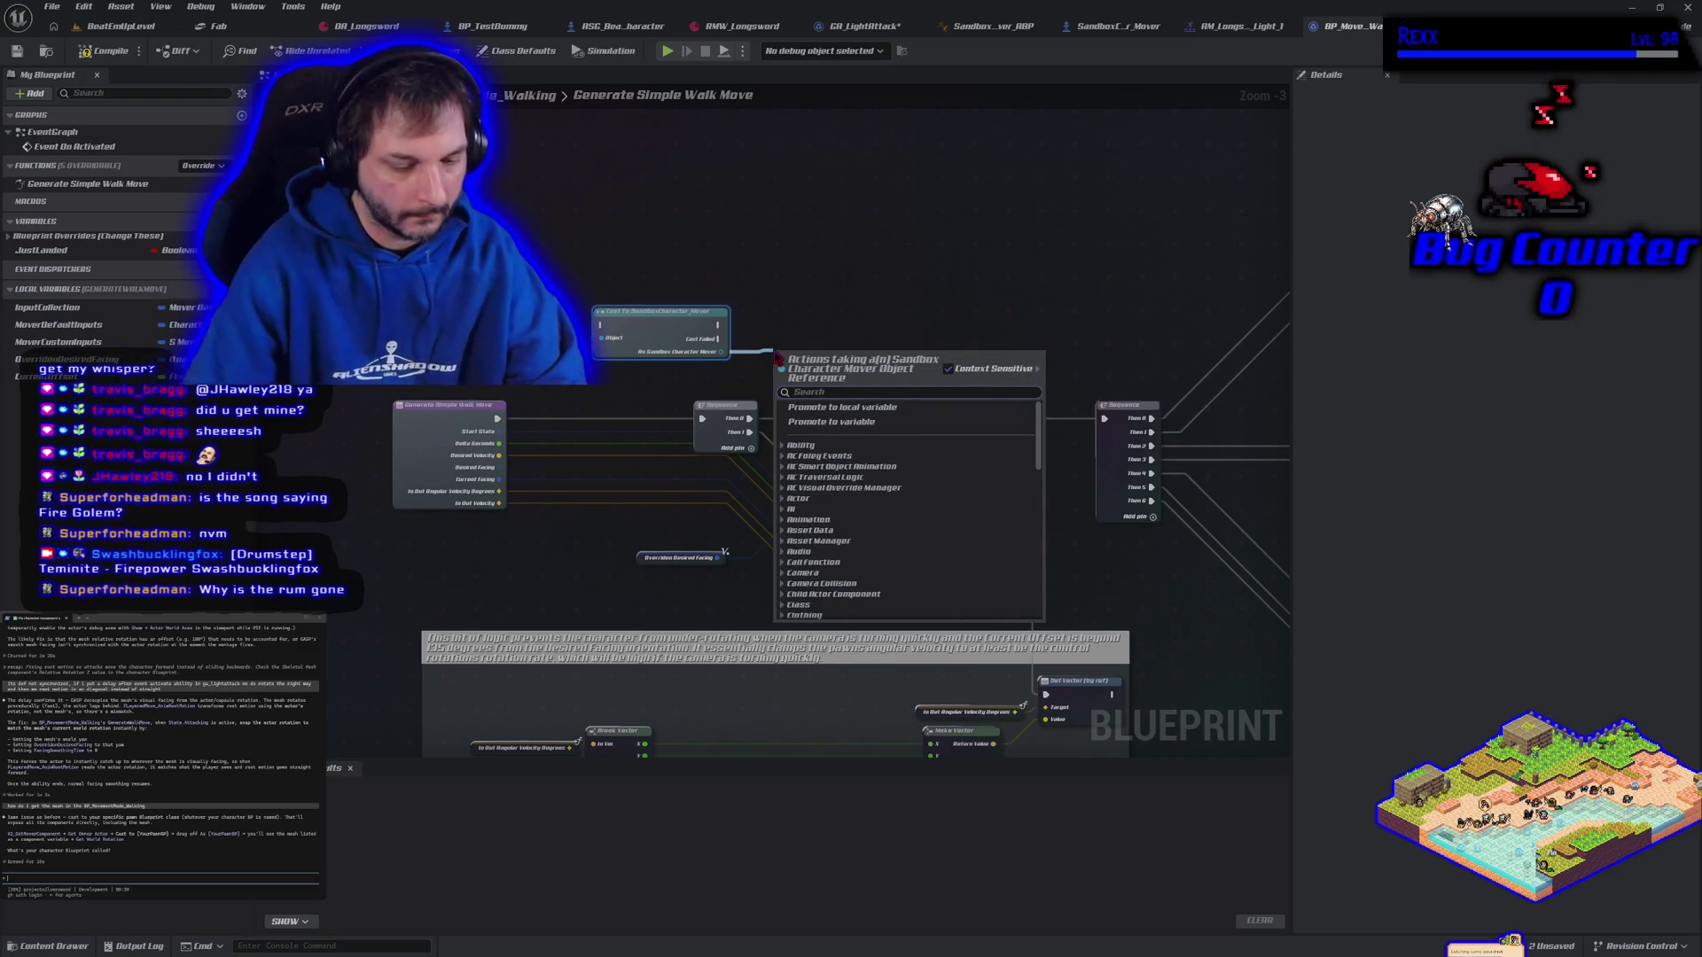
text(get mesh)
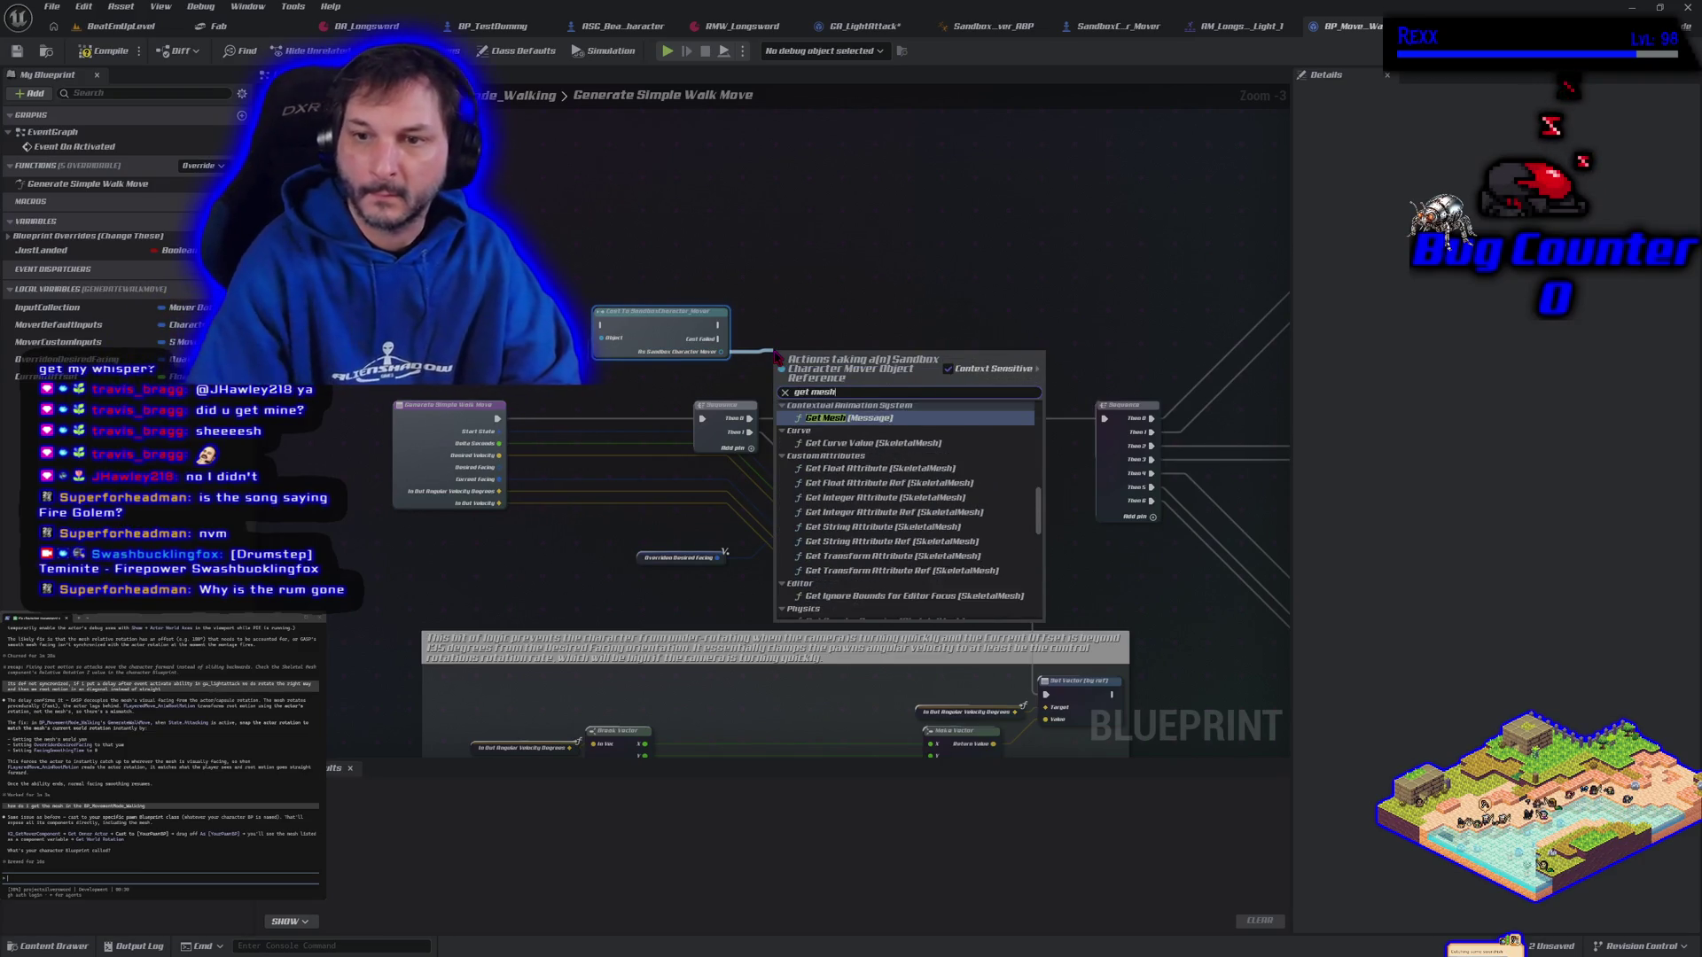
scroll(916, 579, down, 3)
scroll(916, 579, down, 10)
scroll(913, 579, up, 5)
click(896, 599)
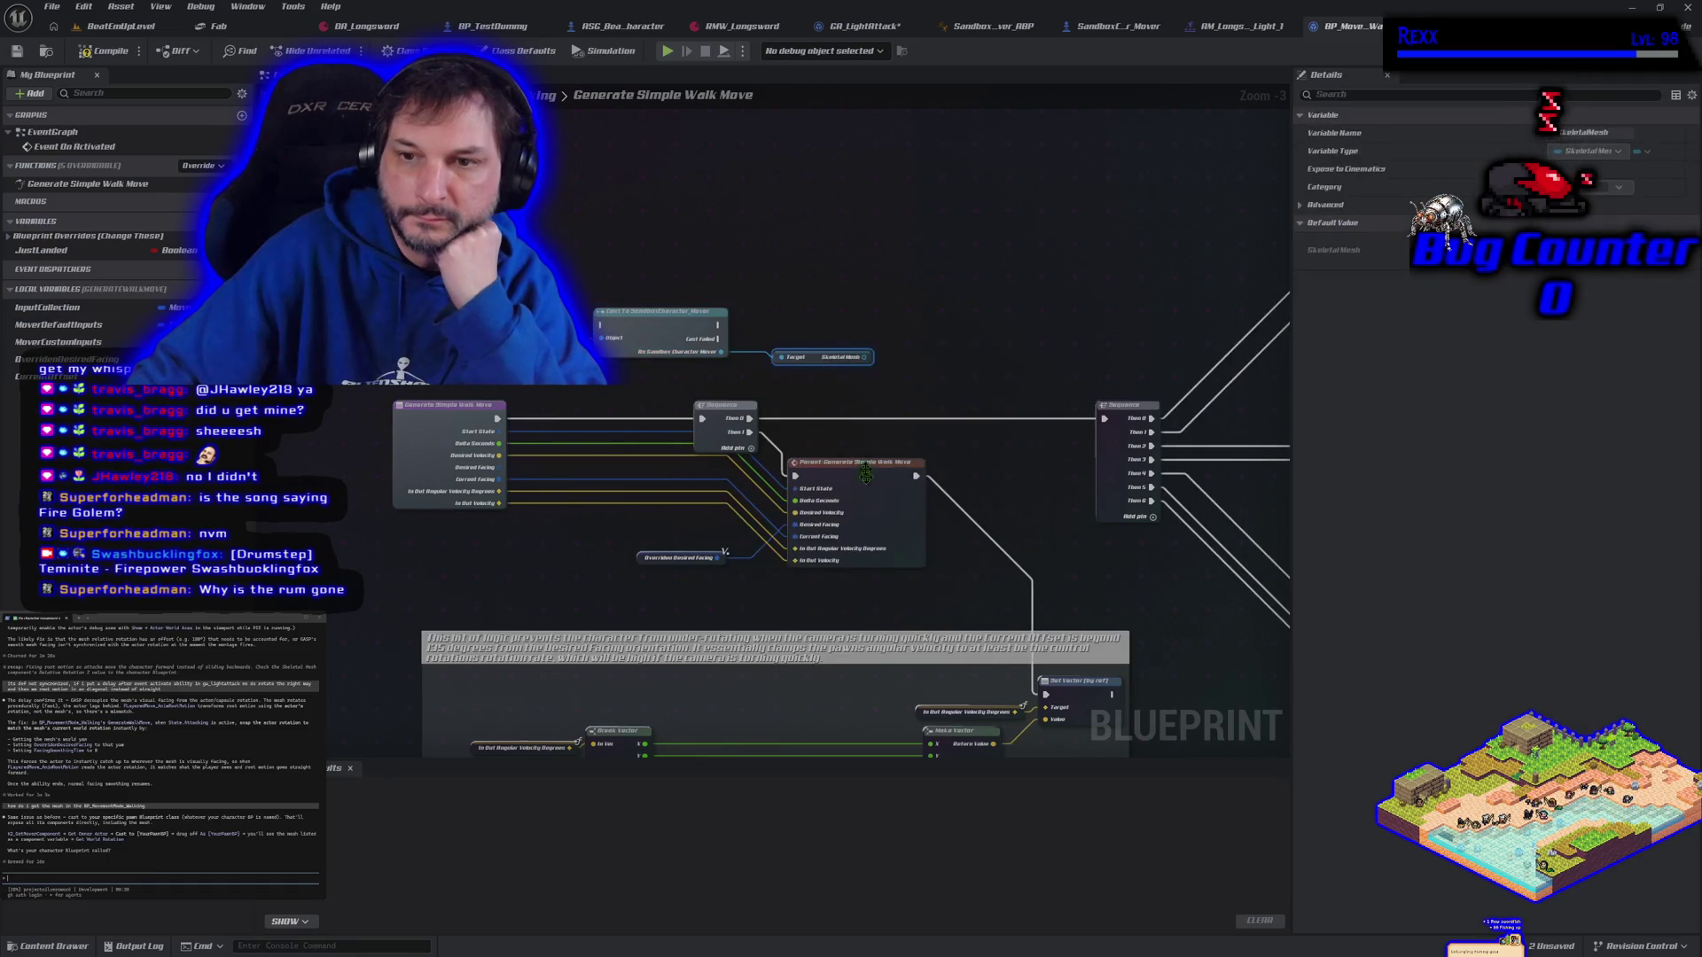
mouse_move(864, 356)
mouse_down()
mouse_move(881, 372)
mouse_move(895, 355)
mouse_up()
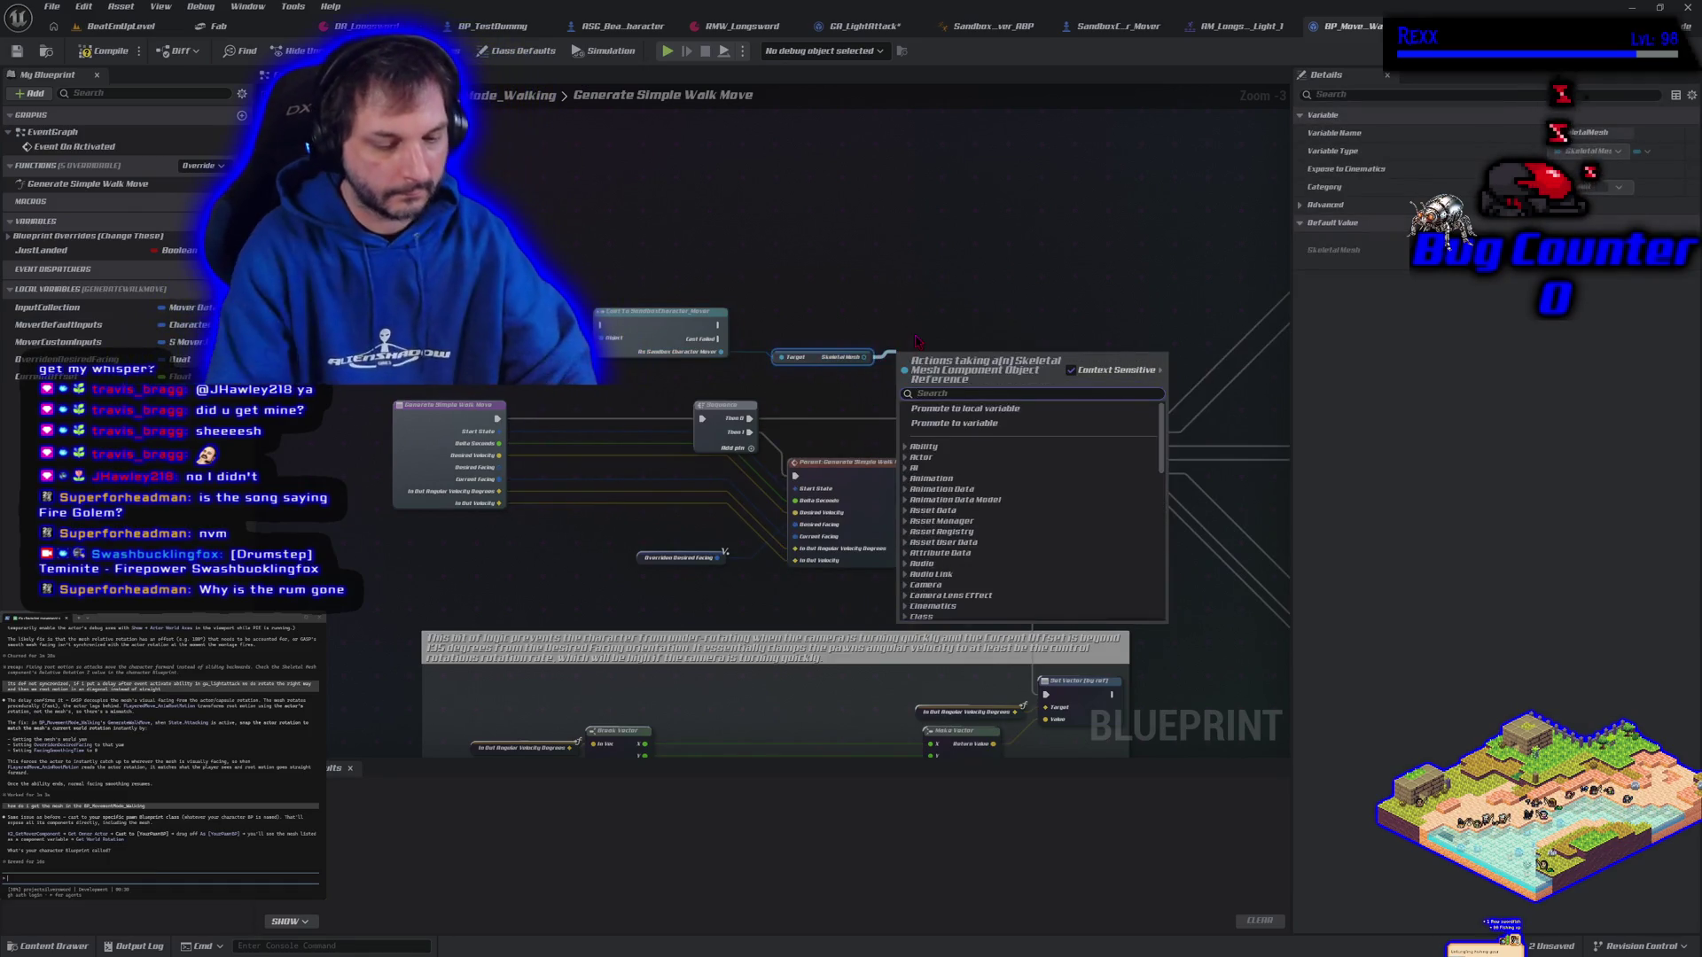
text(get world)
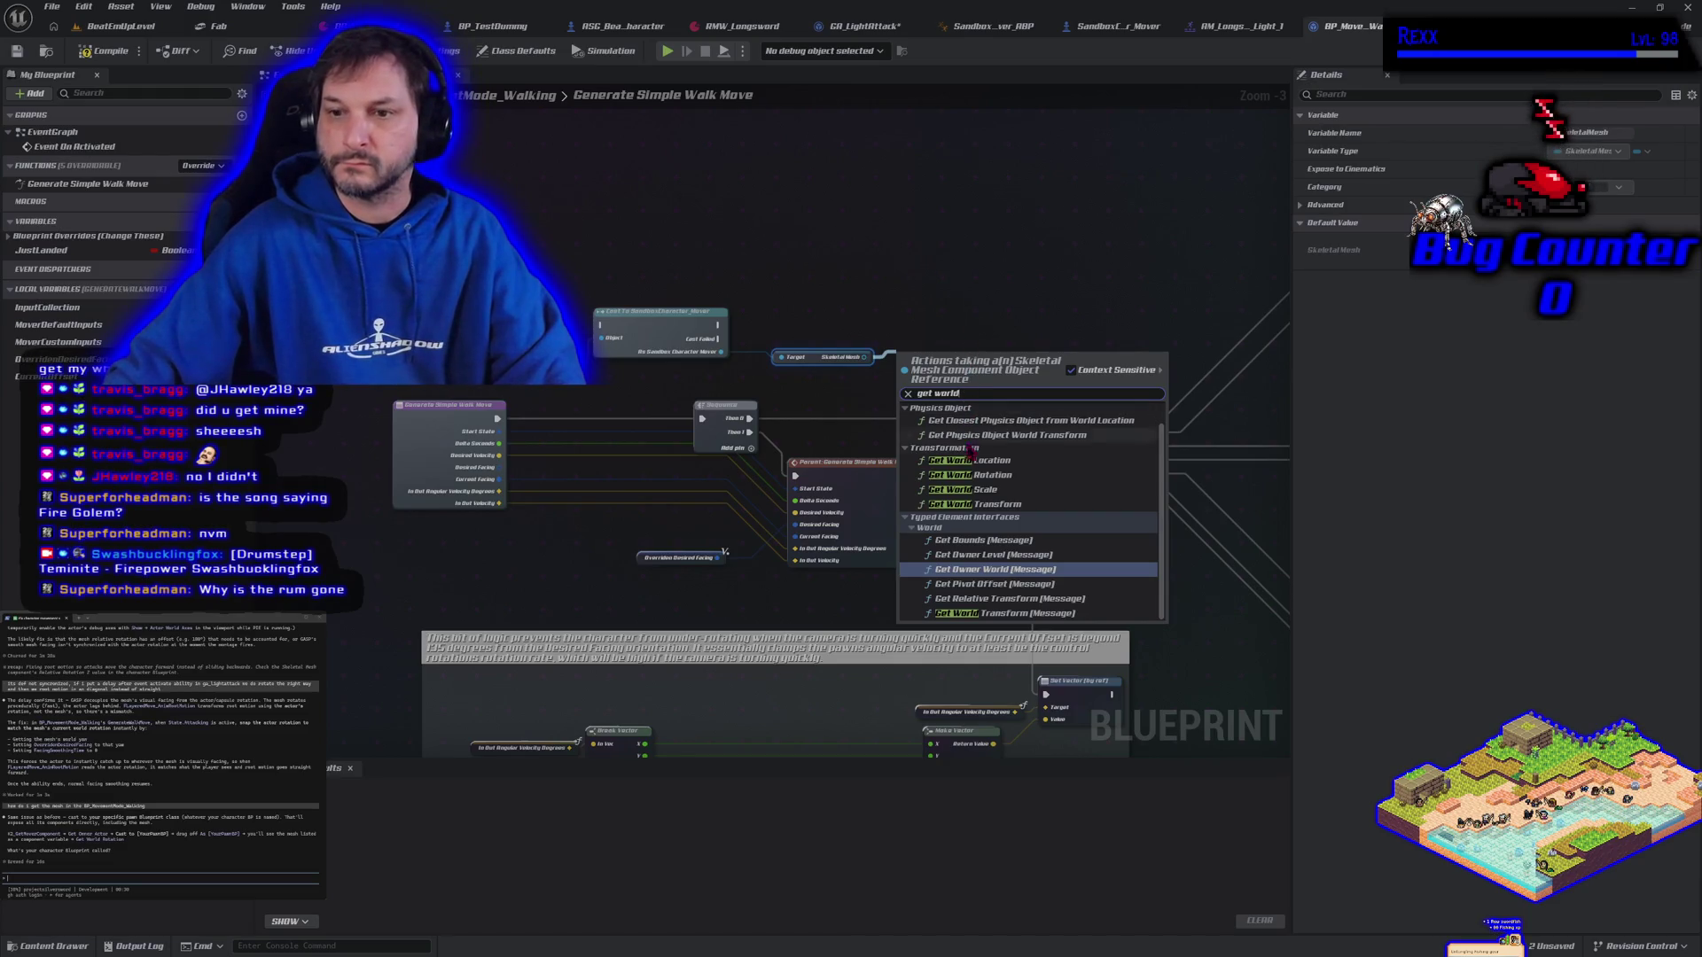
click(975, 475)
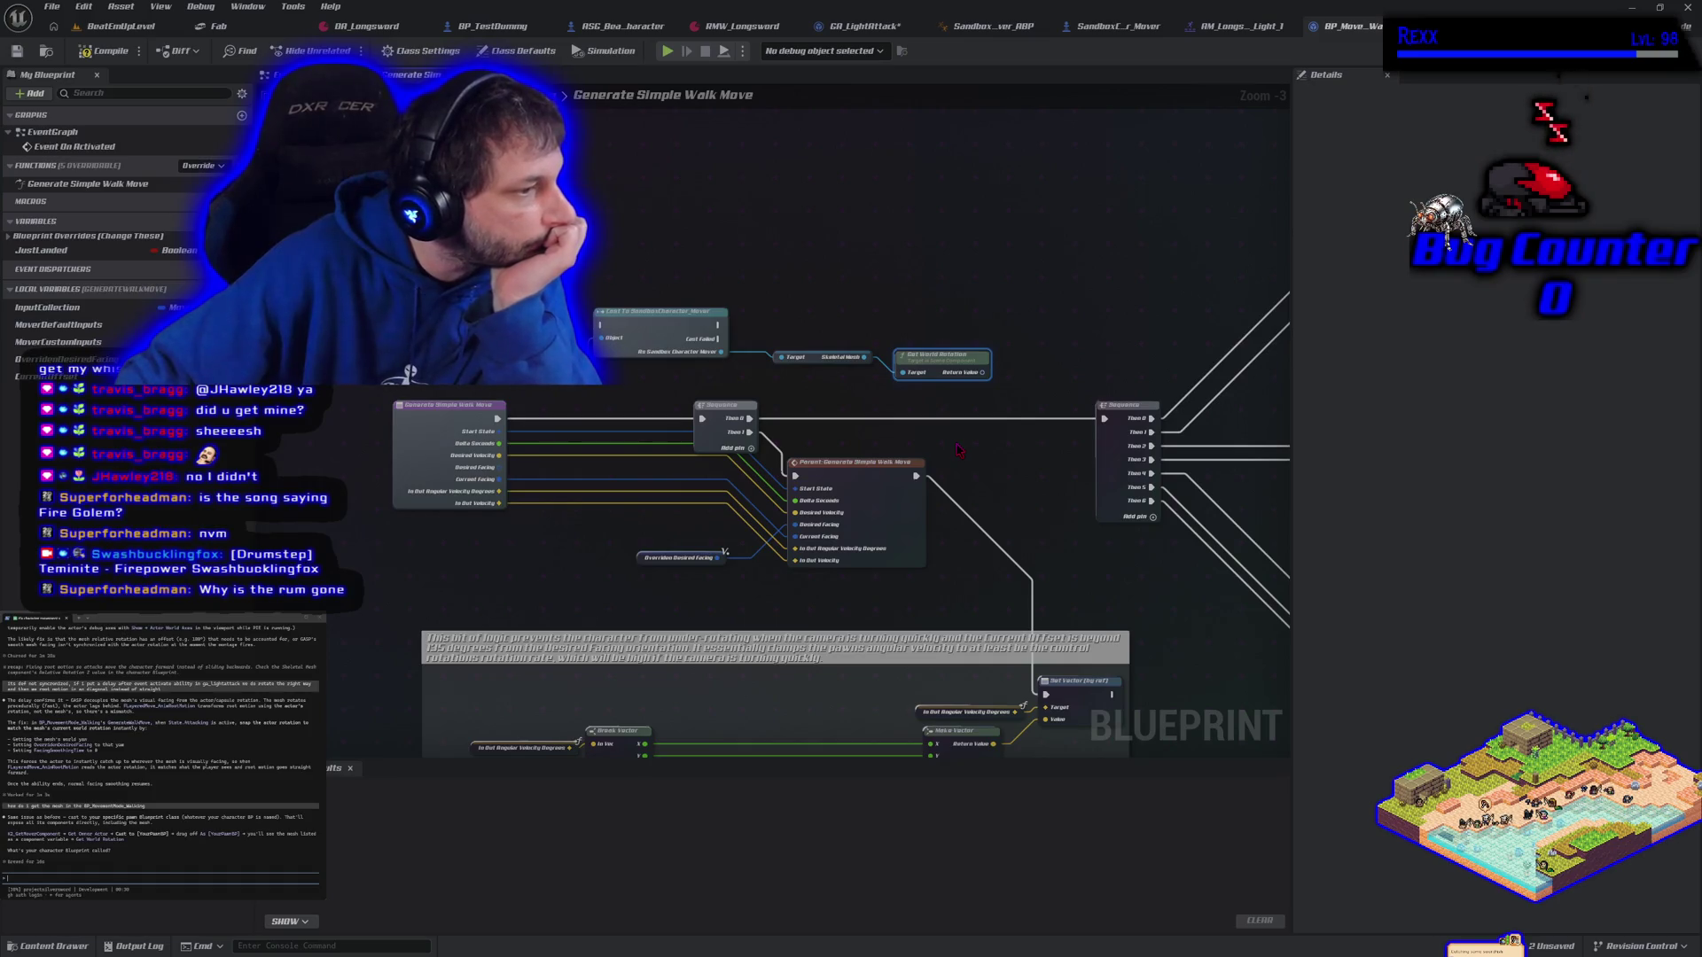
drag(957, 450, 519, 444)
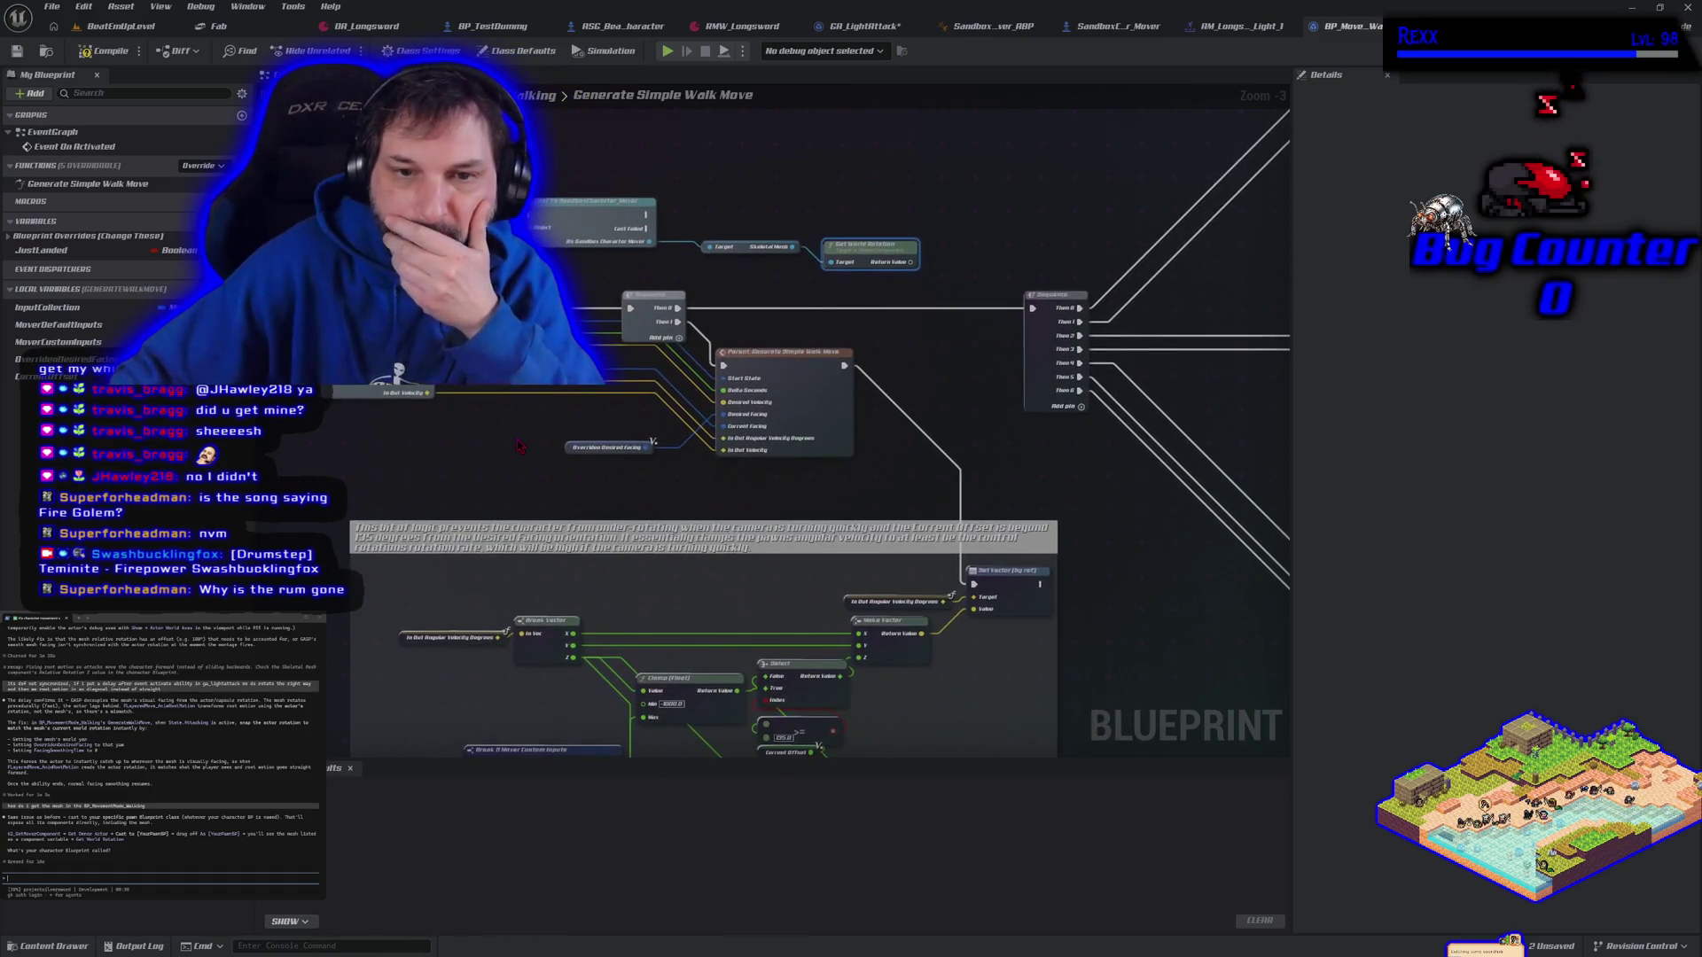
Zoom in on the rotation nodes and expand Blueprint Overrides to list WalkSpeed, WalkAcceleration and RunSpeed
scroll(519, 445, up, 1)
scroll(517, 460, up, 1)
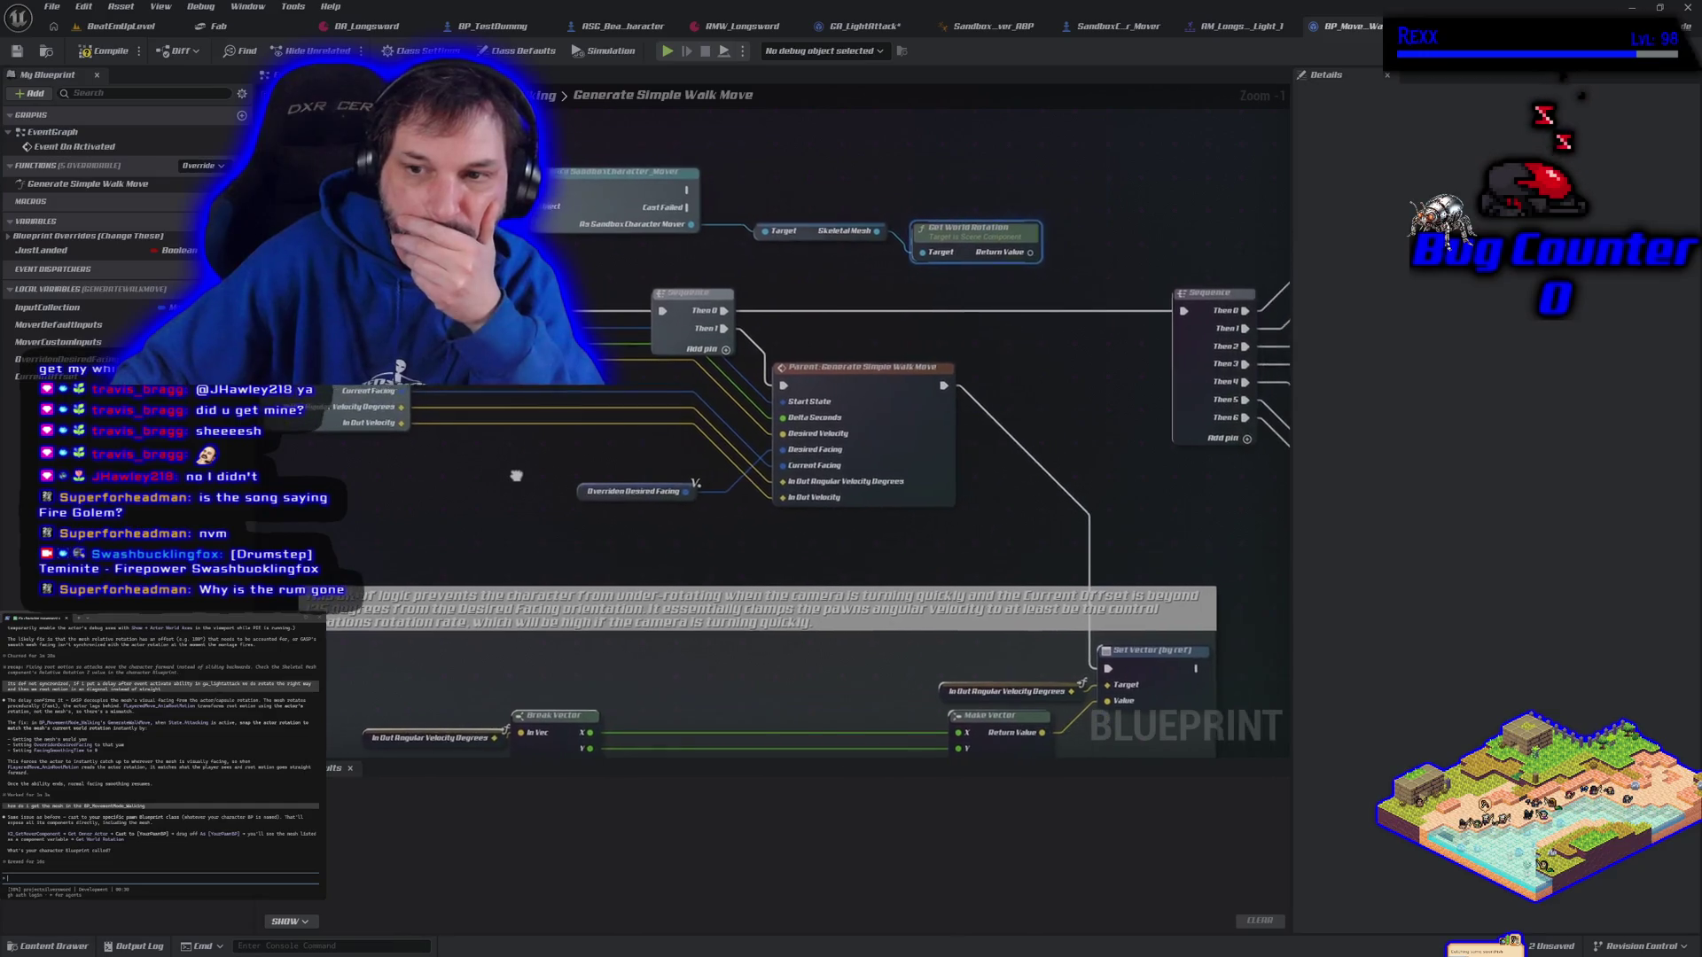
drag(515, 476, 567, 494)
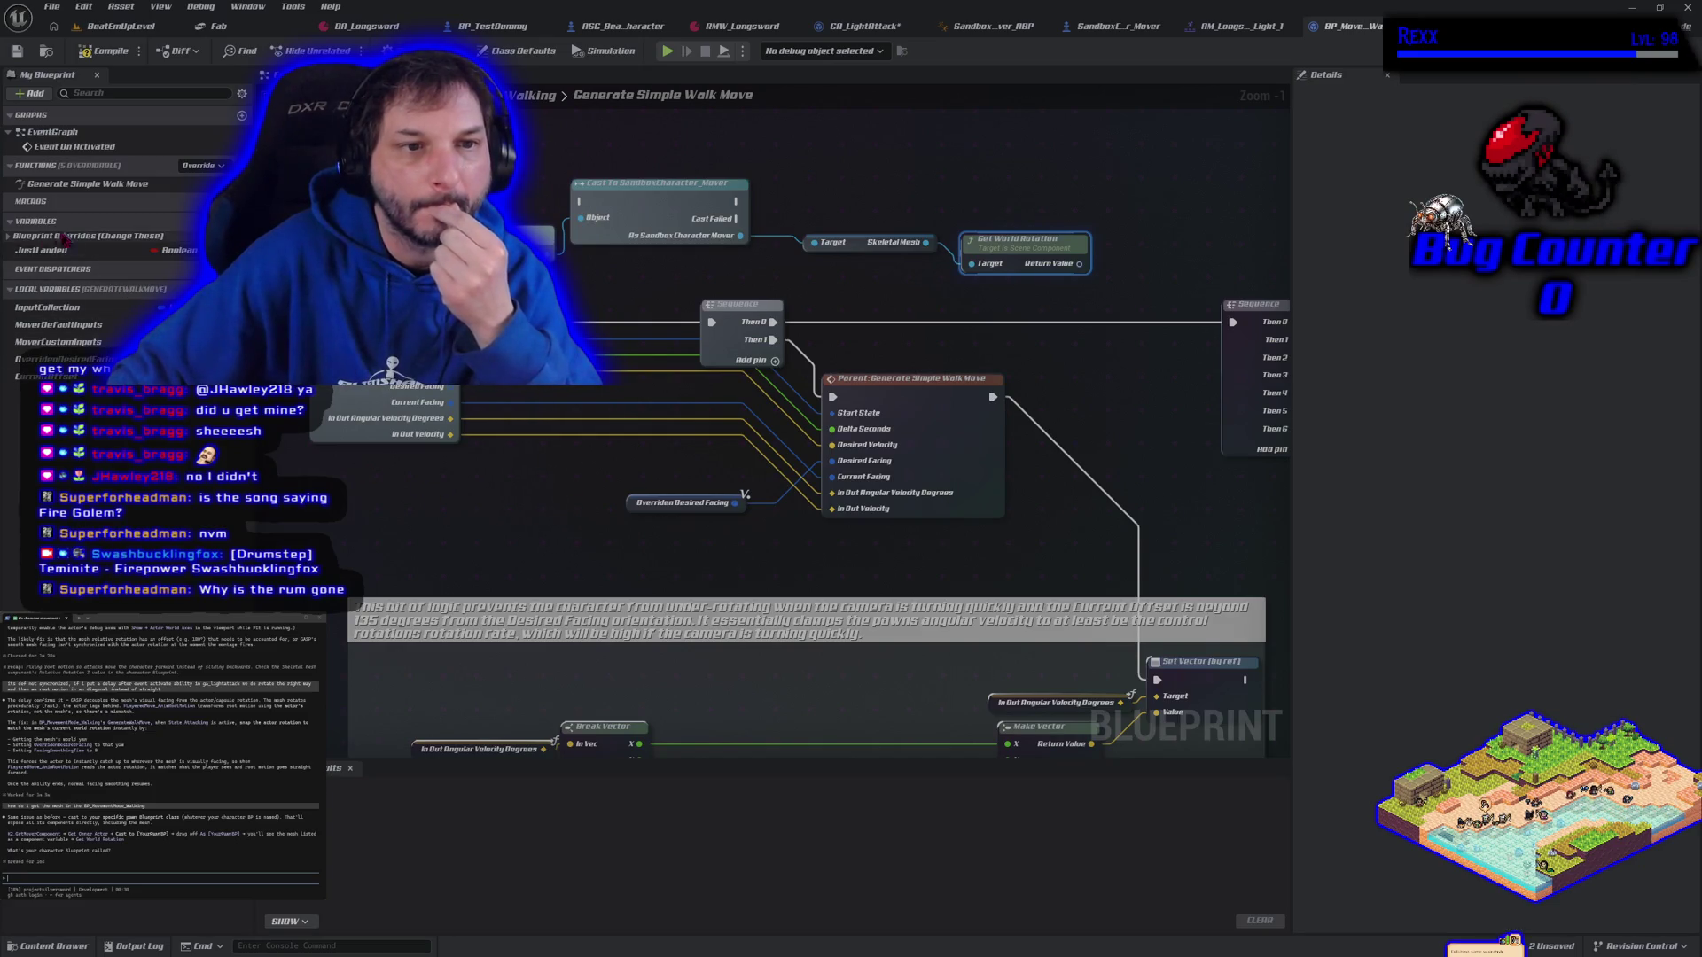
click(8, 236)
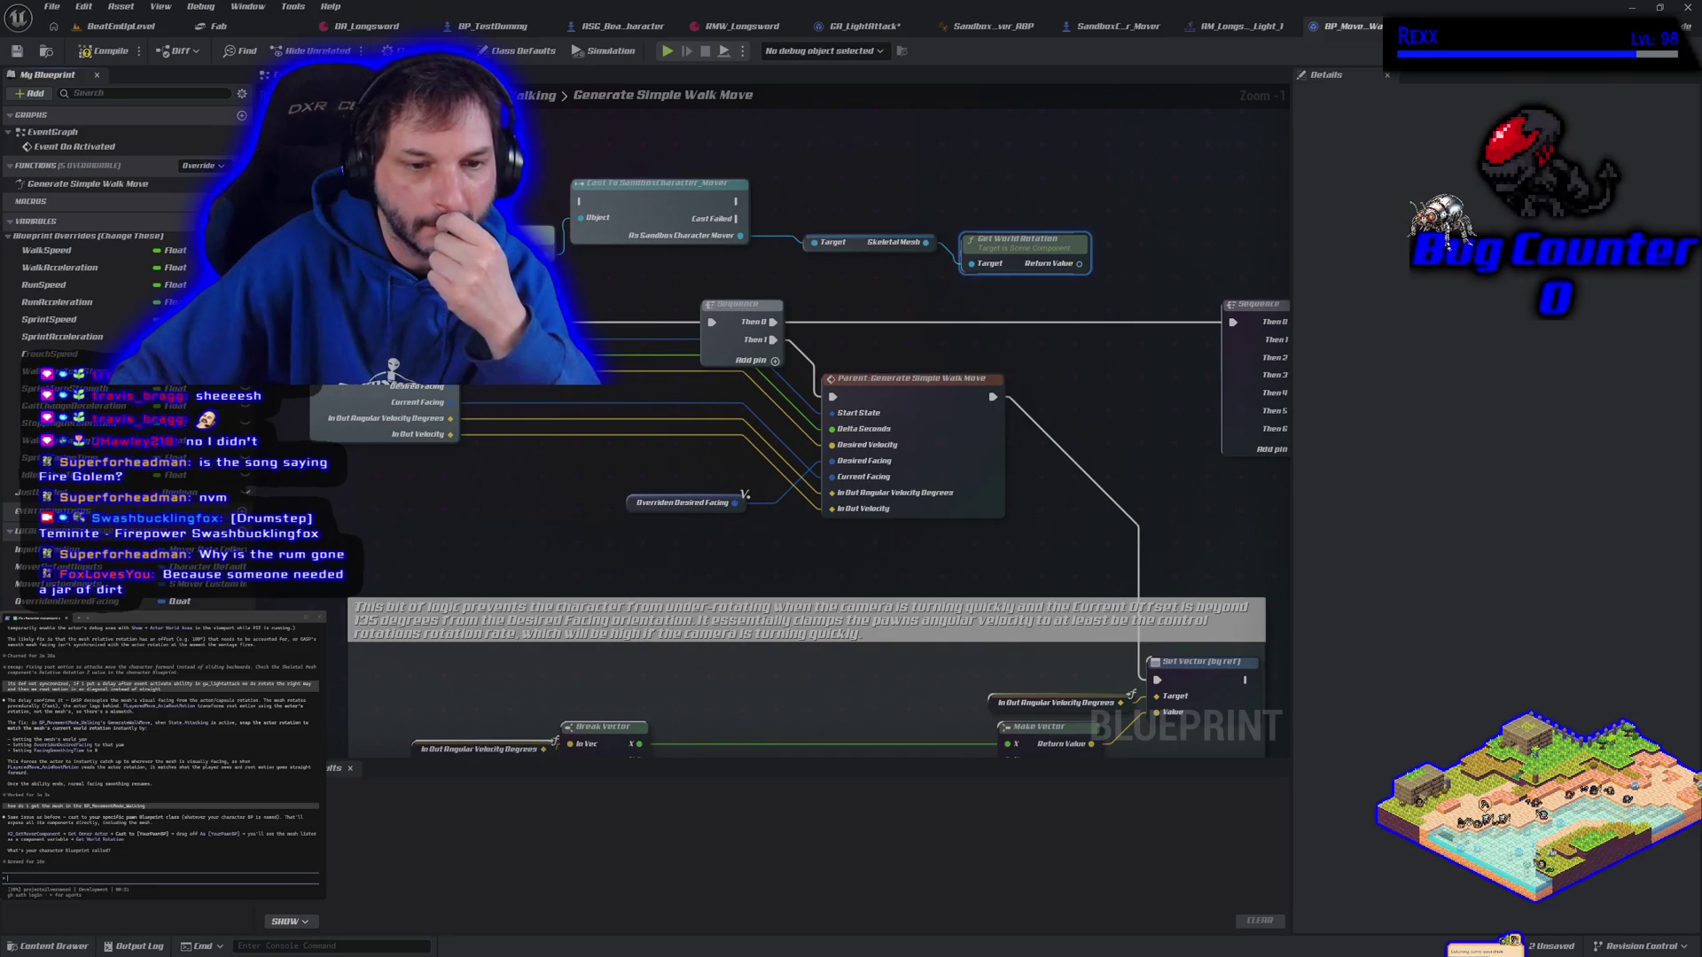
Drop OverridenDesiredFacing into the graph as a SET node, feed it a Make Quat, and arrange both
click(67, 601)
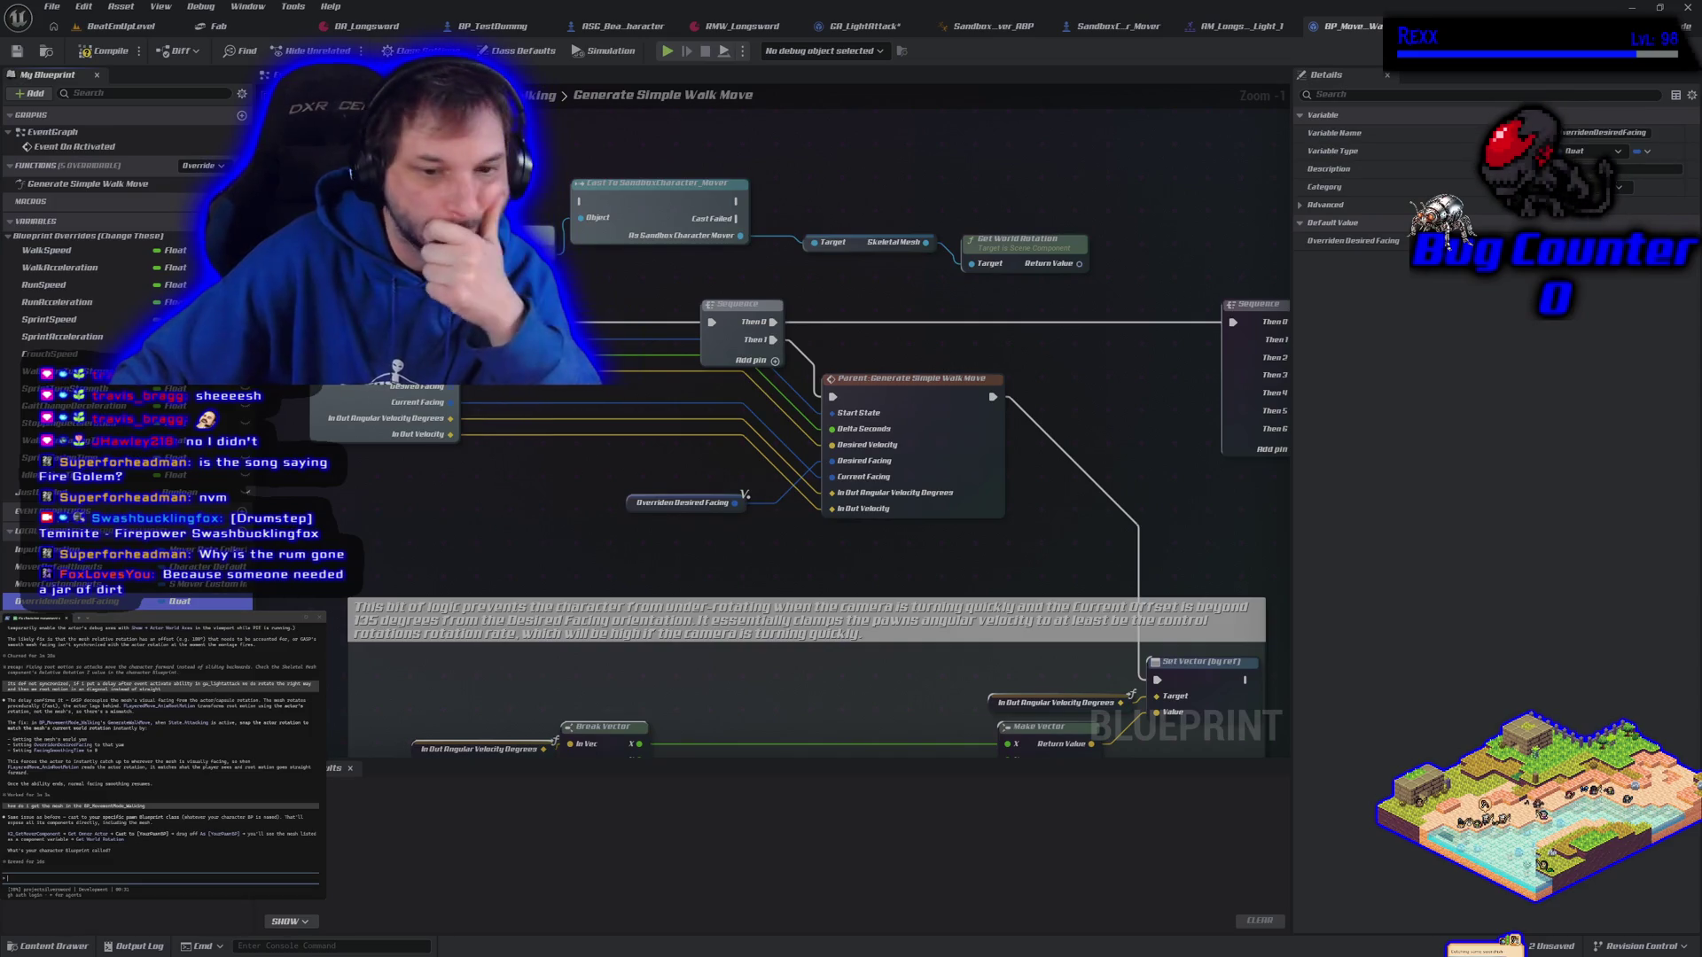
mouse_move(88, 601)
mouse_down()
mouse_move(802, 344)
mouse_move(1025, 158)
mouse_up()
mouse_move(1063, 221)
mouse_down()
mouse_move(833, 298)
mouse_move(929, 225)
mouse_move(1072, 218)
mouse_up()
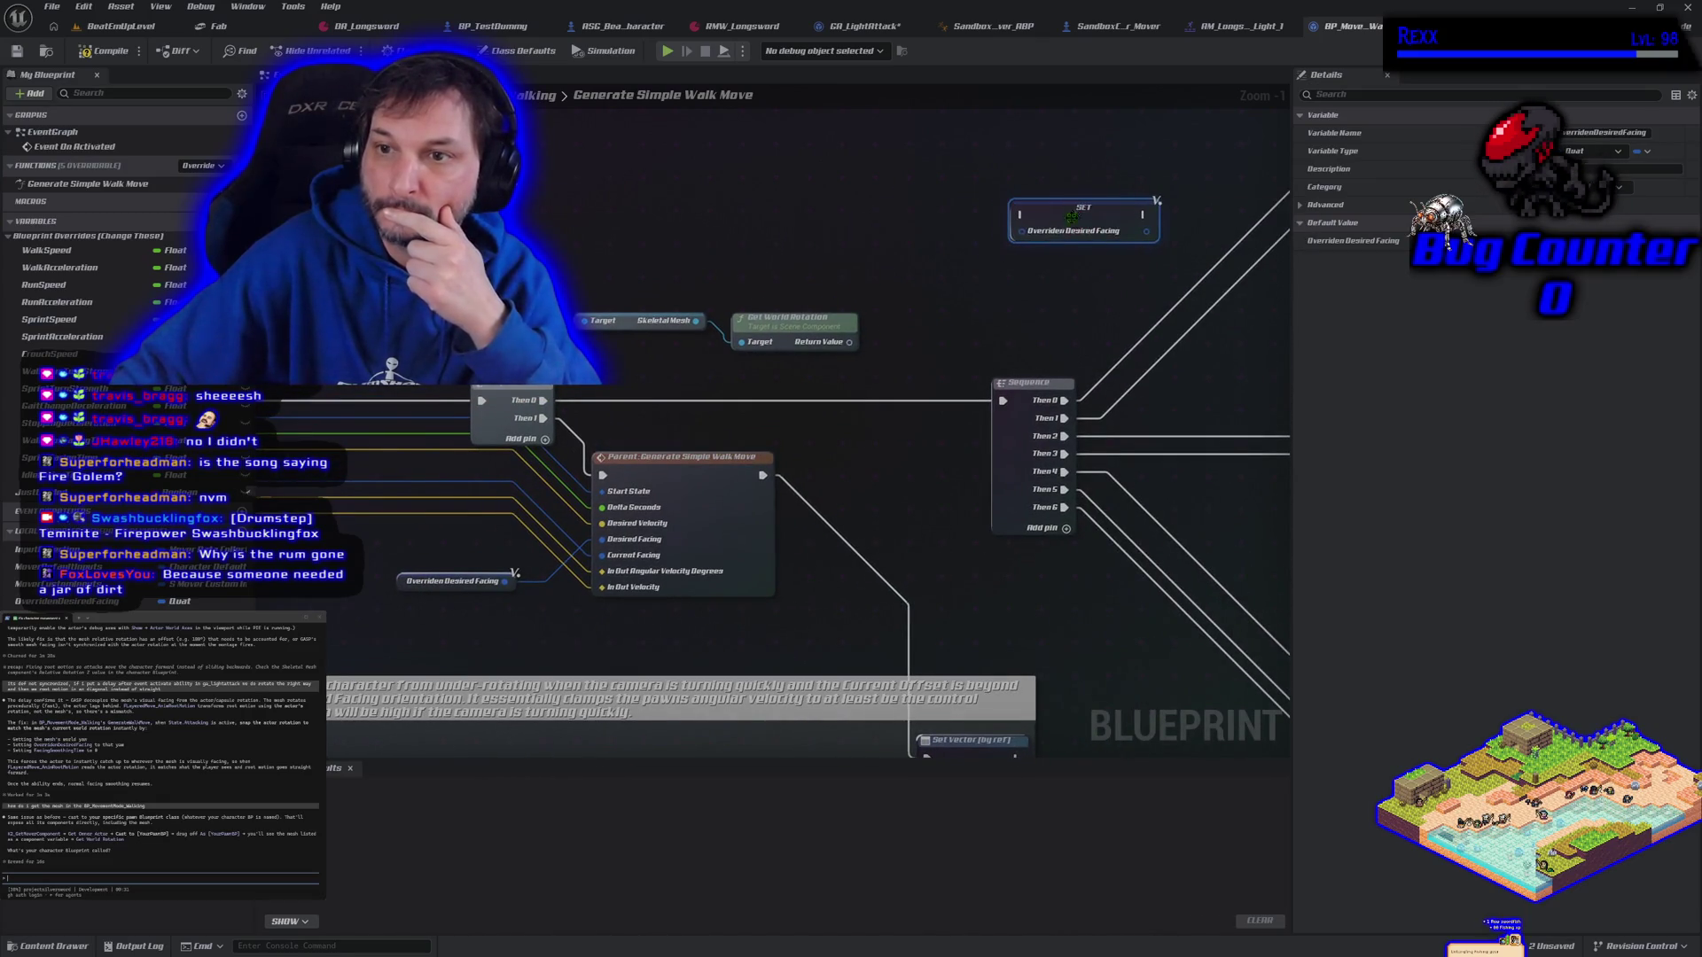
drag(971, 250, 976, 253)
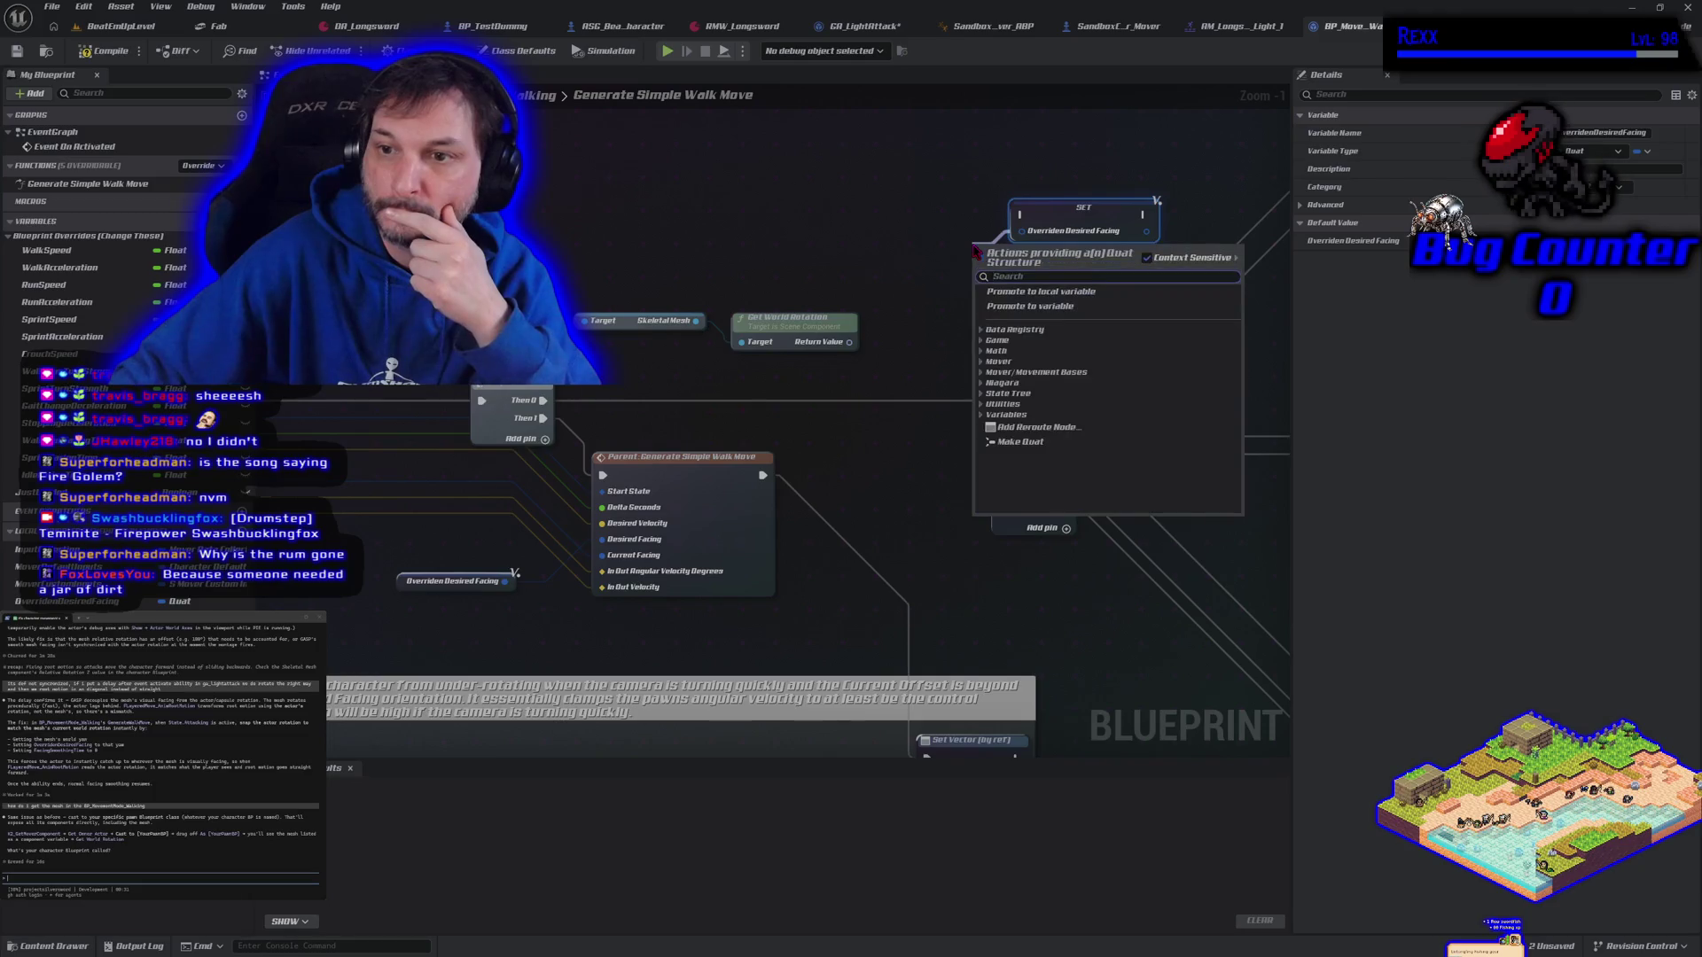
click(1019, 441)
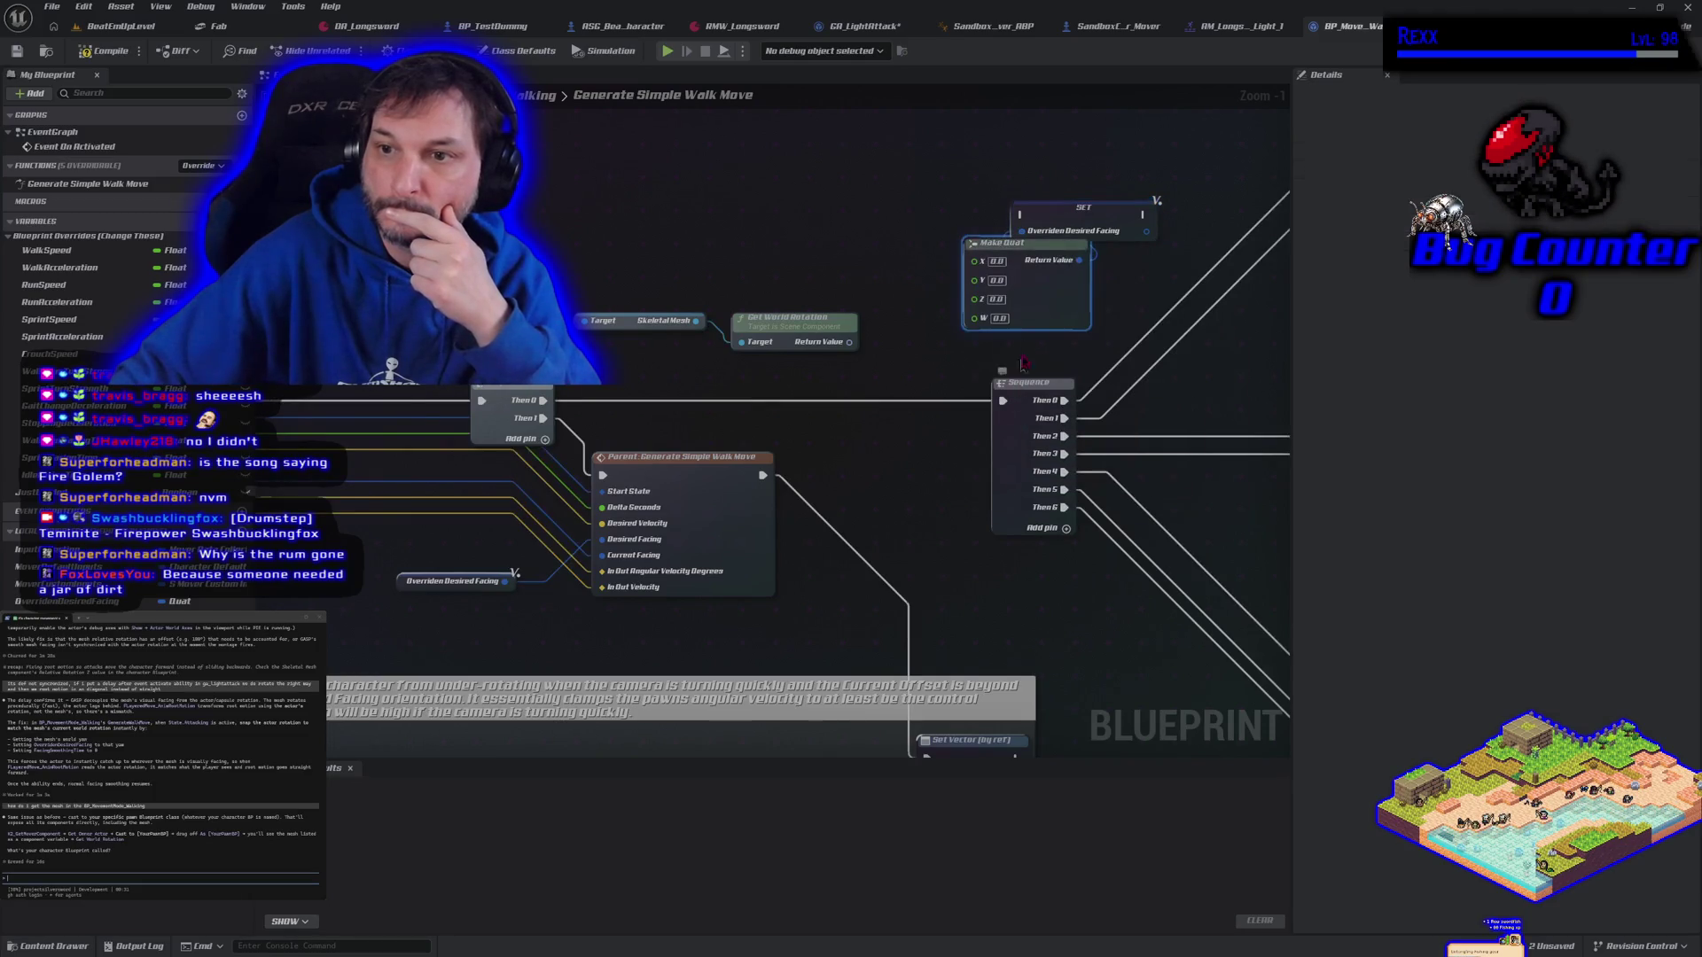
drag(1019, 321, 965, 304)
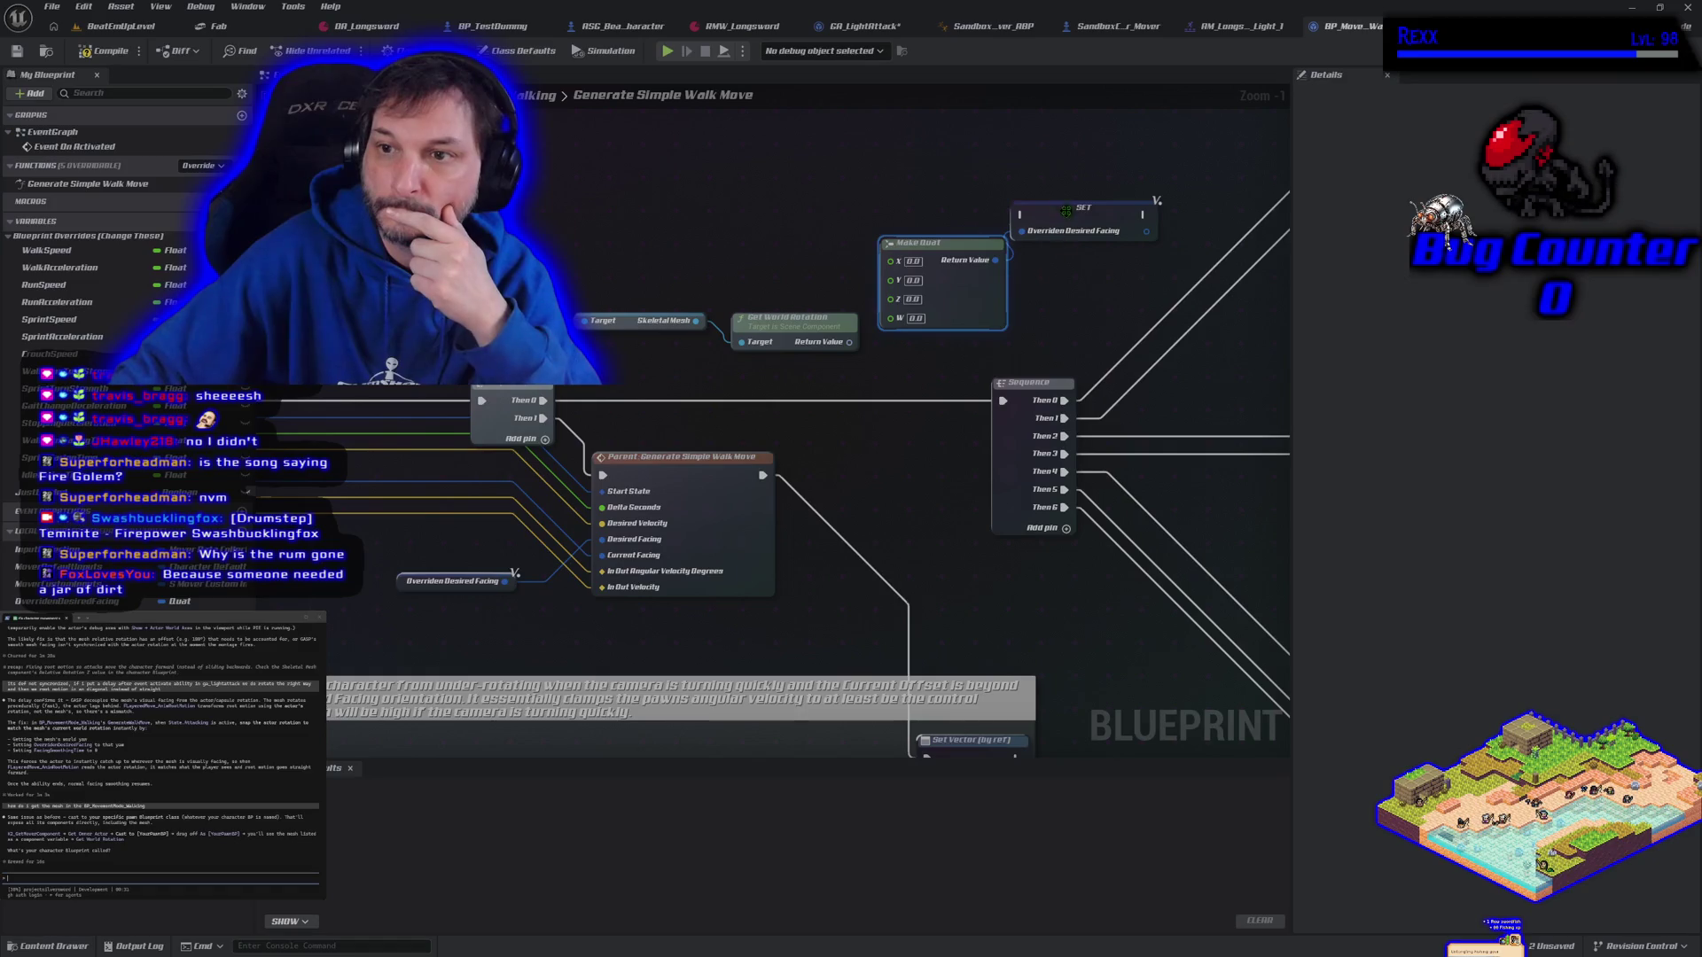
drag(1066, 210, 1096, 210)
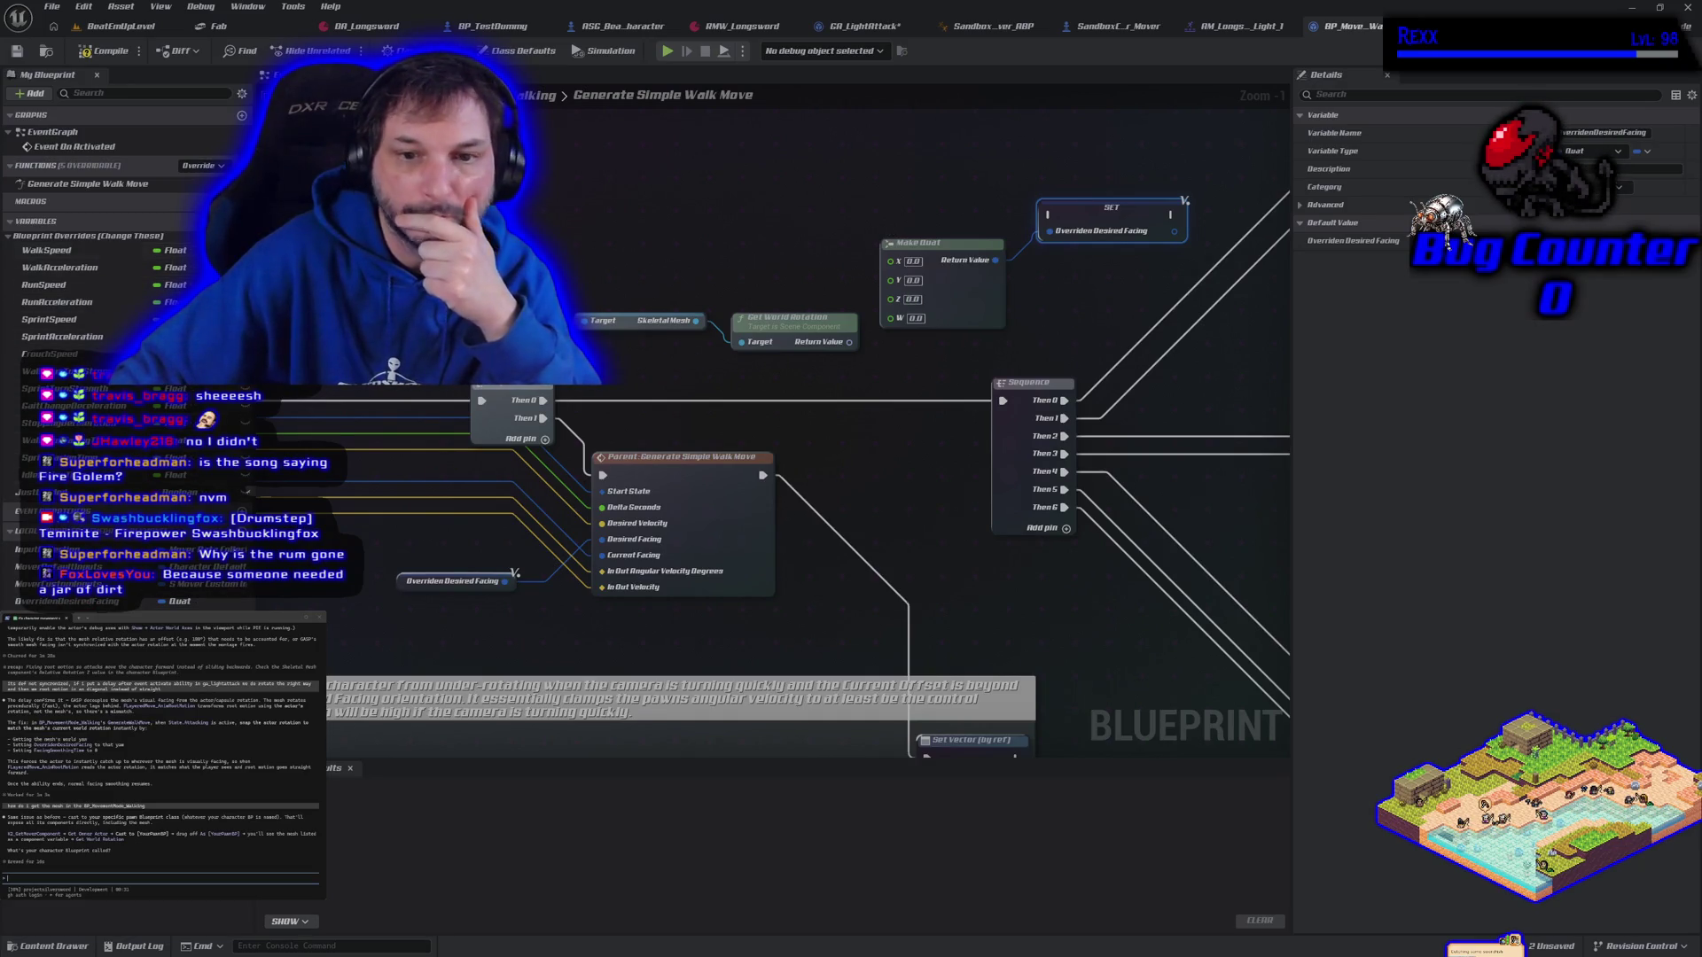
mouse_move(726, 412)
mouse_down()
mouse_move(780, 451)
mouse_move(647, 462)
mouse_move(607, 440)
mouse_move(807, 387)
mouse_move(709, 142)
mouse_move(621, 425)
mouse_up()
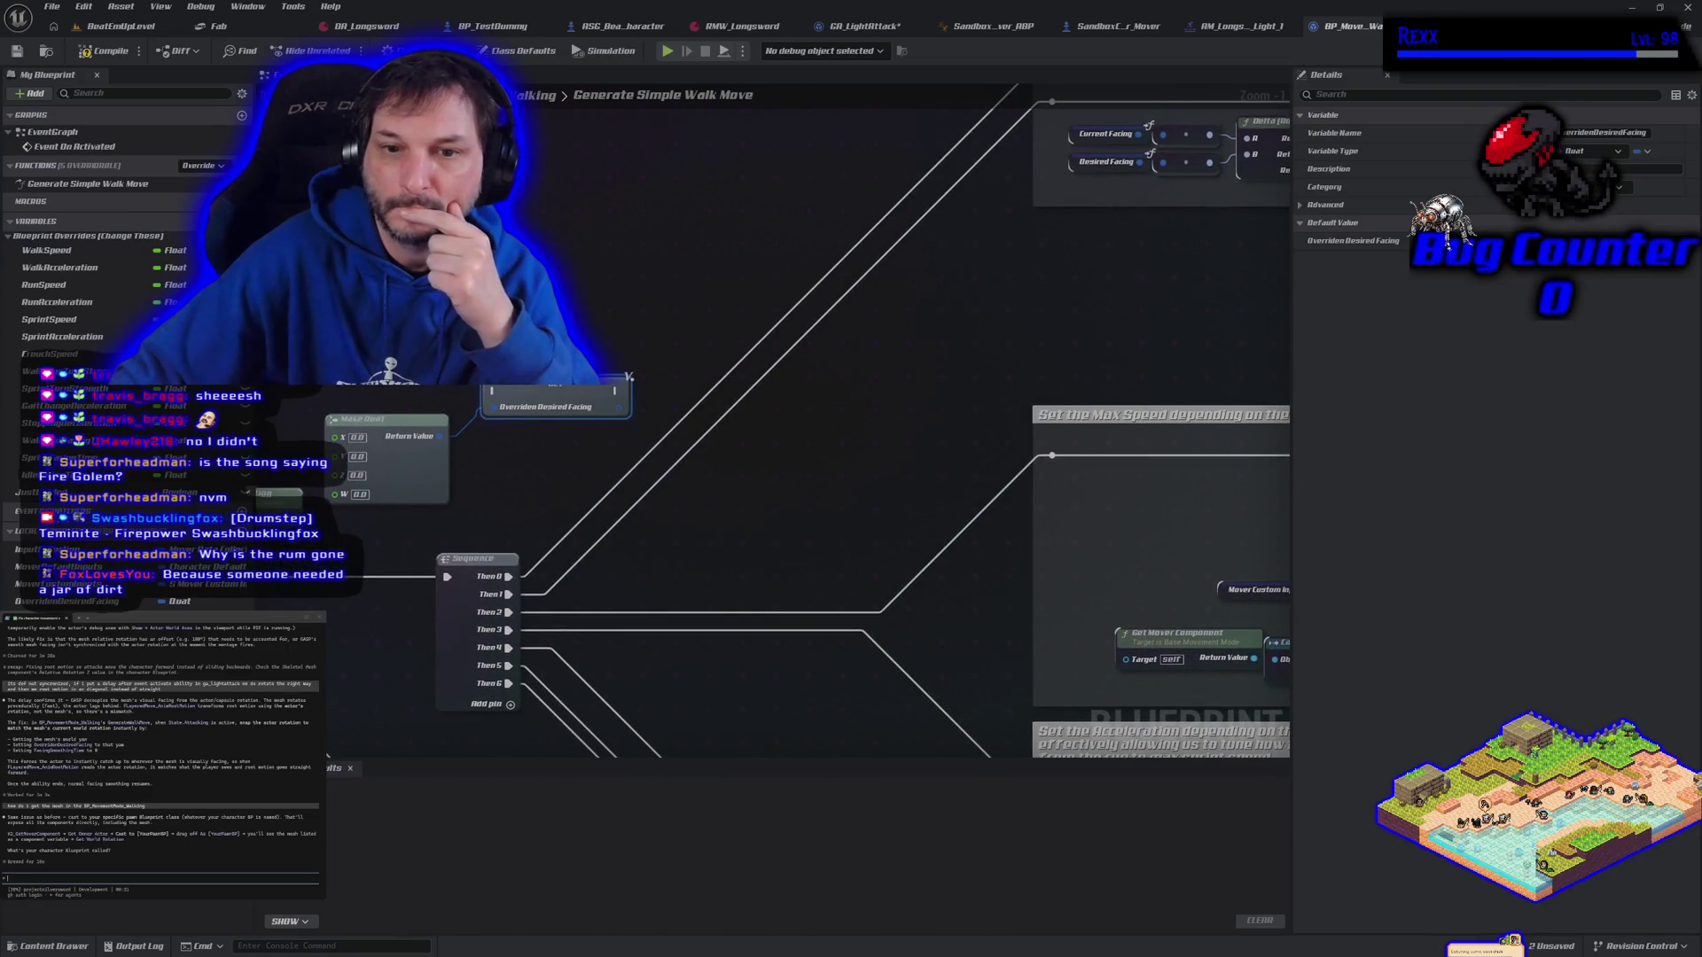
Split Get World Rotation's Return Value pin and connect Roll, Pitch, Yaw to Make Quat X, Y, Z
mouse_move(357, 563)
mouse_down()
mouse_move(479, 564)
mouse_move(491, 545)
mouse_up()
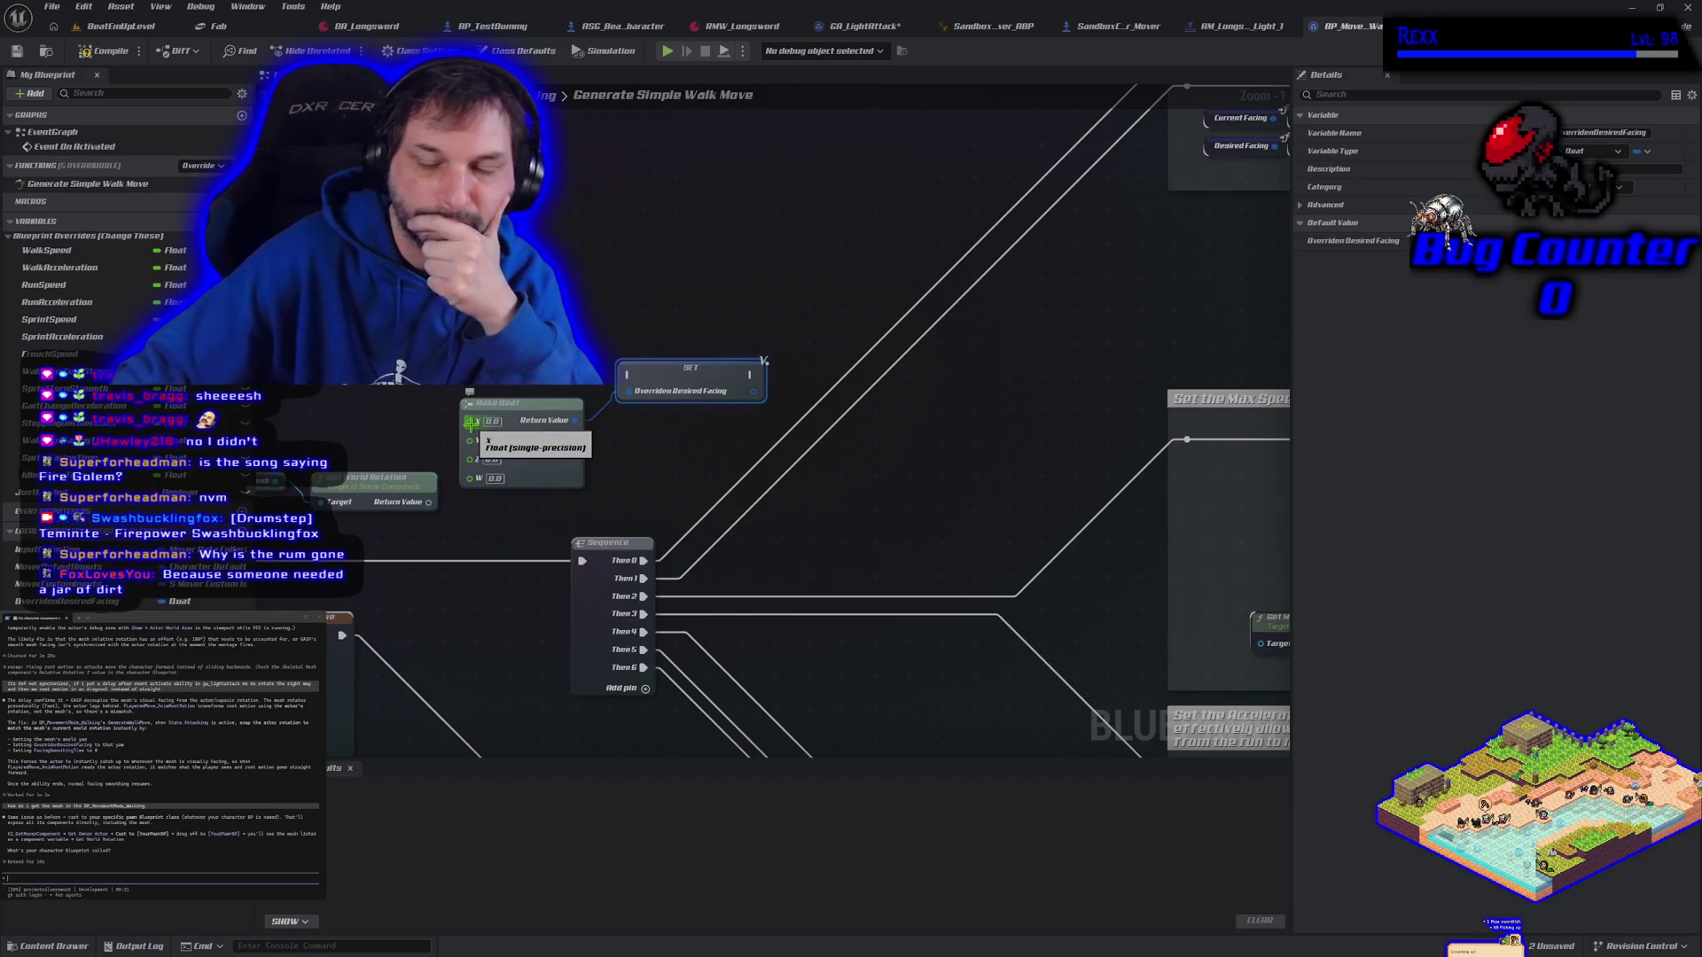
right_click(431, 503)
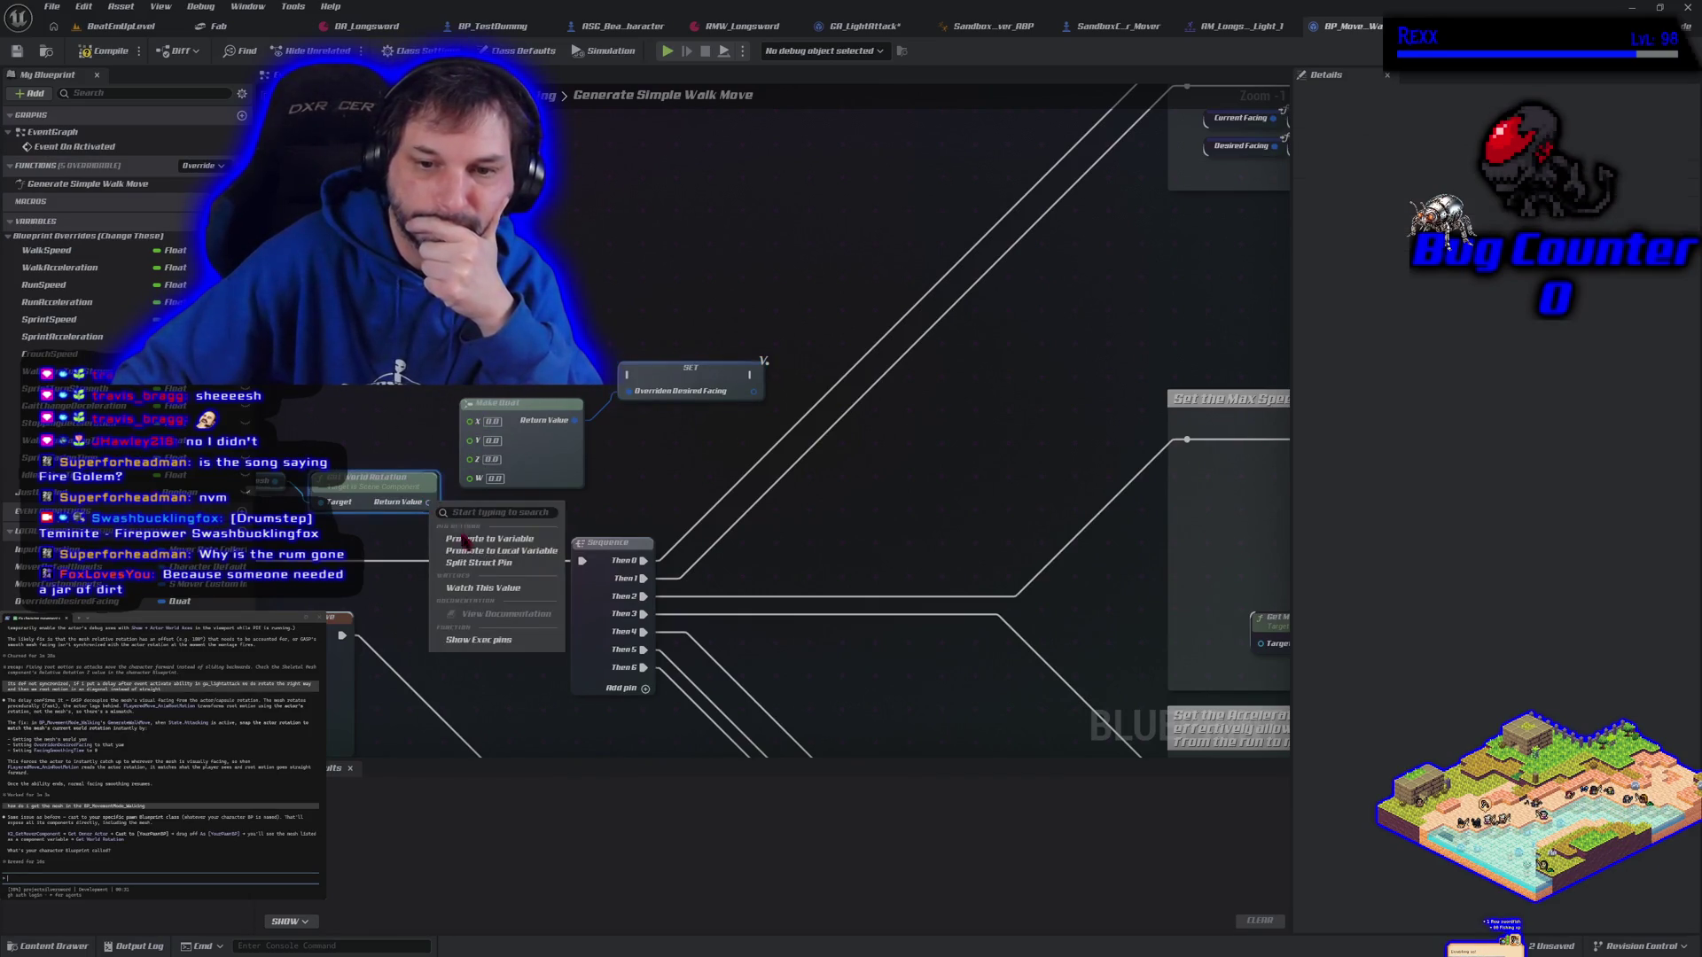
click(472, 564)
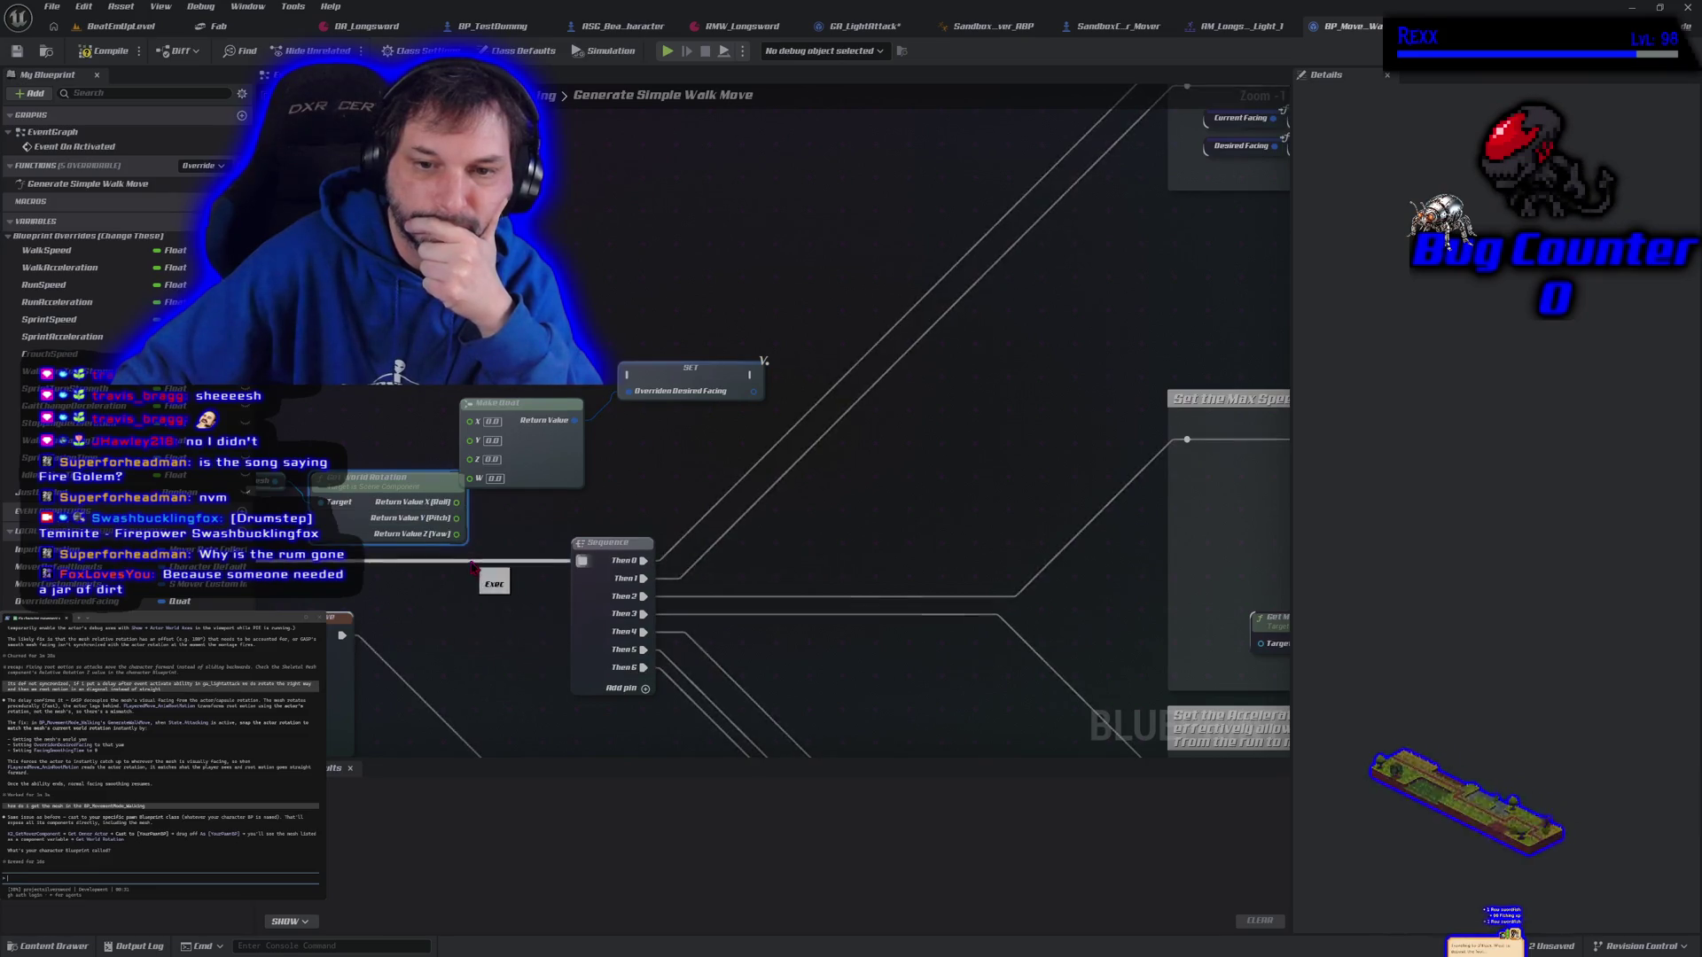
mouse_move(456, 501)
mouse_down()
mouse_move(470, 423)
mouse_move(546, 445)
mouse_up()
drag(457, 517, 498, 446)
drag(457, 534, 498, 462)
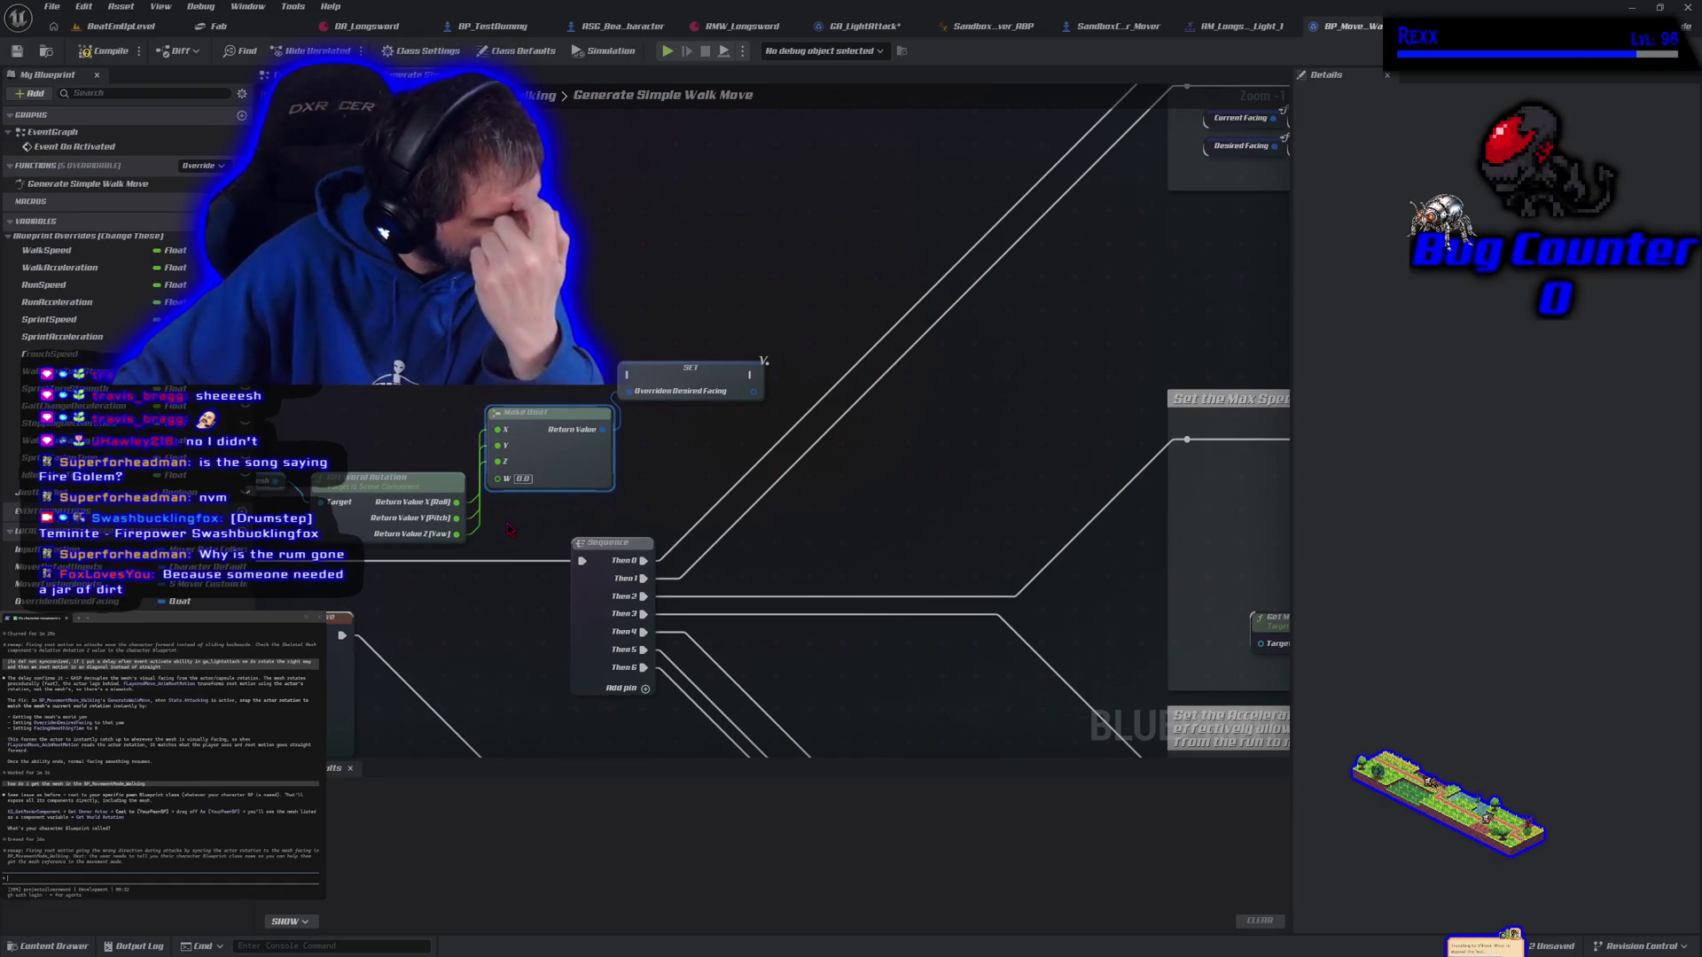
mouse_move(510, 529)
mouse_down()
mouse_move(881, 380)
mouse_move(940, 399)
mouse_move(864, 393)
mouse_up()
scroll(874, 384, down, 1)
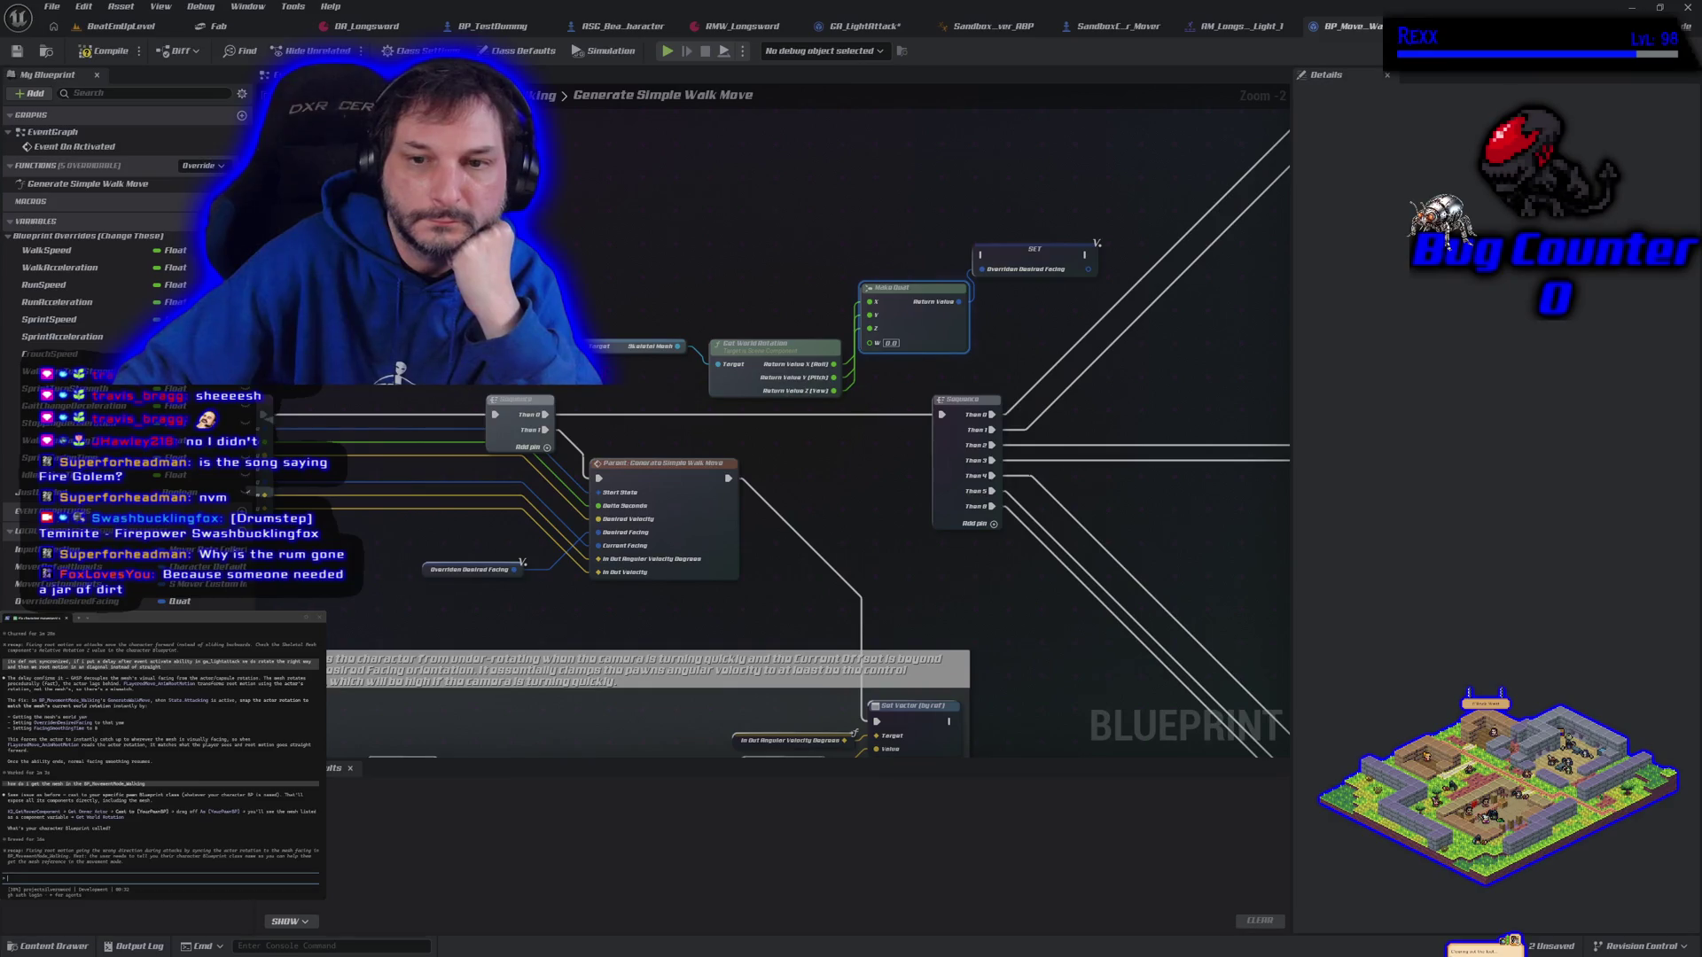
Ask the Claude terminal assistant to walk through the next steps after fetching the mesh world rotation
drag(586, 358, 771, 407)
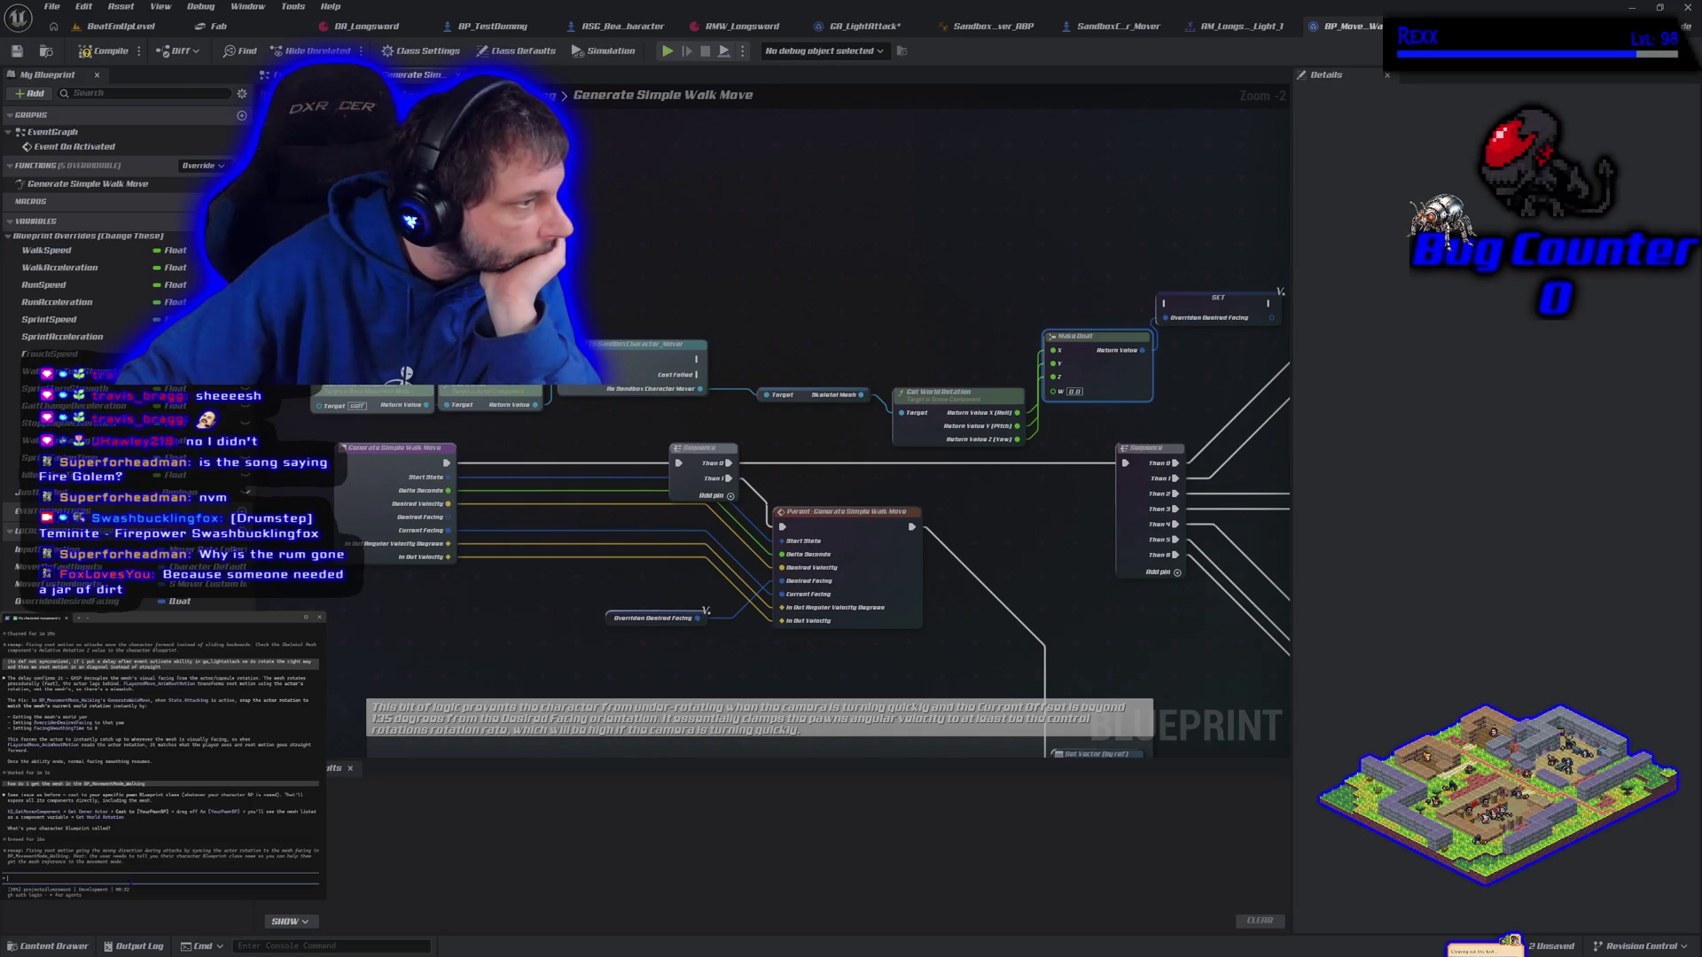
text(w)
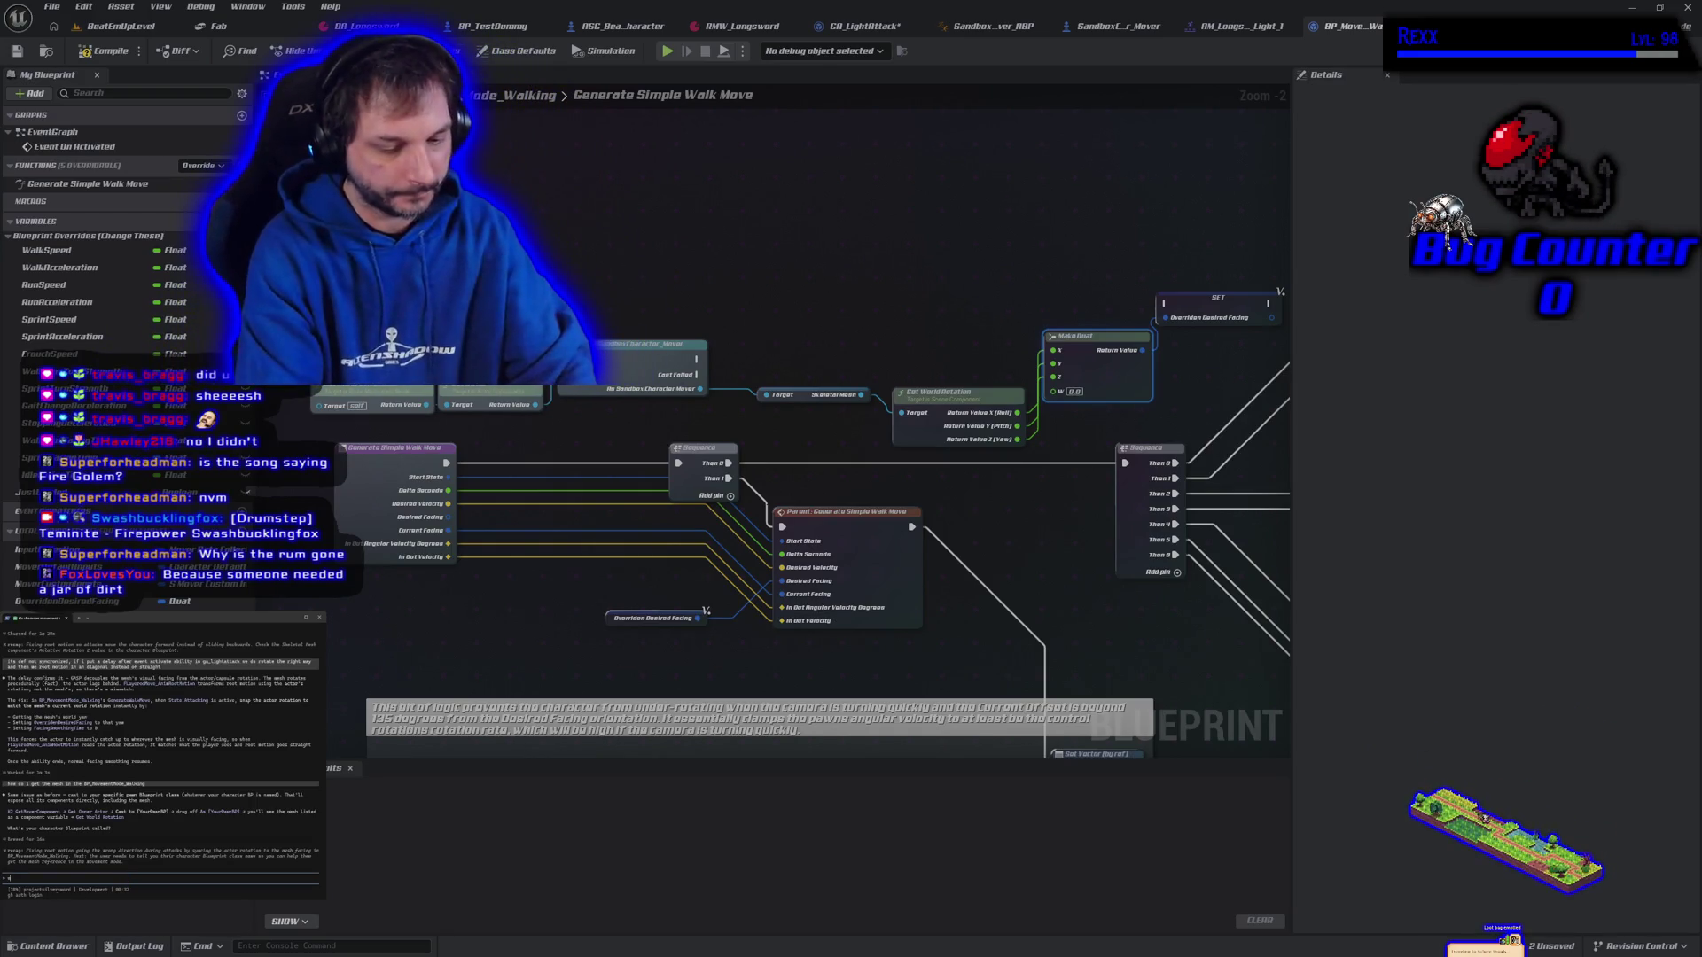
text(alk me through it i got the skeletal mesh world rotation)
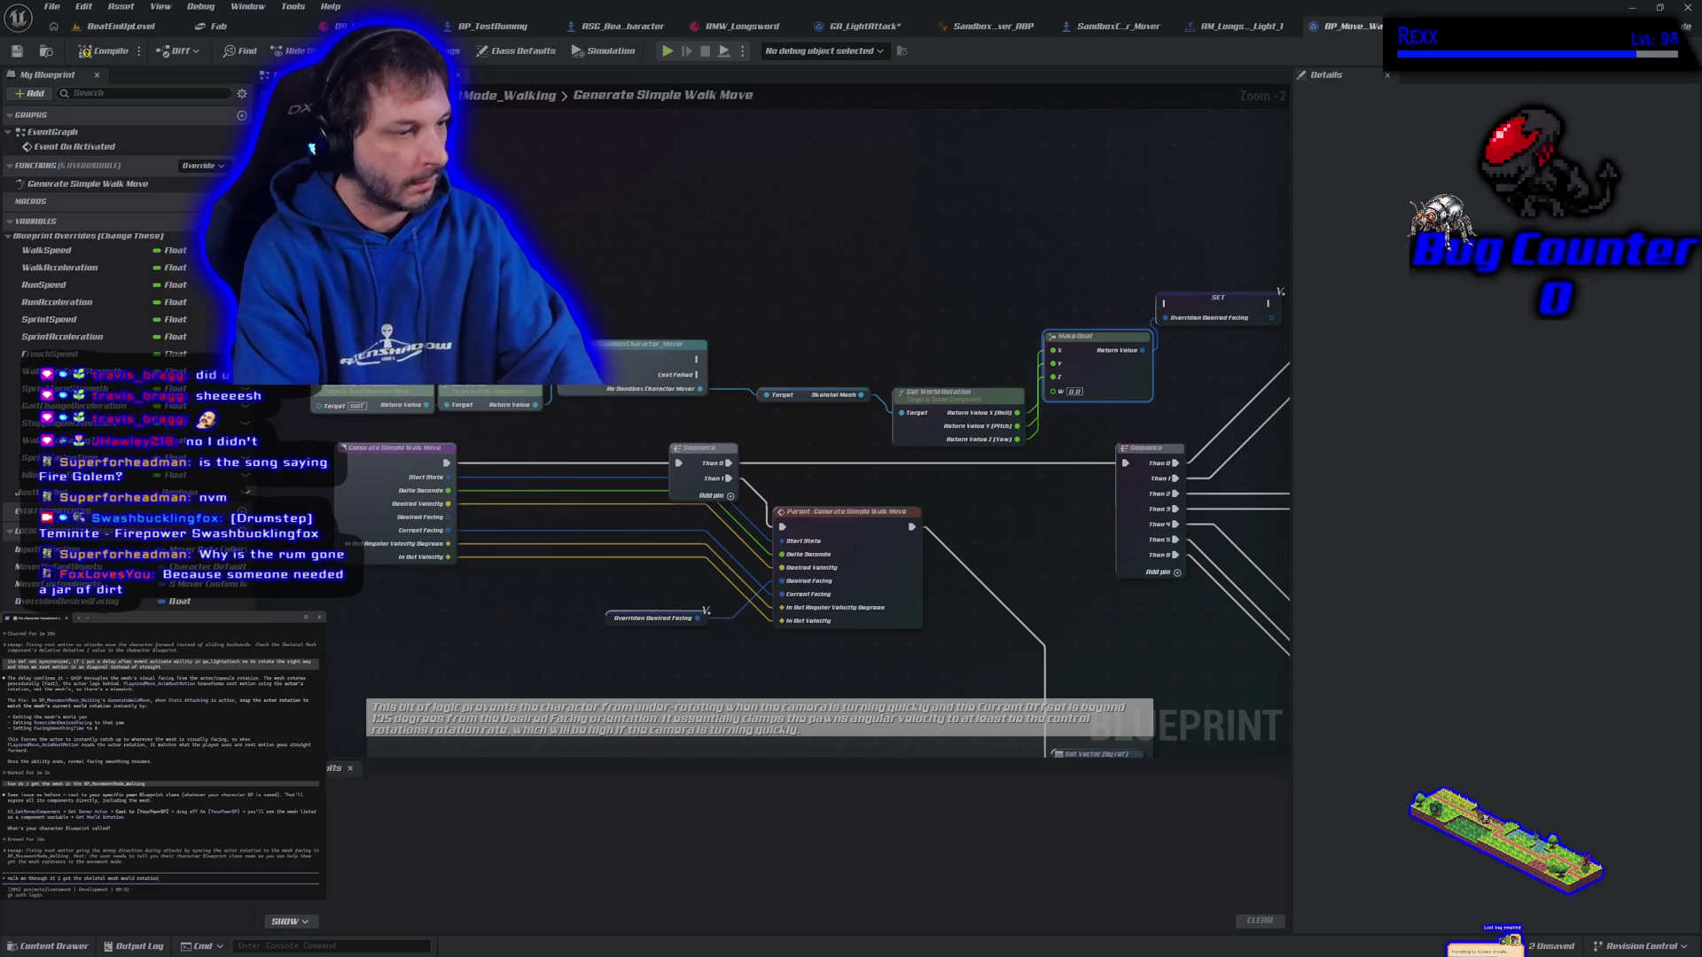
key(Return)
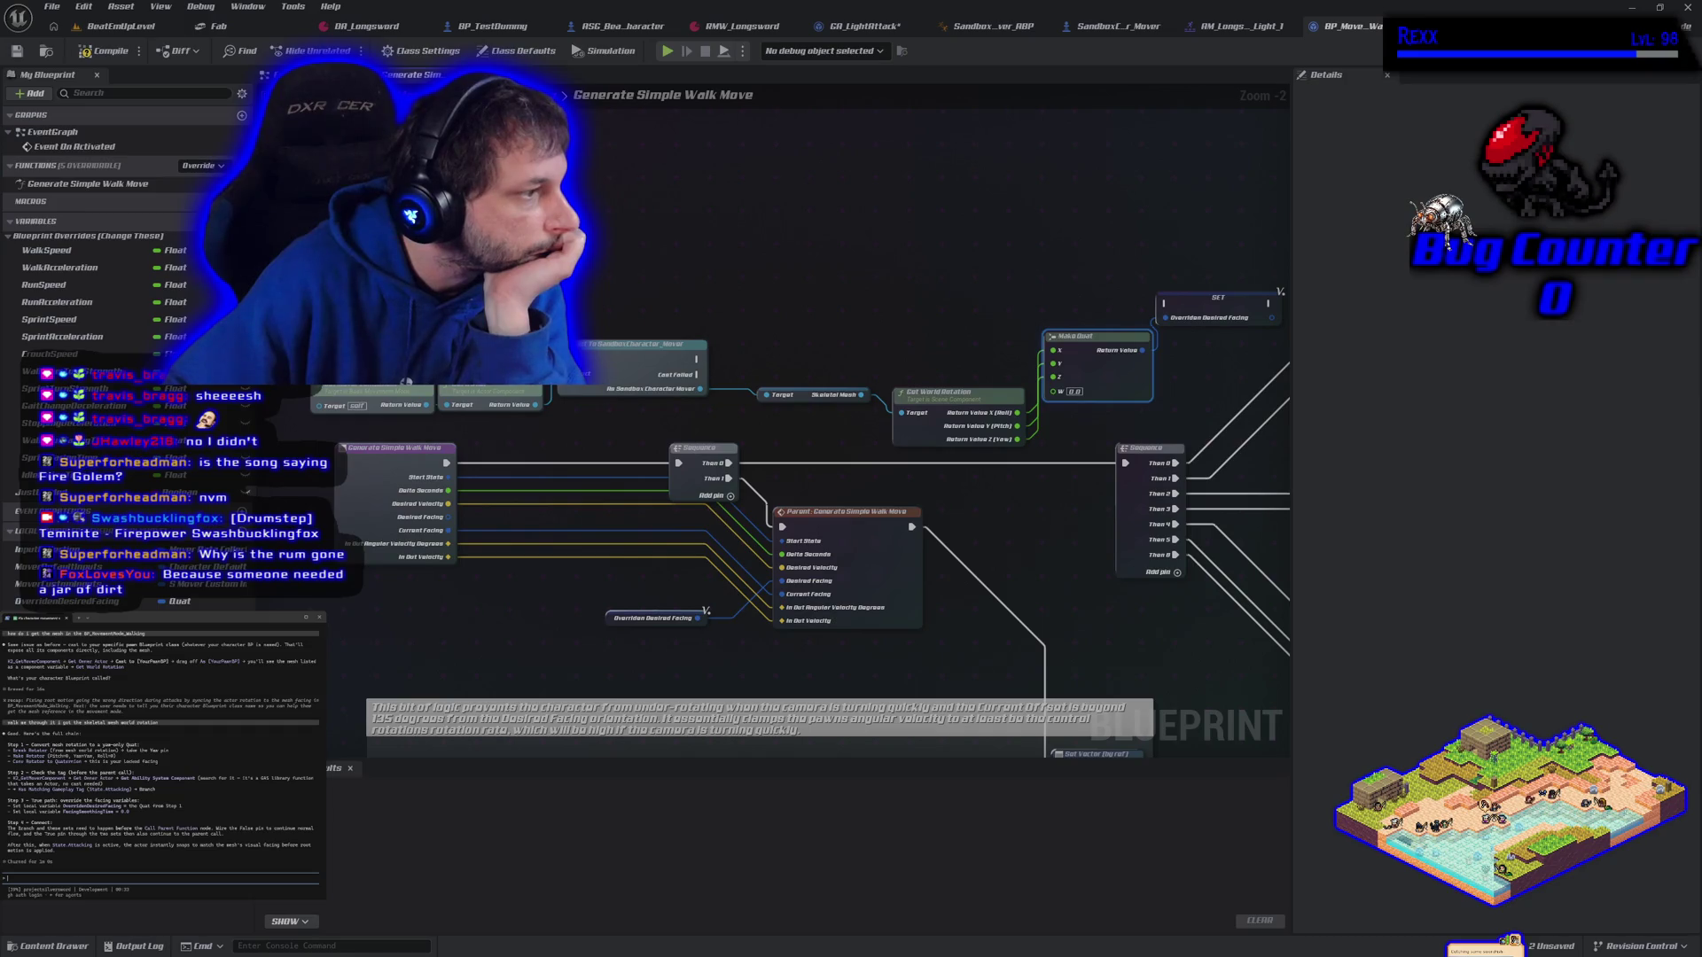
drag(1121, 391, 840, 327)
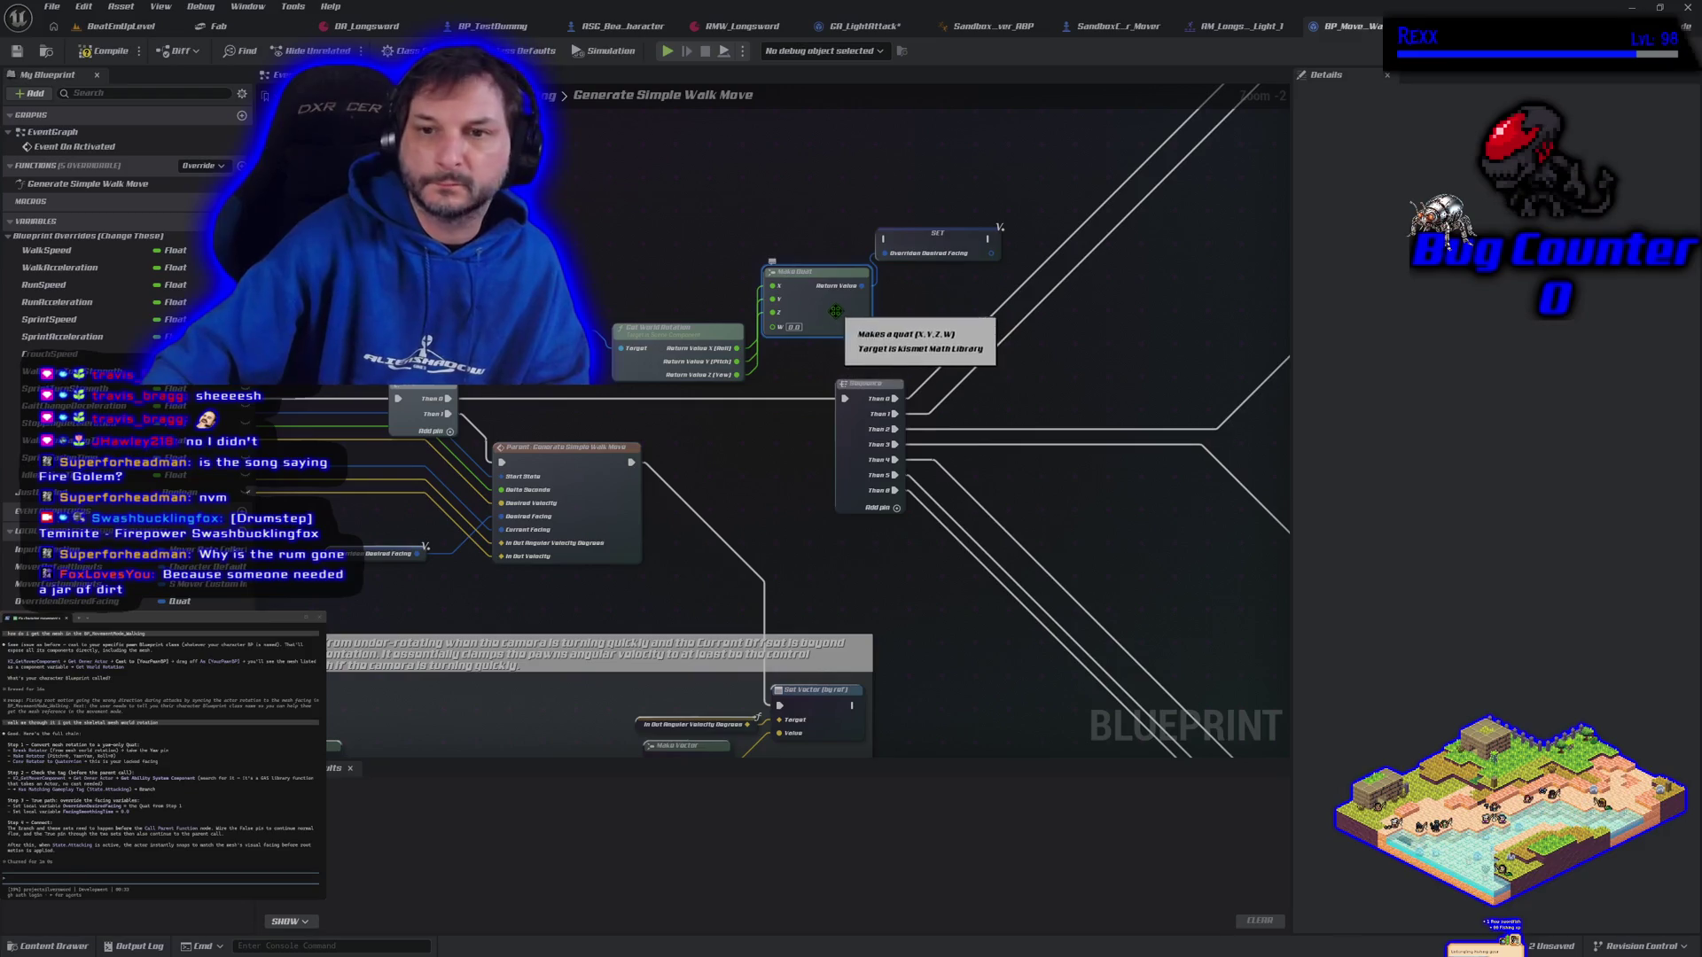
Break all of Make Quat's links and delete the Make Quat node
right_click(839, 321)
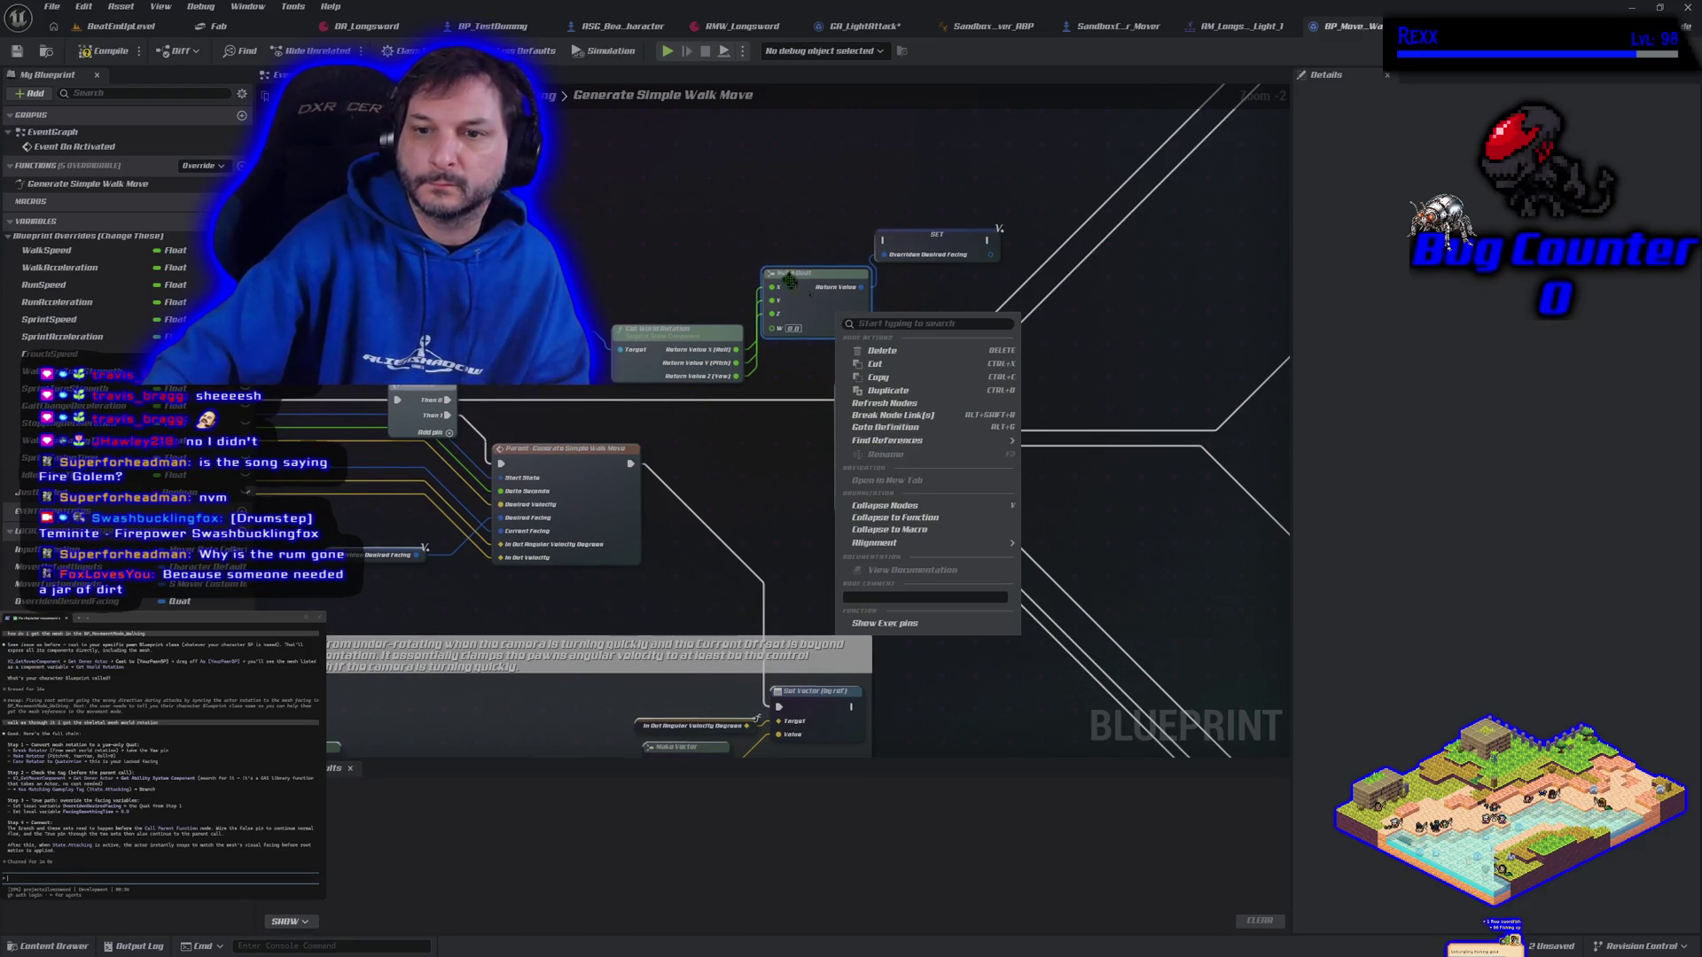
click(891, 414)
mouse_move(859, 291)
mouse_down()
mouse_move(913, 302)
mouse_move(884, 255)
mouse_up()
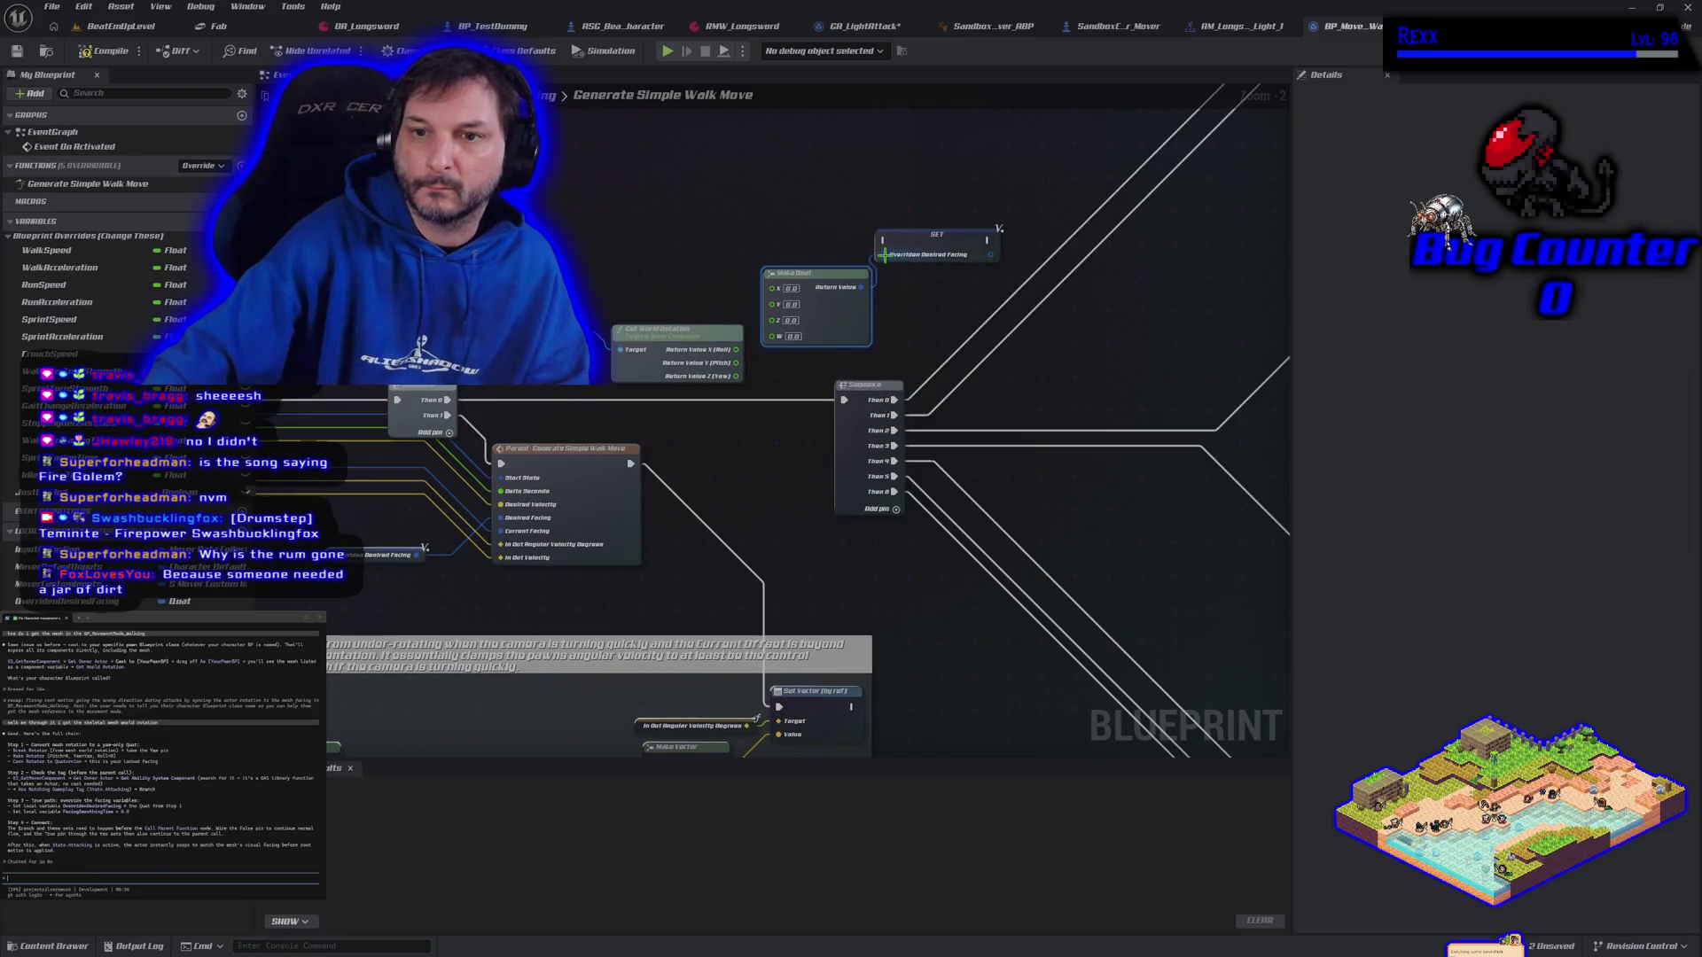
right_click(774, 289)
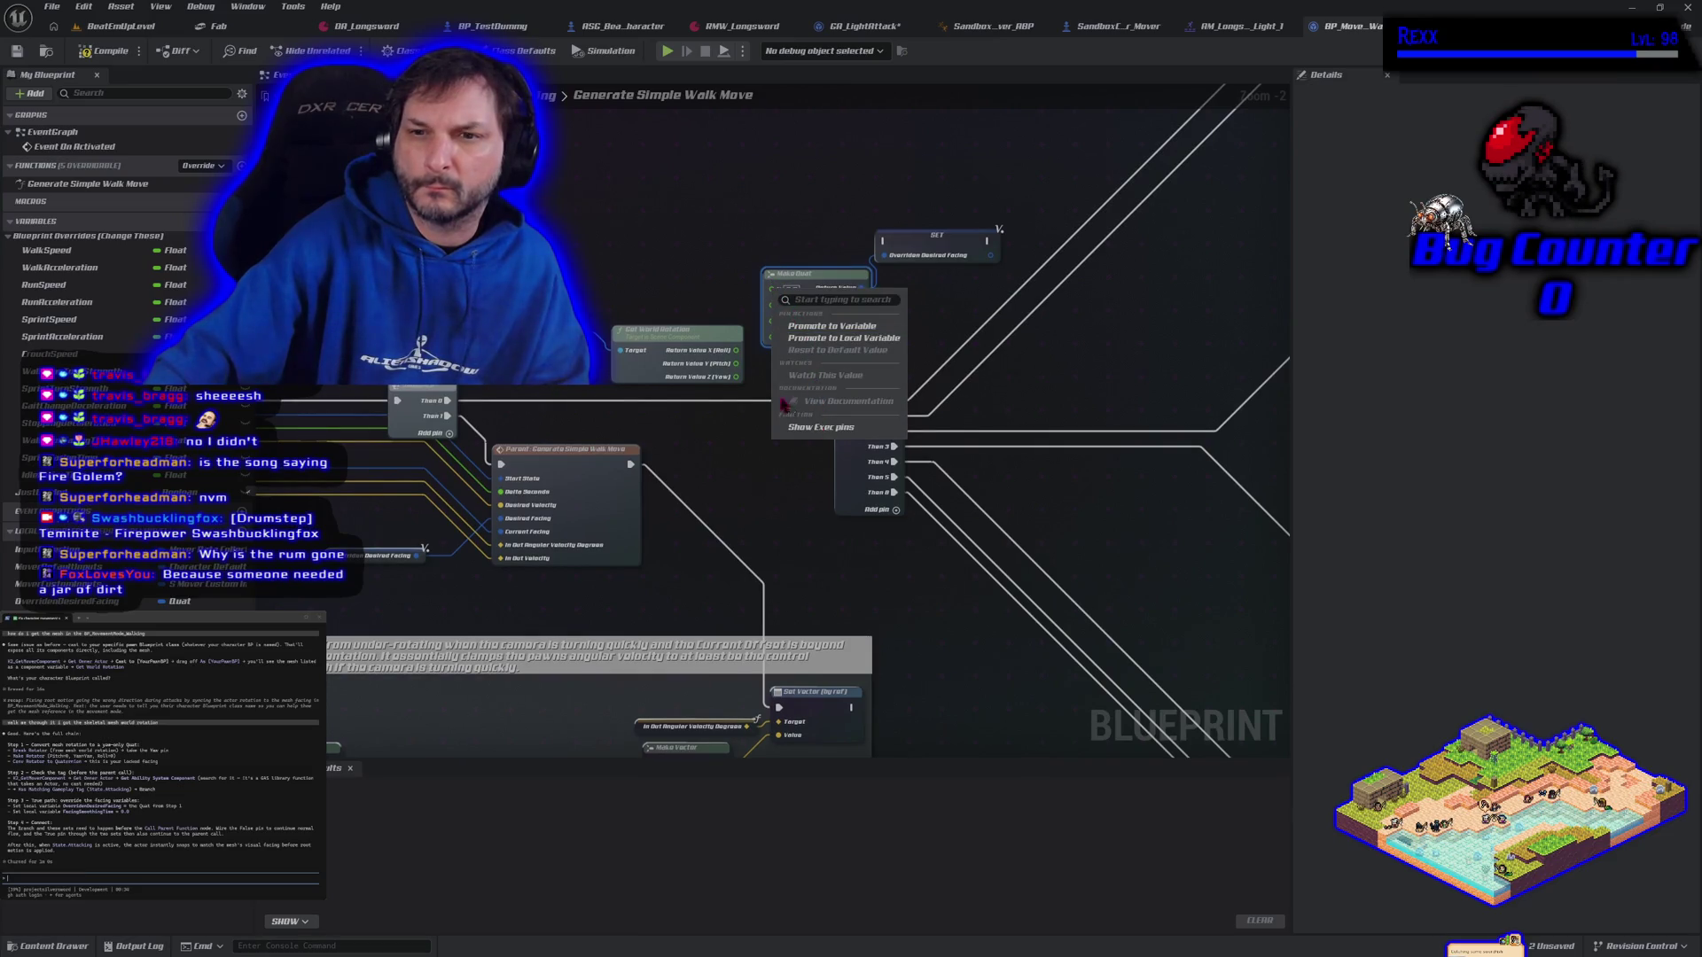
click(771, 237)
click(808, 285)
key(Delete)
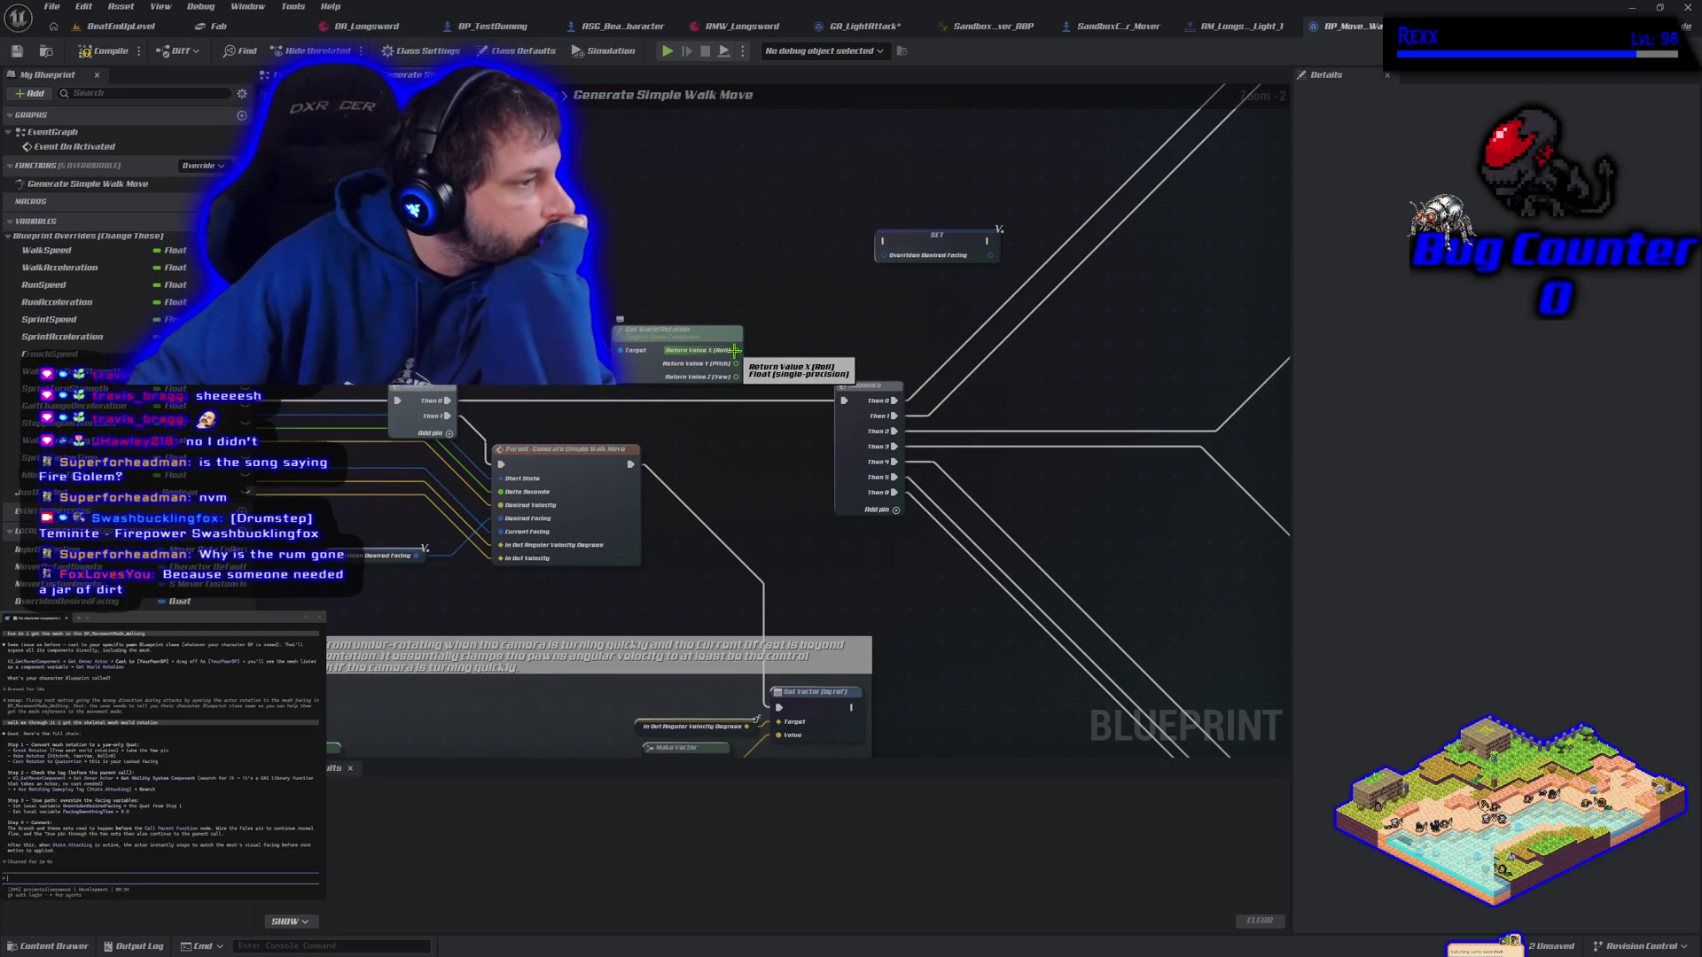
Add a Make Rotator from the rotation pins, convert it into the SET node, and wire the Sequence exec
drag(735, 364, 773, 348)
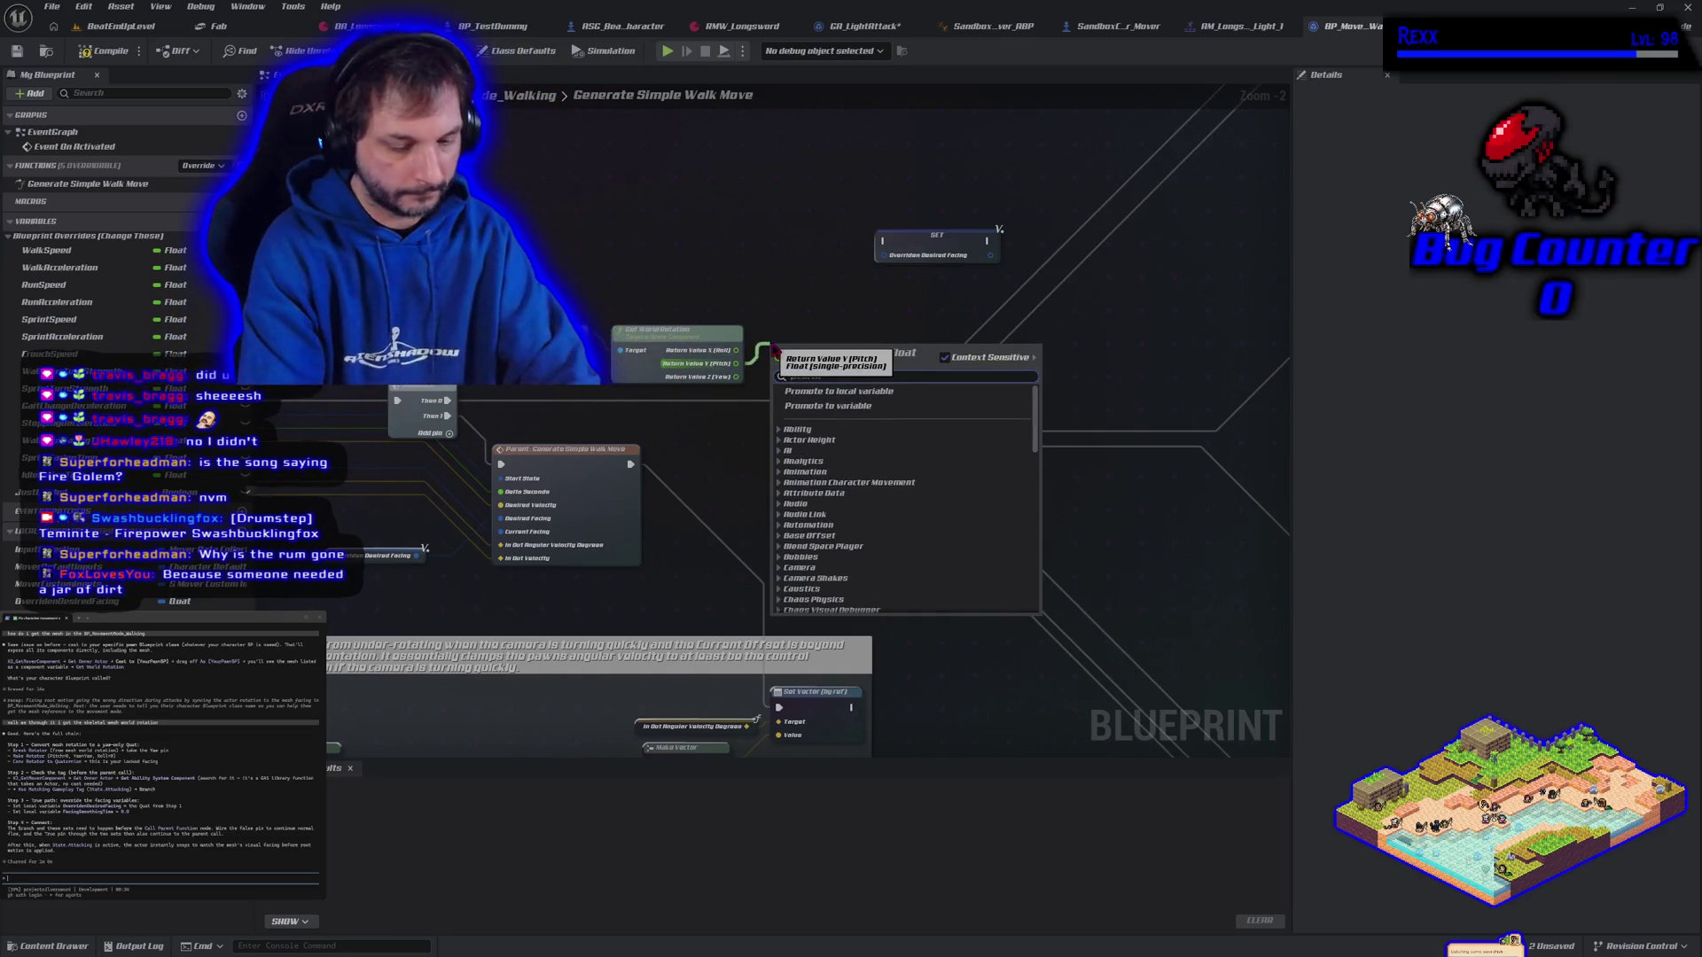
text(make rot)
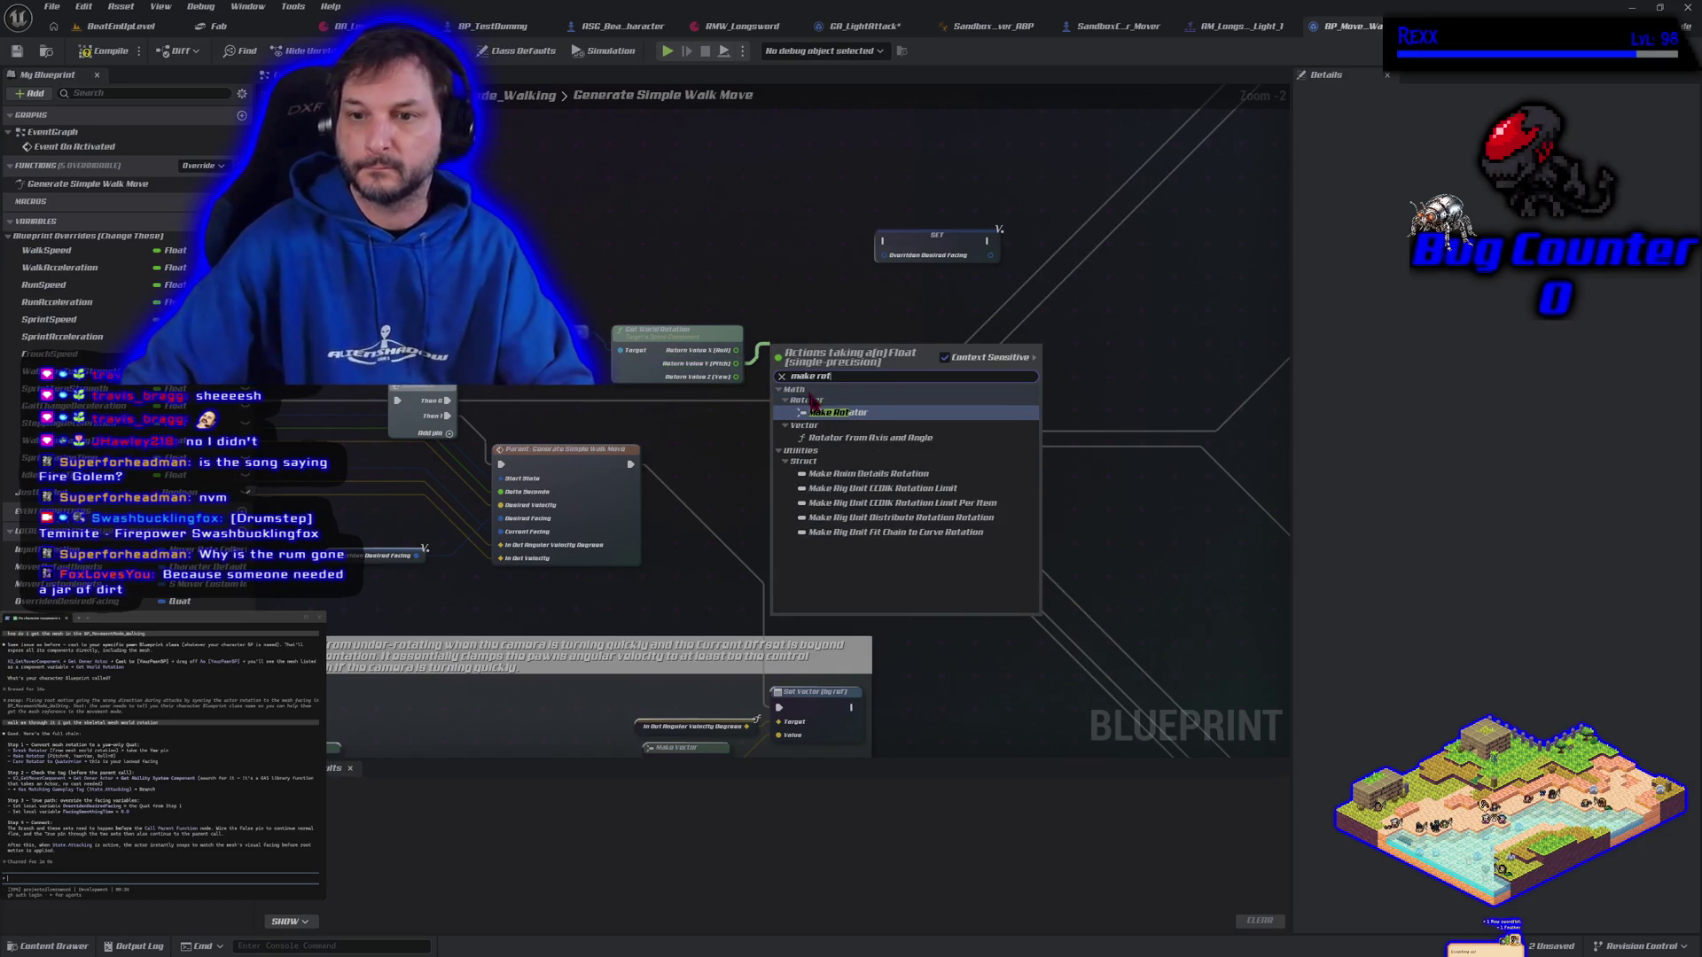
click(837, 412)
mouse_move(824, 343)
mouse_down()
mouse_move(810, 259)
mouse_move(964, 262)
mouse_up()
drag(759, 274, 856, 299)
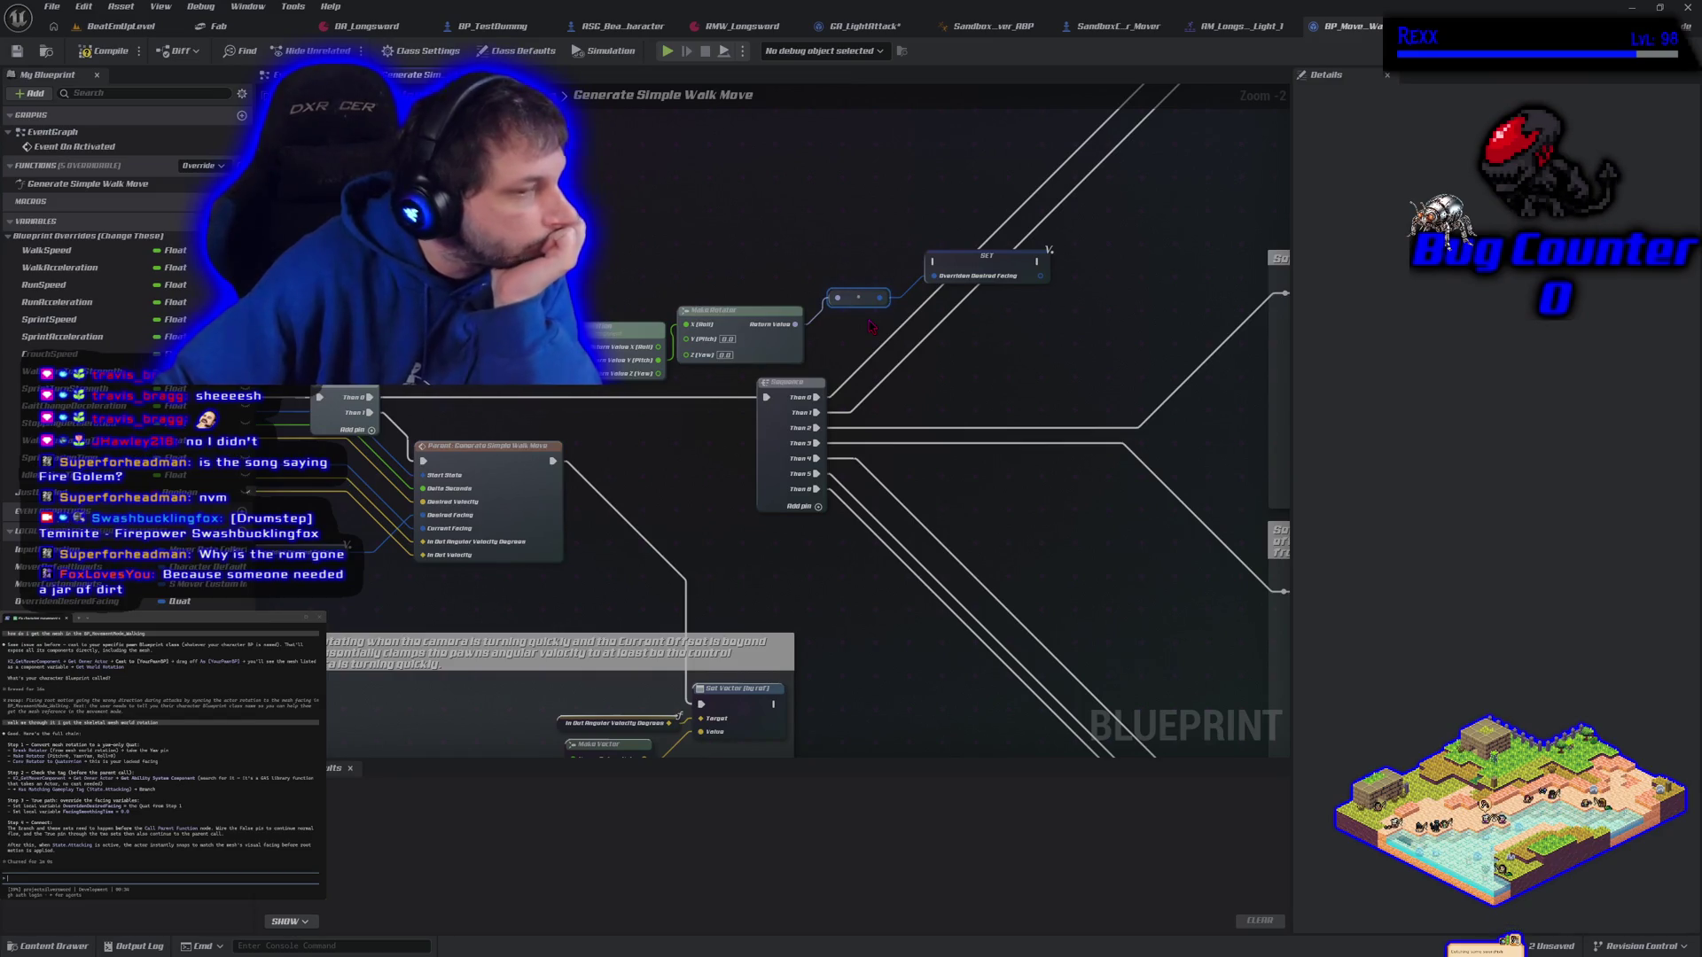
mouse_move(870, 326)
mouse_down()
mouse_move(835, 322)
mouse_move(896, 277)
mouse_move(655, 357)
mouse_up()
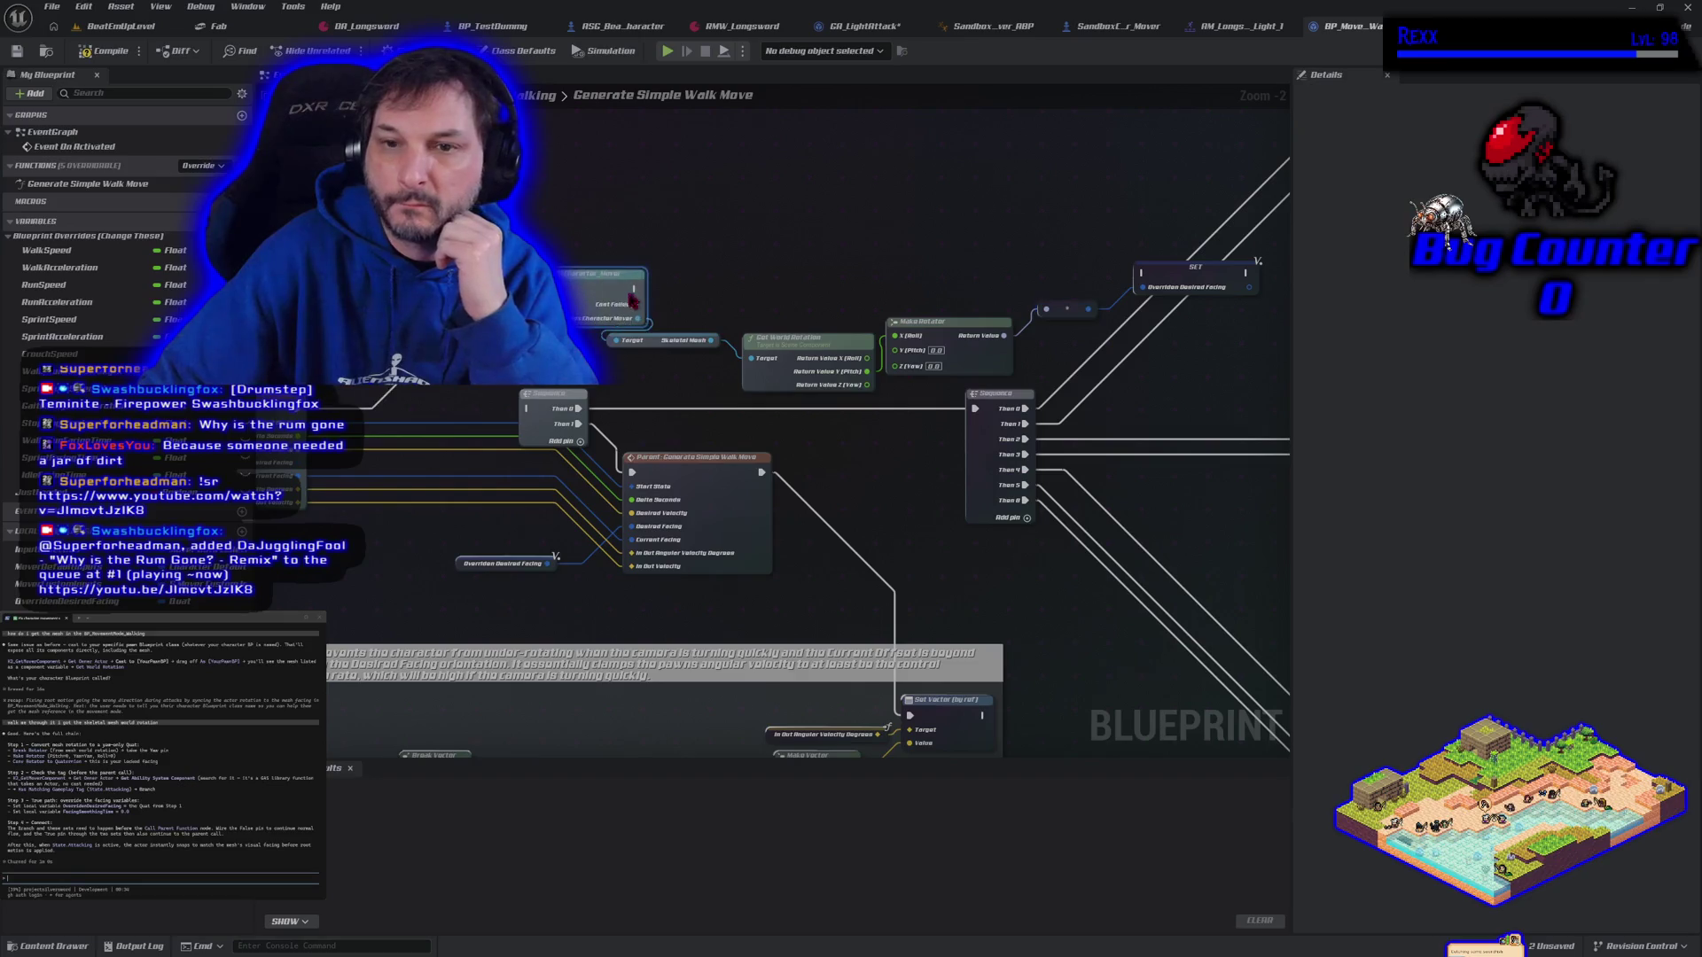
mouse_move(1028, 285)
mouse_down()
mouse_move(1161, 283)
mouse_move(1143, 274)
mouse_up()
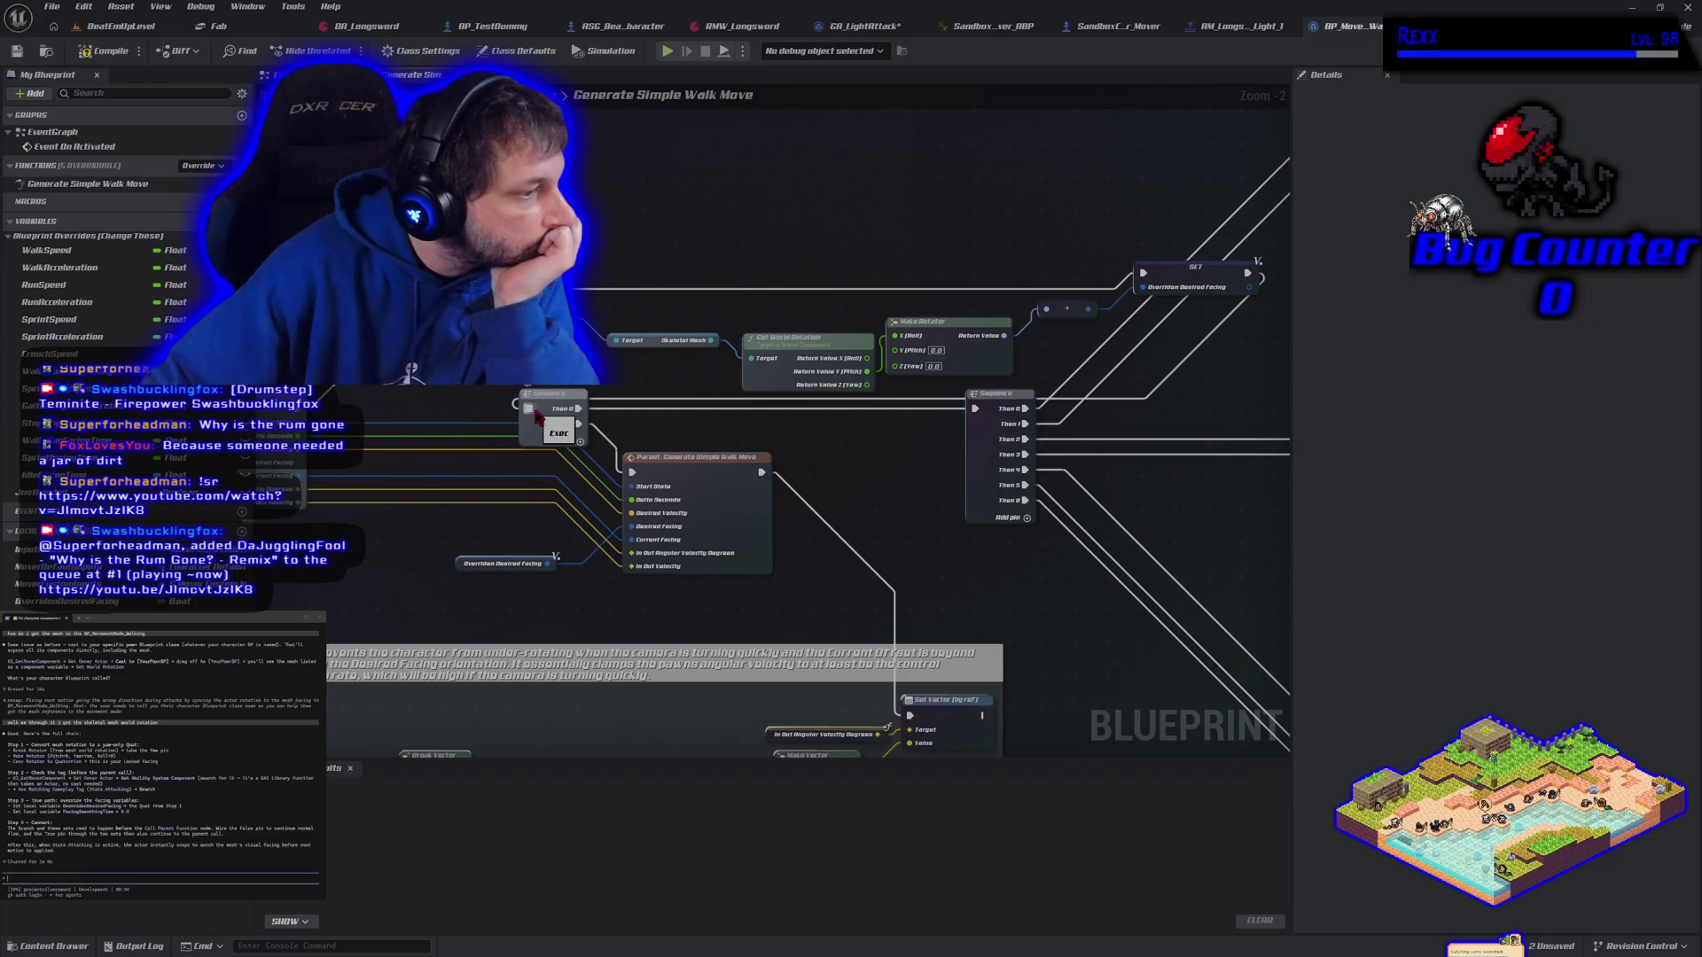
drag(792, 343, 851, 304)
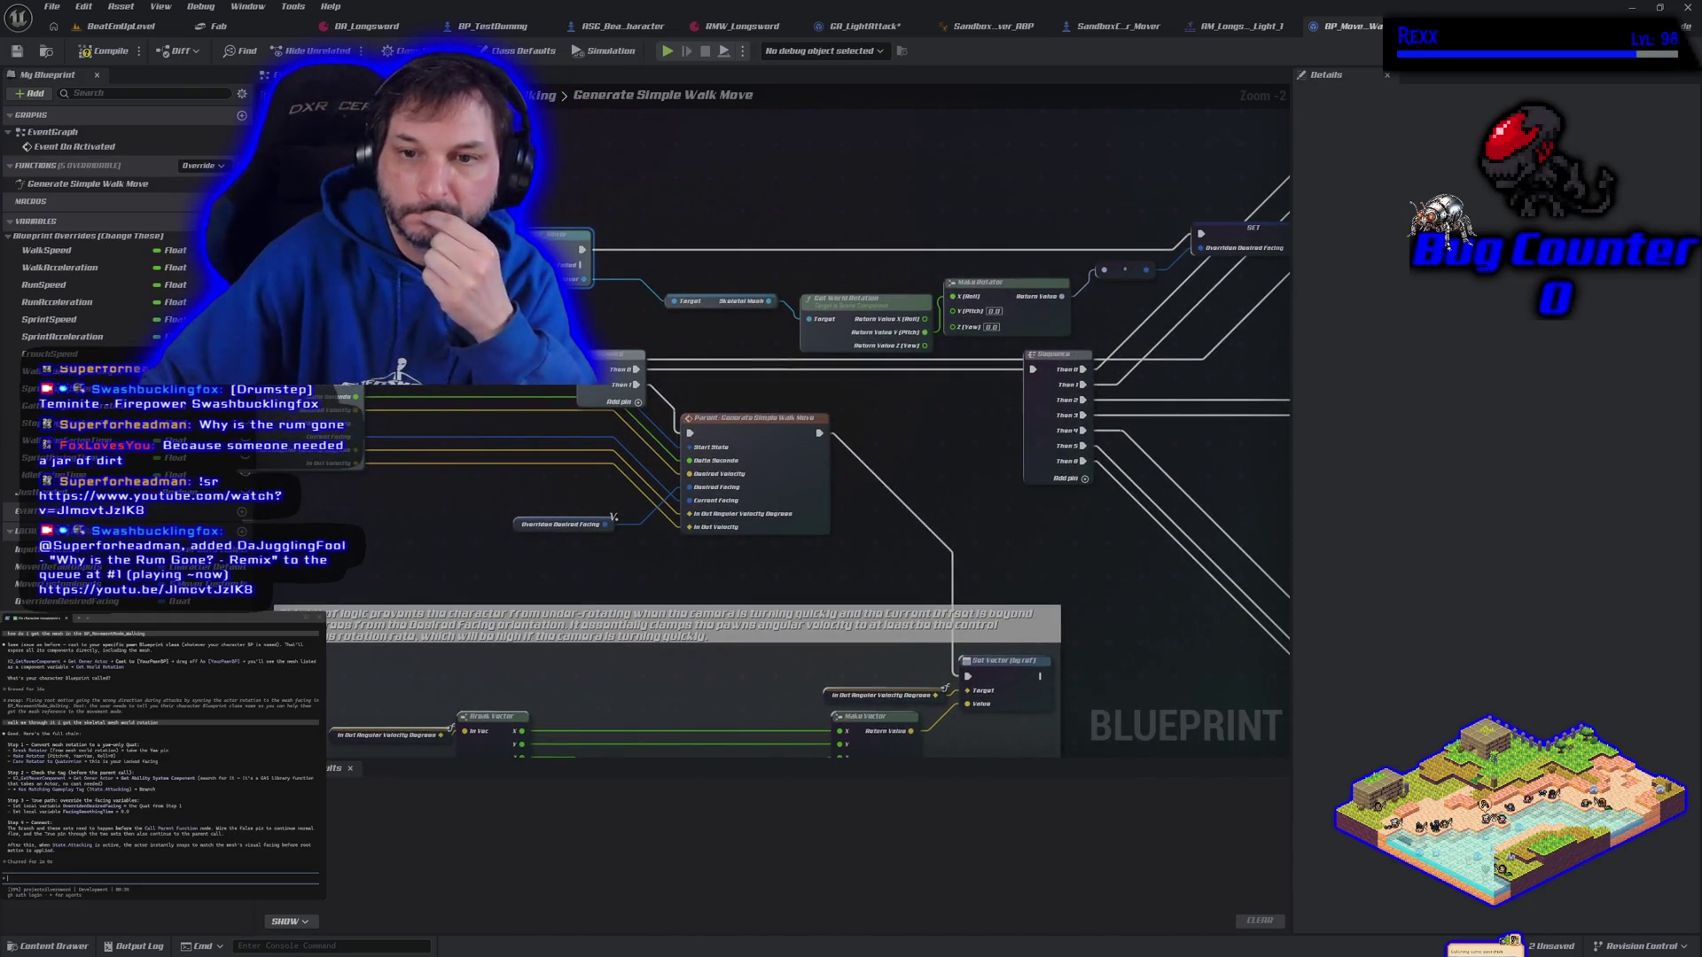
Compile BP_MovementMode_Walking, then playtest the character's turning while moving and attacking
click(110, 53)
click(669, 54)
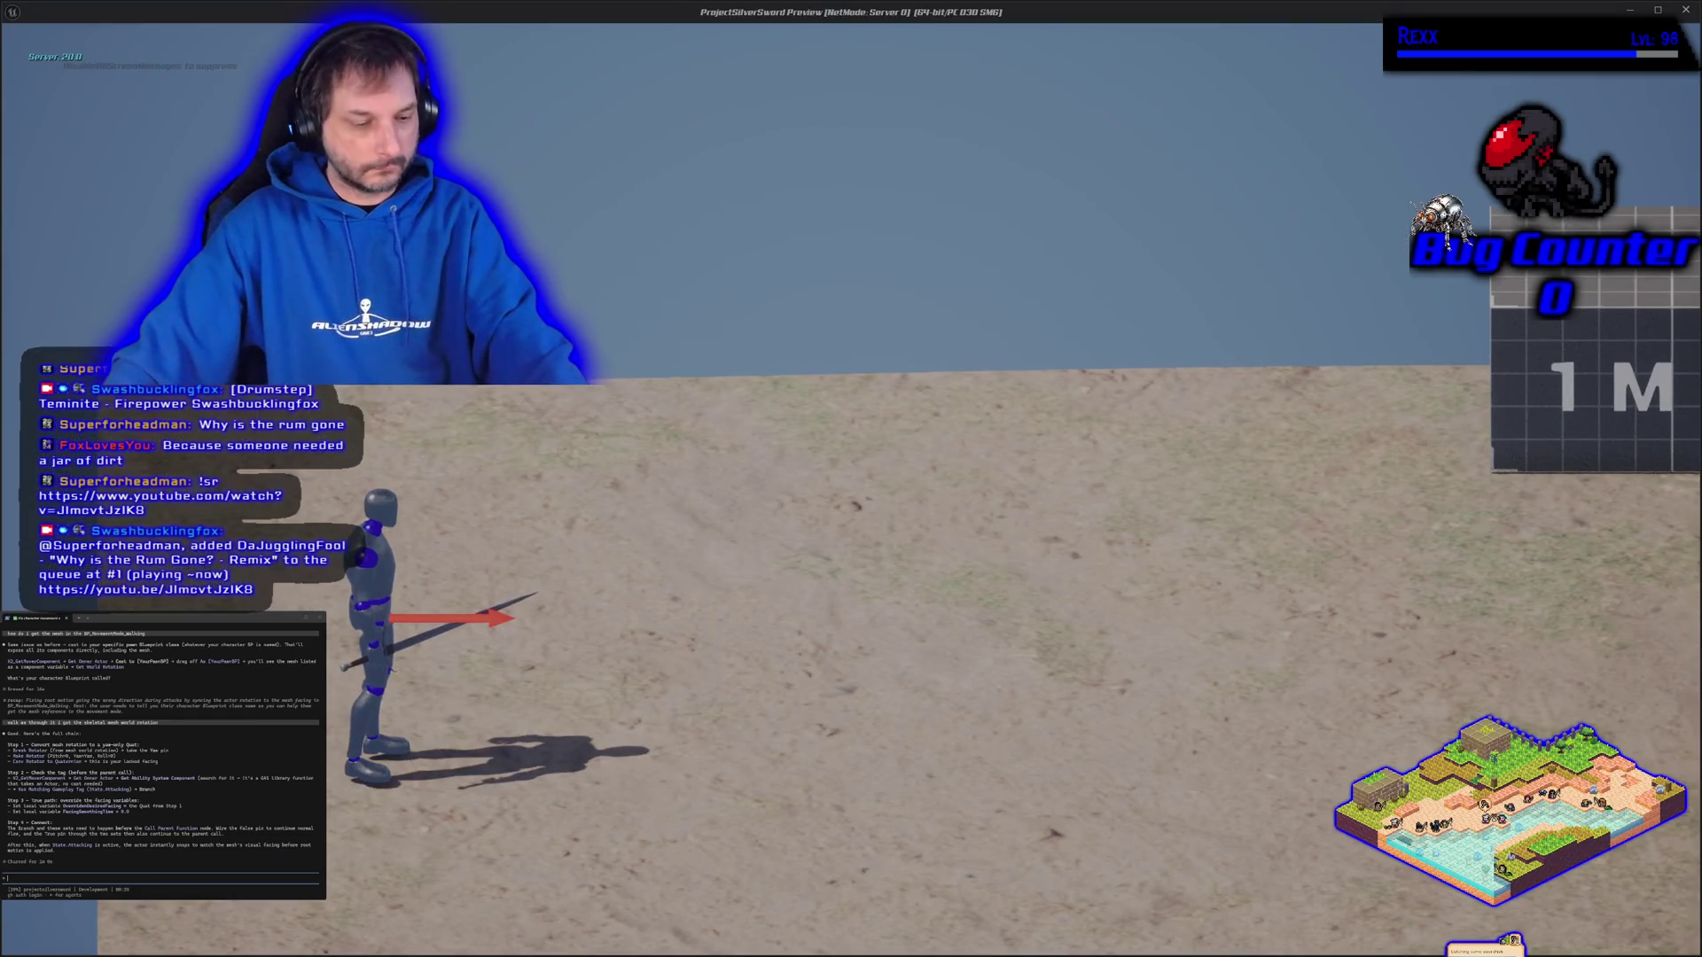
key(w)
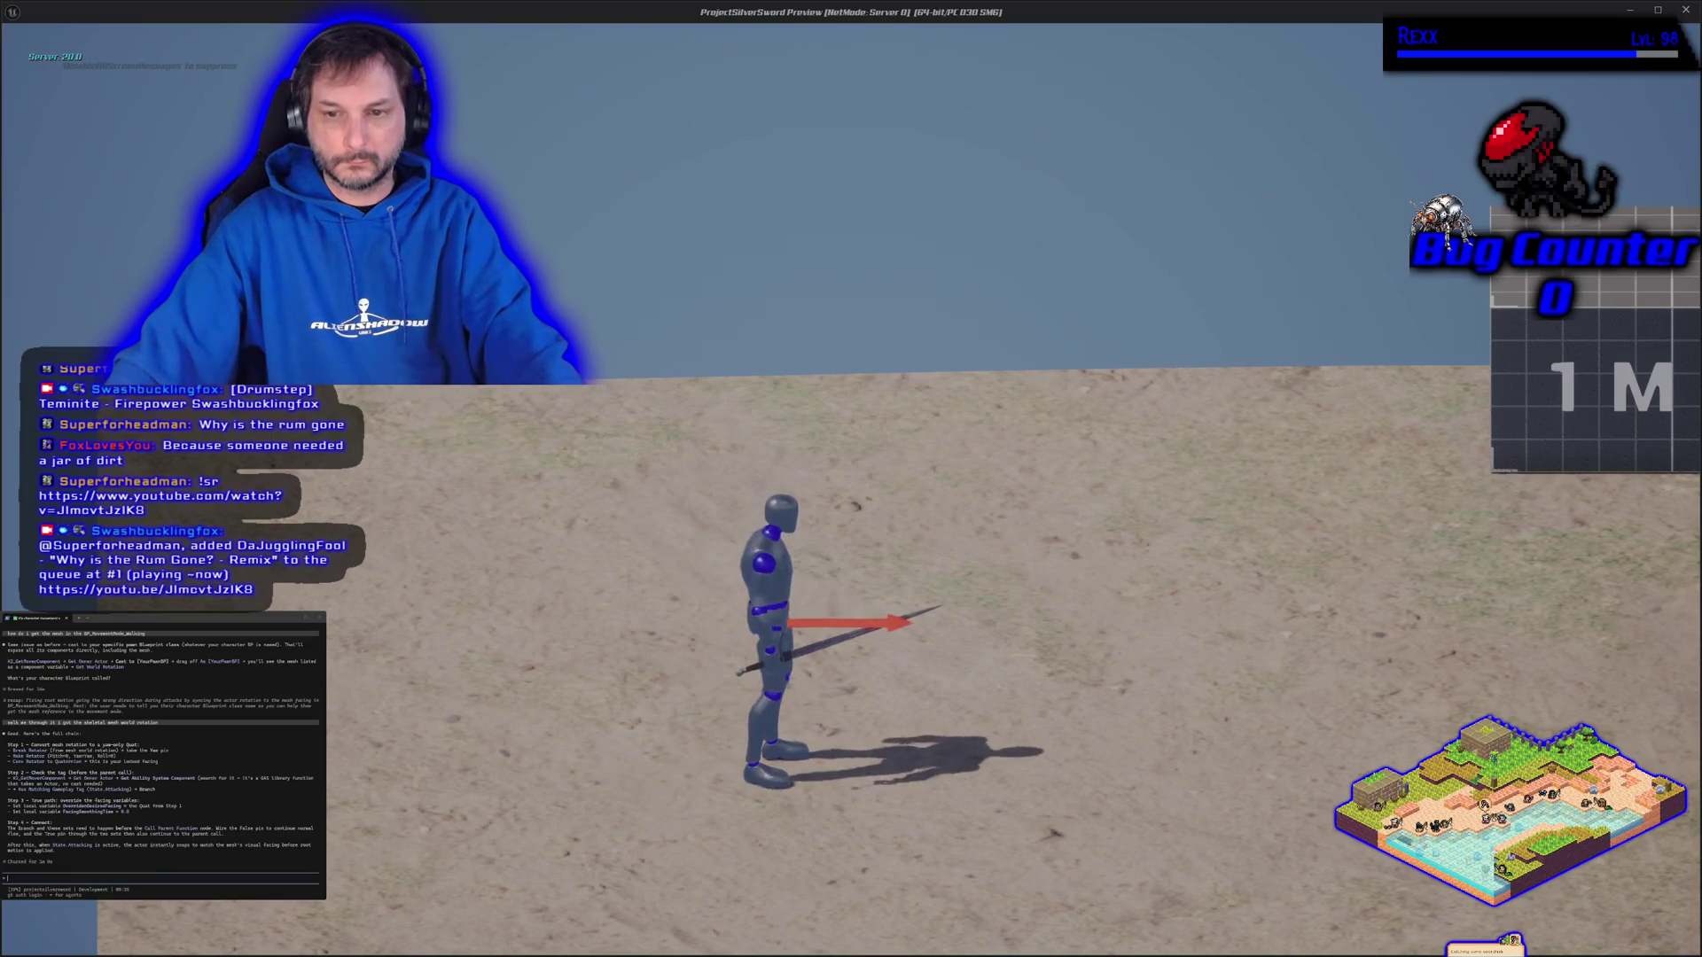
key(w)
key(Escape)
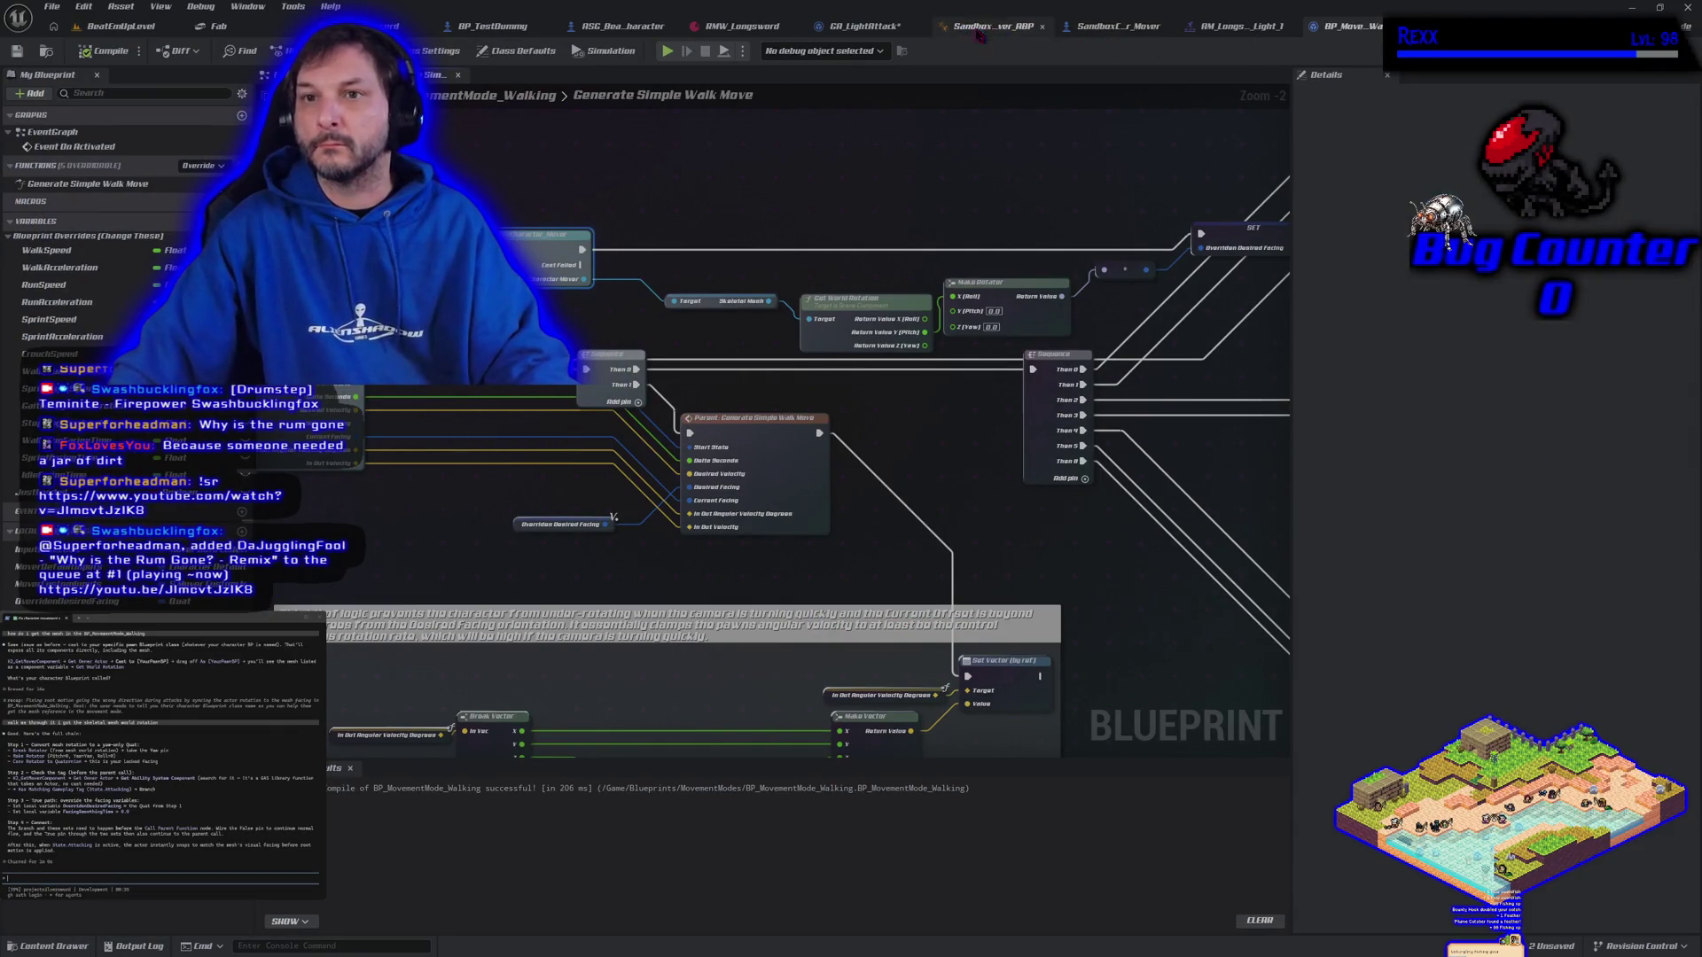
Remove the Delay node from GA_LightAttack, compile and save it, and return to BeatEmUpLevel
click(878, 29)
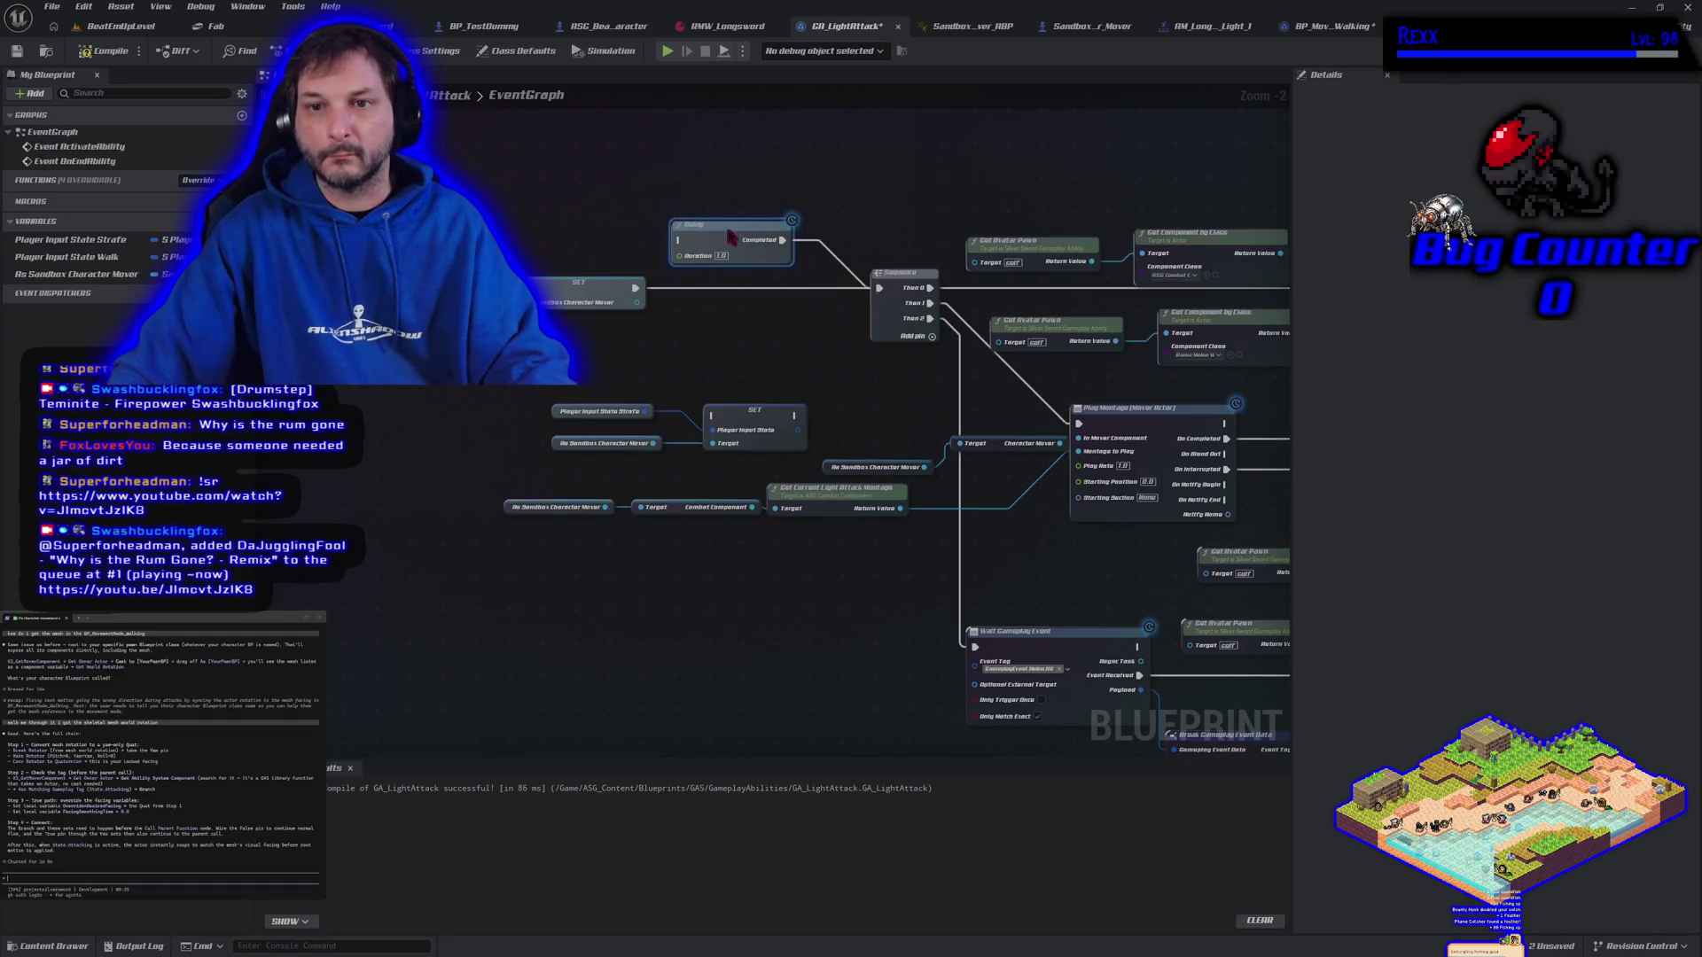
key(ctrl+z)
click(102, 51)
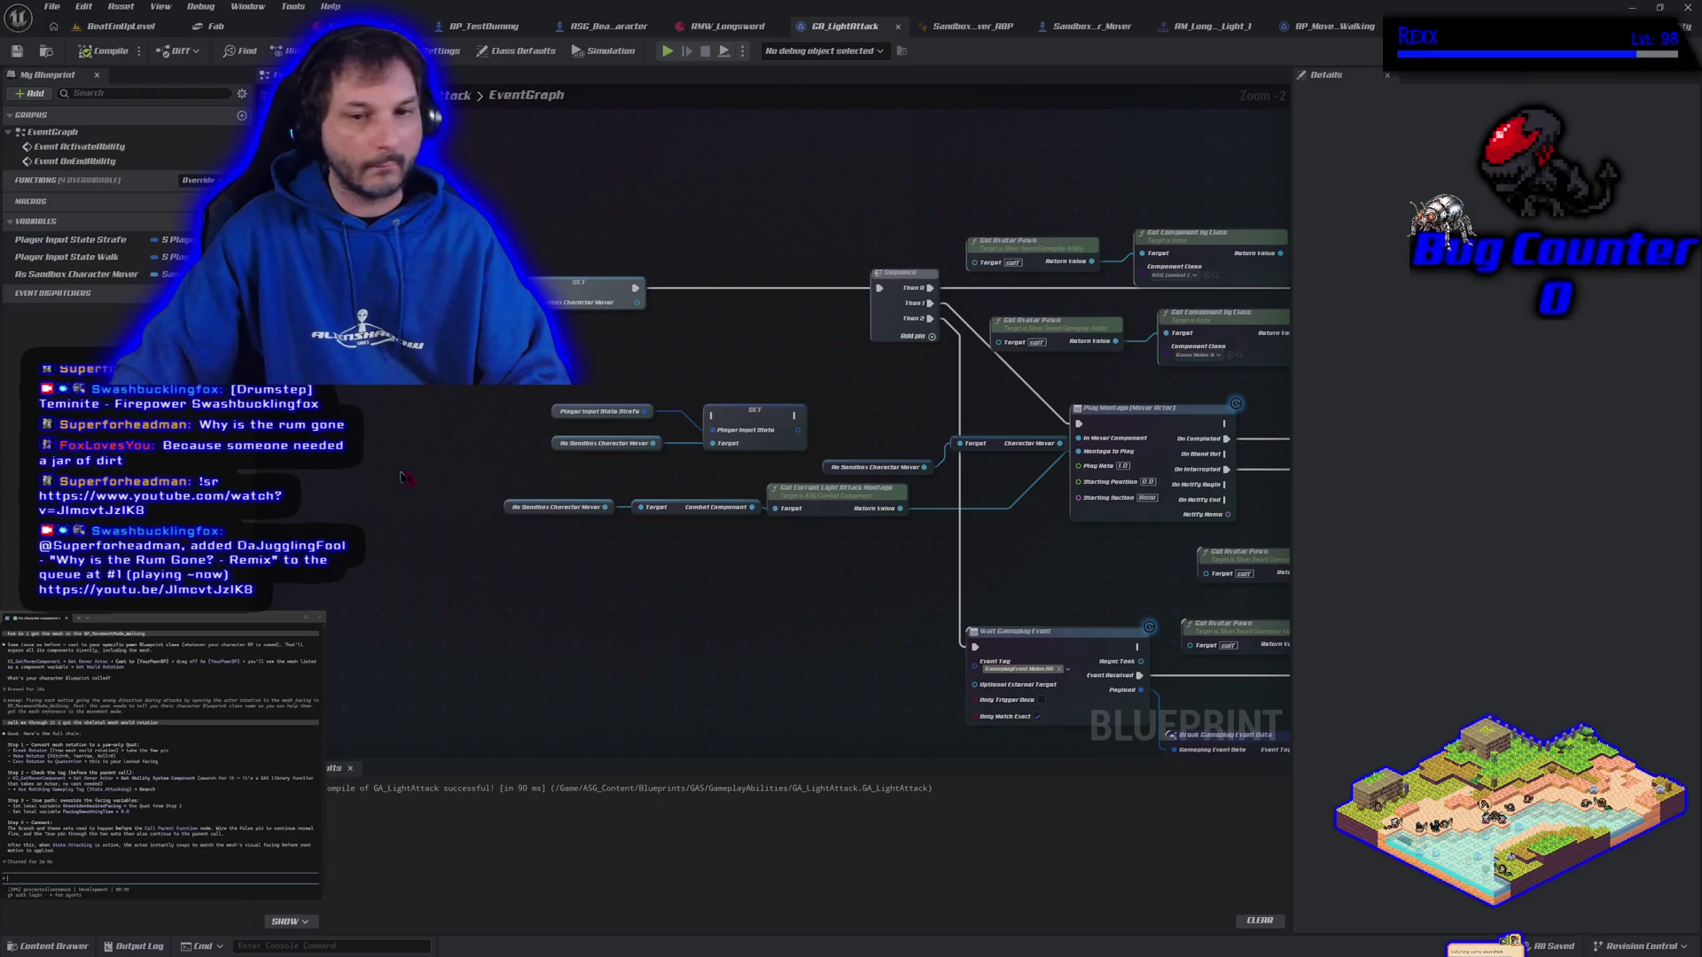
click(121, 25)
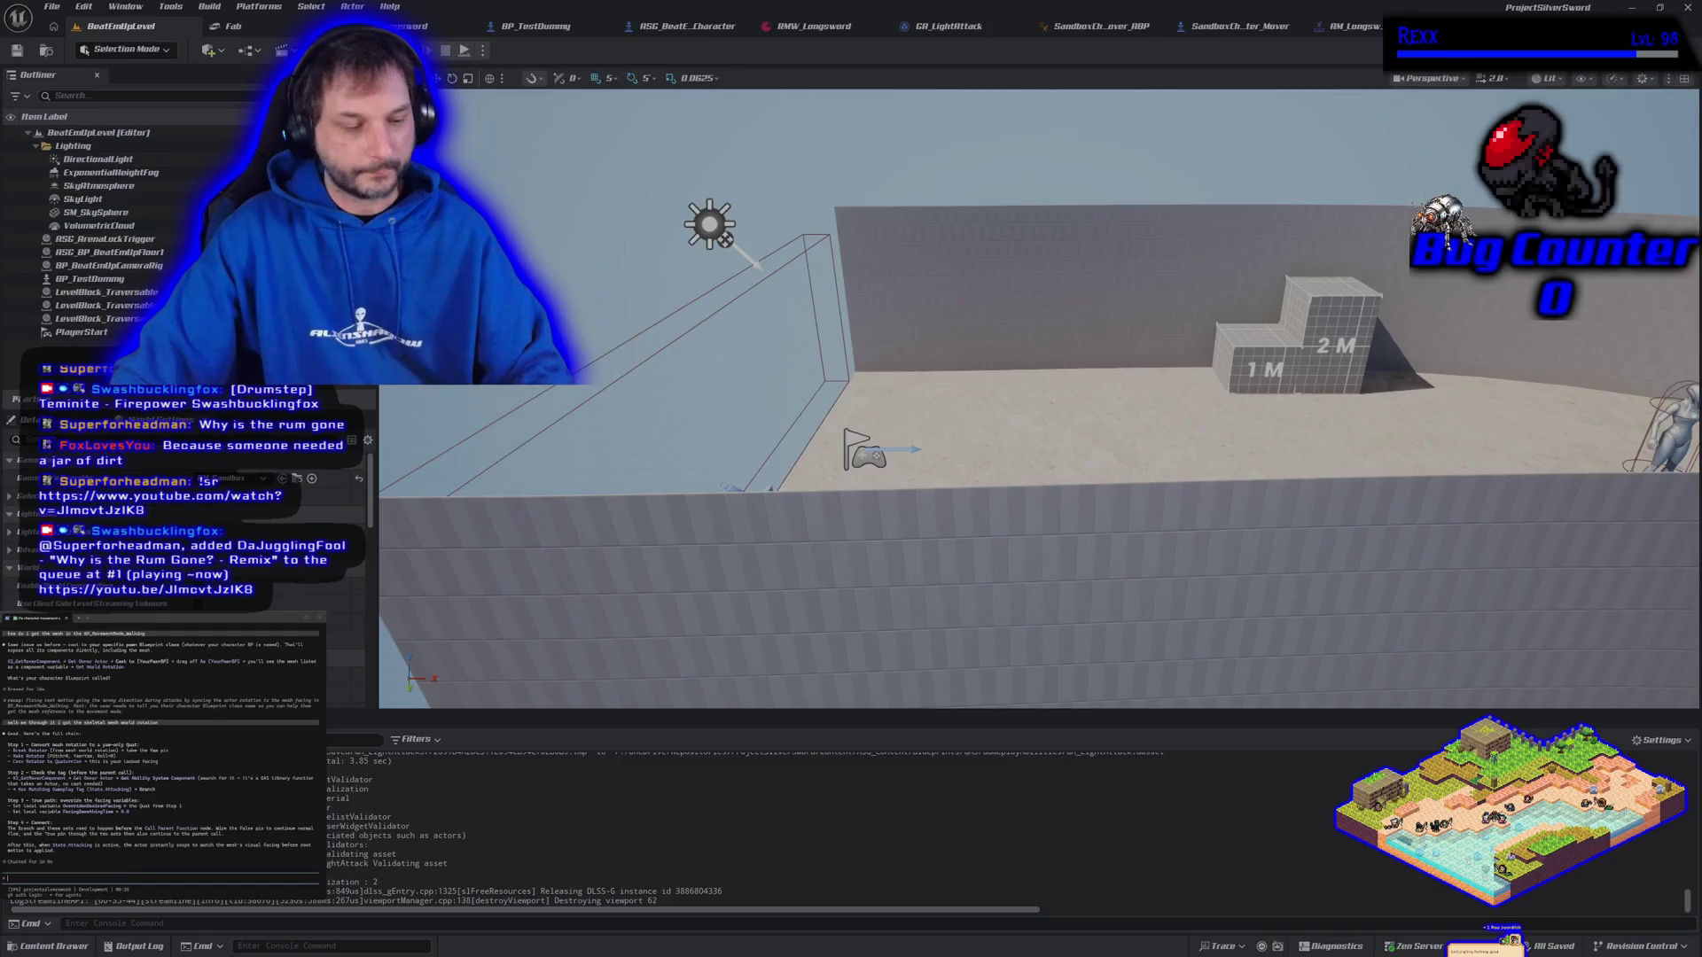
Run another playtest, then bring up BP_MovementMode_Walking's Generate Simple Walk Move graph
key(alt+p)
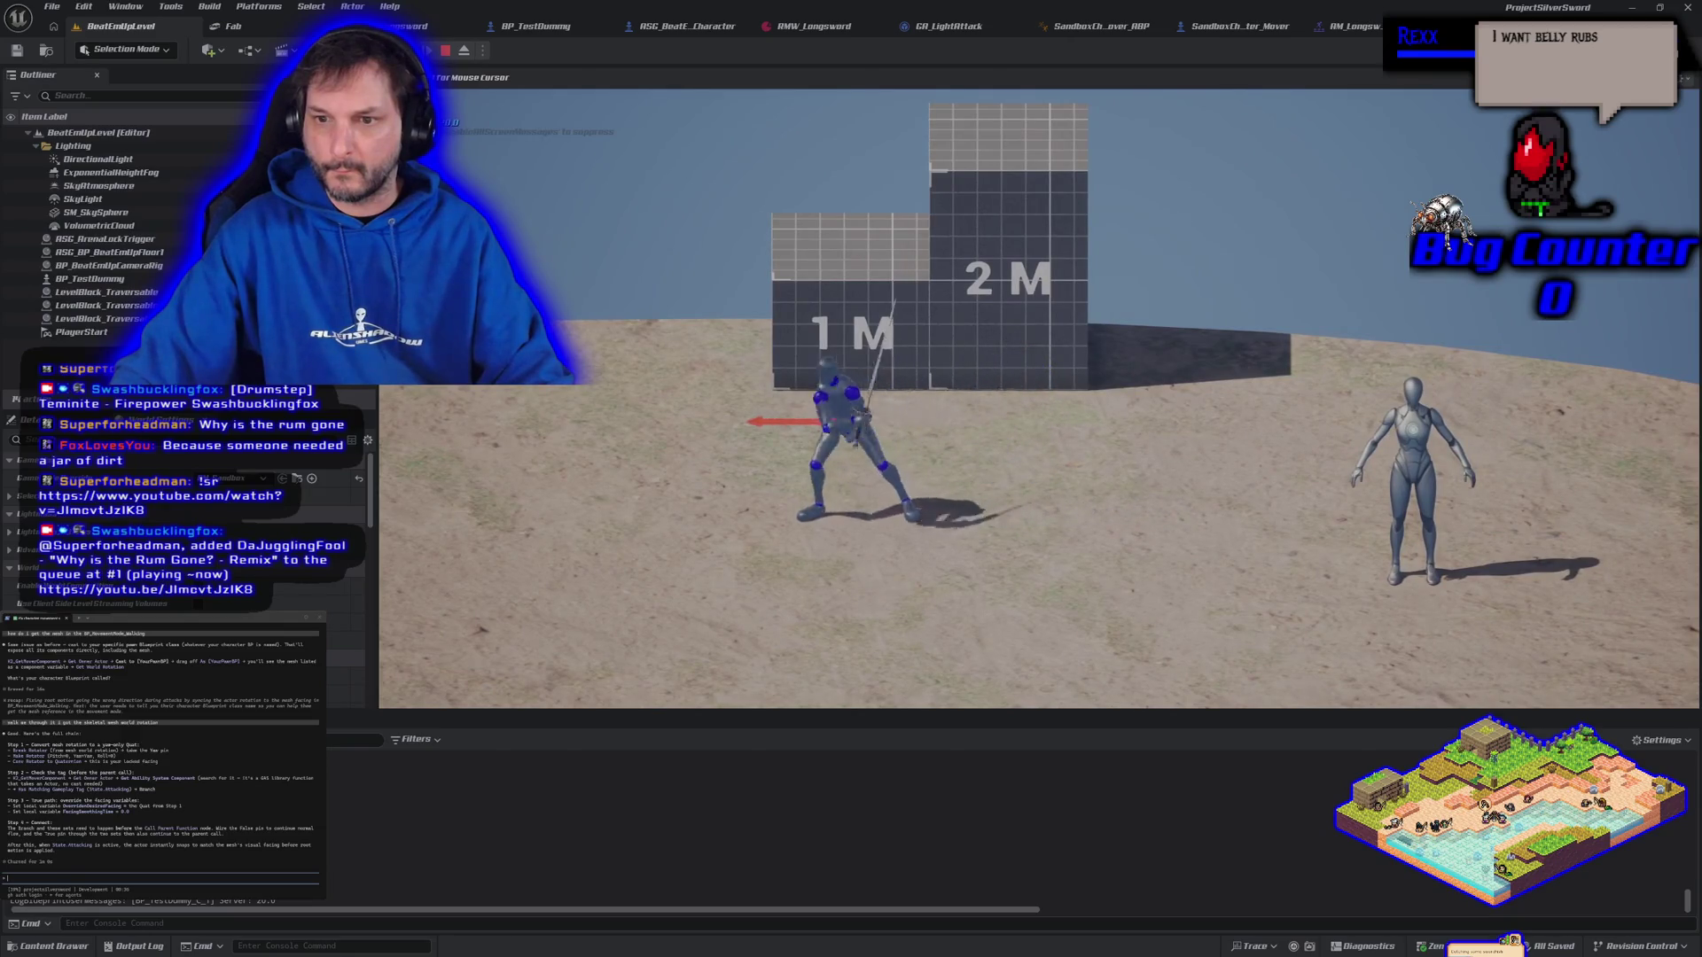
key(Escape)
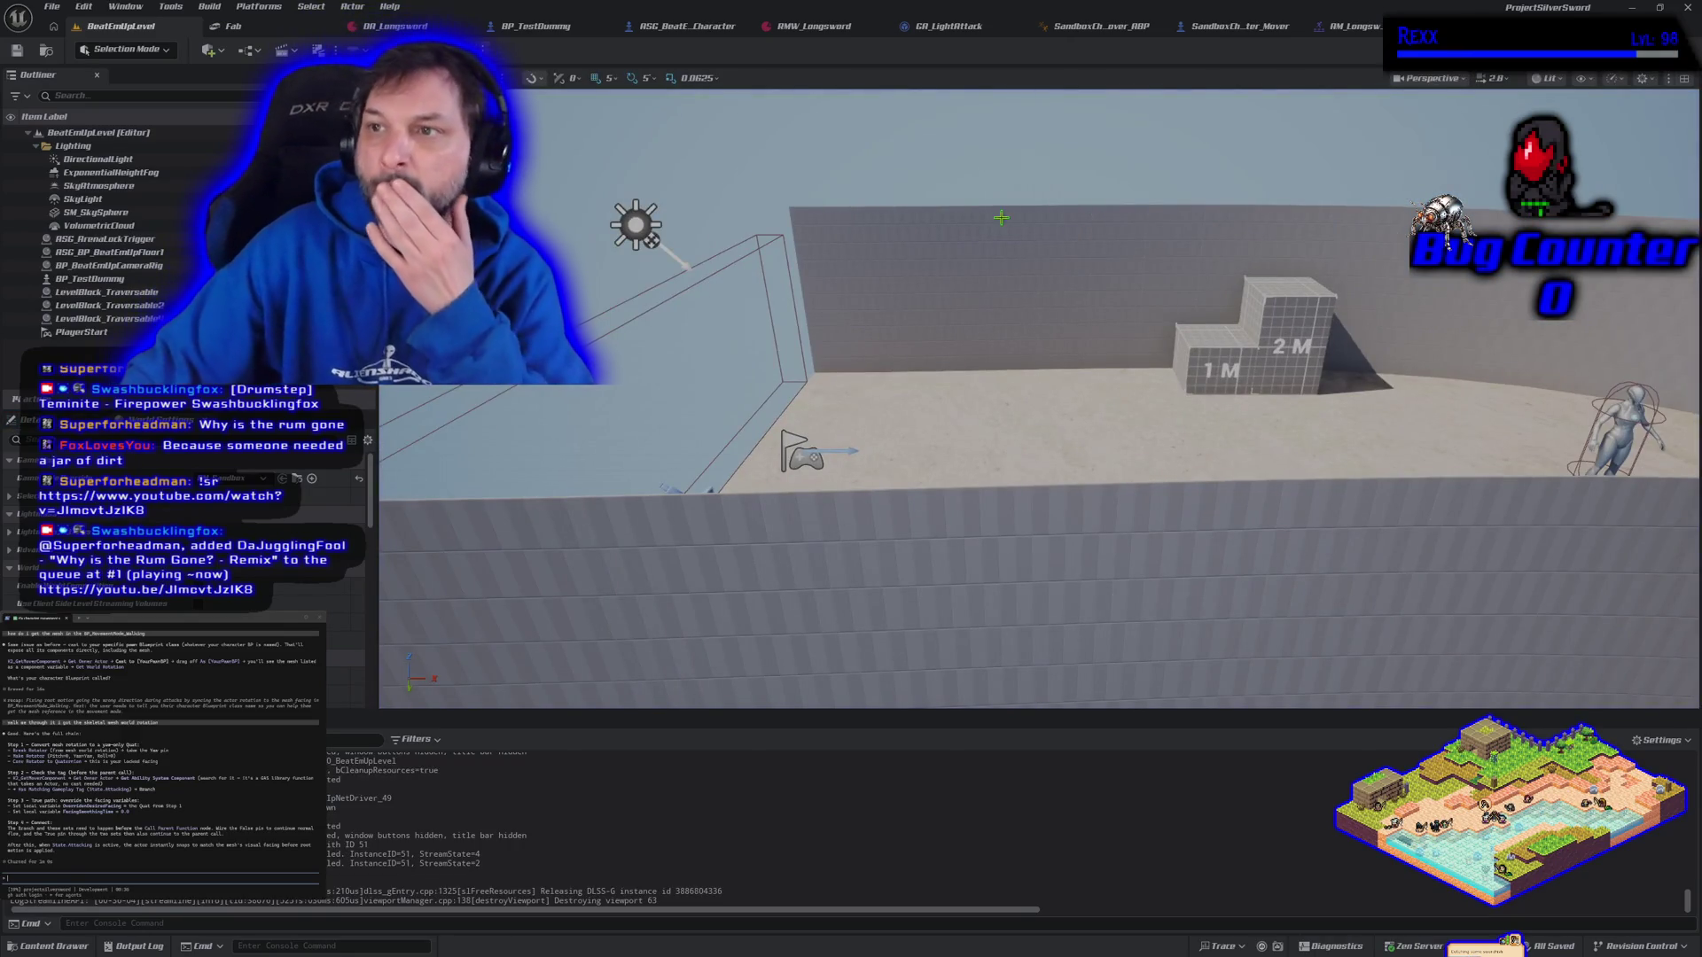
click(967, 34)
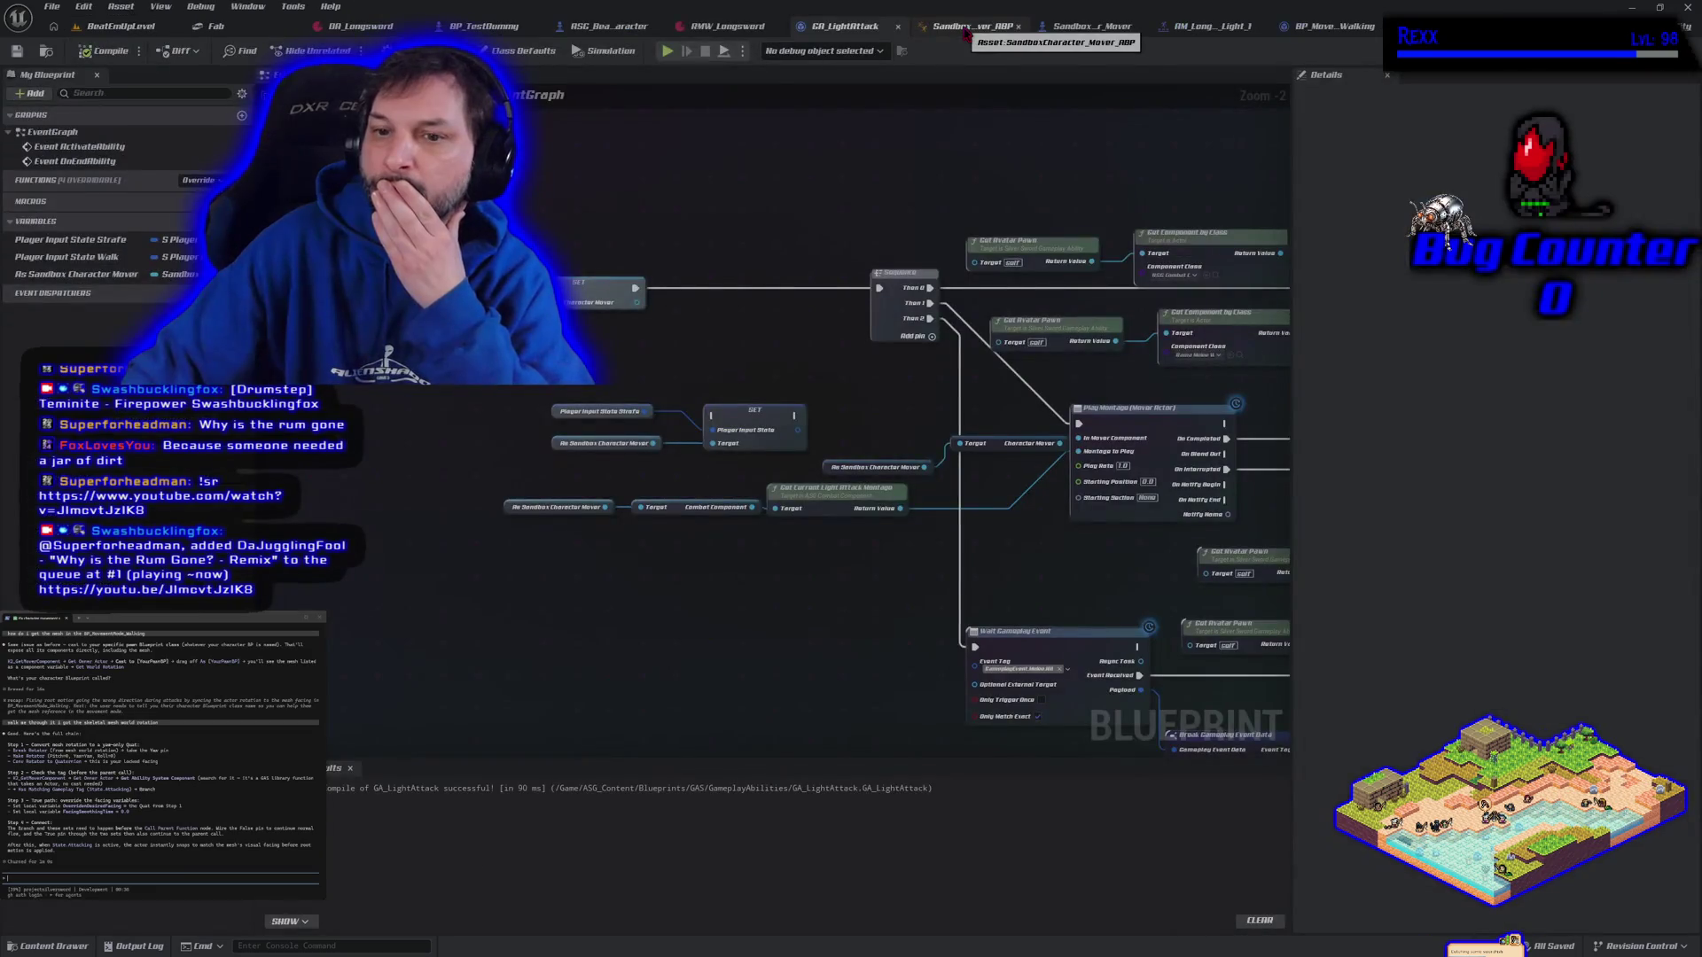
click(1092, 26)
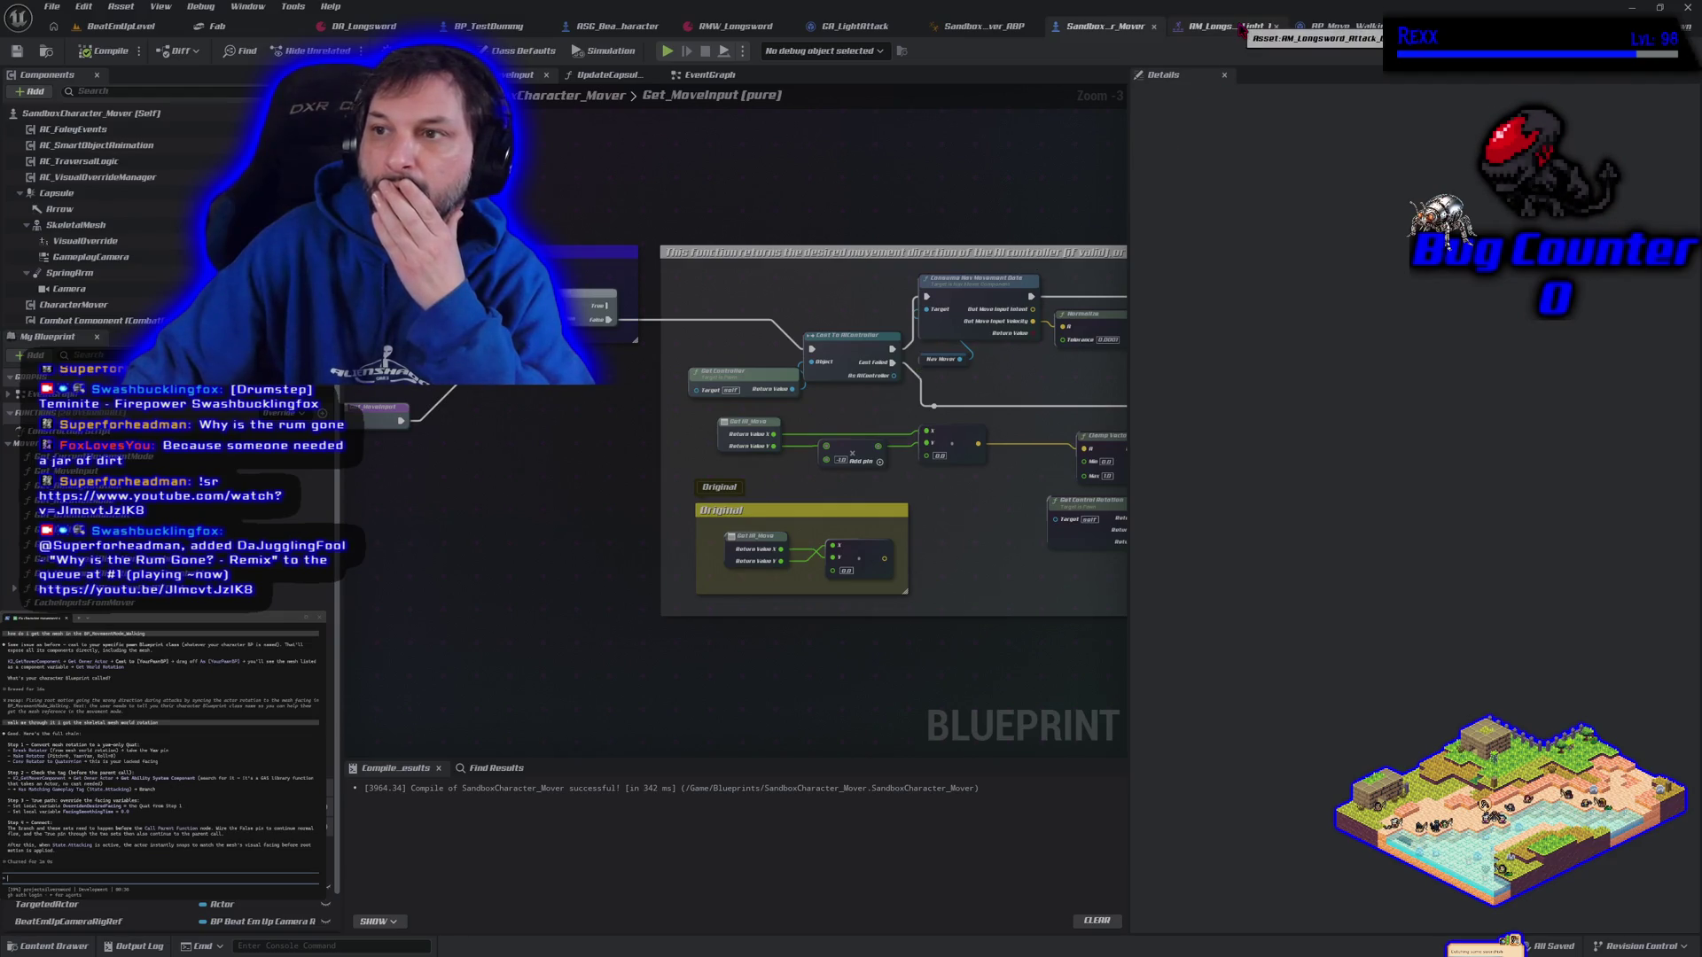
click(1339, 30)
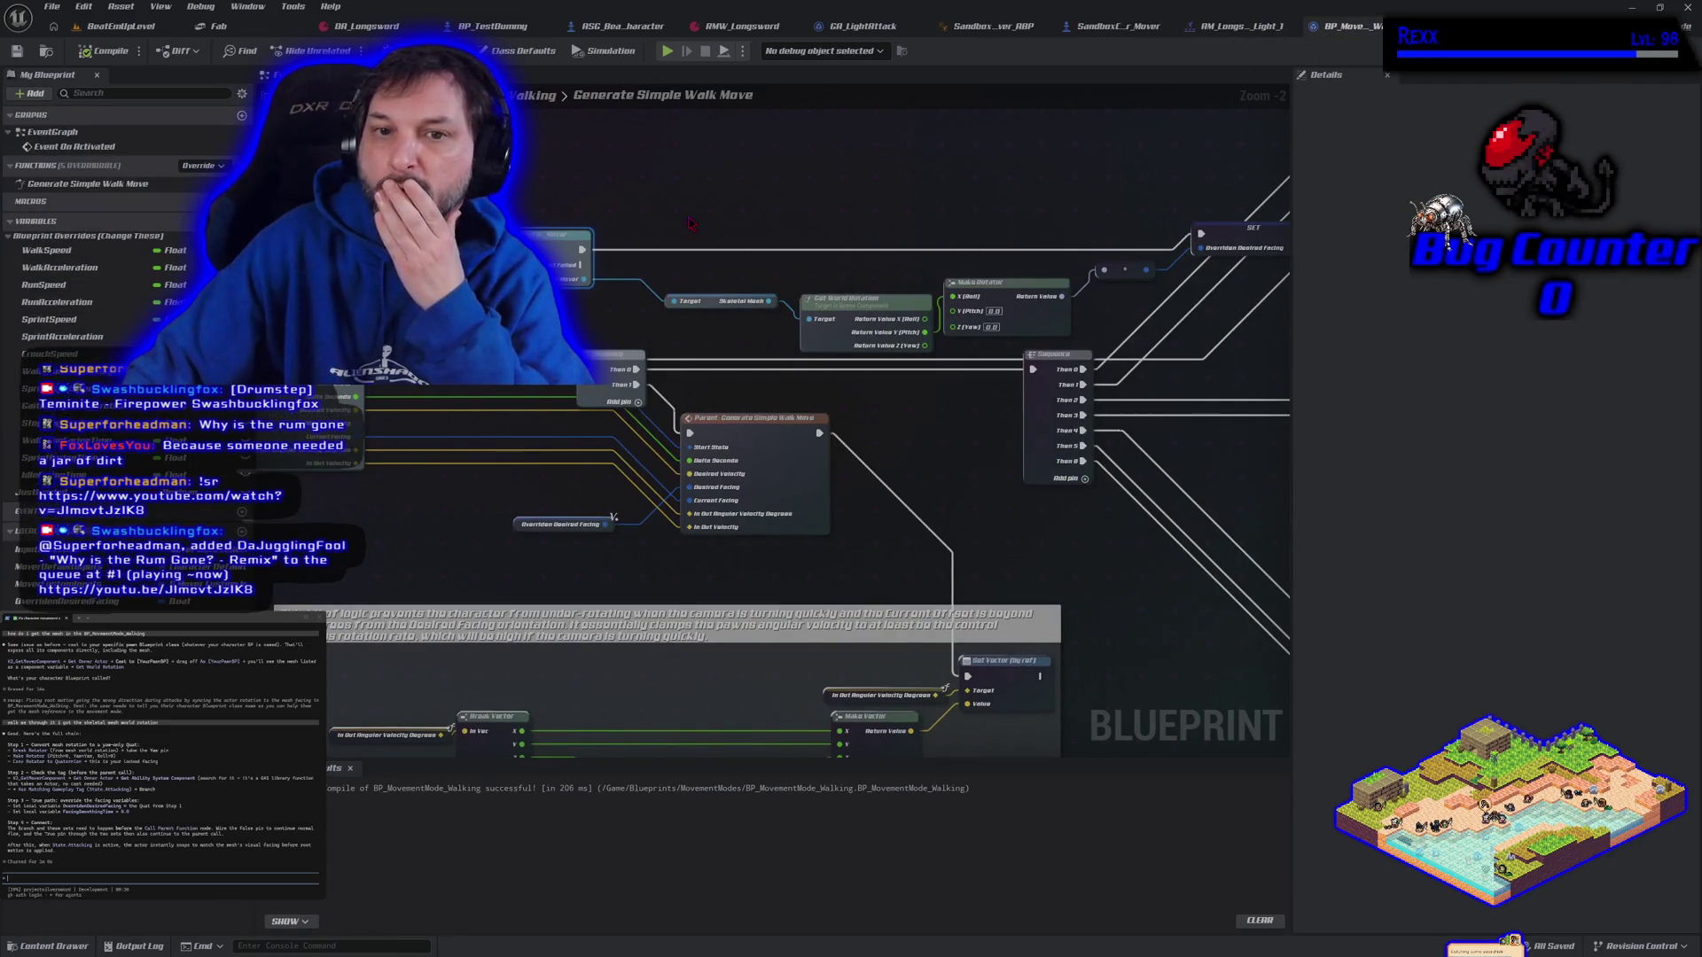
drag(678, 230, 628, 269)
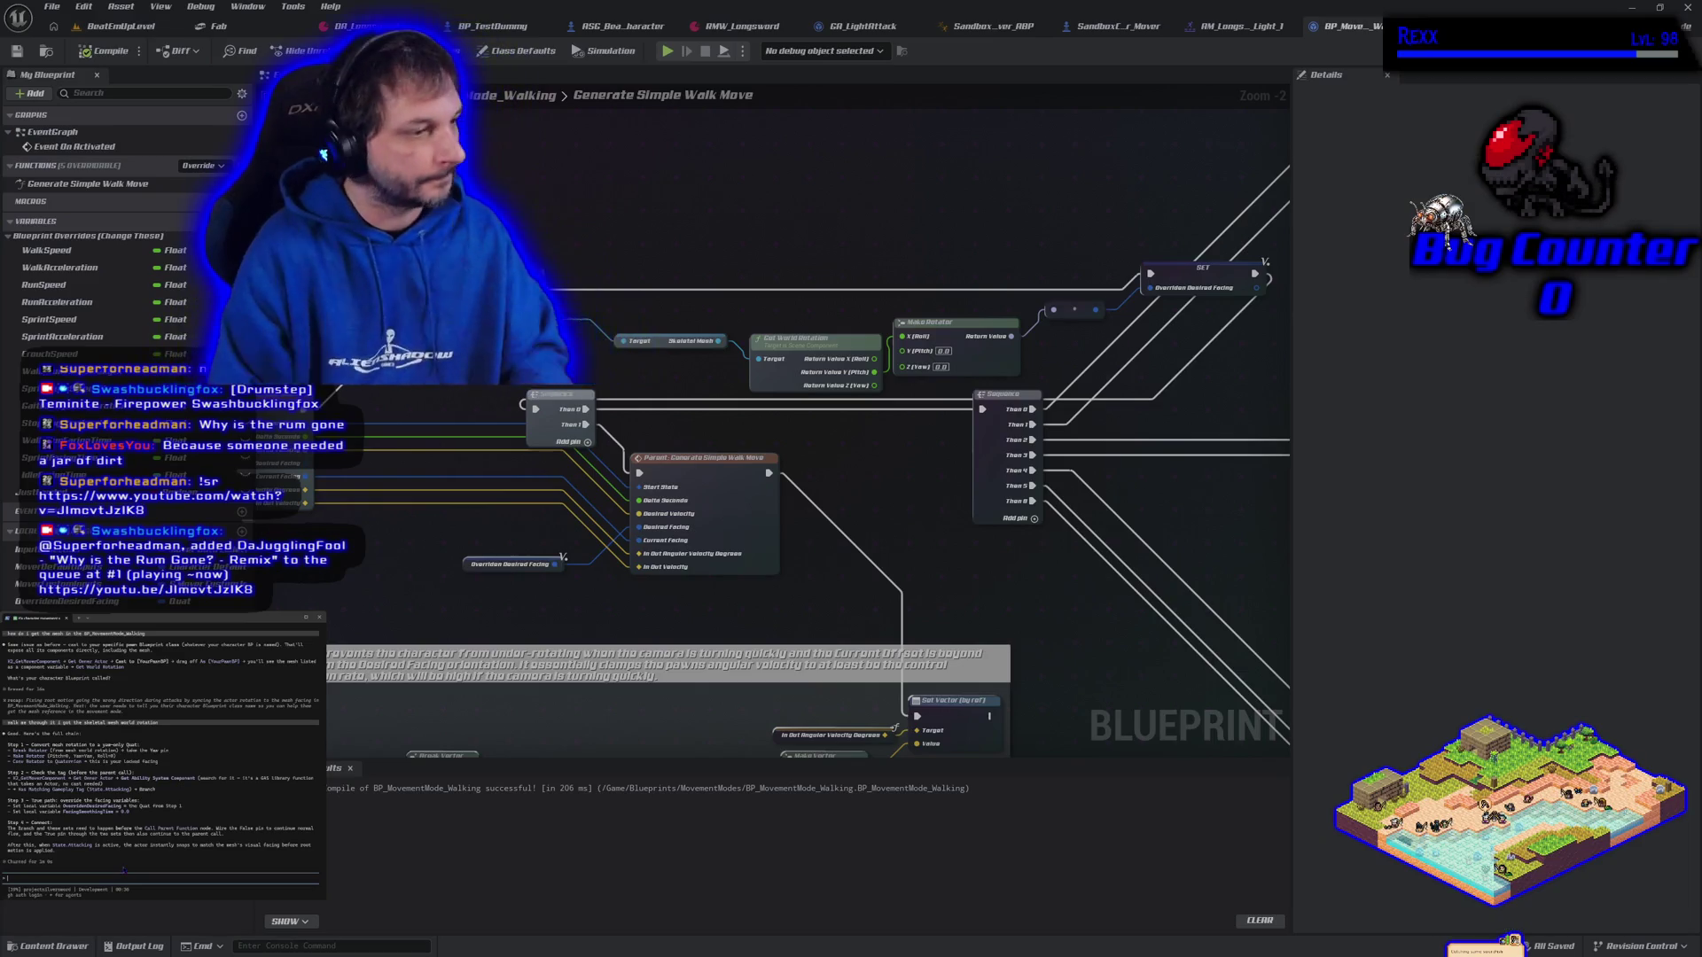
text(just for testing i)
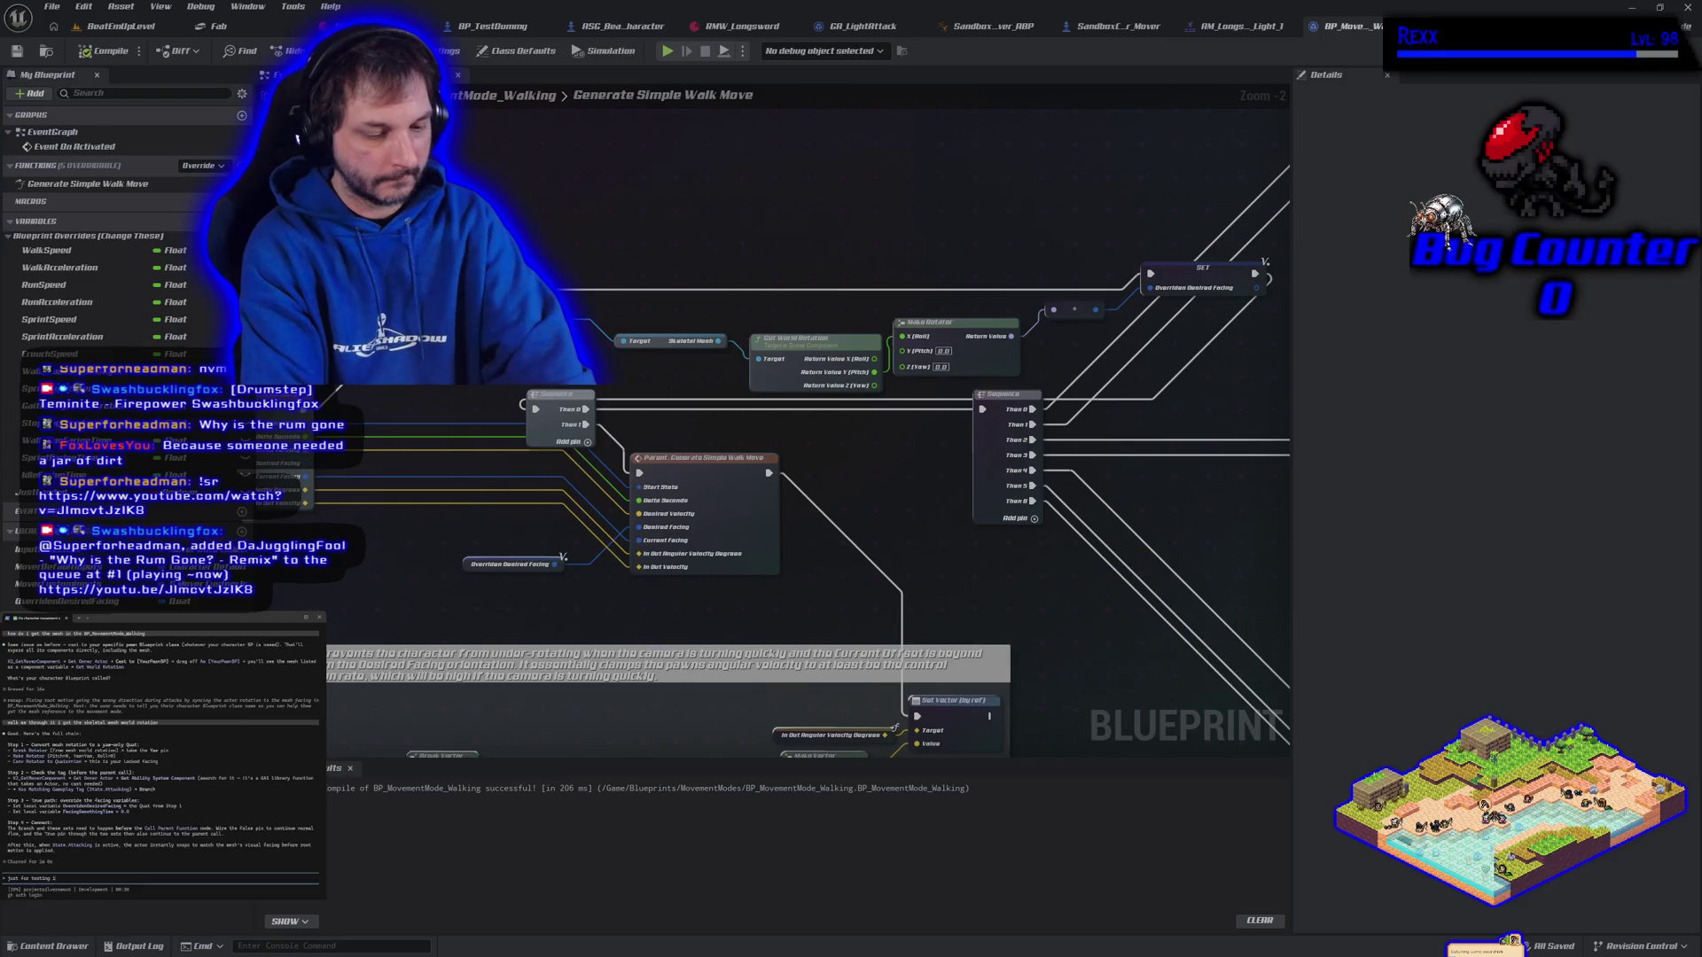
text( hooked it up without the)
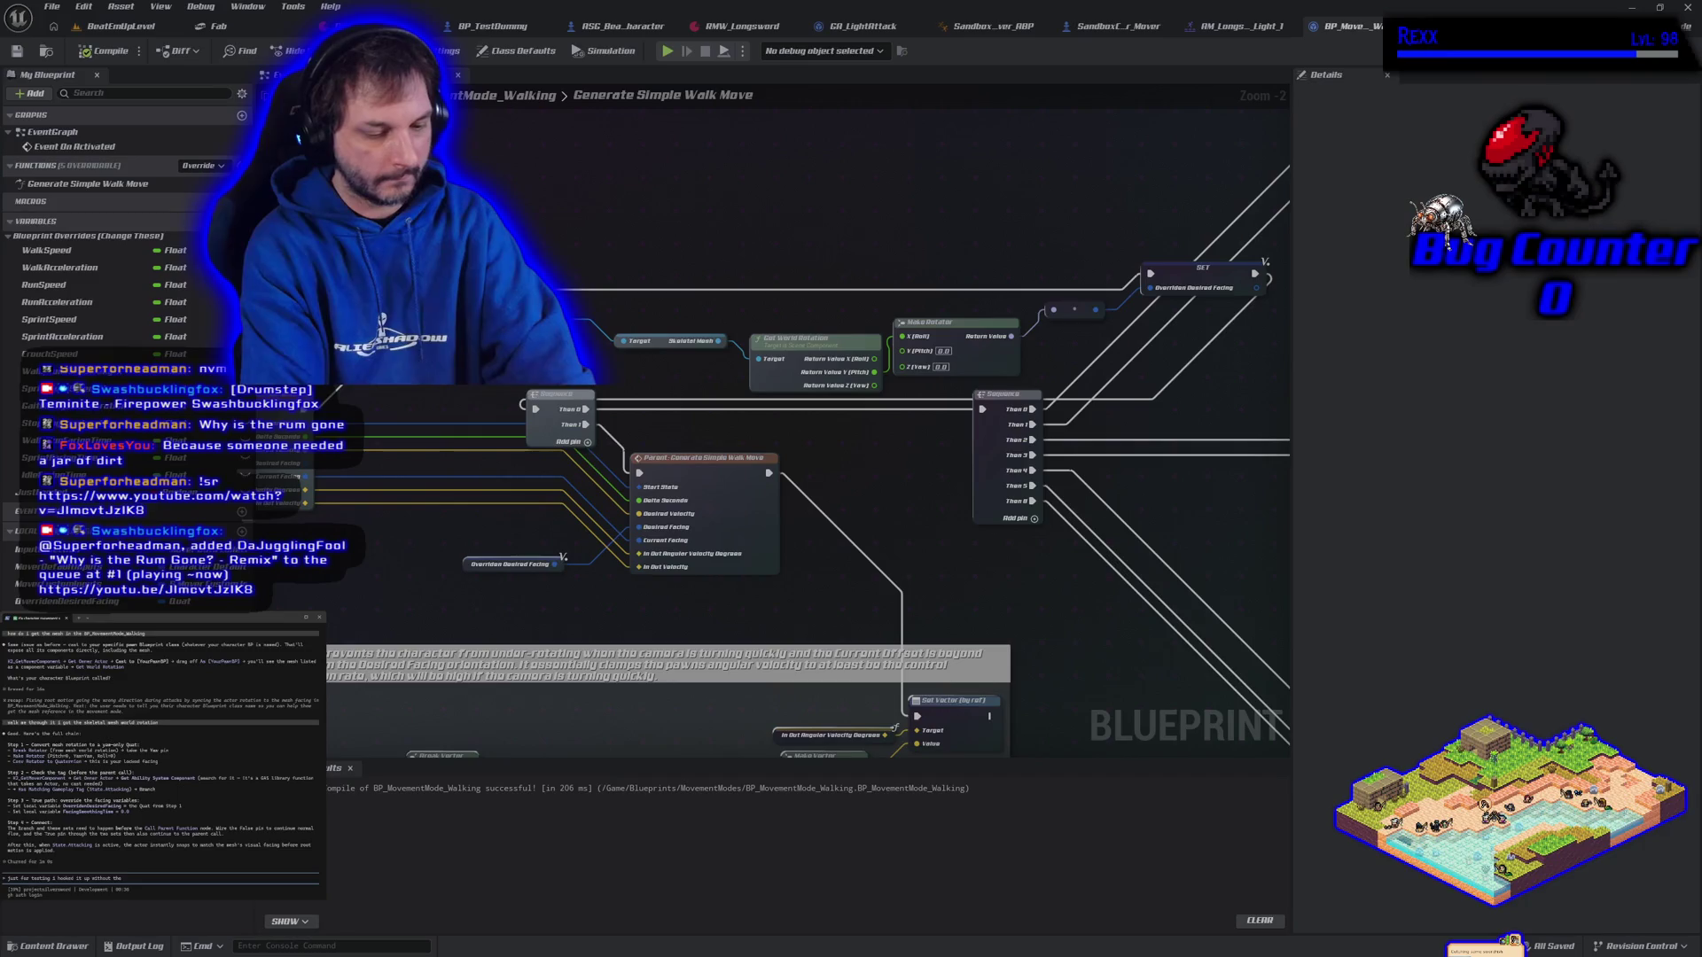
text( tag check)
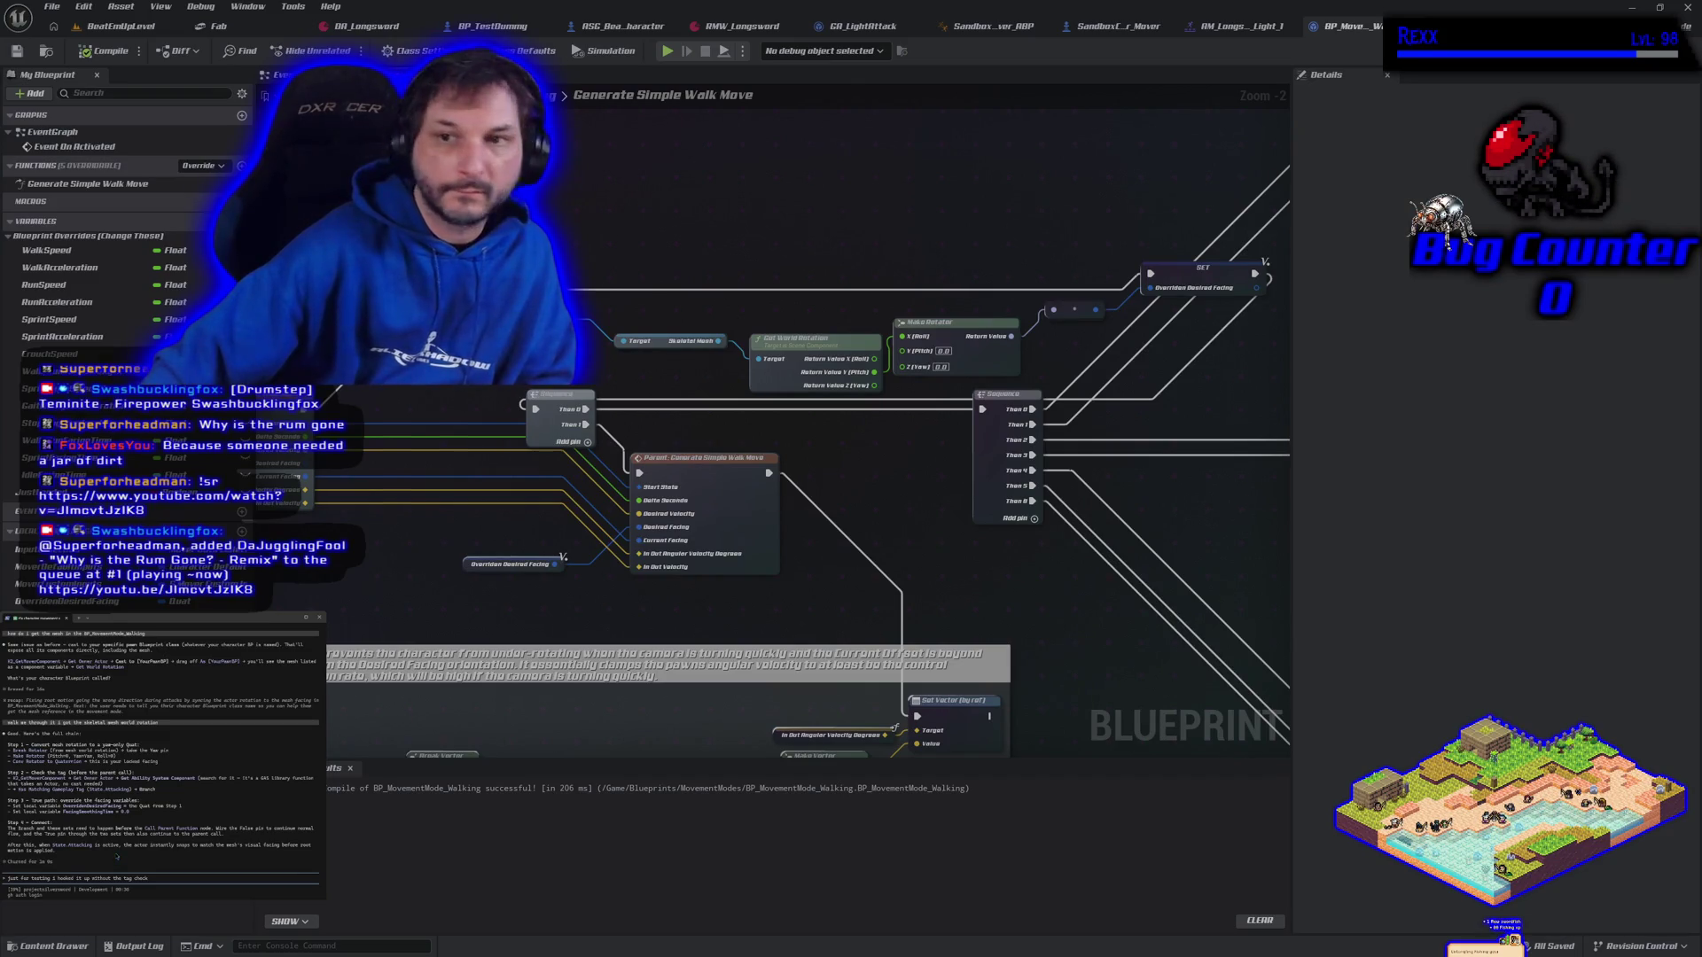
drag(849, 225, 446, 238)
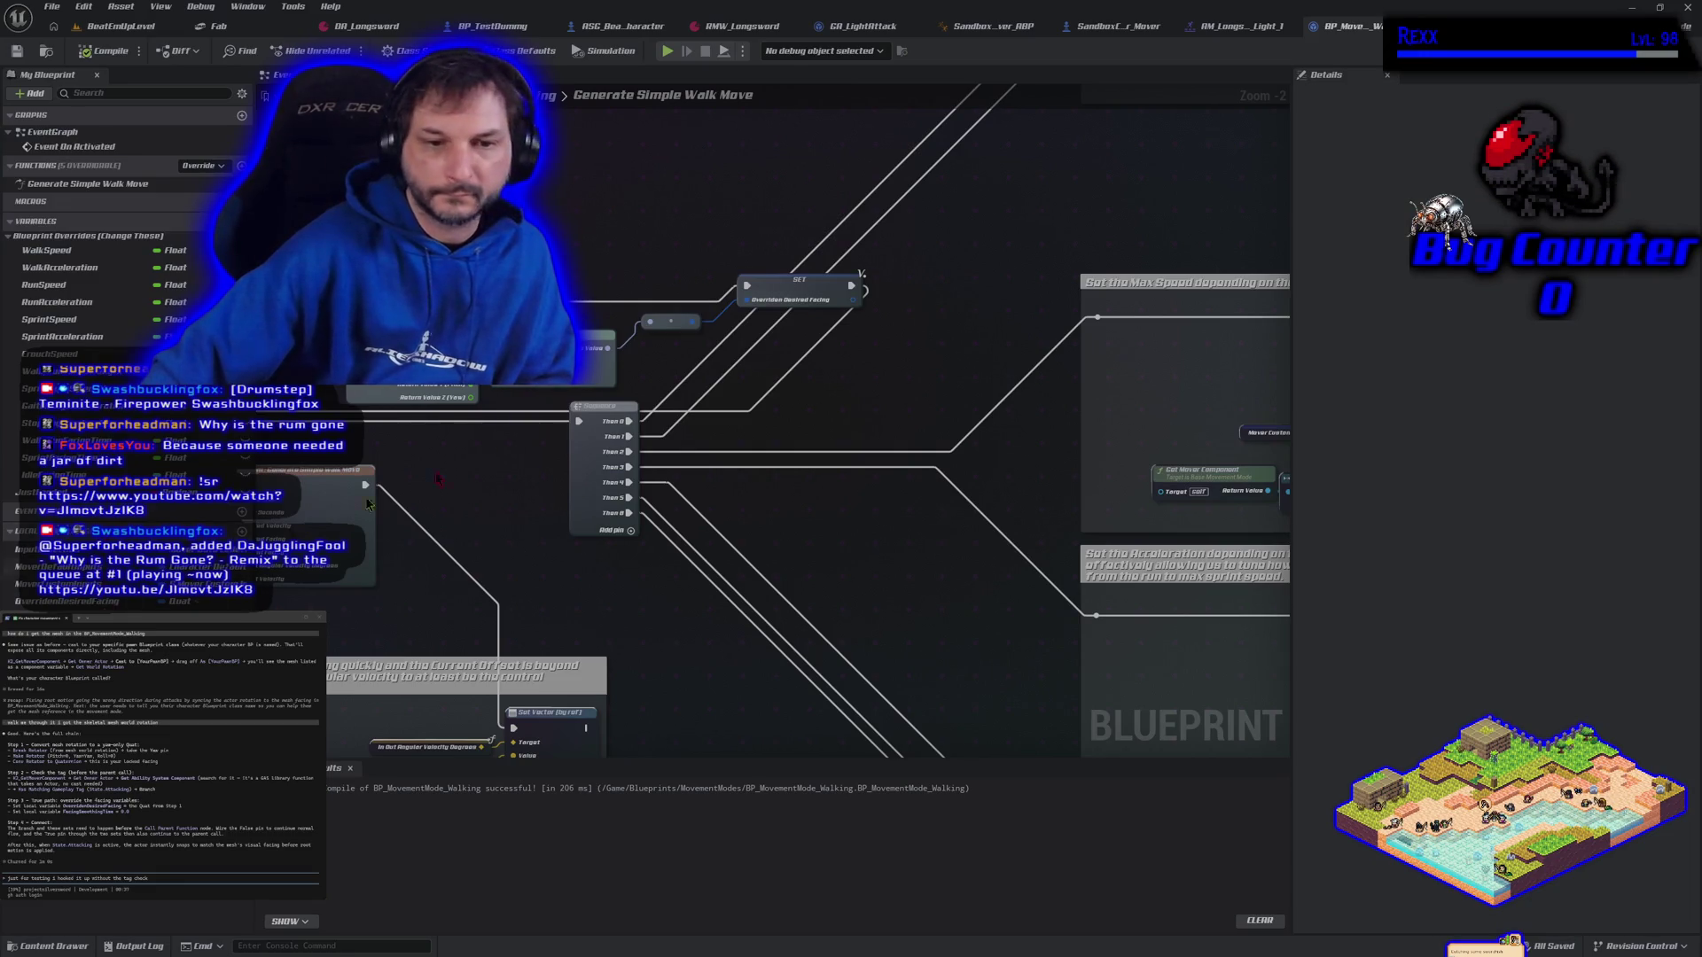
right_click(558, 209)
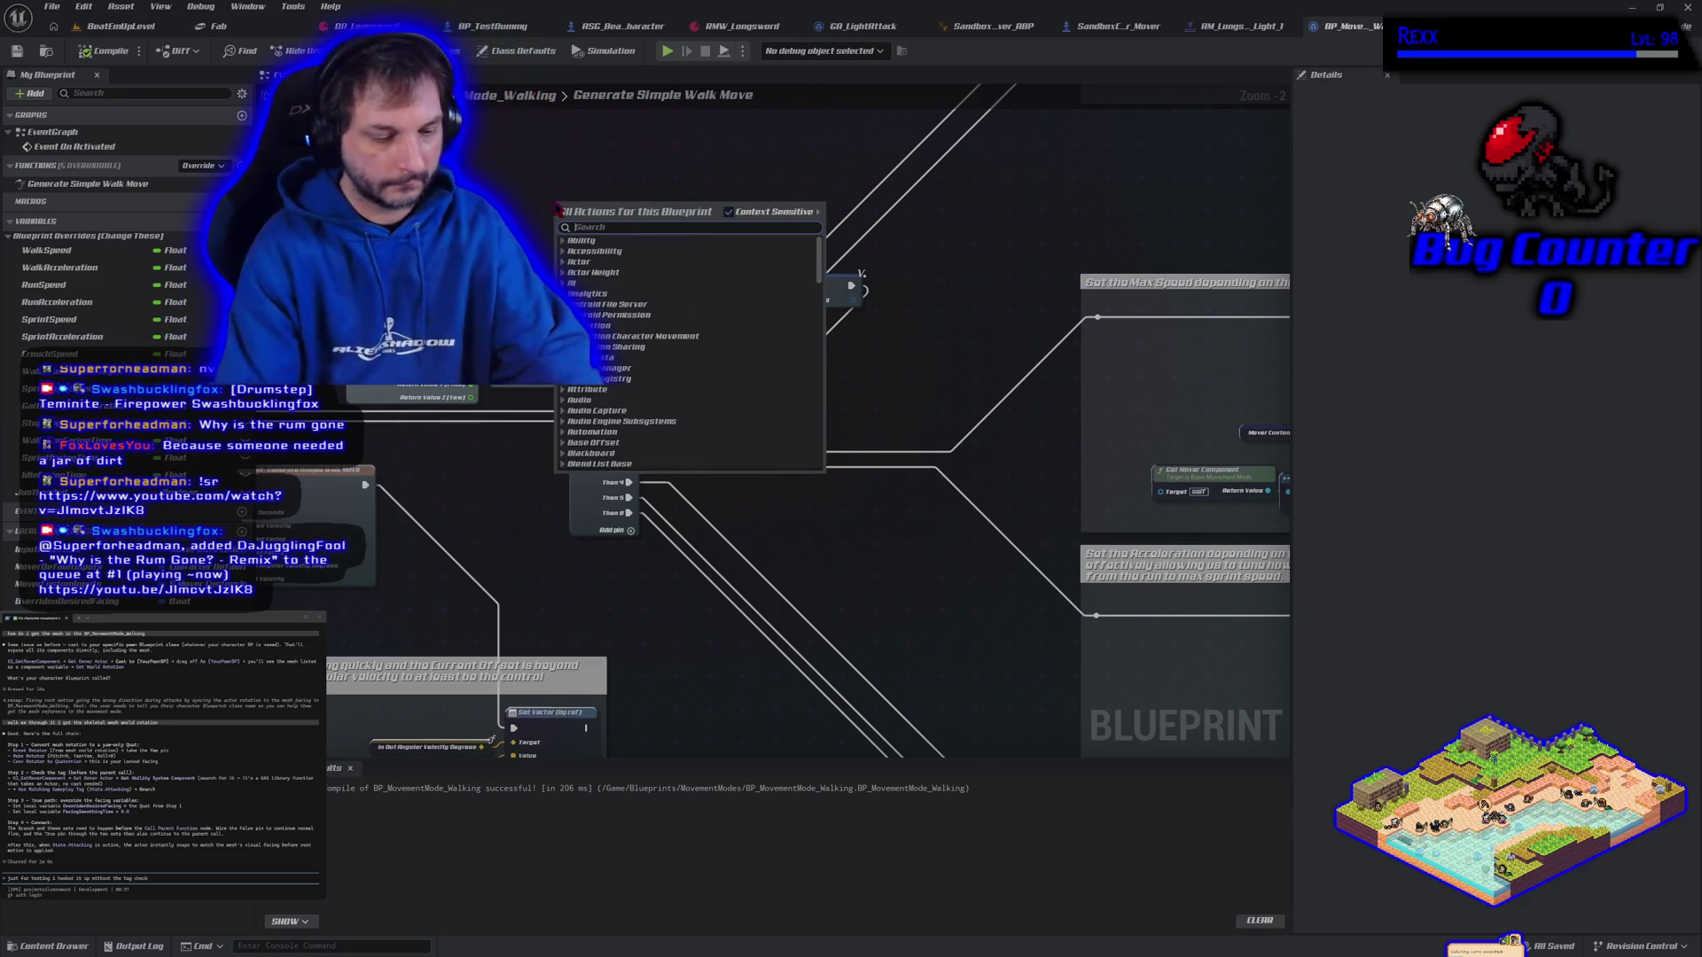
Add a Set Facing Smoothing Time node and wire it after the Overridden Desired Facing setter
text(set facing)
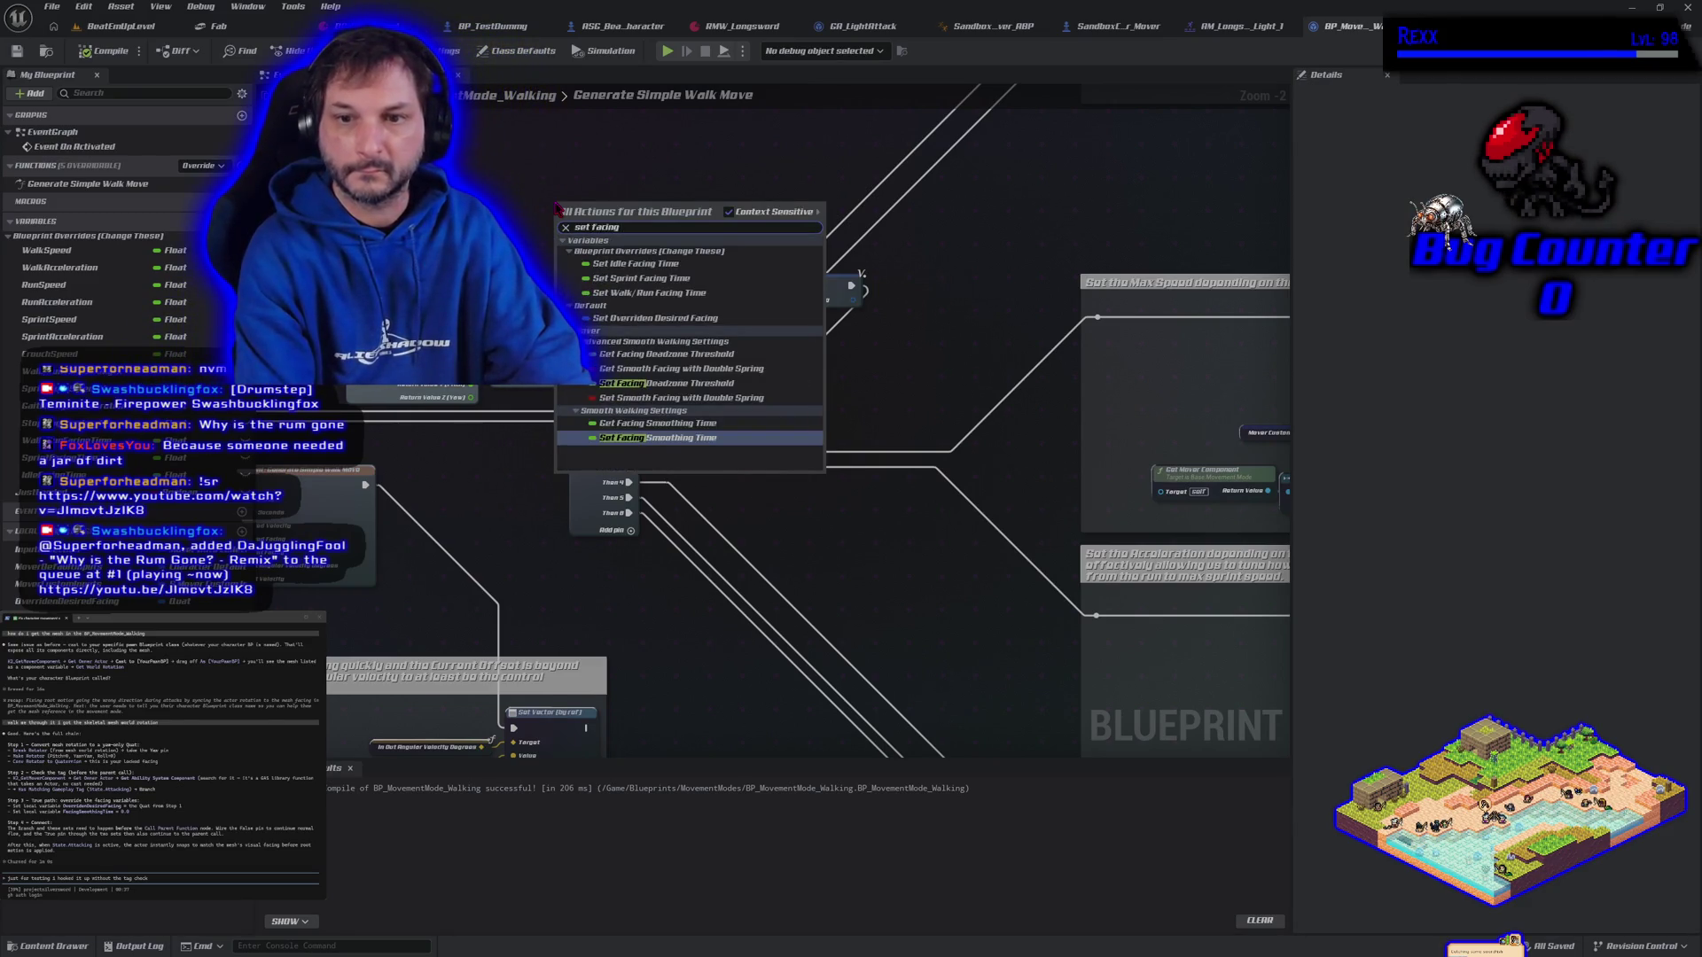
click(676, 440)
mouse_move(613, 220)
mouse_down()
mouse_move(925, 272)
mouse_move(932, 291)
mouse_up()
drag(824, 422, 1010, 415)
mouse_move(1039, 278)
mouse_down()
mouse_move(1041, 359)
mouse_move(1090, 310)
mouse_move(1069, 279)
mouse_up()
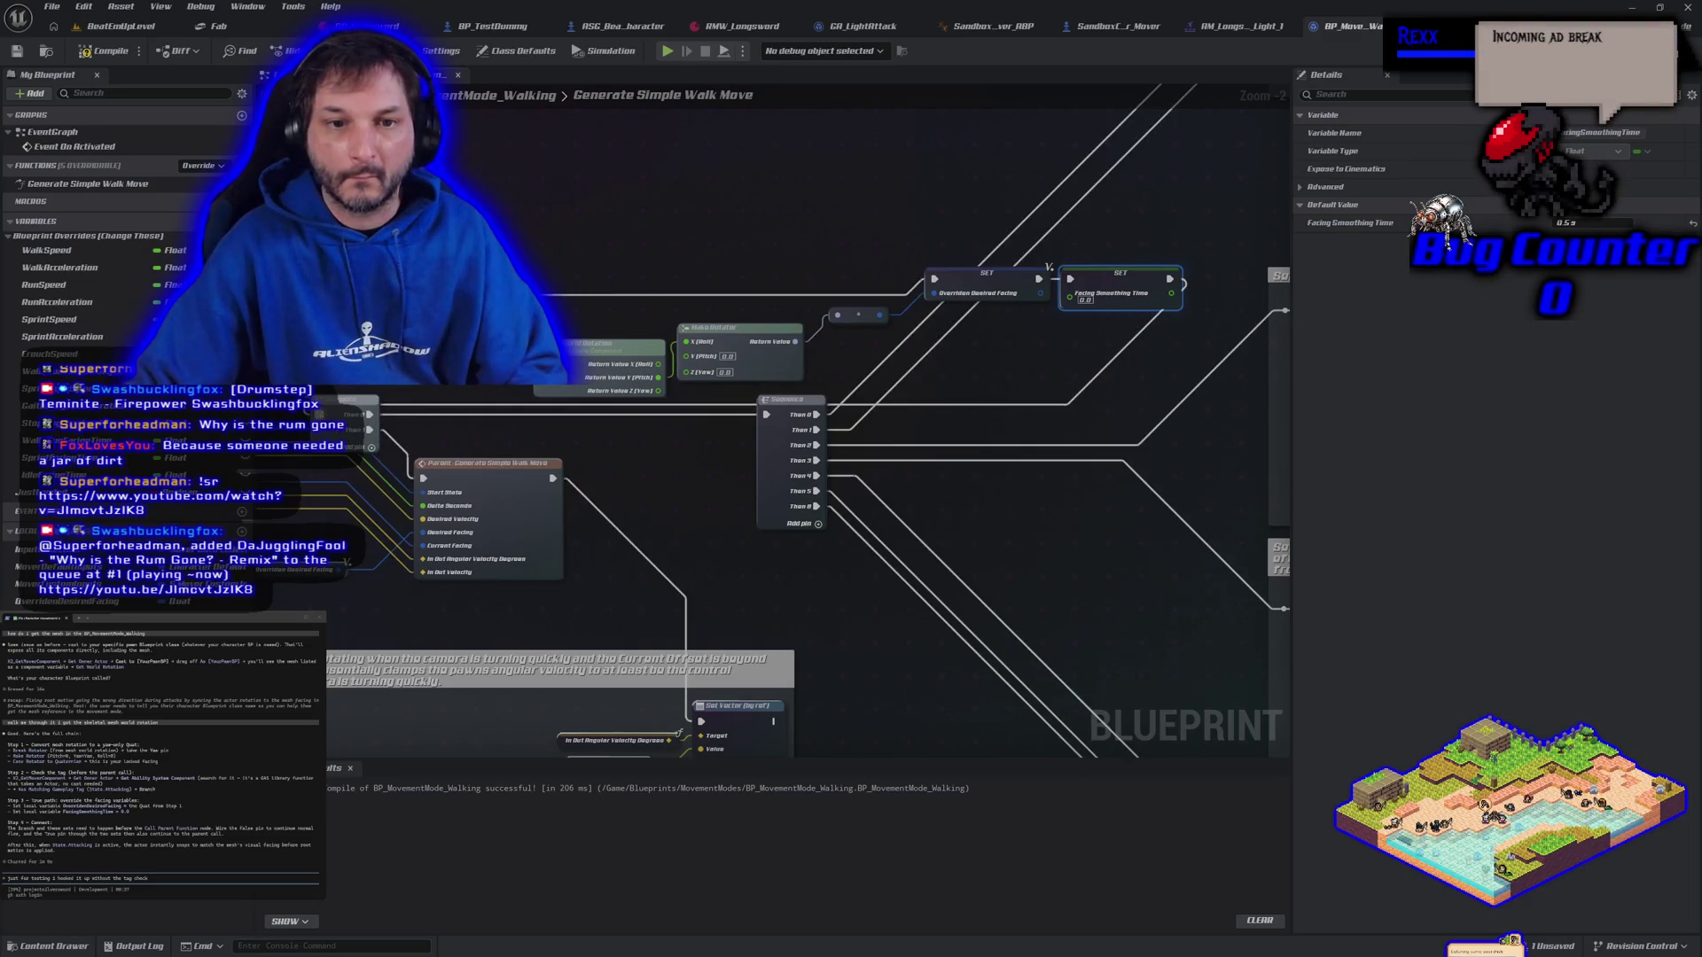
Compile and save the walking movement Blueprint, then return to the level
click(105, 51)
click(17, 50)
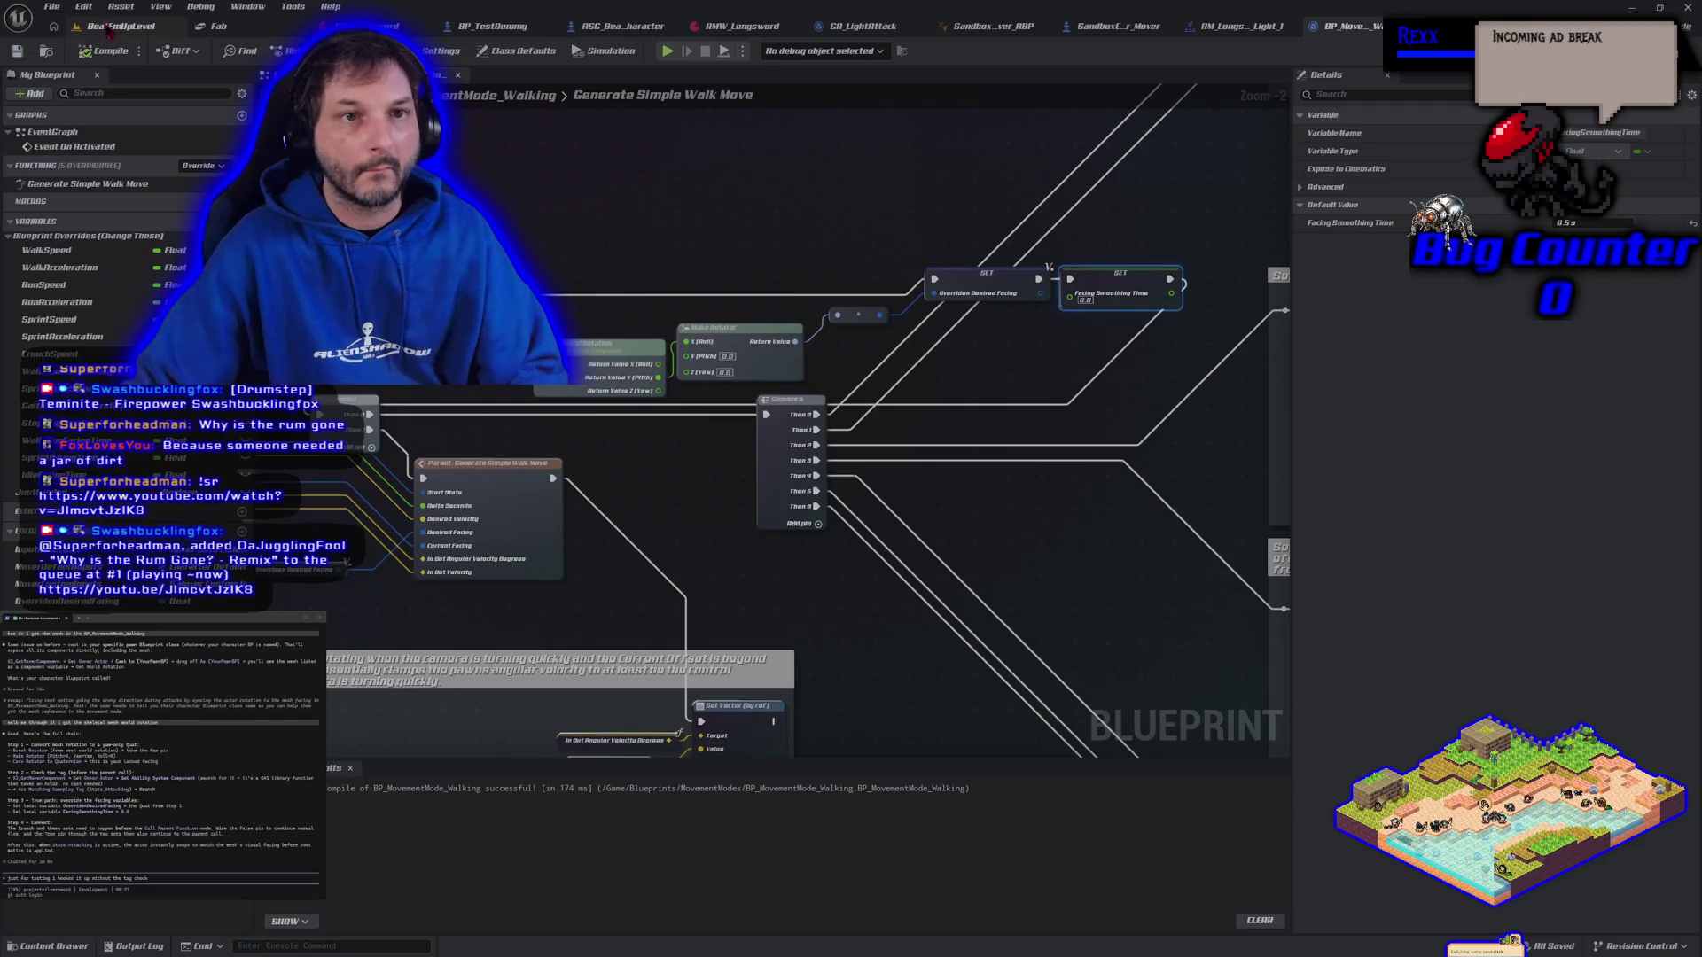
click(106, 26)
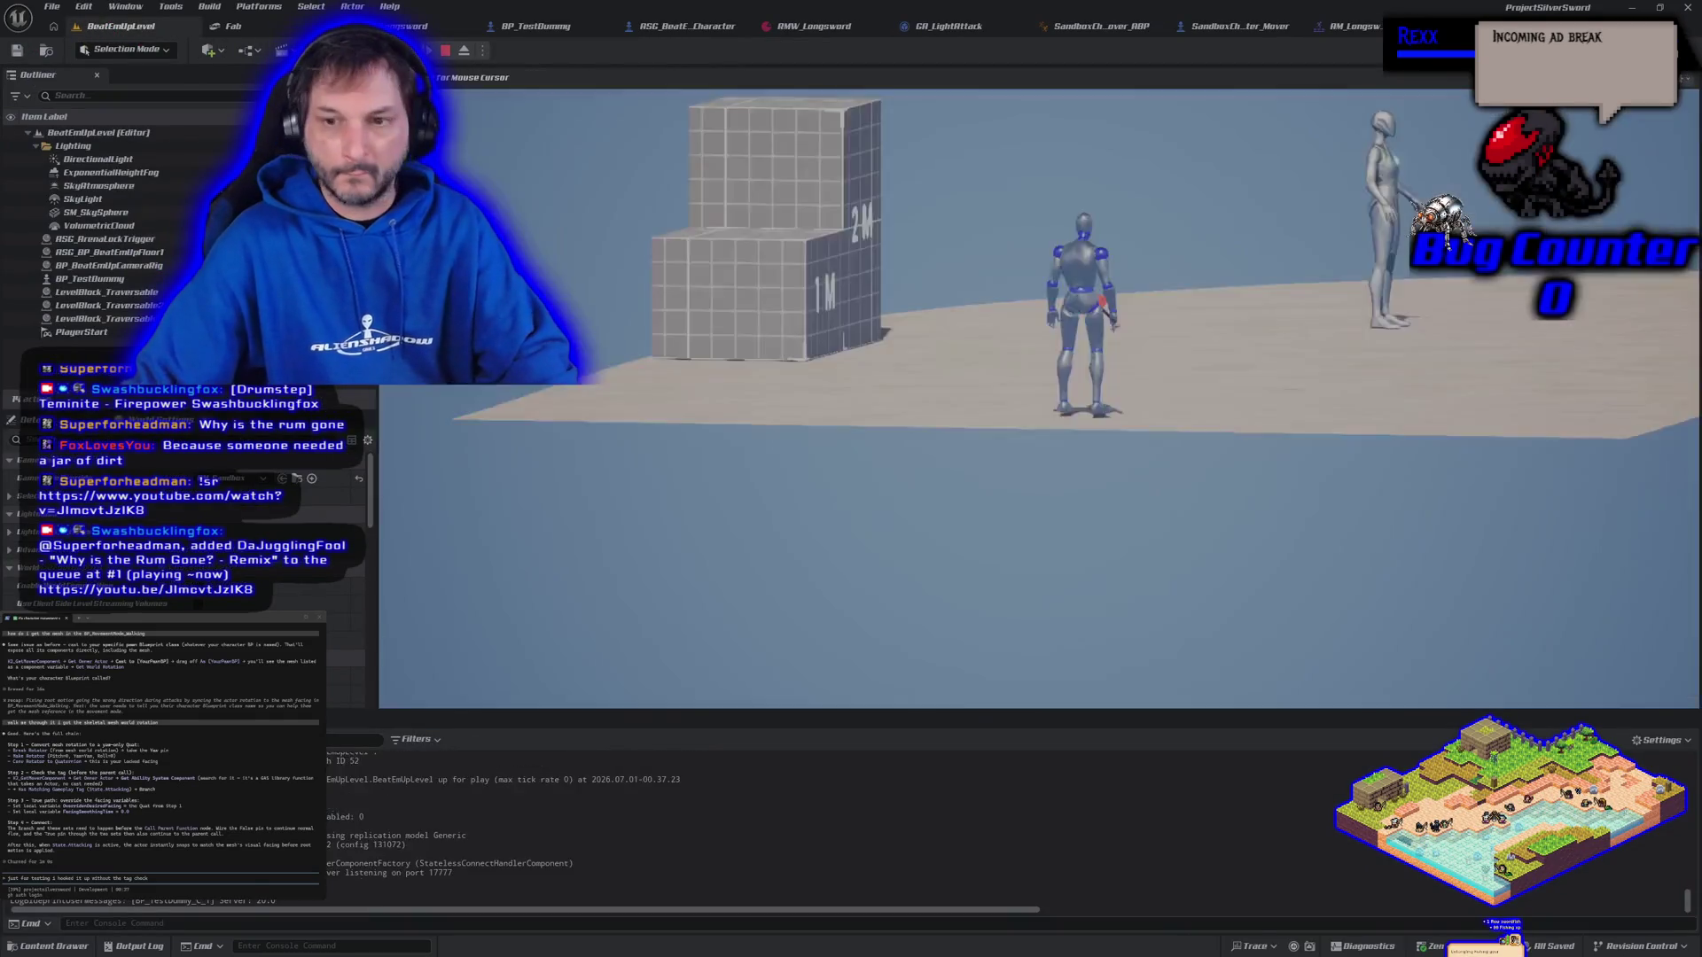
Walk the character with D to test facing, then send the note 'and the roo lidverre stopping it'
key(d)
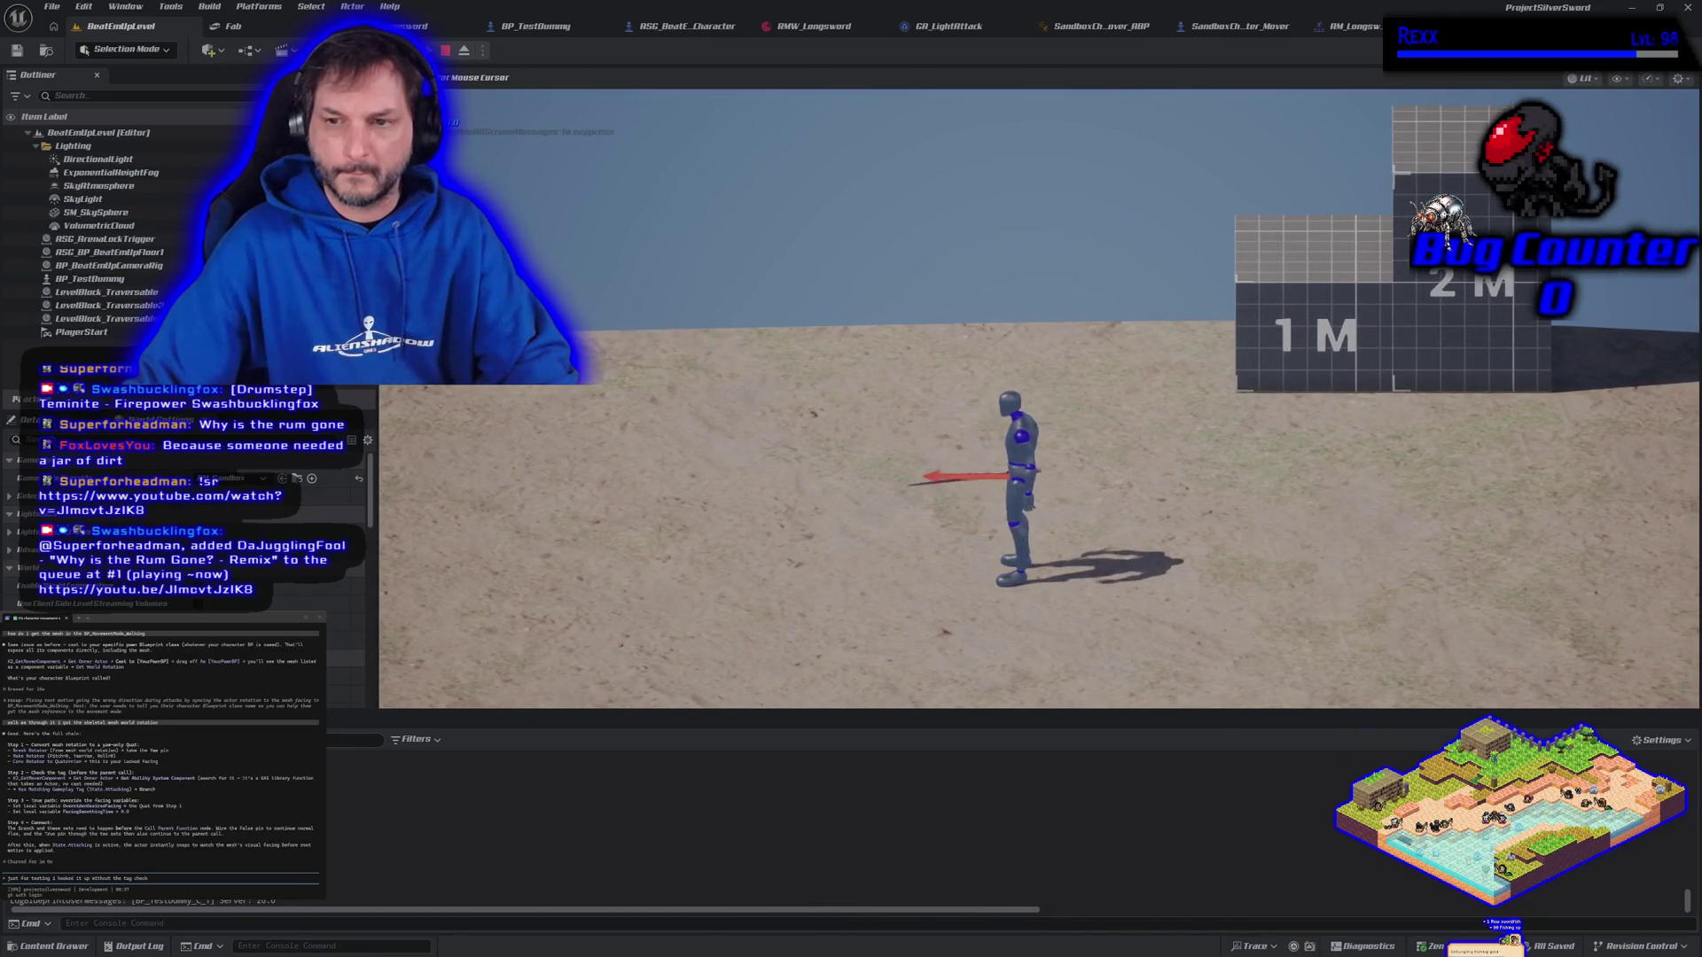
key(Escape)
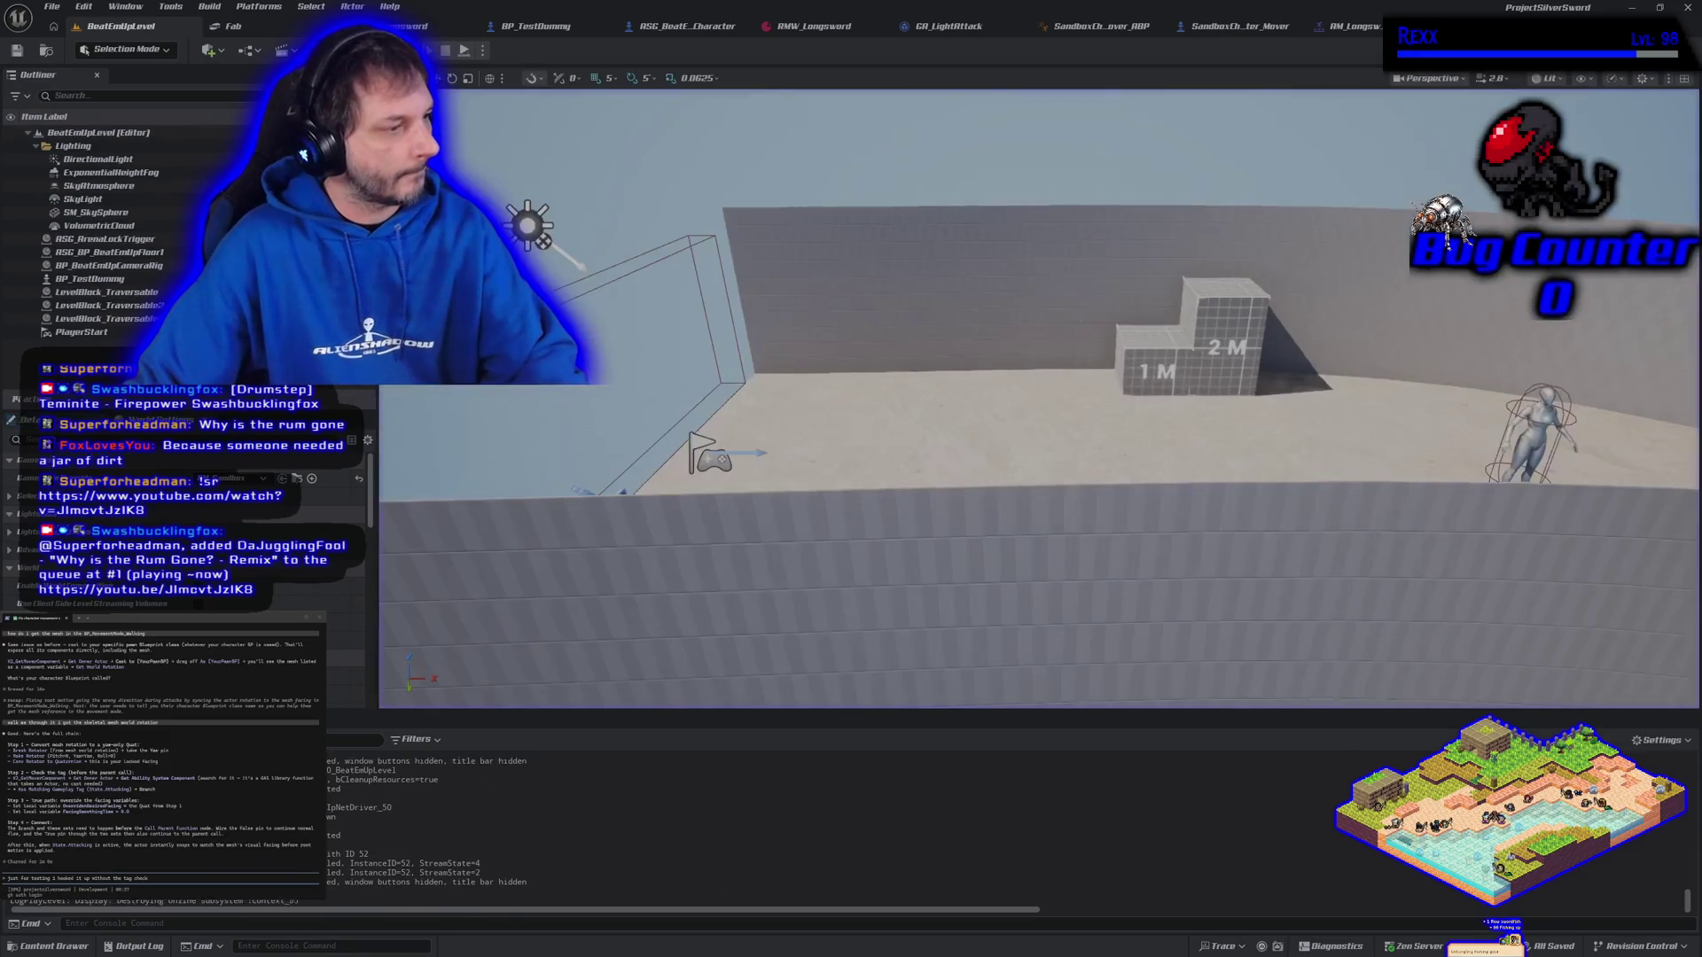
text( a)
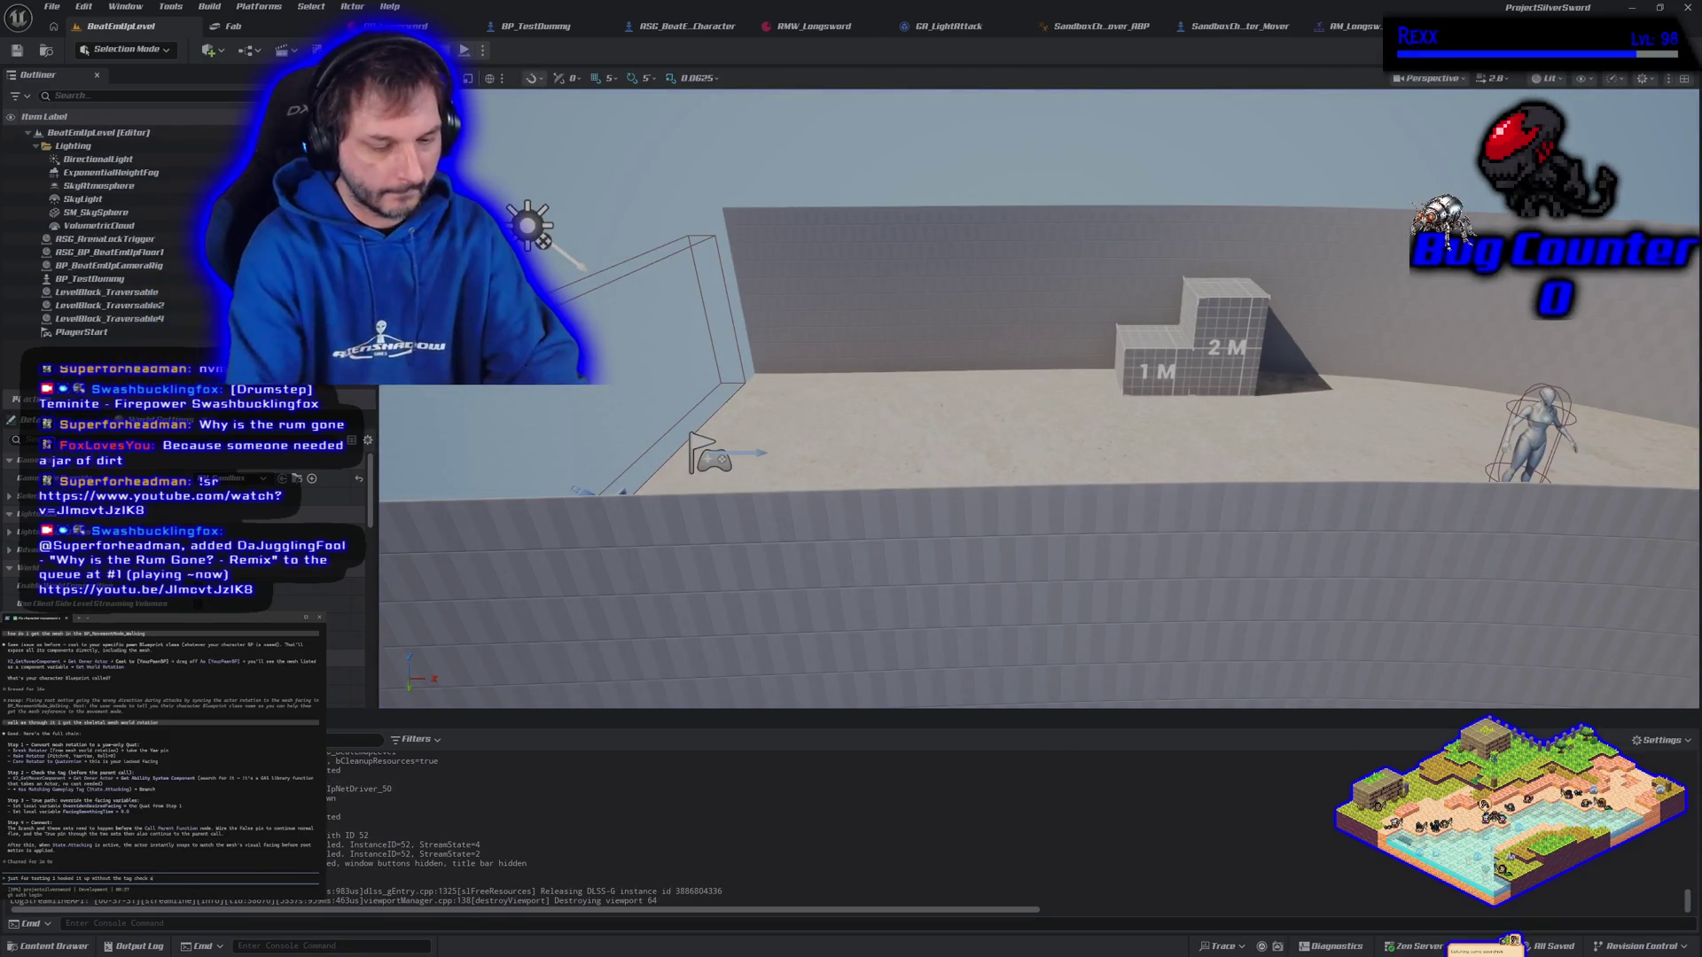
text(nd the root motion is still going)
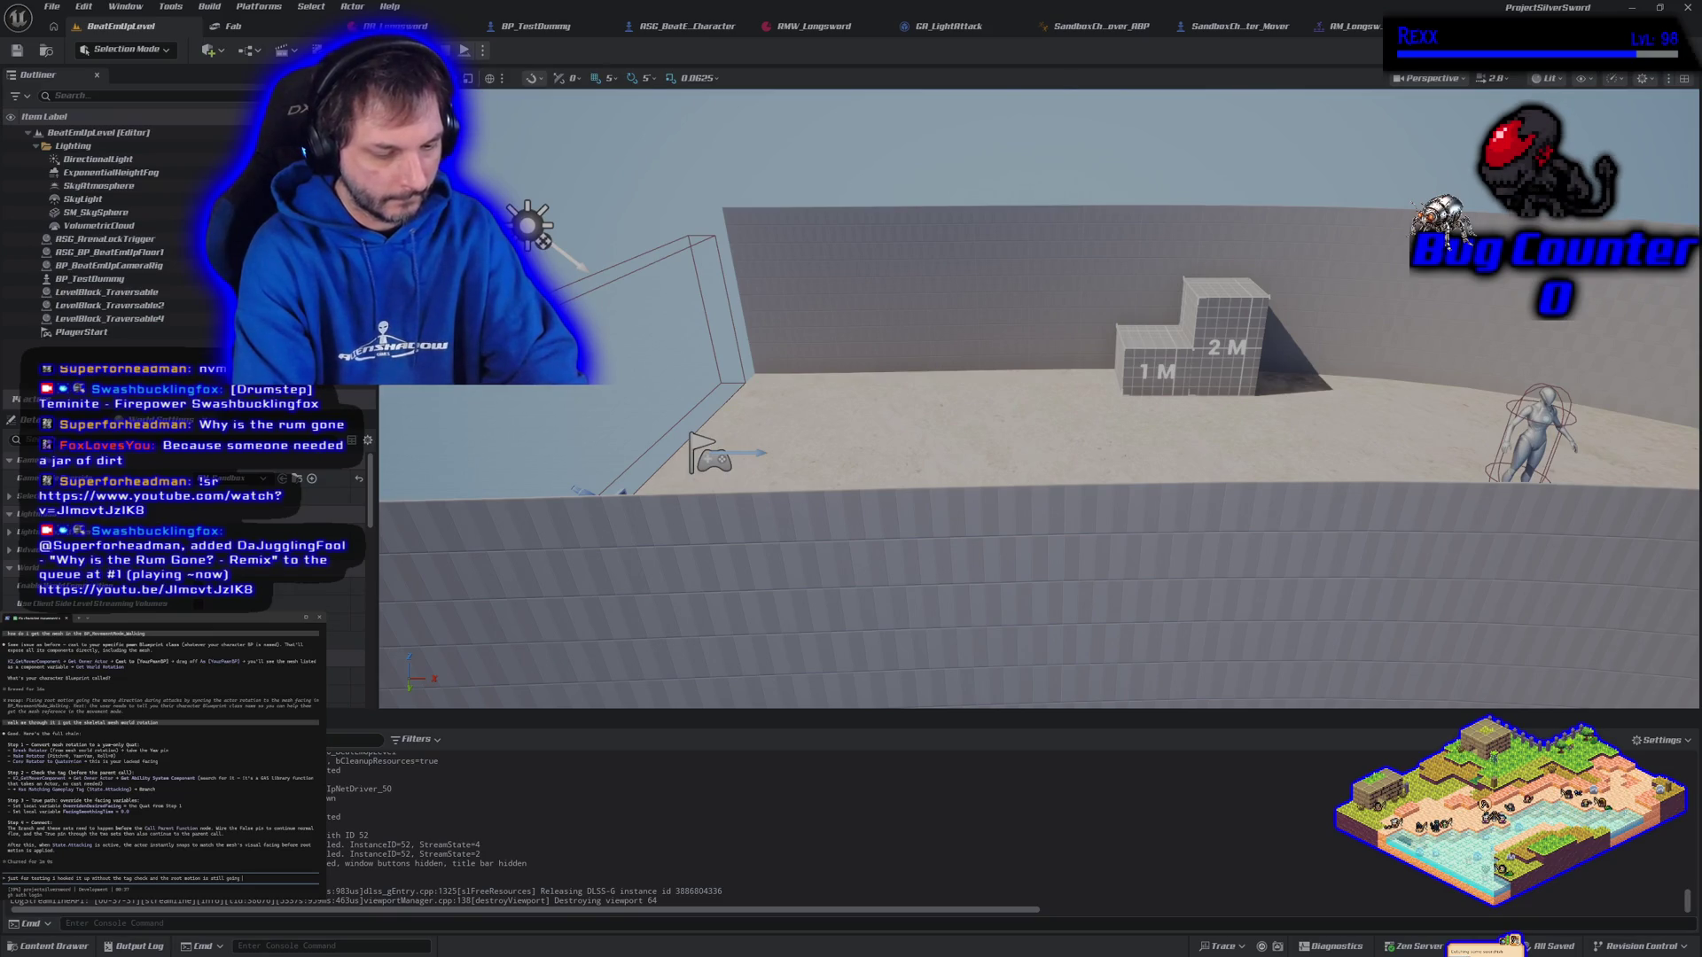
text(liding us back)
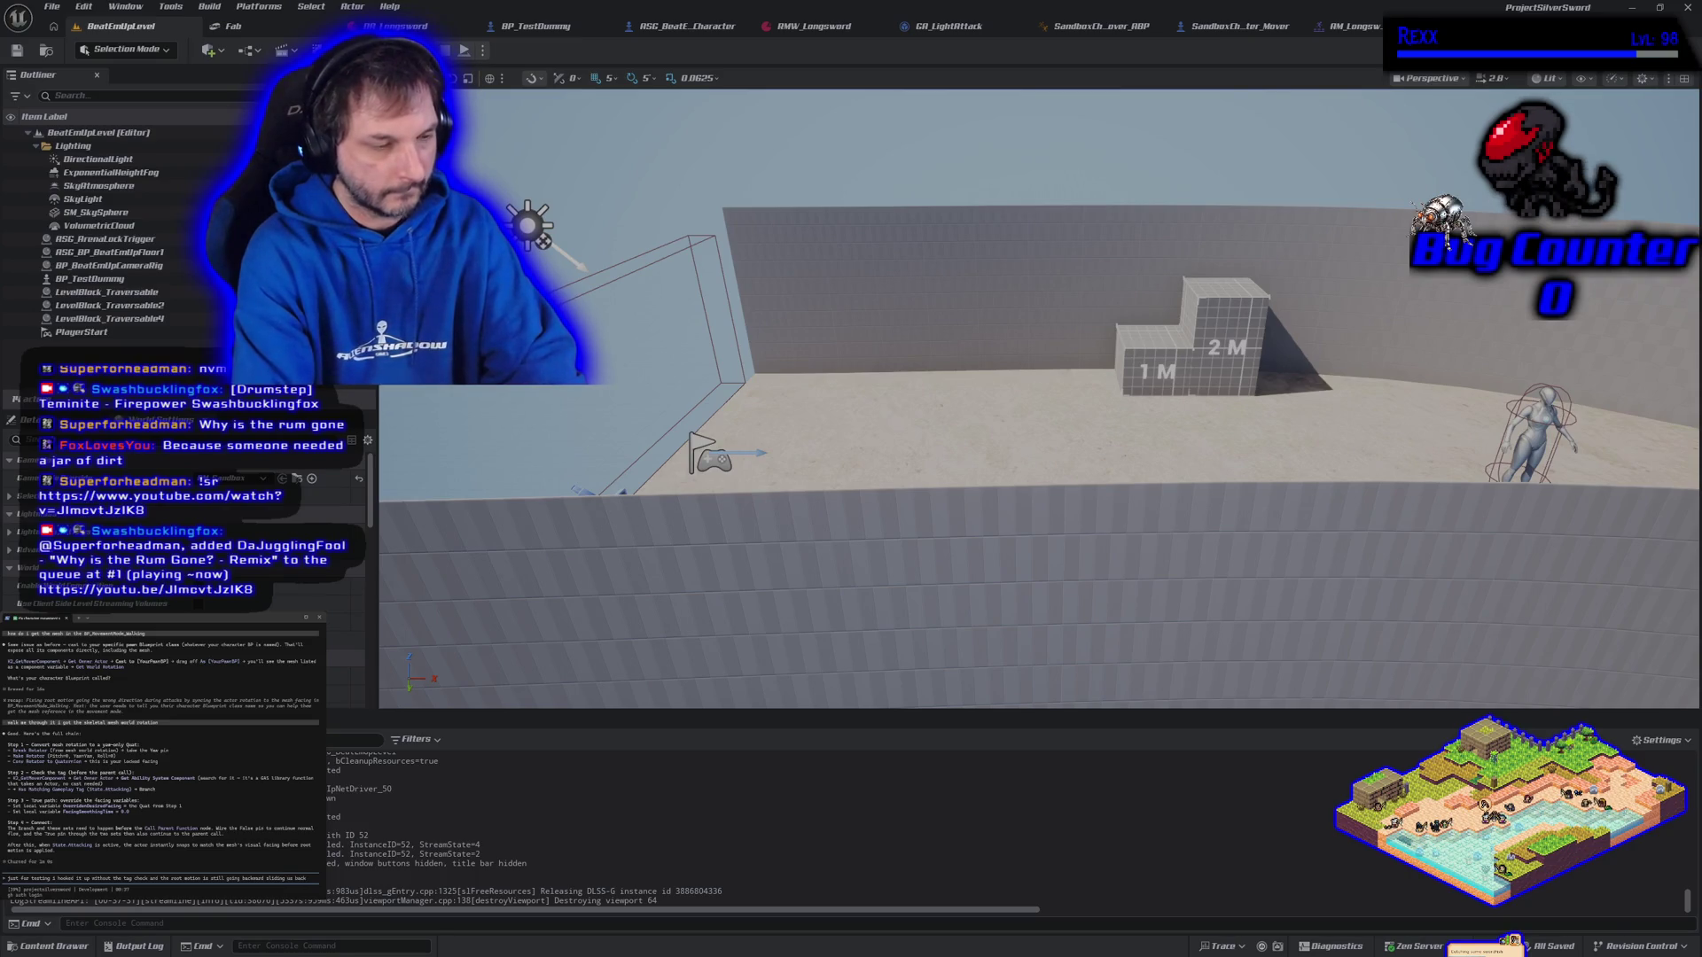
text(ver)
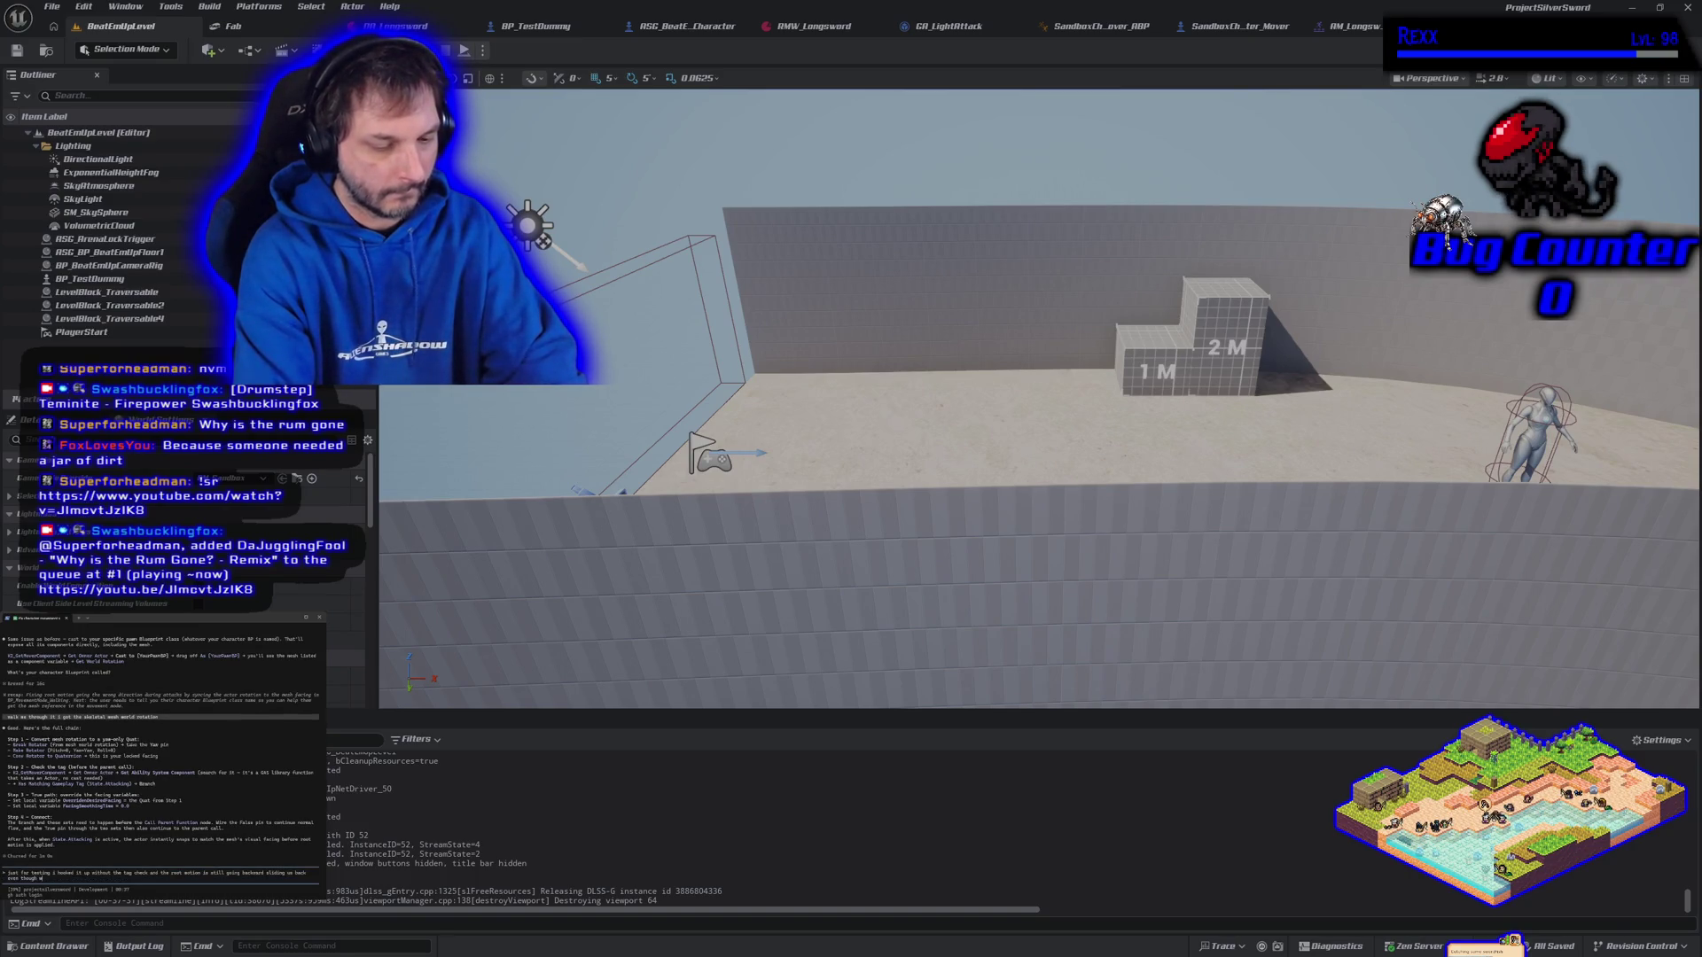
text(re stopping it)
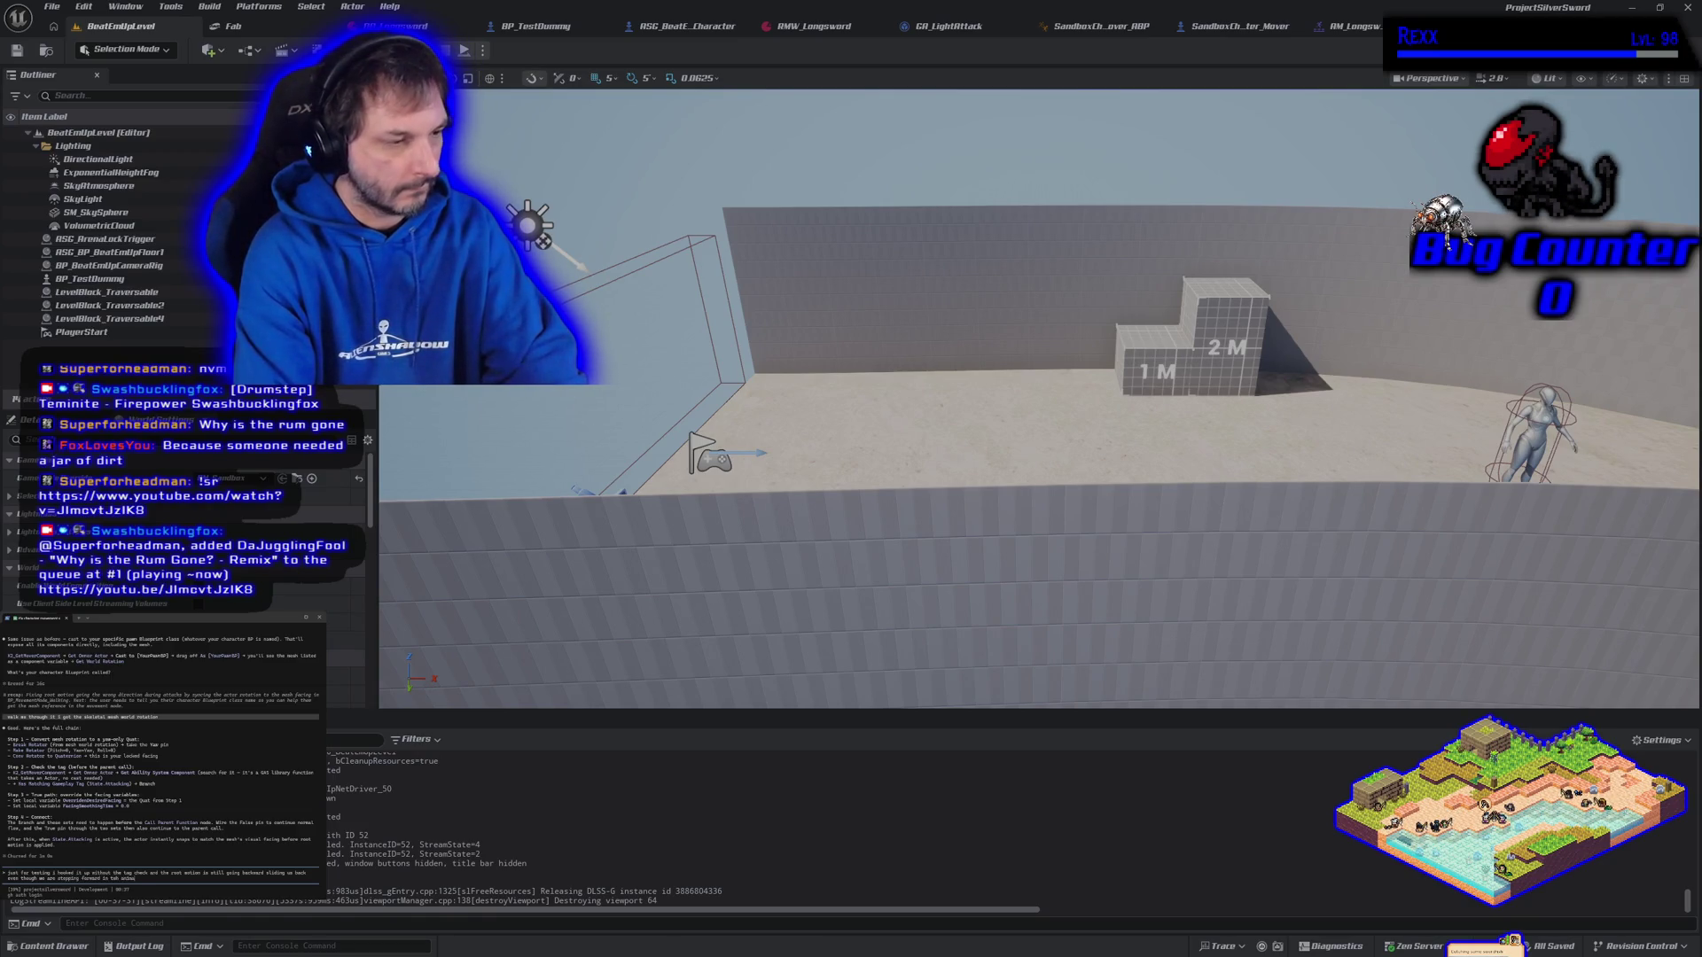
key(Return)
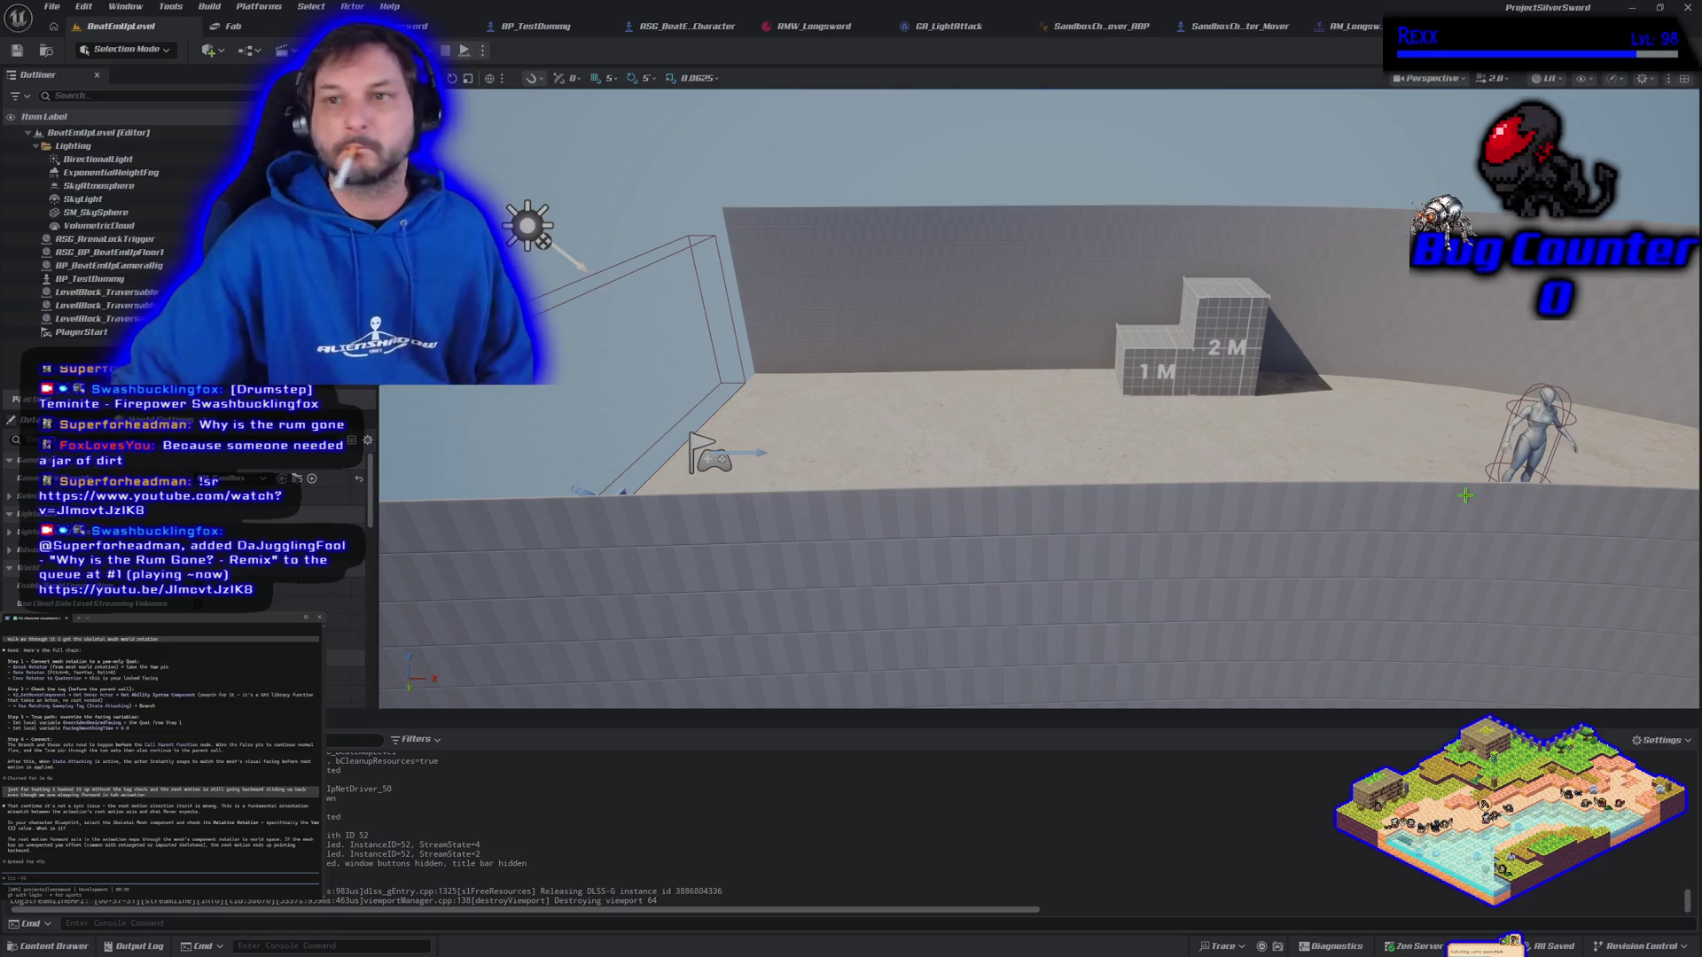
Open SandboxCharacter_Mover's viewport and select its SkeletalMesh component
click(1241, 26)
click(399, 74)
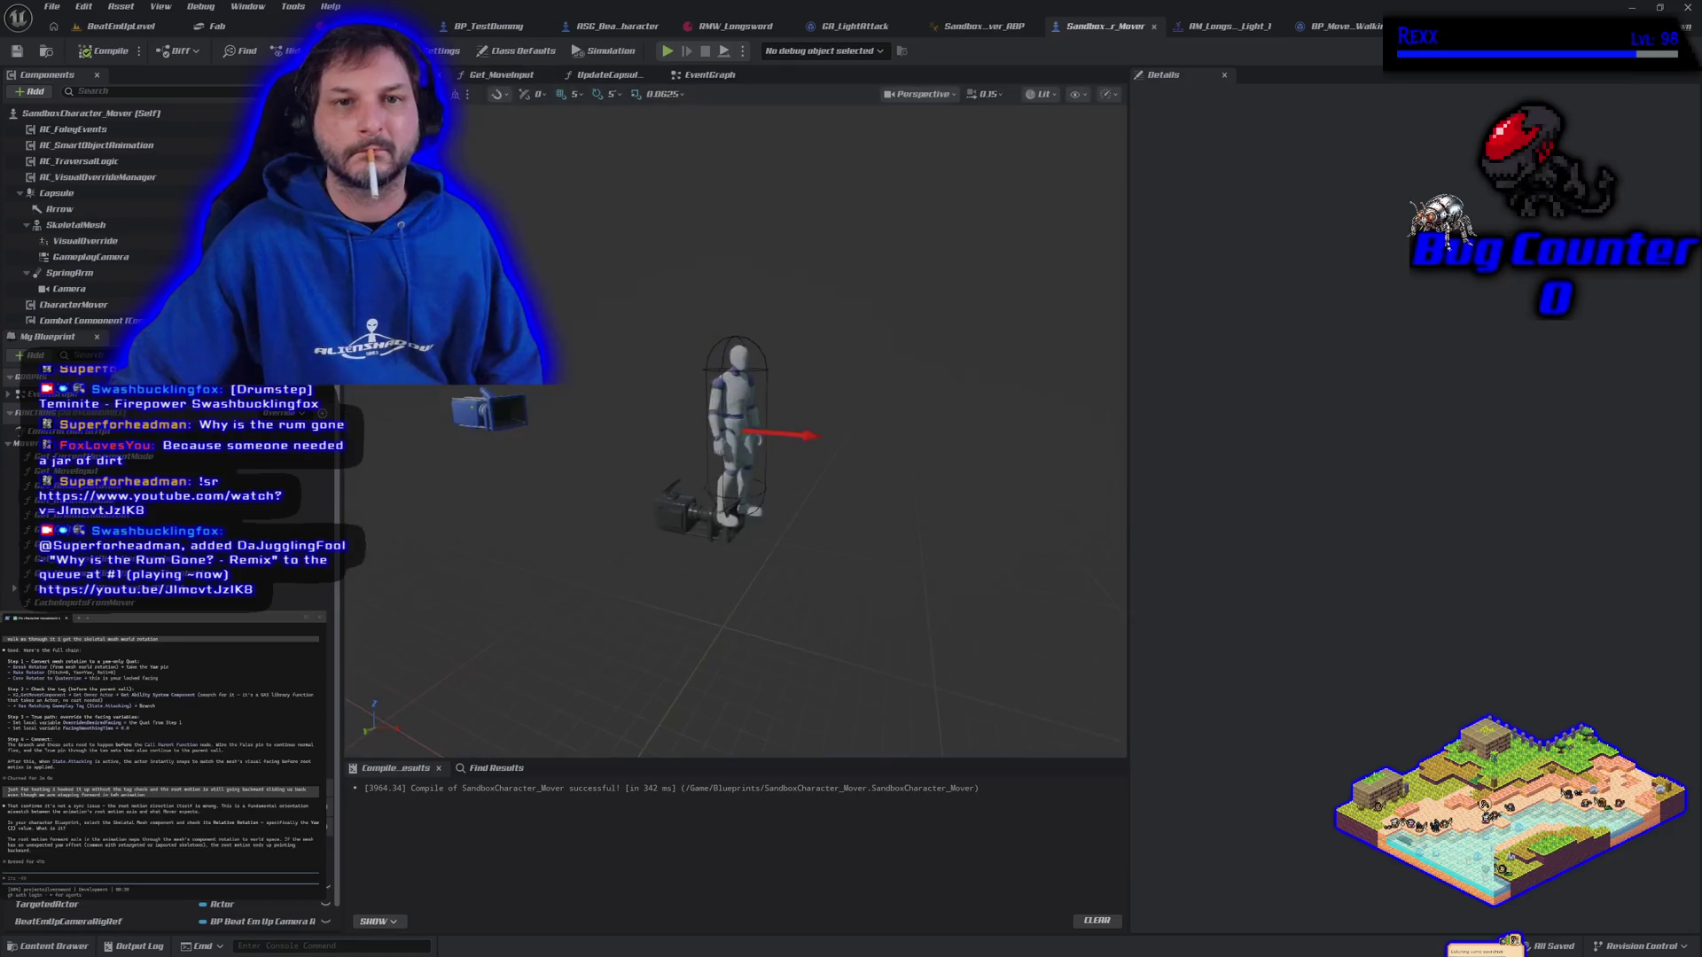
drag(116, 297, 114, 299)
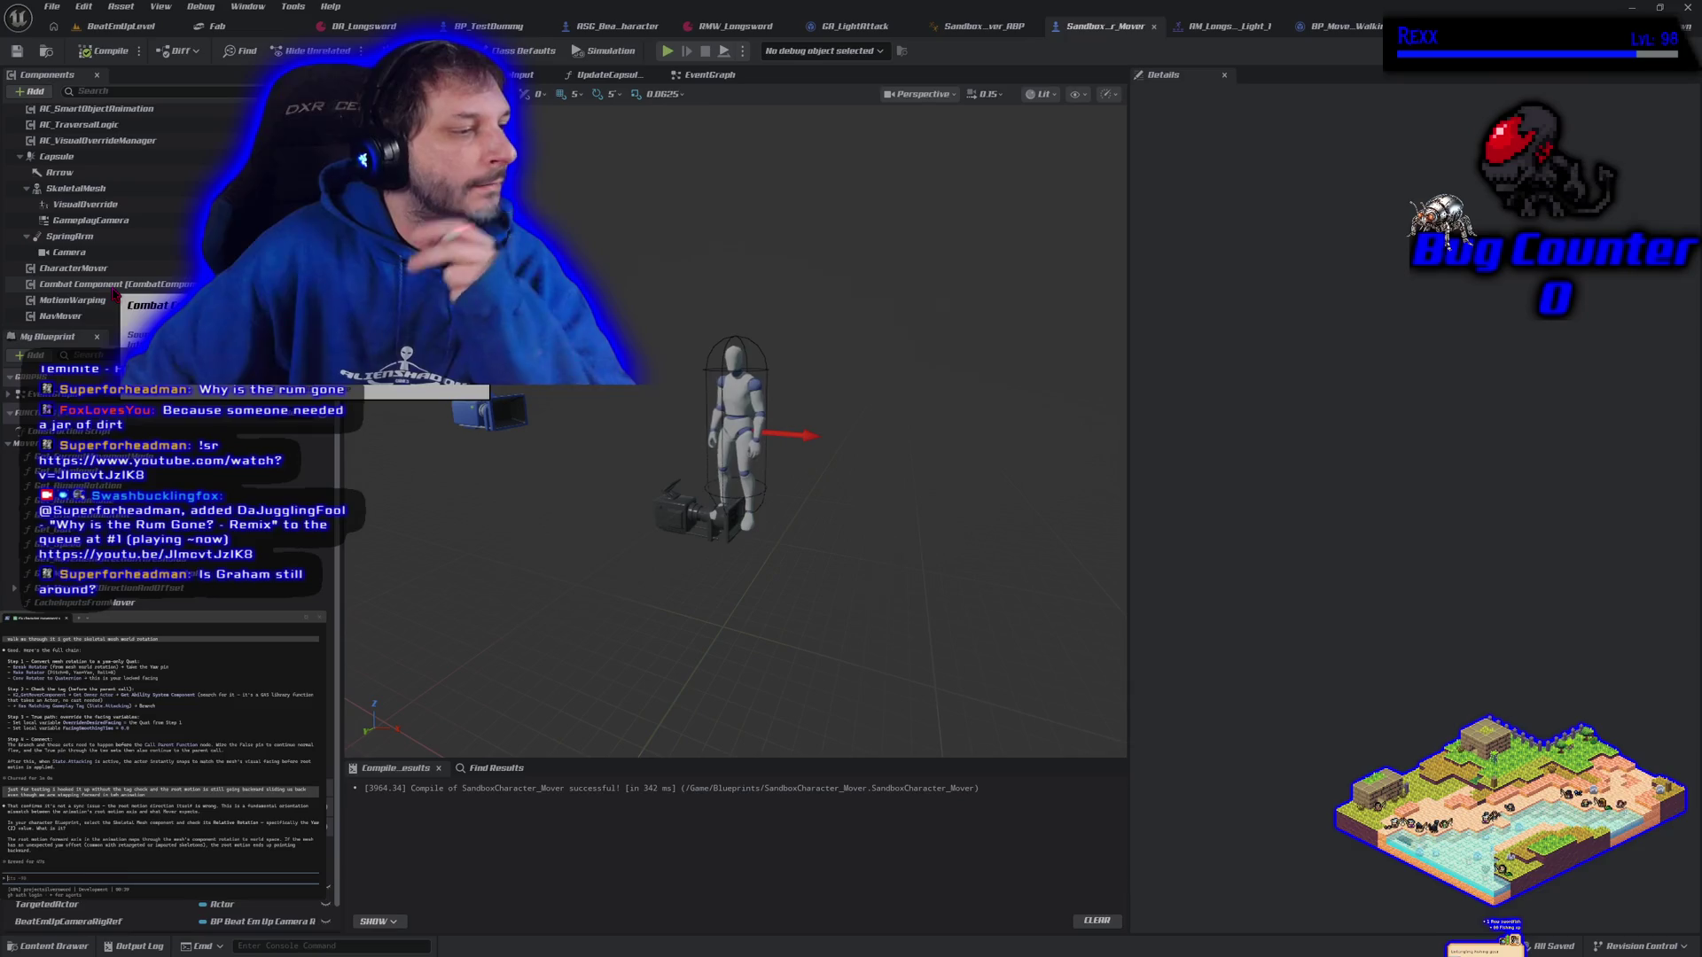
click(104, 191)
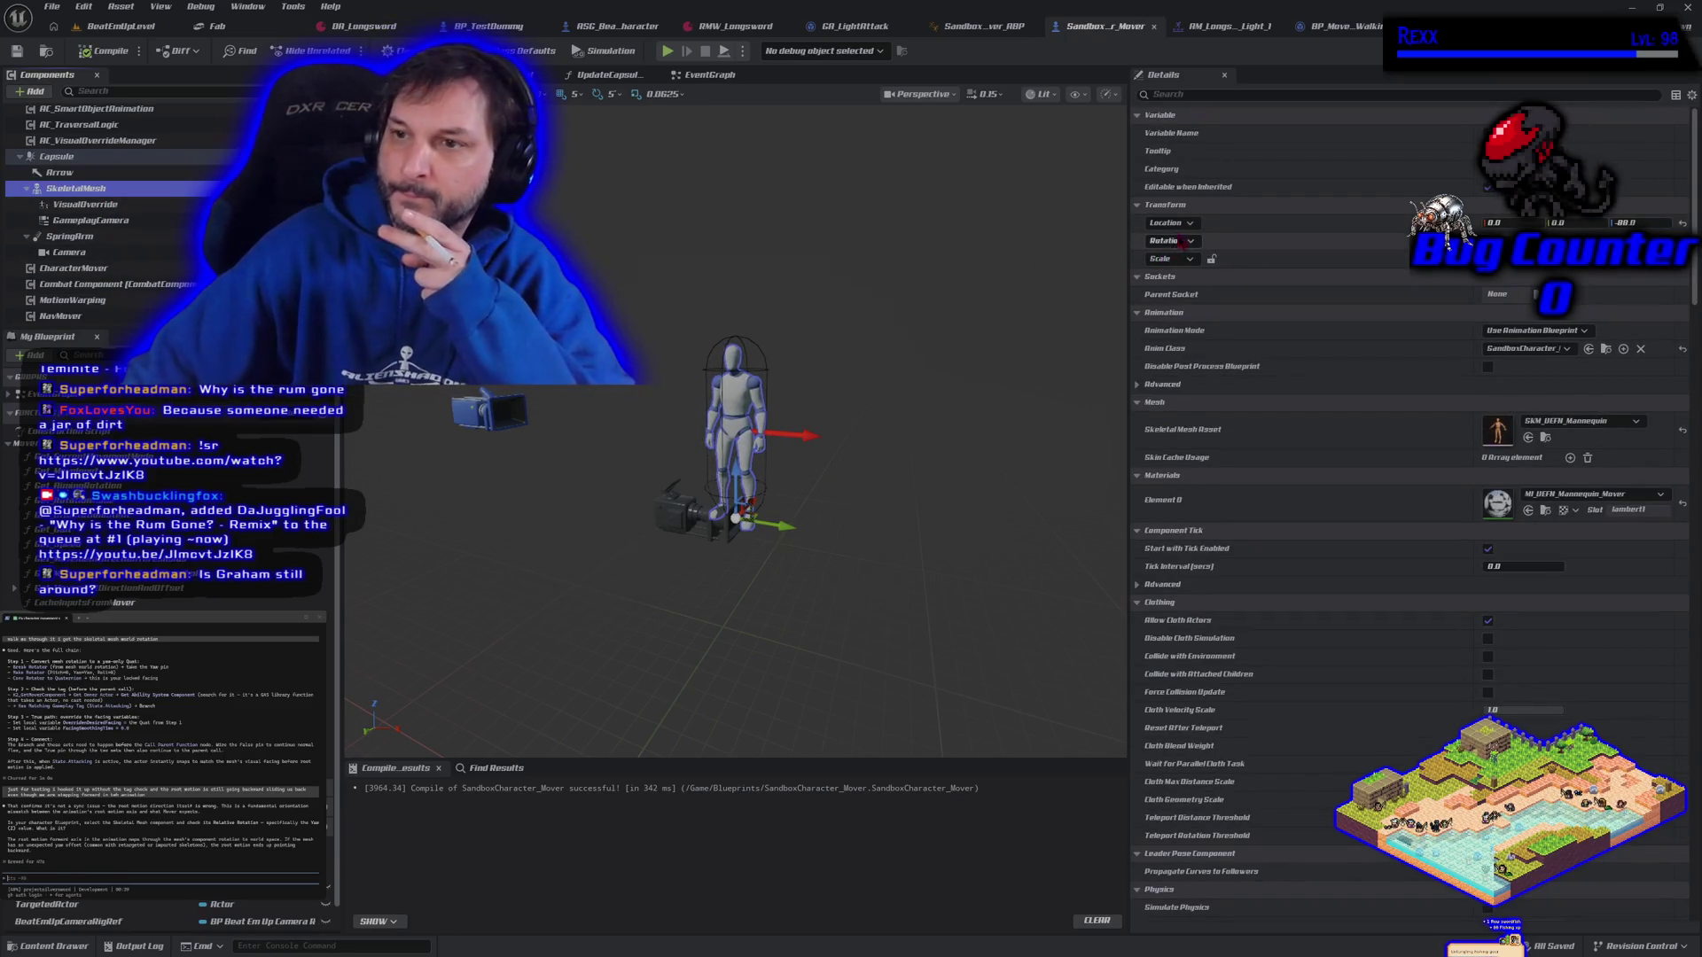
Copy all SkeletalMesh Transform properties and paste them into the assistant prompt
right_click(1195, 211)
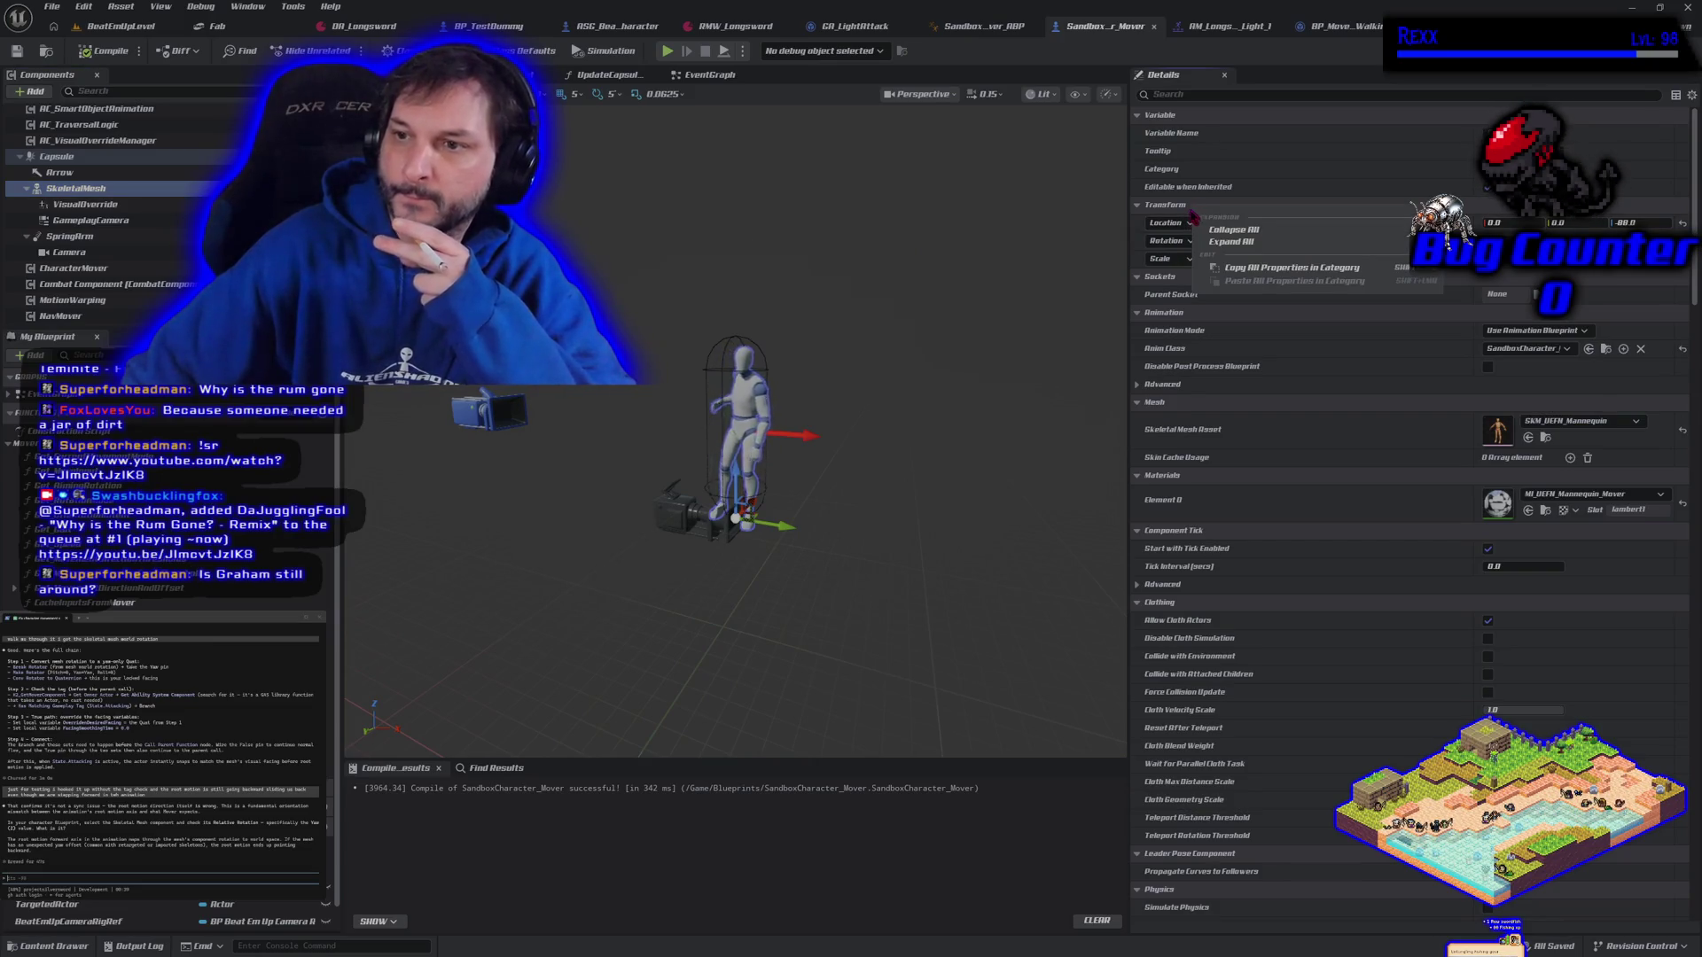
click(1260, 269)
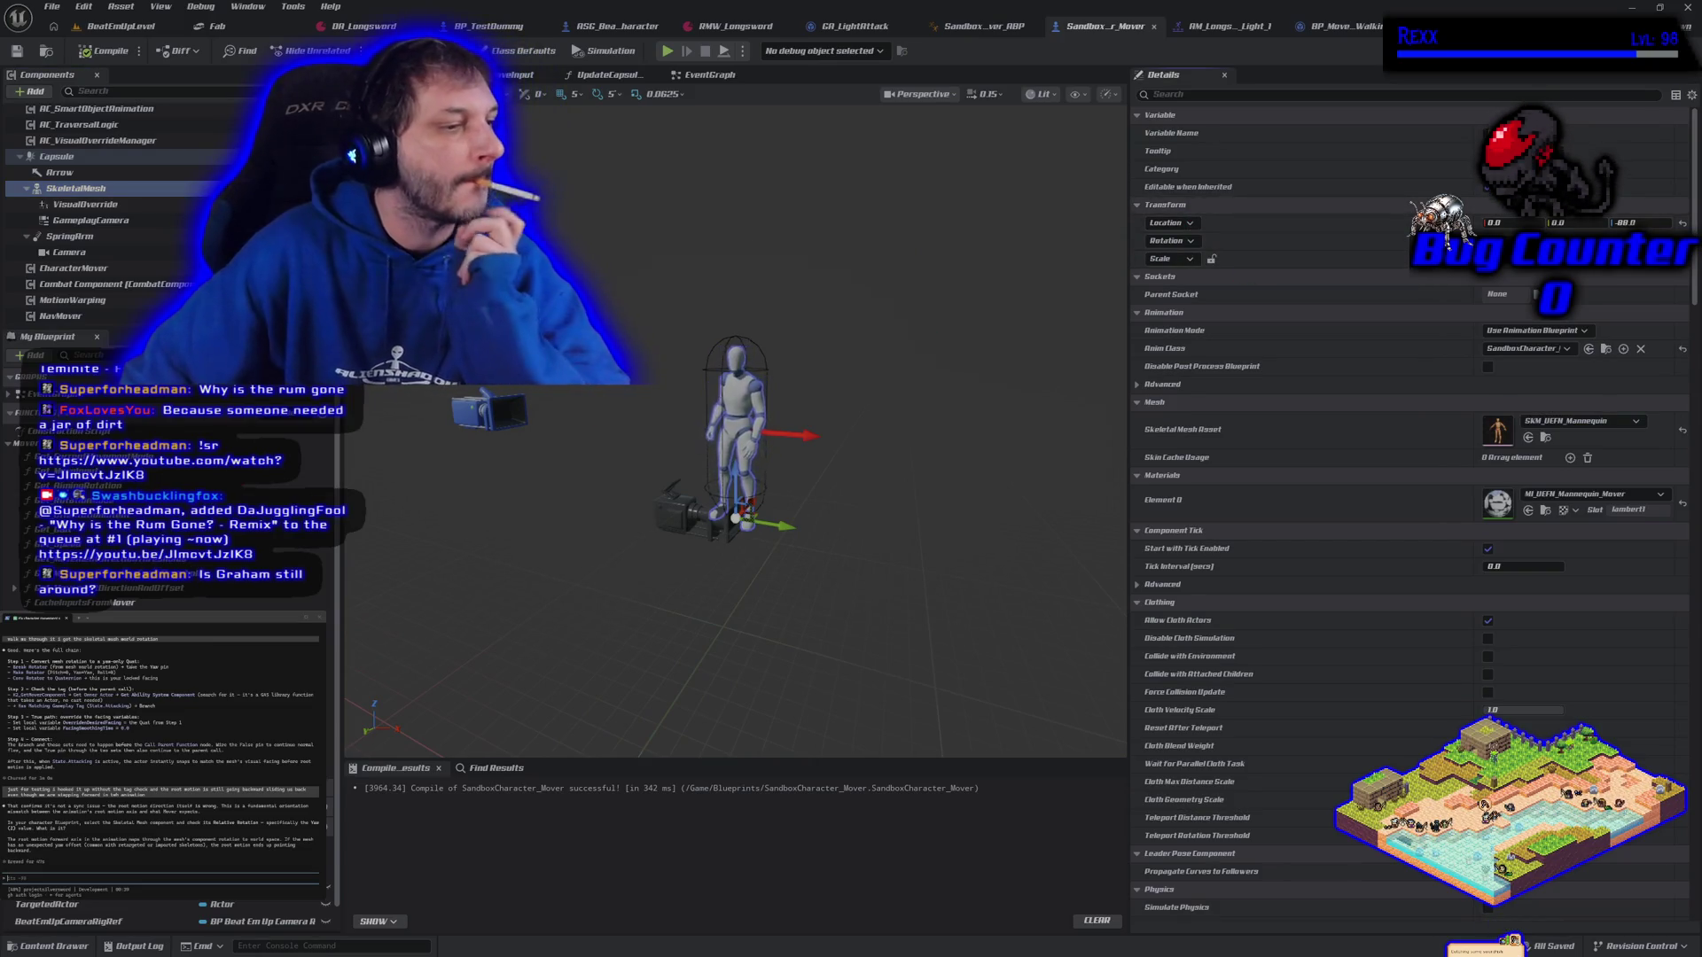
key(ctrl+v)
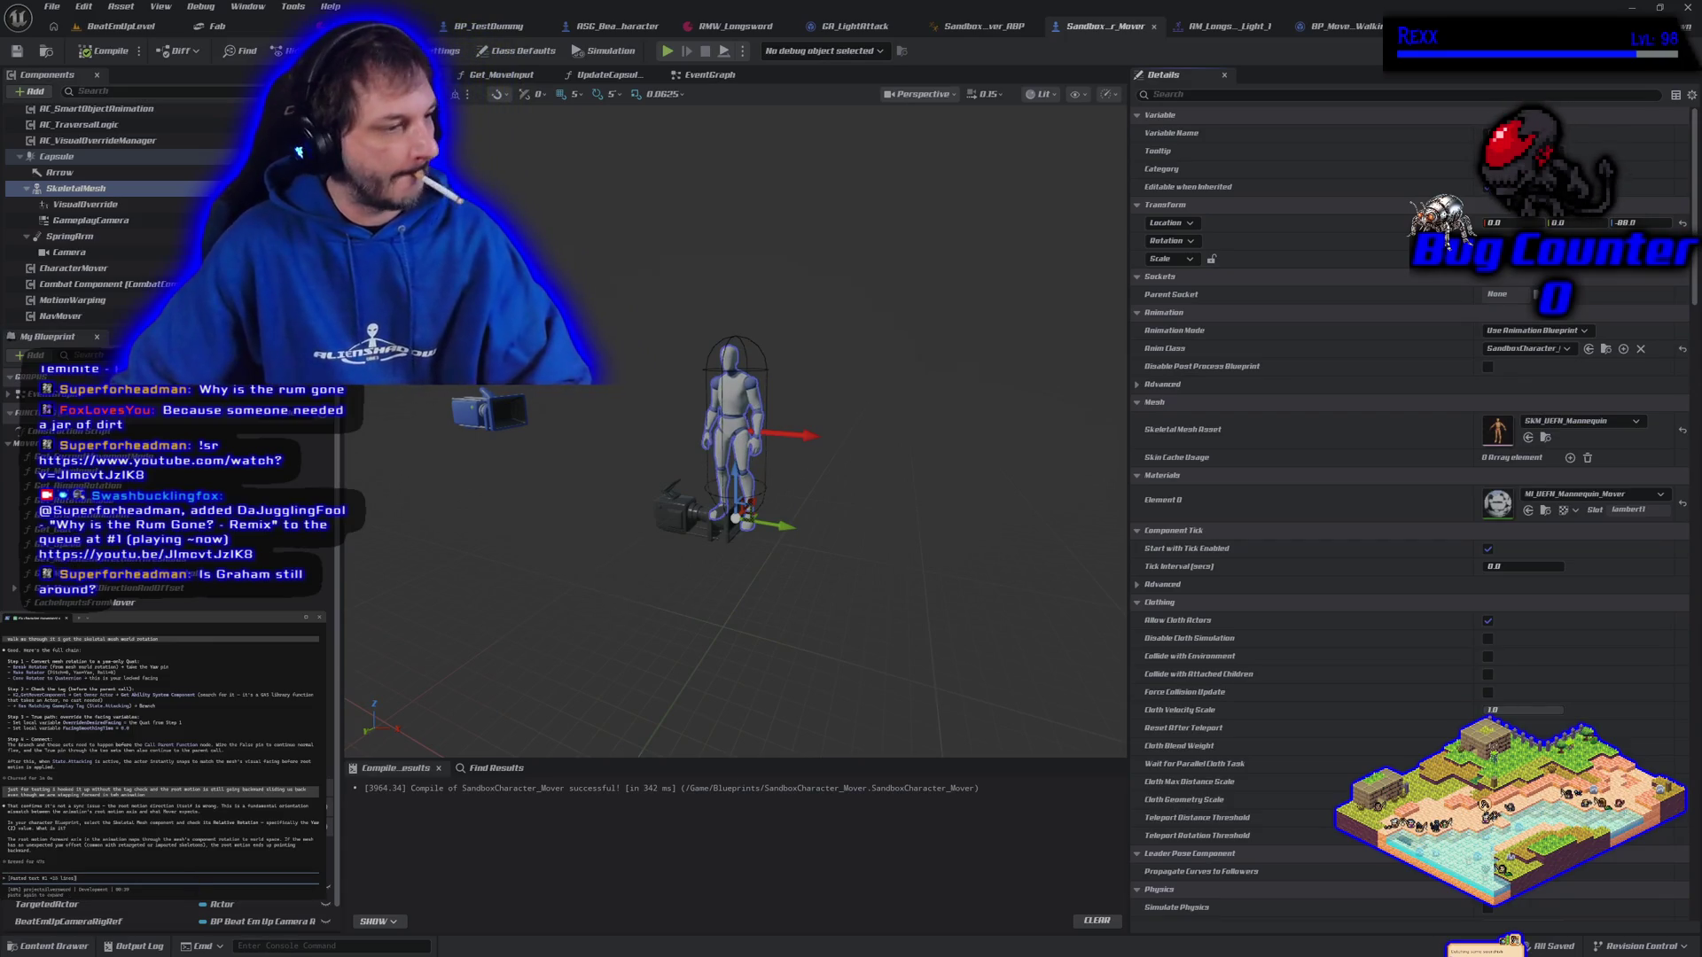
key(Return)
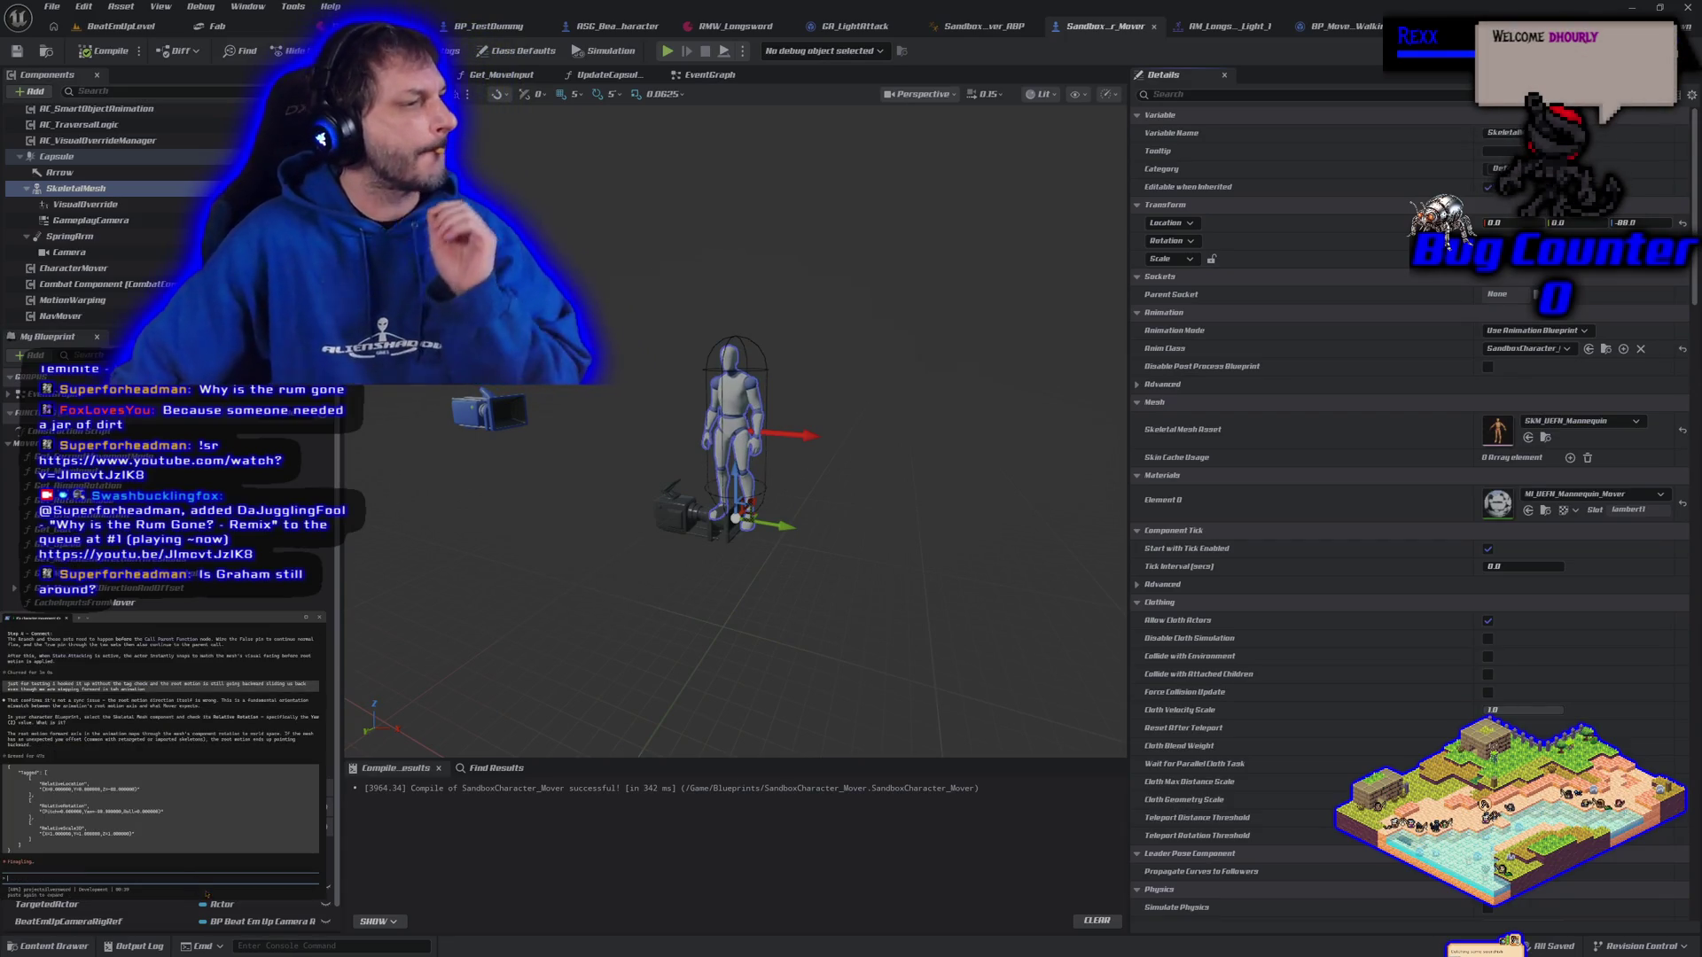
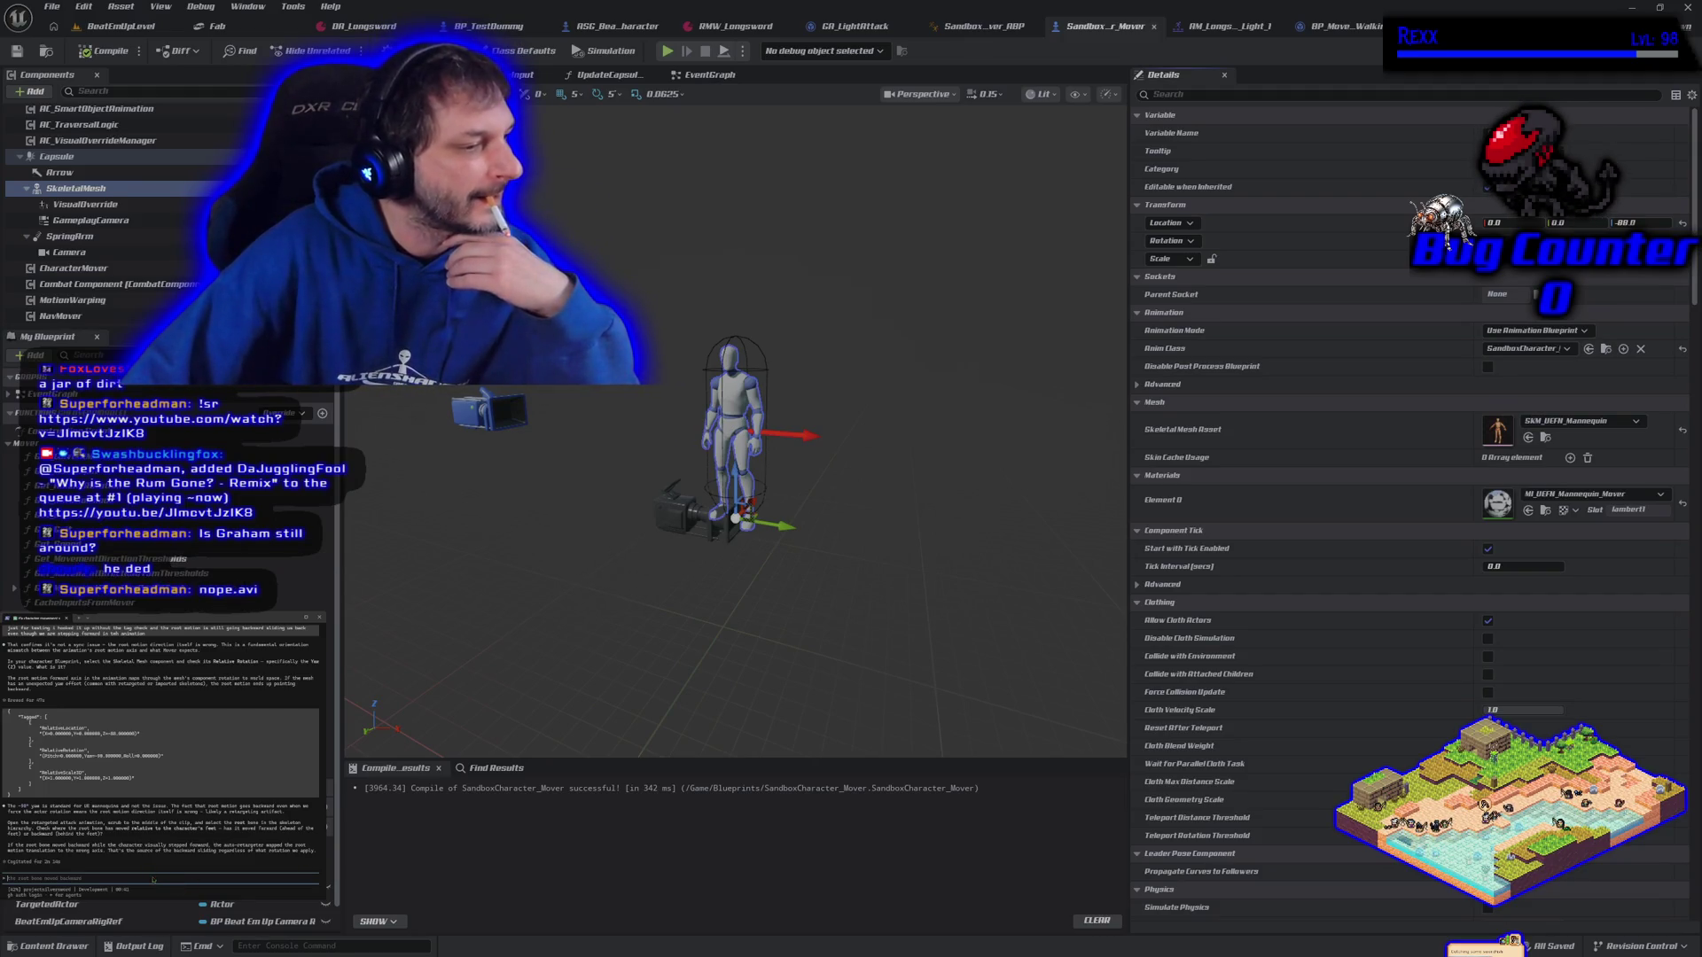
Type a note that the character only moves backward when input opposes its facing, since it rotates to the input direction
text(It only a)
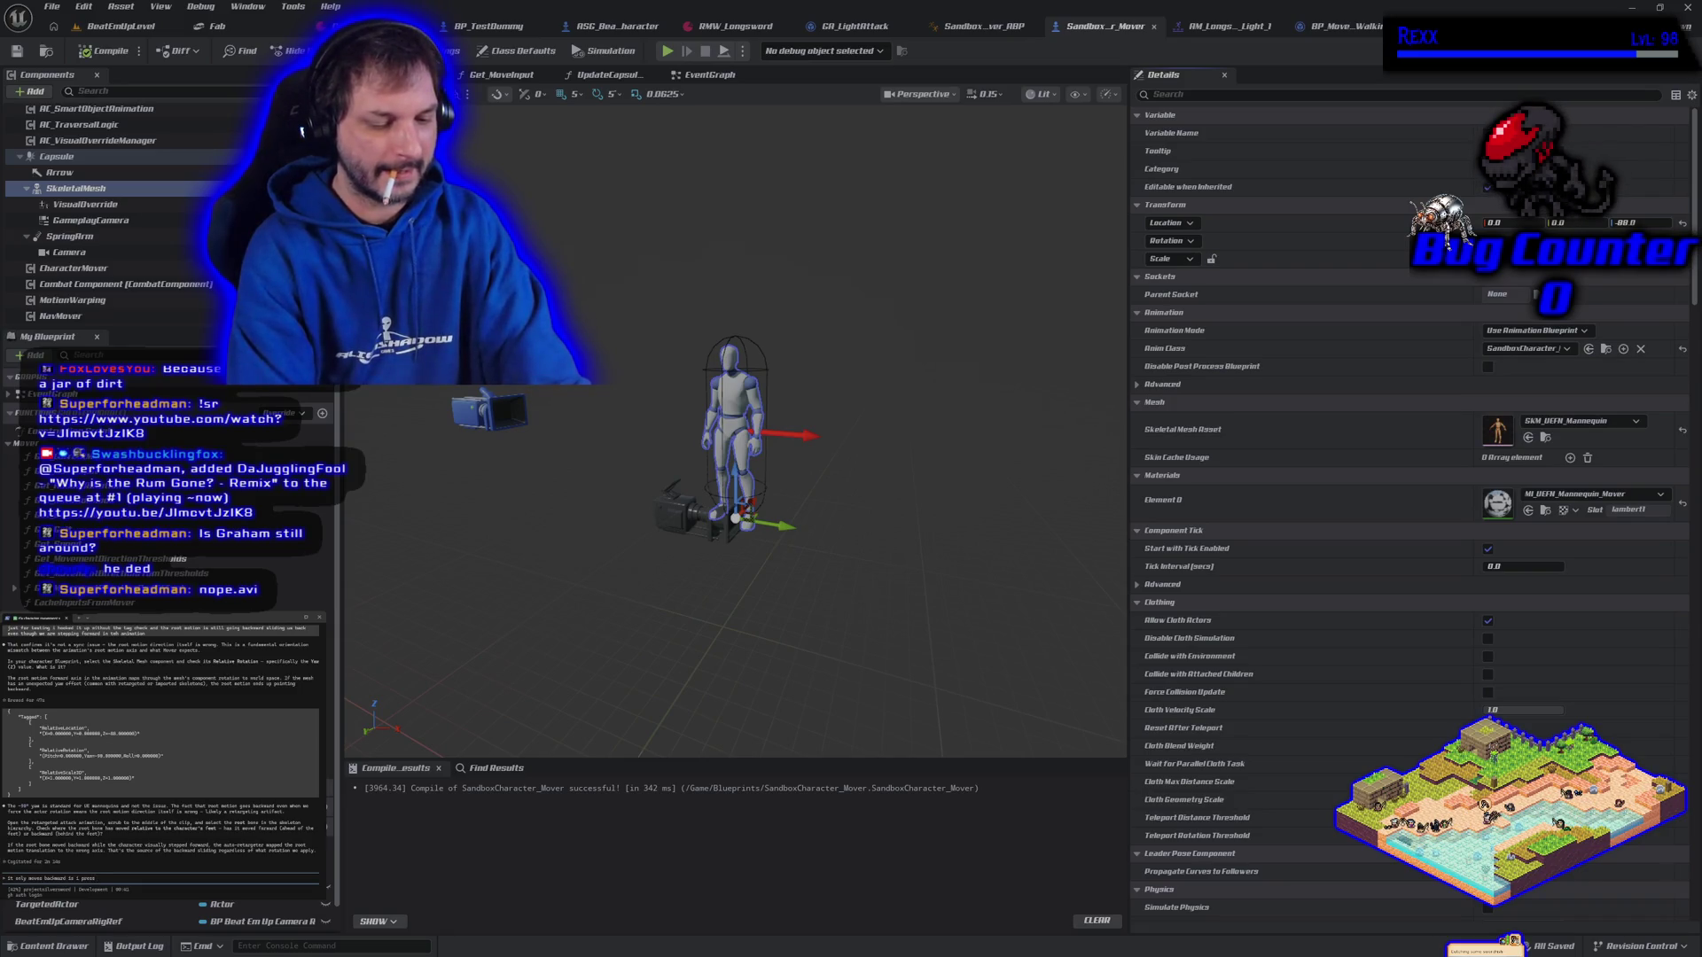
text(spa)
text(site)
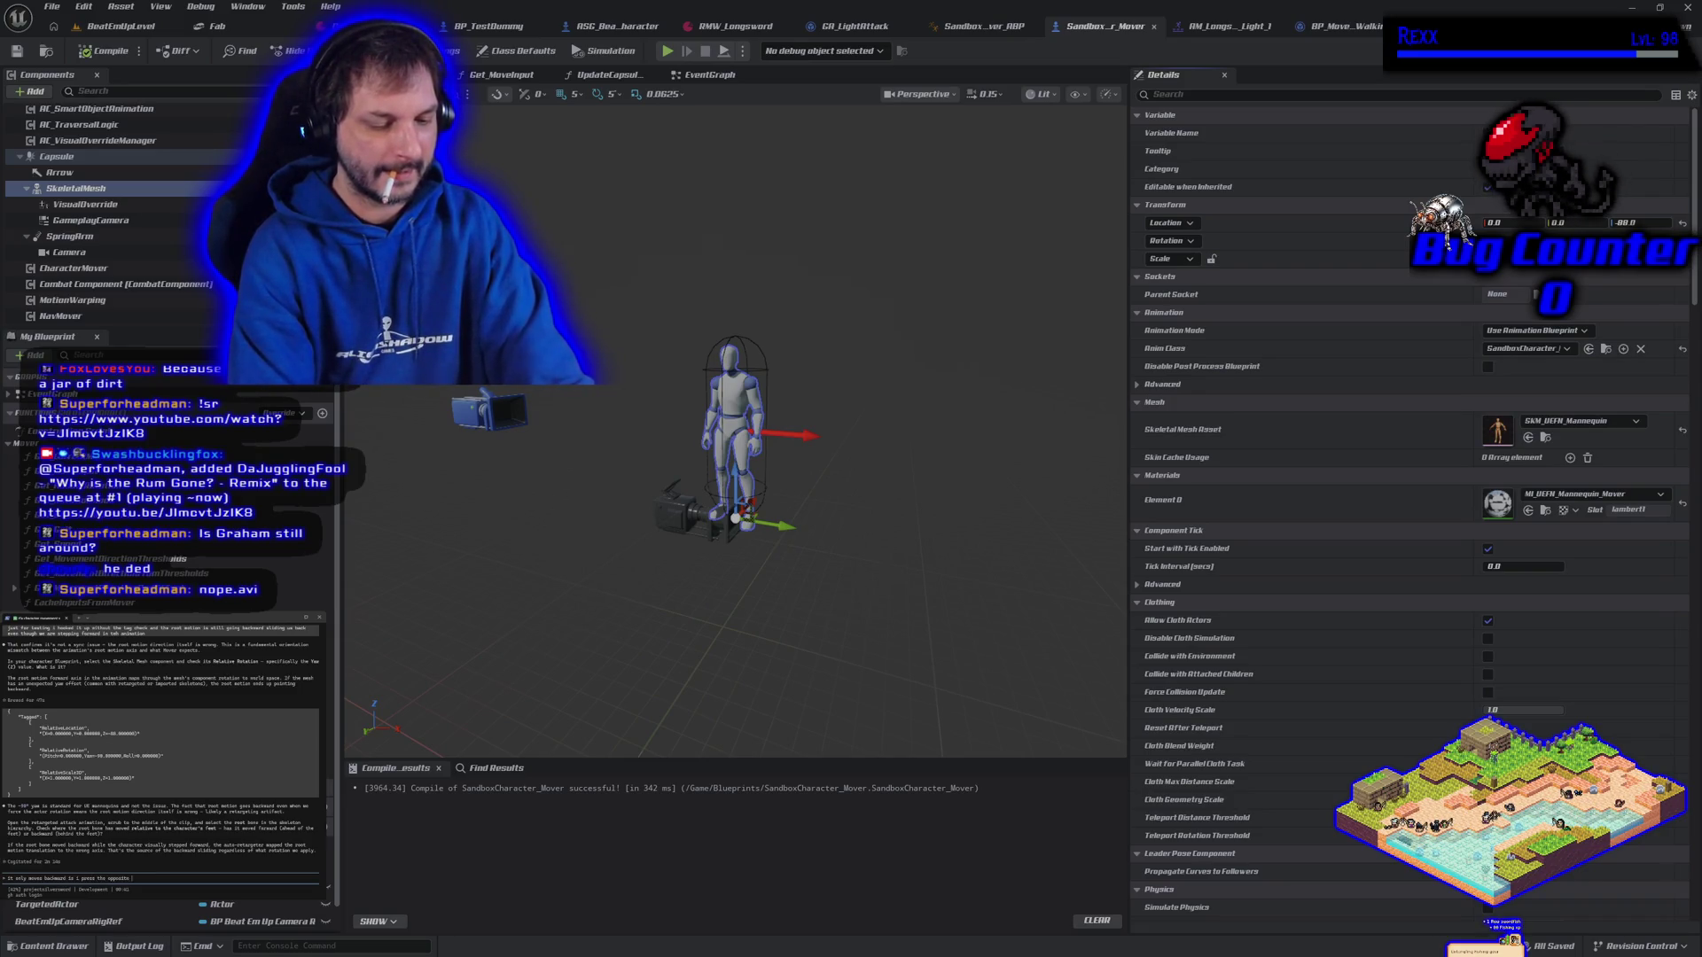
text( direction)
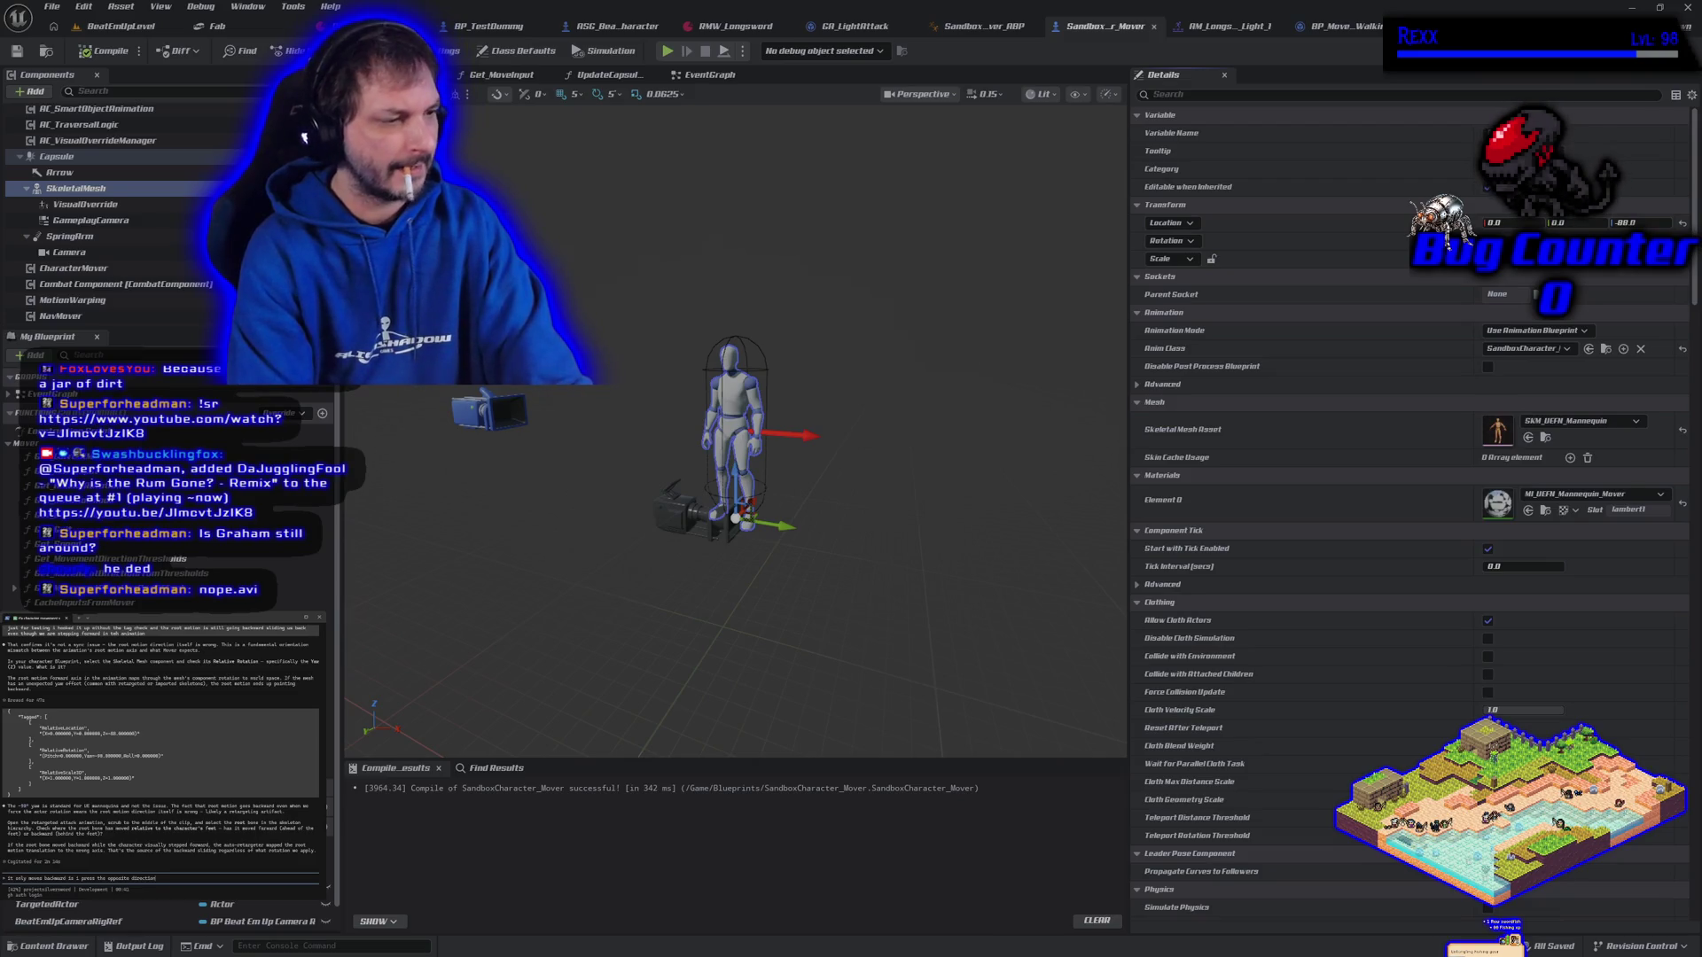
text( that the character is facing right before i press attack.)
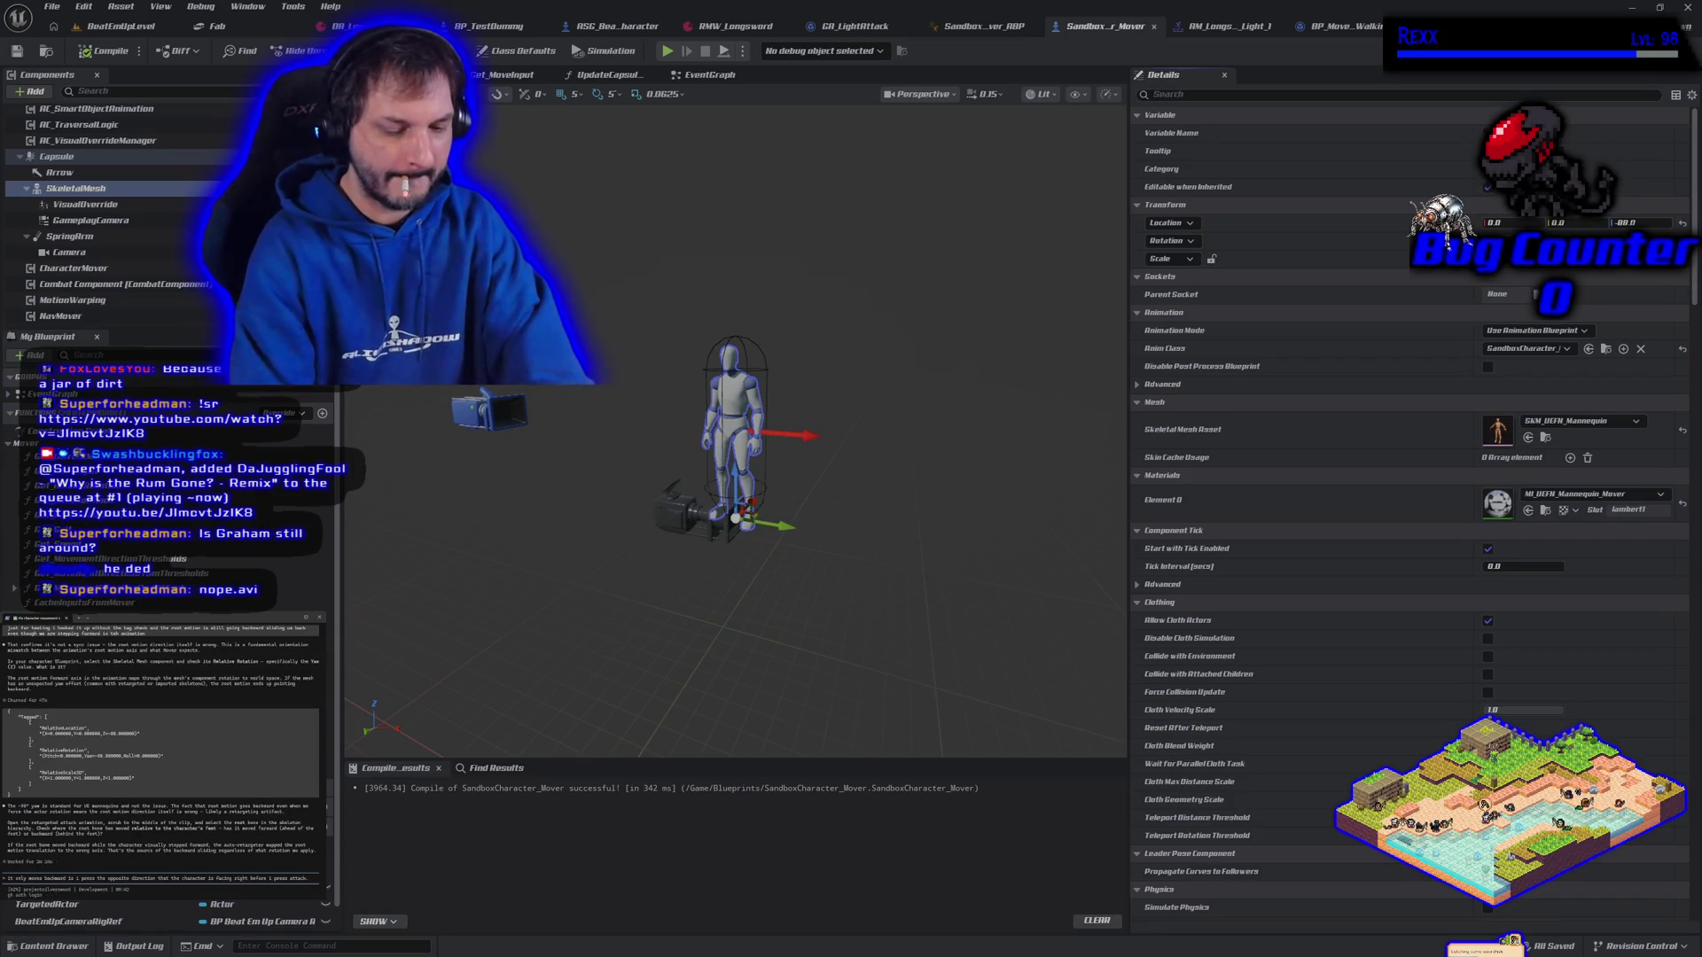
text(so he rotates to)
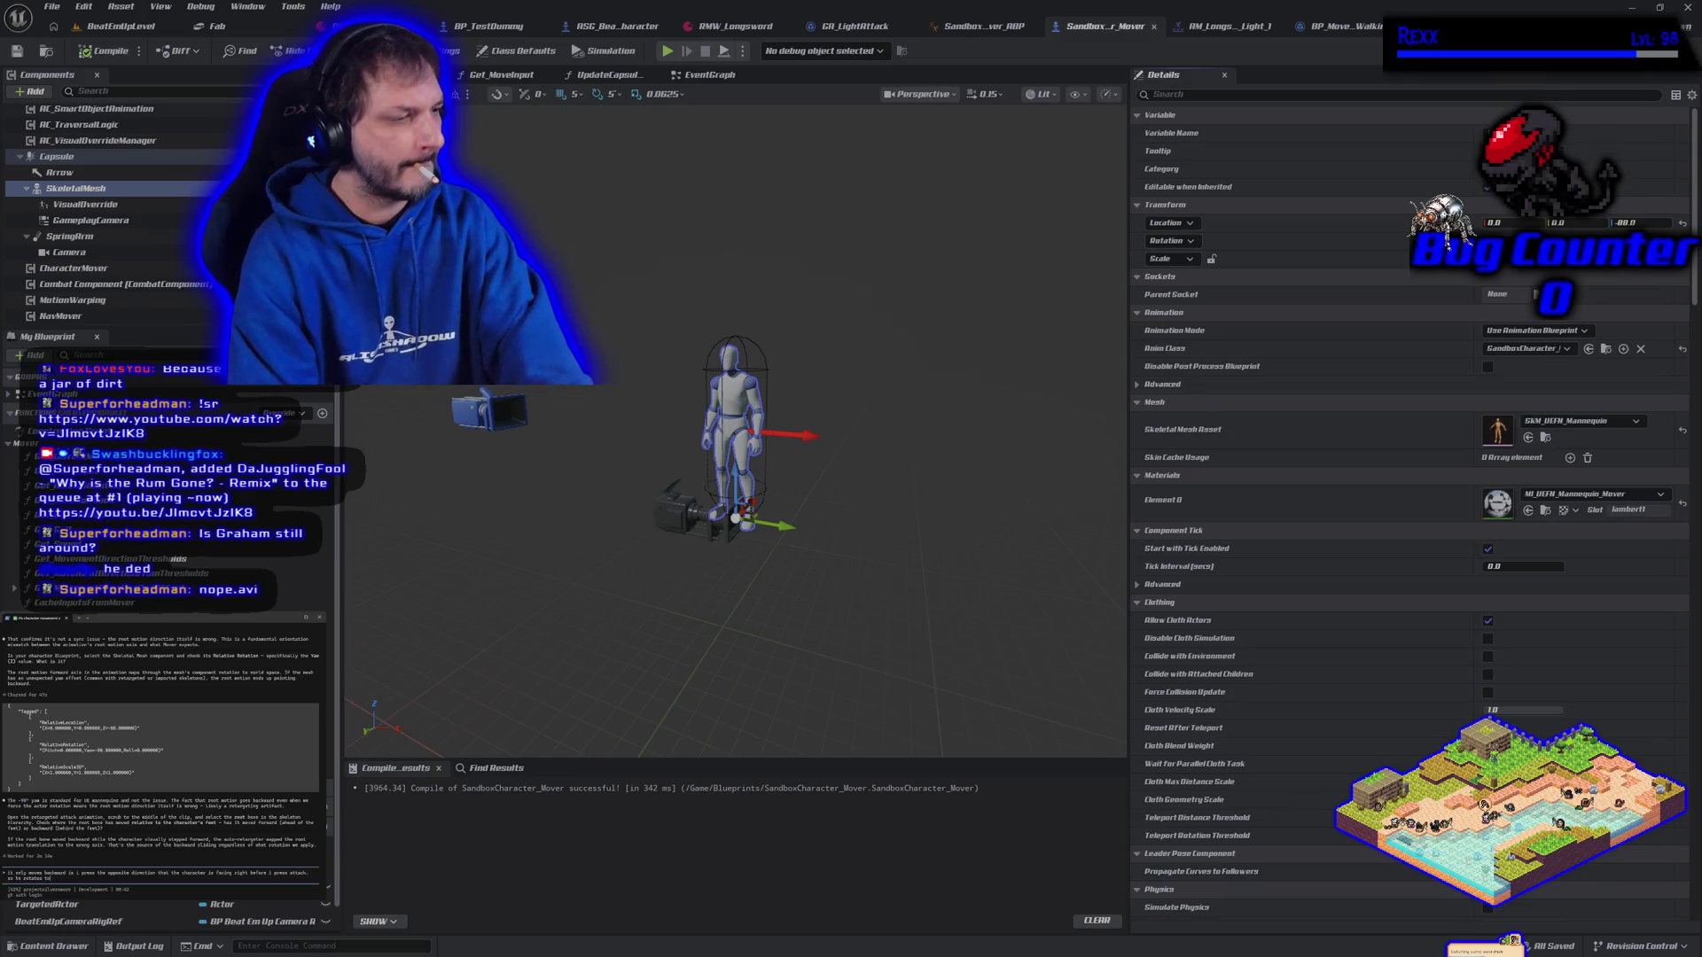
text( the input di)
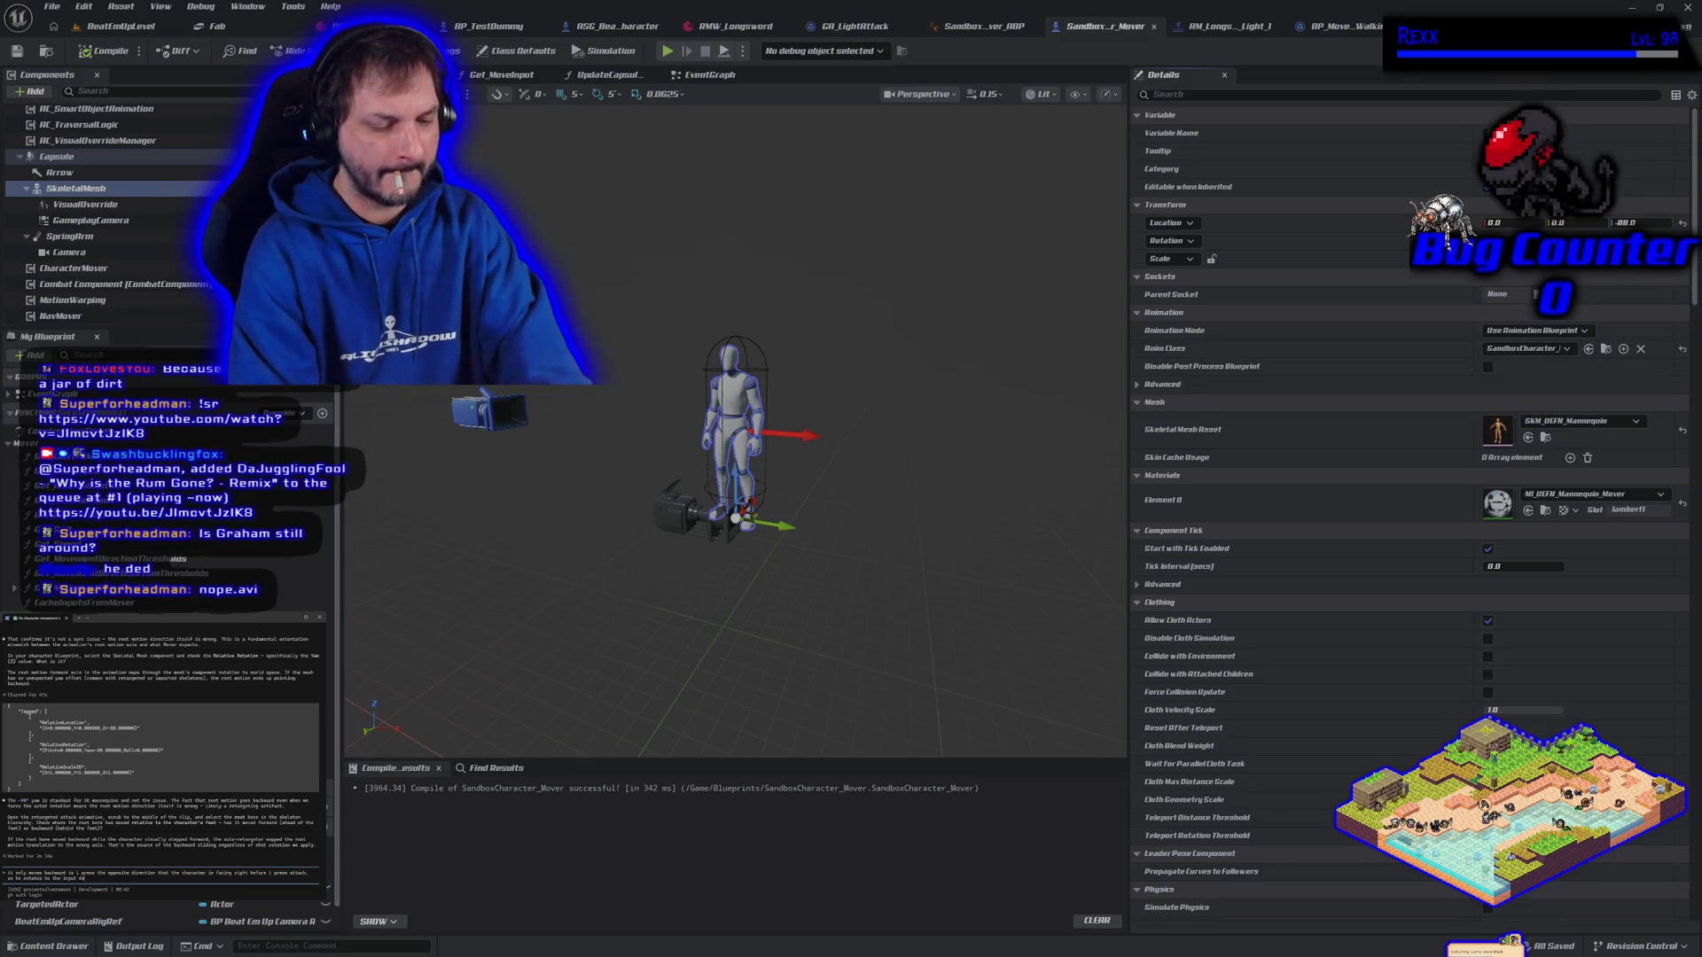
text(recti)
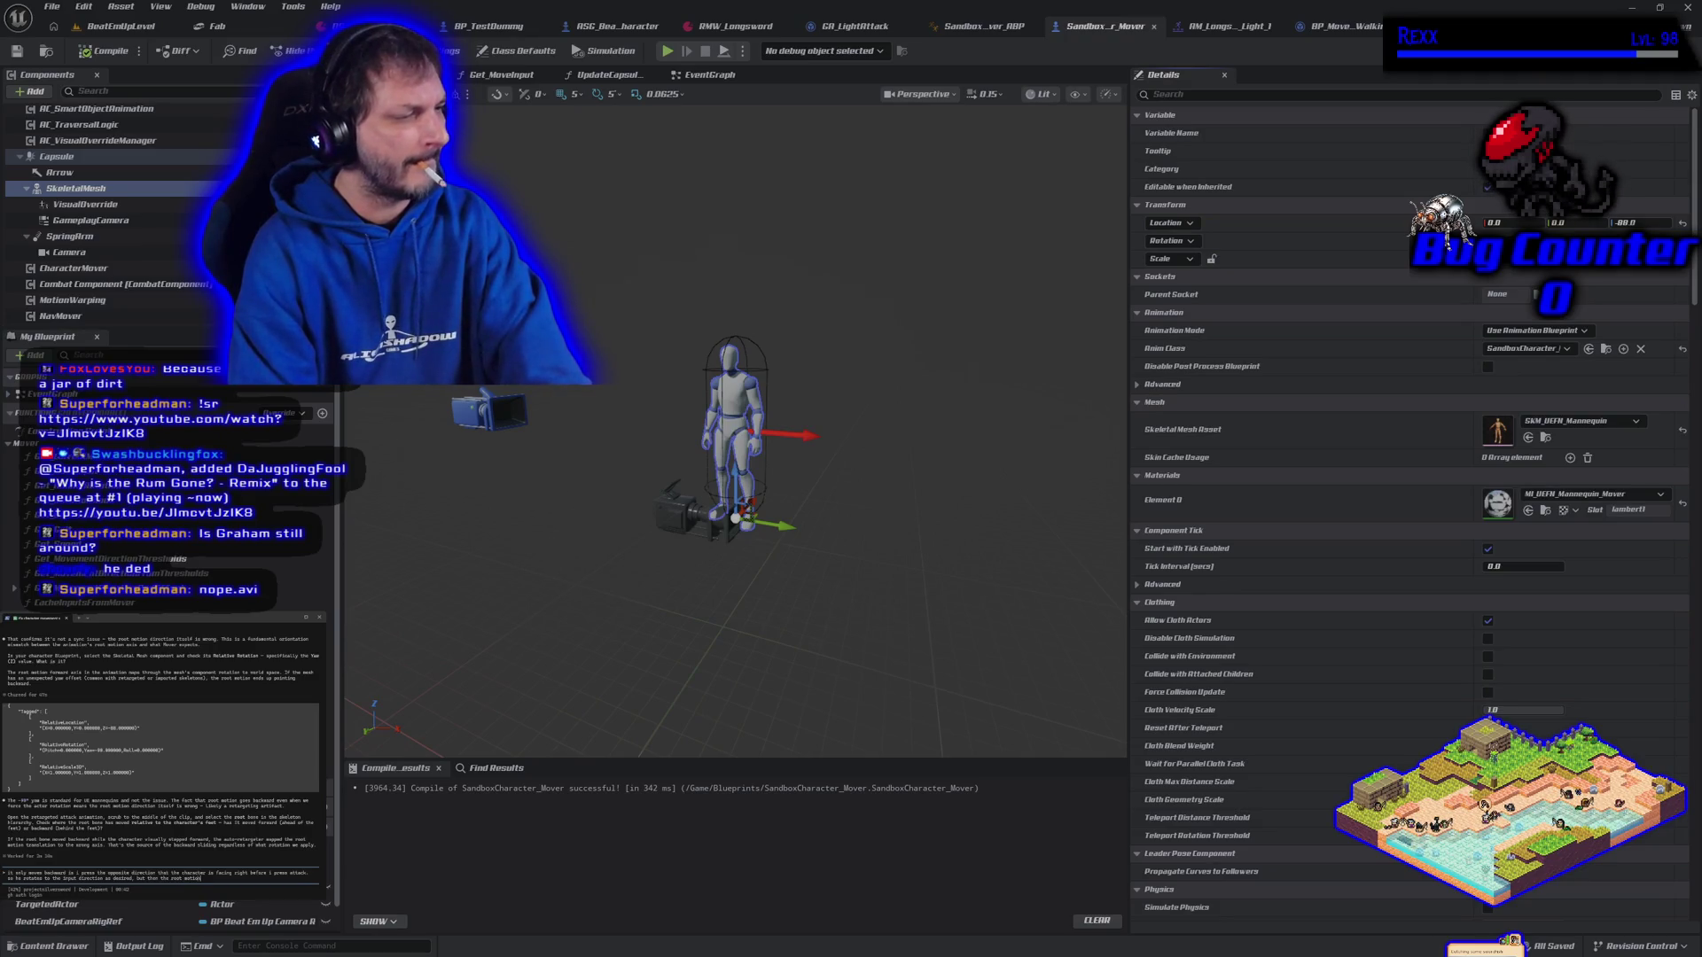
Finish the note saying root motion isn't working as it should, and send it to the assistant
text(nt)
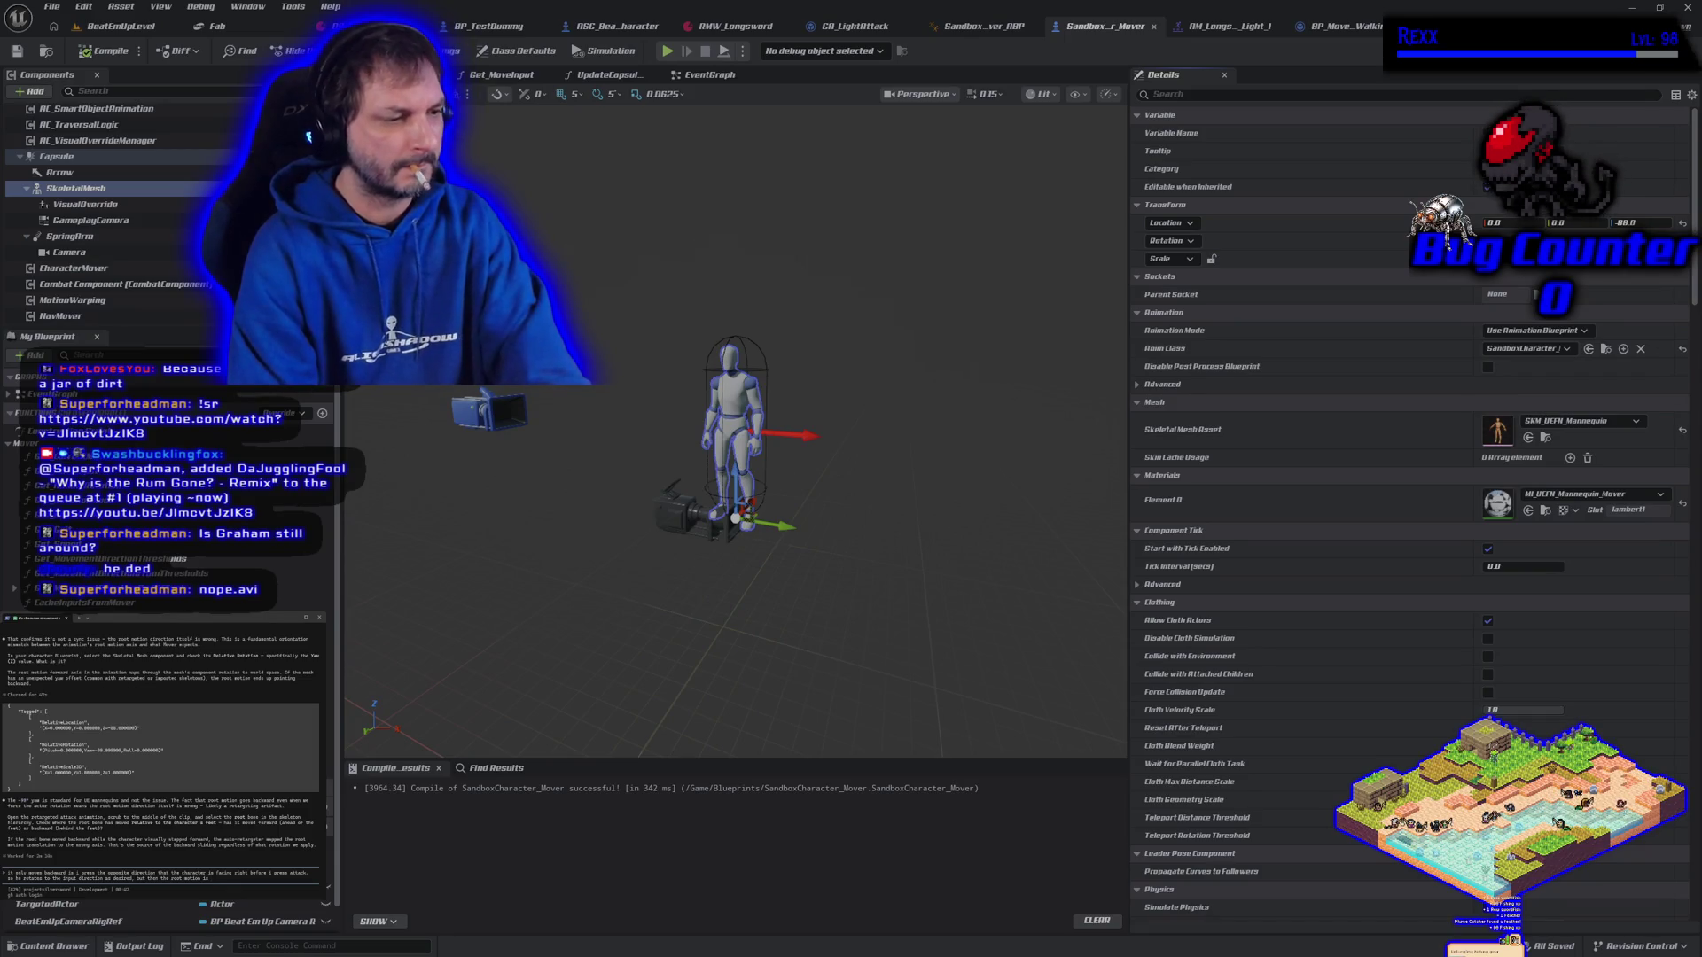
text(ing in)
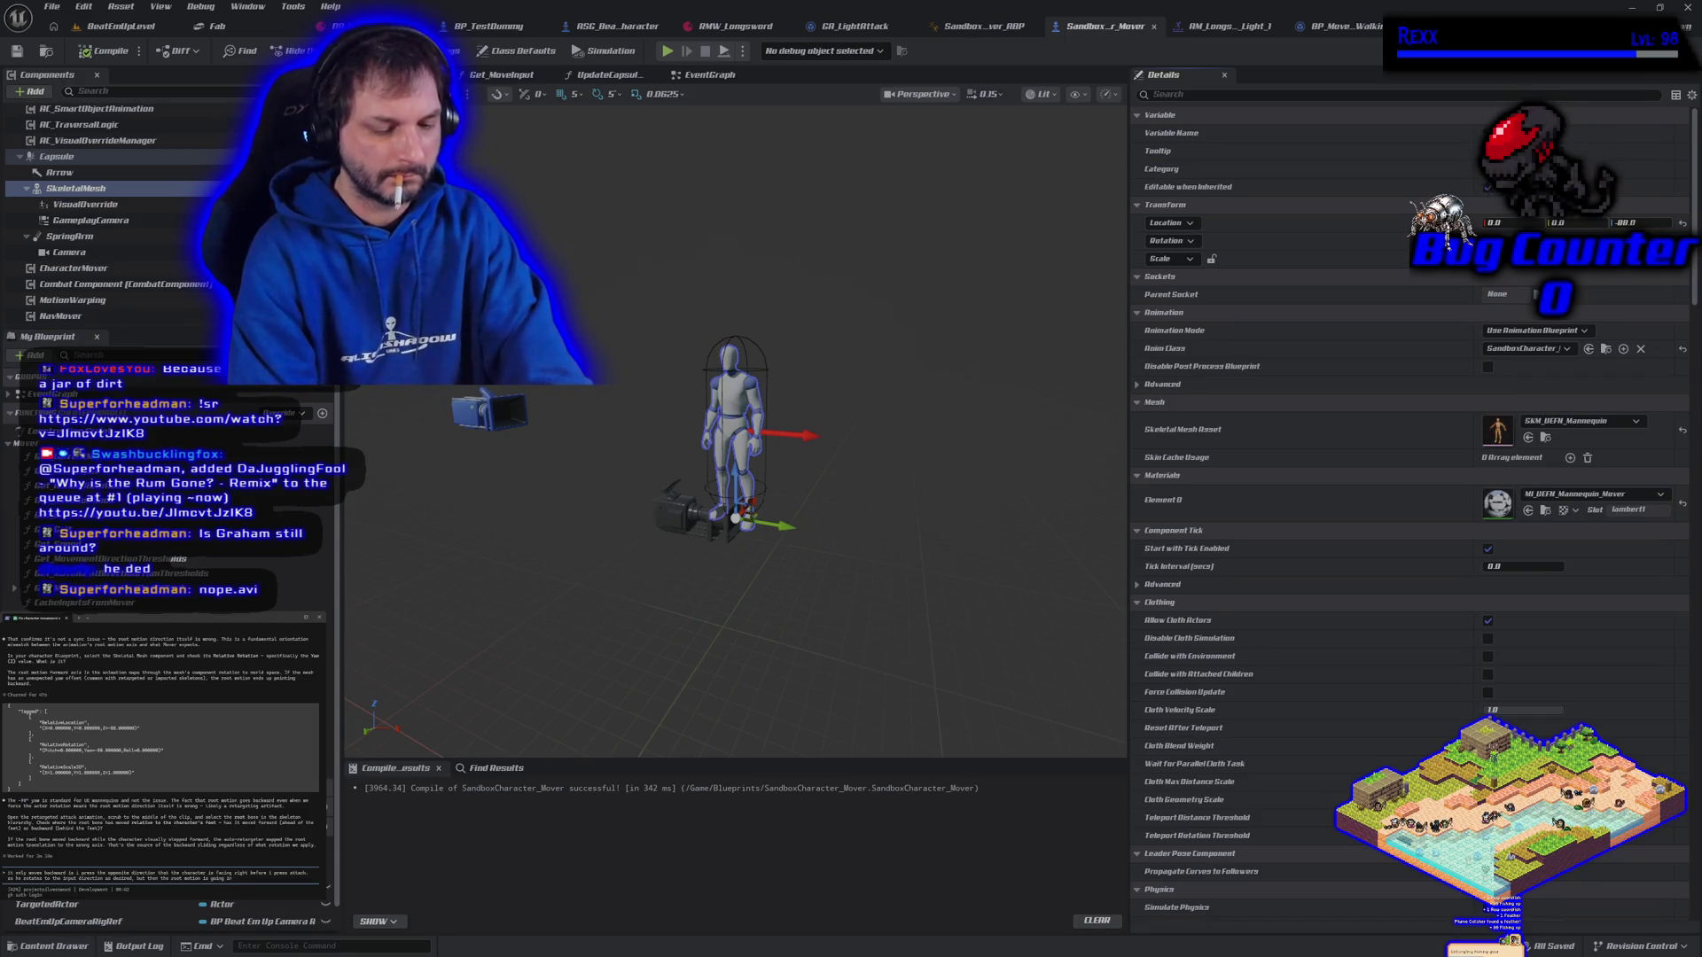
text(sameal d)
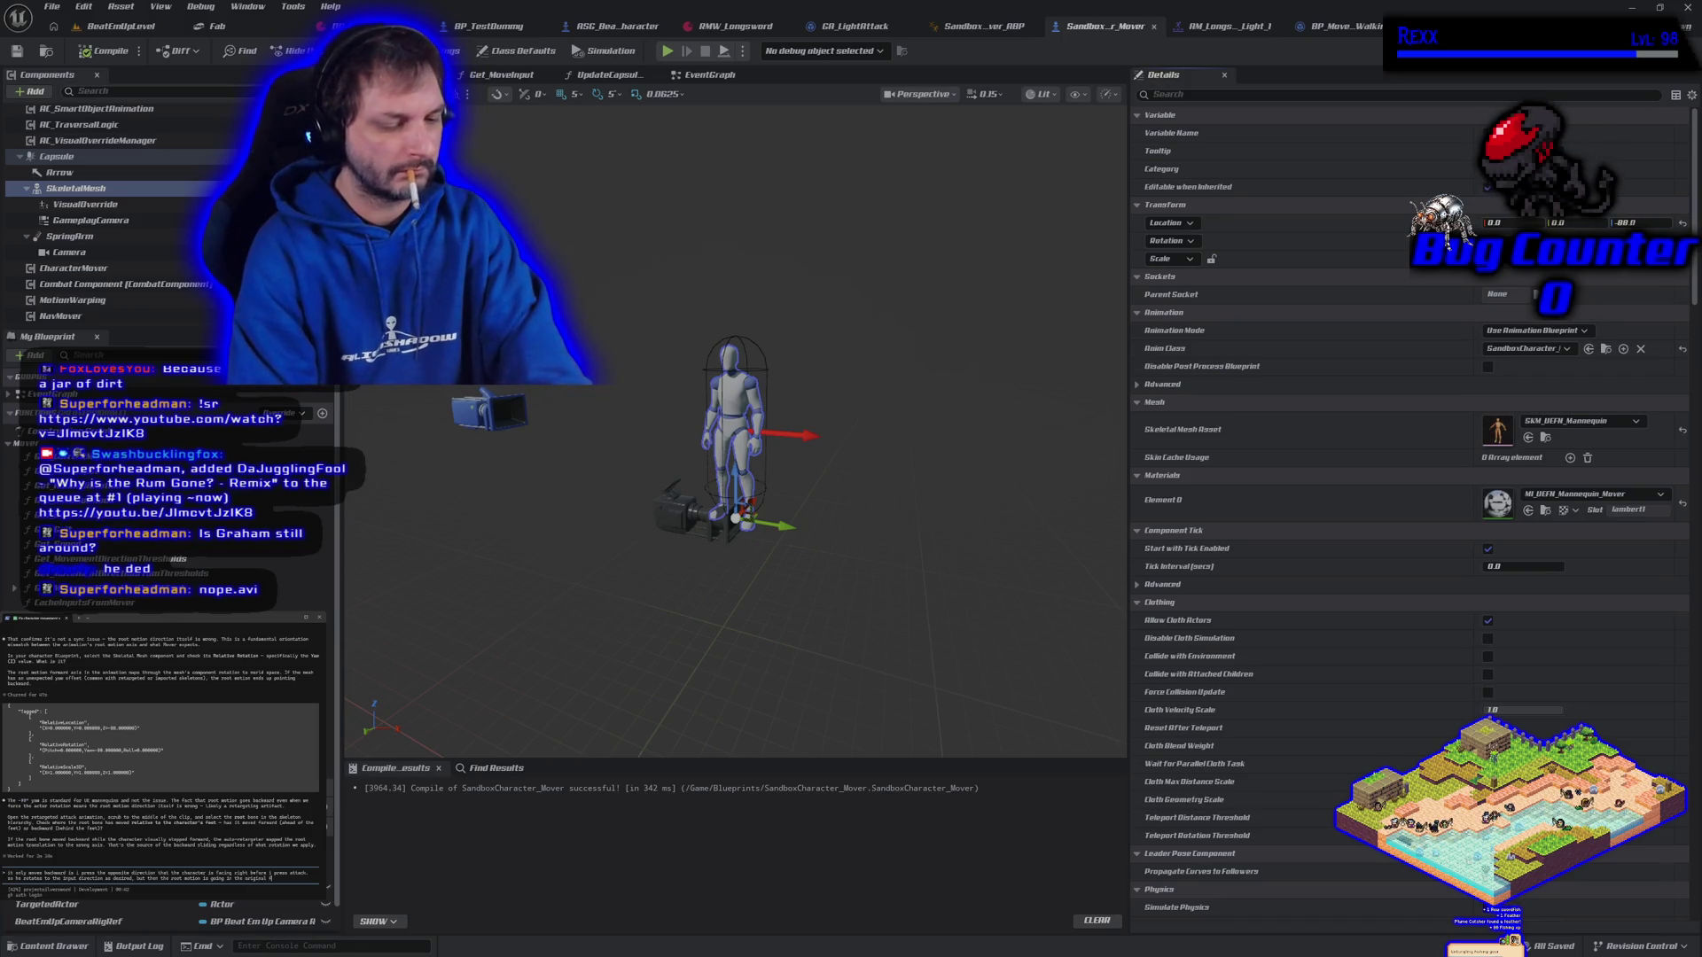
text(ing direc)
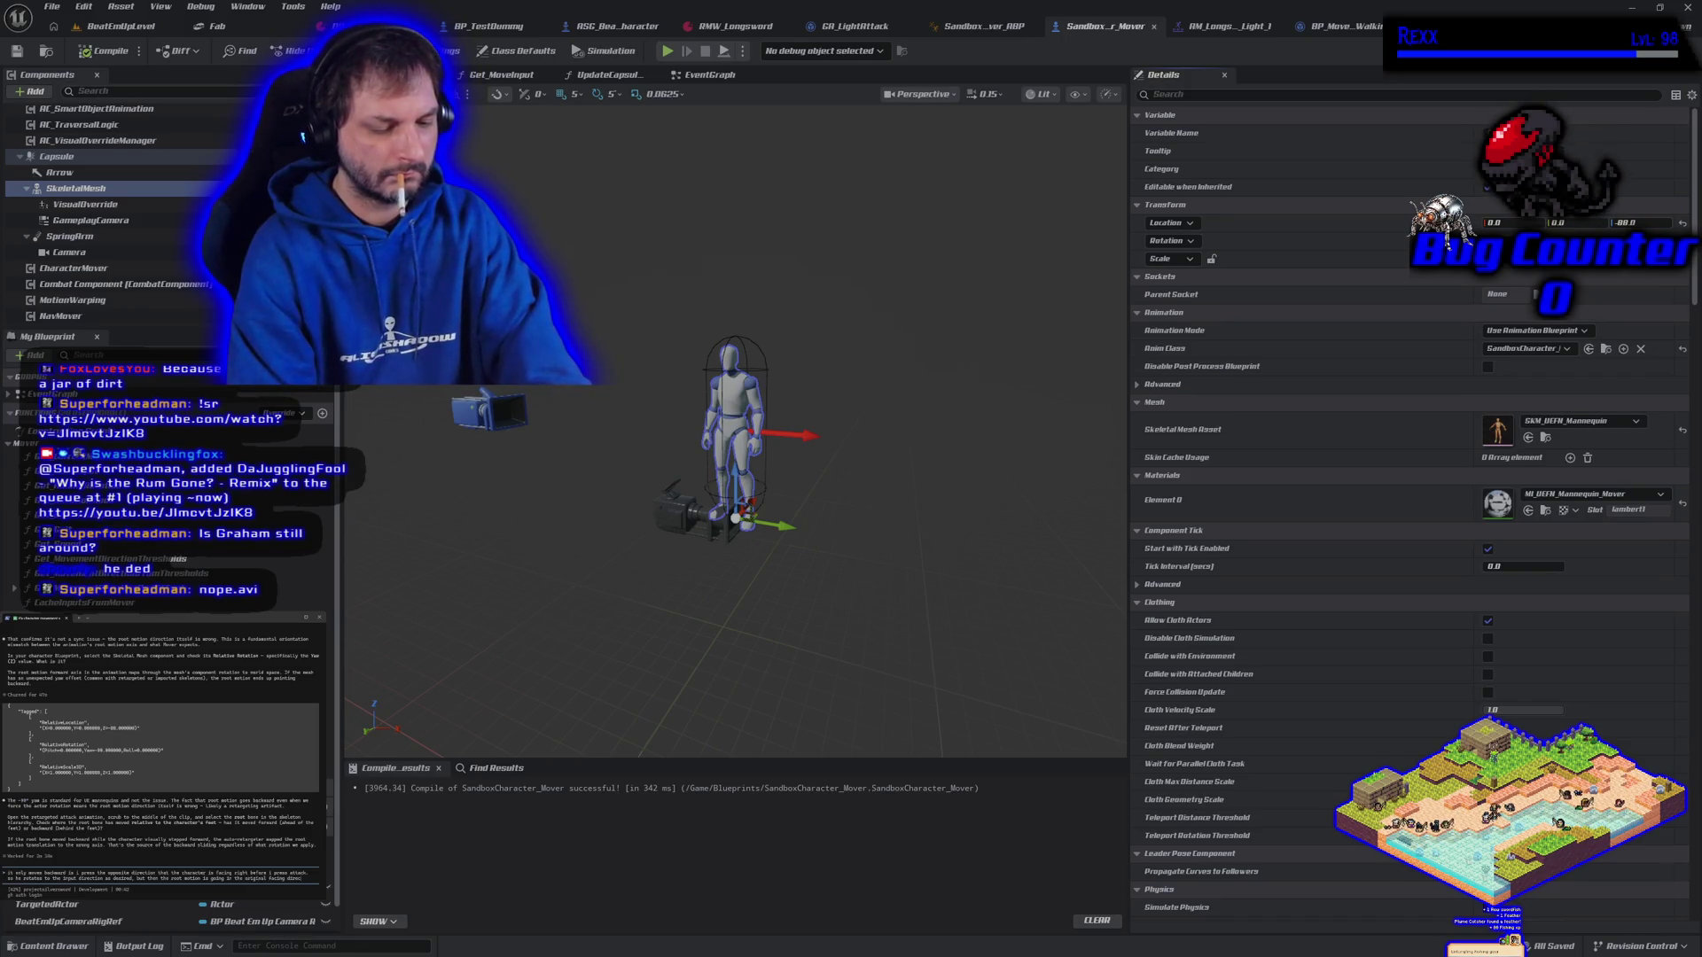
text(tion of the mesh. if we give no movement input the root motion work)
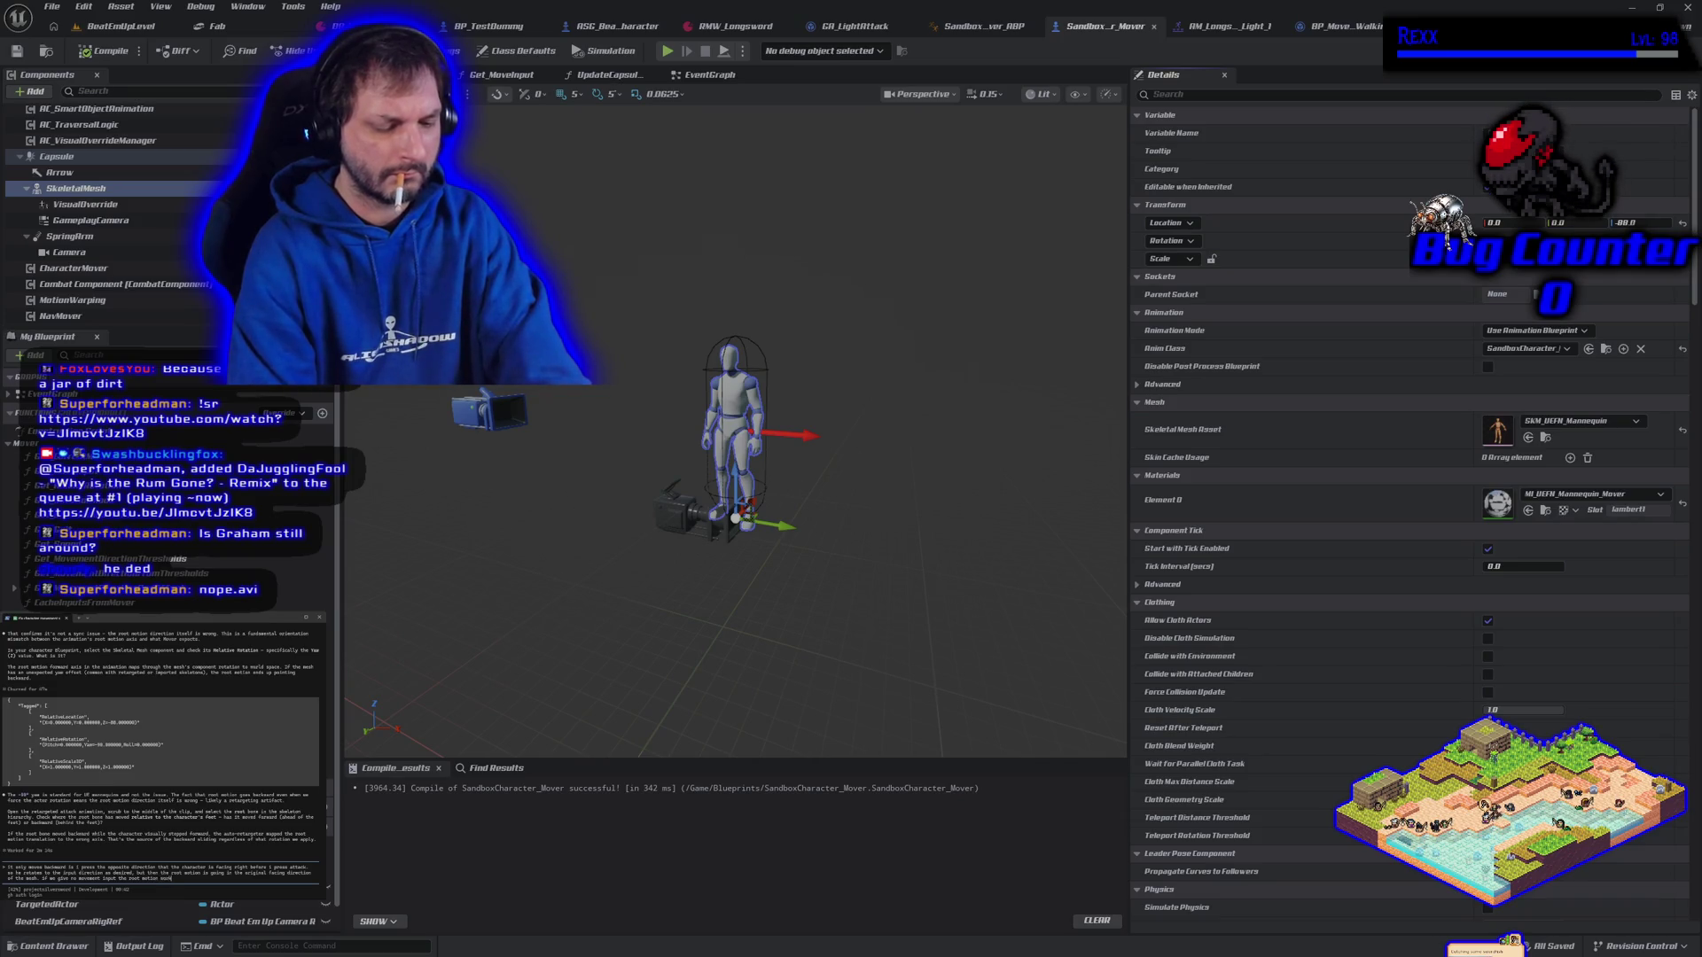
text(should)
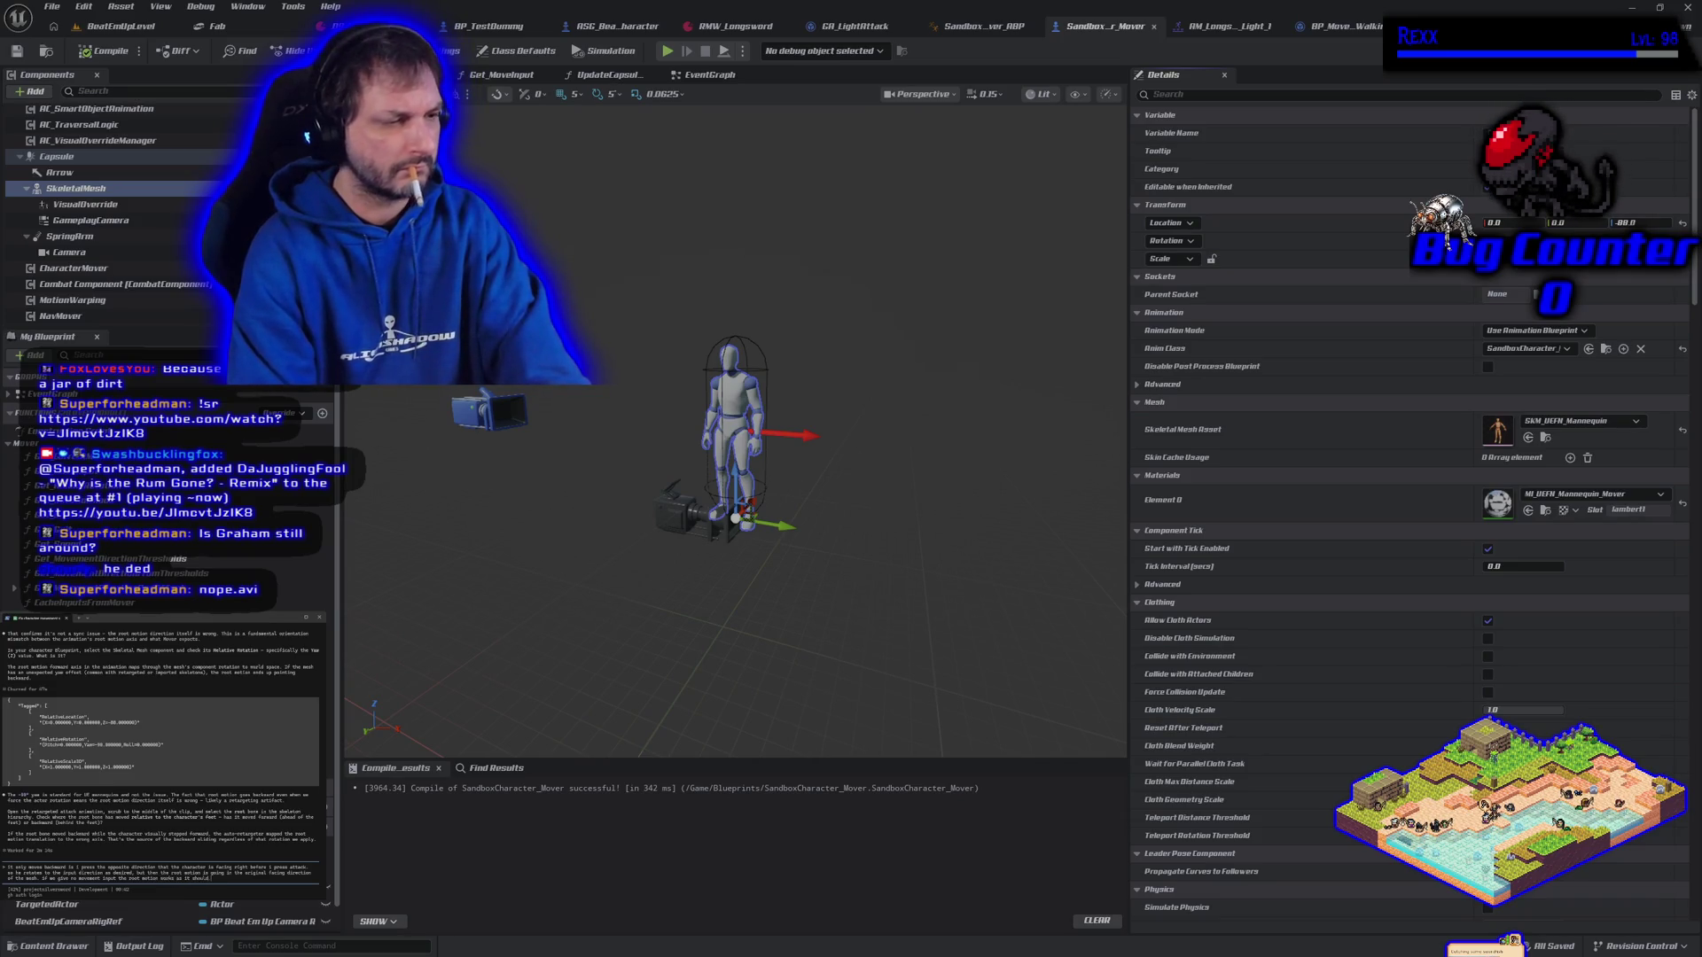
key(Return)
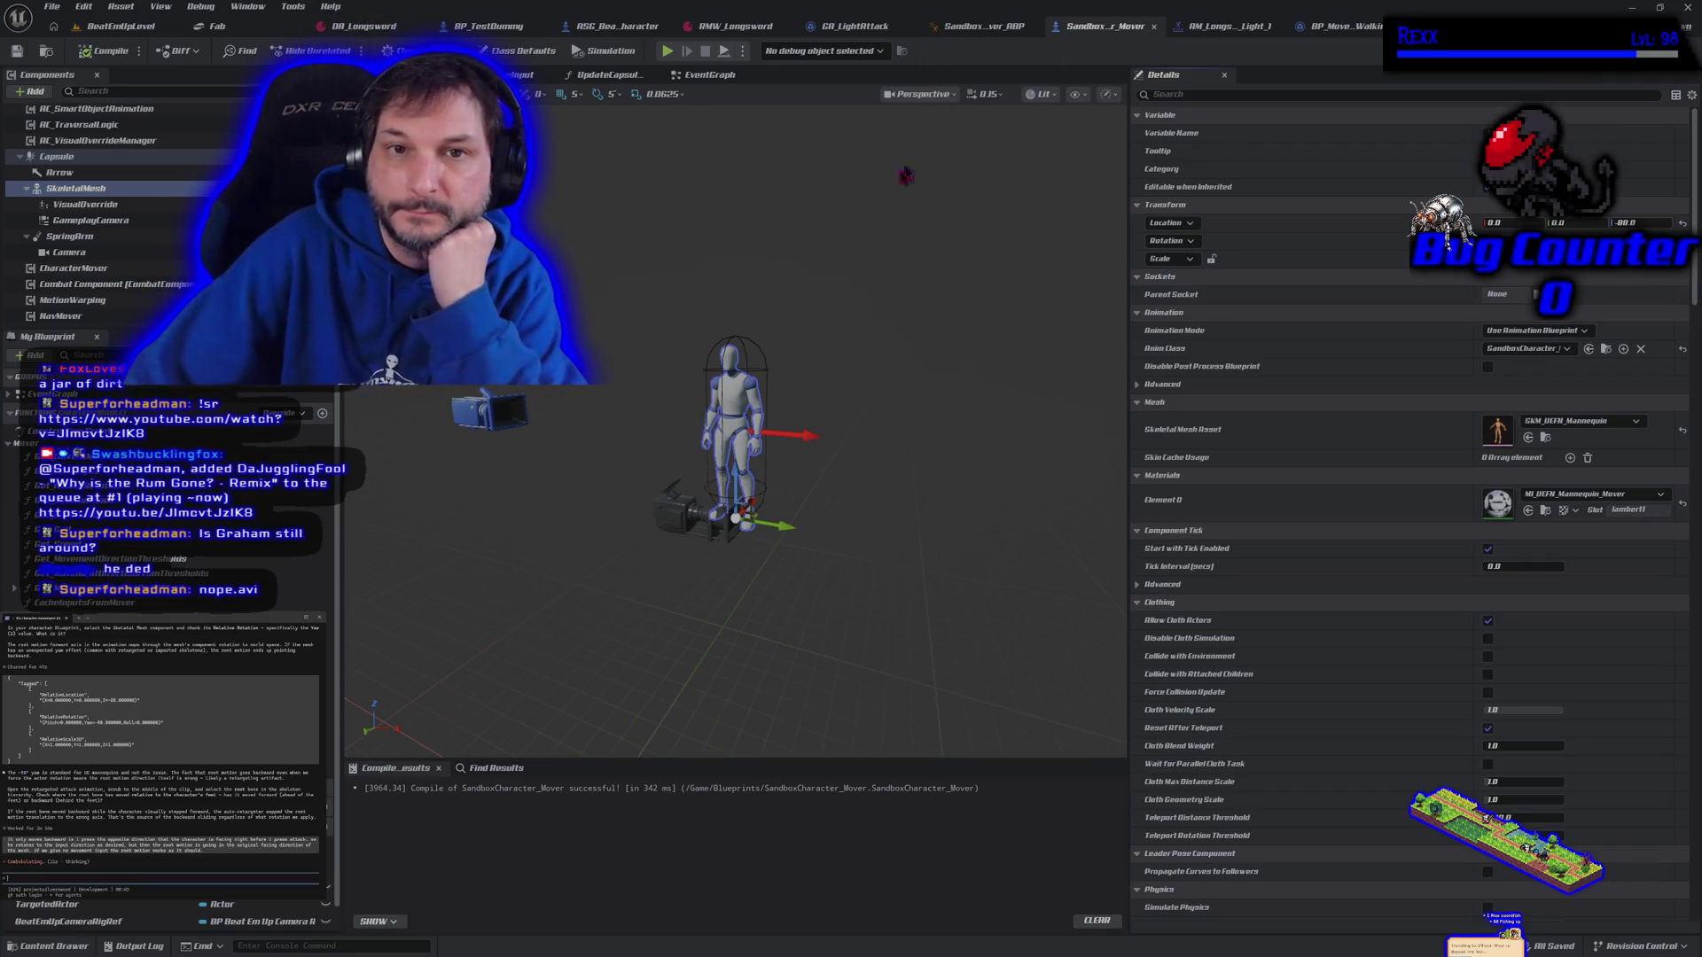
In BP_MovementMode_Walking, delete the SET/rotator and Cast nodes, wire the entry into Sequence, then compile and save
click(1348, 32)
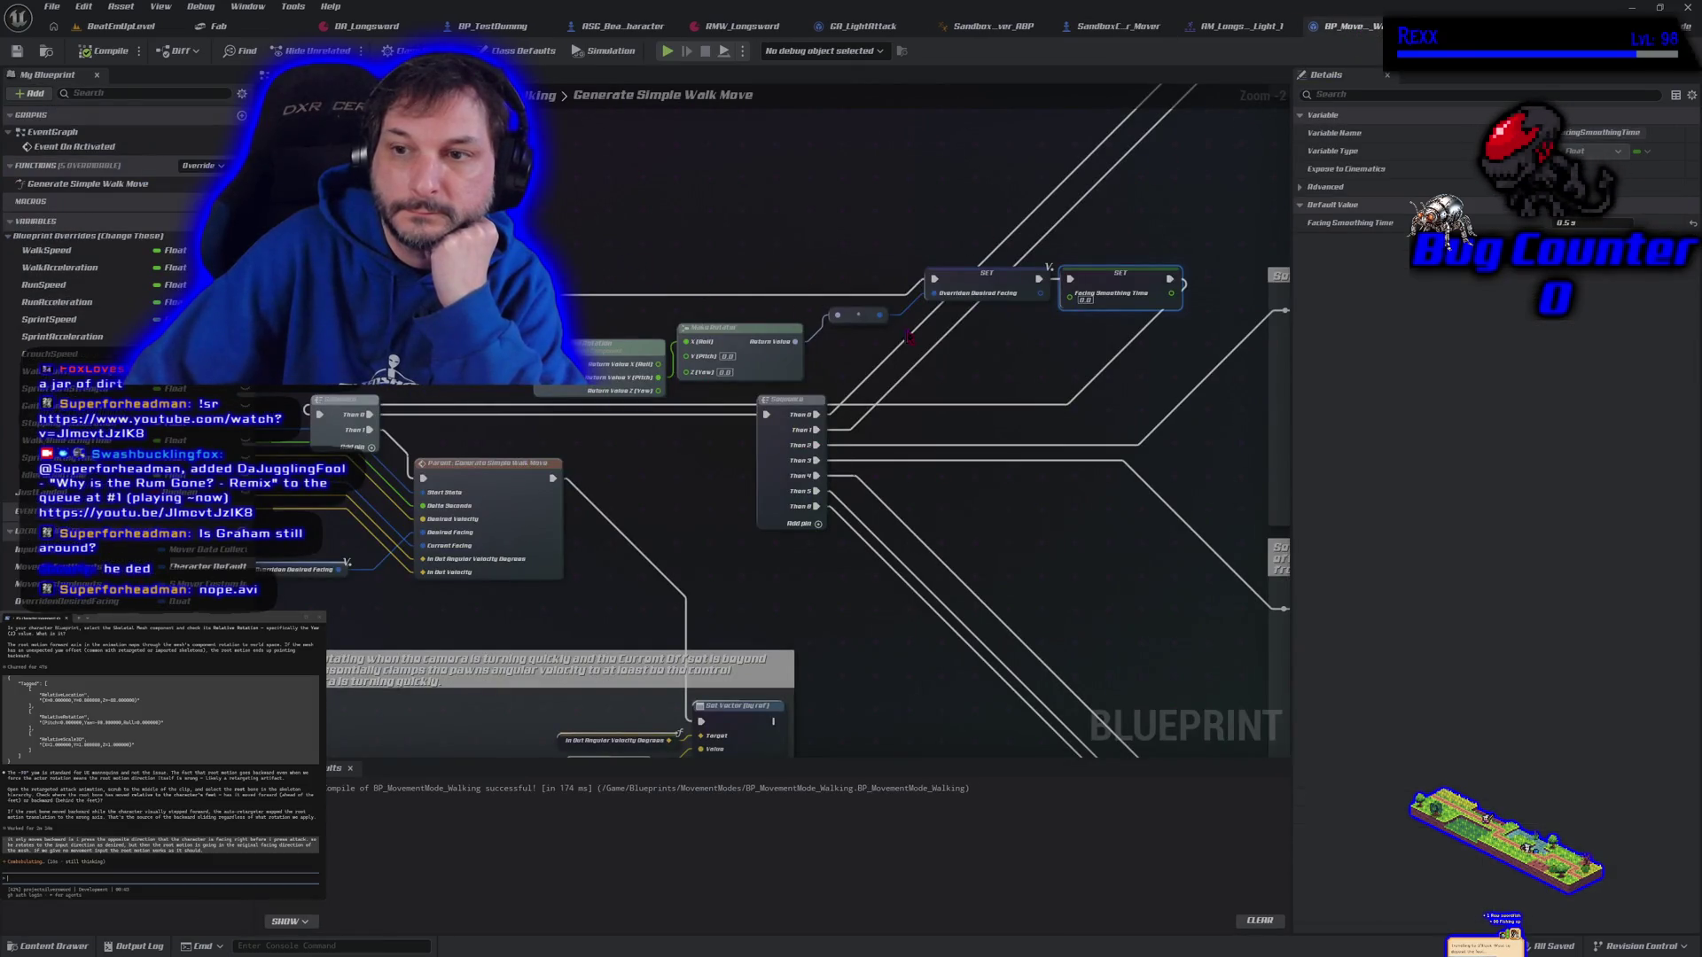
mouse_move(1088, 339)
mouse_down()
mouse_move(886, 266)
mouse_move(549, 258)
mouse_move(915, 238)
mouse_up()
key(Delete)
drag(531, 232, 659, 327)
key(Delete)
drag(454, 393, 694, 403)
click(104, 50)
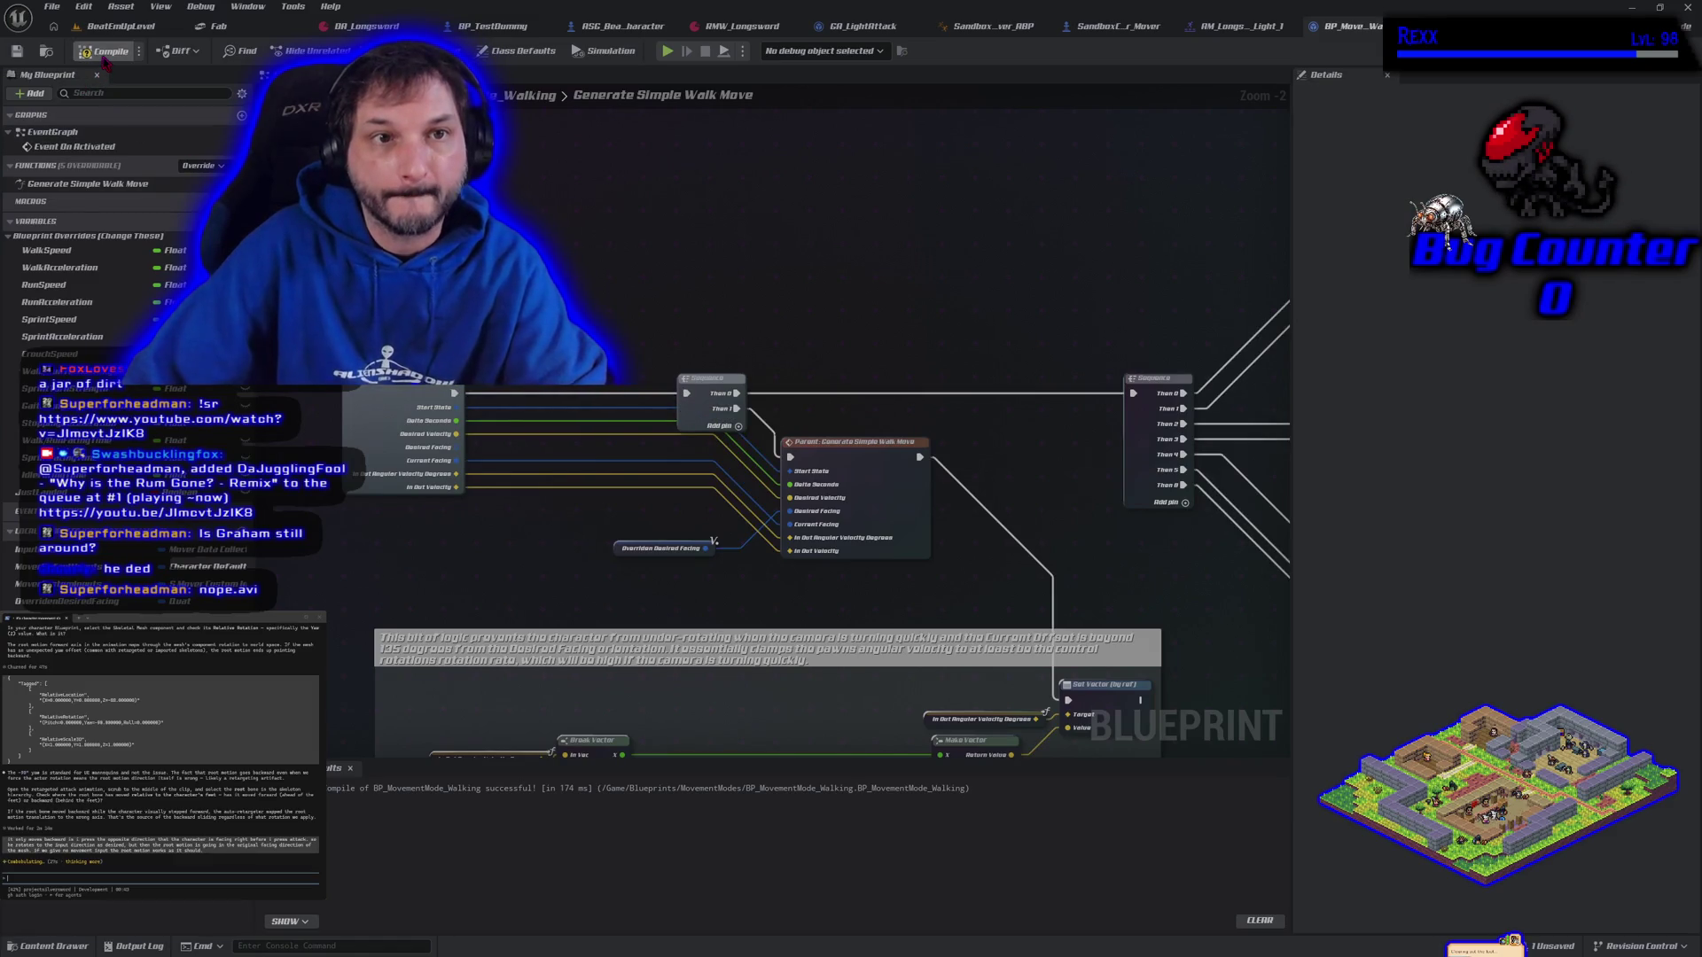
key(ctrl+s)
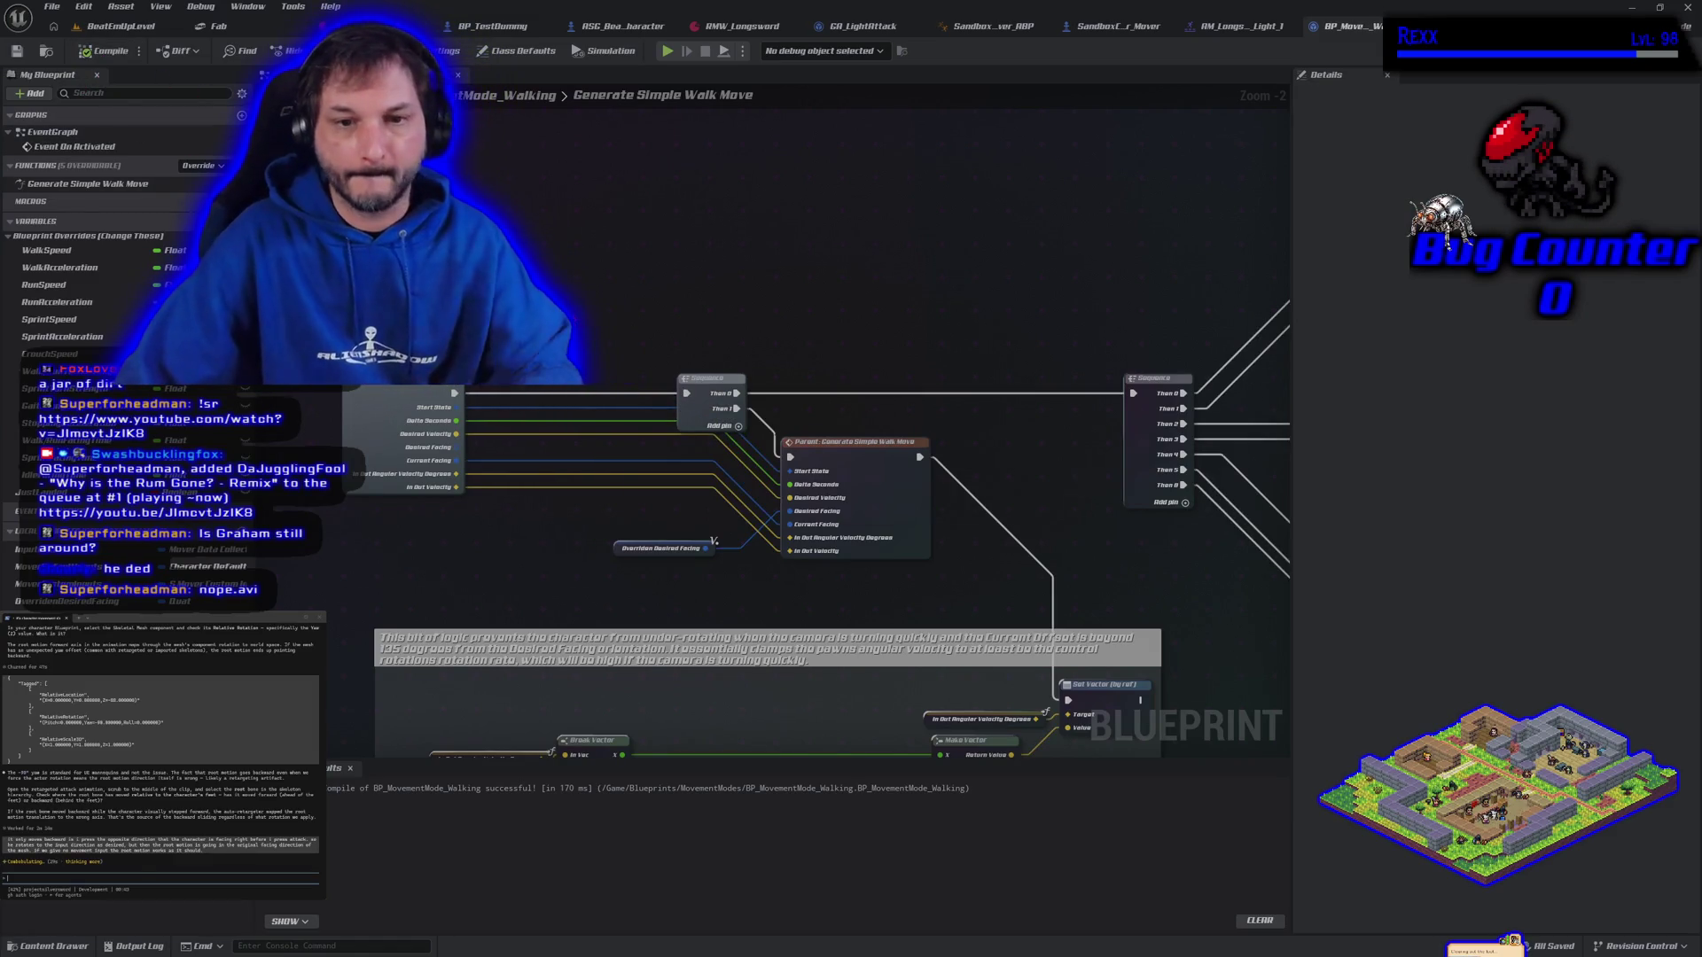
Break the Set Vector node's incoming execution link, then return to the BeatEmUpLevel map
drag(493, 562, 468, 478)
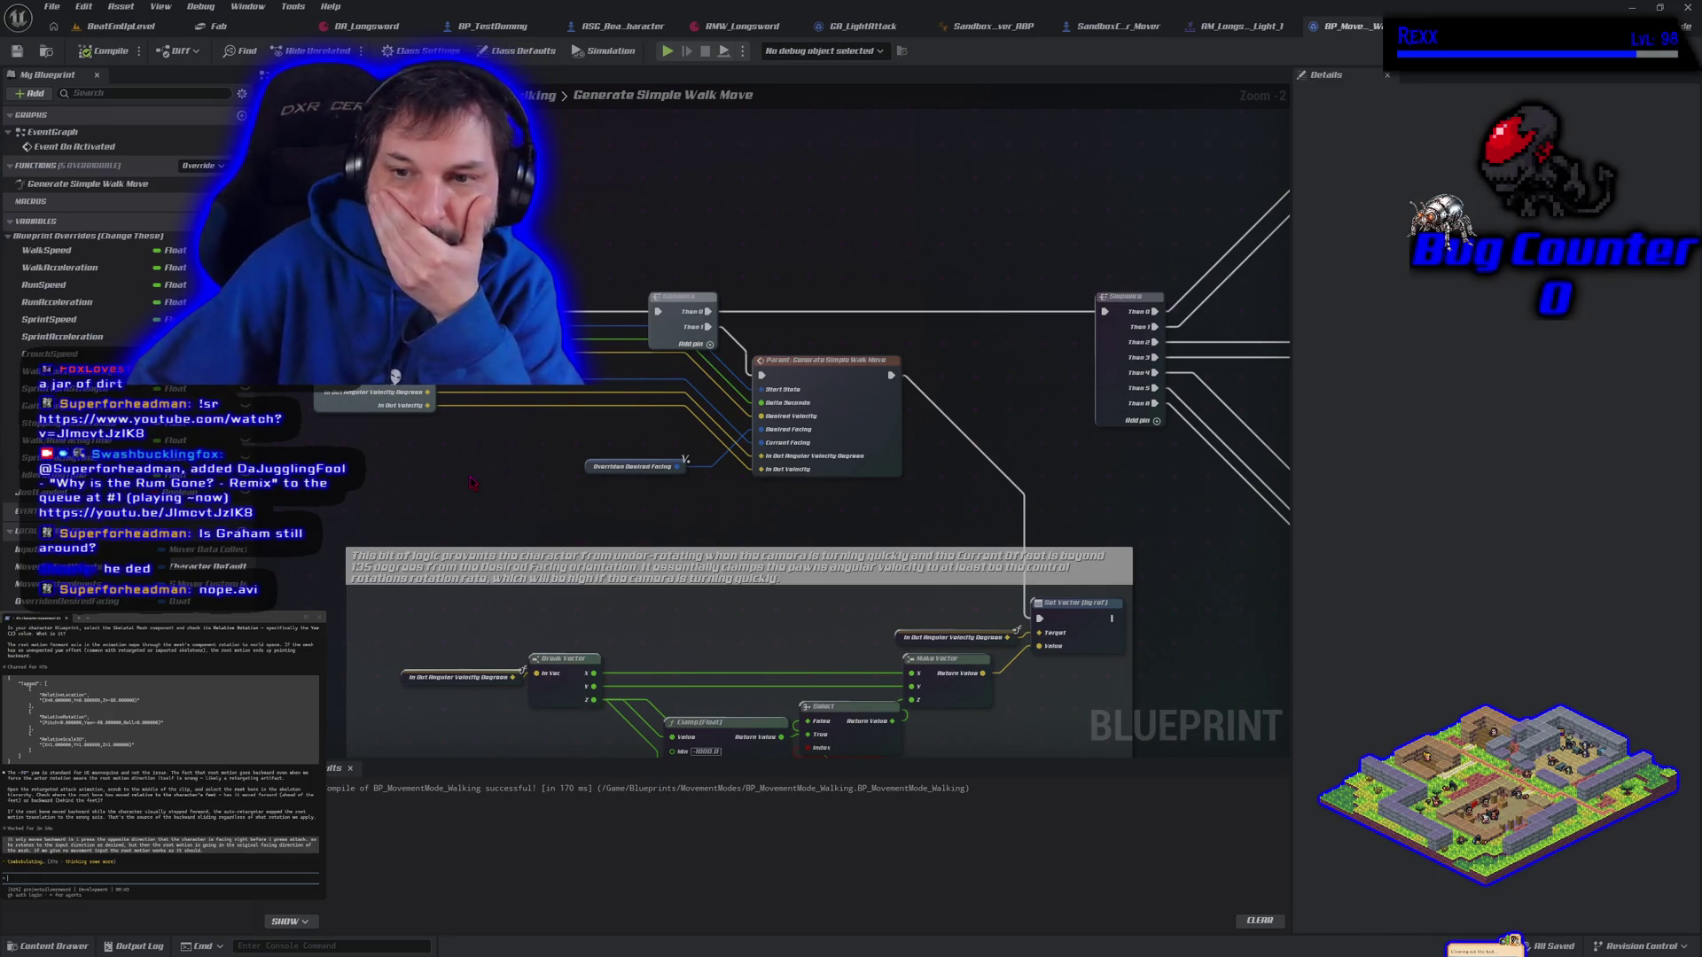
scroll(472, 481, up, 2)
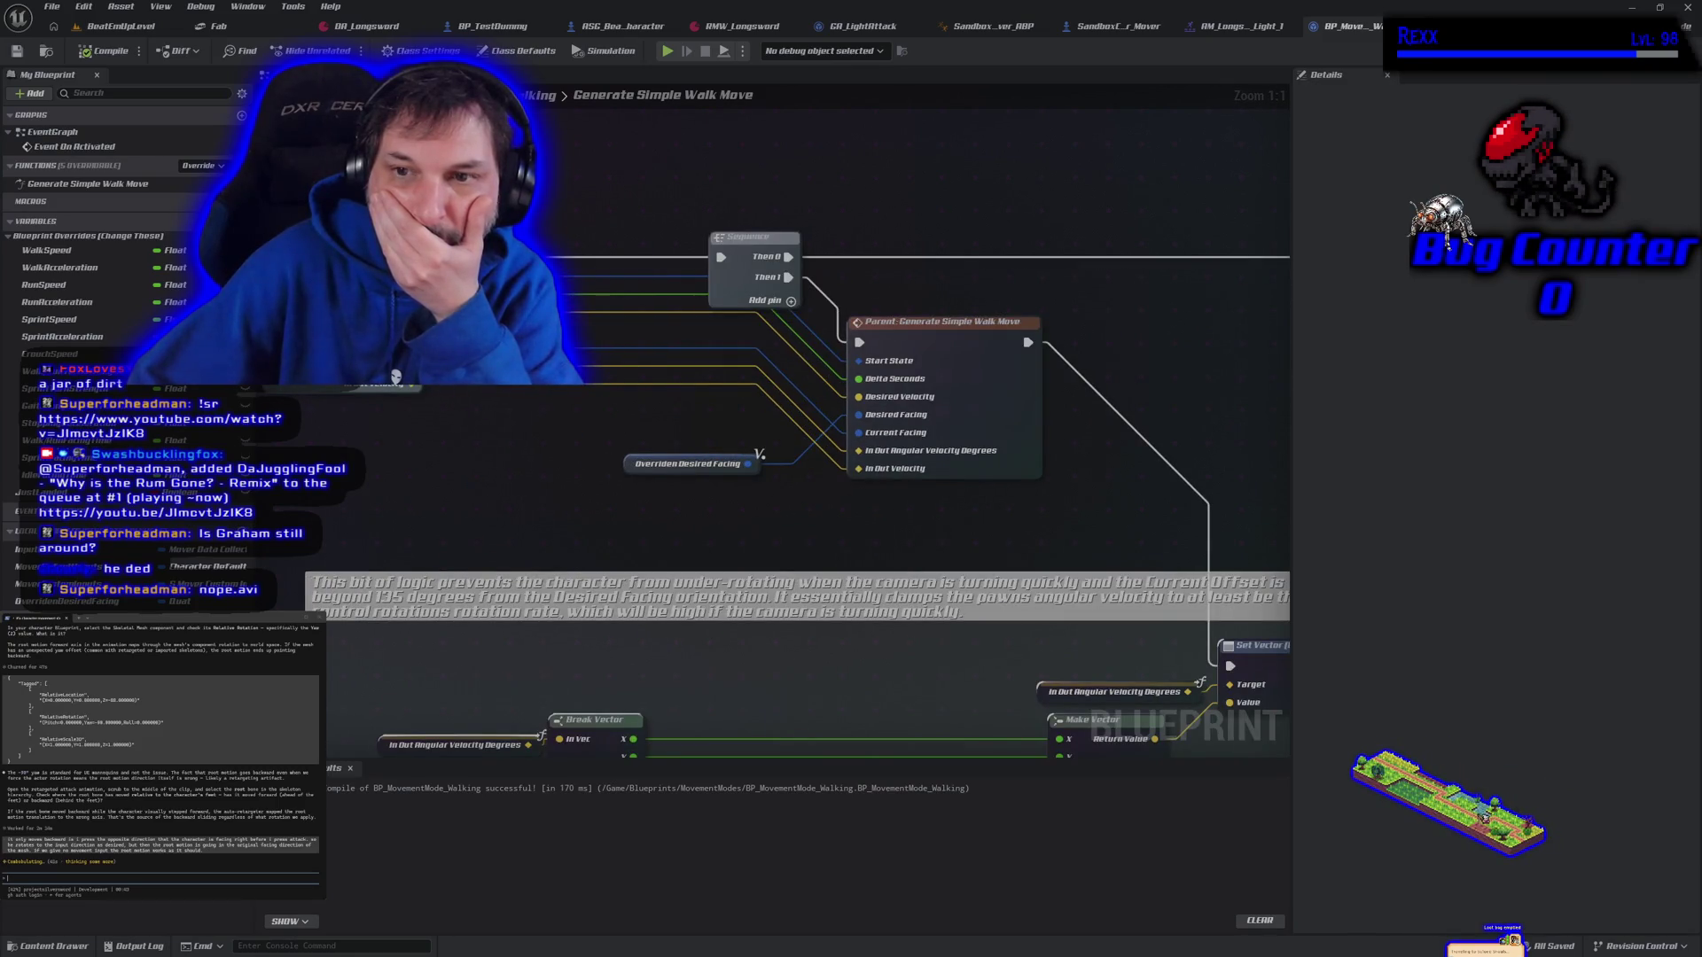
right_click(554, 333)
click(491, 479)
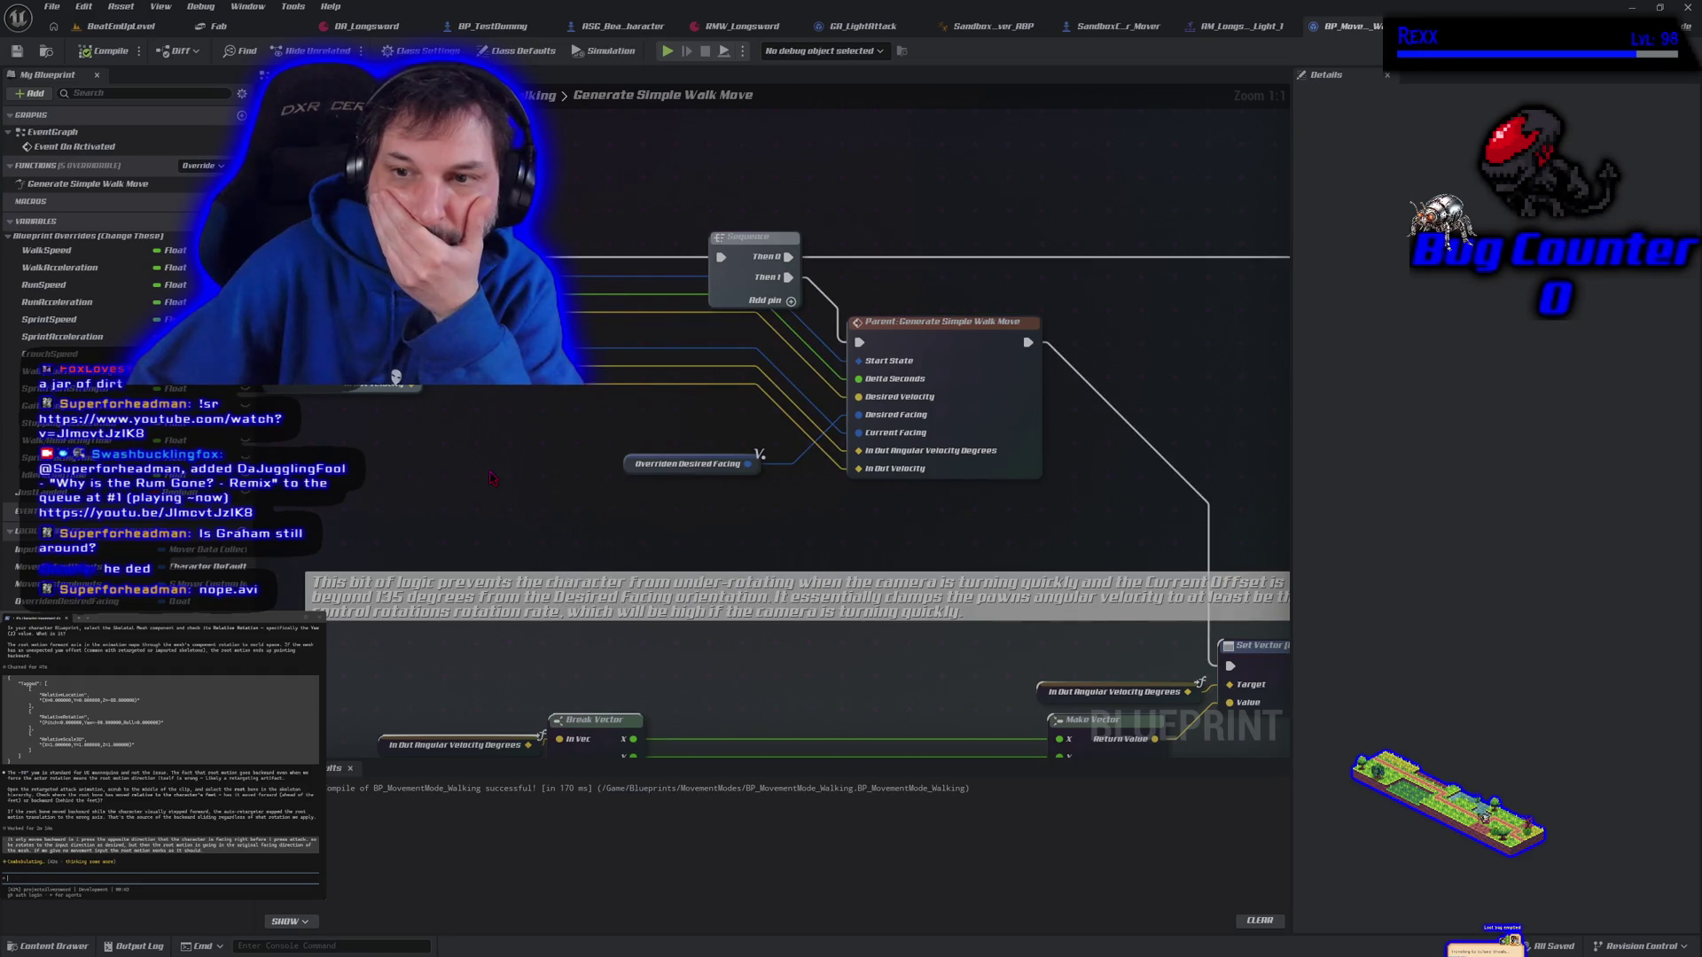
scroll(492, 479, down, 1)
scroll(533, 506, down, 1)
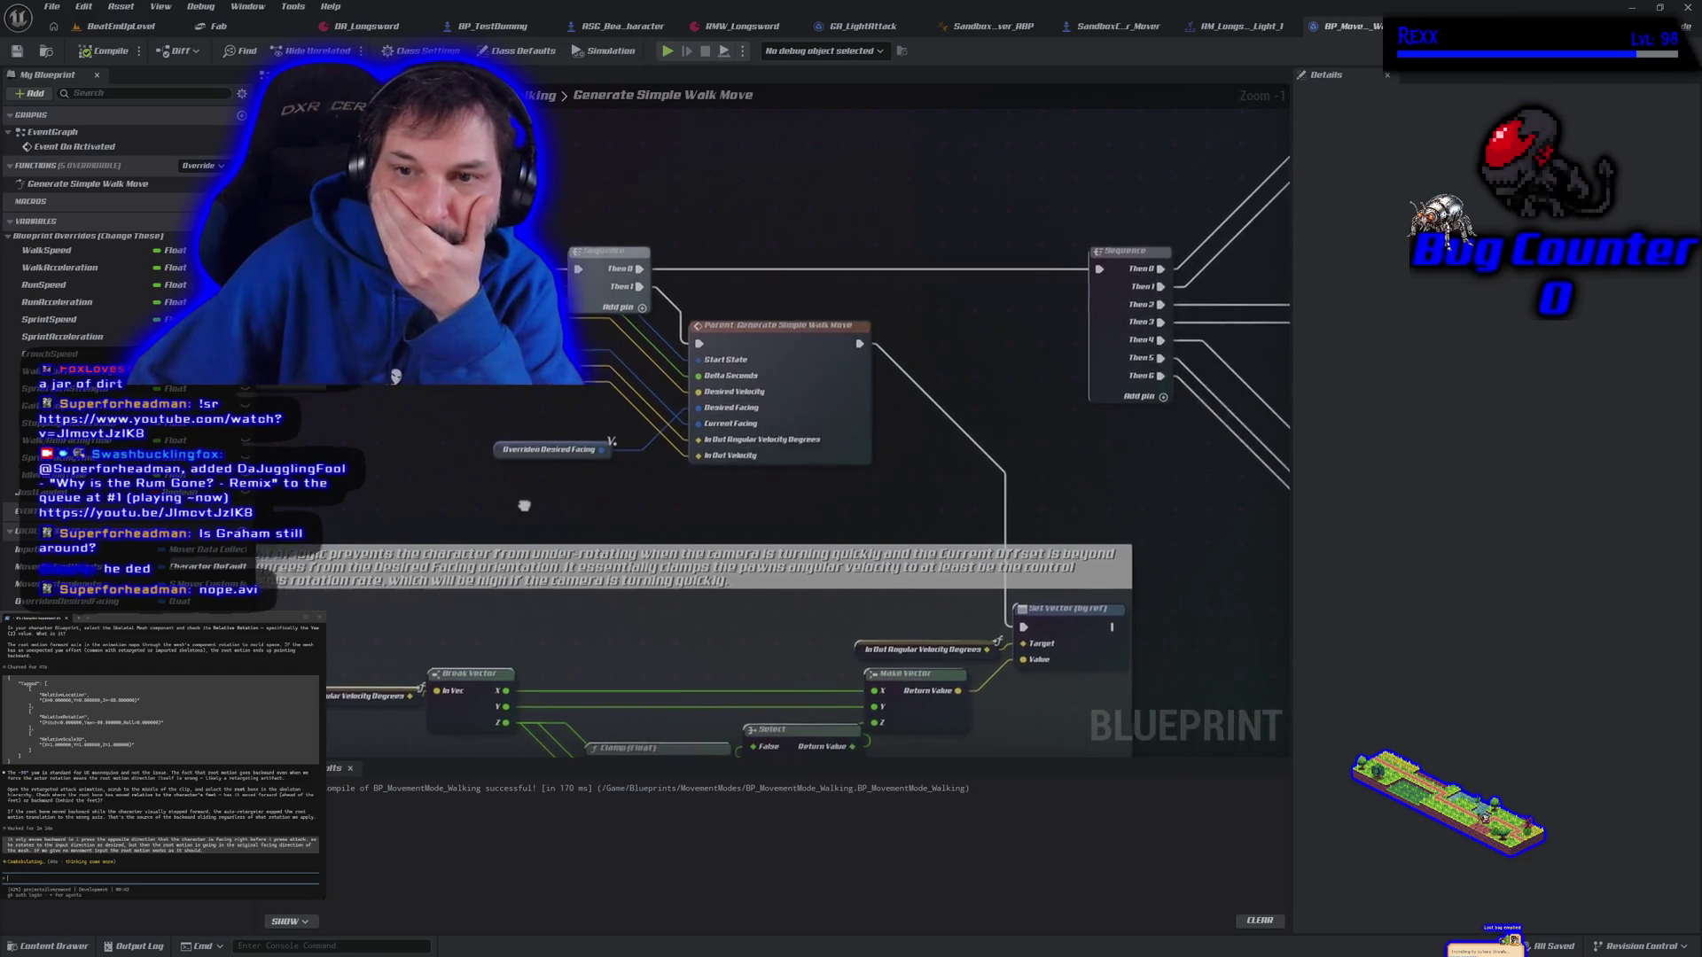
scroll(492, 500, down, 1)
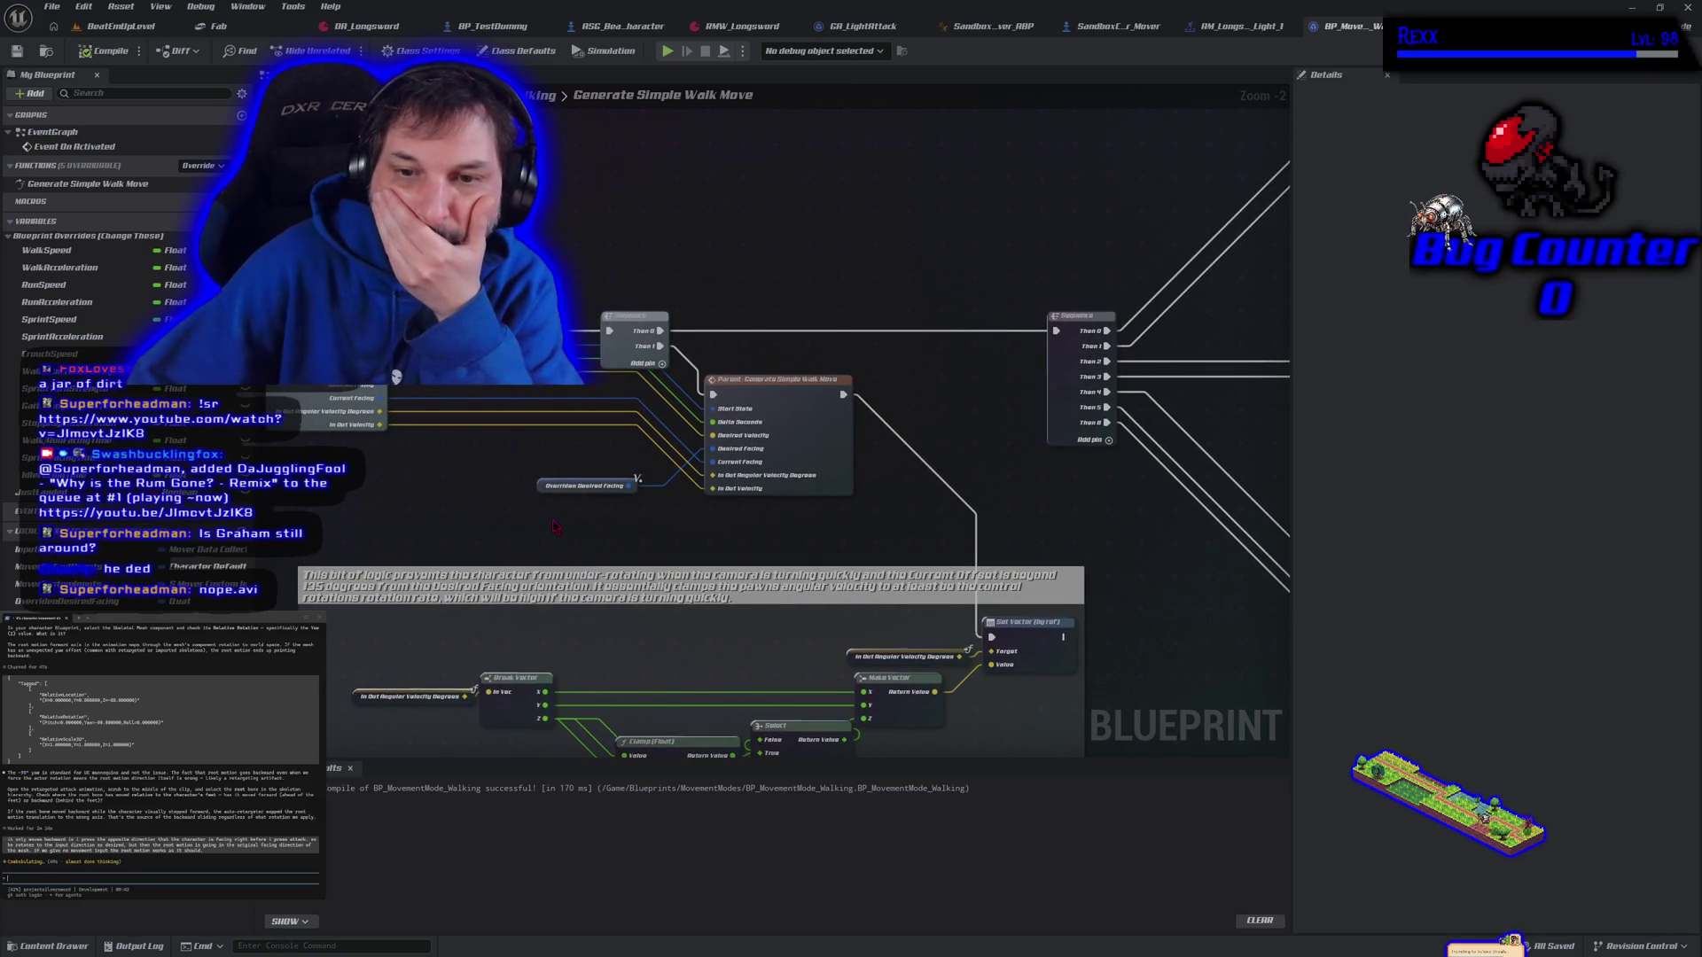
drag(554, 526, 557, 273)
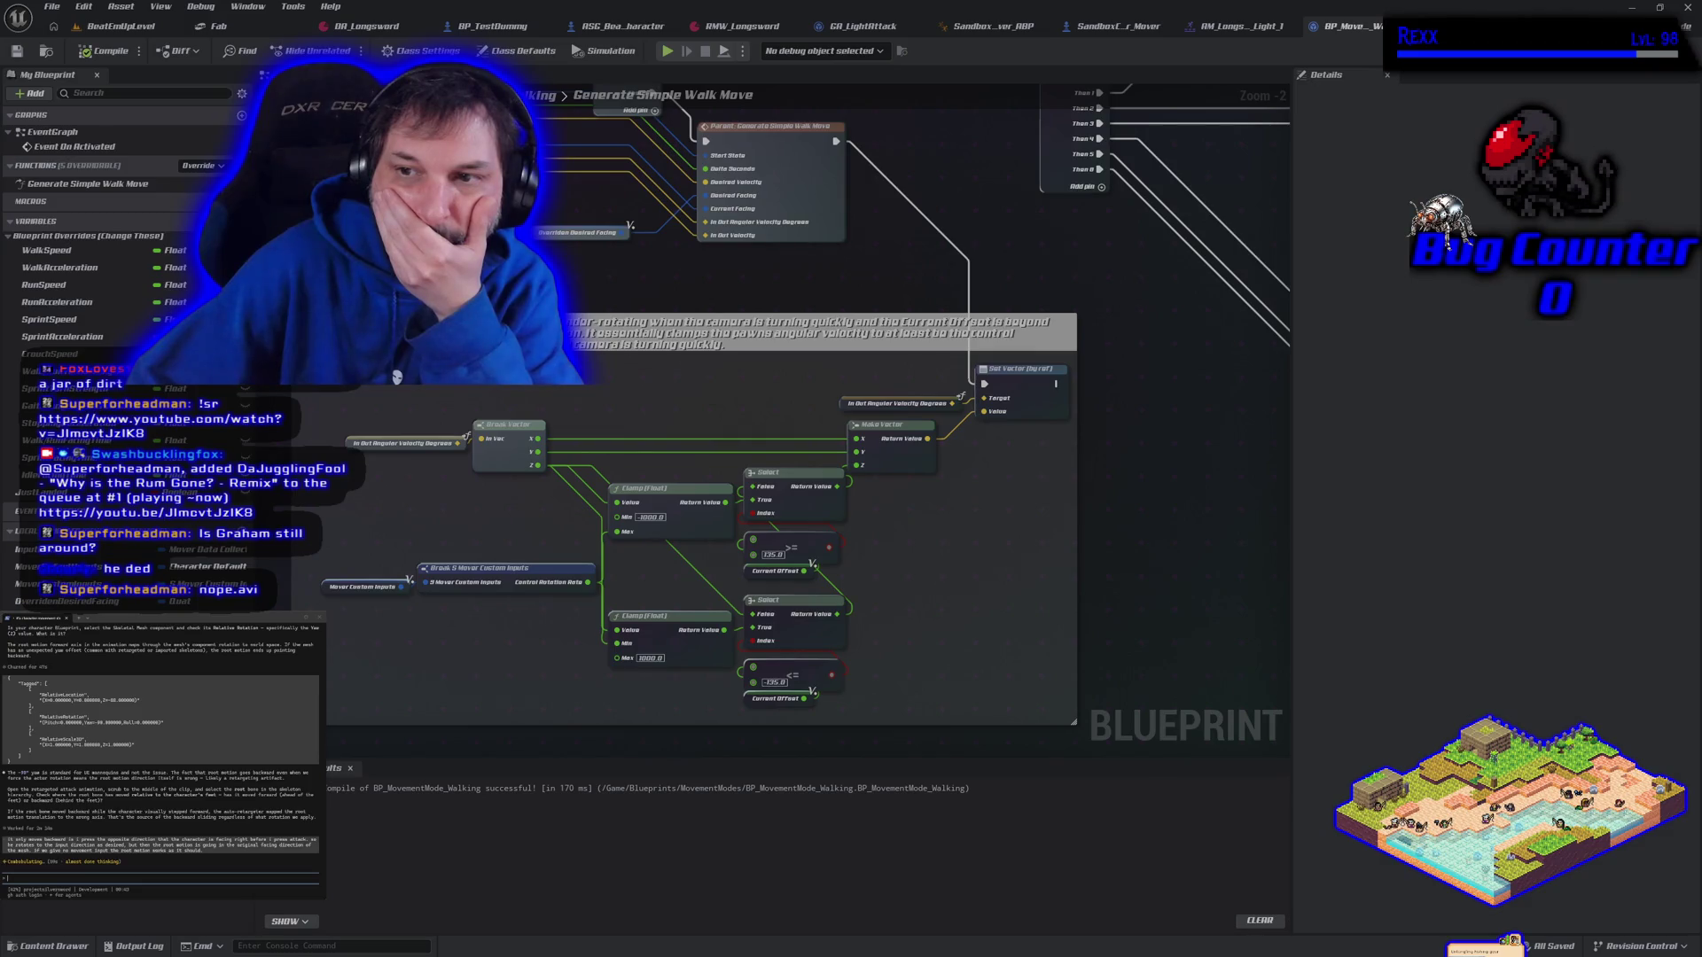
right_click(985, 385)
click(1036, 417)
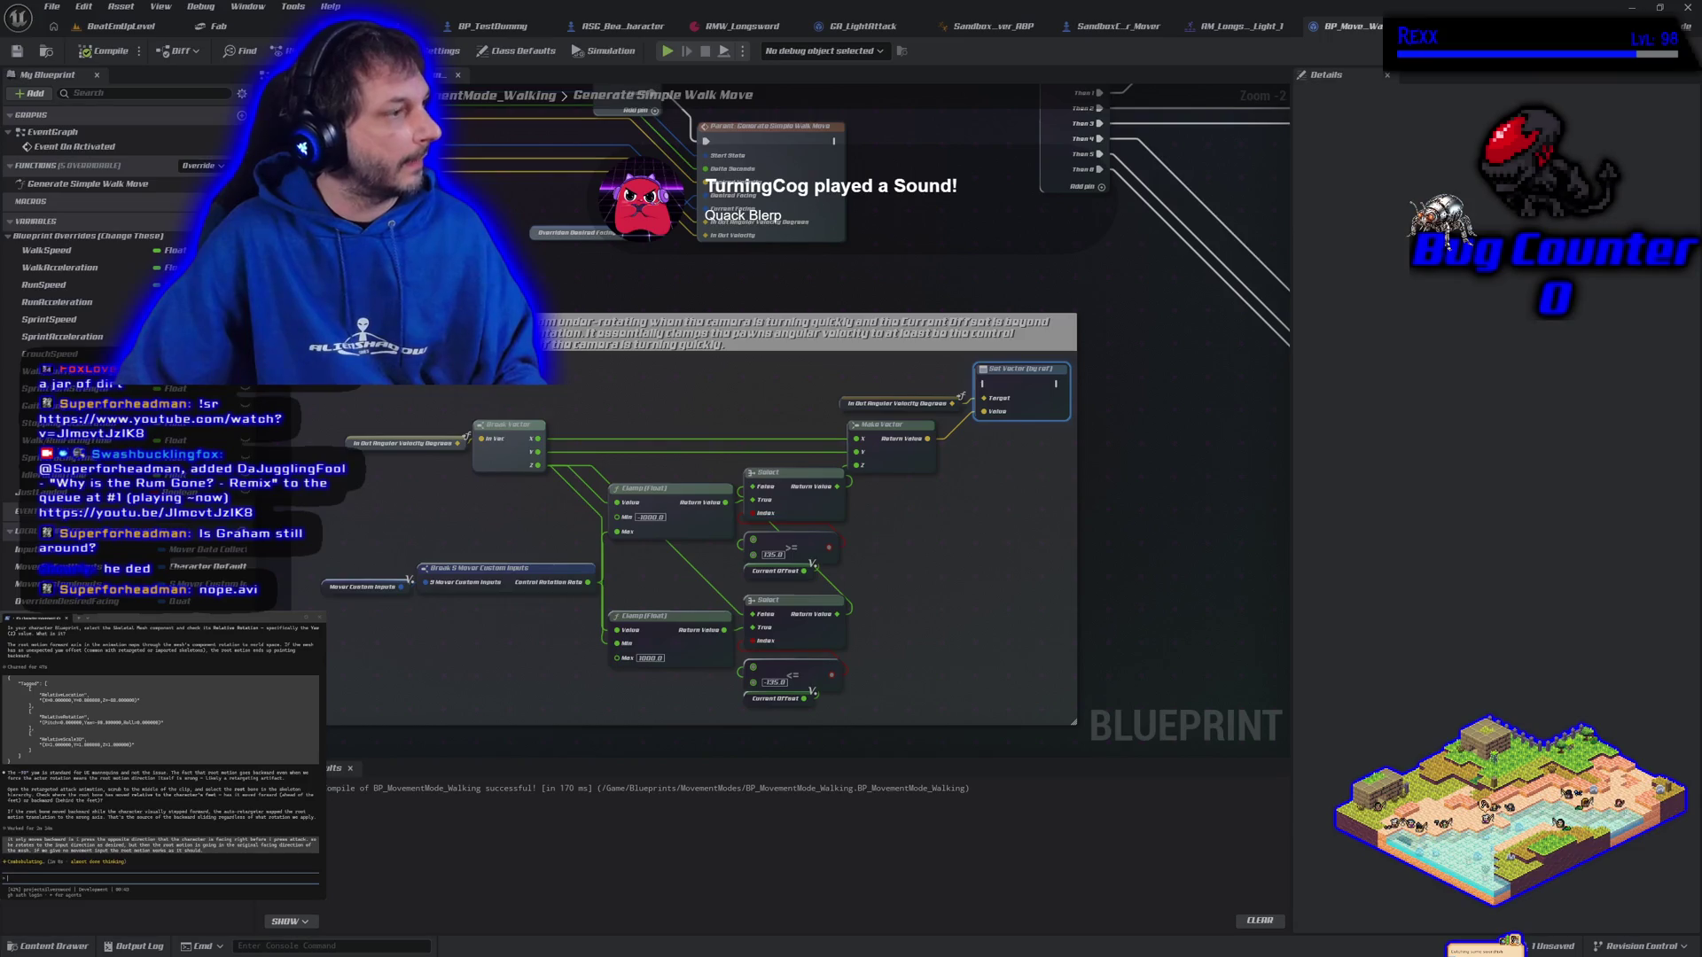
click(106, 26)
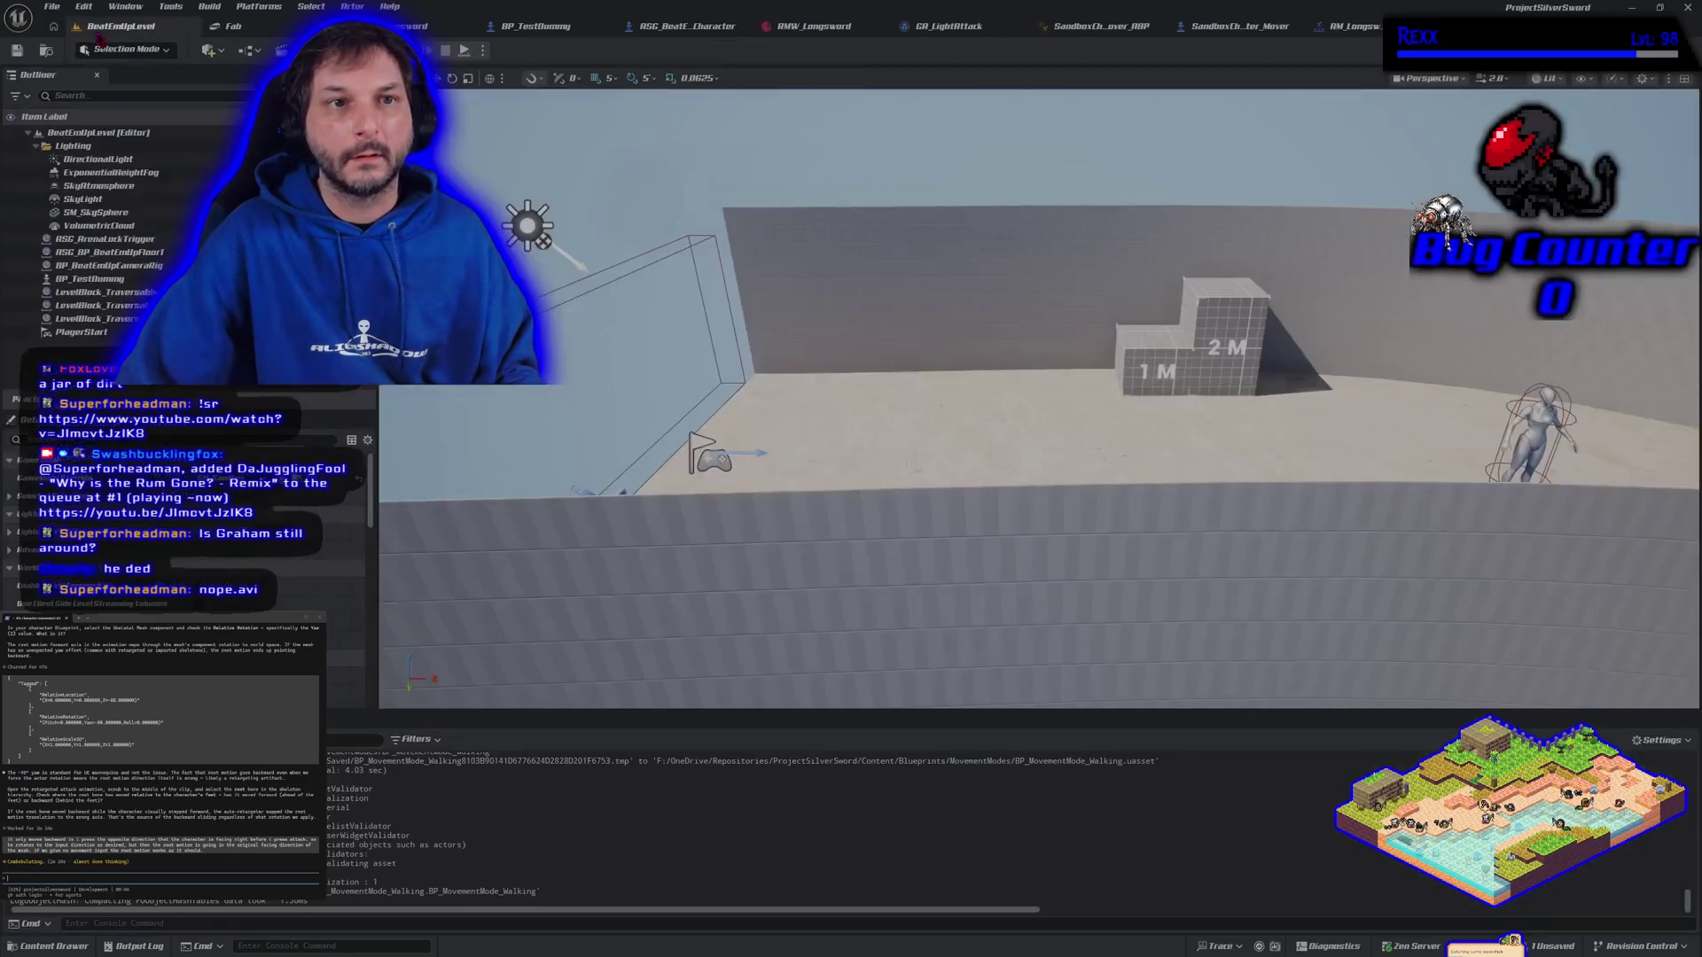
Play-test briefly, then undo to restore Set Vector's execution link, recompile, and return to the level
key(alt+p)
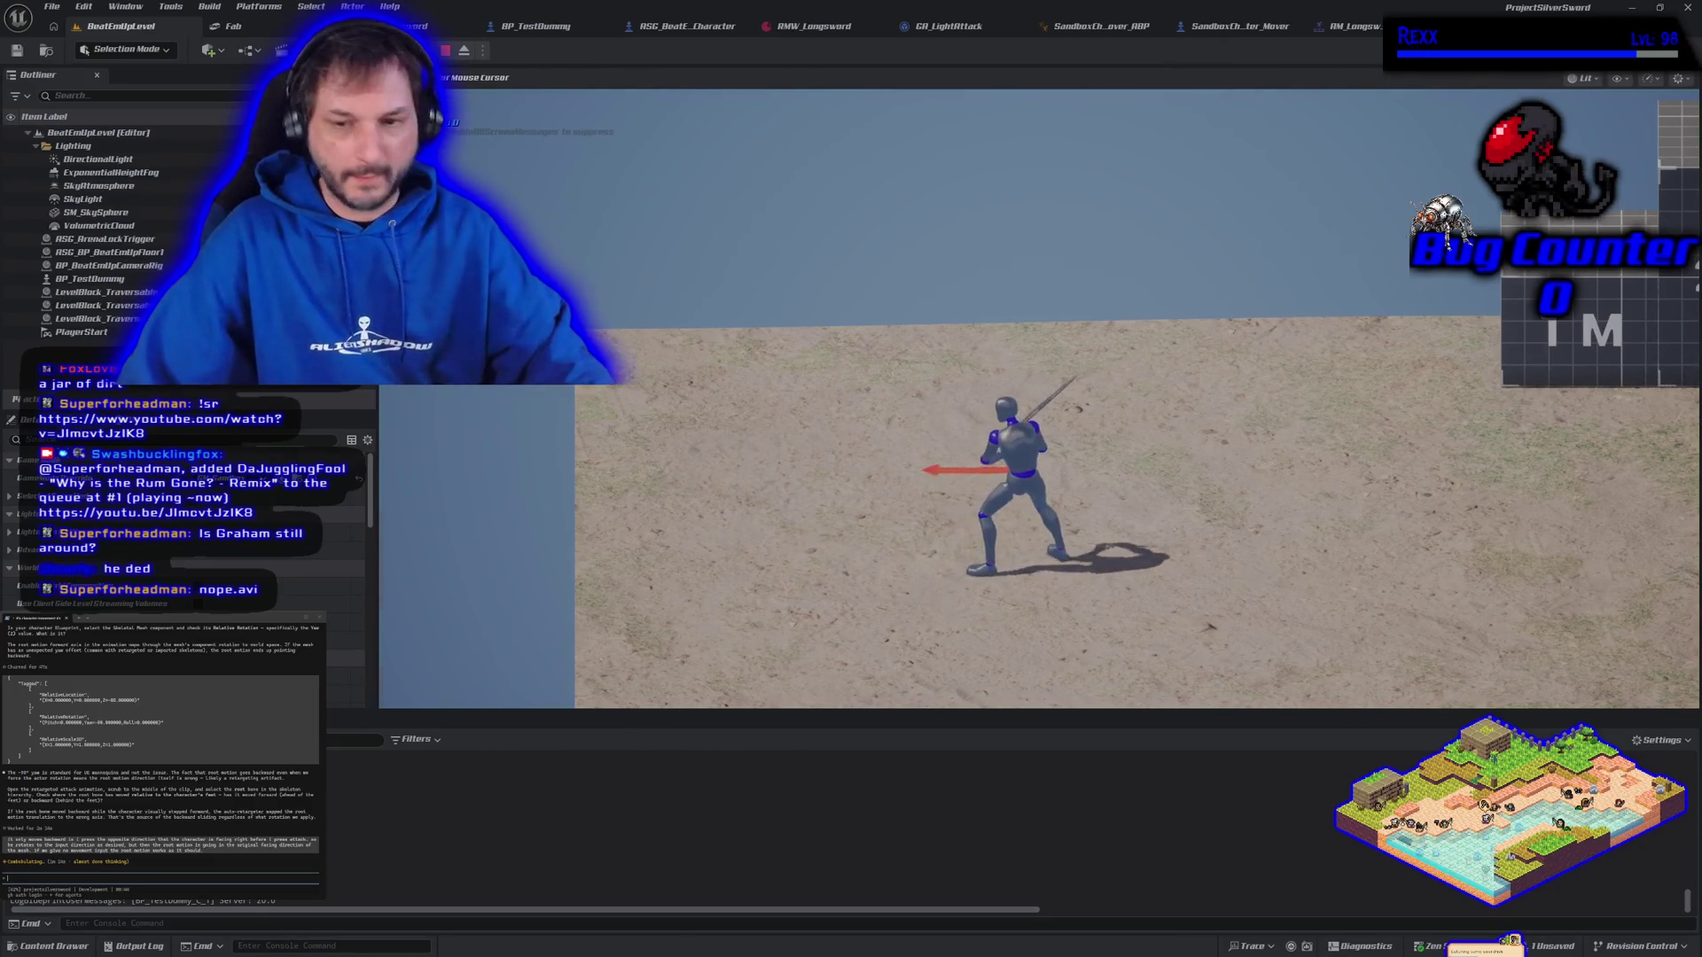
key(Escape)
click(1454, 26)
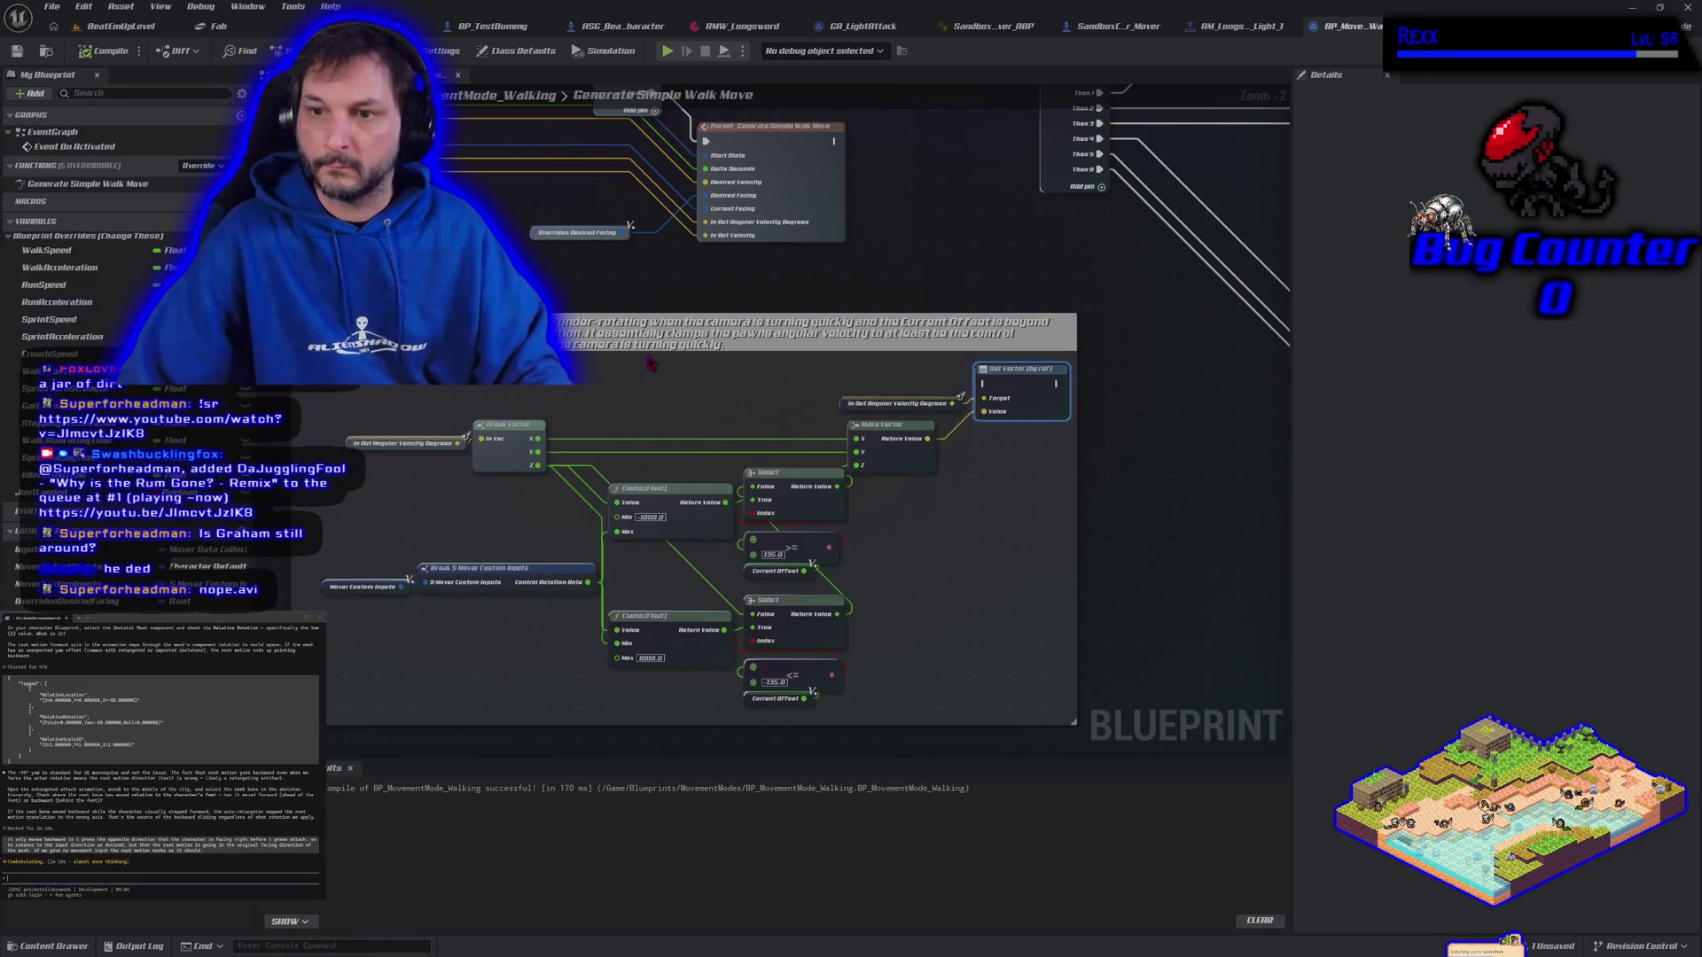
key(ctrl+z)
click(98, 53)
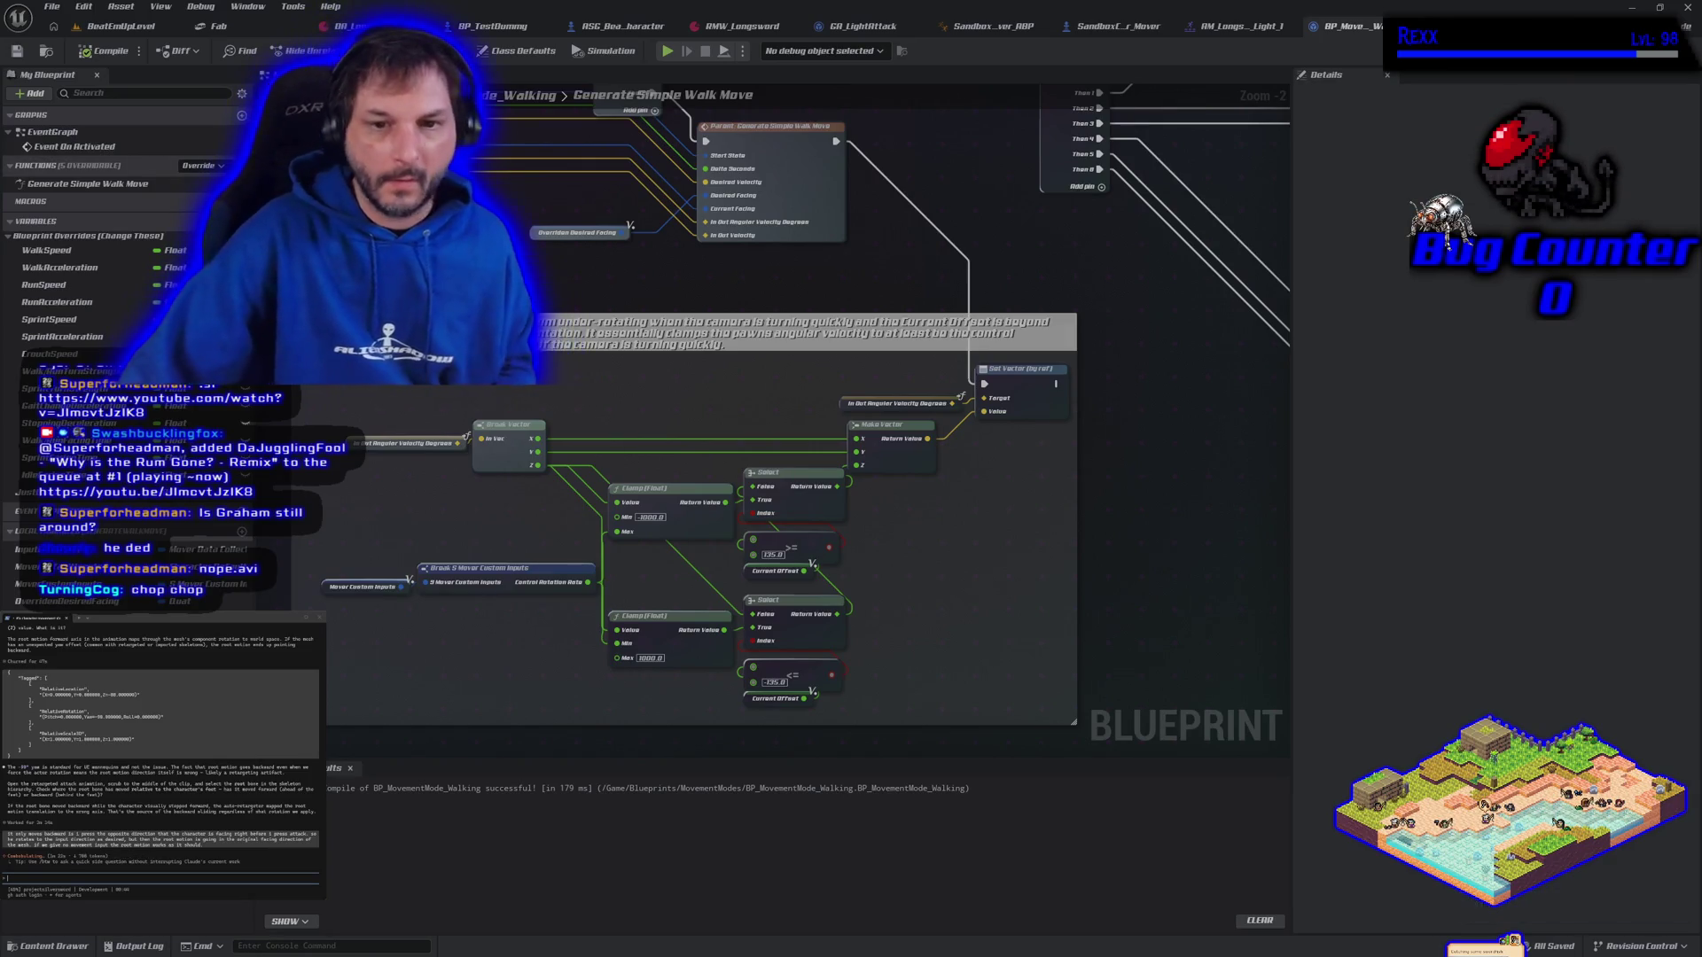
click(121, 26)
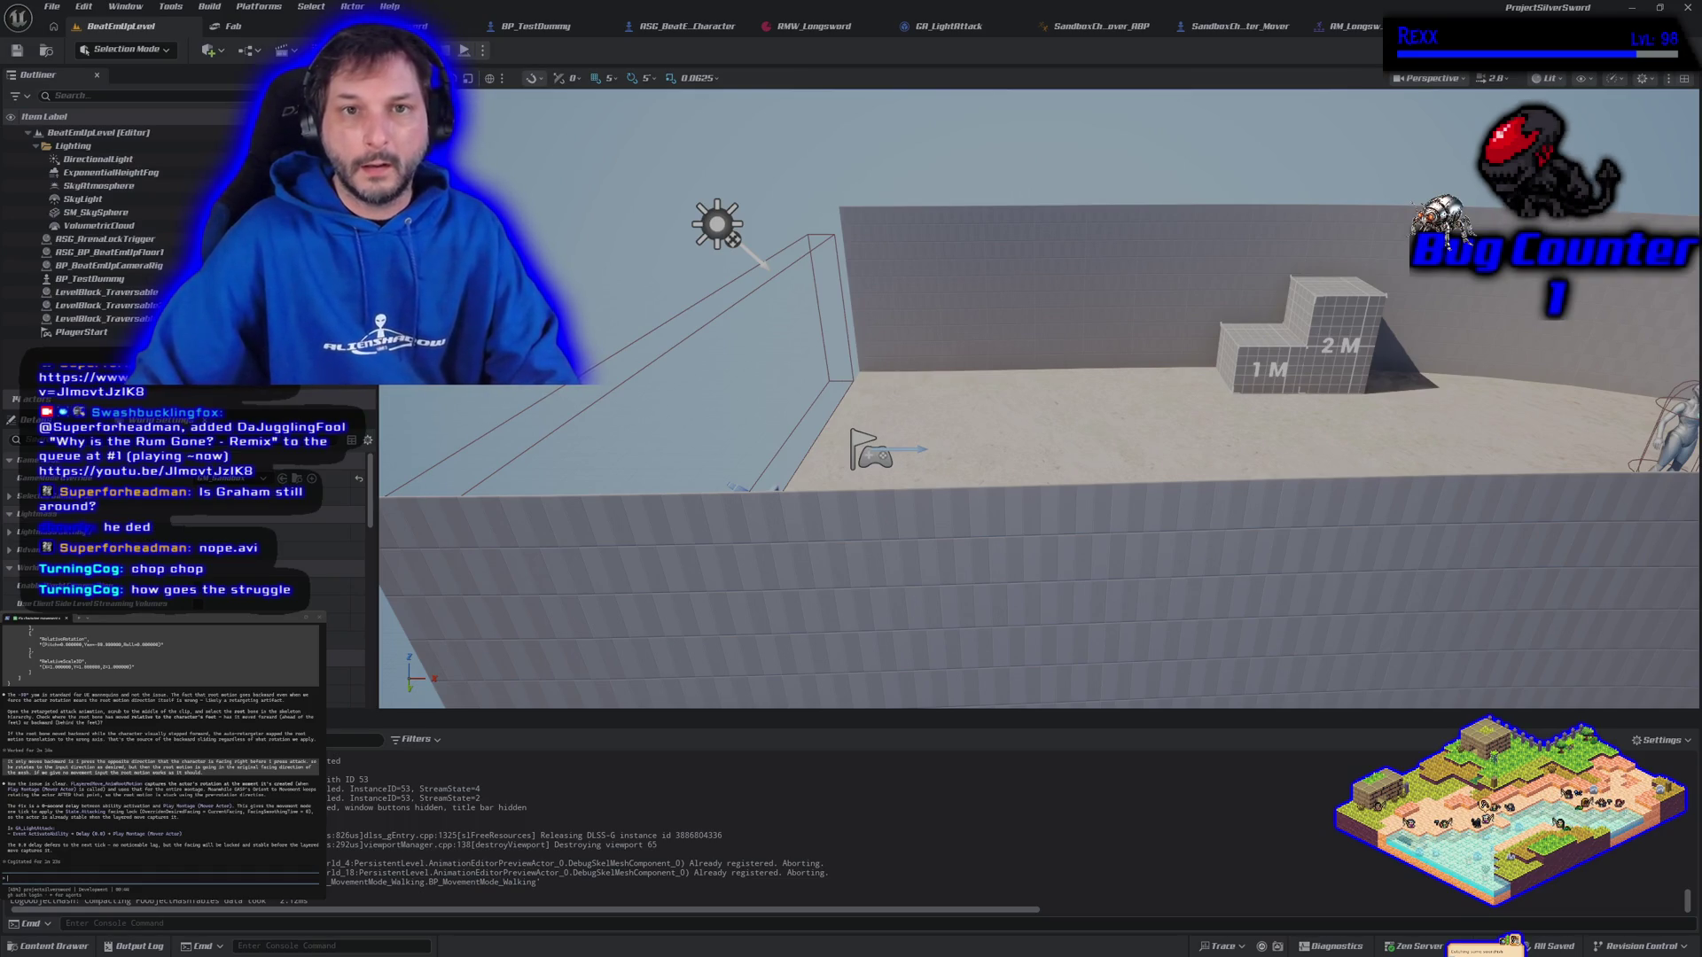
key(alt+p)
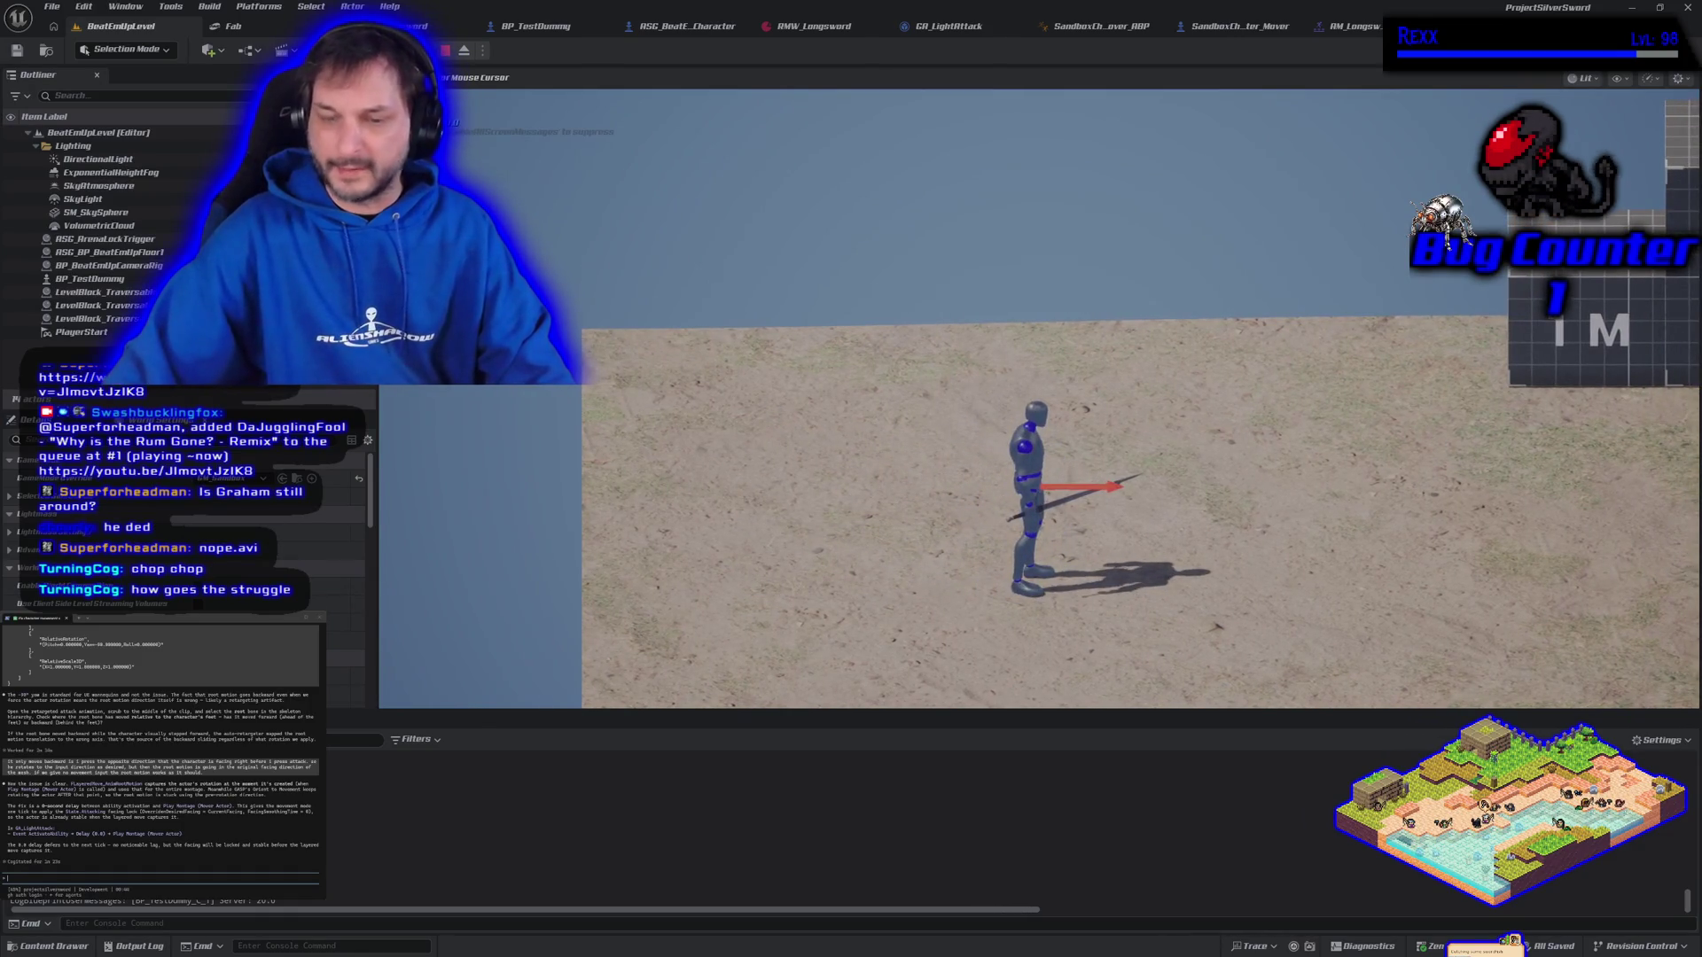
click(1038, 398)
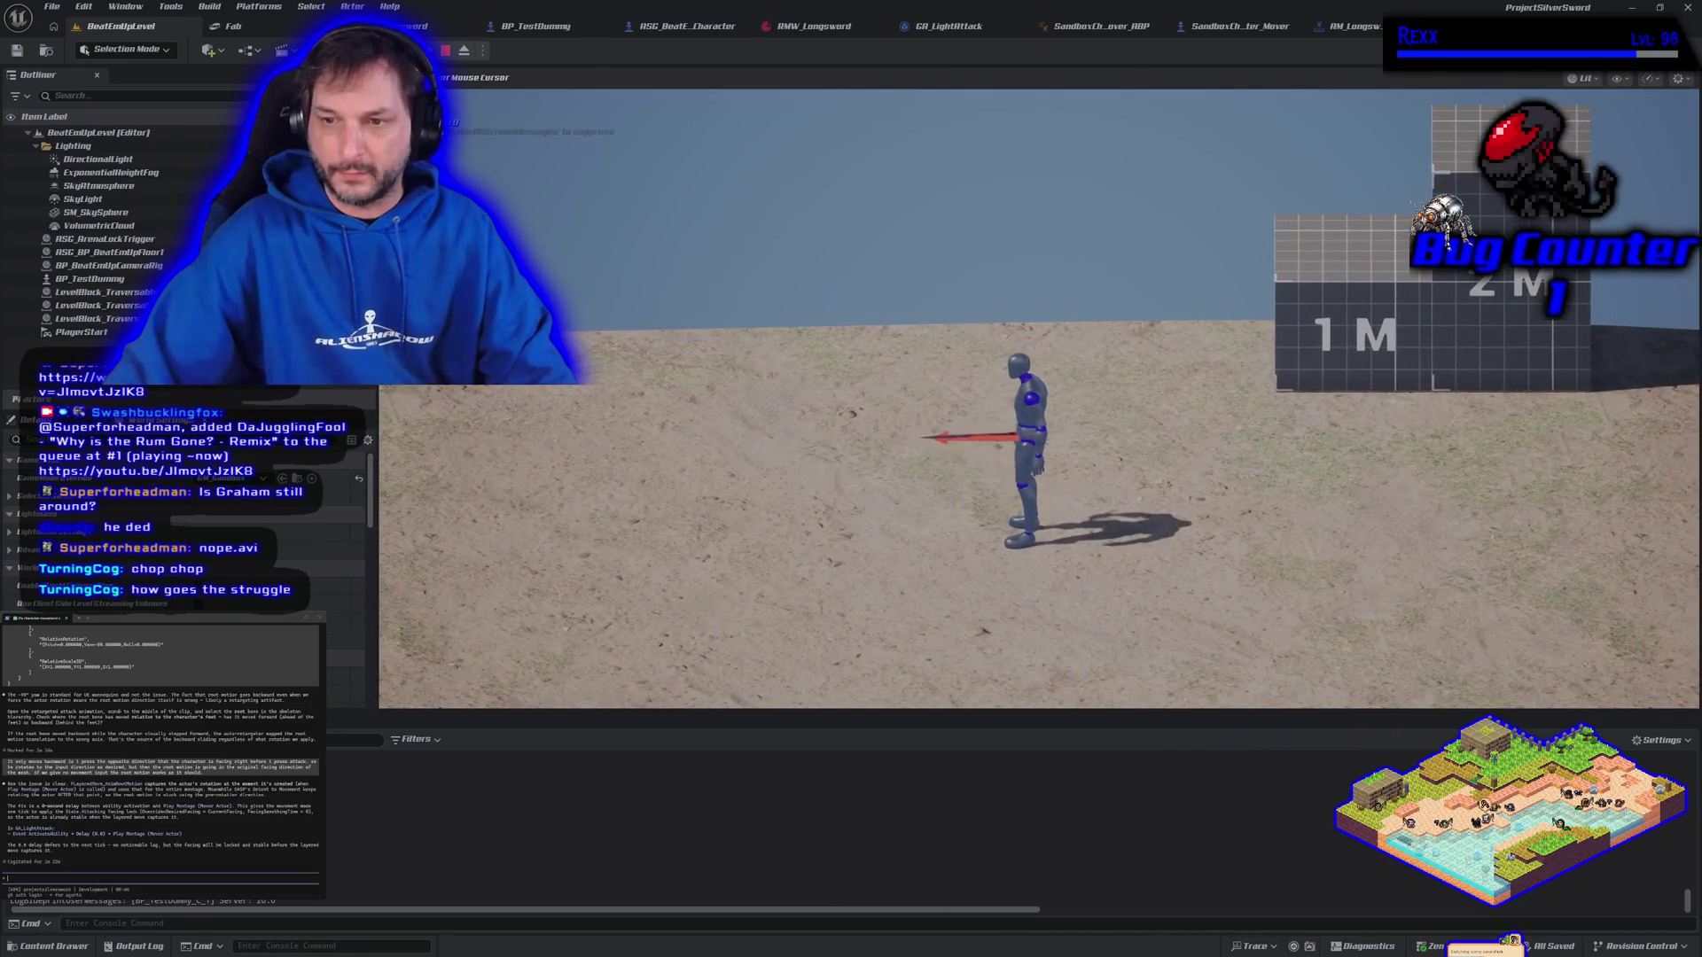
key(Escape)
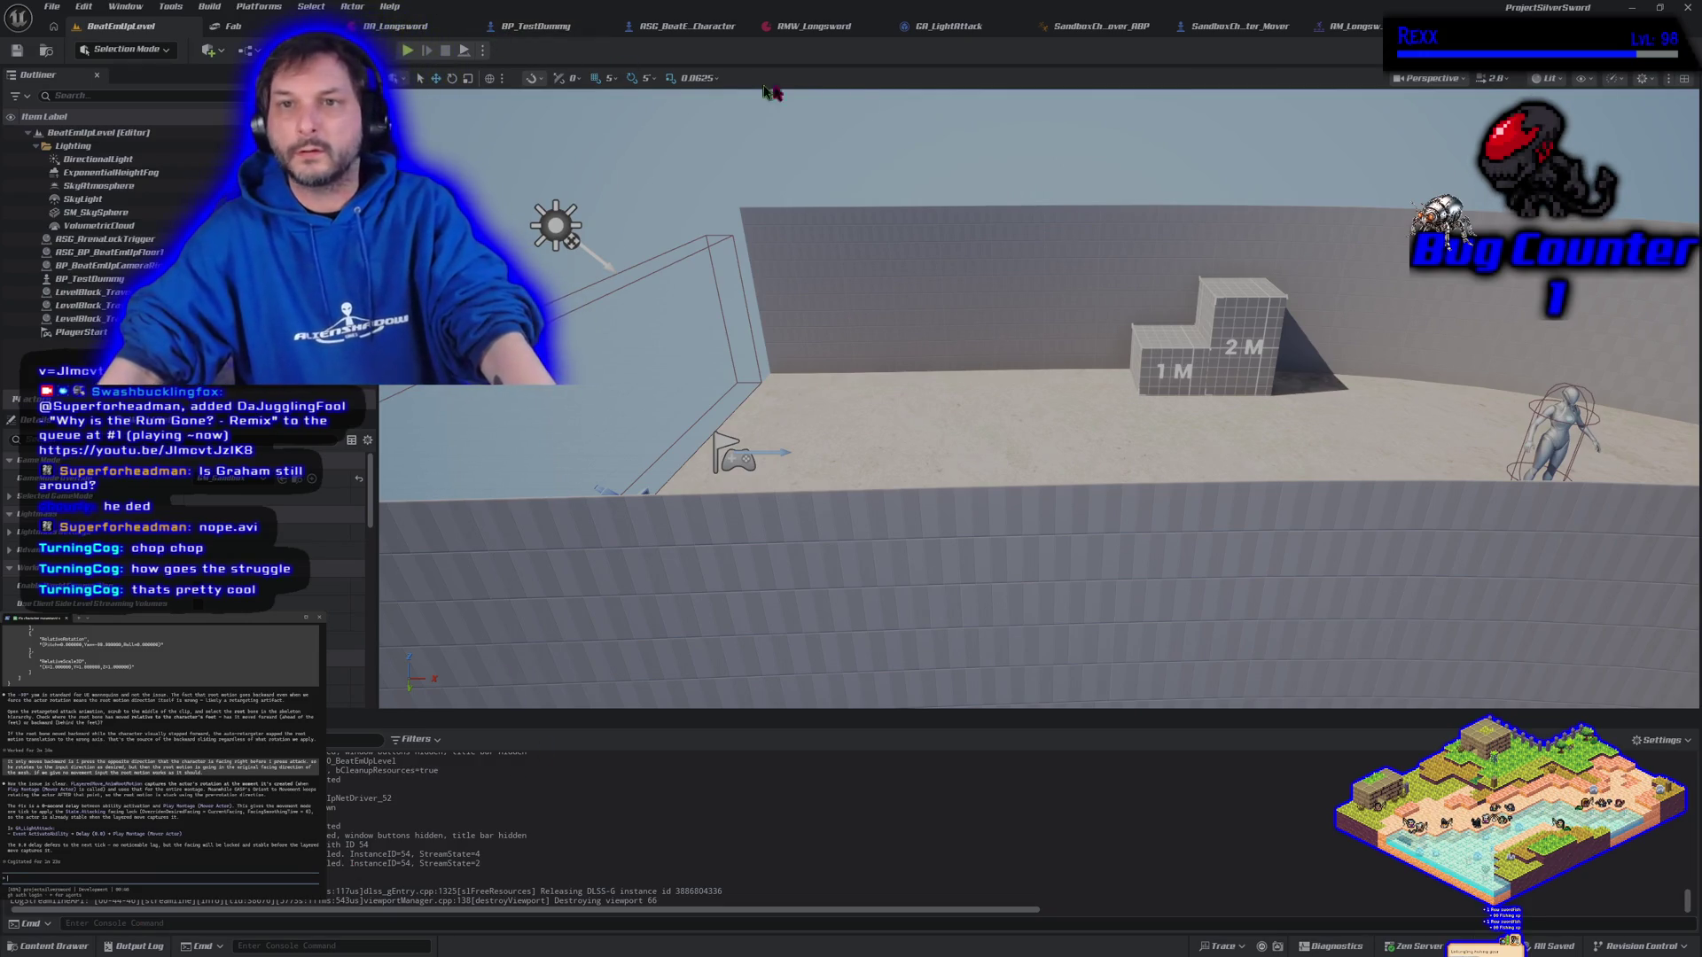
Place a Delay node at the start of the GA_LightAttack graph, then compile and save
click(946, 26)
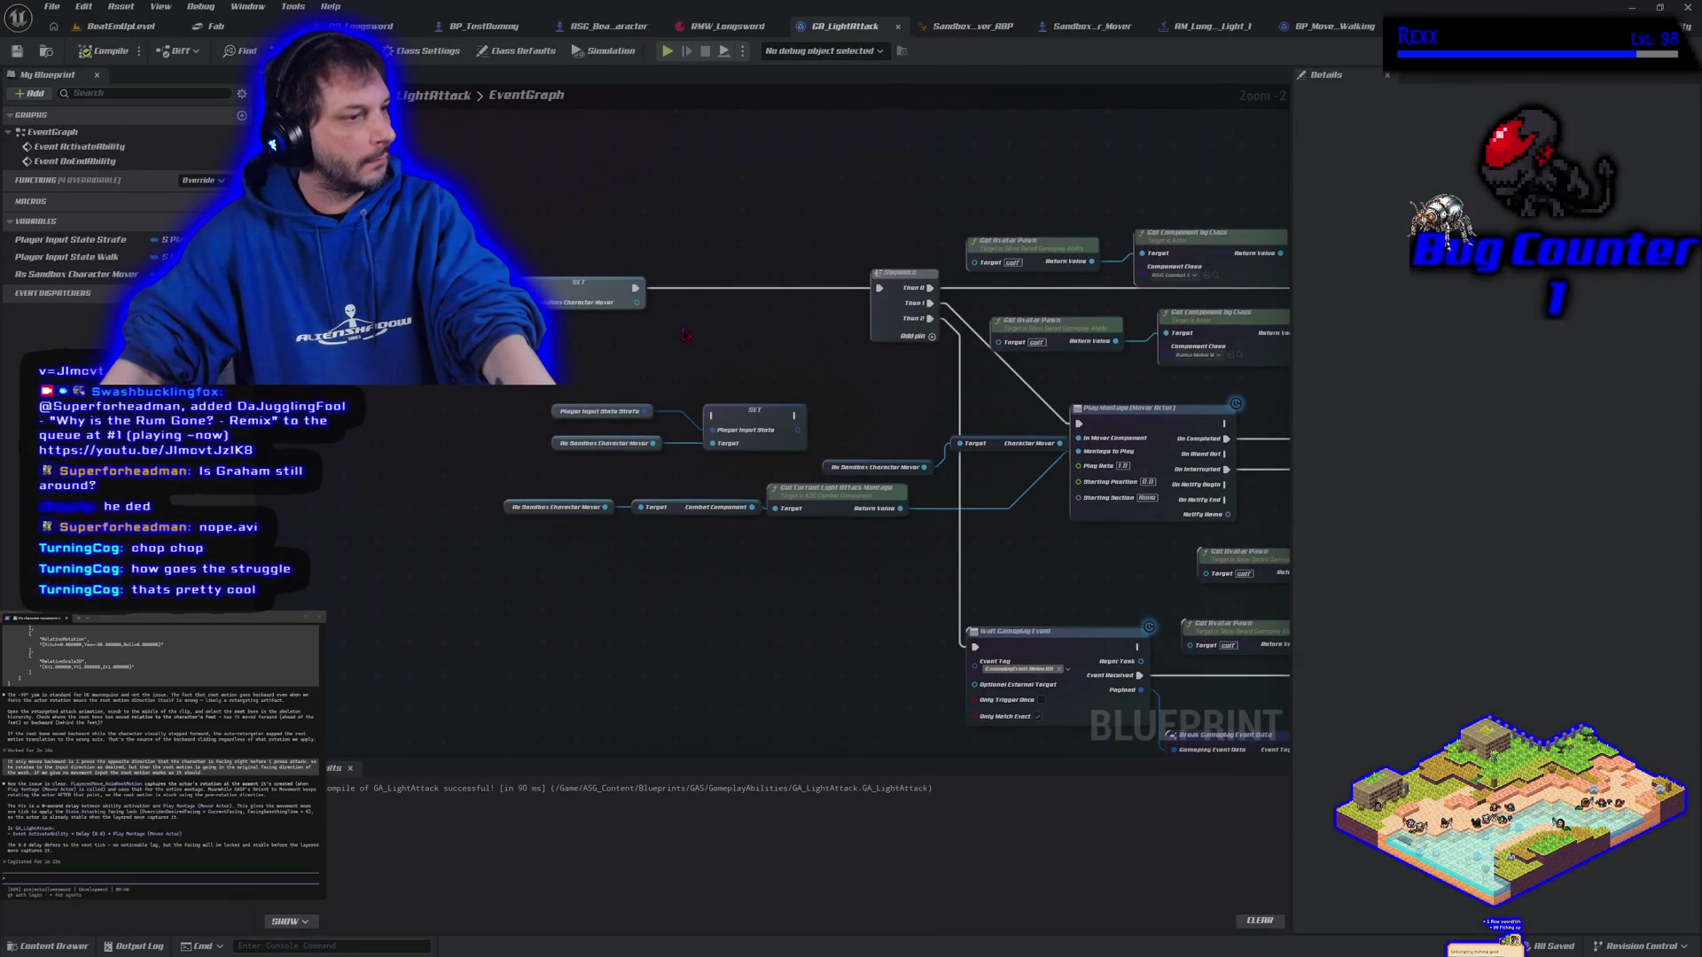
mouse_move(683, 334)
mouse_down()
mouse_move(884, 335)
mouse_move(877, 354)
mouse_up()
mouse_move(765, 375)
mouse_down()
mouse_move(608, 417)
mouse_move(561, 343)
mouse_up()
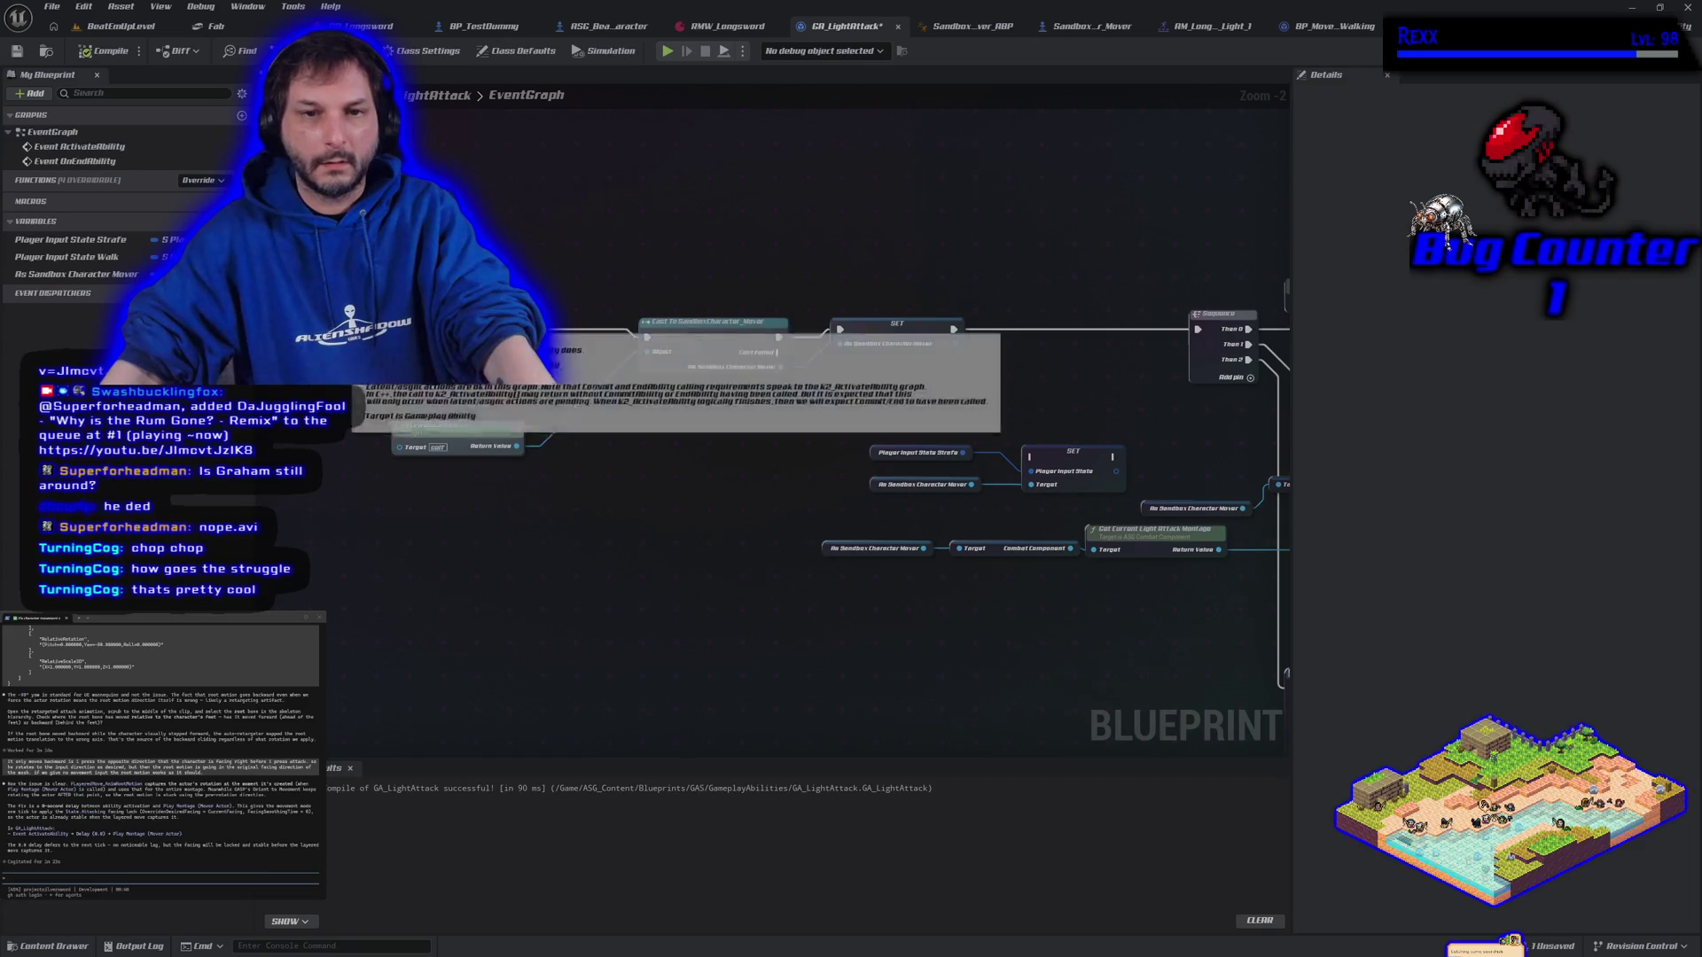
right_click(496, 253)
text(del)
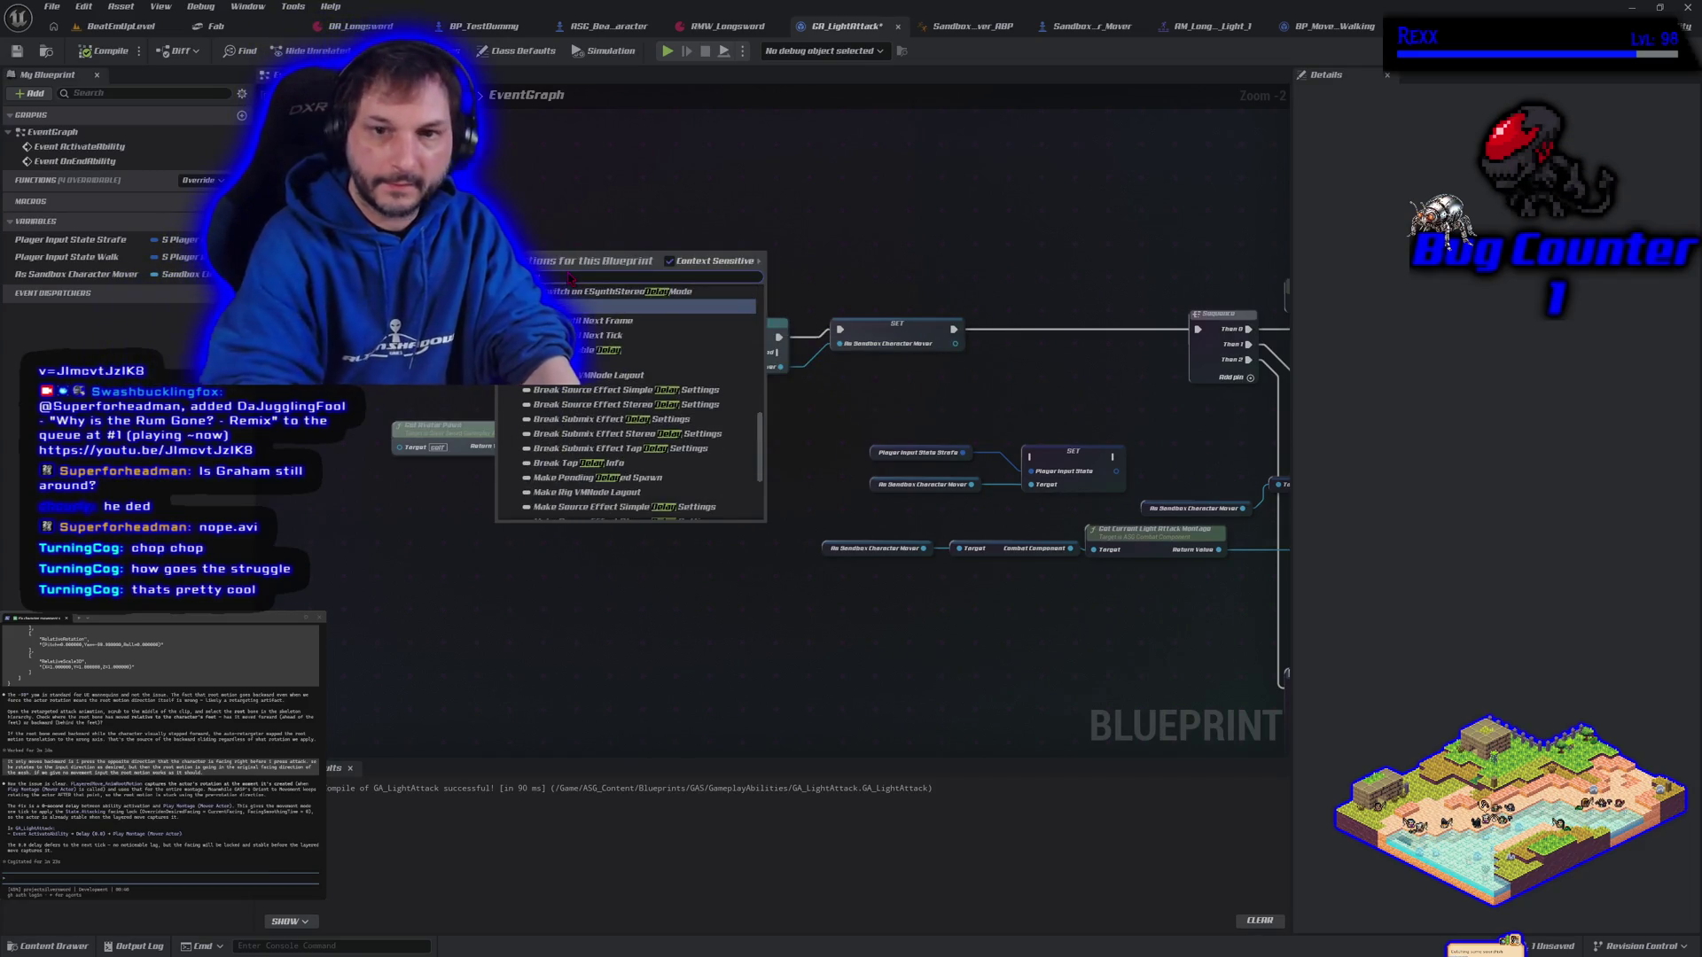
key(Return)
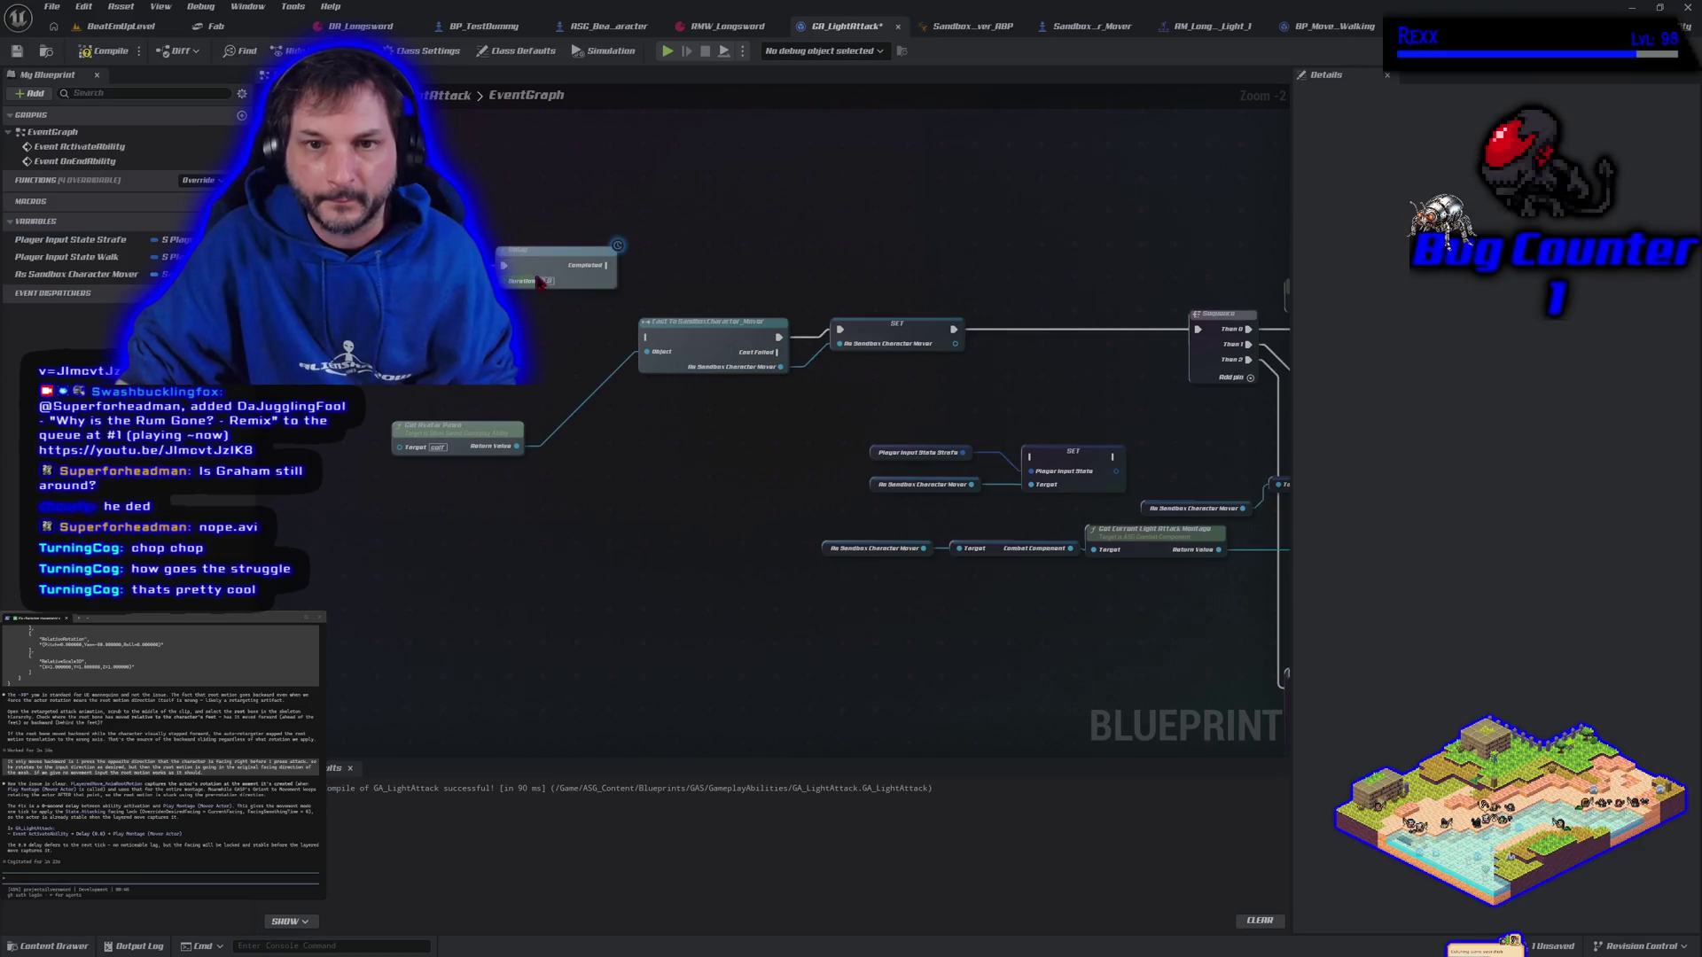
mouse_move(505, 280)
mouse_down()
mouse_move(523, 330)
mouse_move(647, 337)
mouse_up()
click(567, 249)
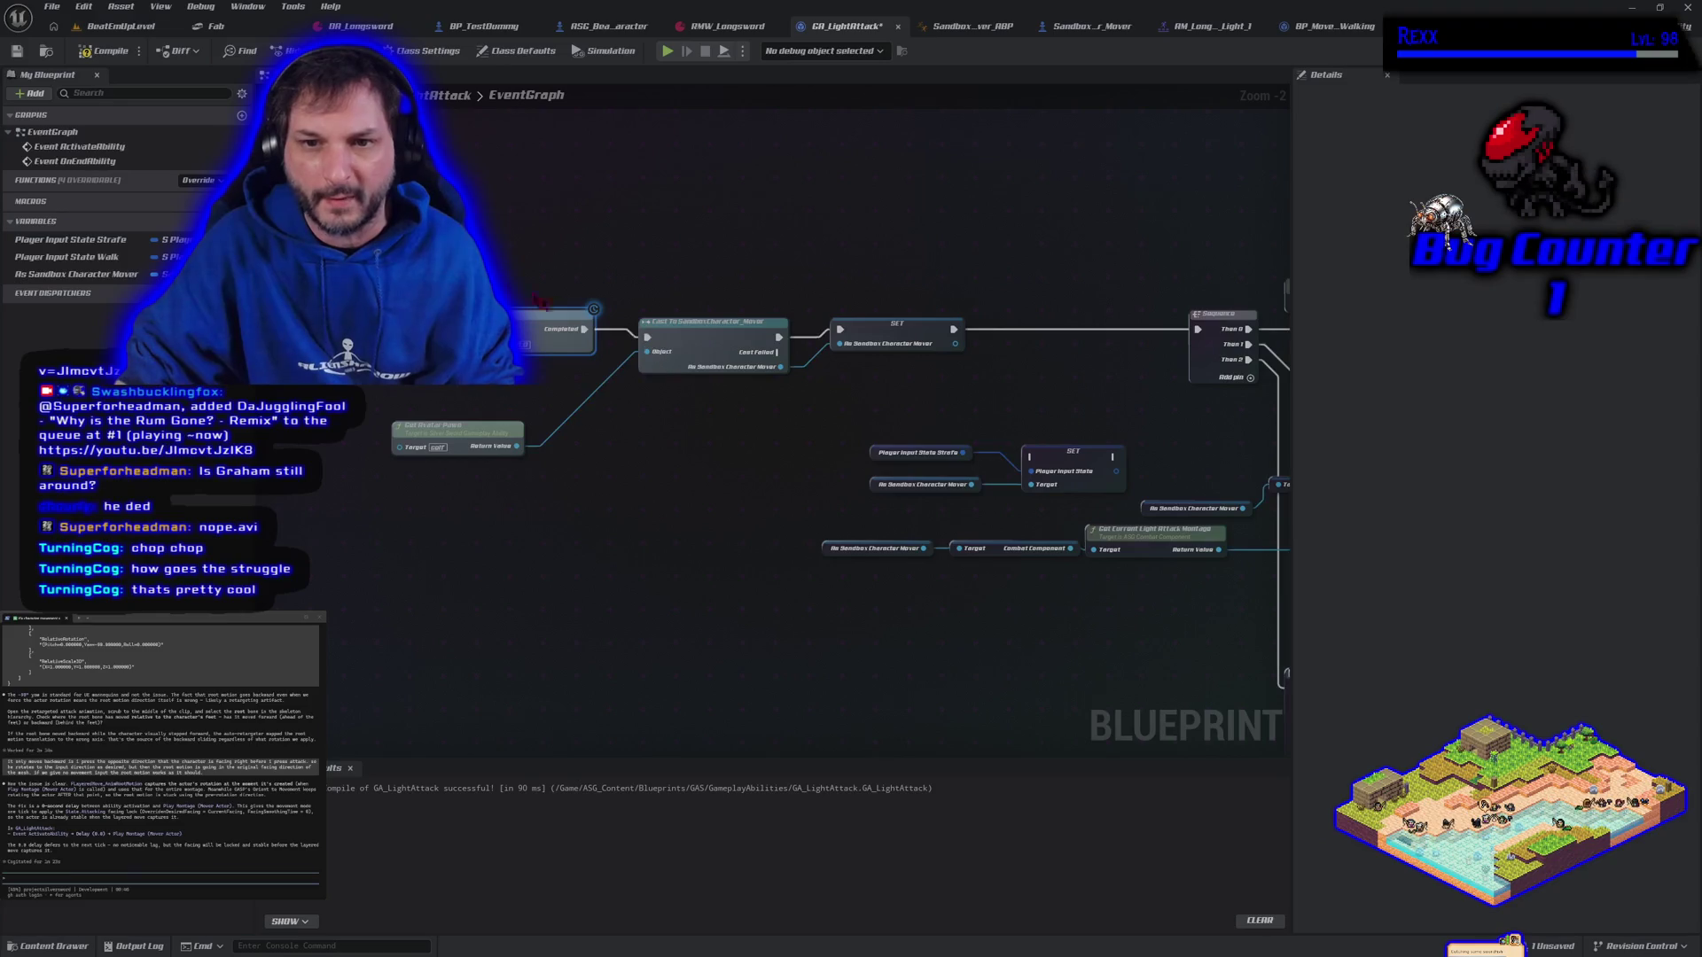
click(94, 53)
key(ctrl+s)
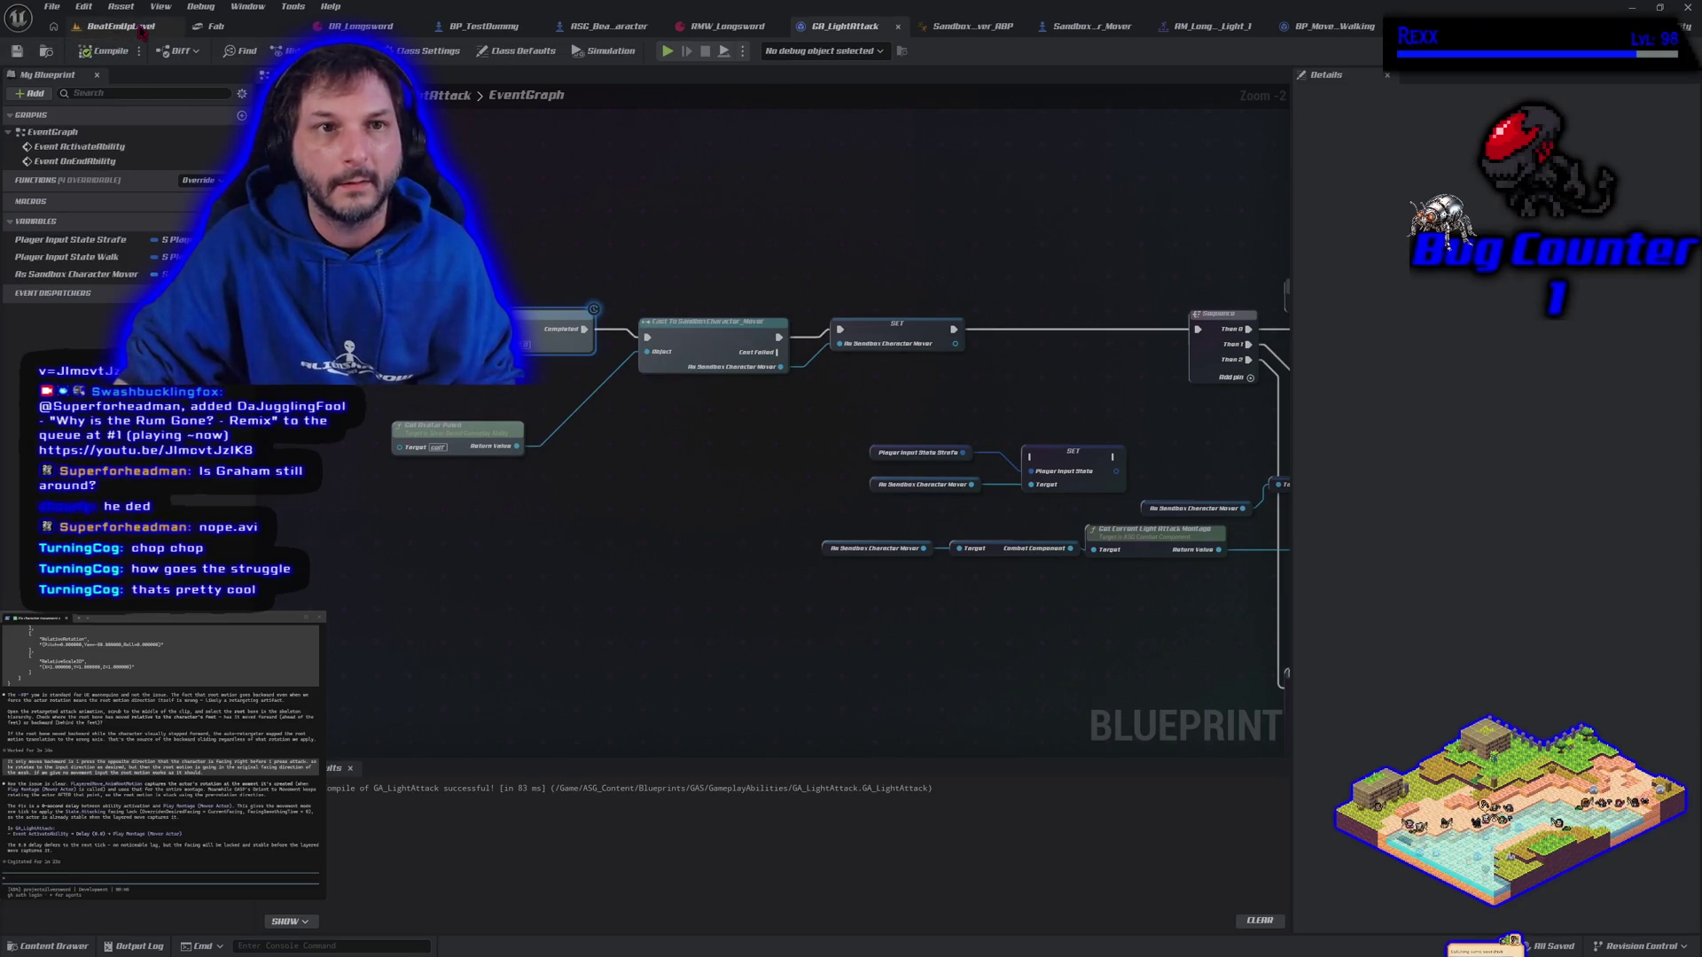
Play-test the delayed light attack in the level, then open the DA_Longsword weapon data
click(141, 31)
key(alt+p)
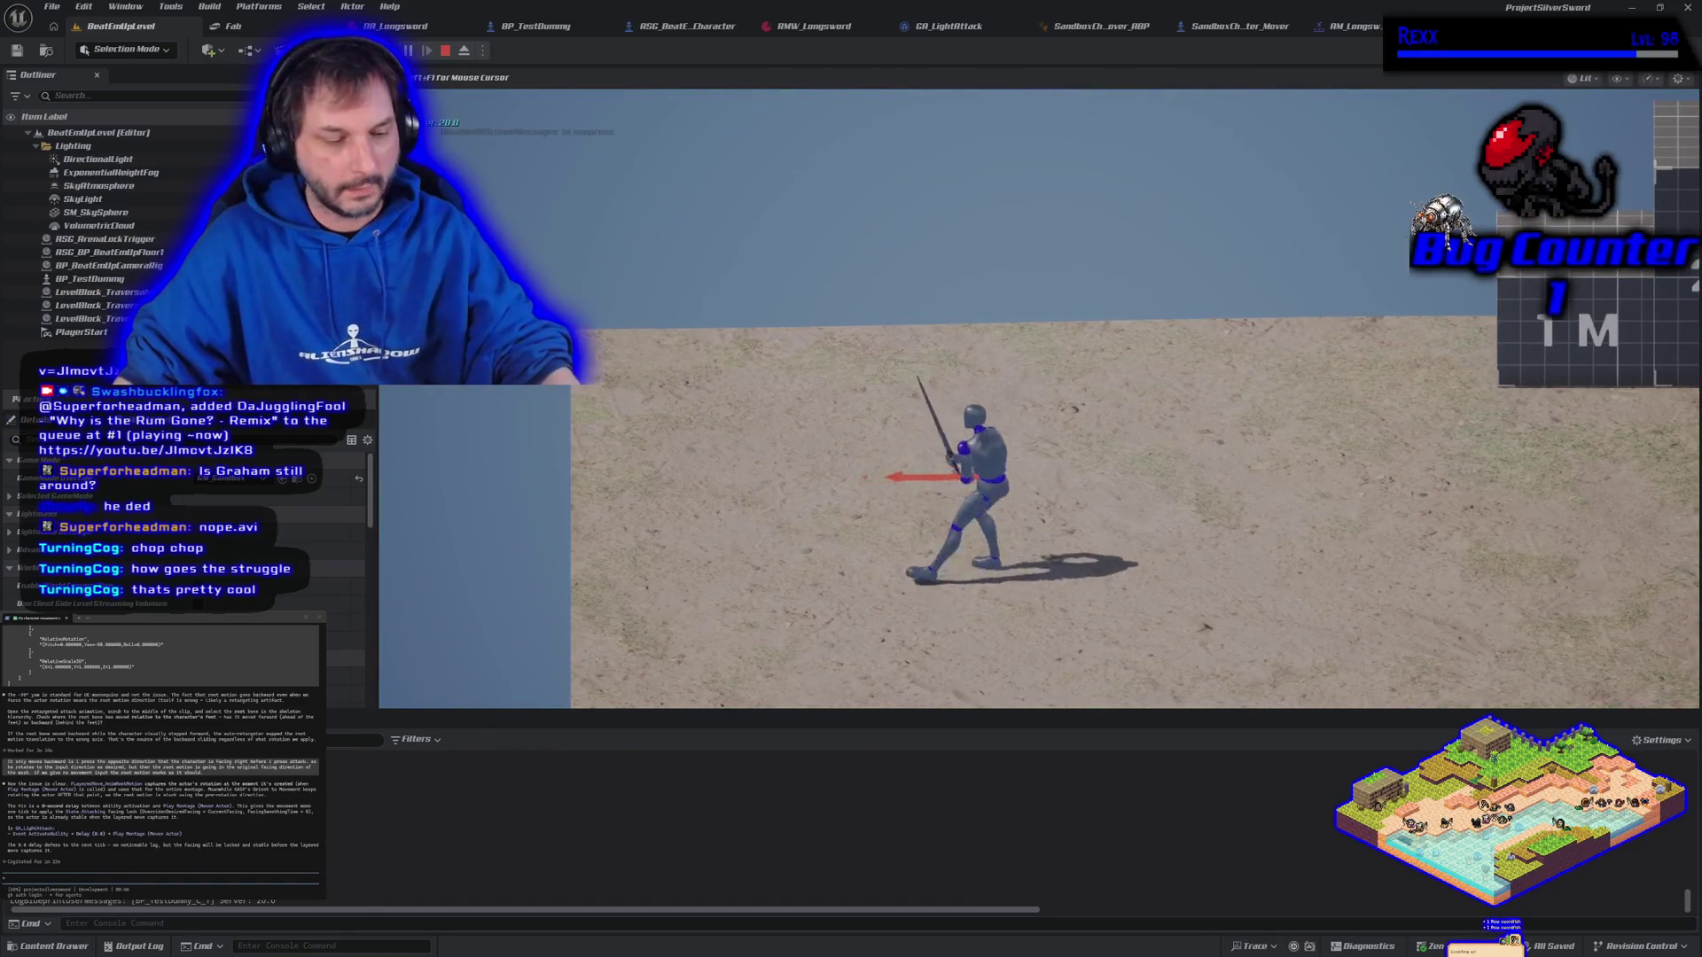
key(d)
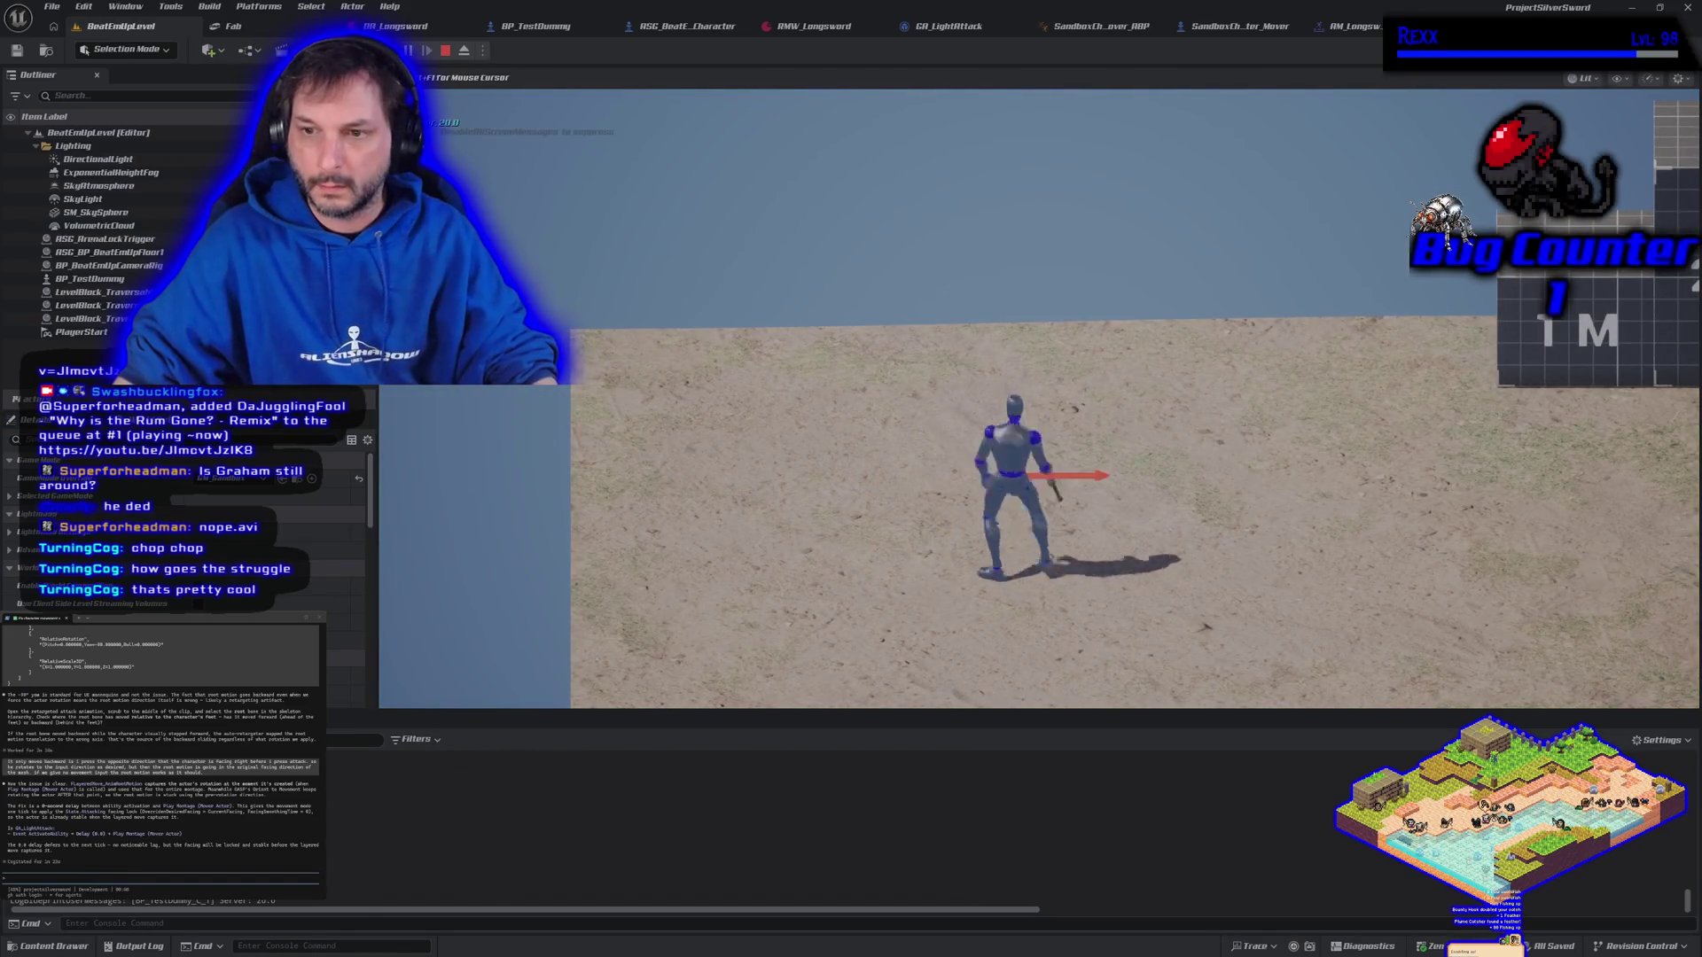
key(Escape)
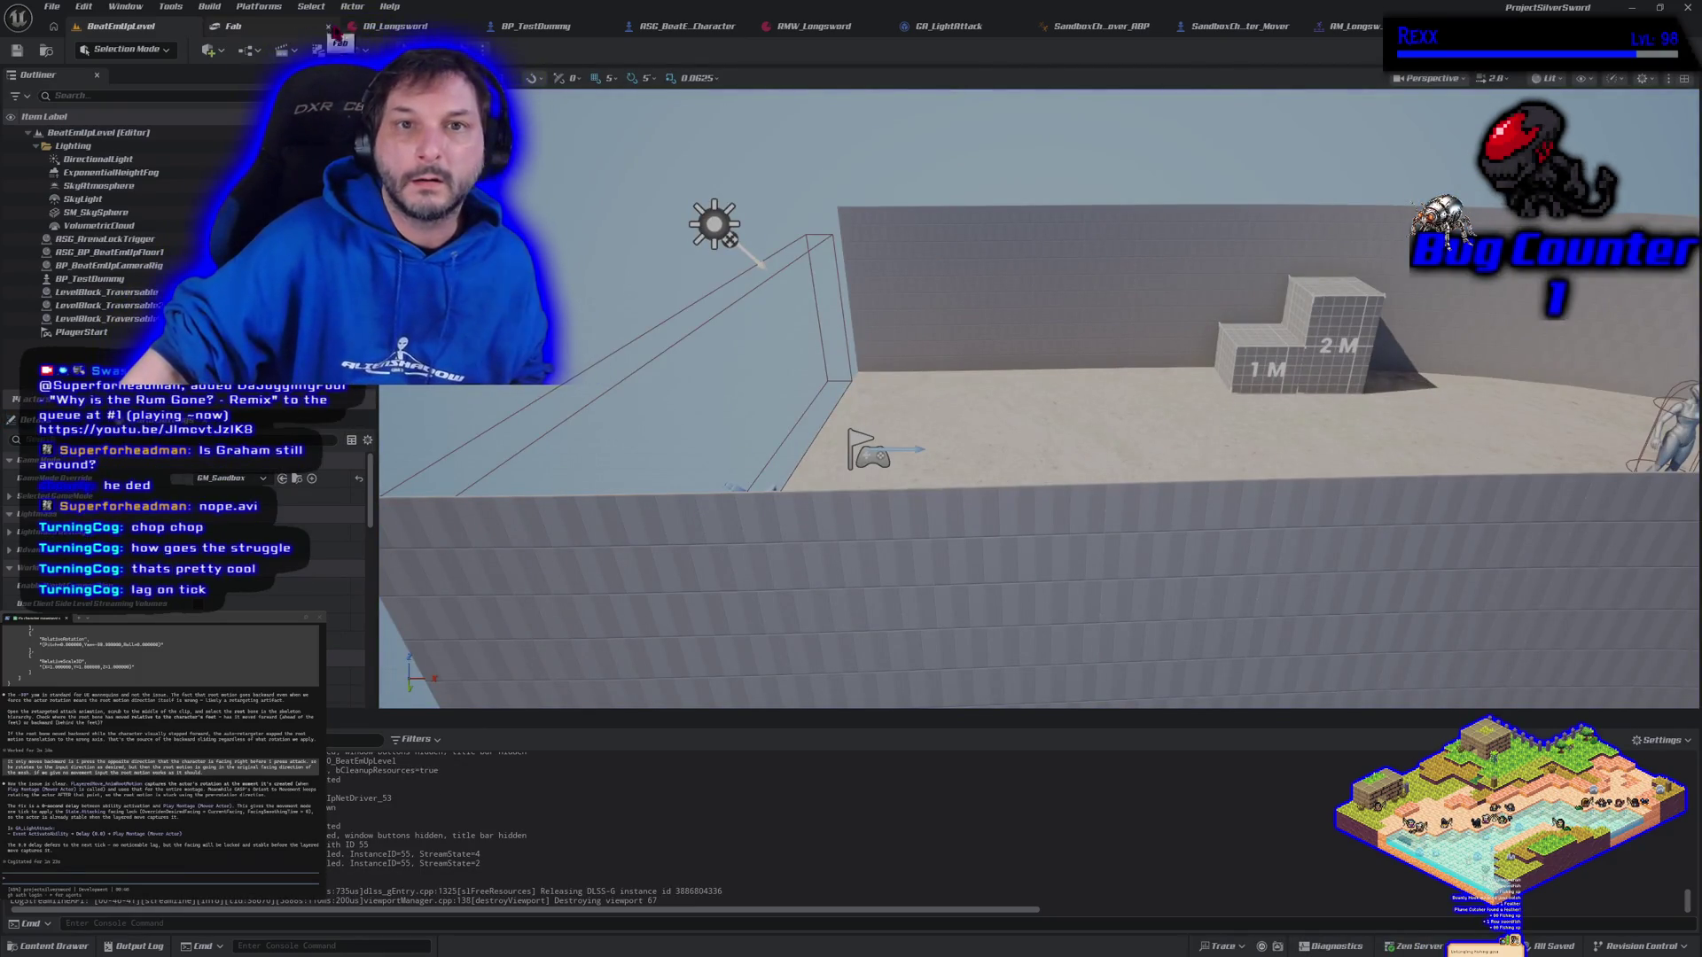
click(390, 26)
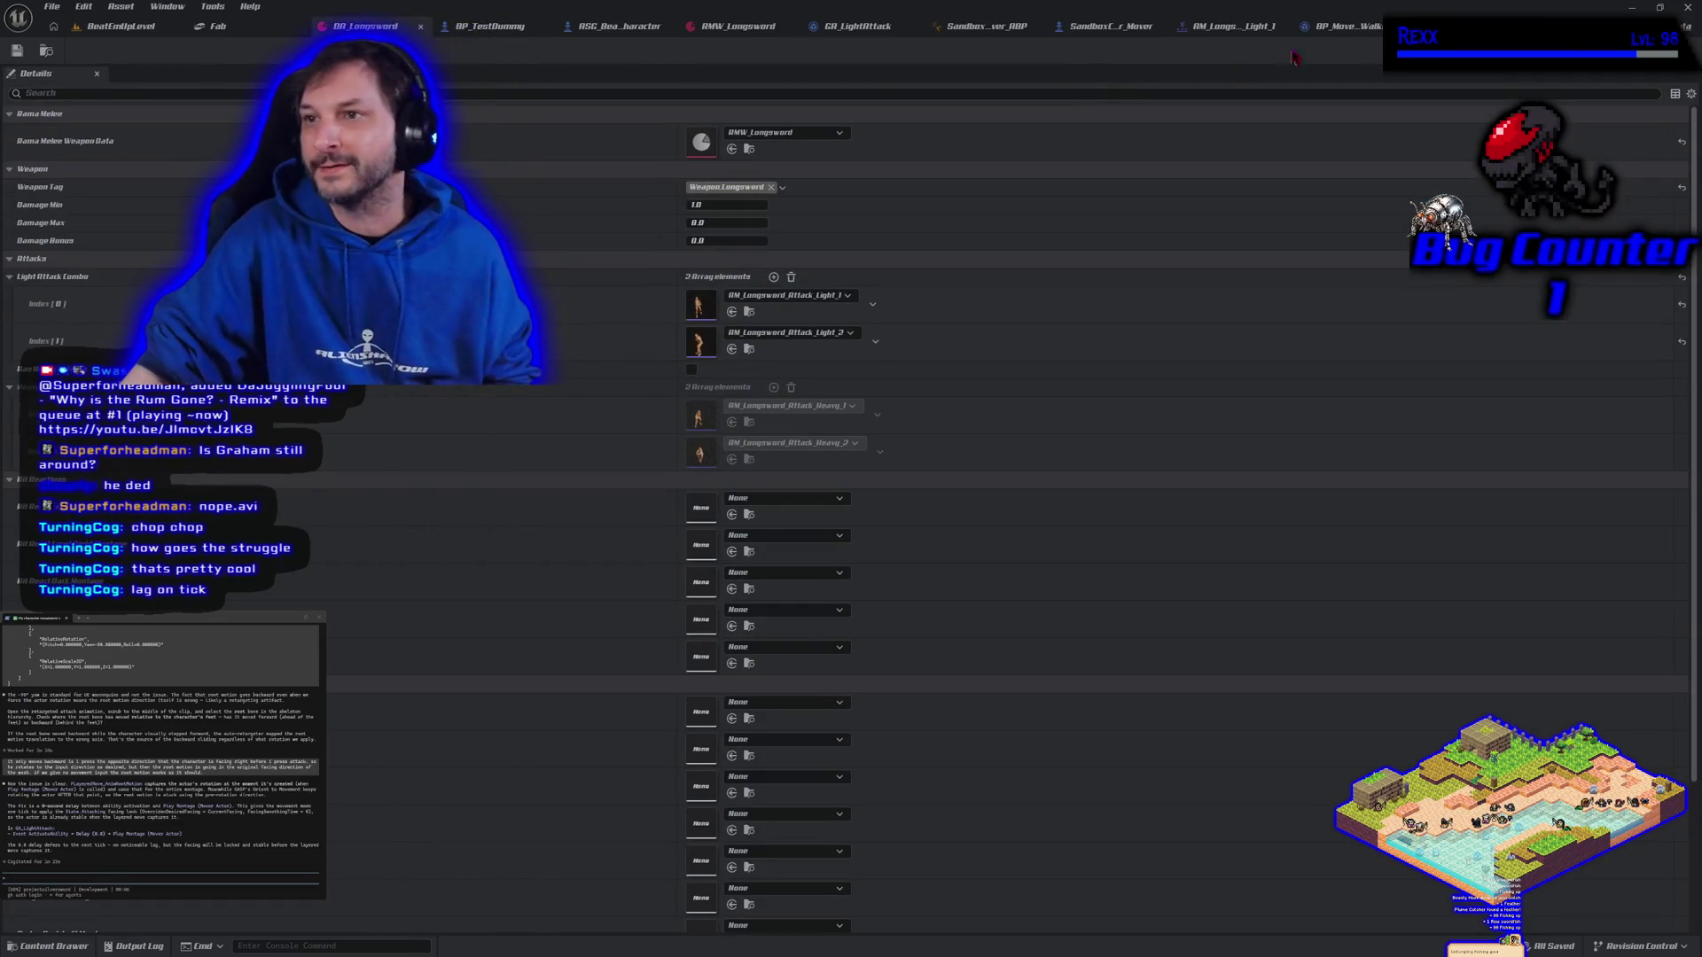
Wire execution into the Cast To SandboxCharacterMover node in GA_LightAttack and recompile
click(855, 27)
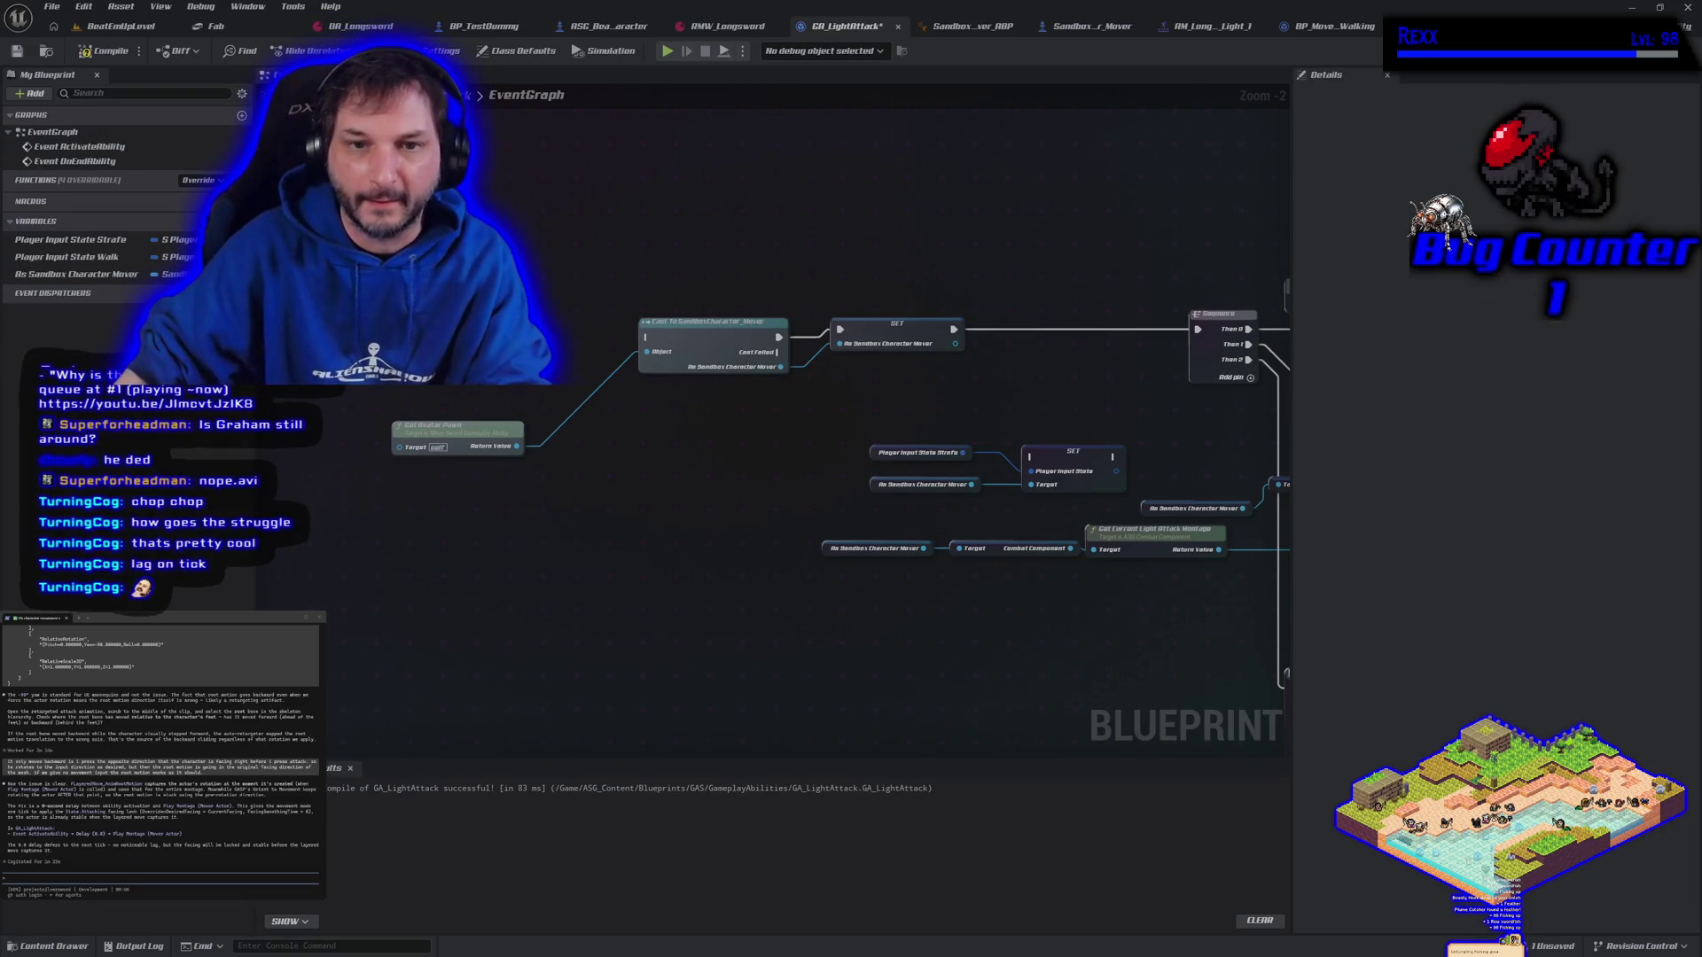
drag(496, 330, 648, 338)
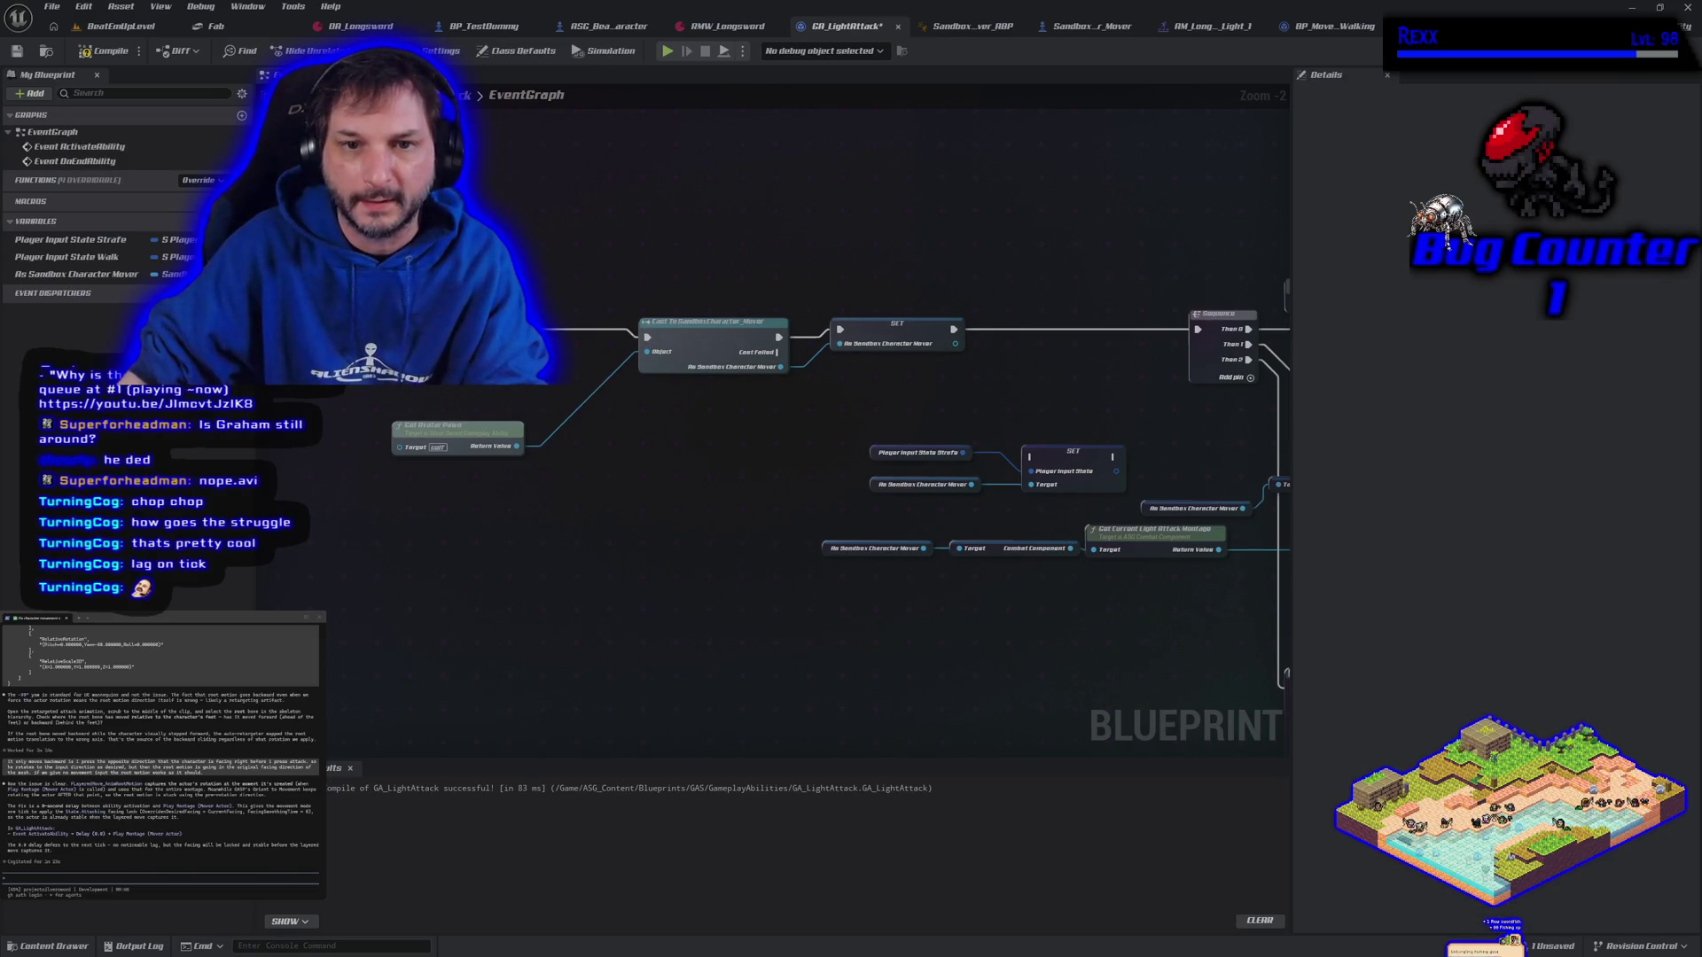
click(96, 55)
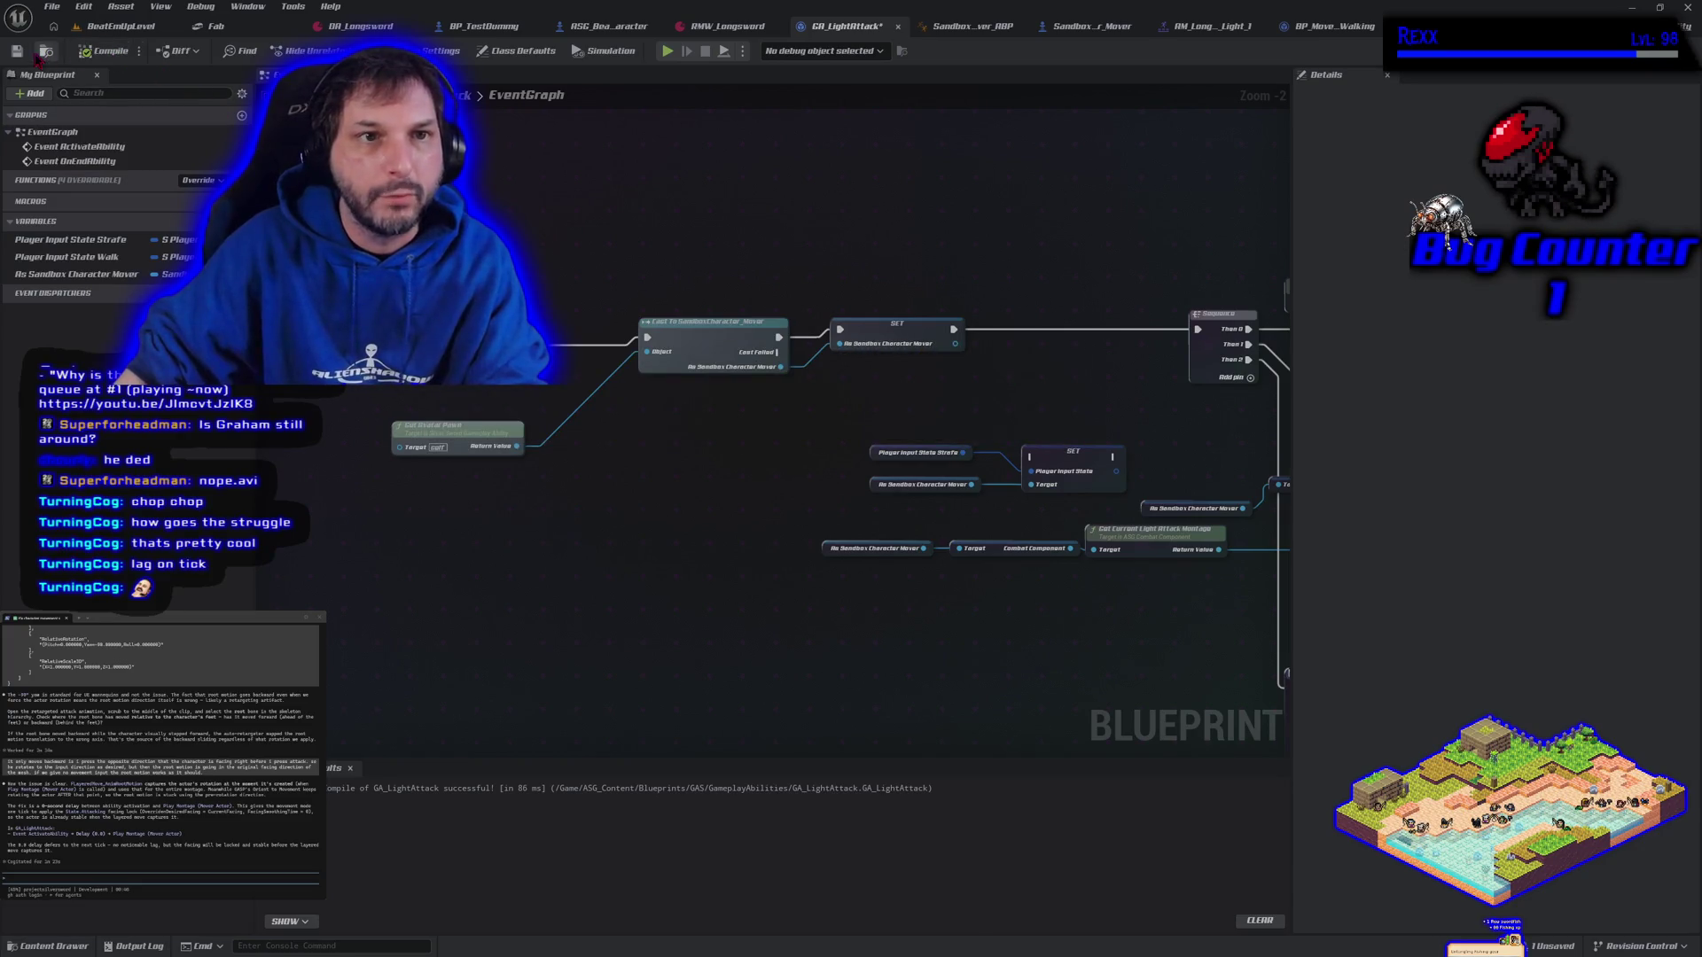
drag(571, 642, 492, 603)
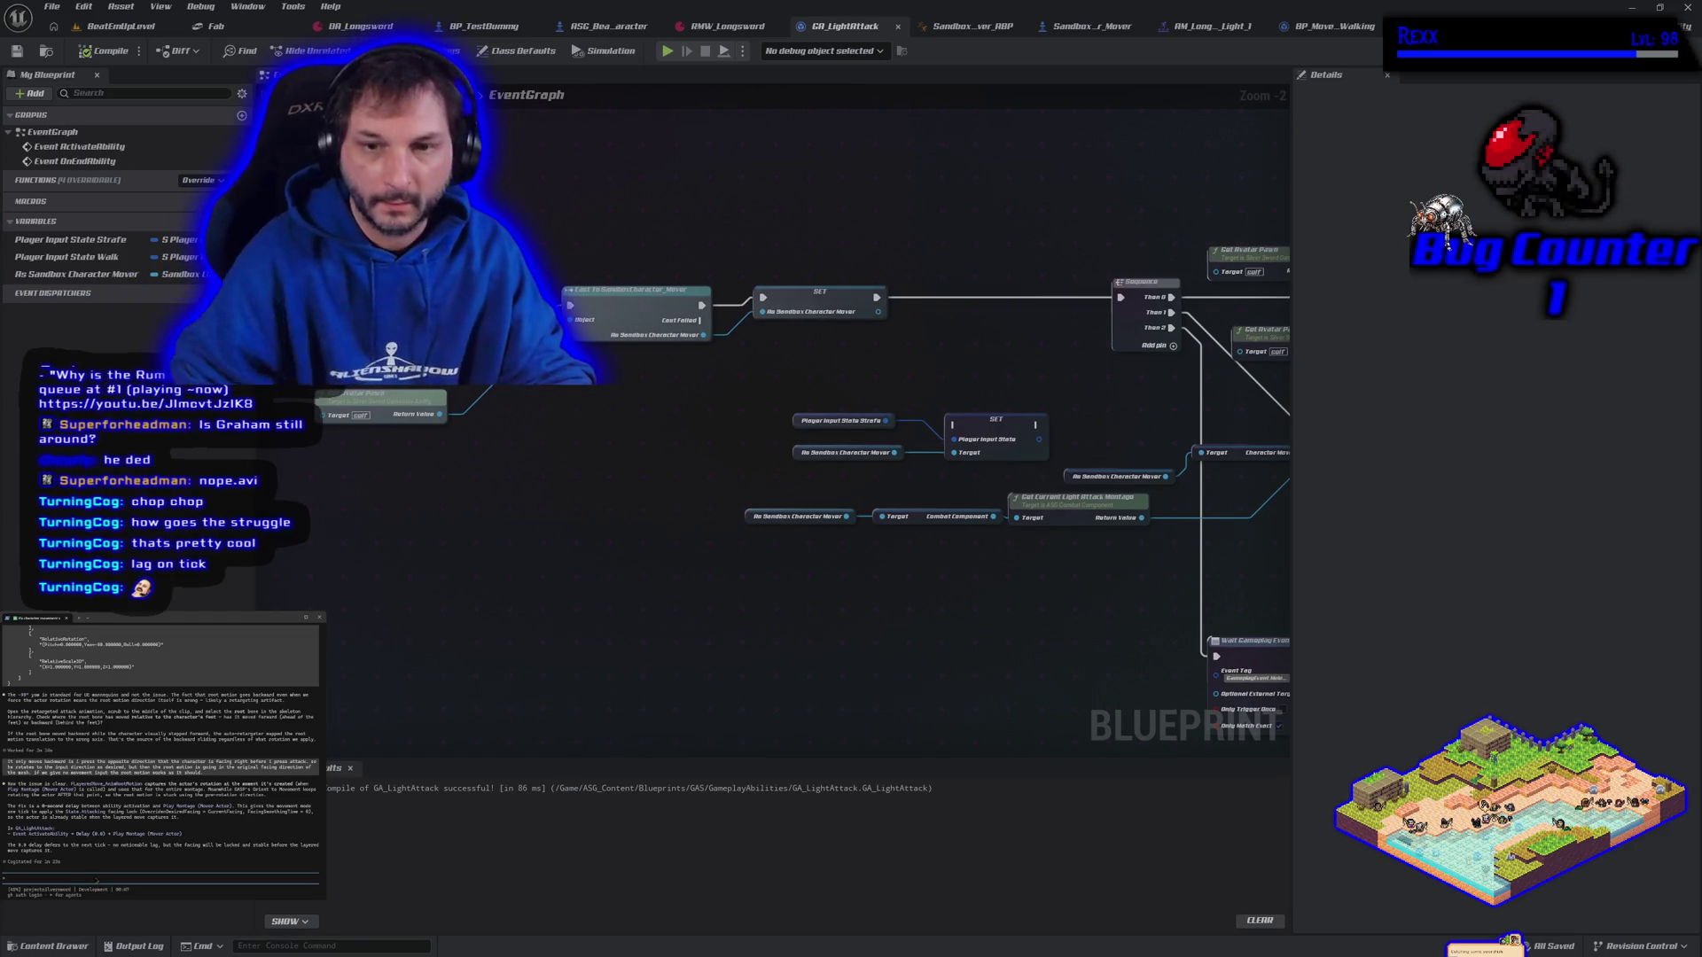
Add another Delay node to the graph and pull a wire from the cast's Object input
text(4)
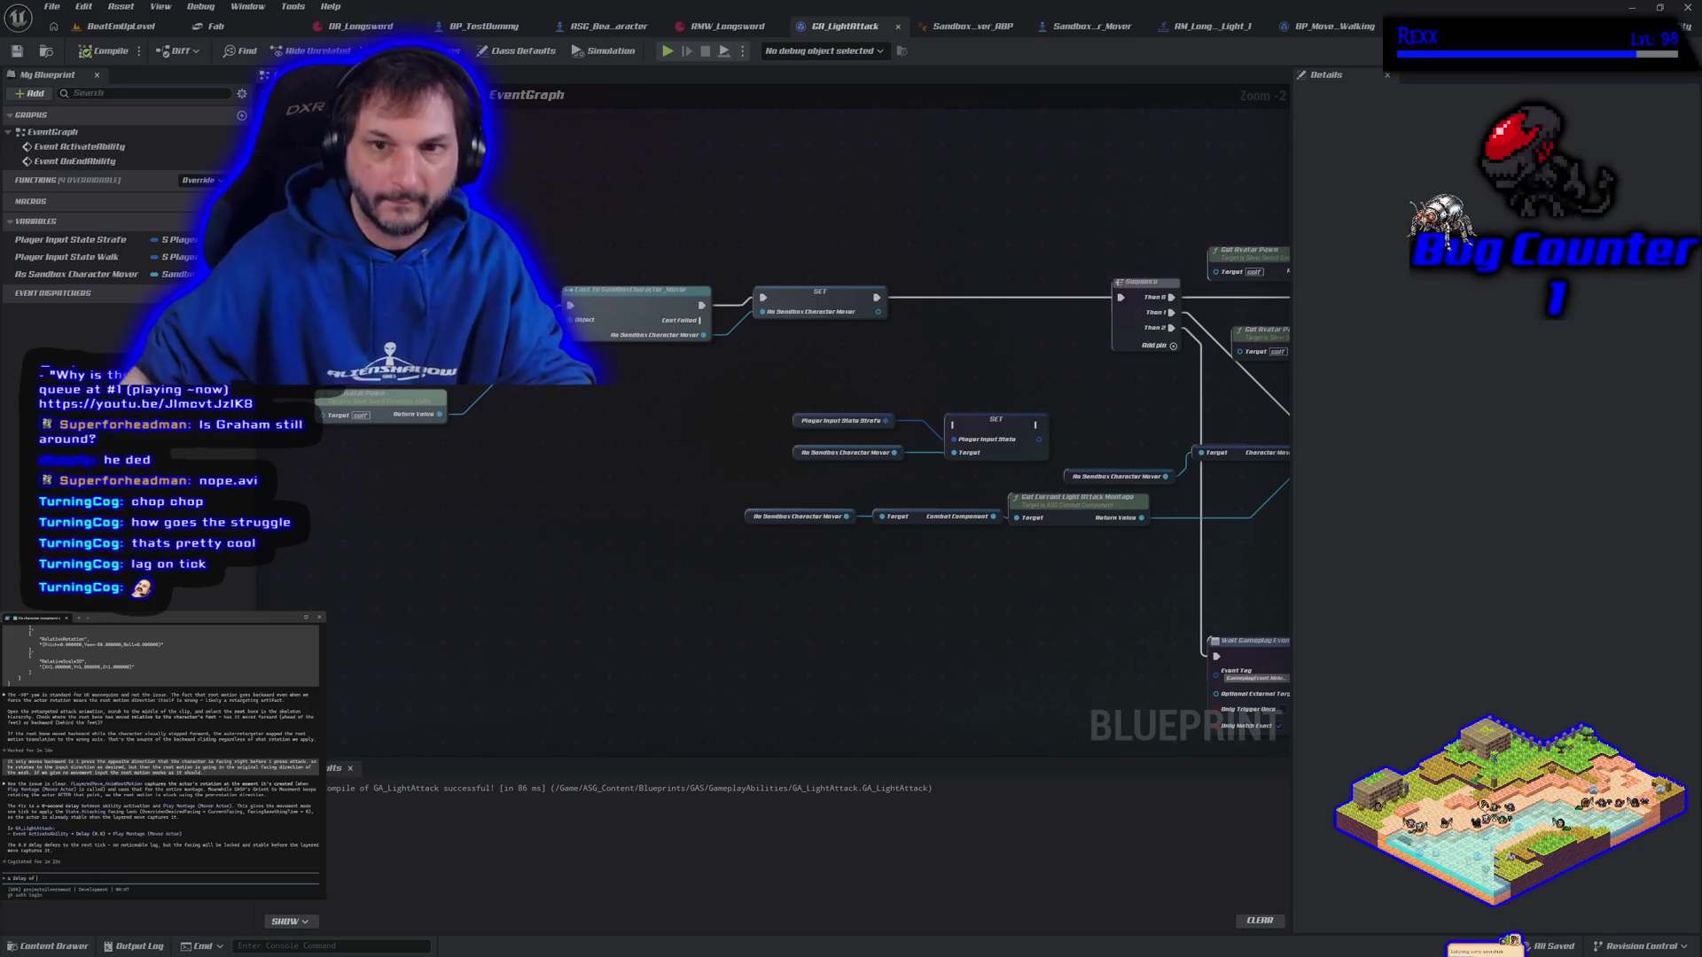
right_click(390, 252)
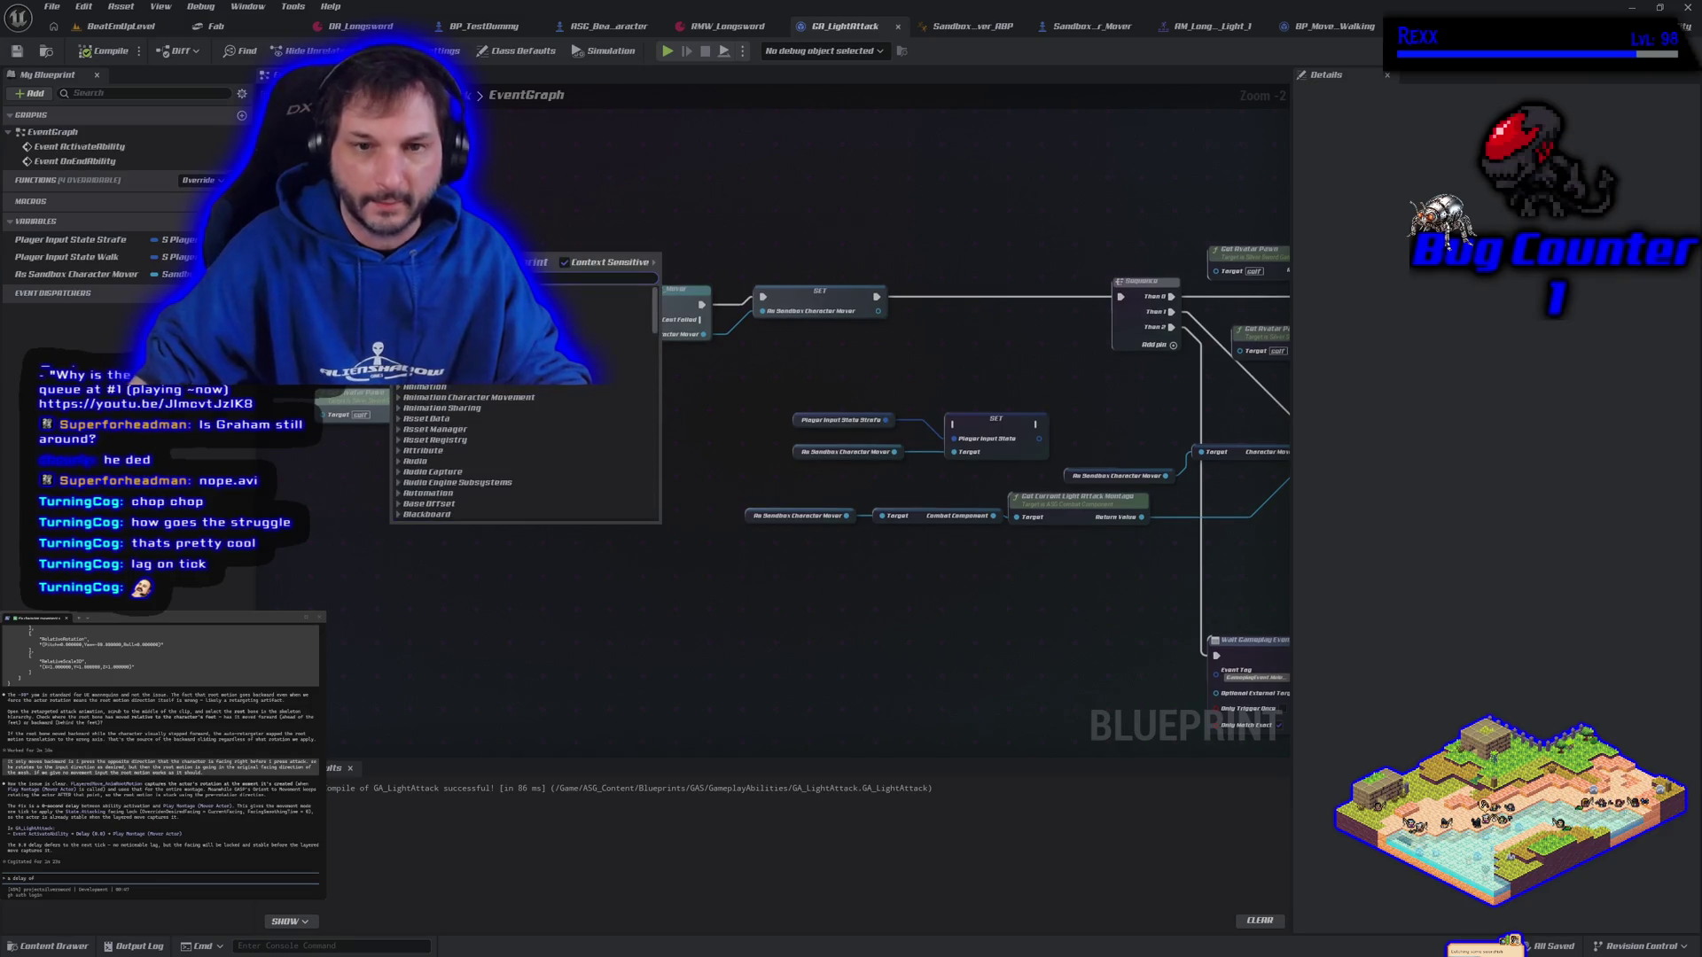
text(delay)
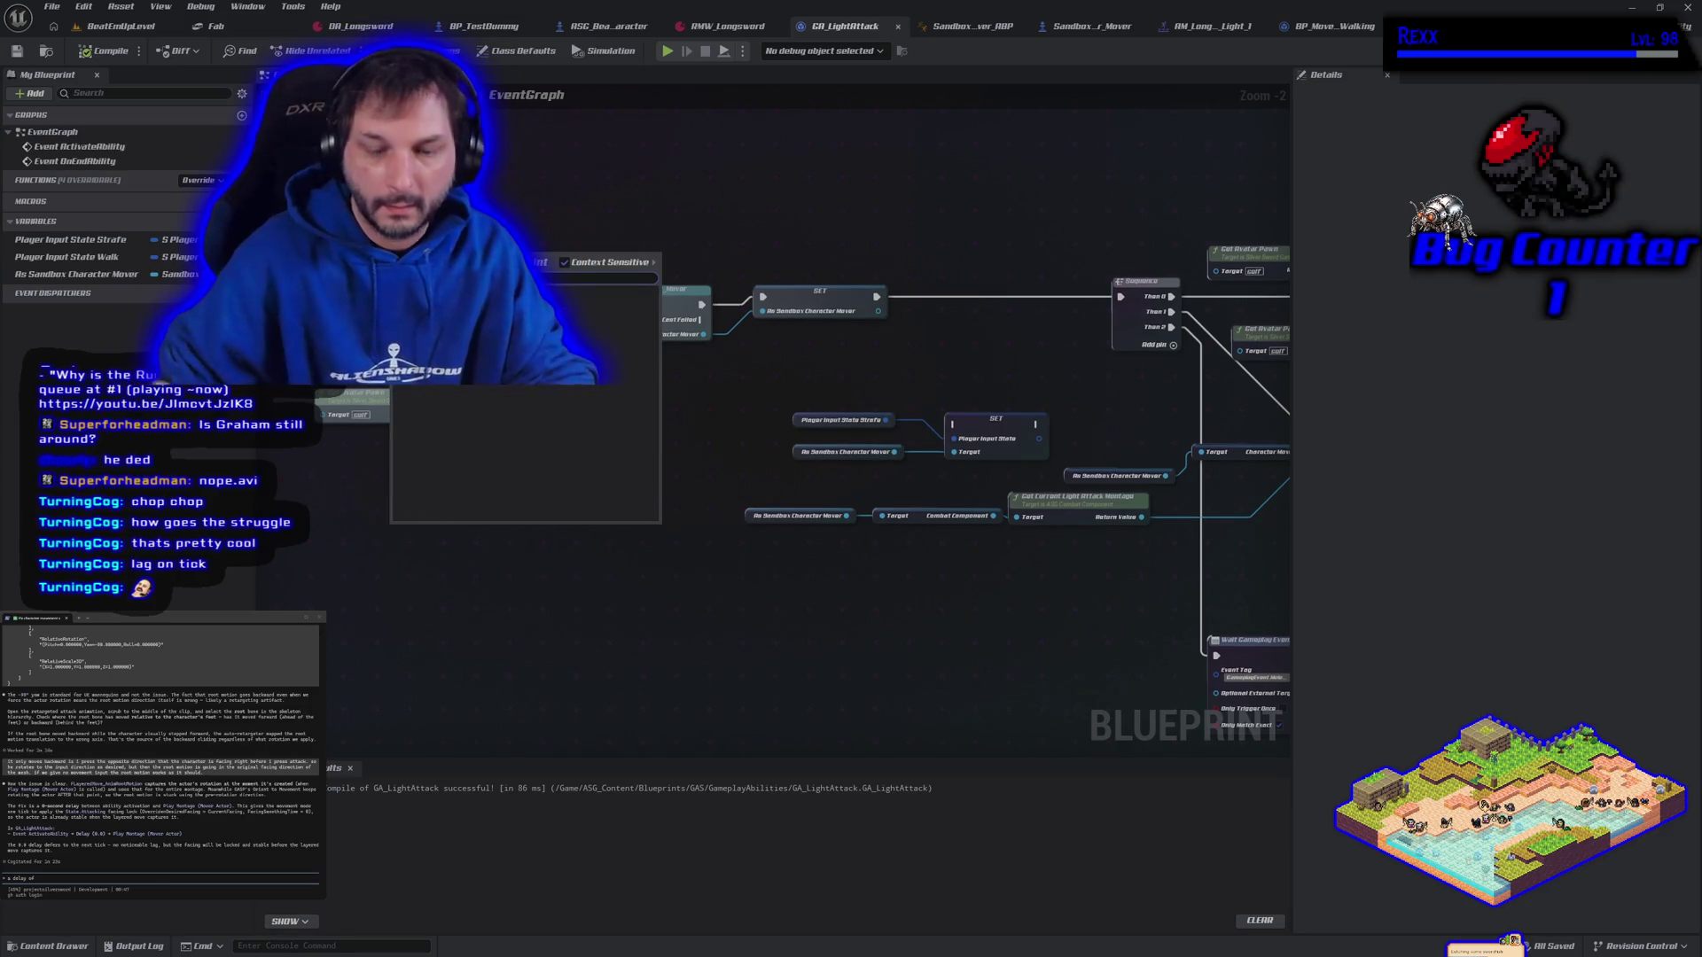
key(Return)
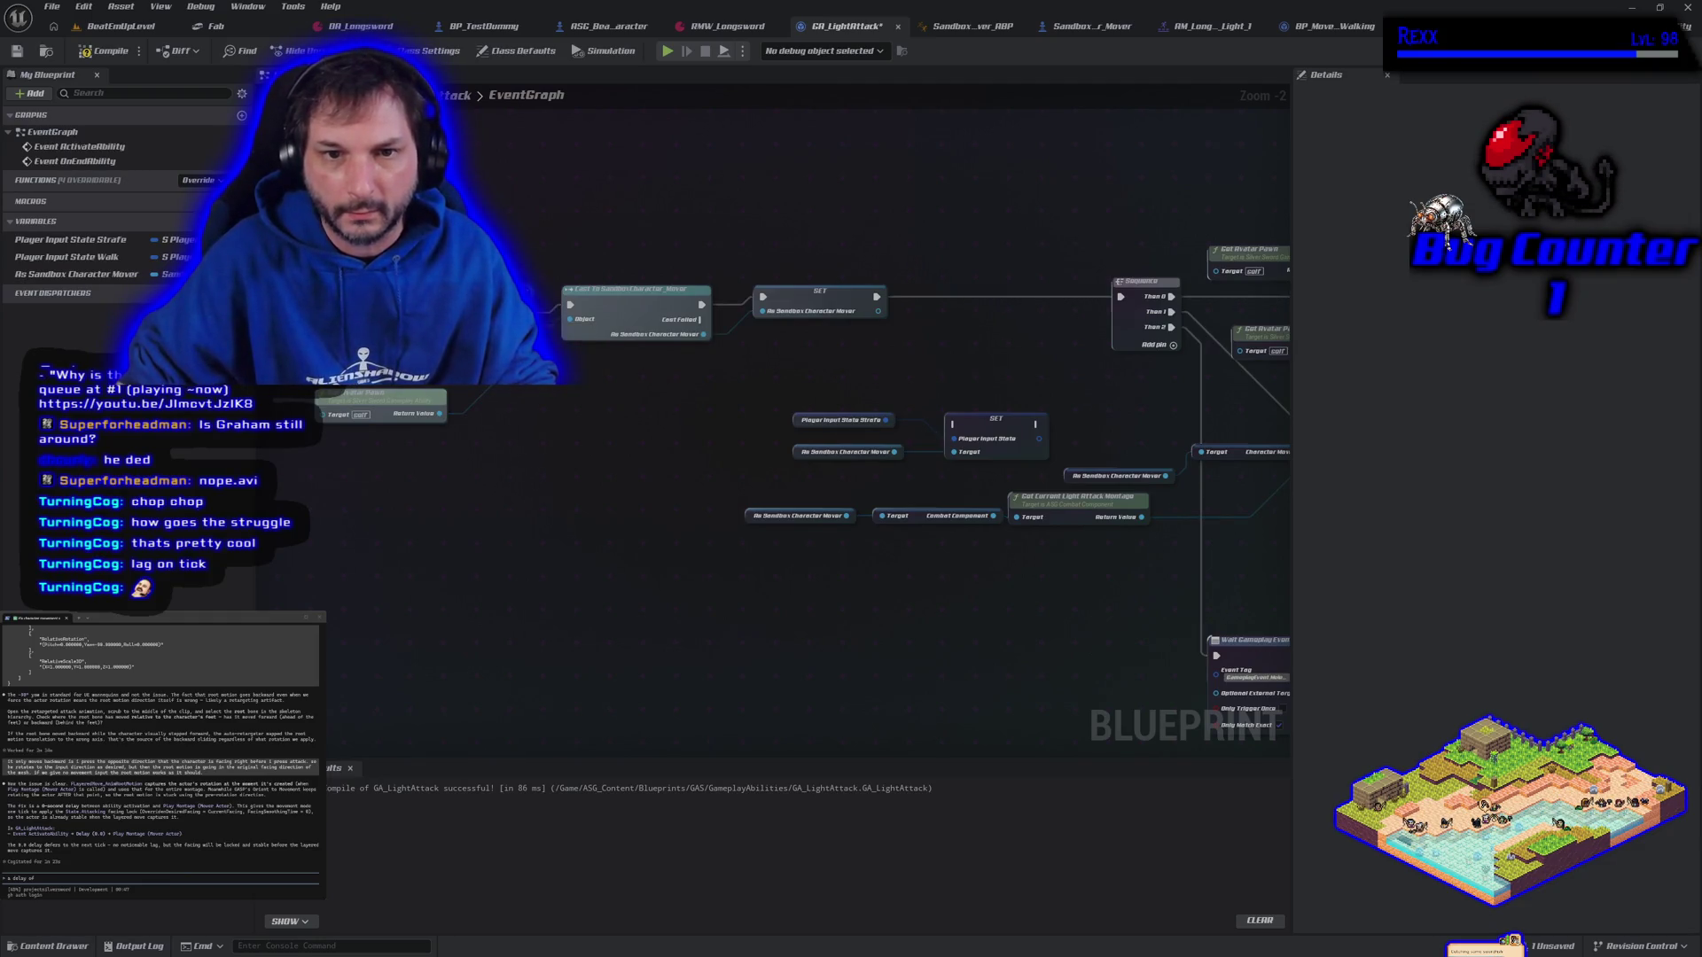
mouse_move(570, 318)
mouse_down()
mouse_move(555, 329)
mouse_move(570, 318)
mouse_up()
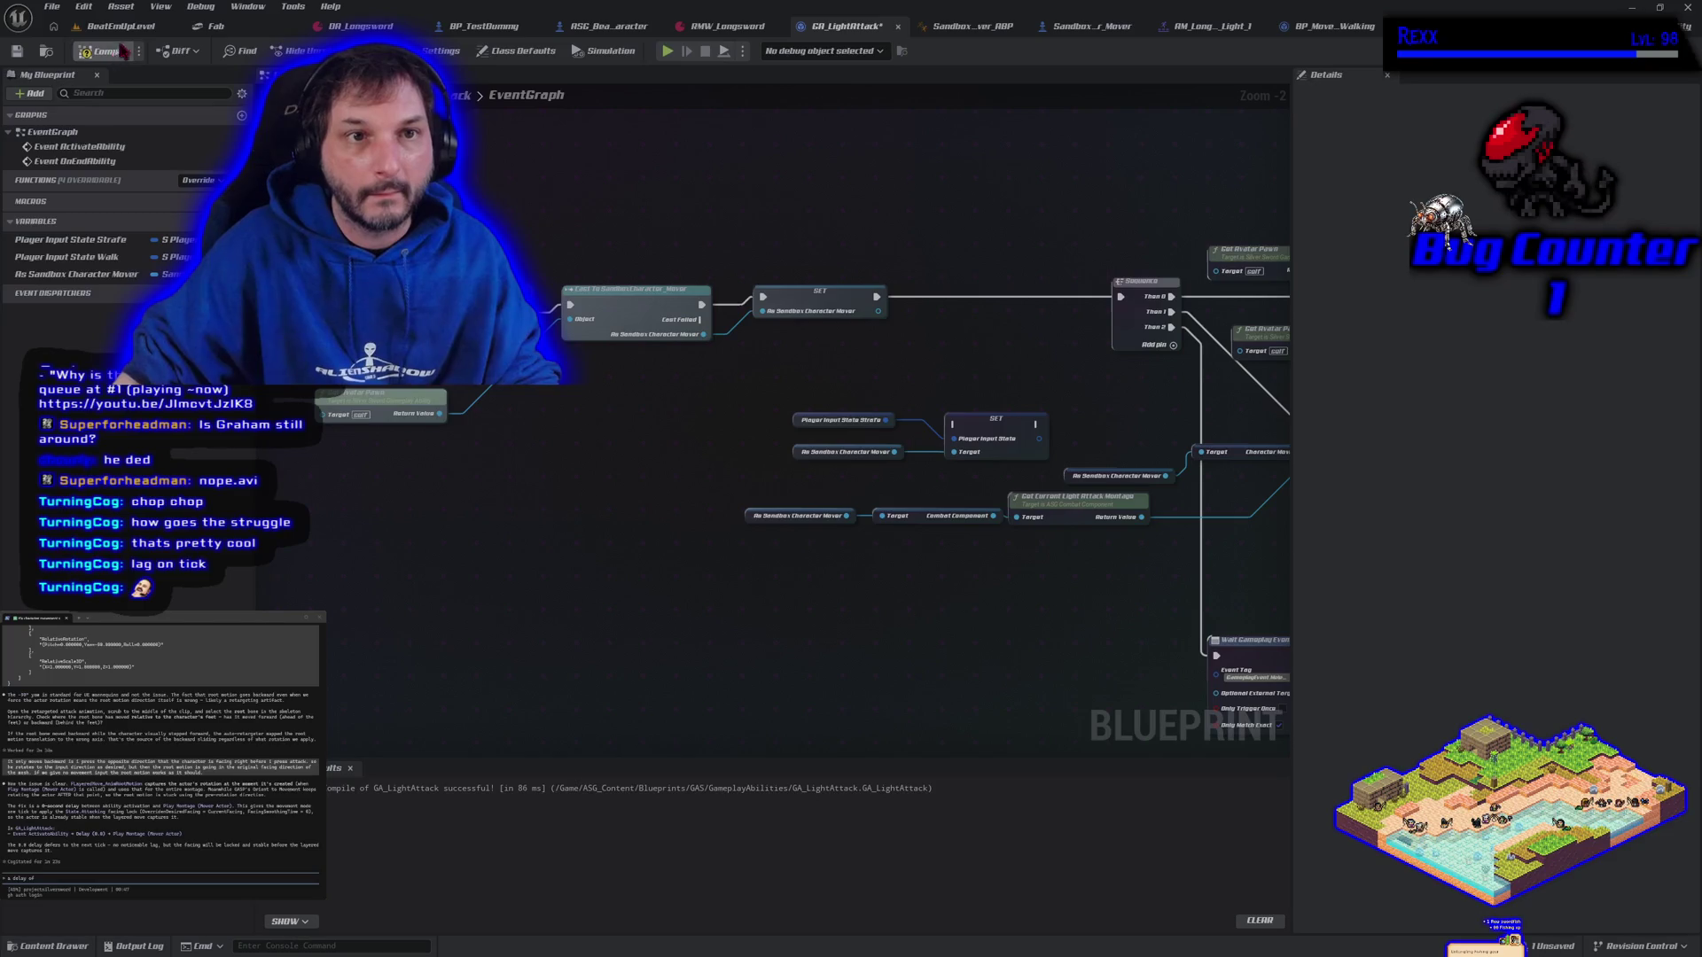
click(176, 28)
Play-test walking left and right with A/D and swinging the longsword, then end the session
key(alt+p)
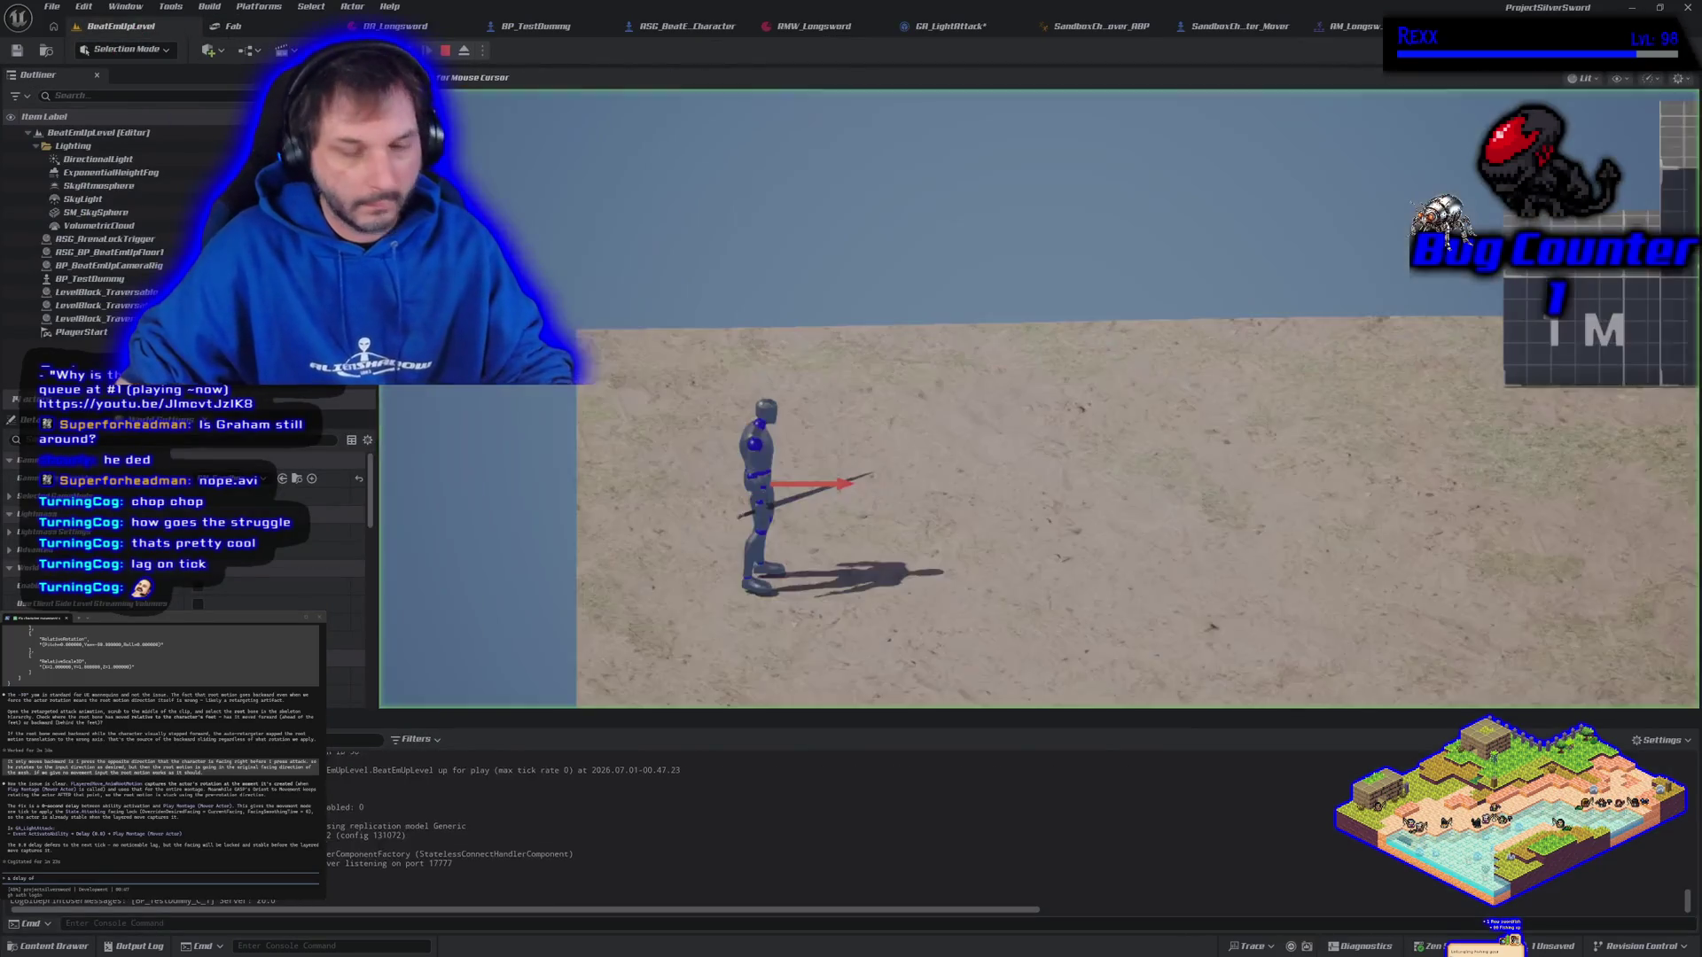
key(d)
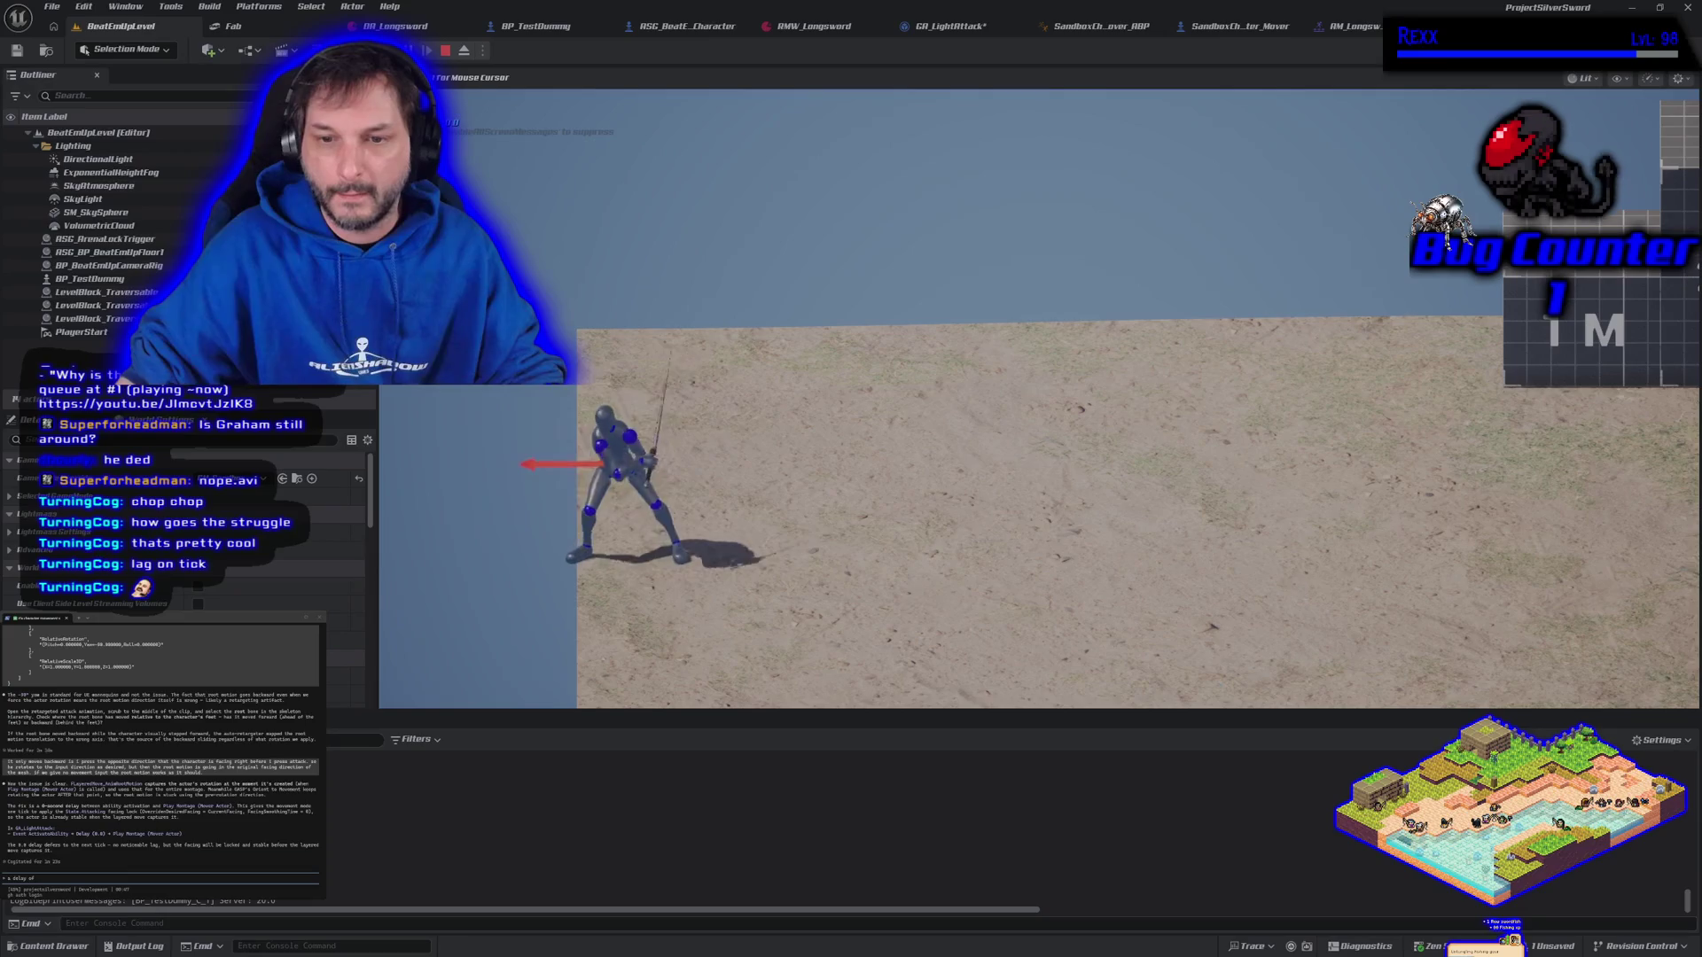
key(d)
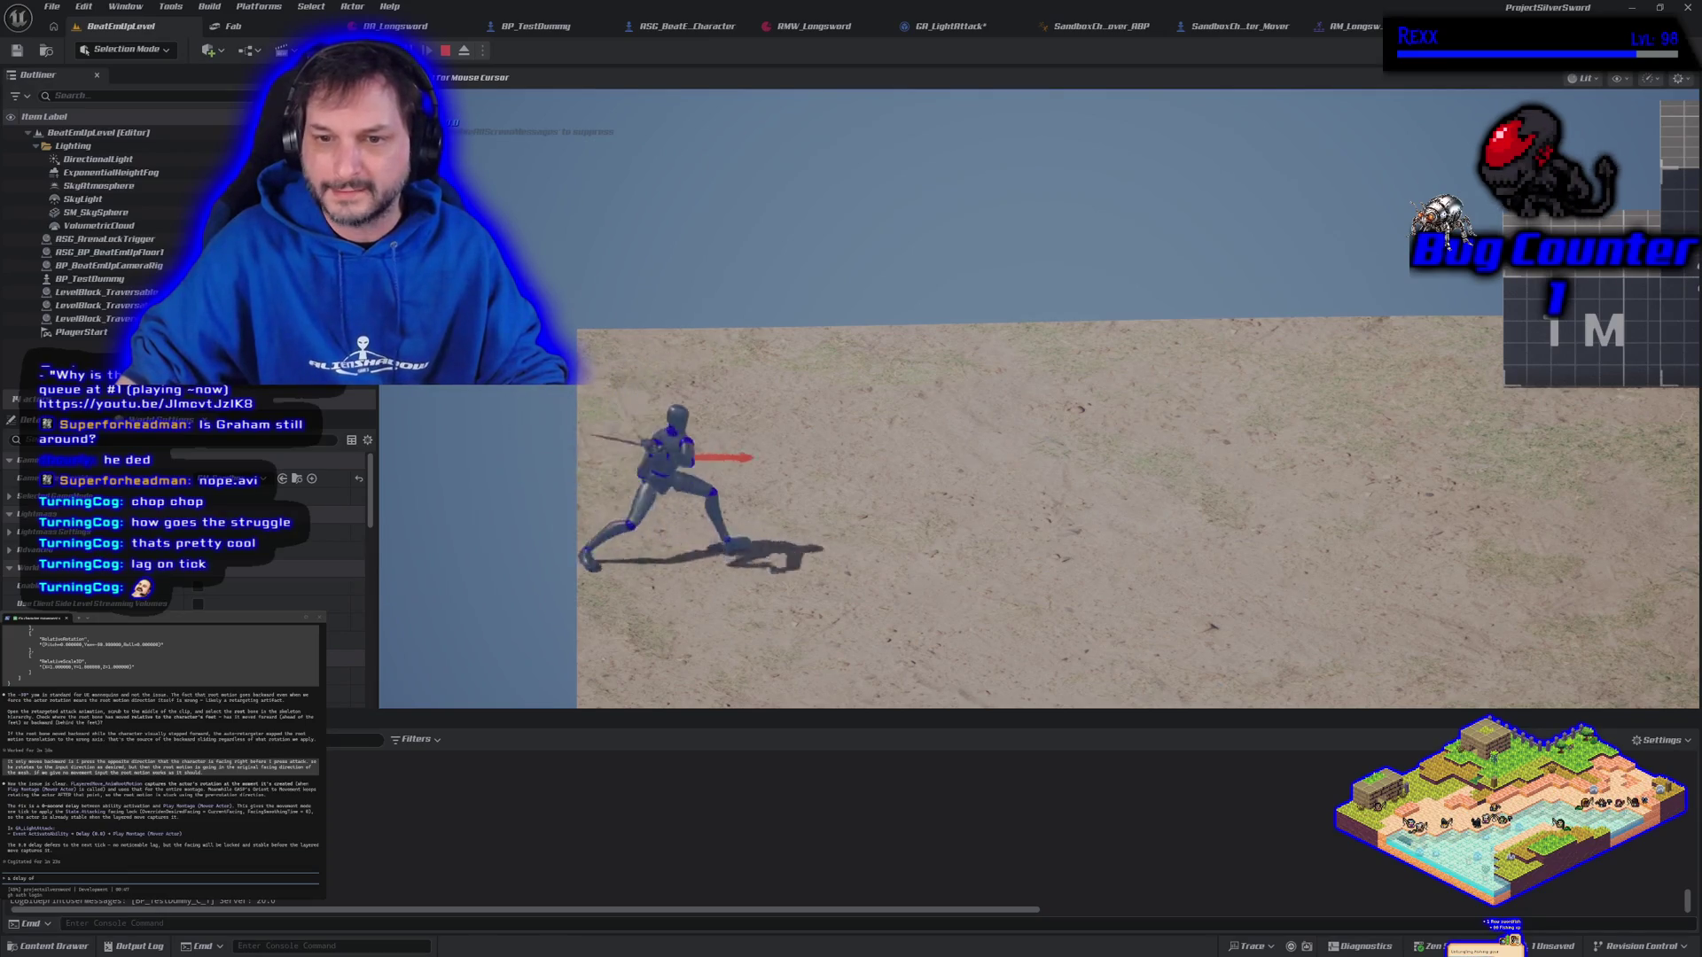
key(a)
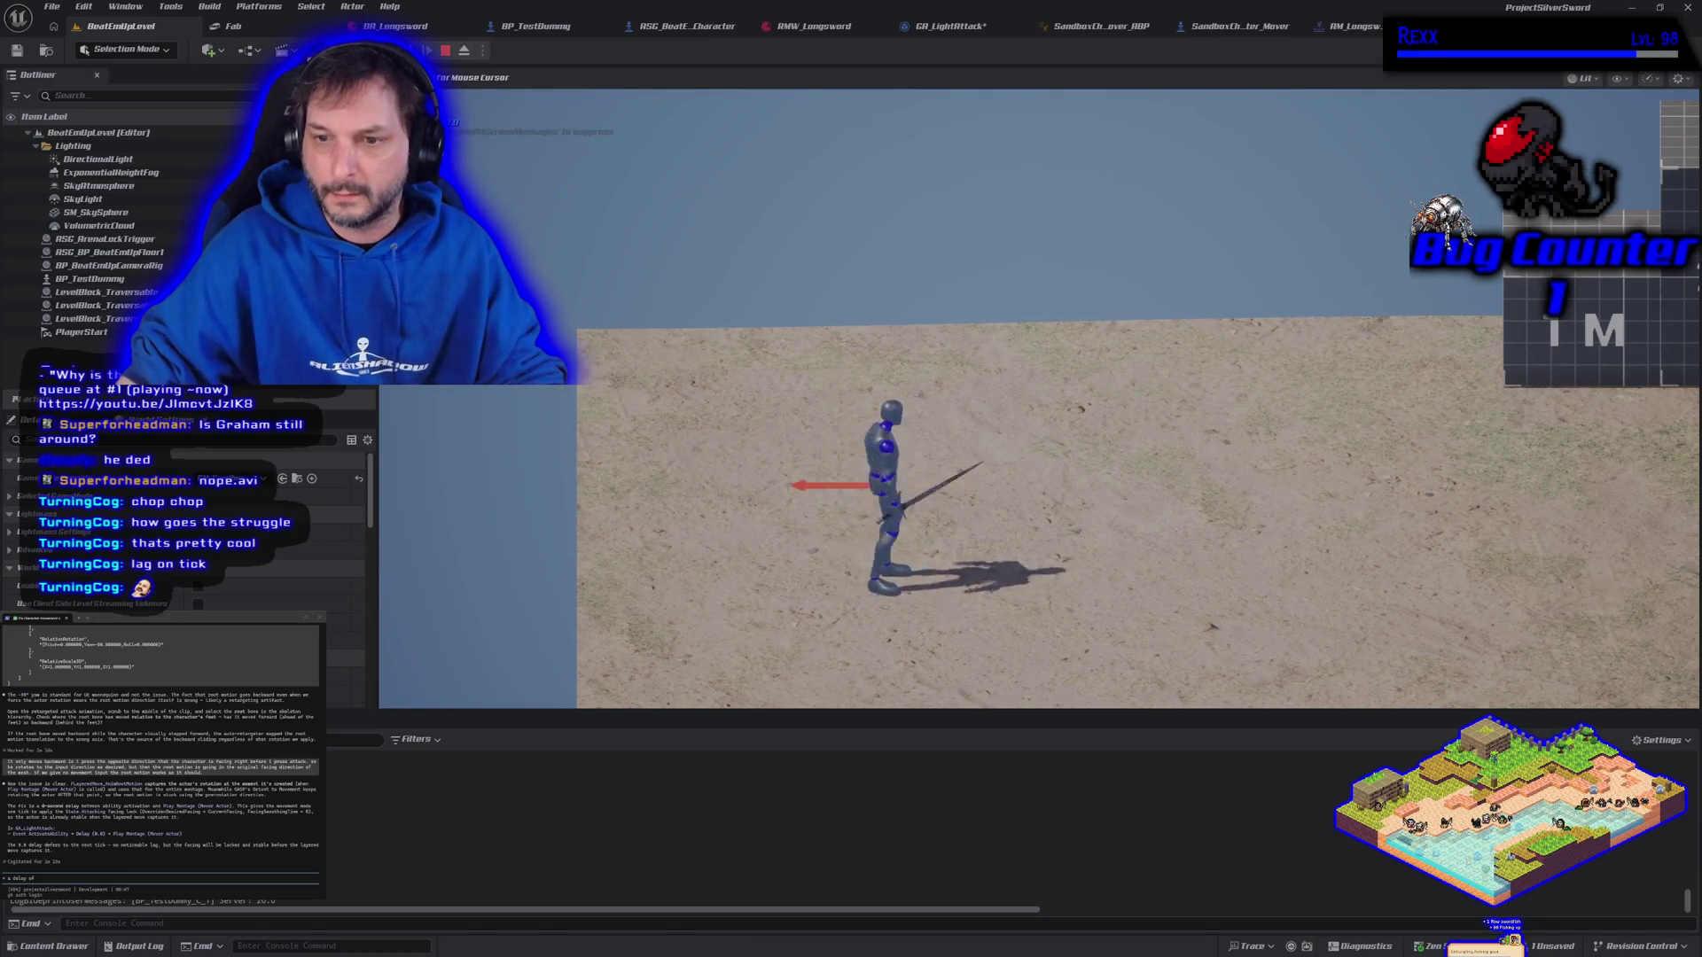
key(d)
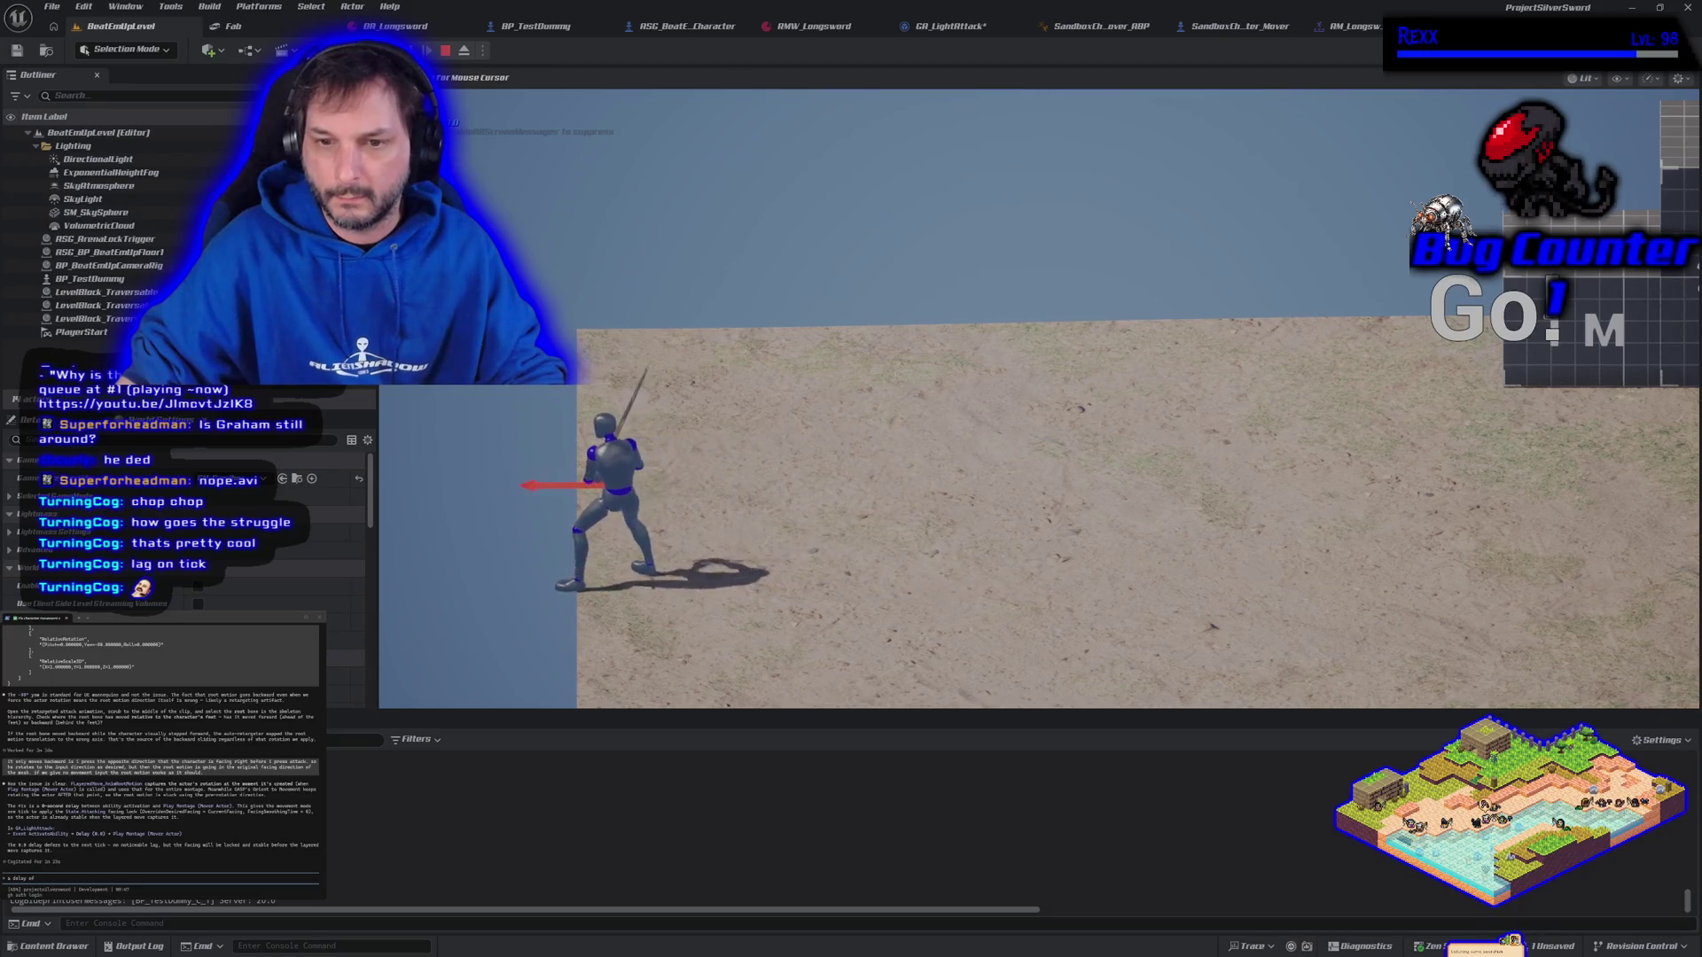
key(d)
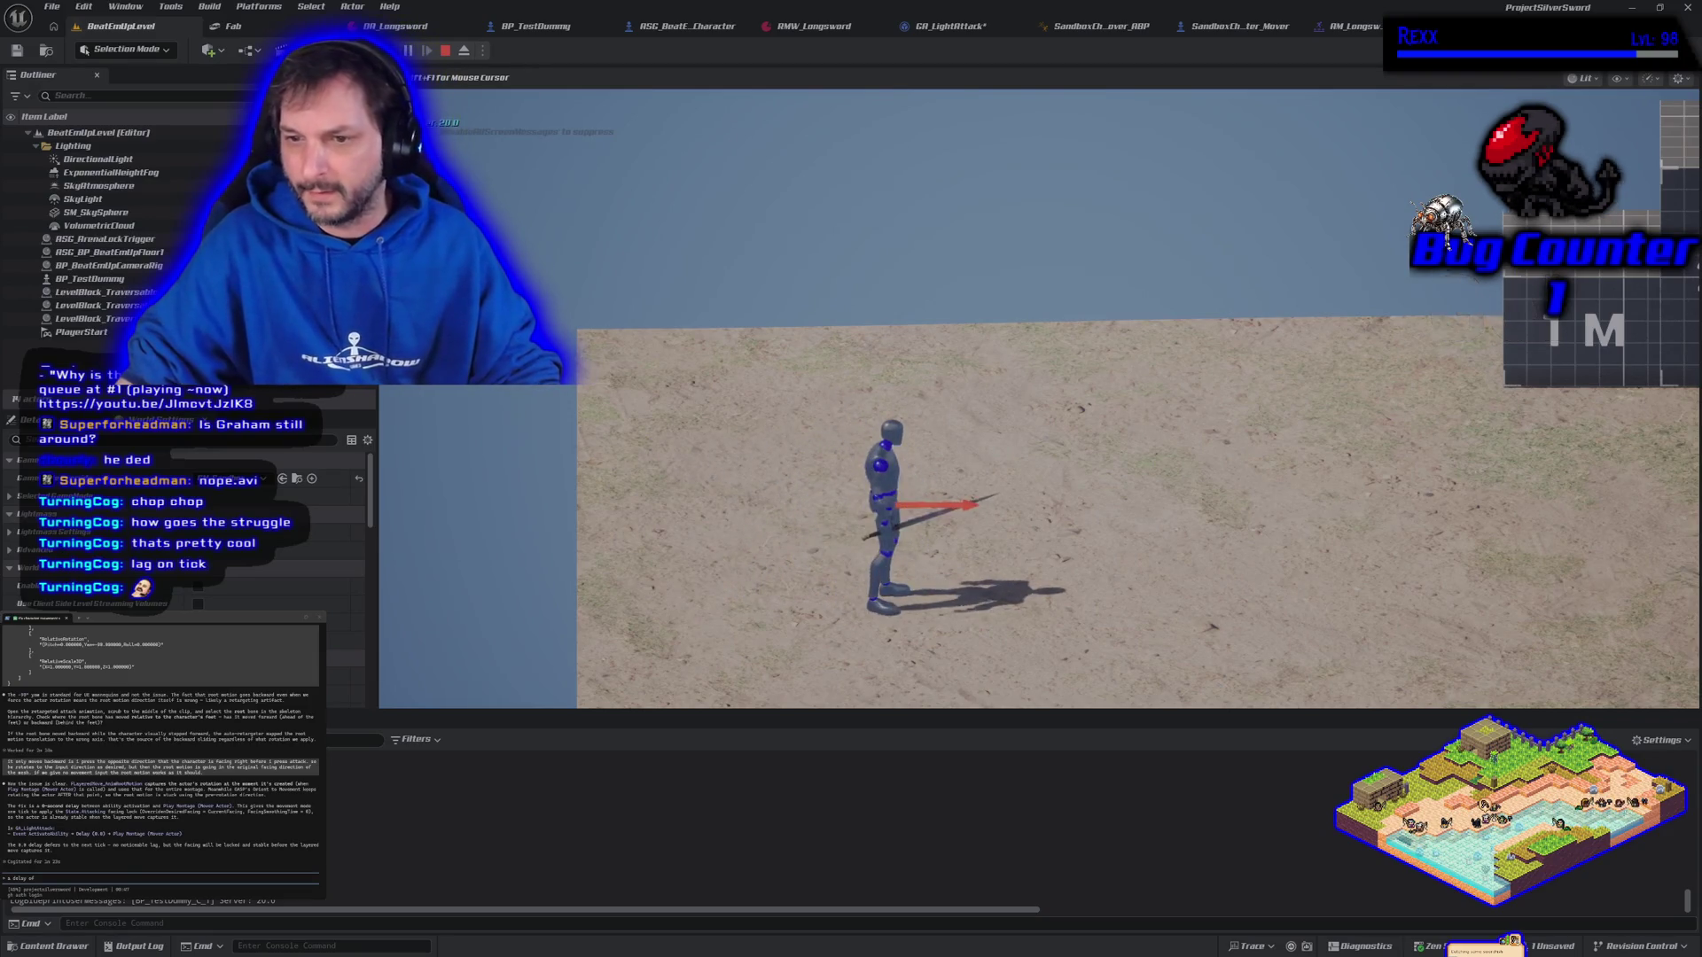
key(d)
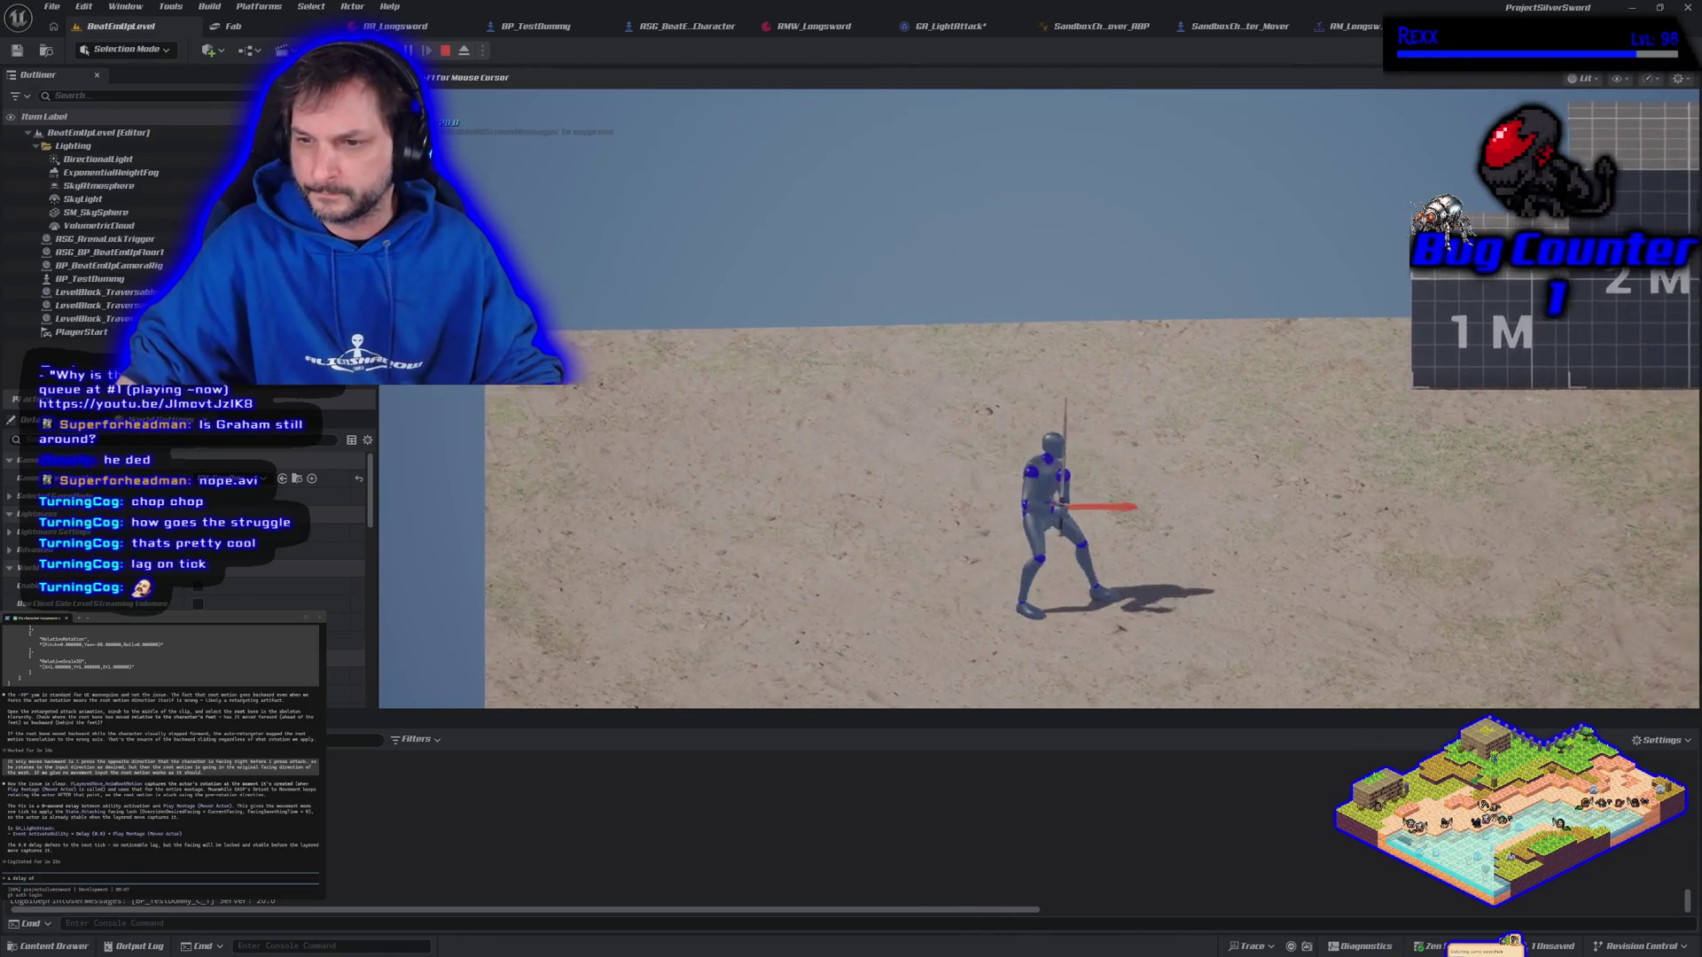
key(a)
key(a)
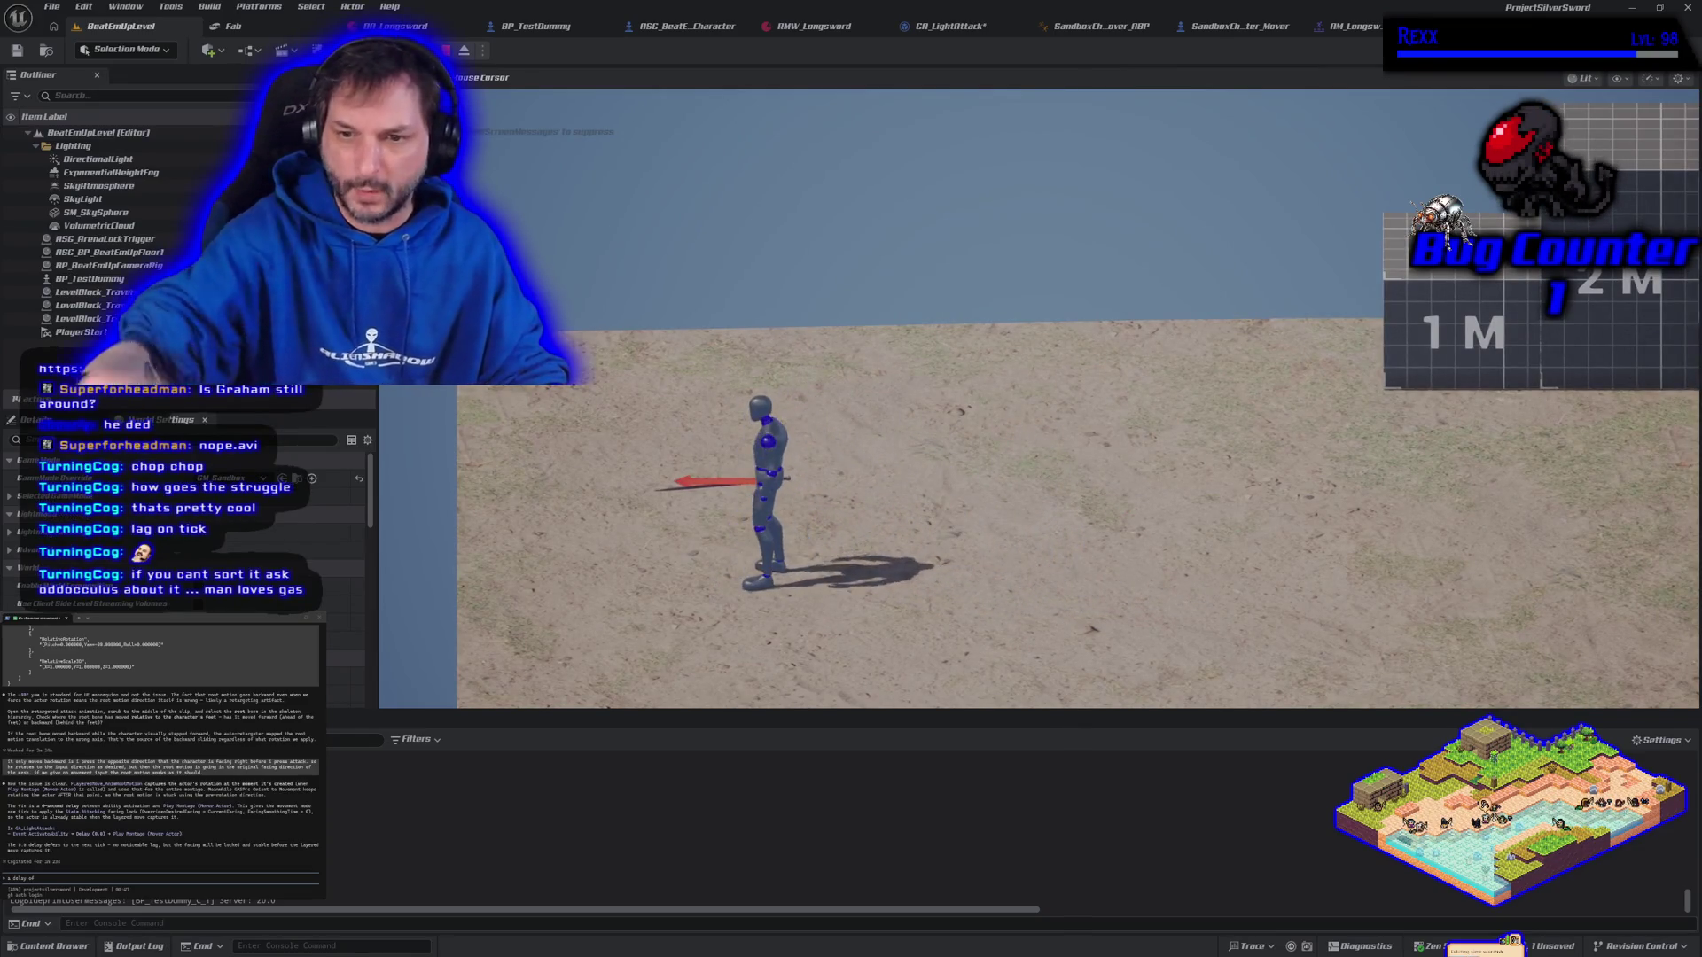
key(d)
key(Escape)
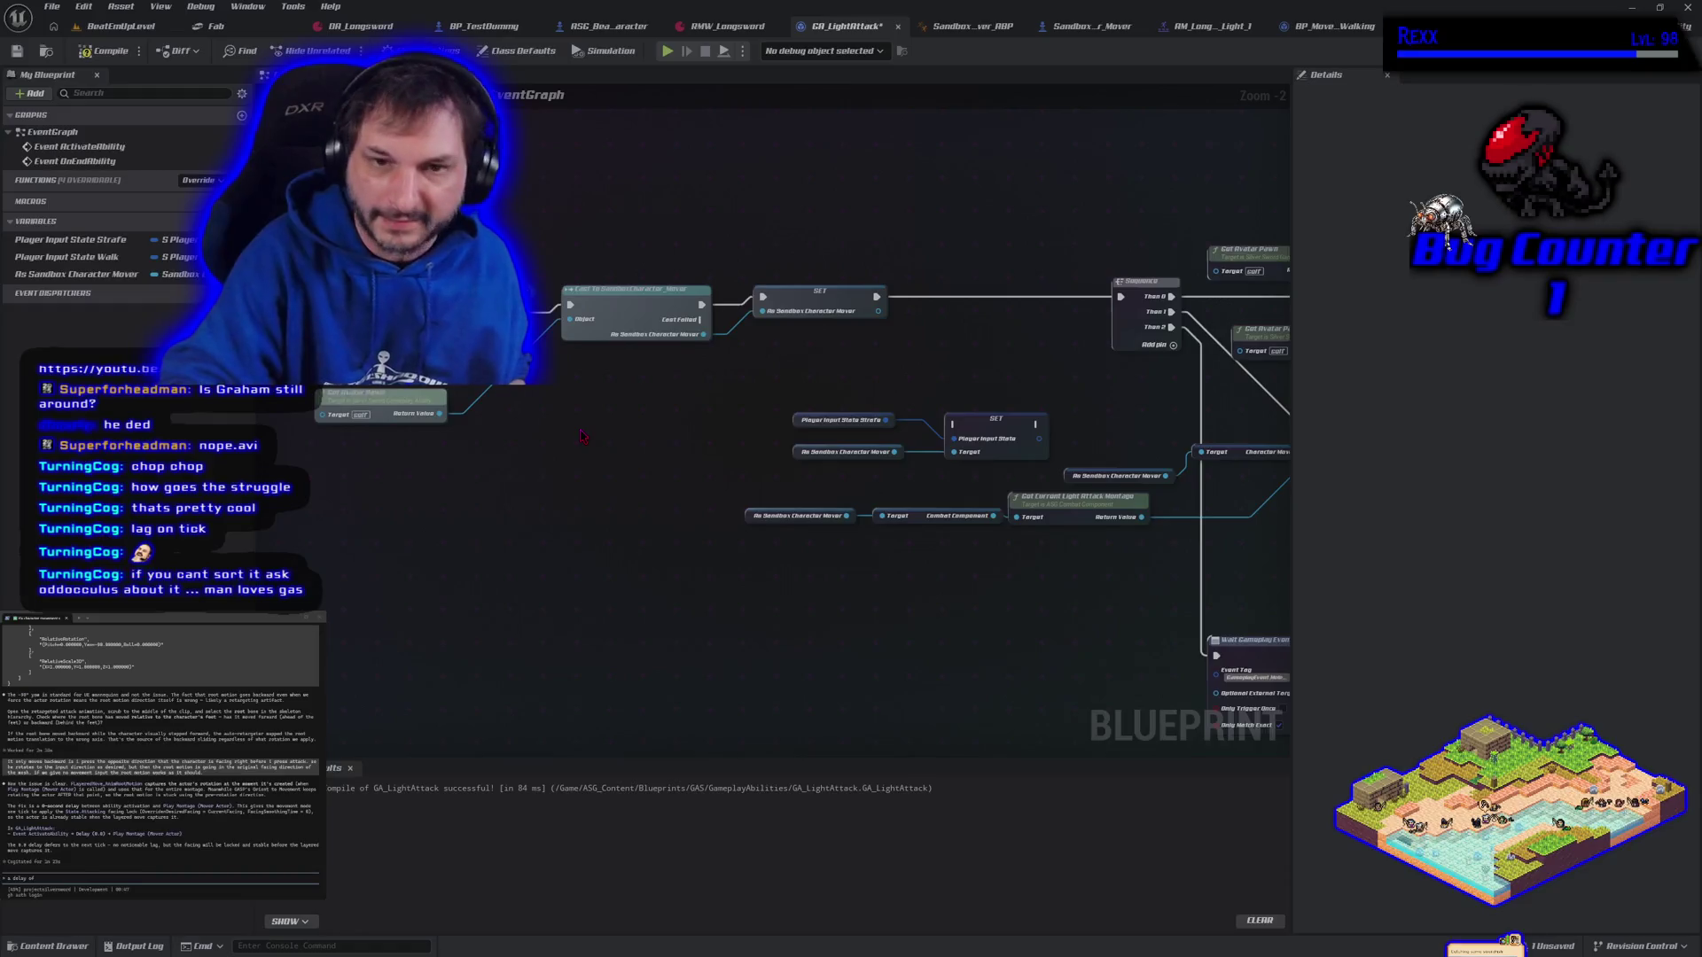
Compile and save GA_LightAttack, then test F-key sword attacks facing both directions in a standalone game
click(133, 51)
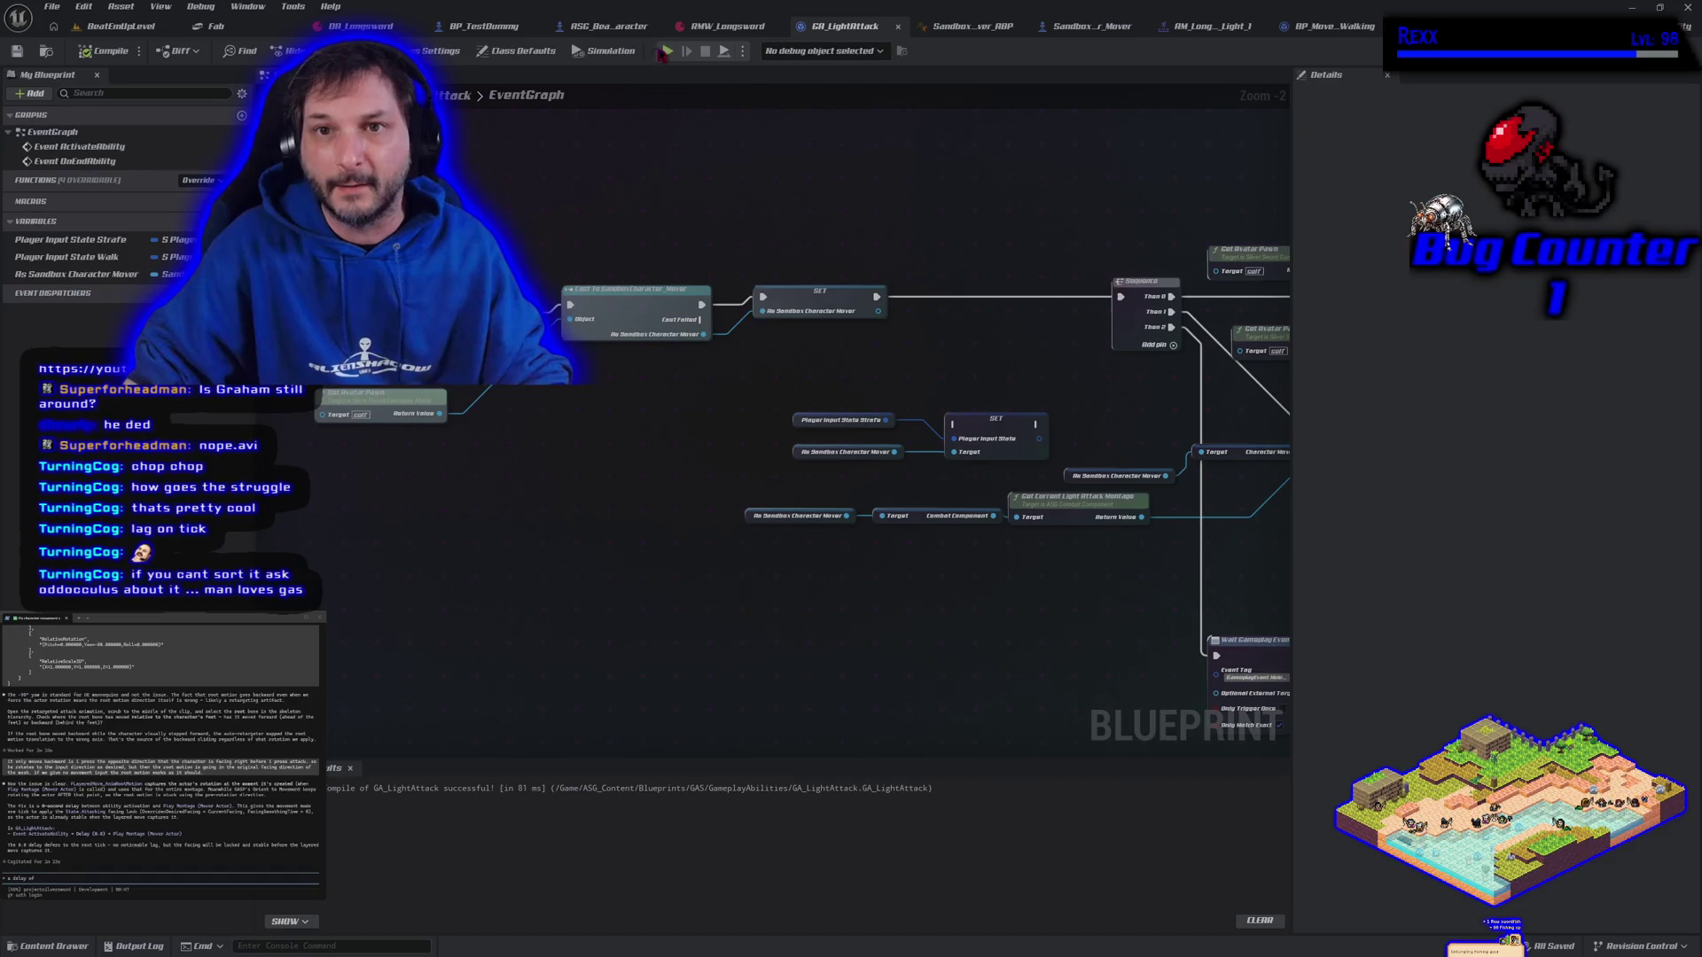
click(667, 50)
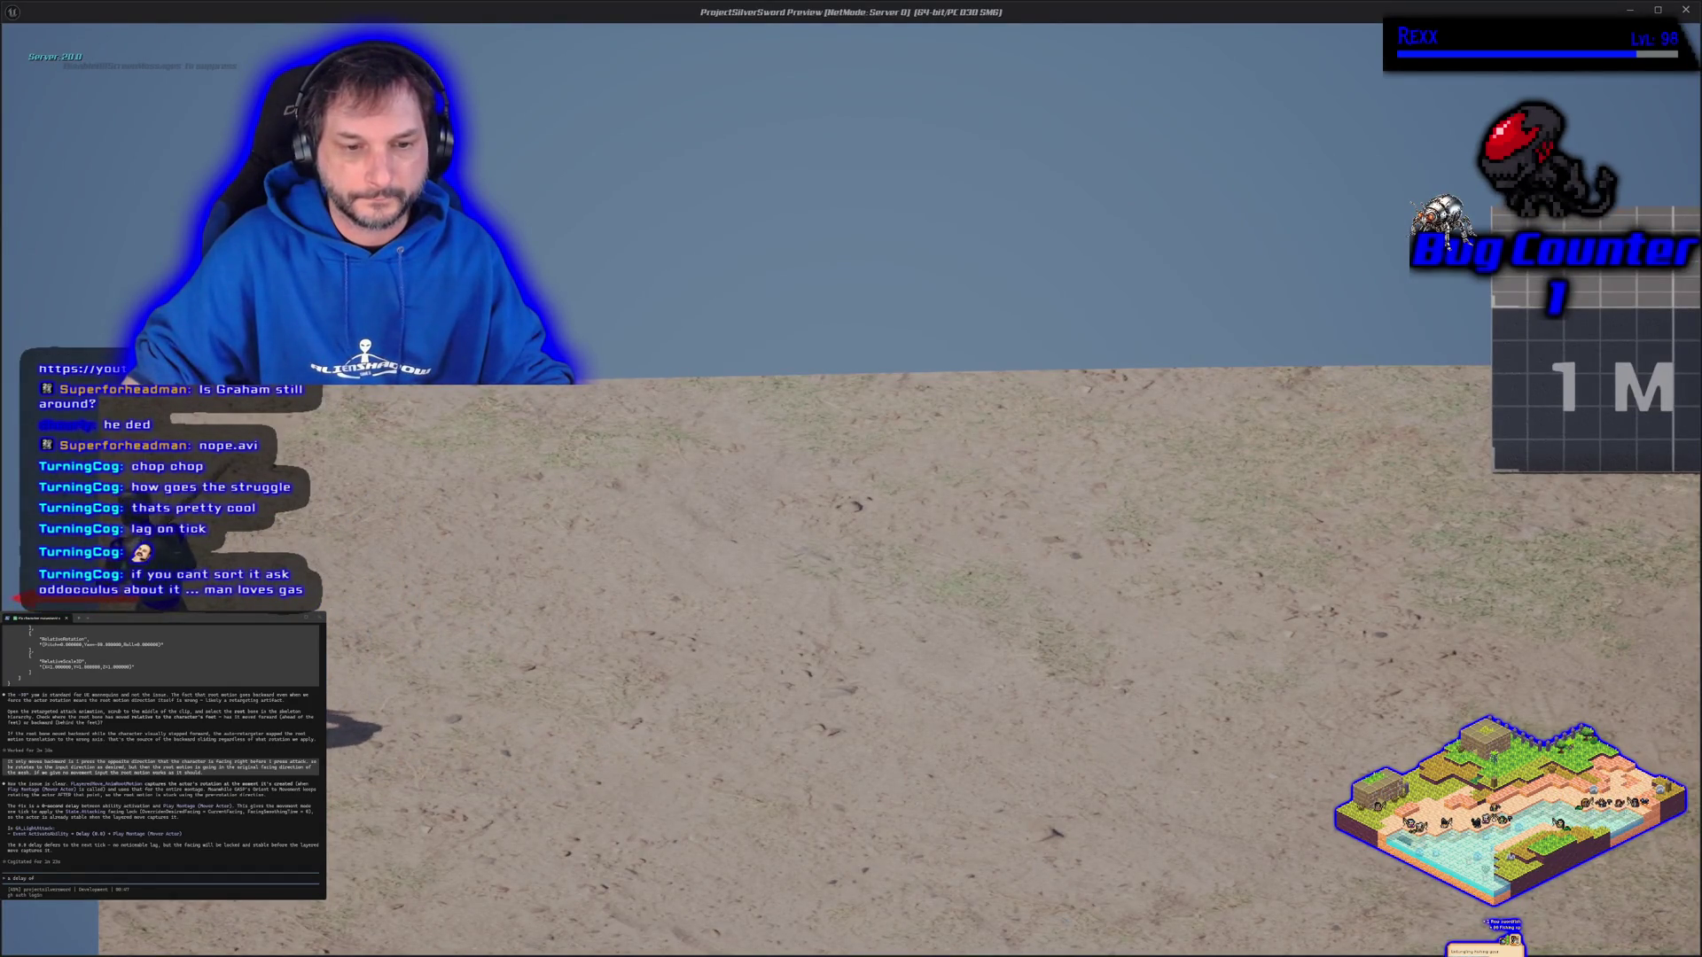
key(d)
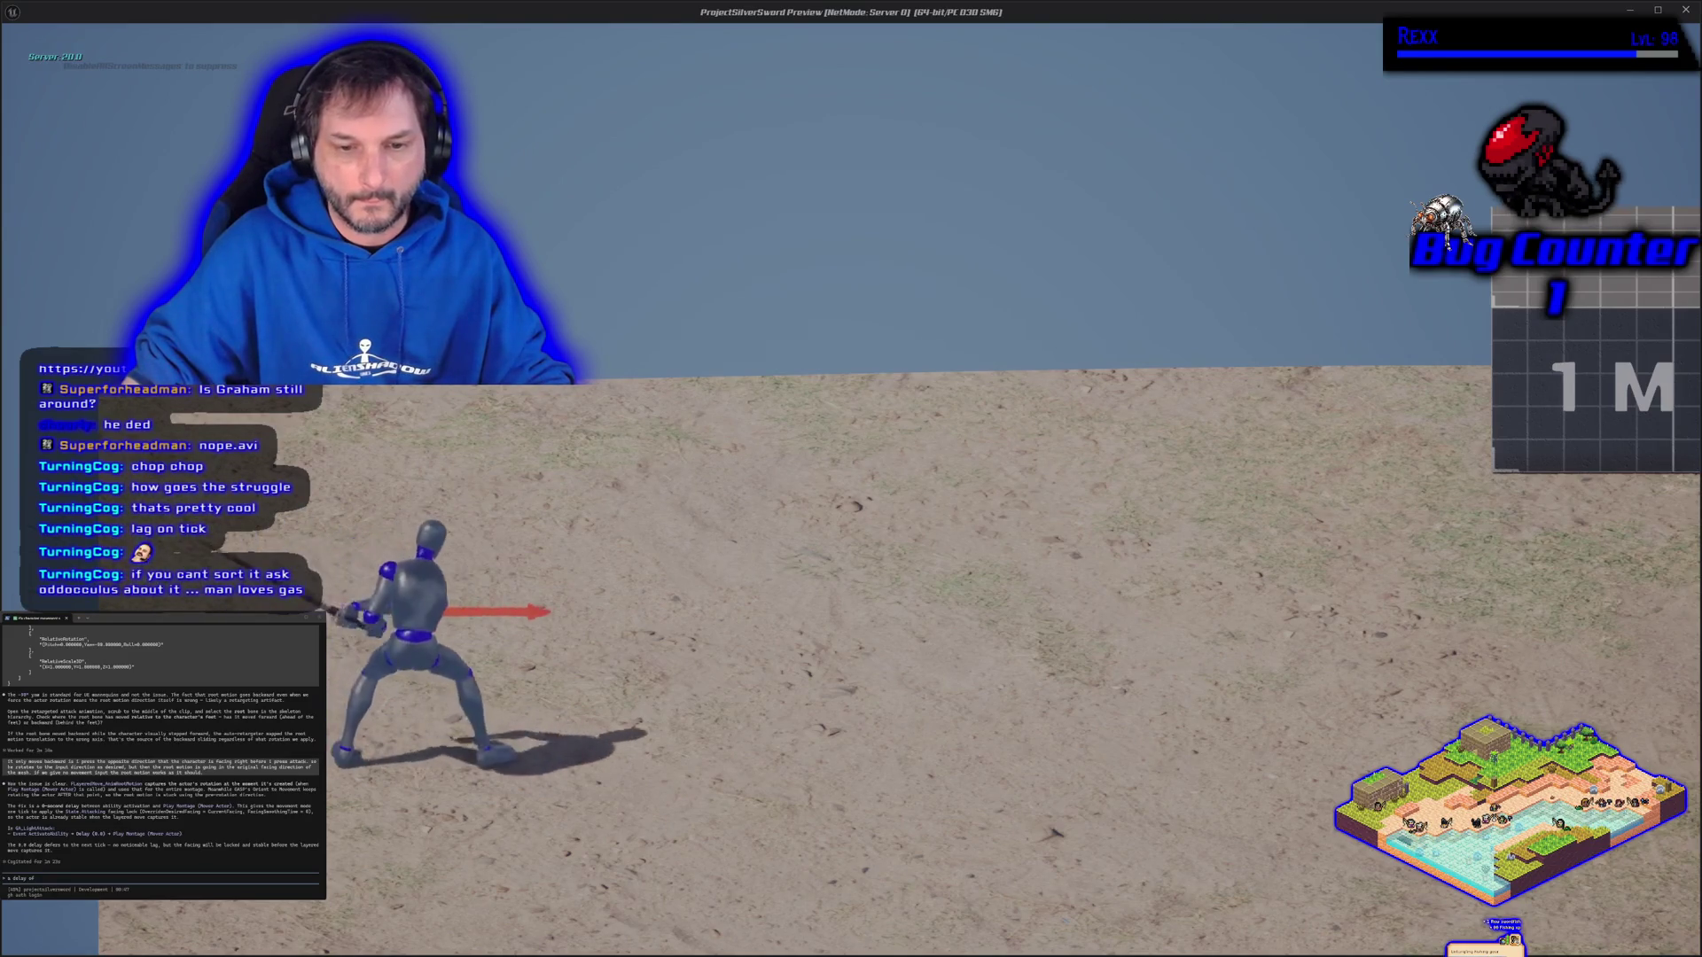
key(f)
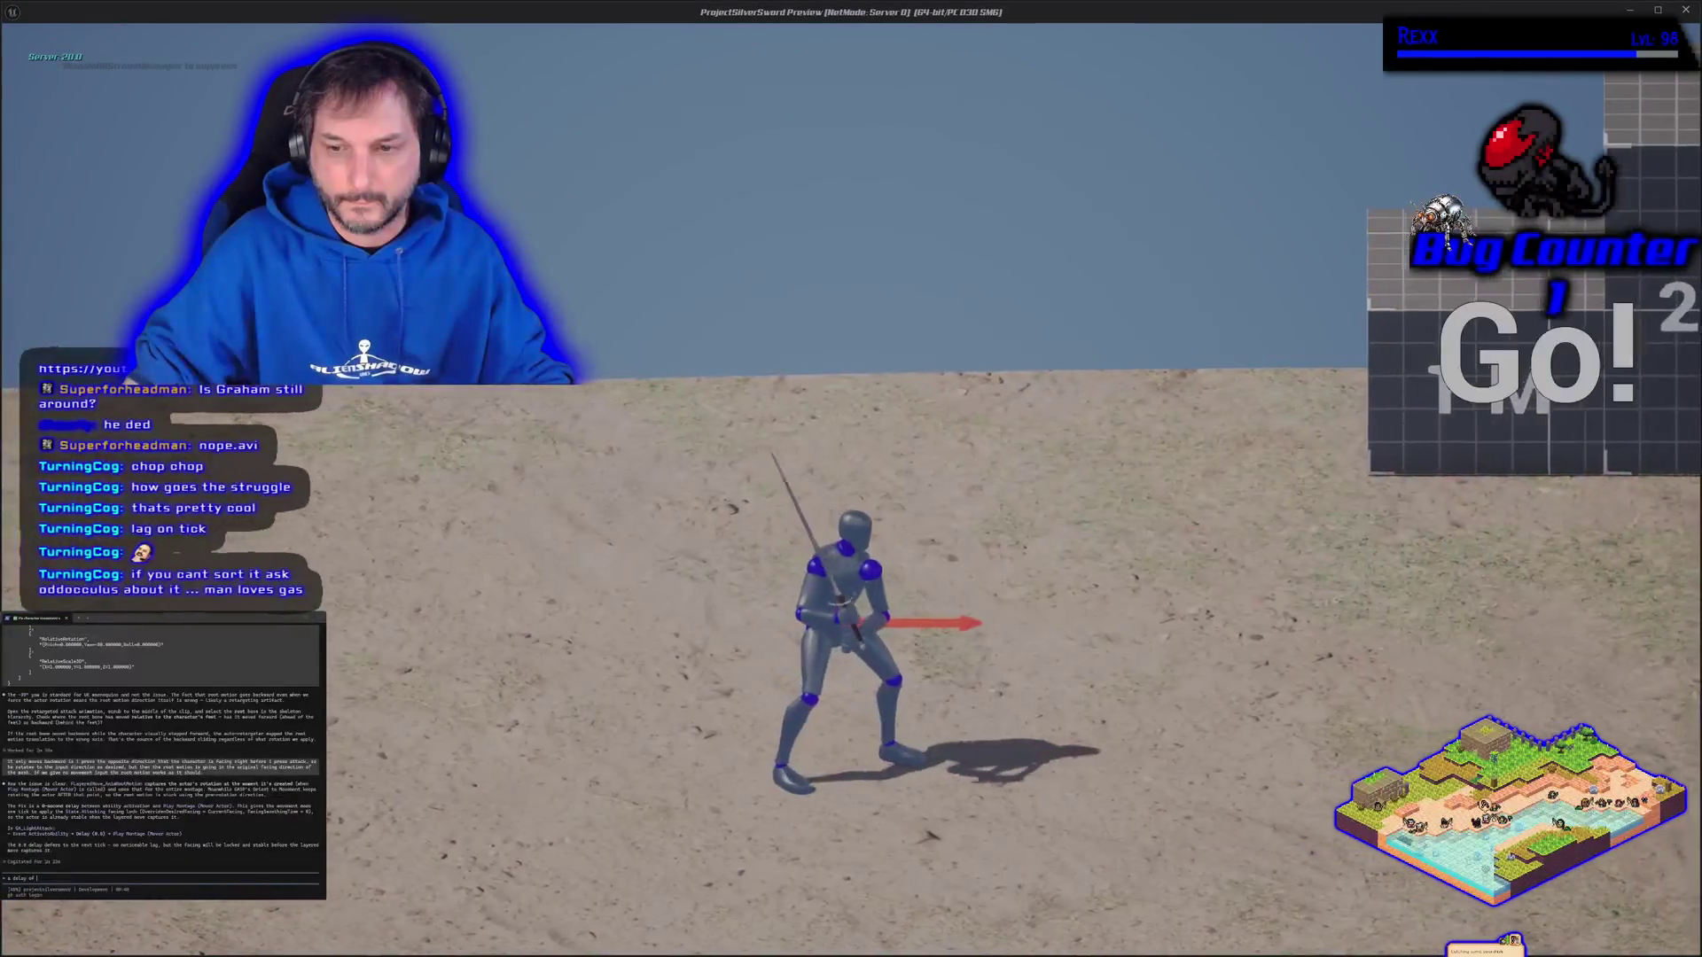
key(a)
key(f)
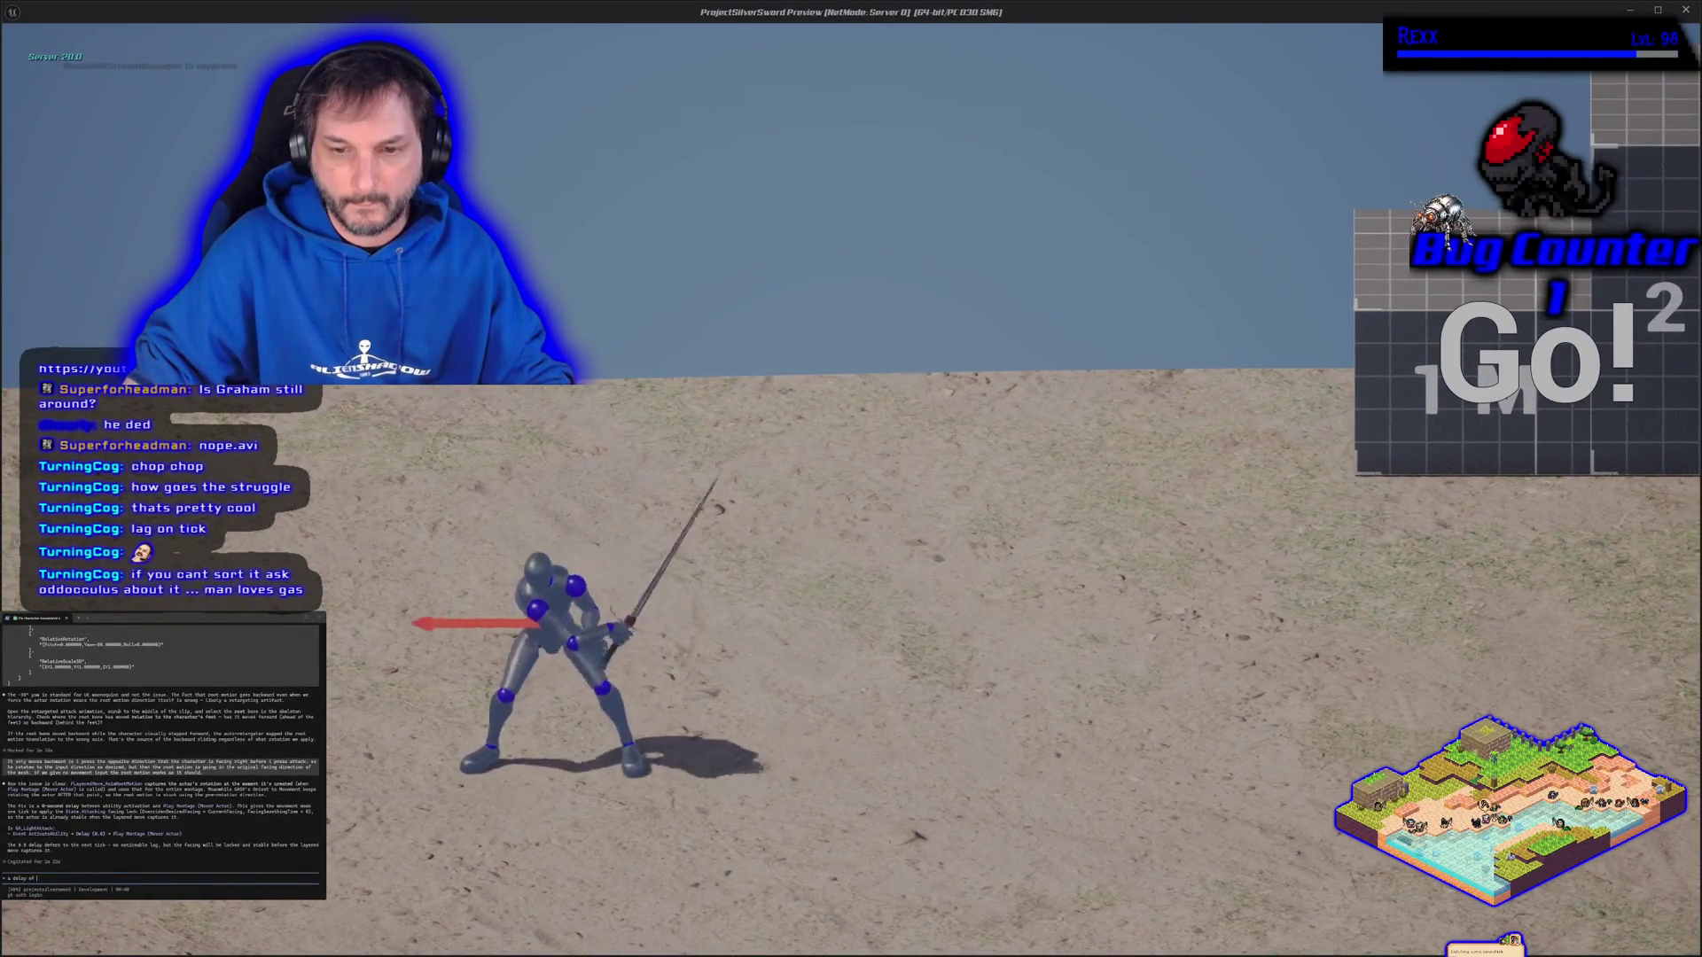
key(d)
key(f)
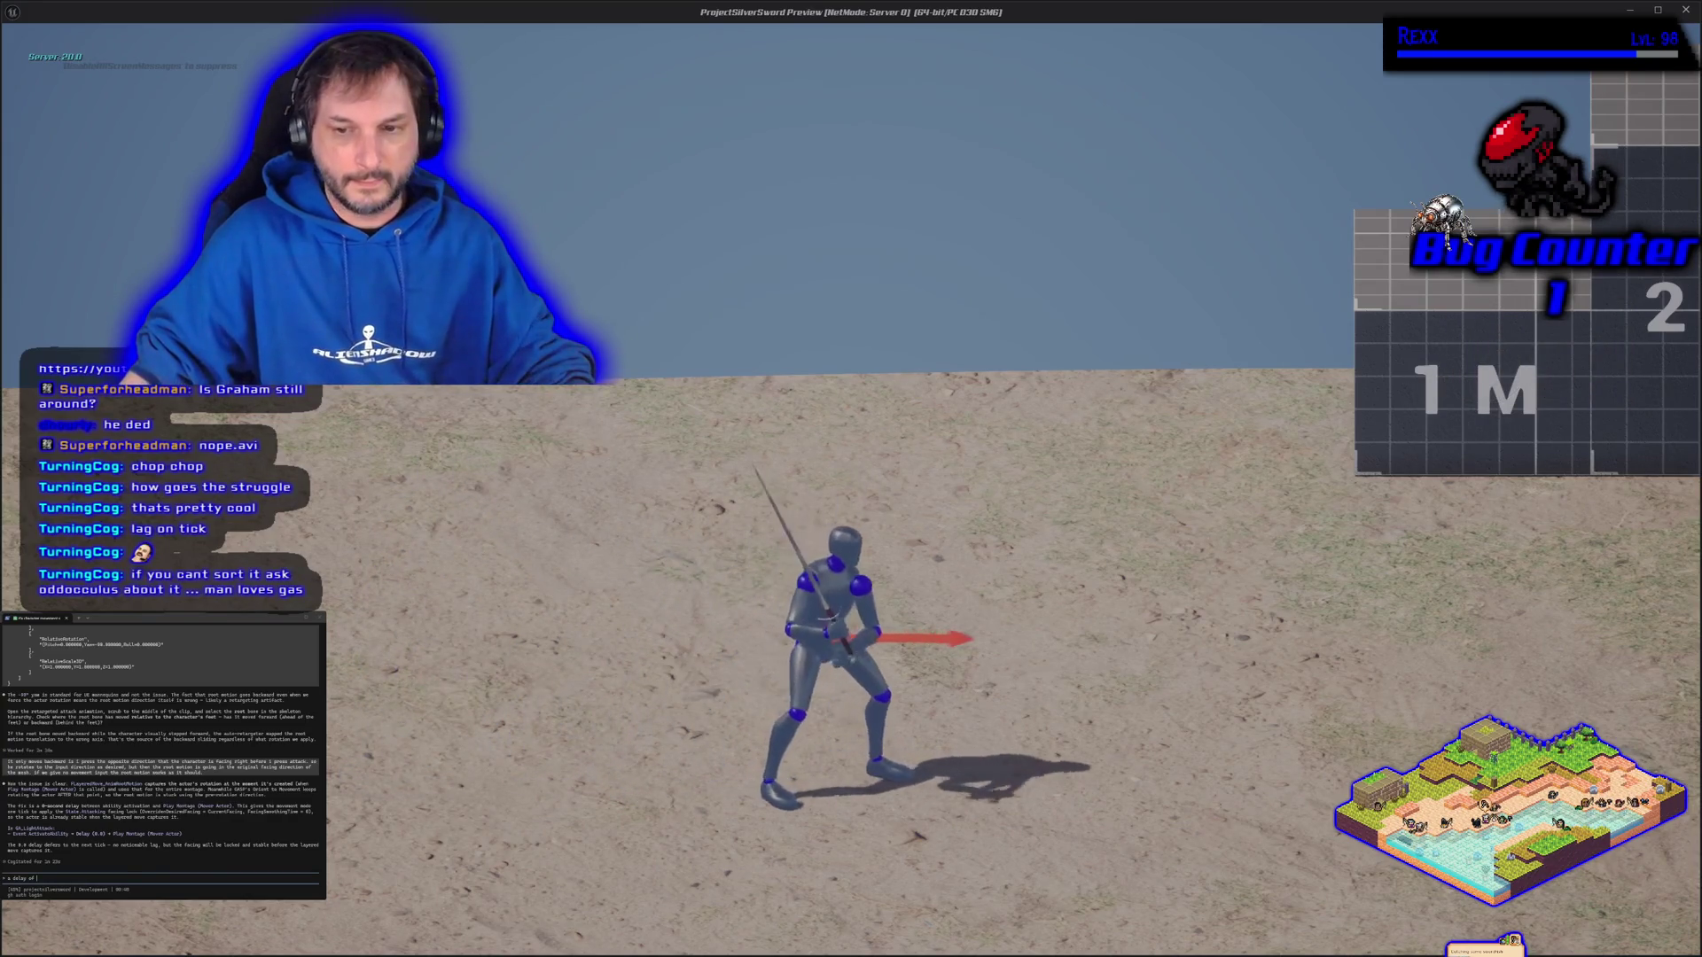
key(alt+Tab)
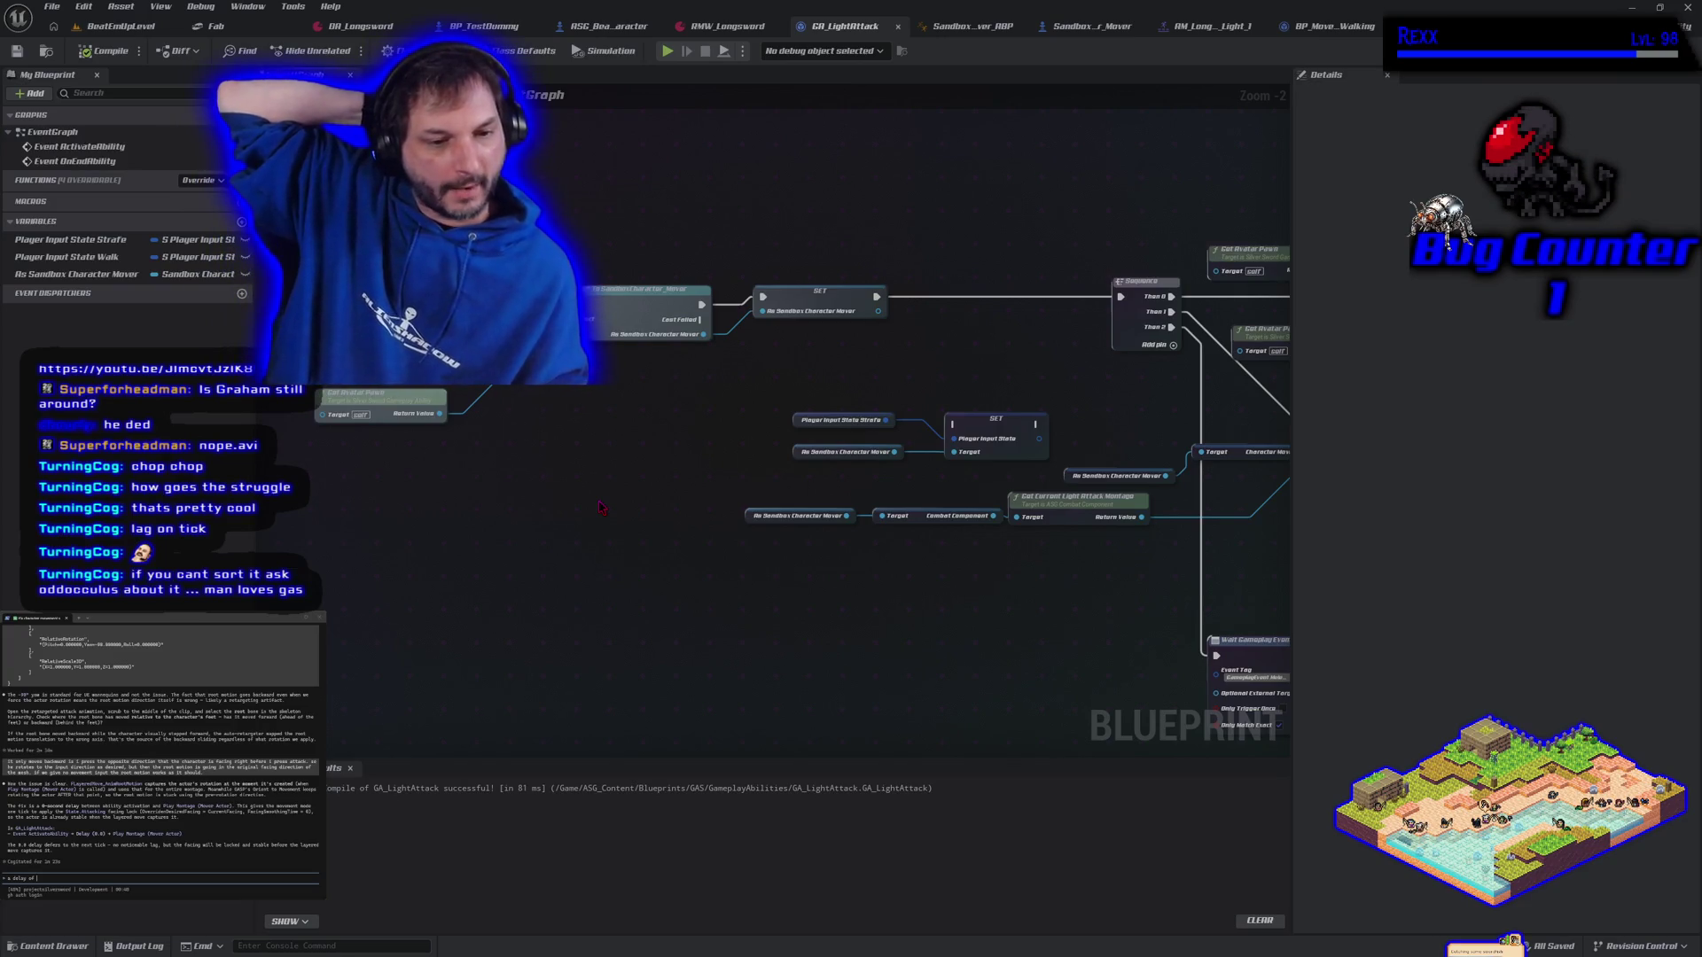
Inspect the Play Montage, Break Gameplay Event Data and Sequence nodes, then start a BeatEmUpLevel play session
mouse_move(1046, 709)
mouse_down()
mouse_move(759, 528)
mouse_move(439, 428)
mouse_move(396, 509)
mouse_up()
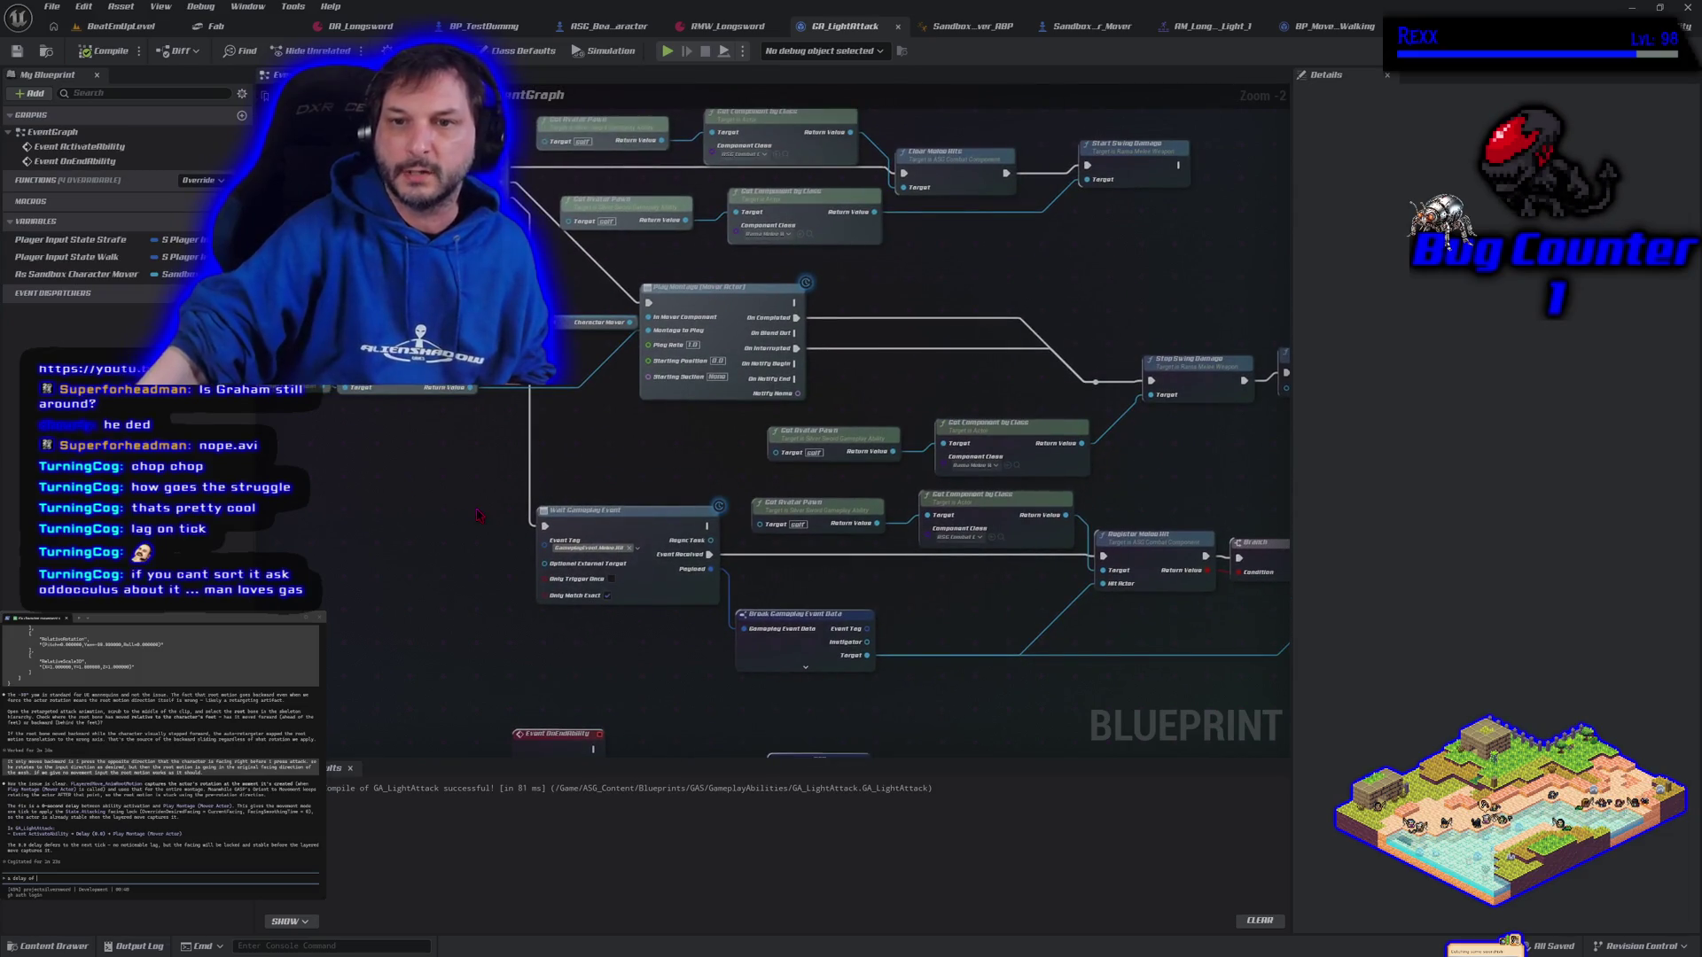
scroll(647, 310, up, 1)
scroll(732, 340, up, 1)
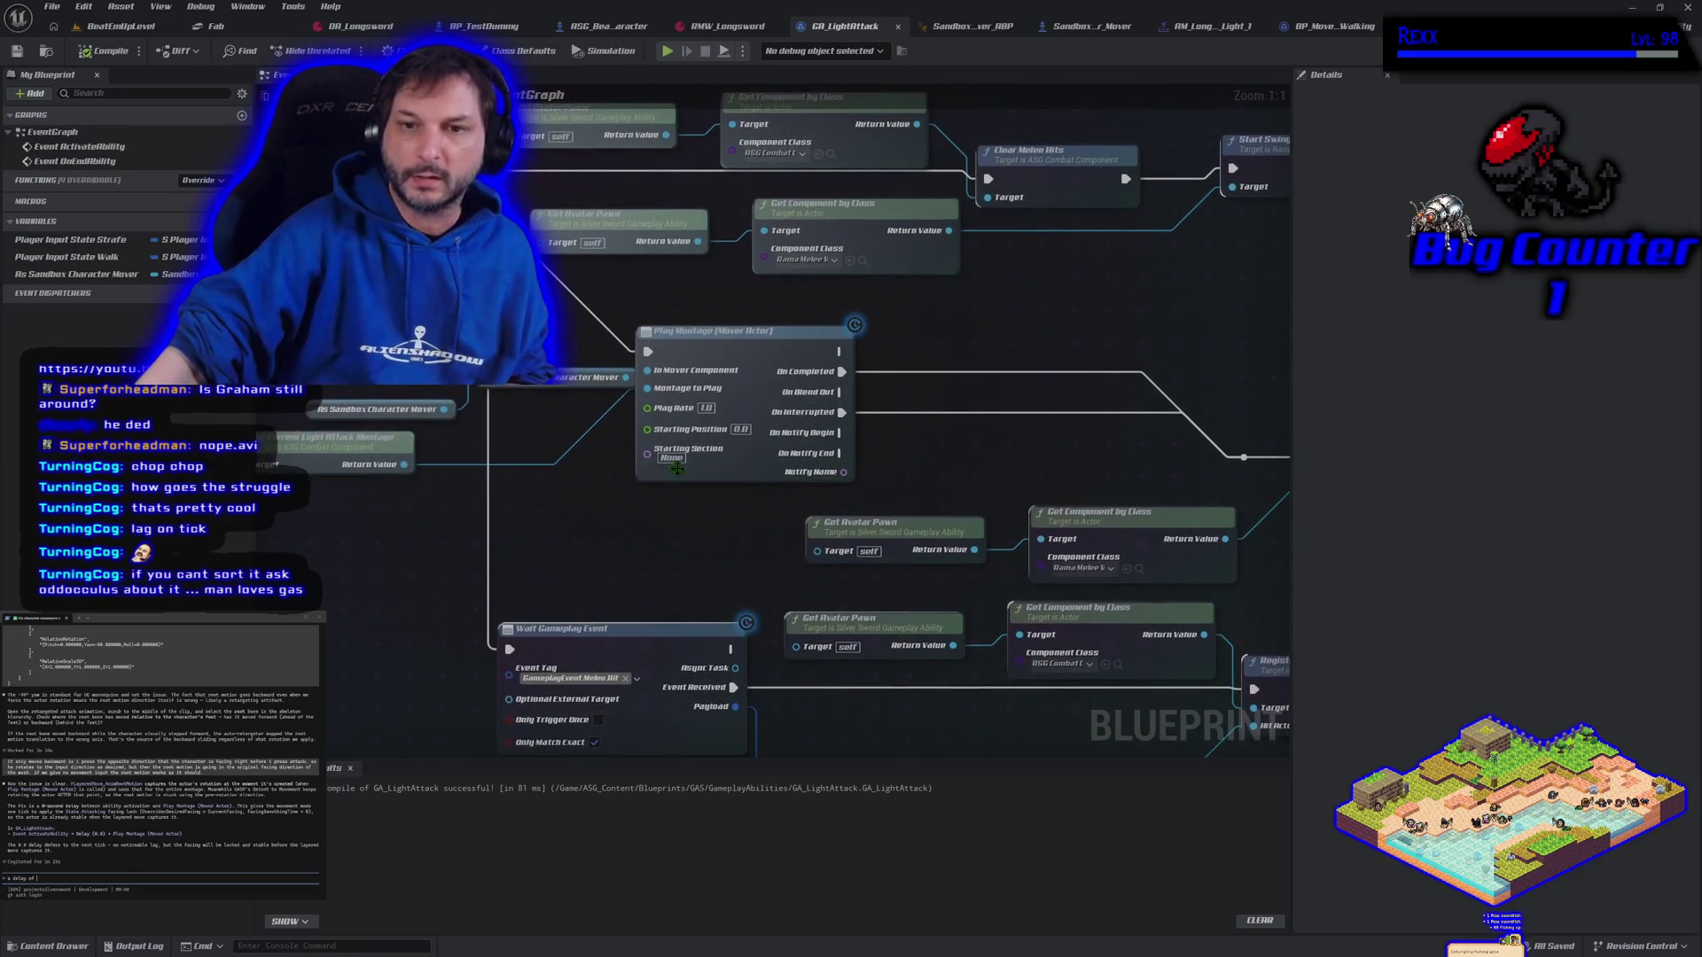
click(732, 340)
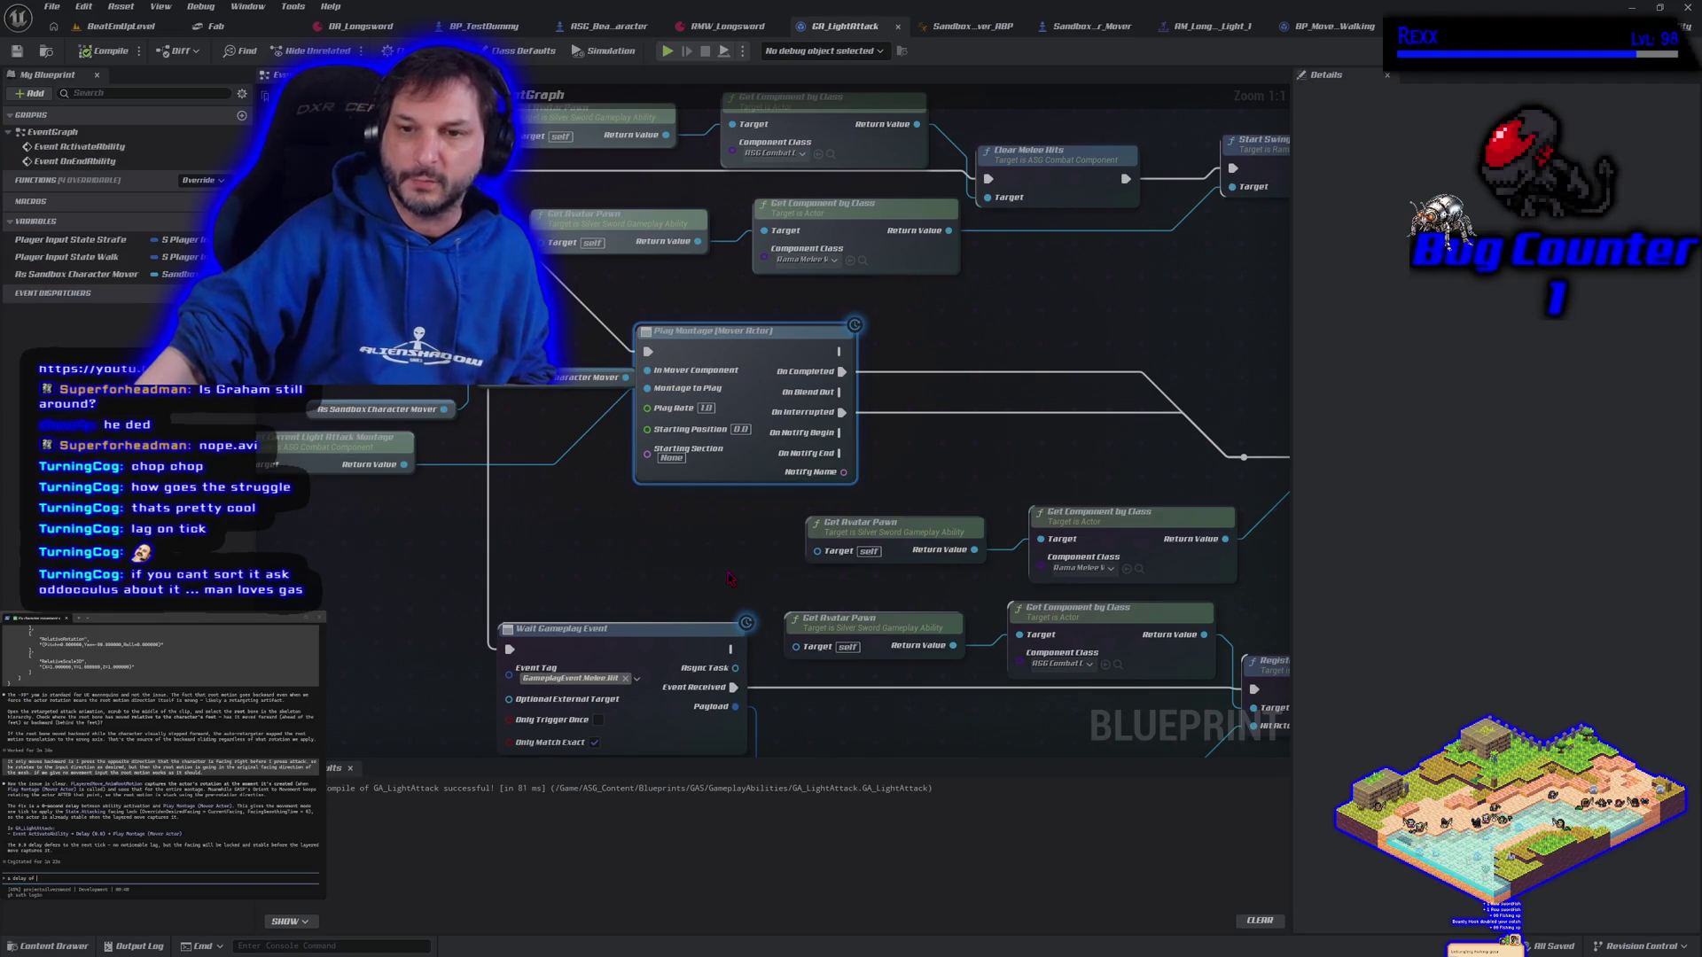
drag(714, 559, 592, 481)
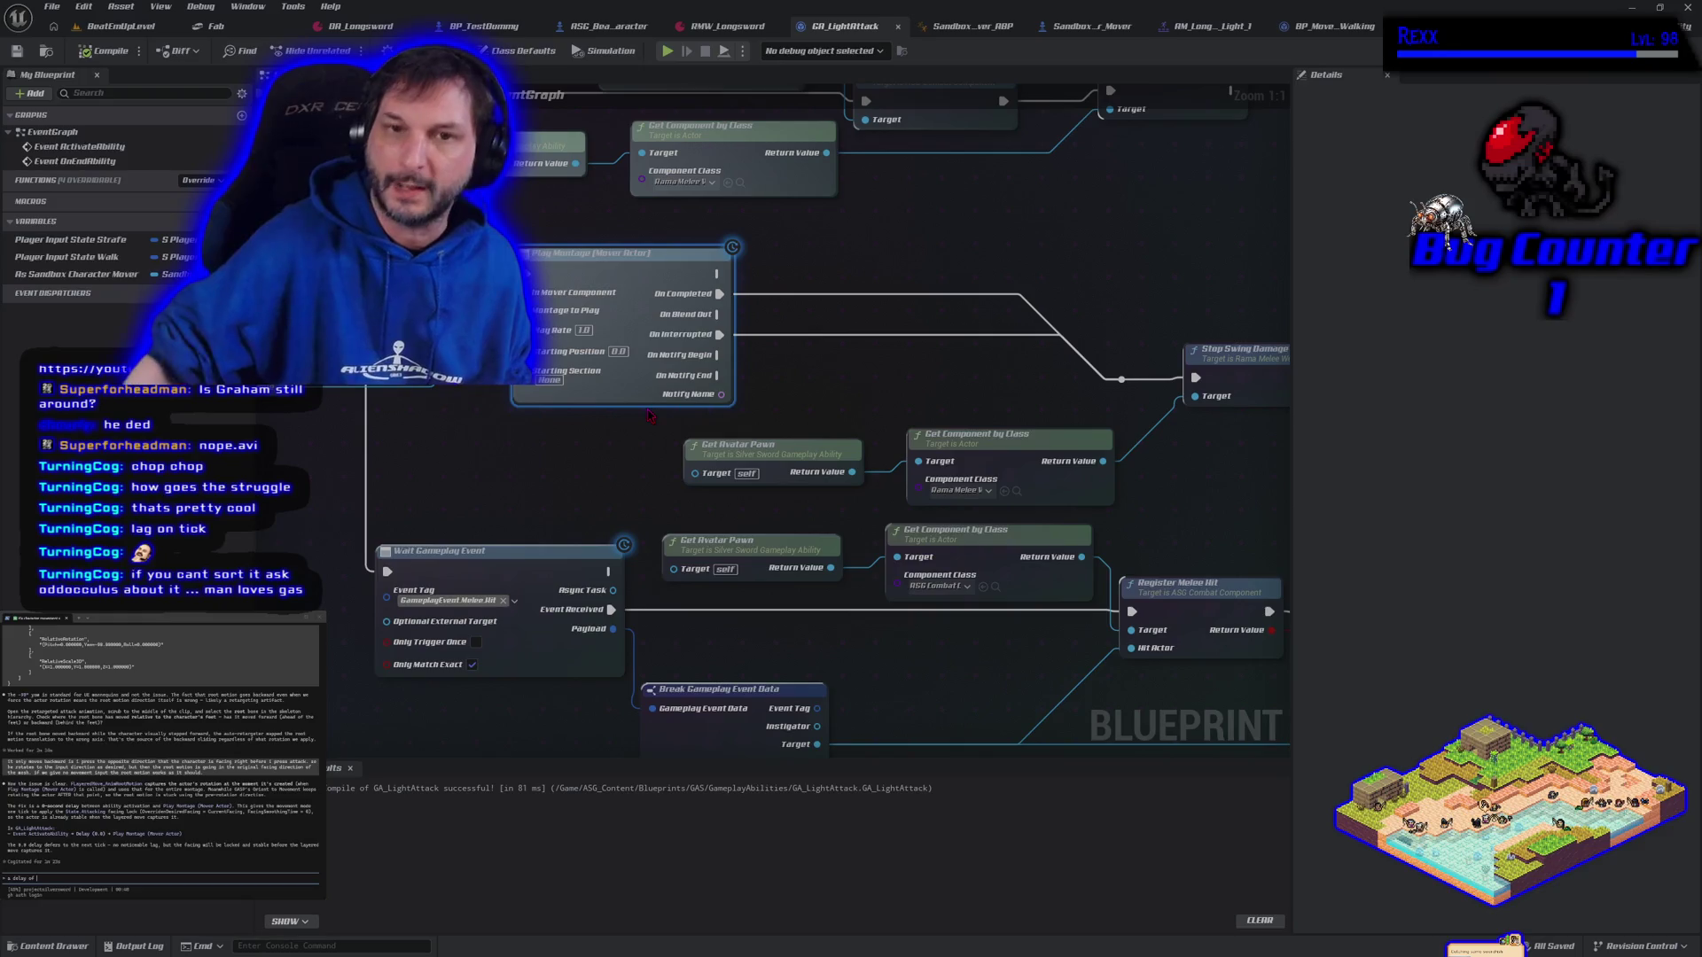
scroll(549, 626, down, 1)
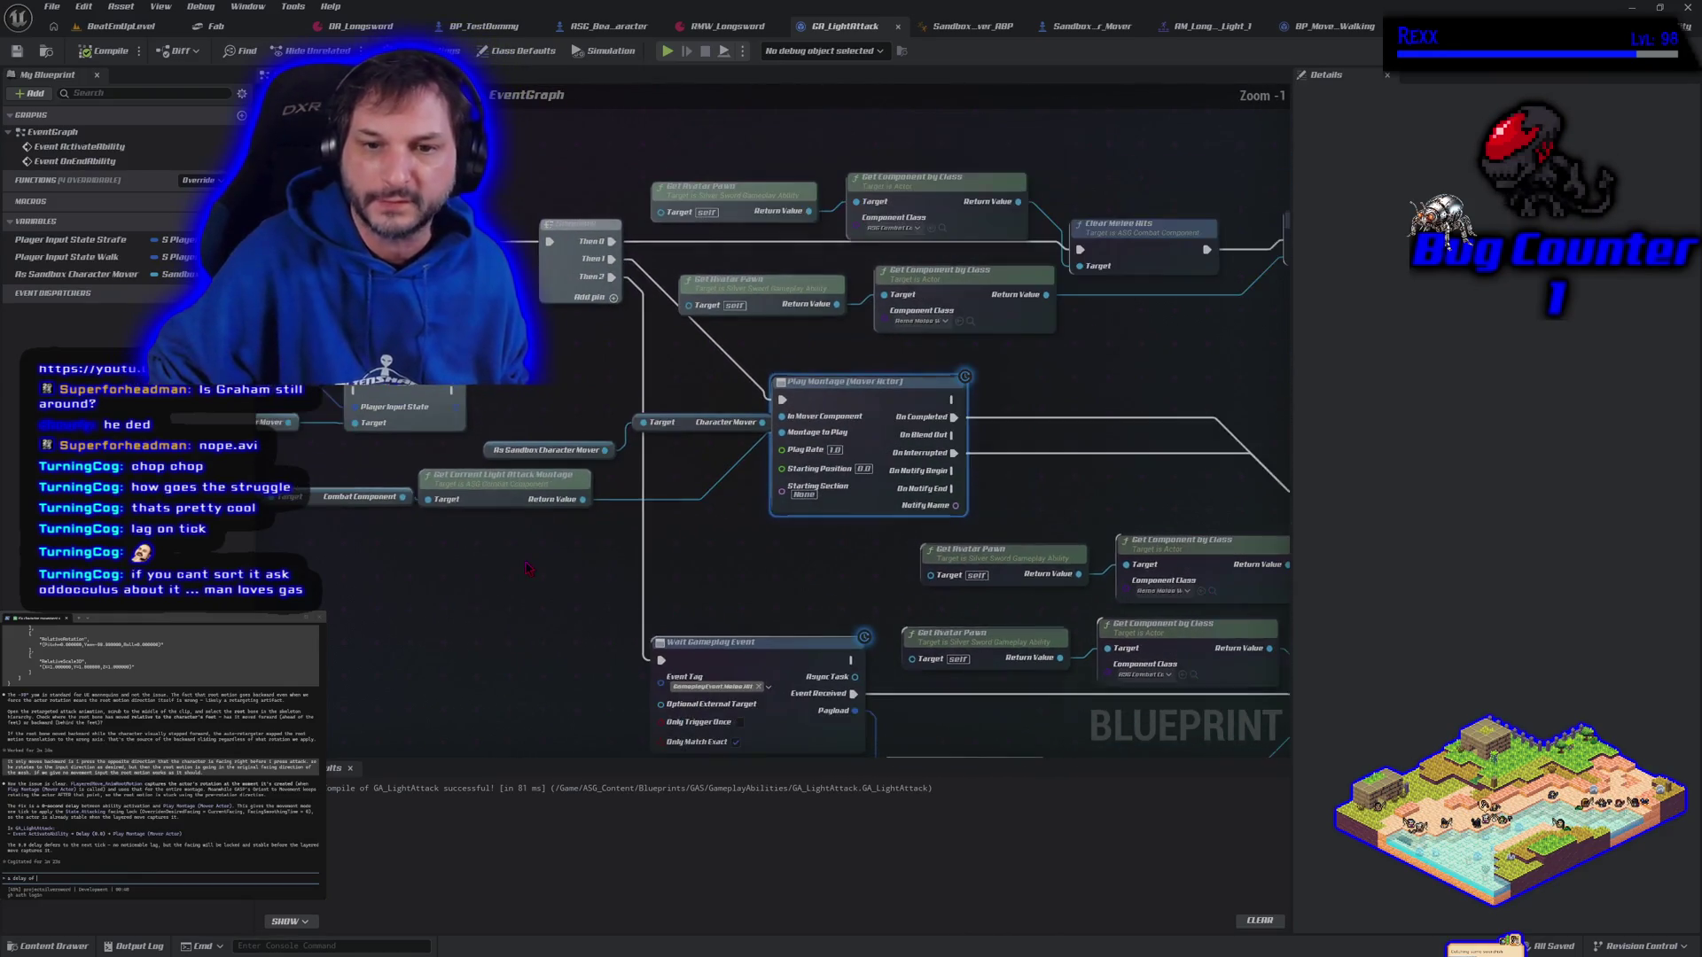
mouse_move(549, 627)
mouse_down()
mouse_move(763, 585)
mouse_move(1174, 577)
mouse_move(1116, 623)
mouse_move(858, 502)
mouse_up()
scroll(857, 502, down, 3)
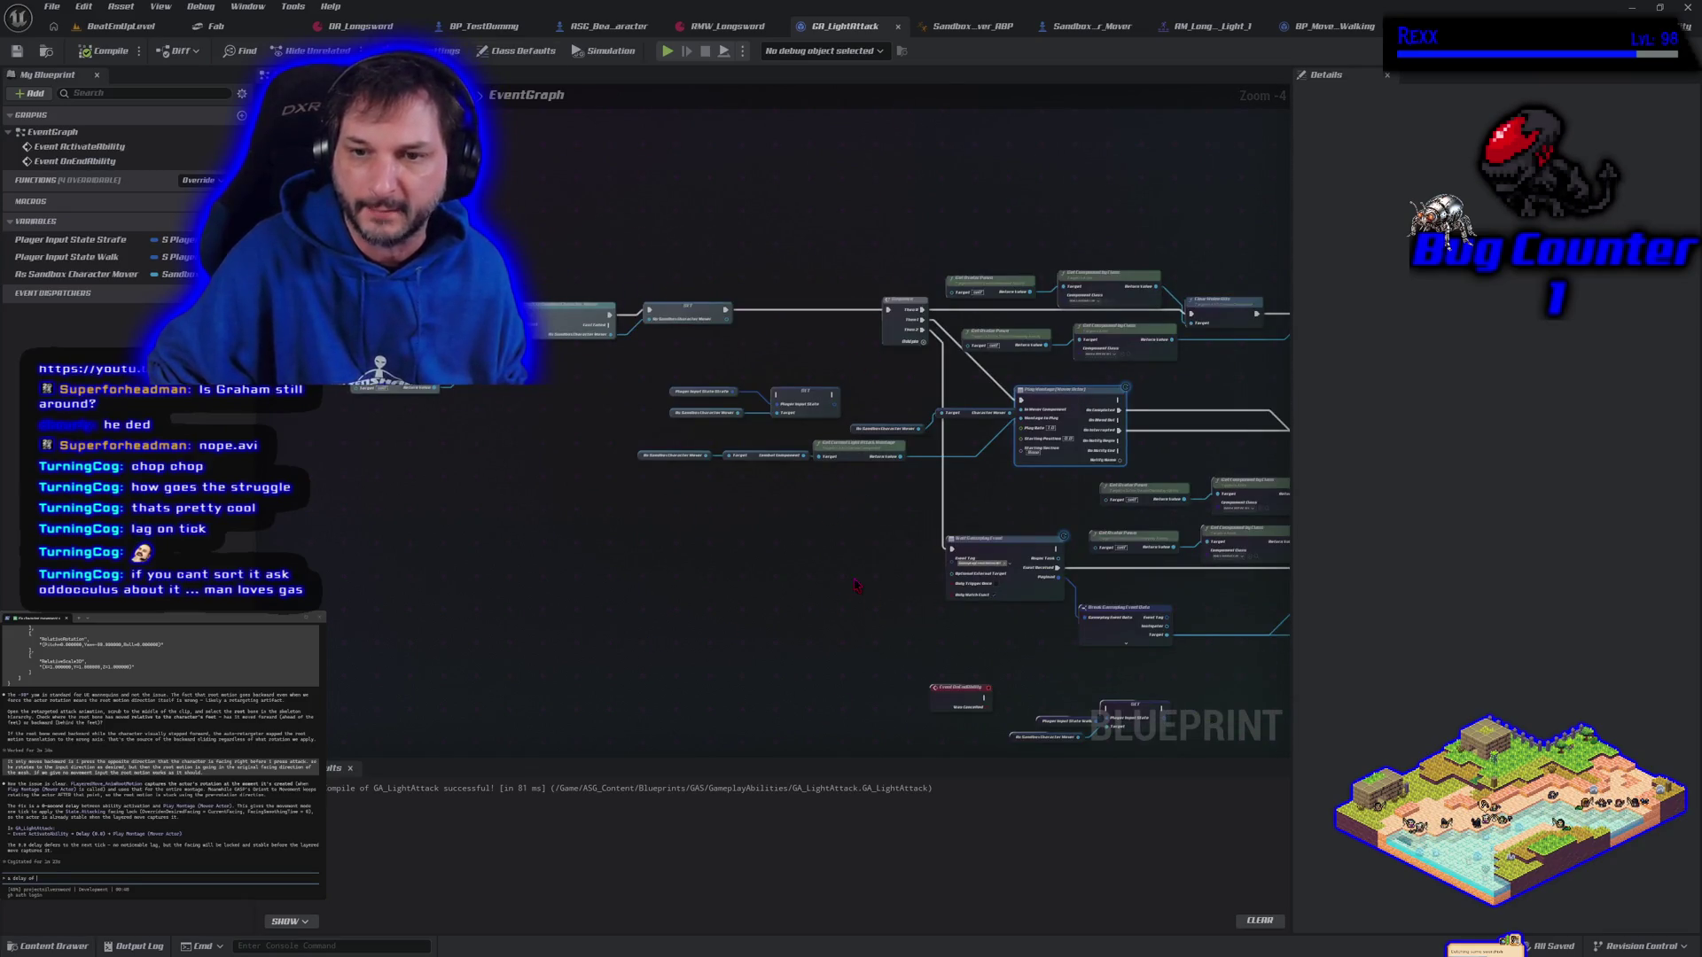
drag(725, 574, 820, 606)
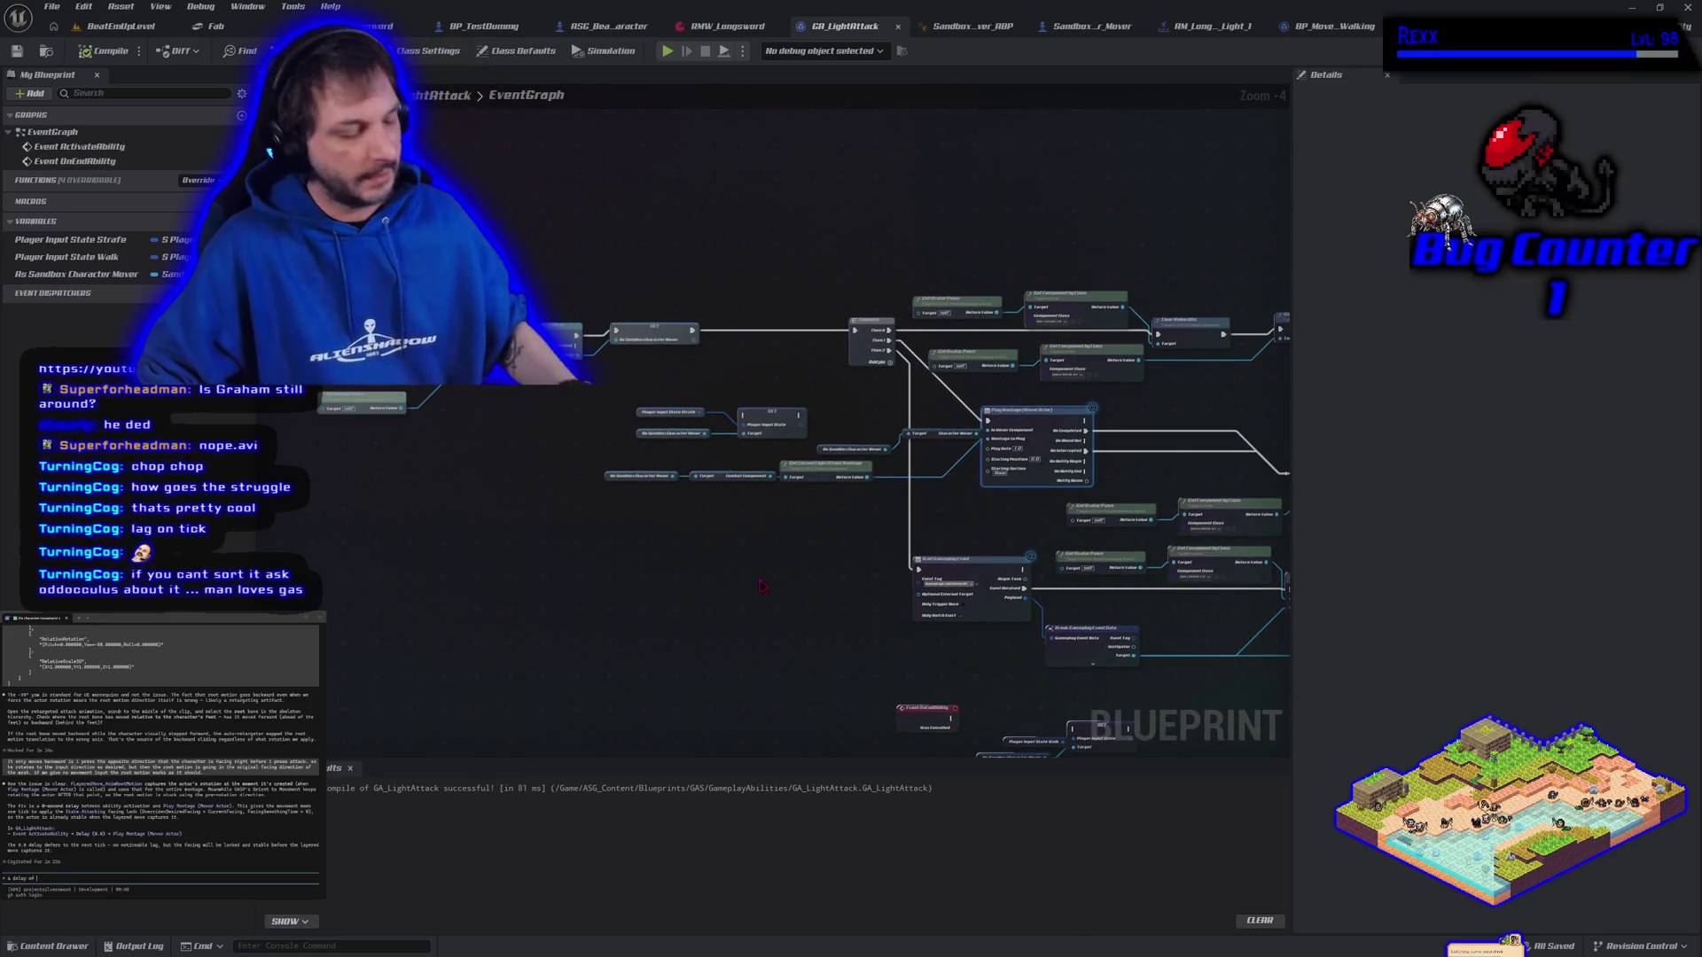
click(122, 26)
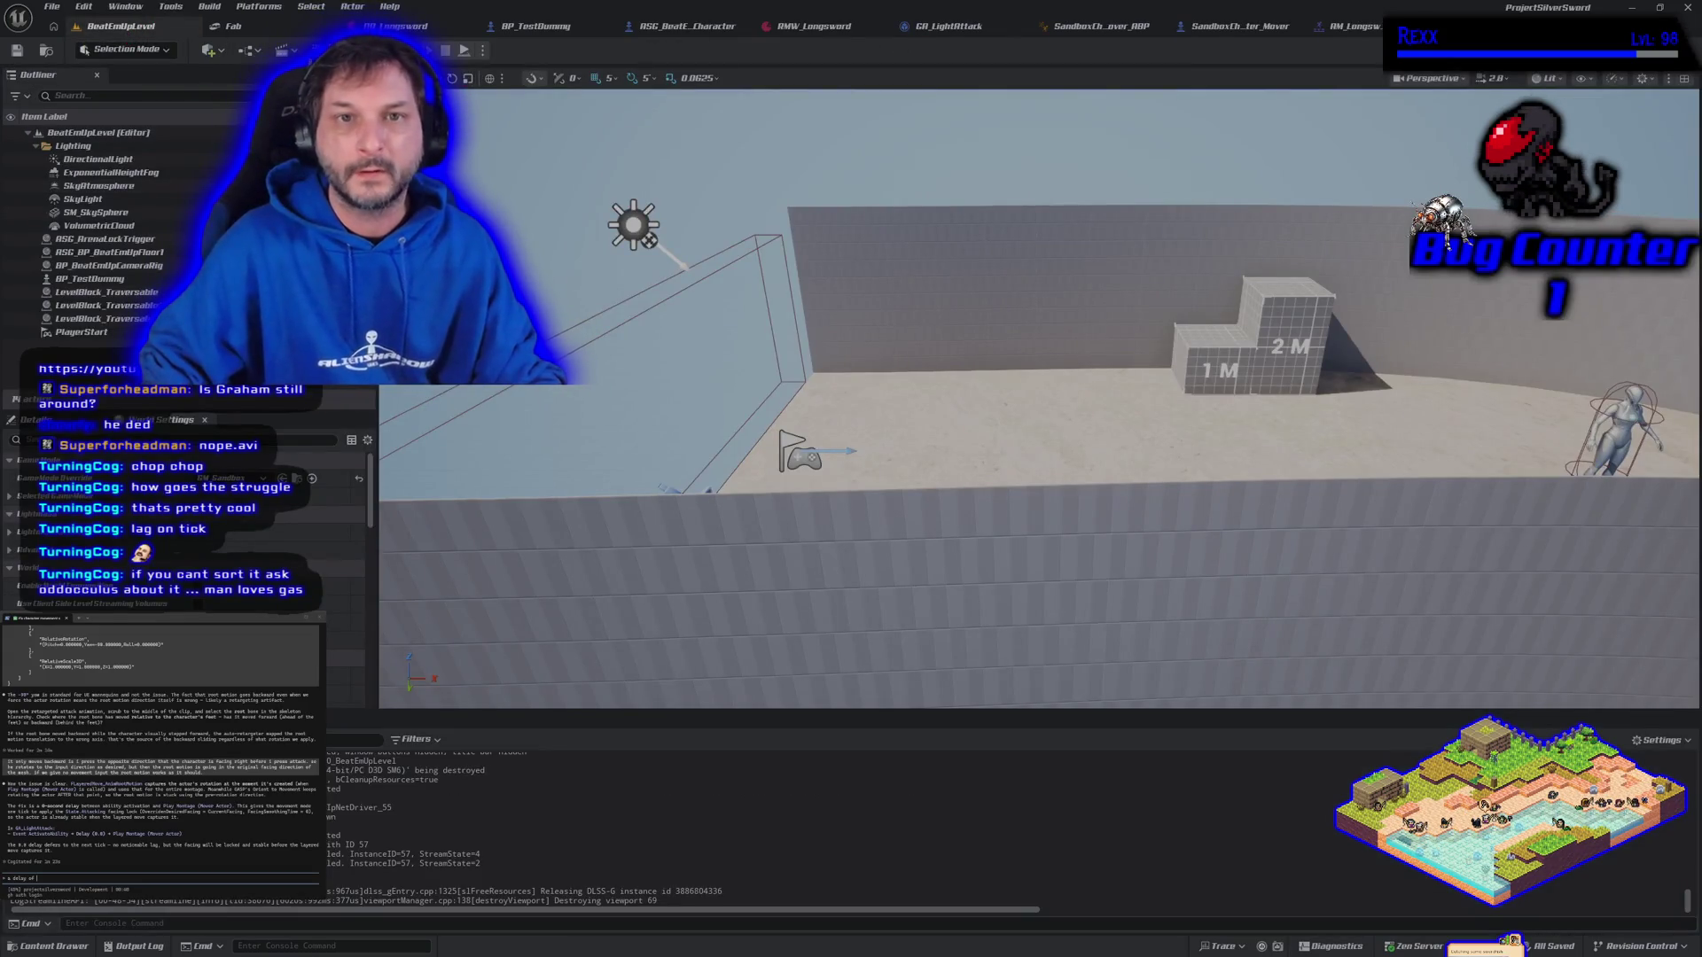
key(alt+p)
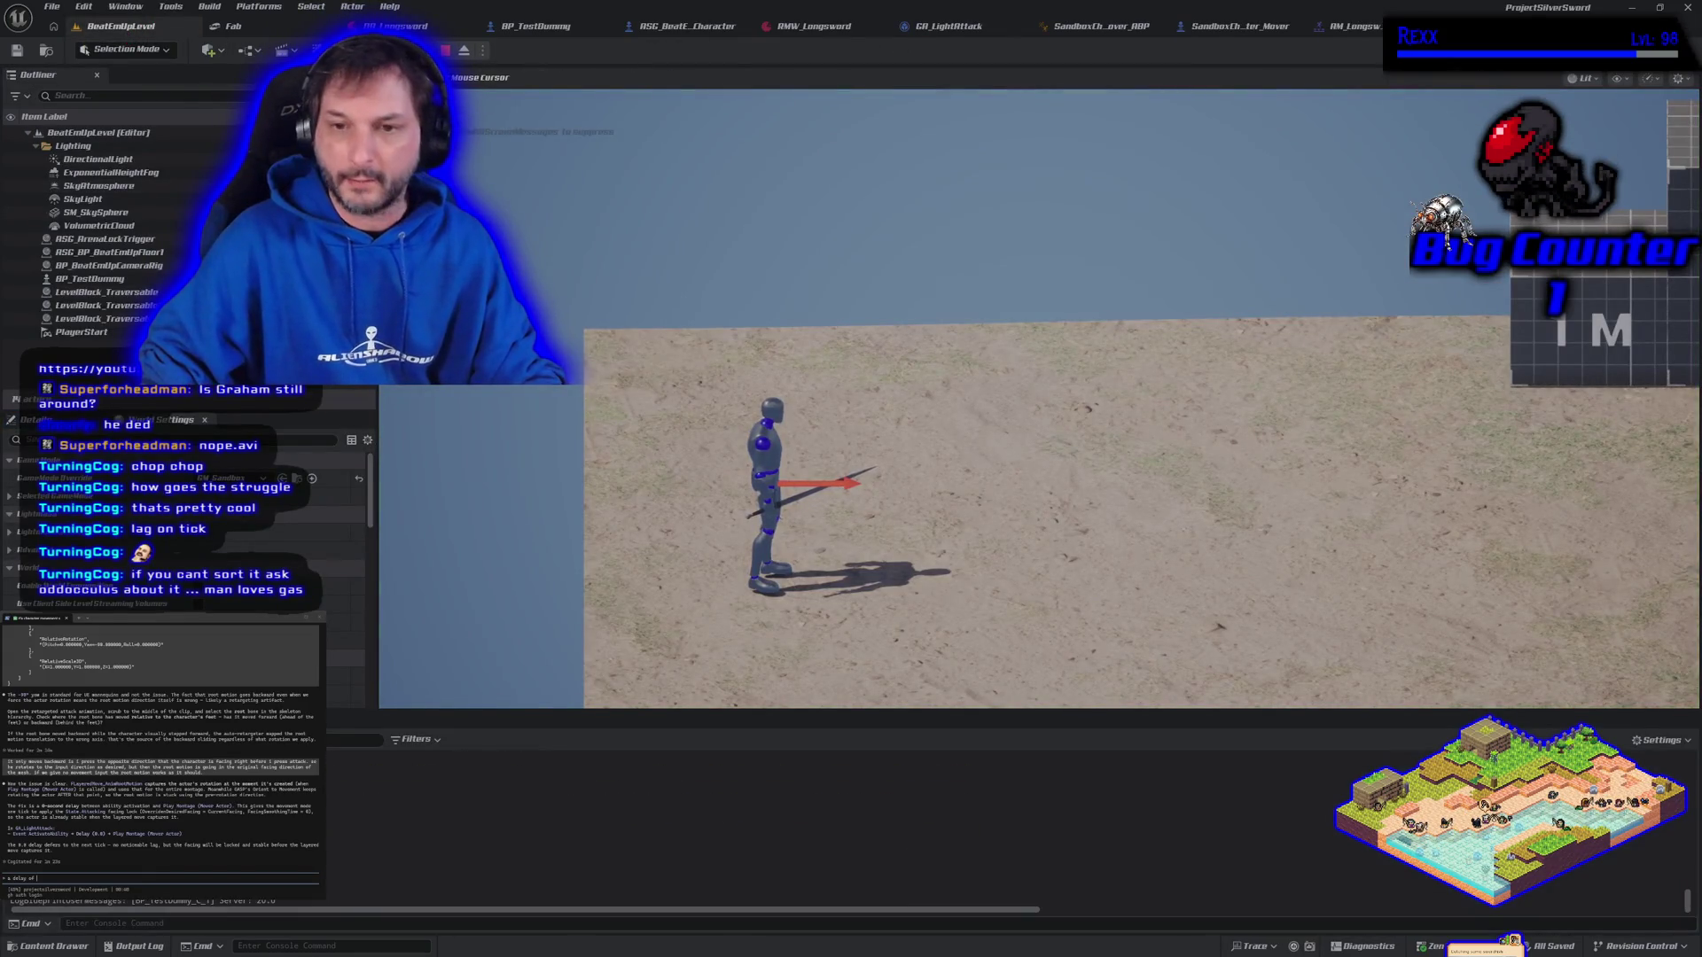
Swing the longsword once more in Play-In-Editor, stop the session, and return to GA_LightAttack
key(a)
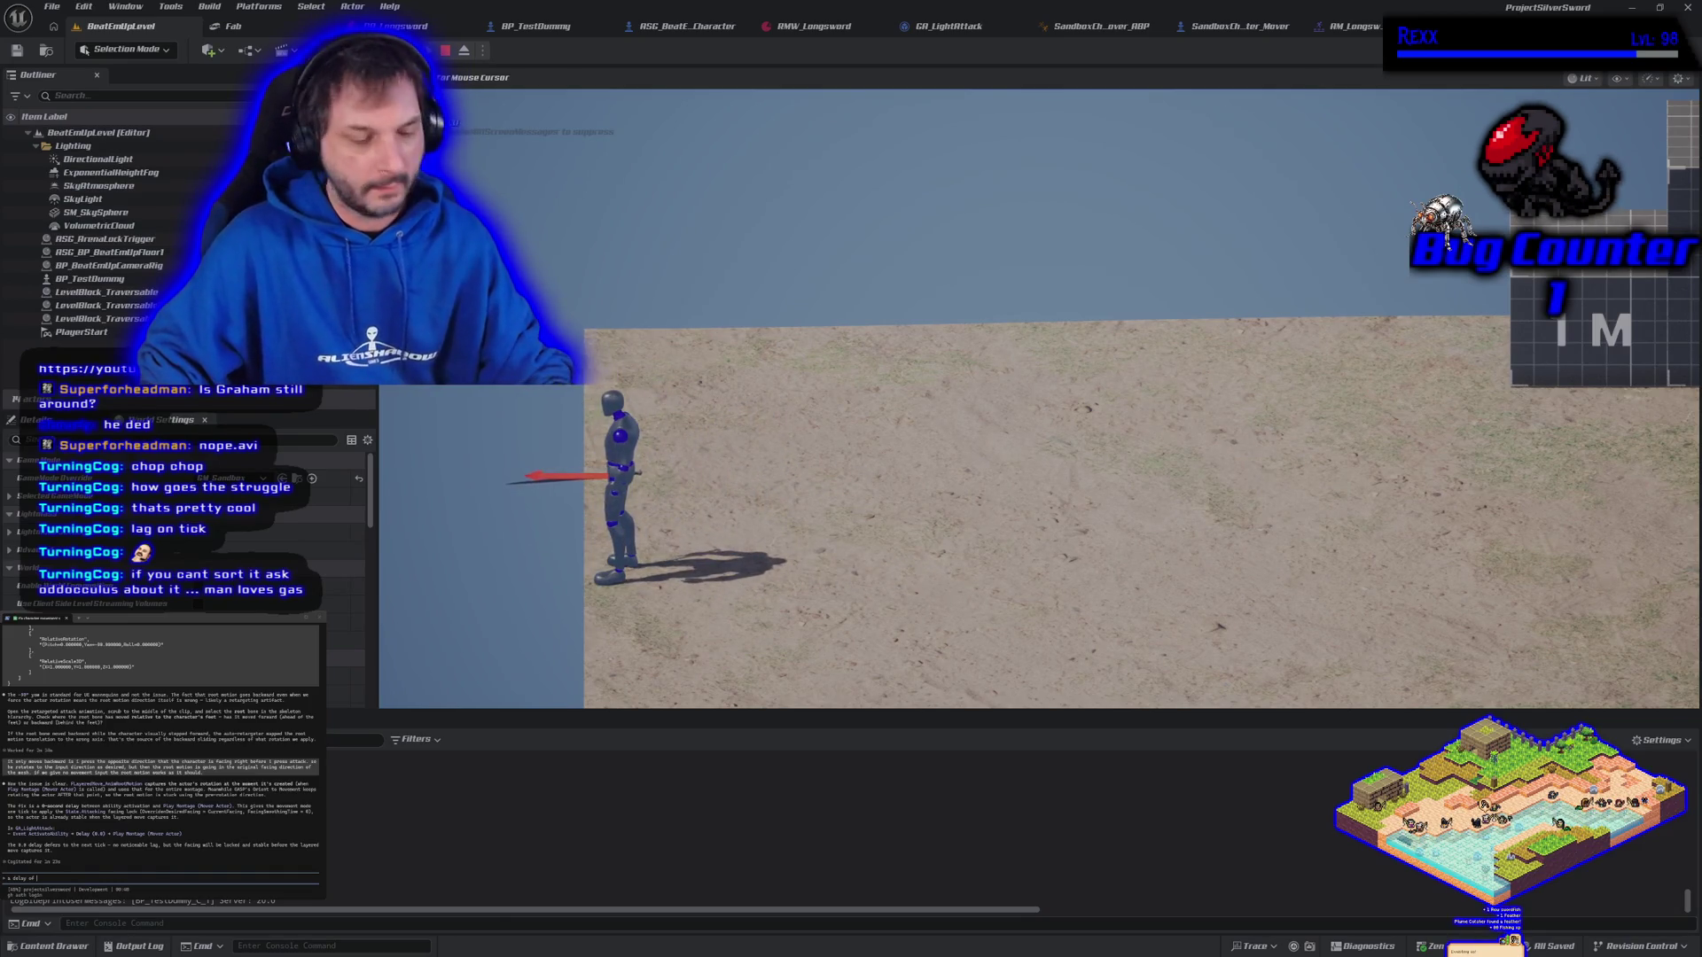
key(Escape)
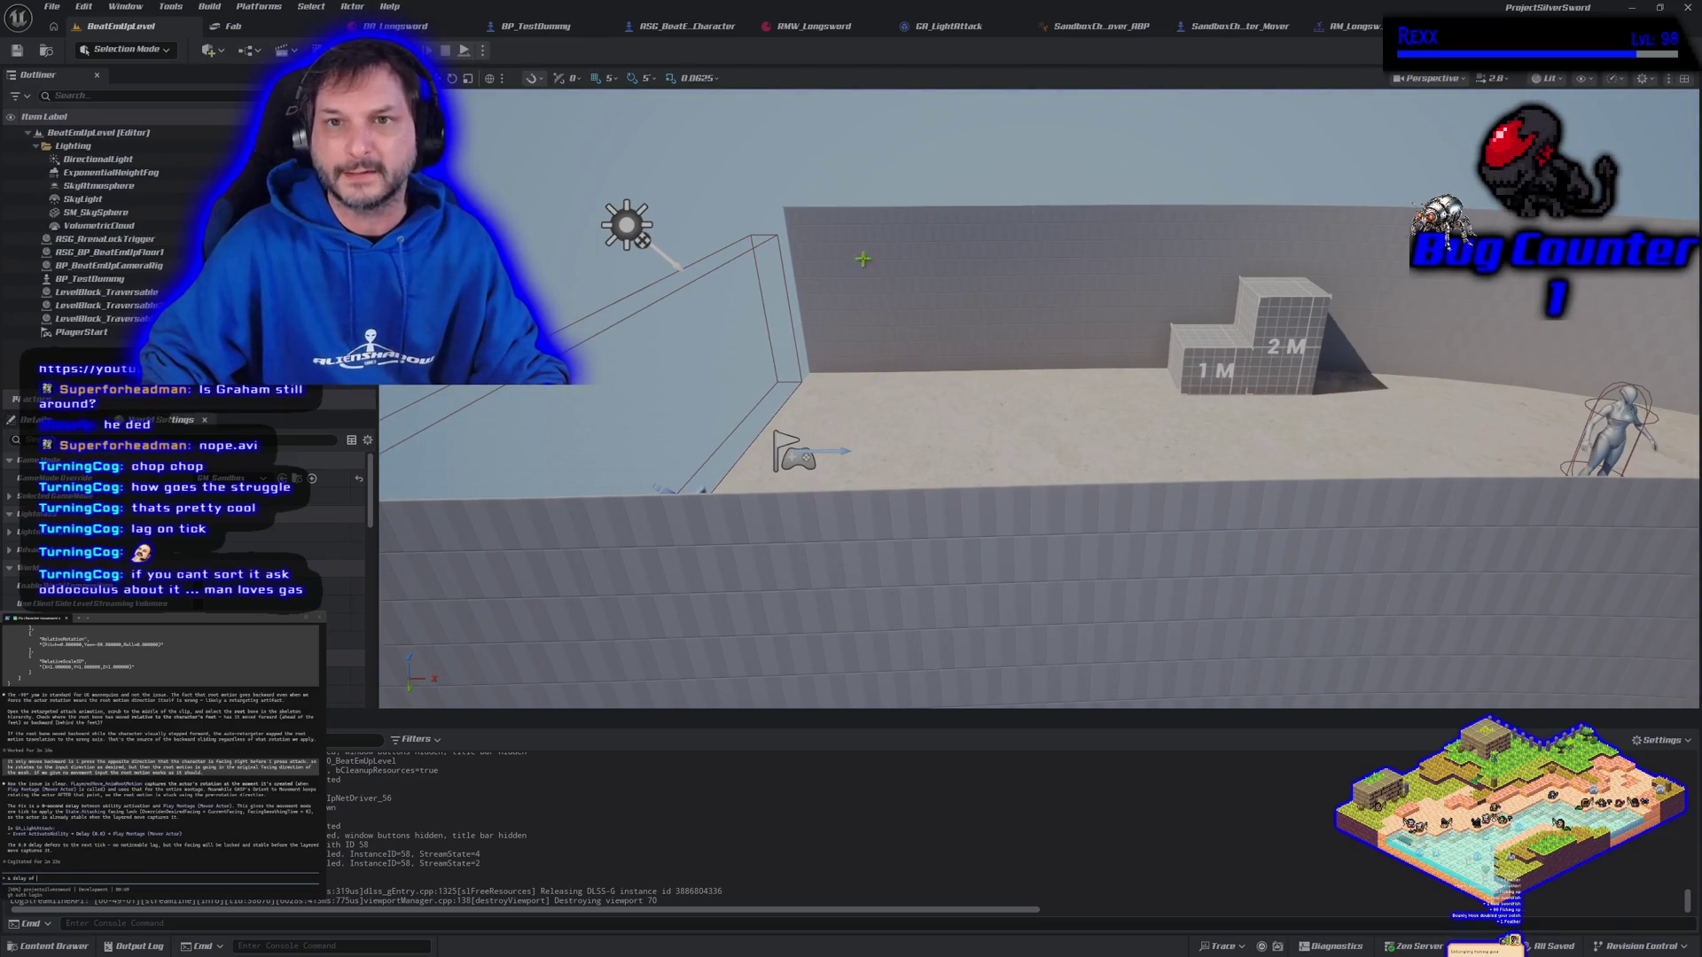
click(941, 26)
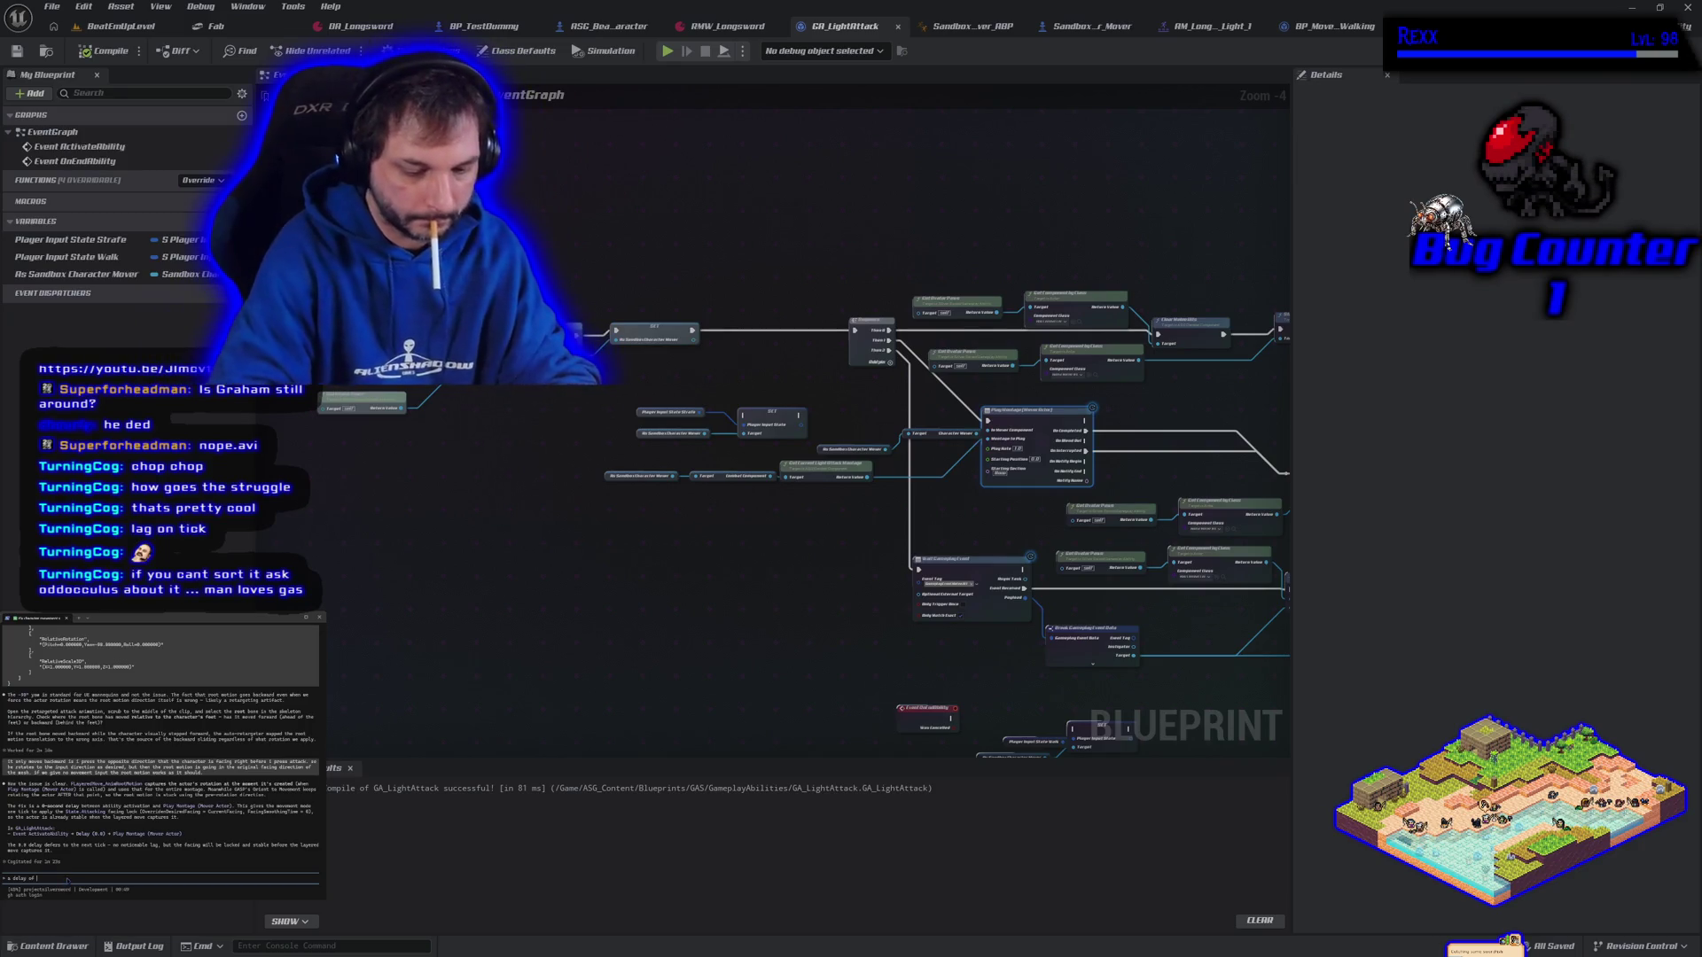
Send the Delay-workaround note in the terminal chat, then switch to a new Chrome tab
text(0)
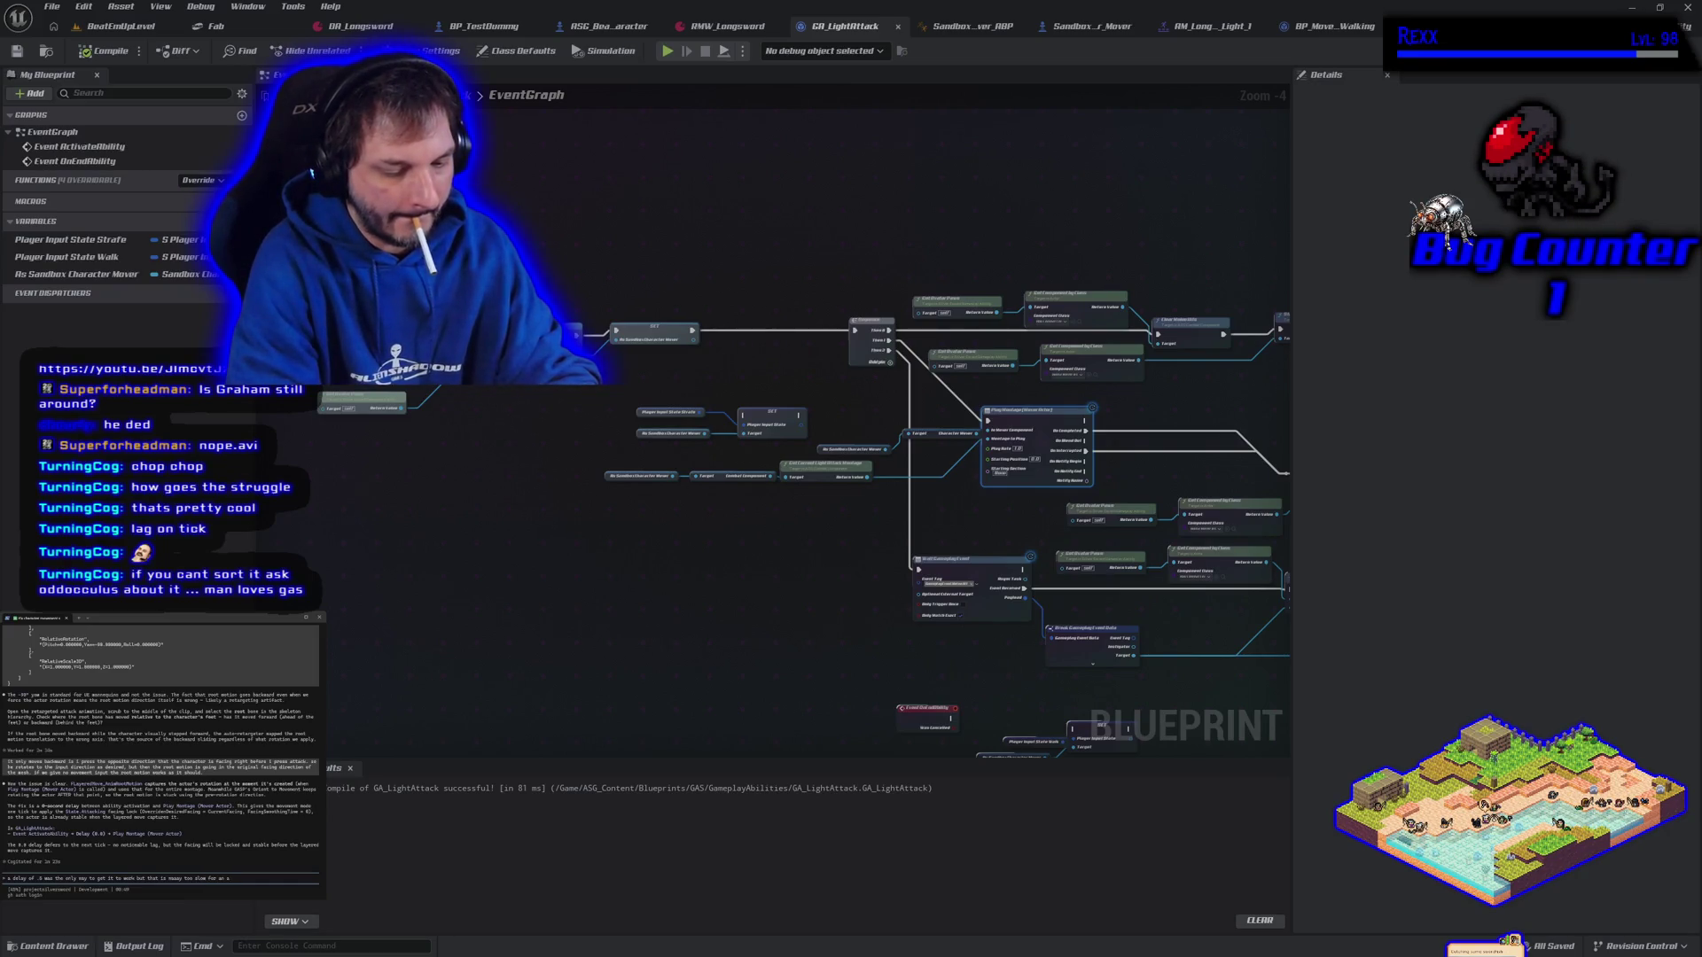
key(Return)
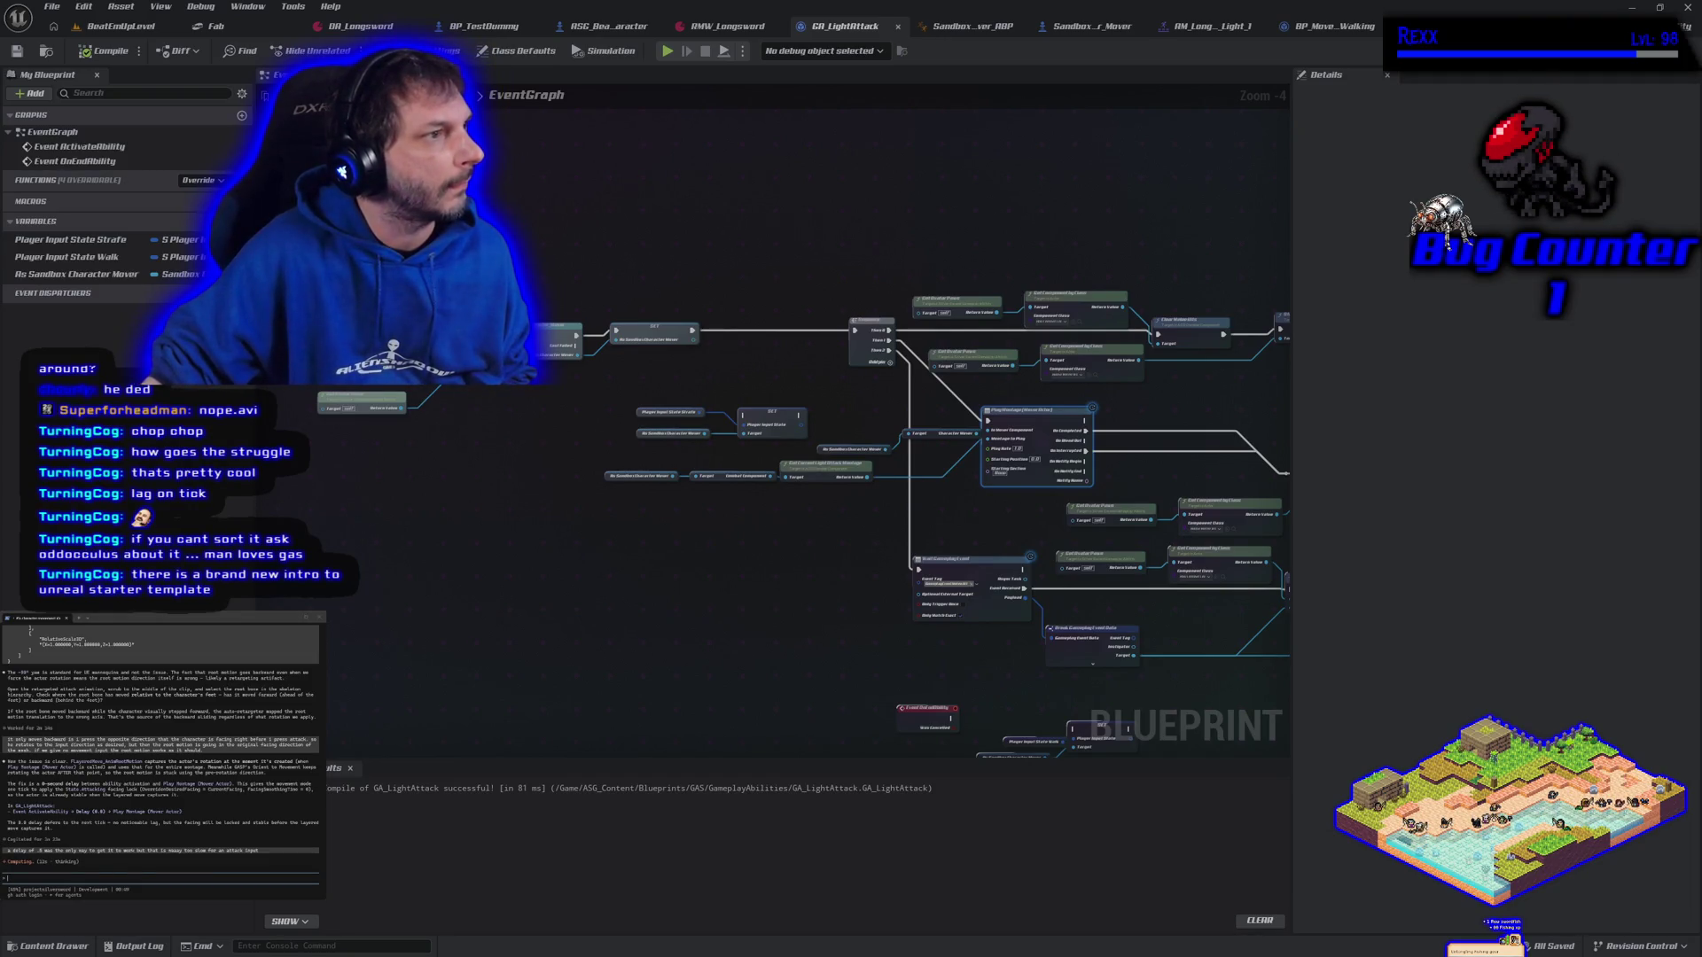
key(alt+Tab)
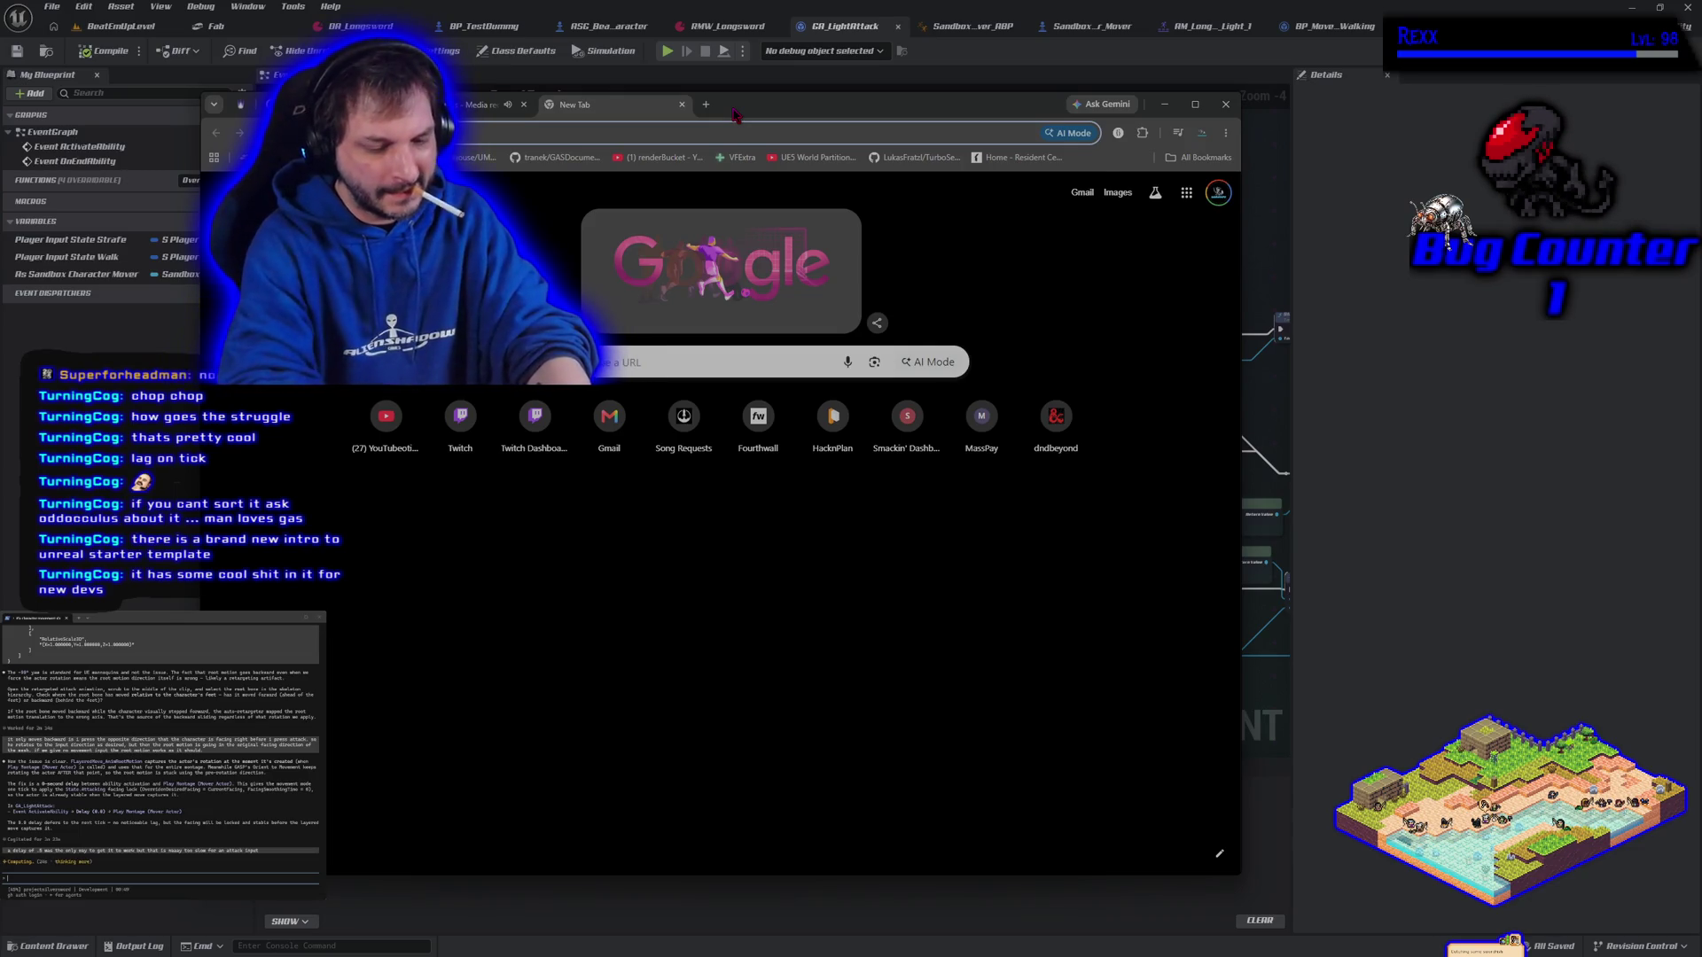
Google 'fab intro to unreal starter template' and open the Factory Game Starter Template result
key(ctrl+l)
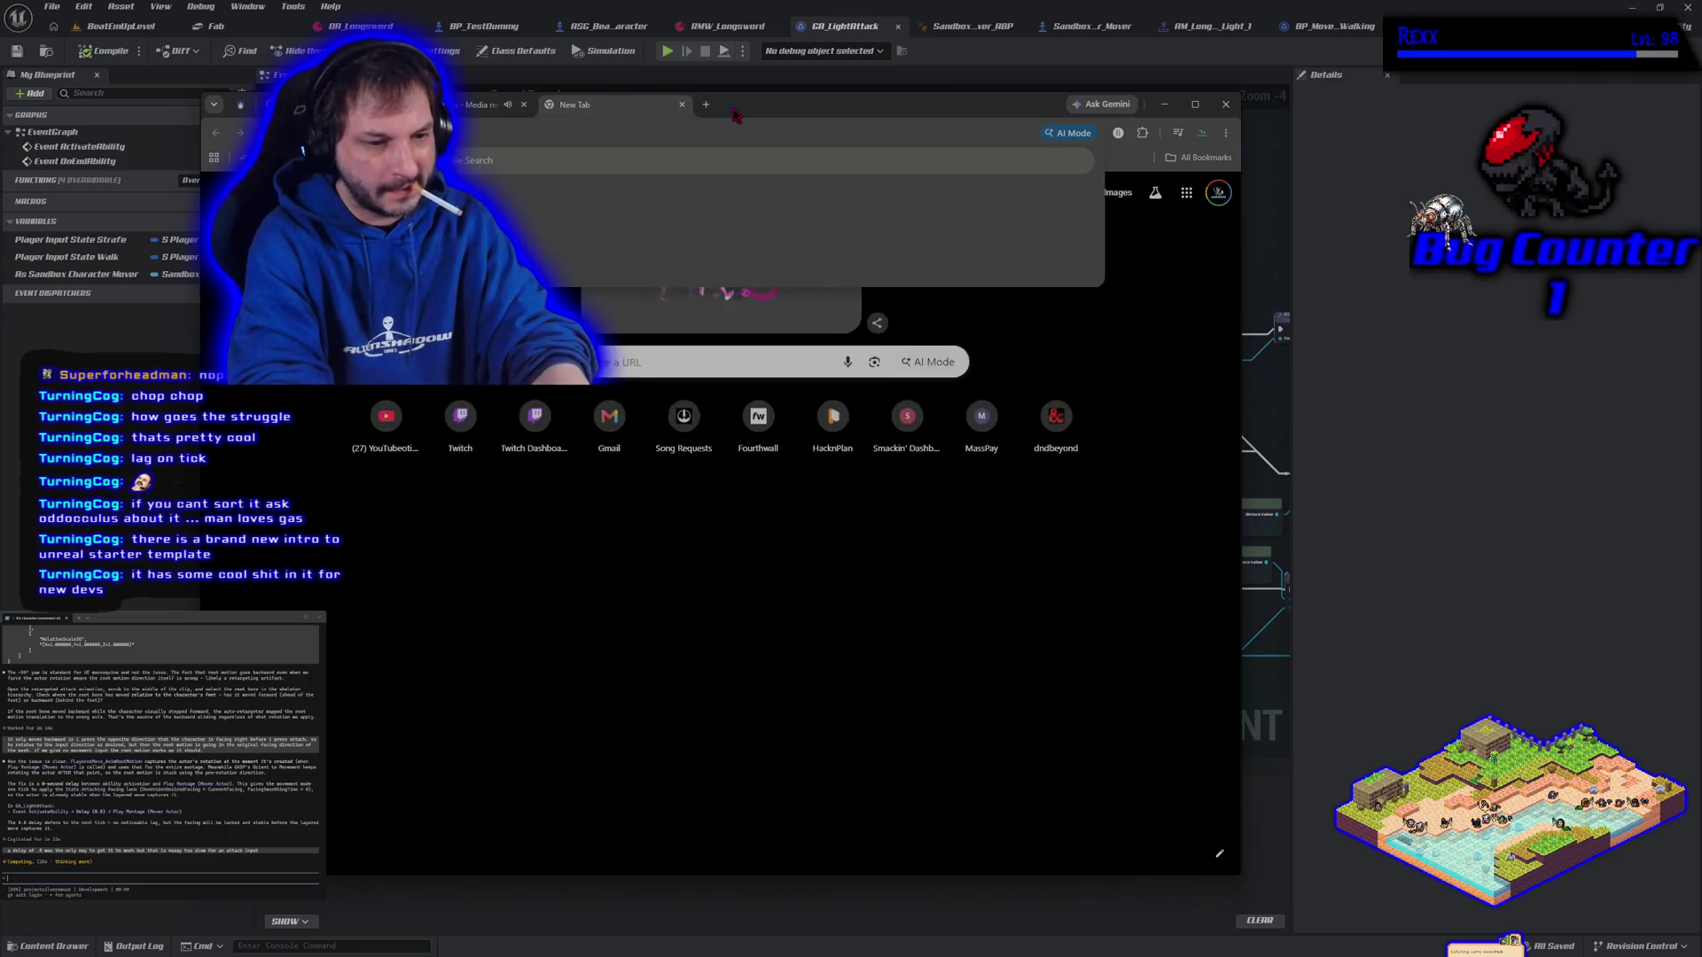
text(er te)
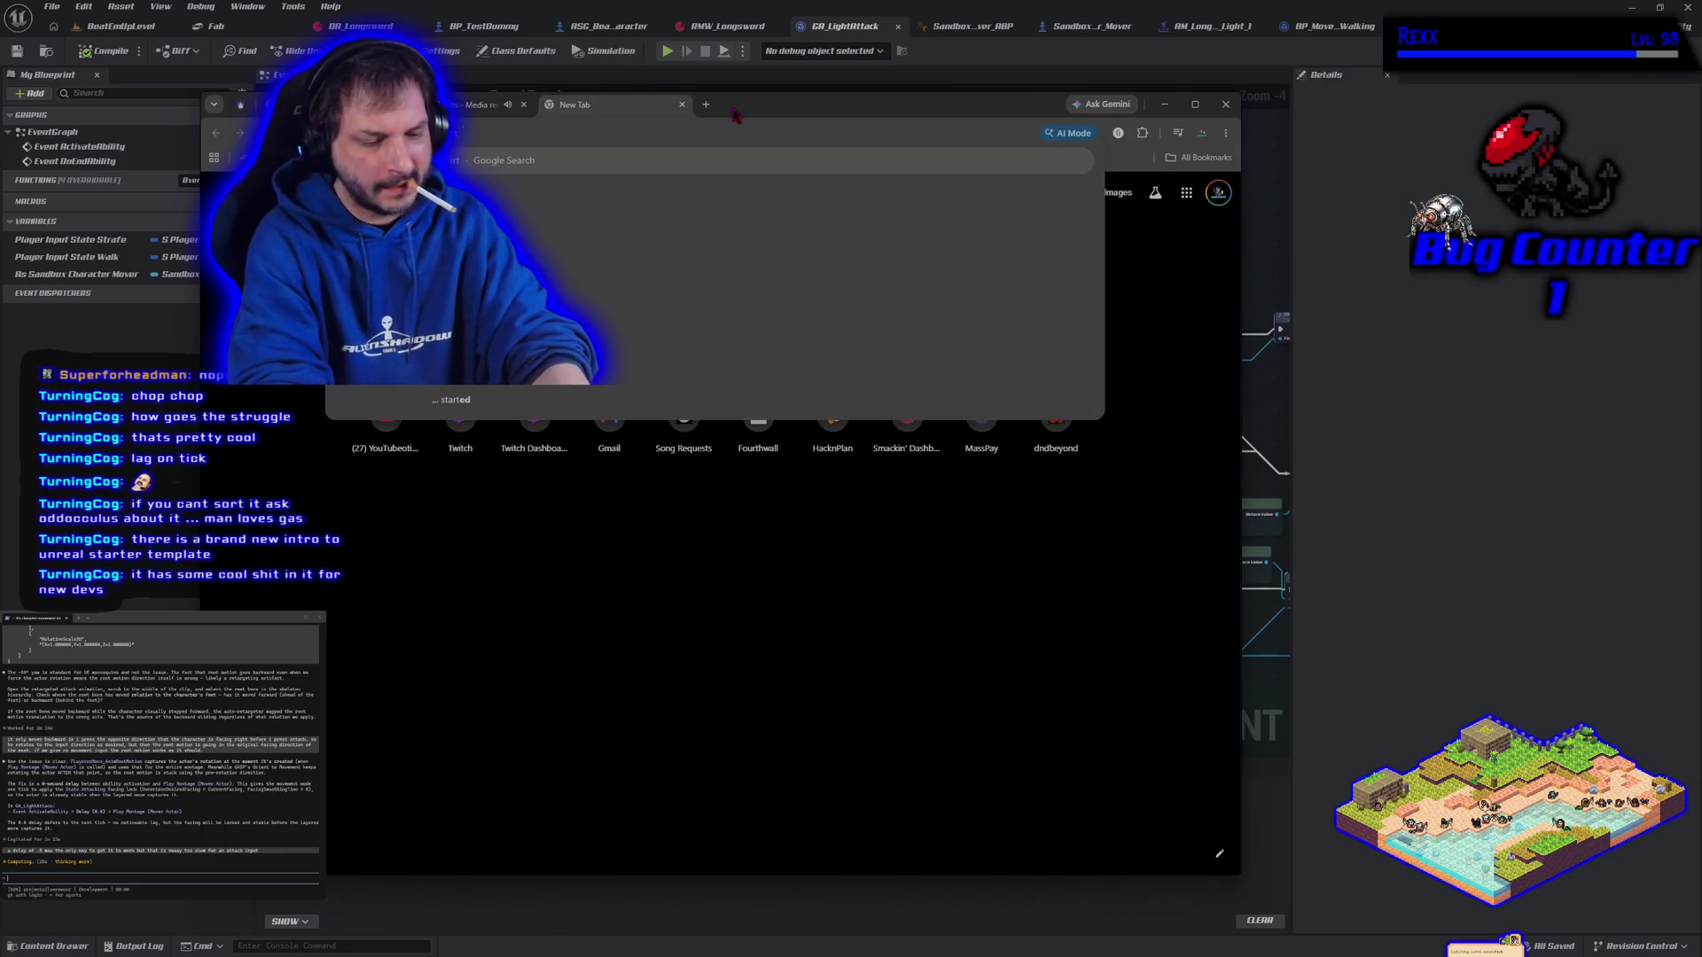
text(plate)
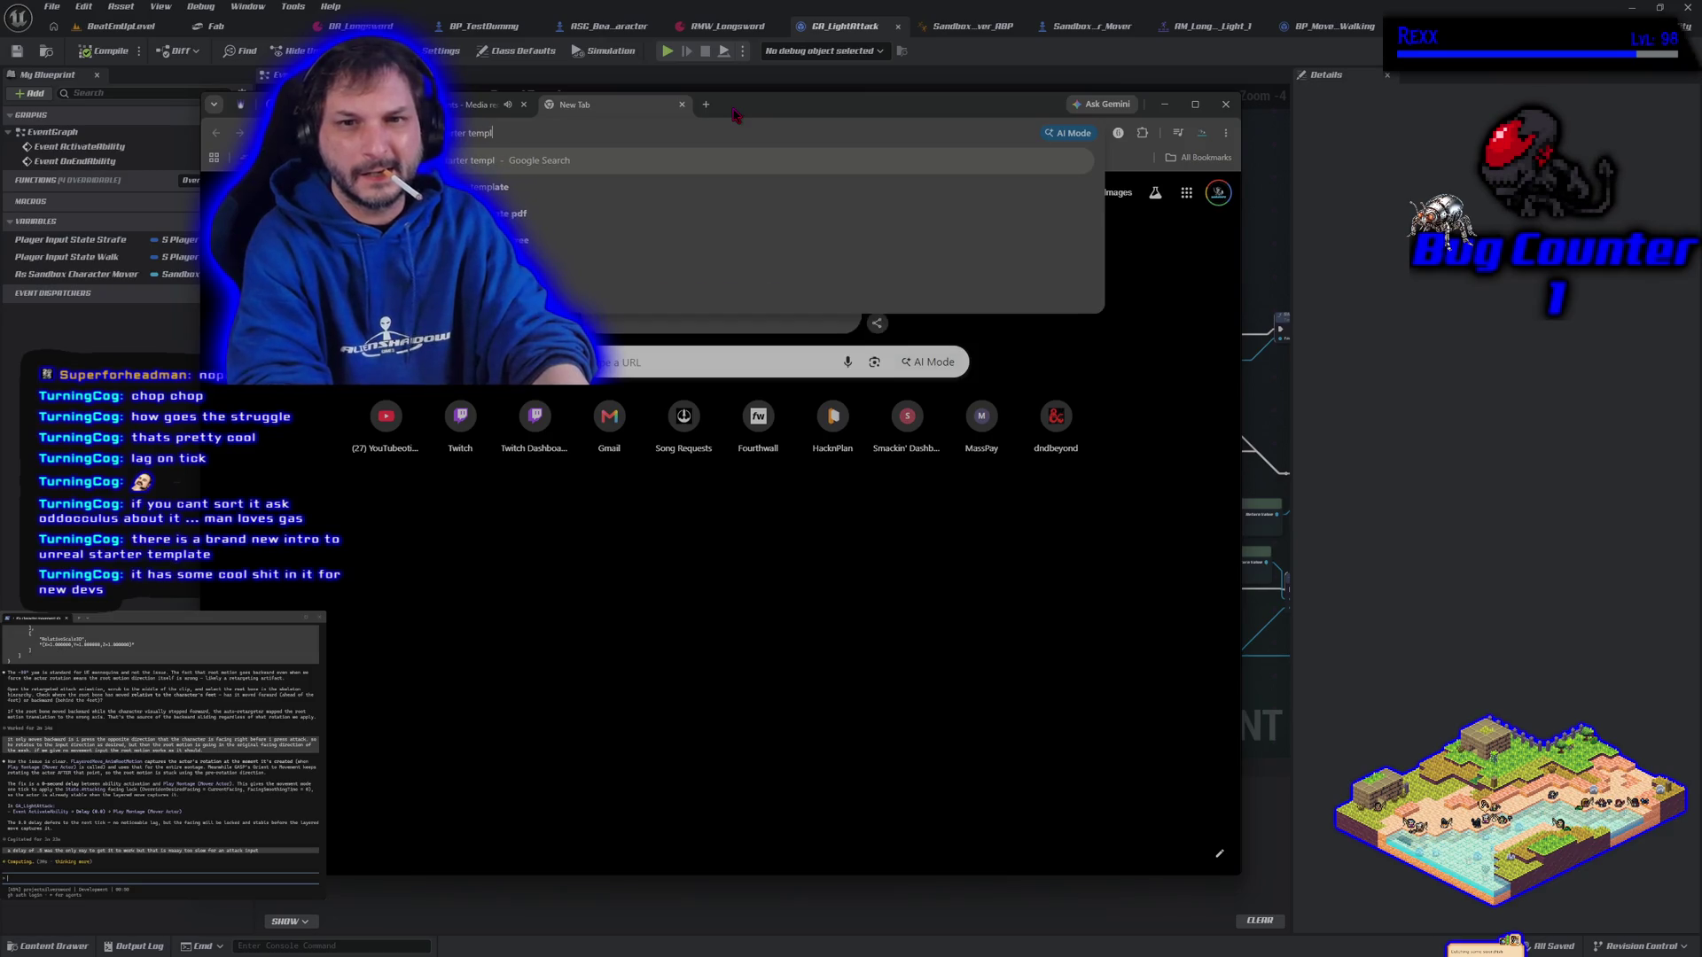
key(Return)
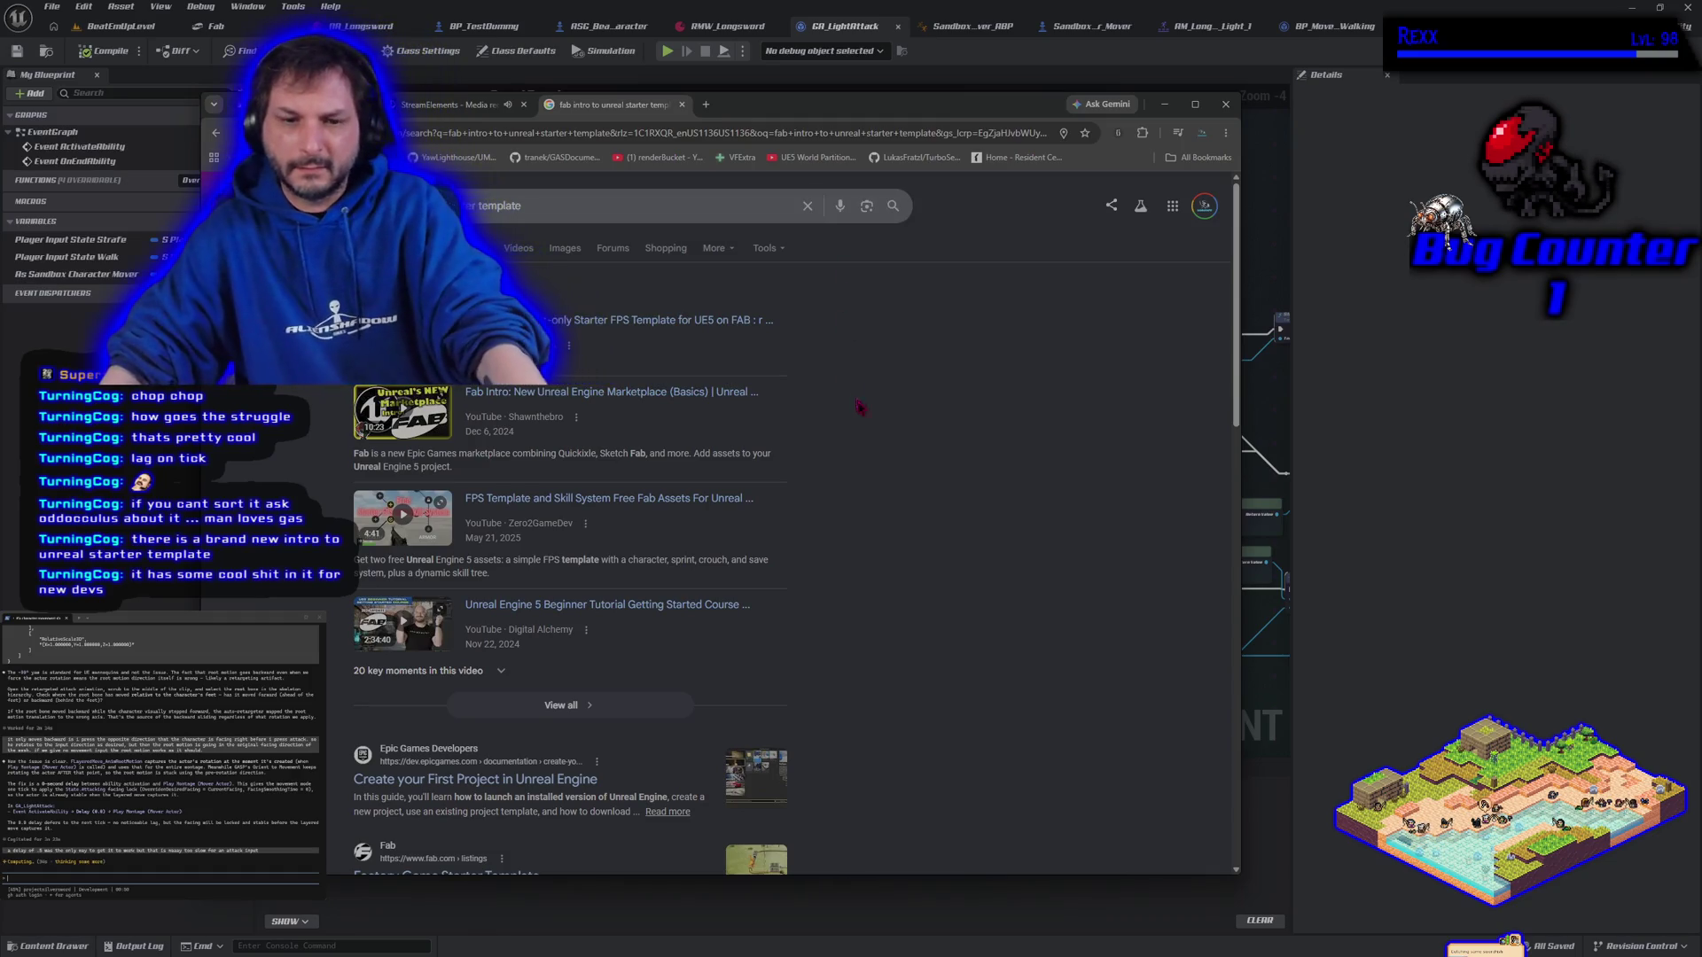
scroll(845, 293, down, 3)
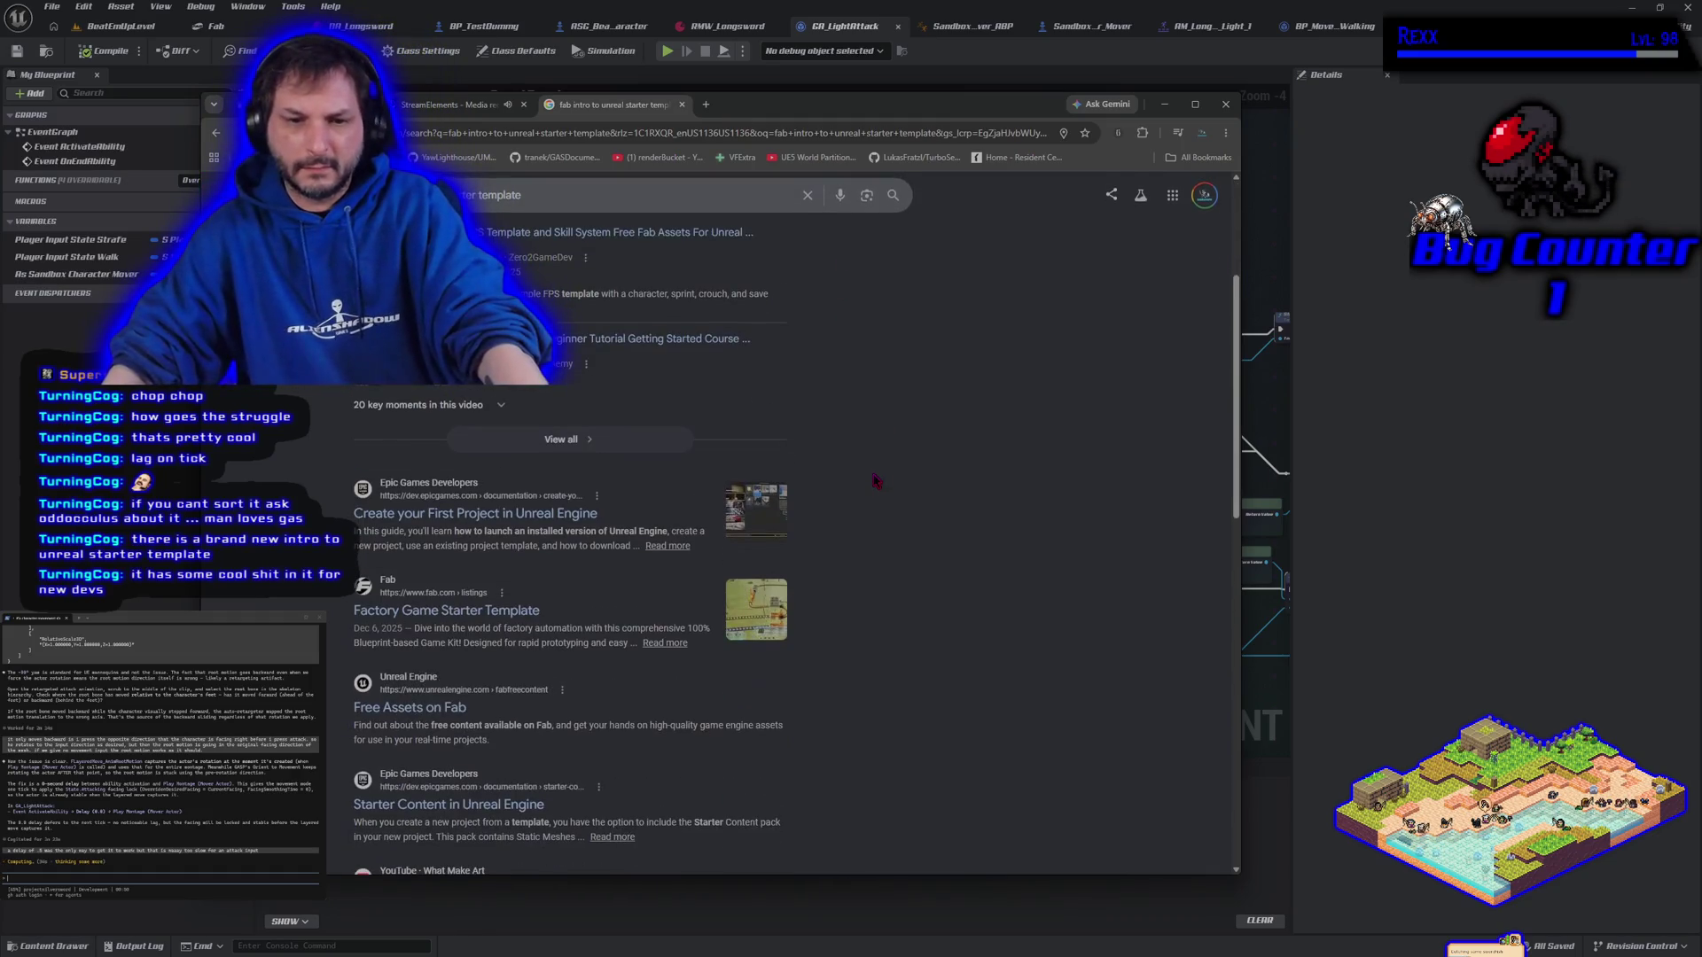
click(483, 619)
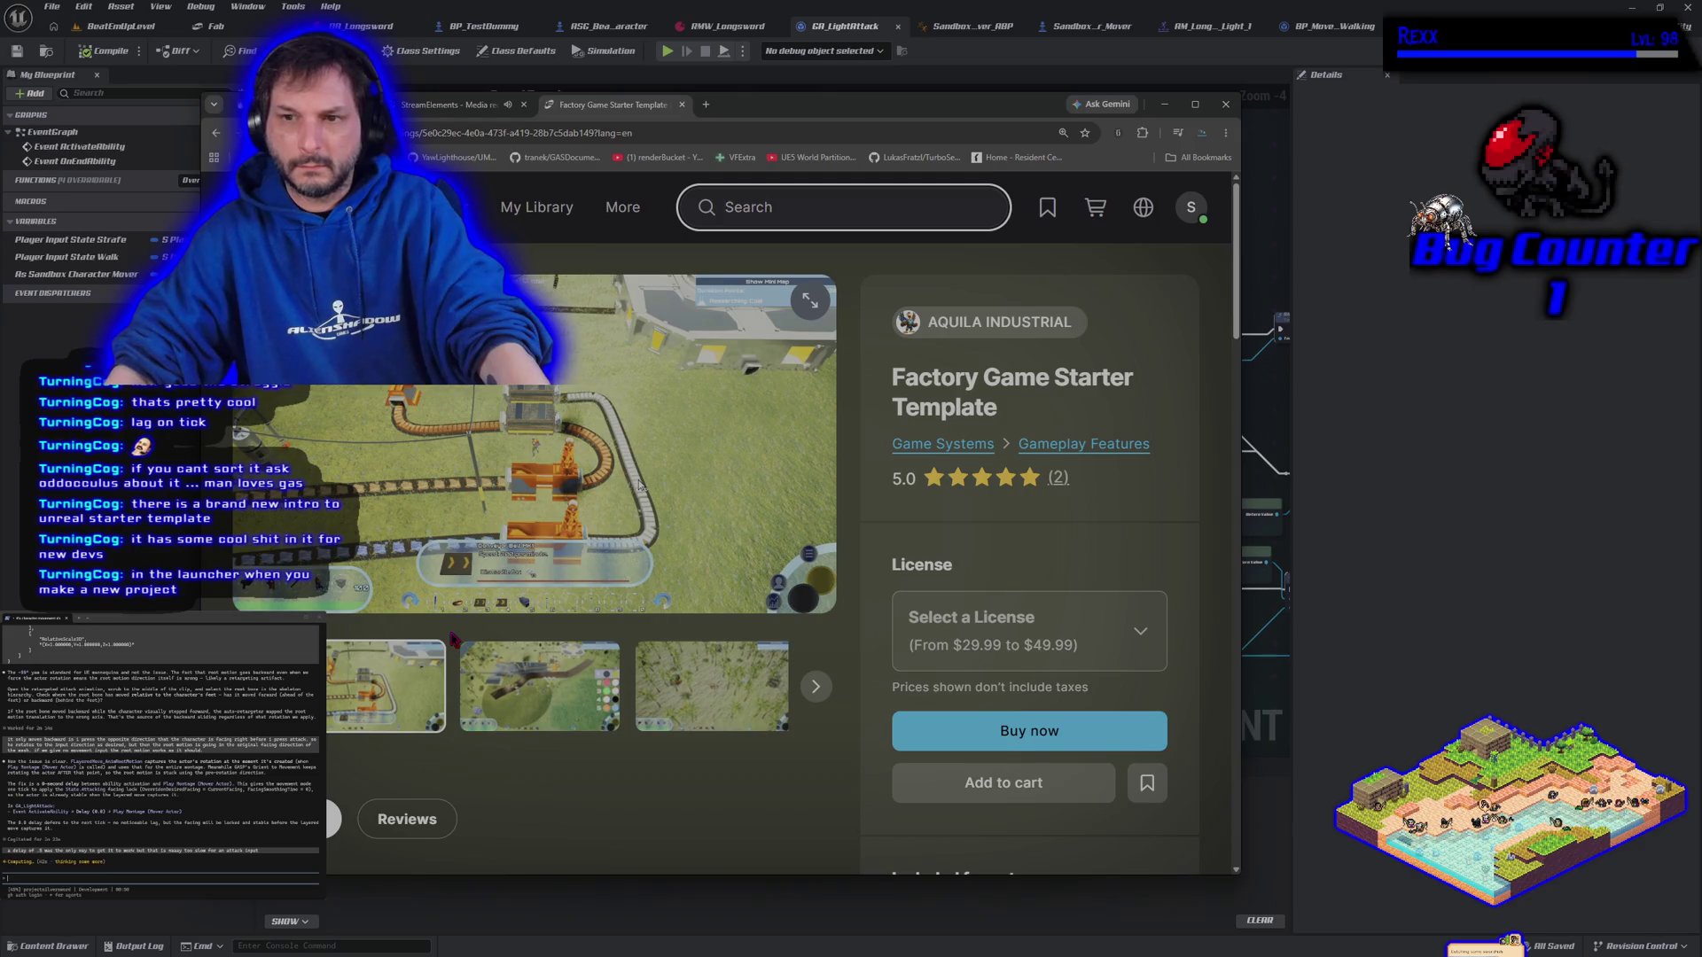
Go back to the search results, then close the tab and the Chrome window
key(alt+Left)
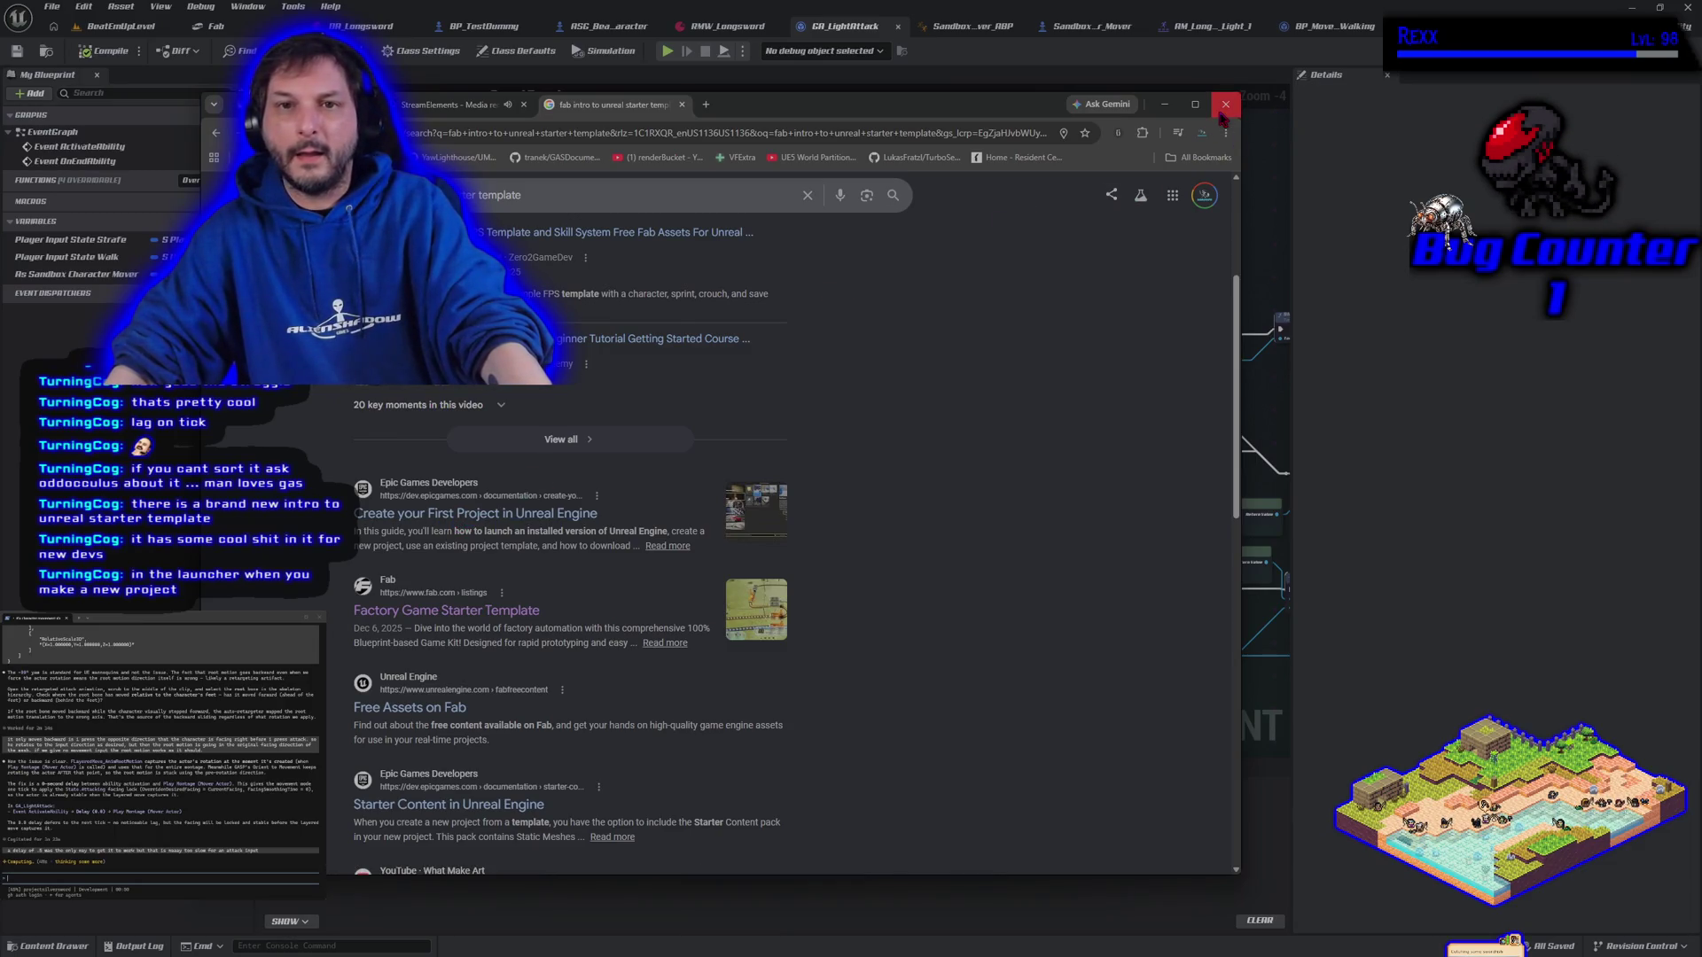
click(681, 105)
key(ctrl+w)
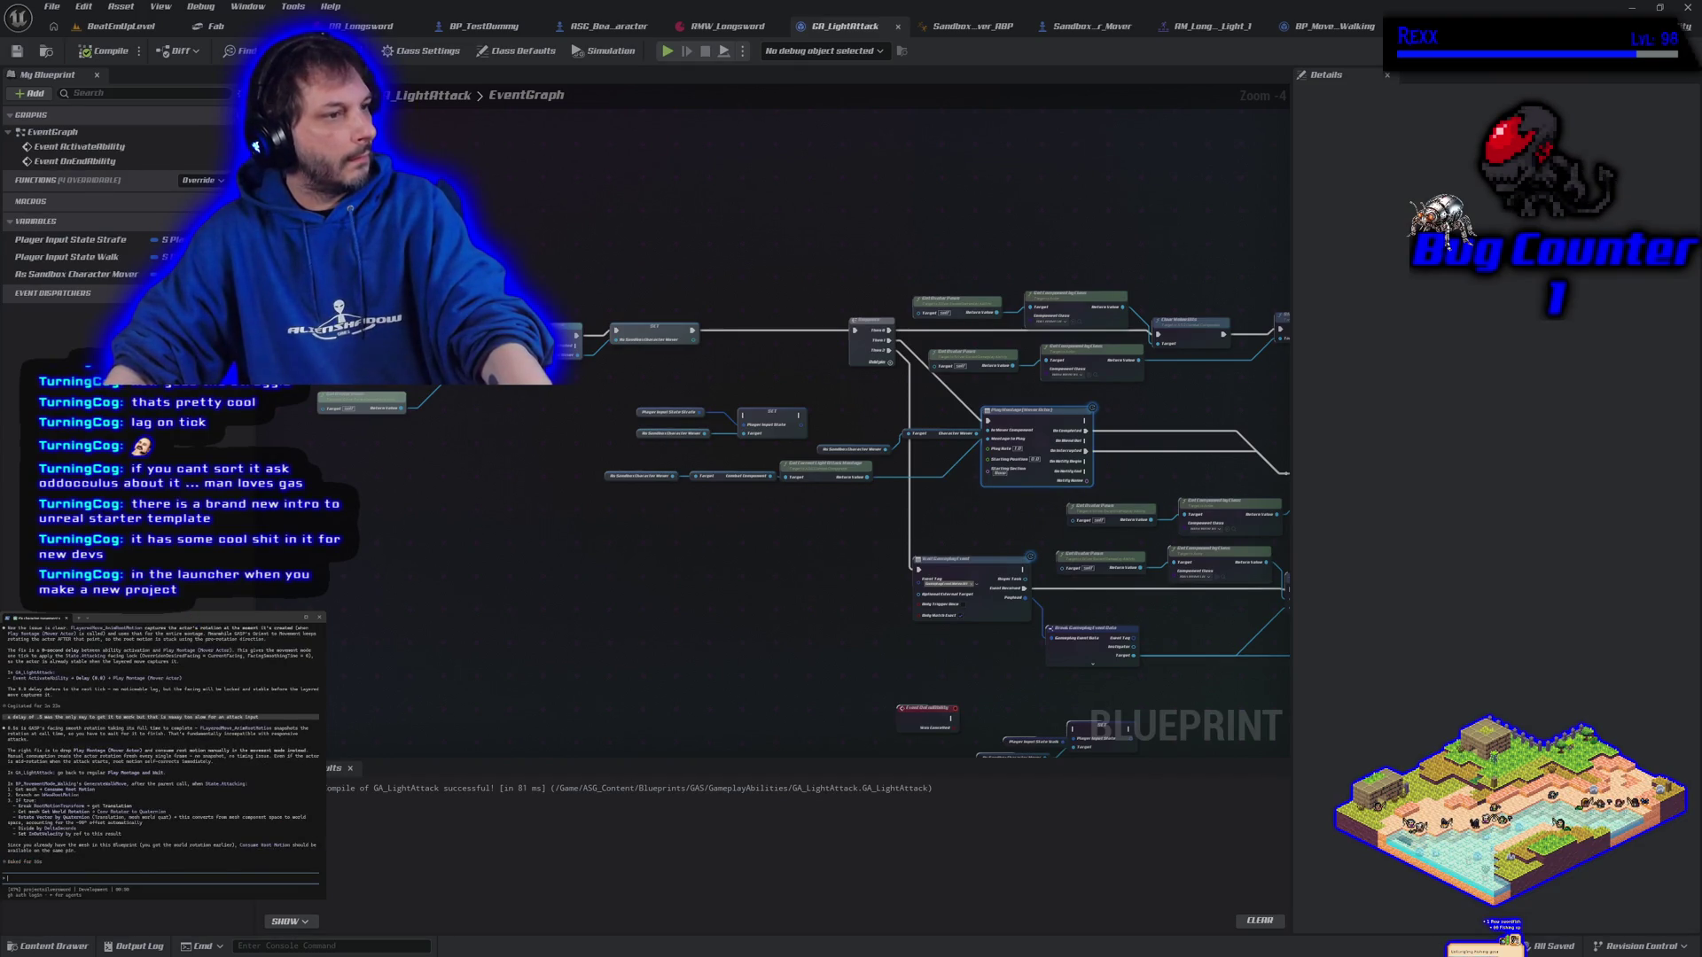
Type 'ok i got consume root motion run that', ending on the Epic Games Launcher news page
text(ok i got consume root motion run that)
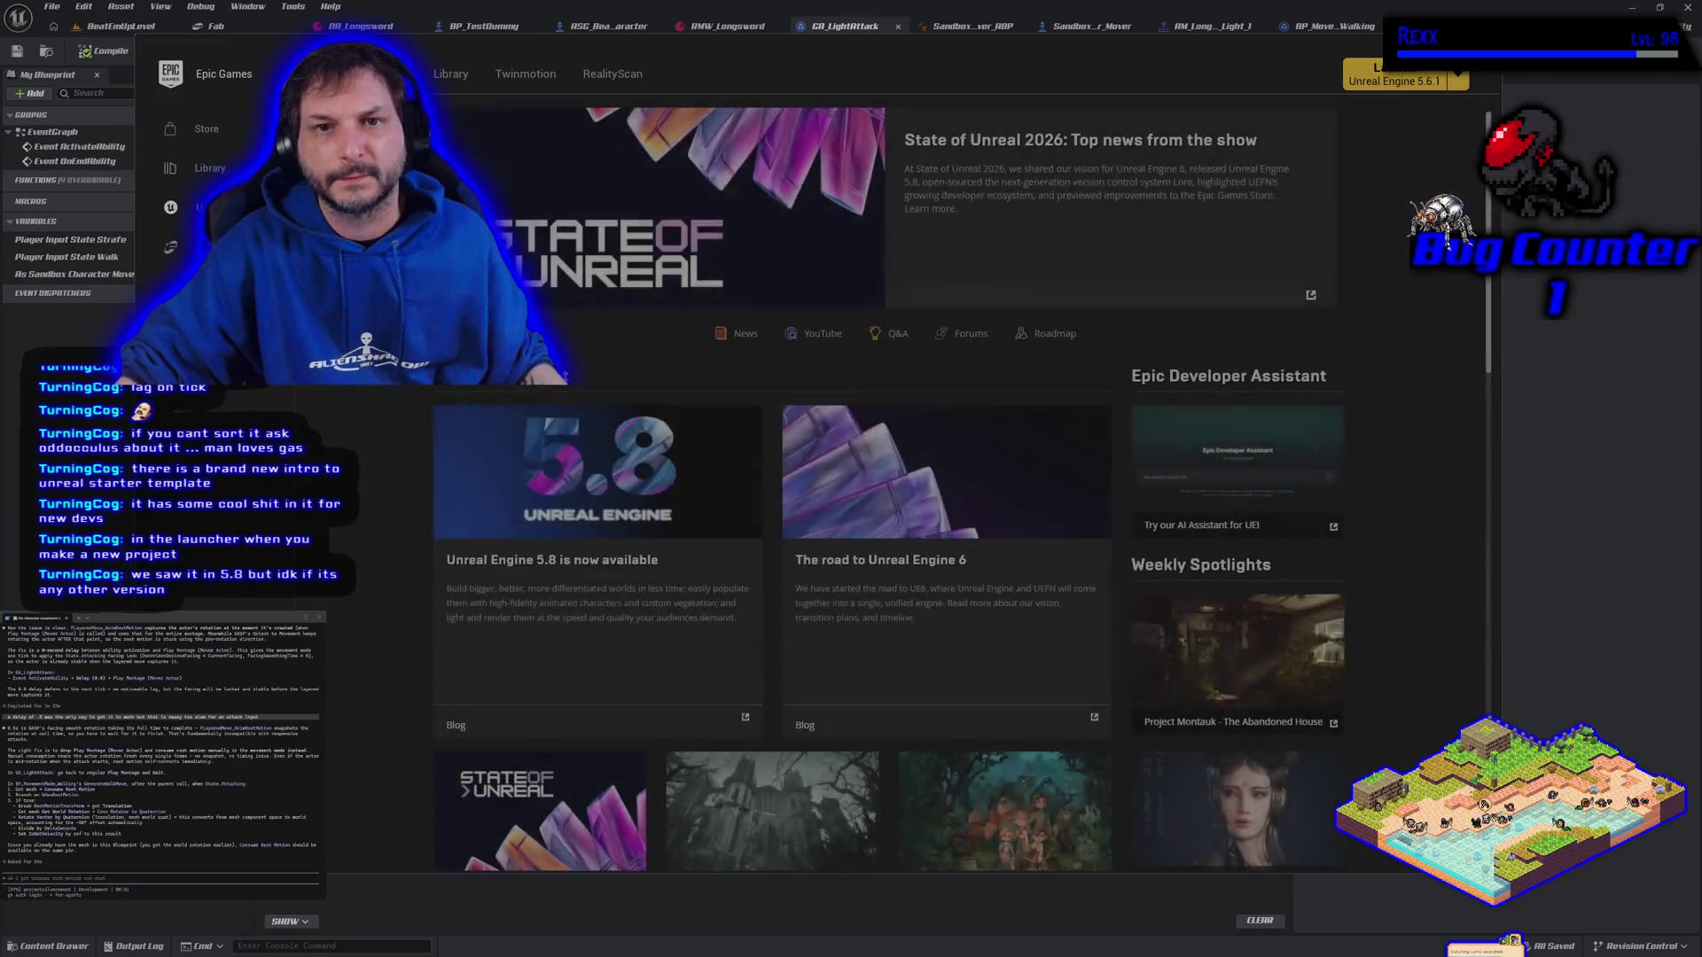
Go to the Launcher's Library and launch Unreal Engine 5.7 to its project browser
click(450, 74)
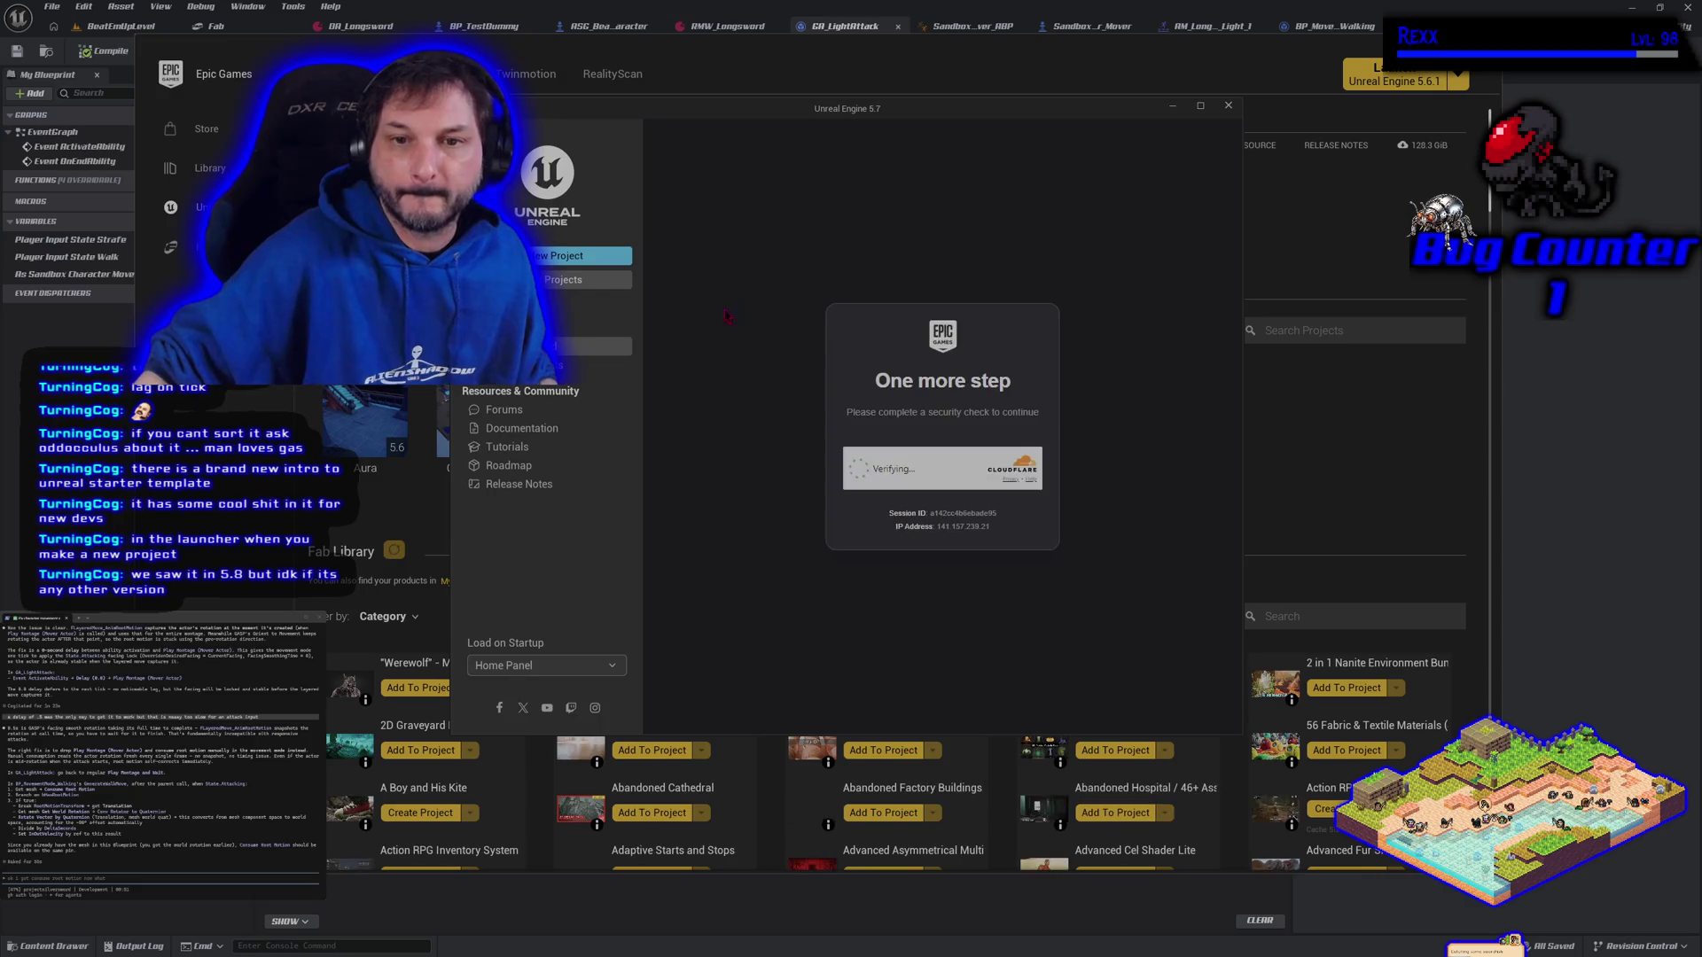
Create a new project named IntroToUnreal from the Intro To Unreal template
click(566, 259)
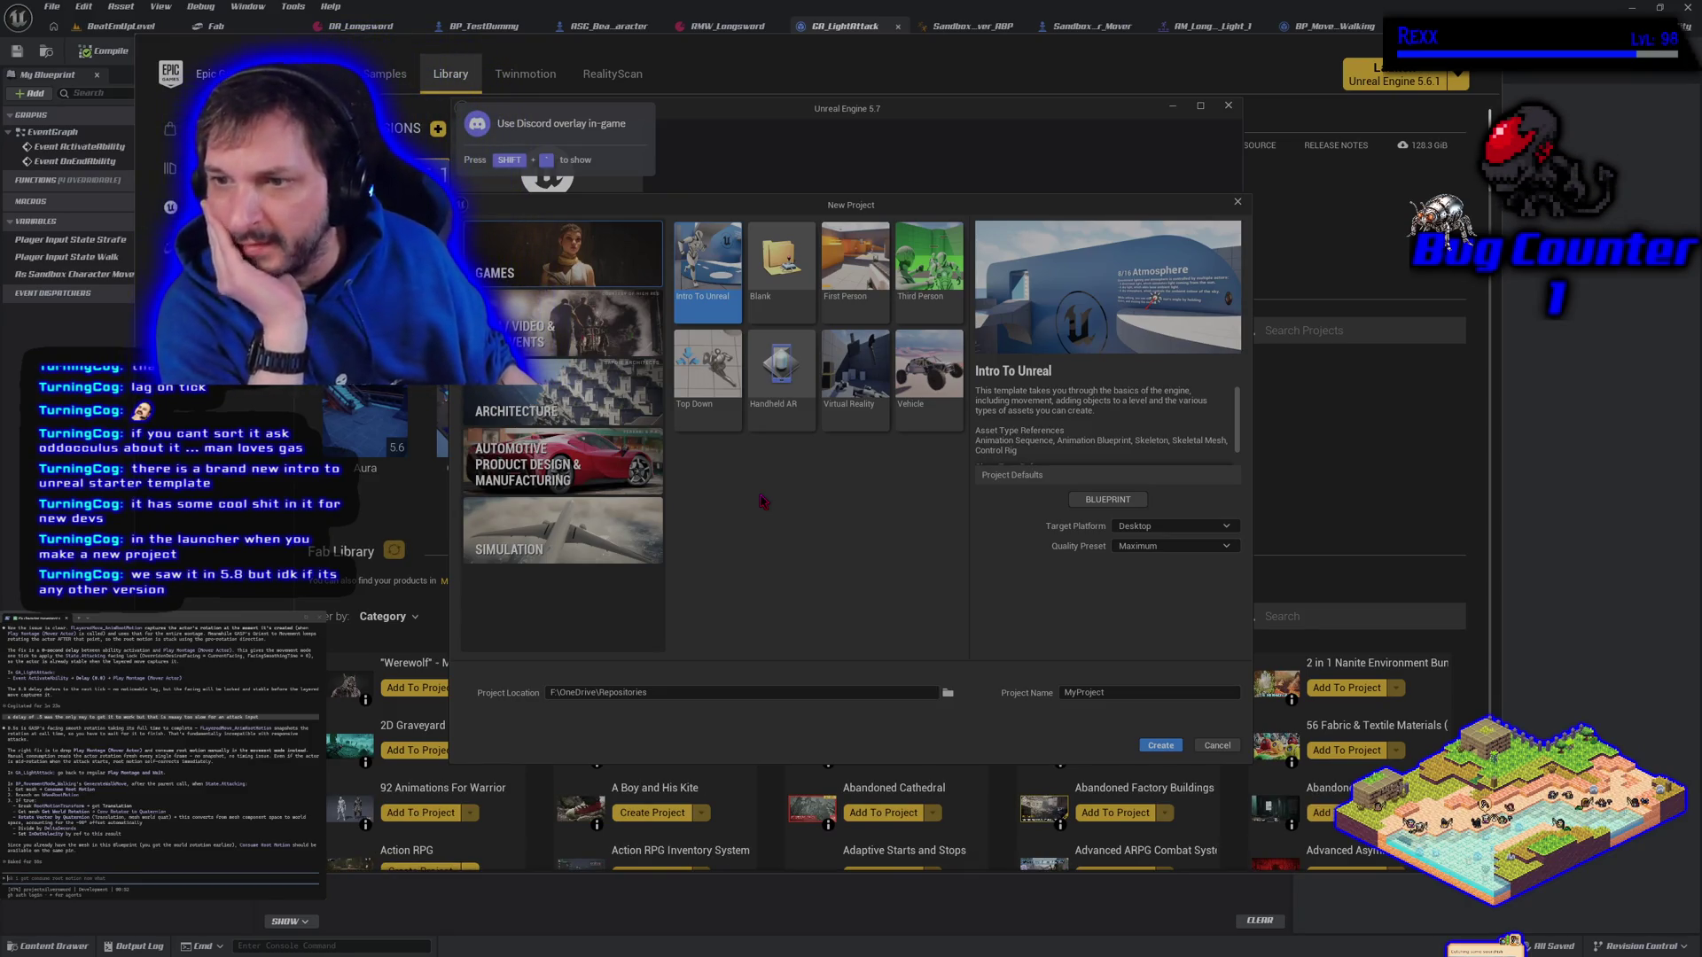
scroll(1067, 422, down, 1)
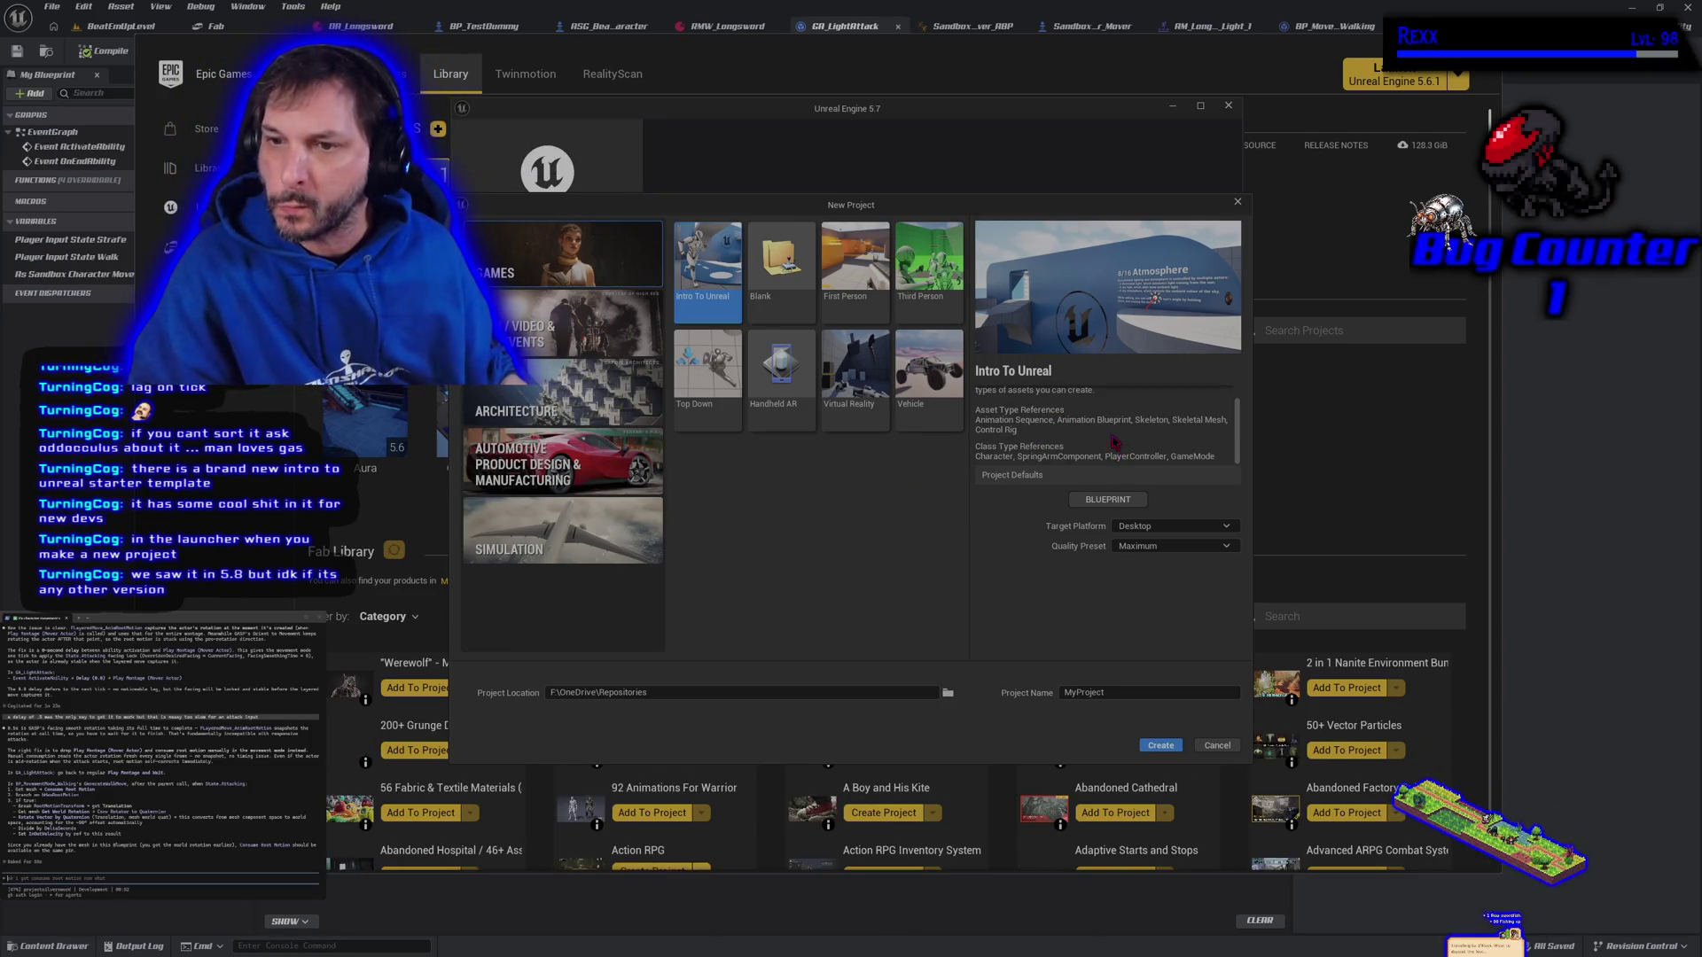
scroll(1115, 441, up, 1)
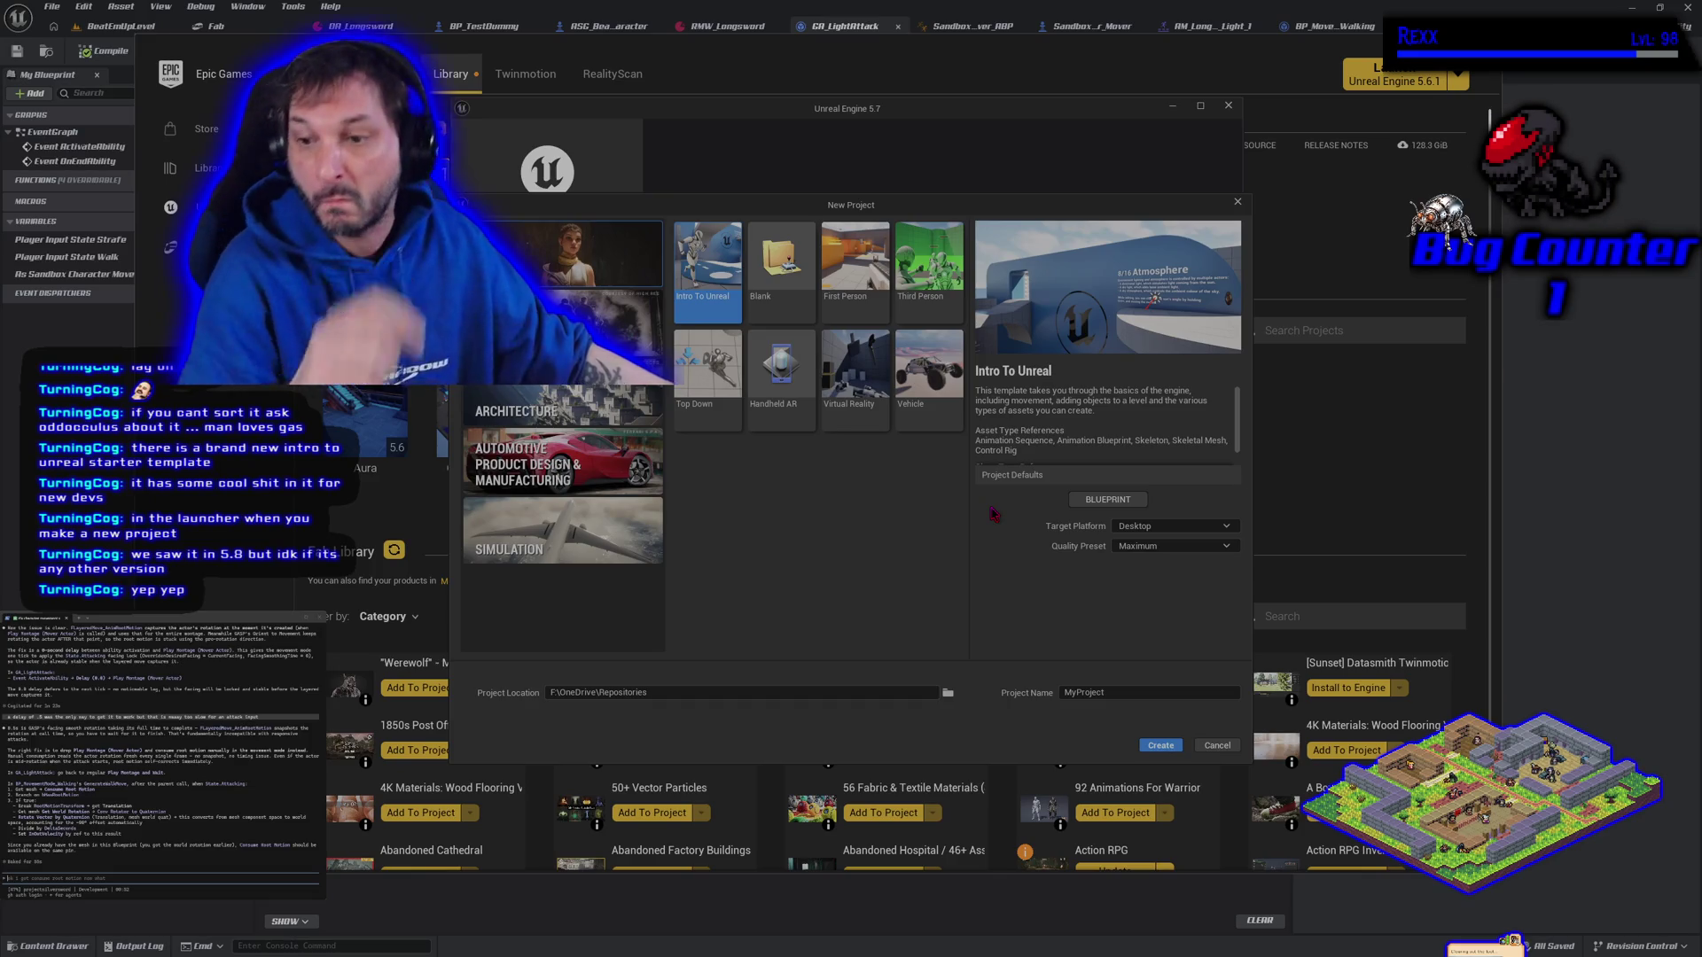
double_click(1135, 692)
text(IntroToUnreal)
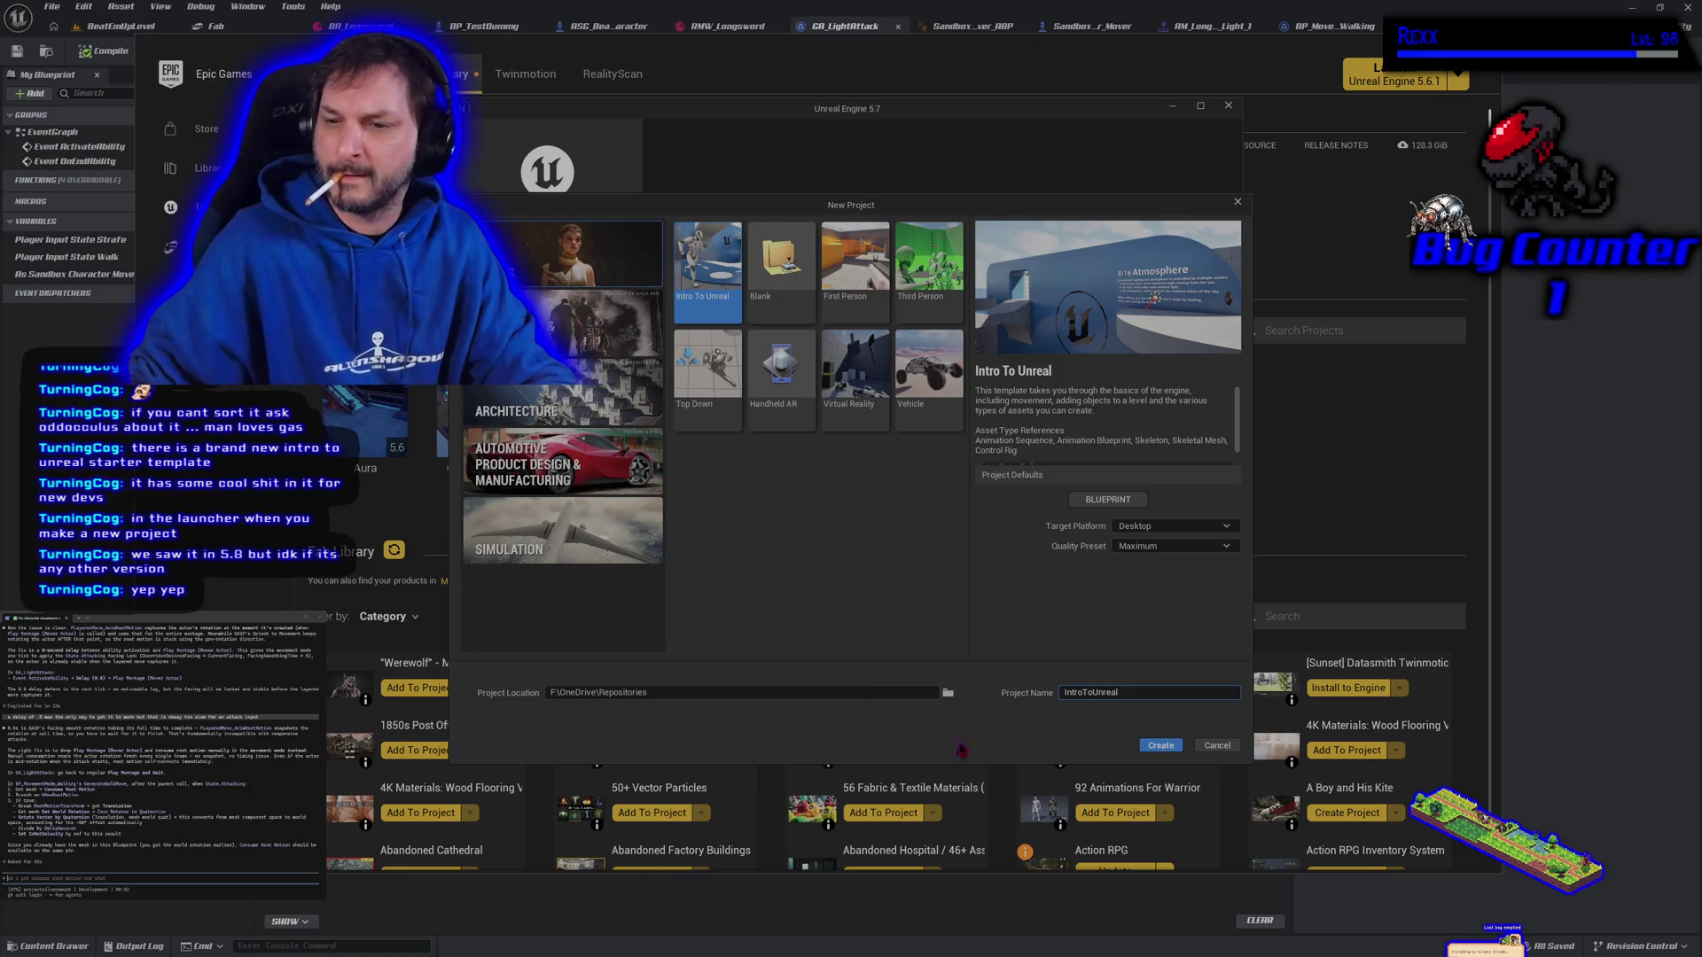
click(1173, 748)
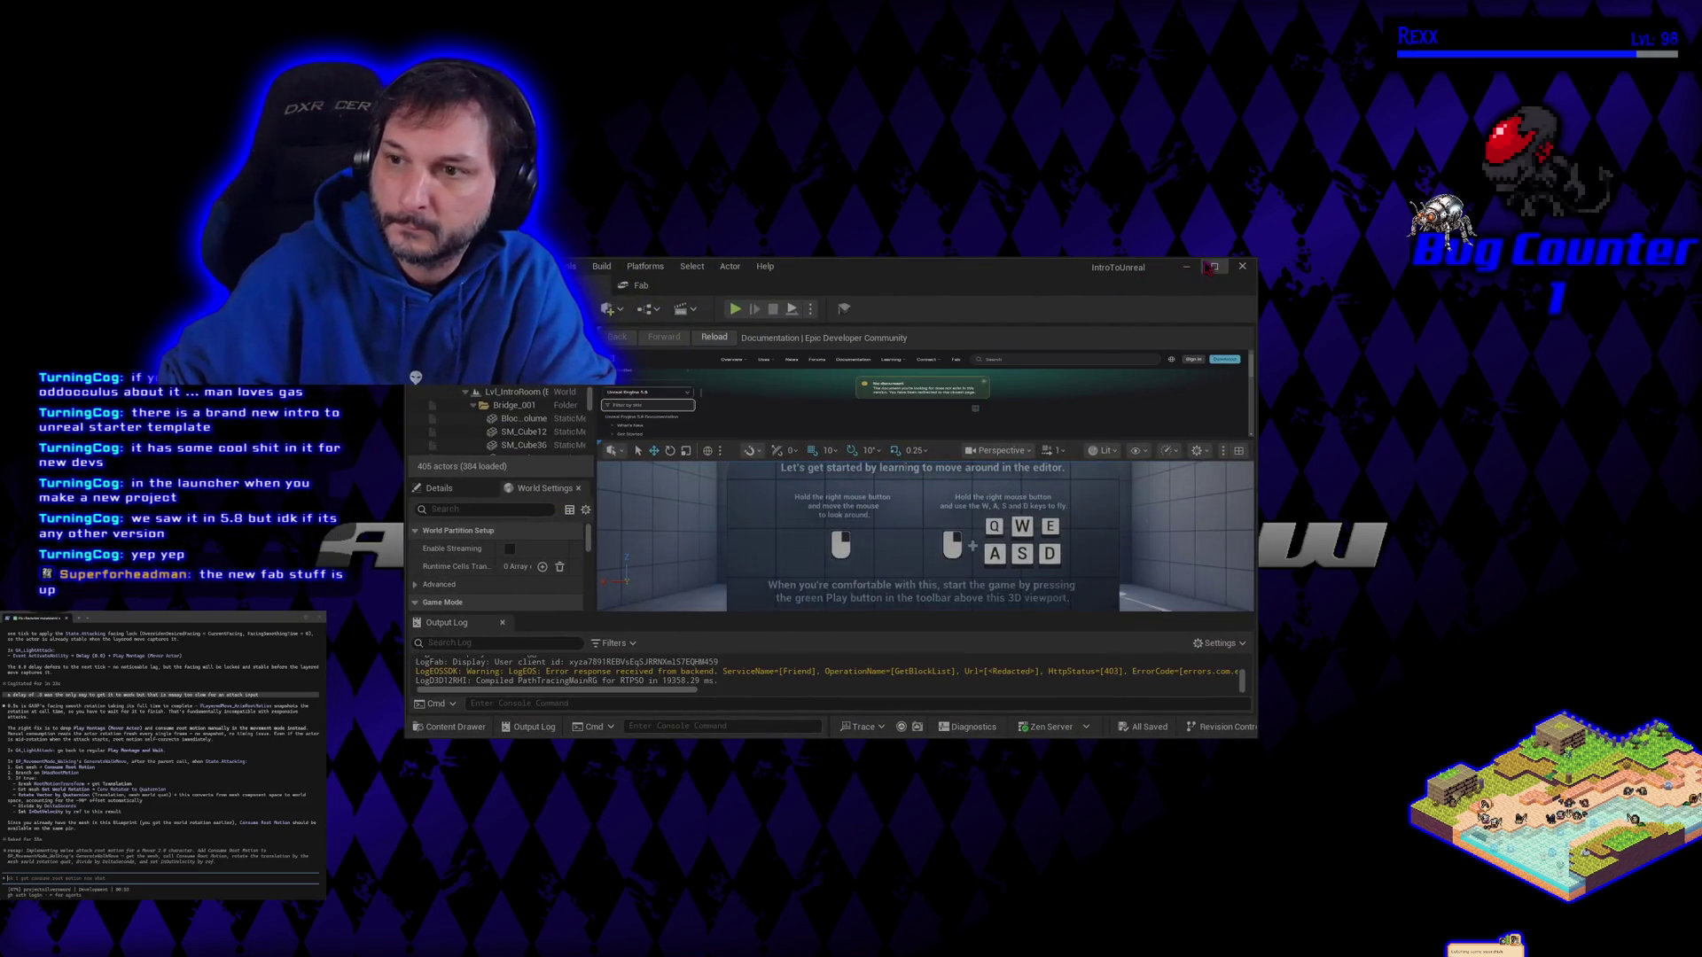
Maximize the editor, shrink the documentation panel and output log, and look toward the player start
click(1214, 266)
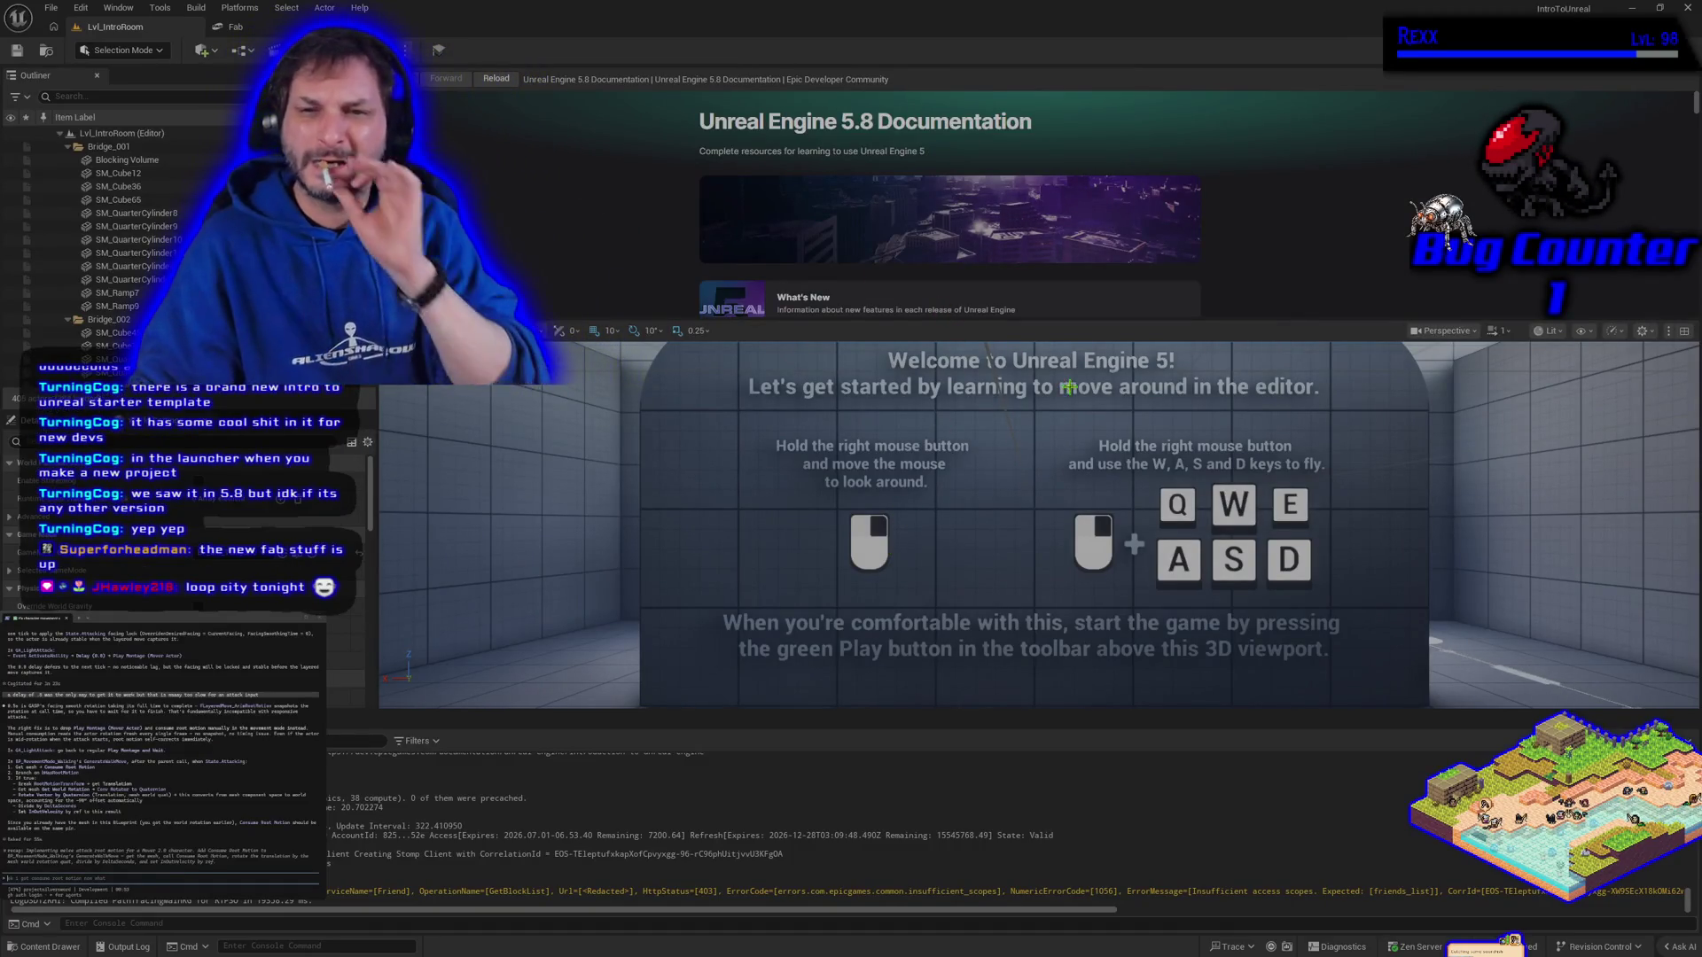
scroll(798, 177, down, 3)
scroll(798, 155, up, 3)
scroll(797, 160, down, 5)
scroll(800, 173, up, 4)
scroll(800, 173, up, 2)
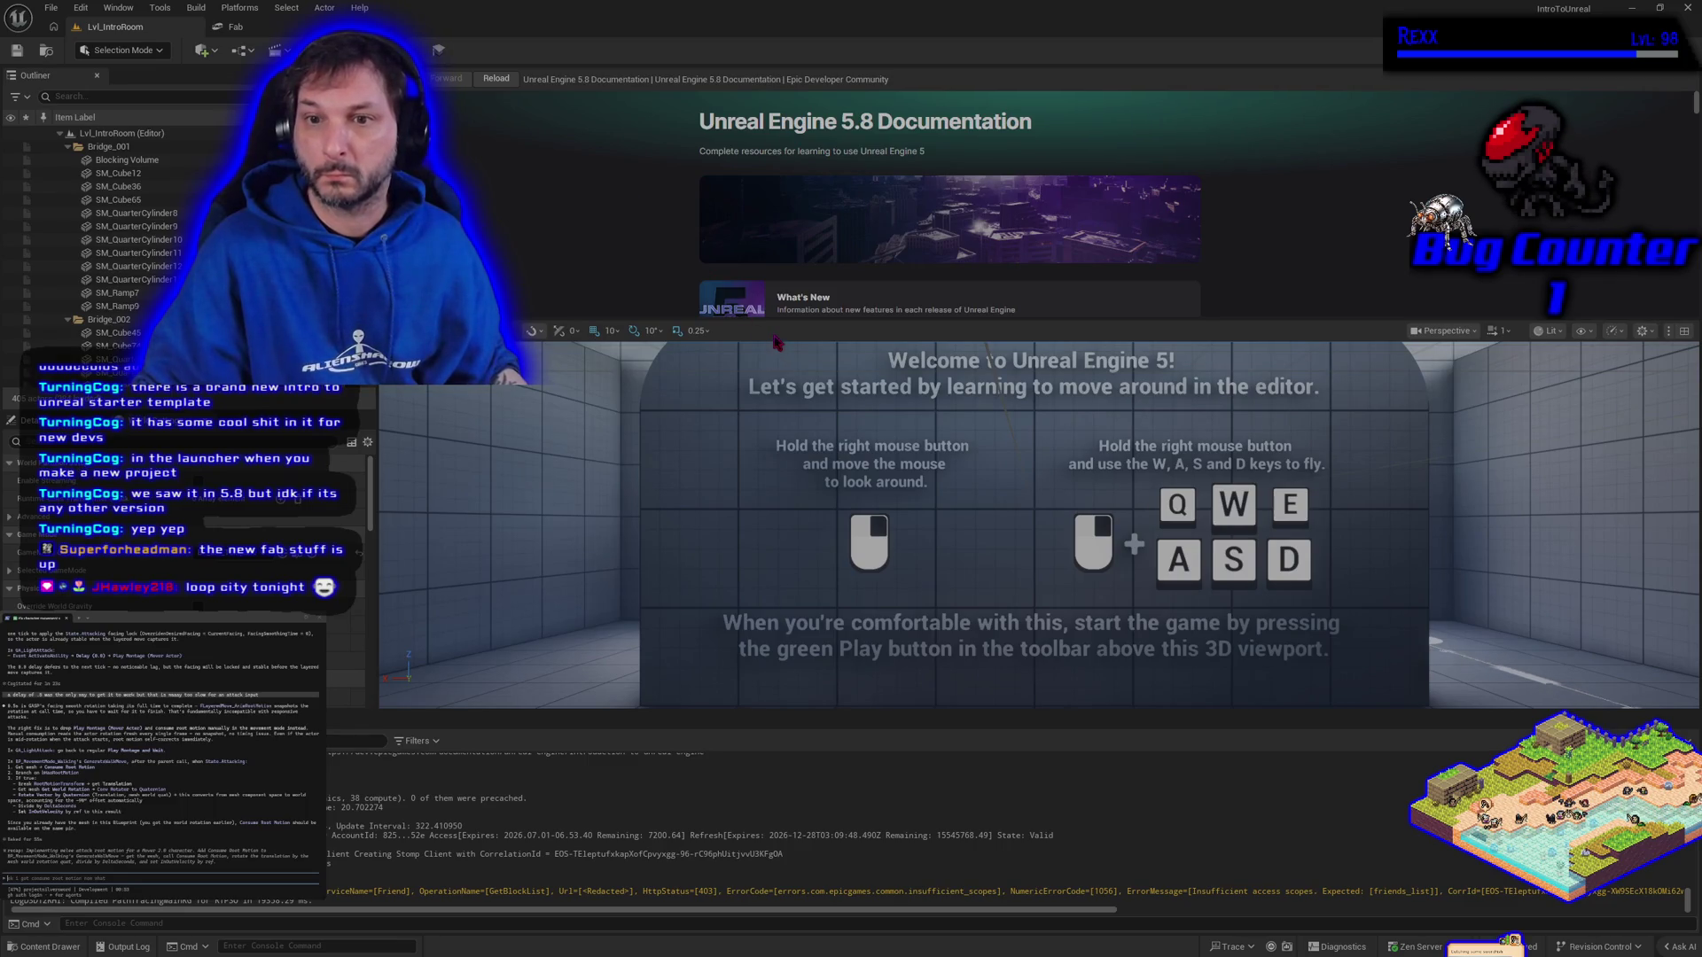
drag(761, 234, 764, 143)
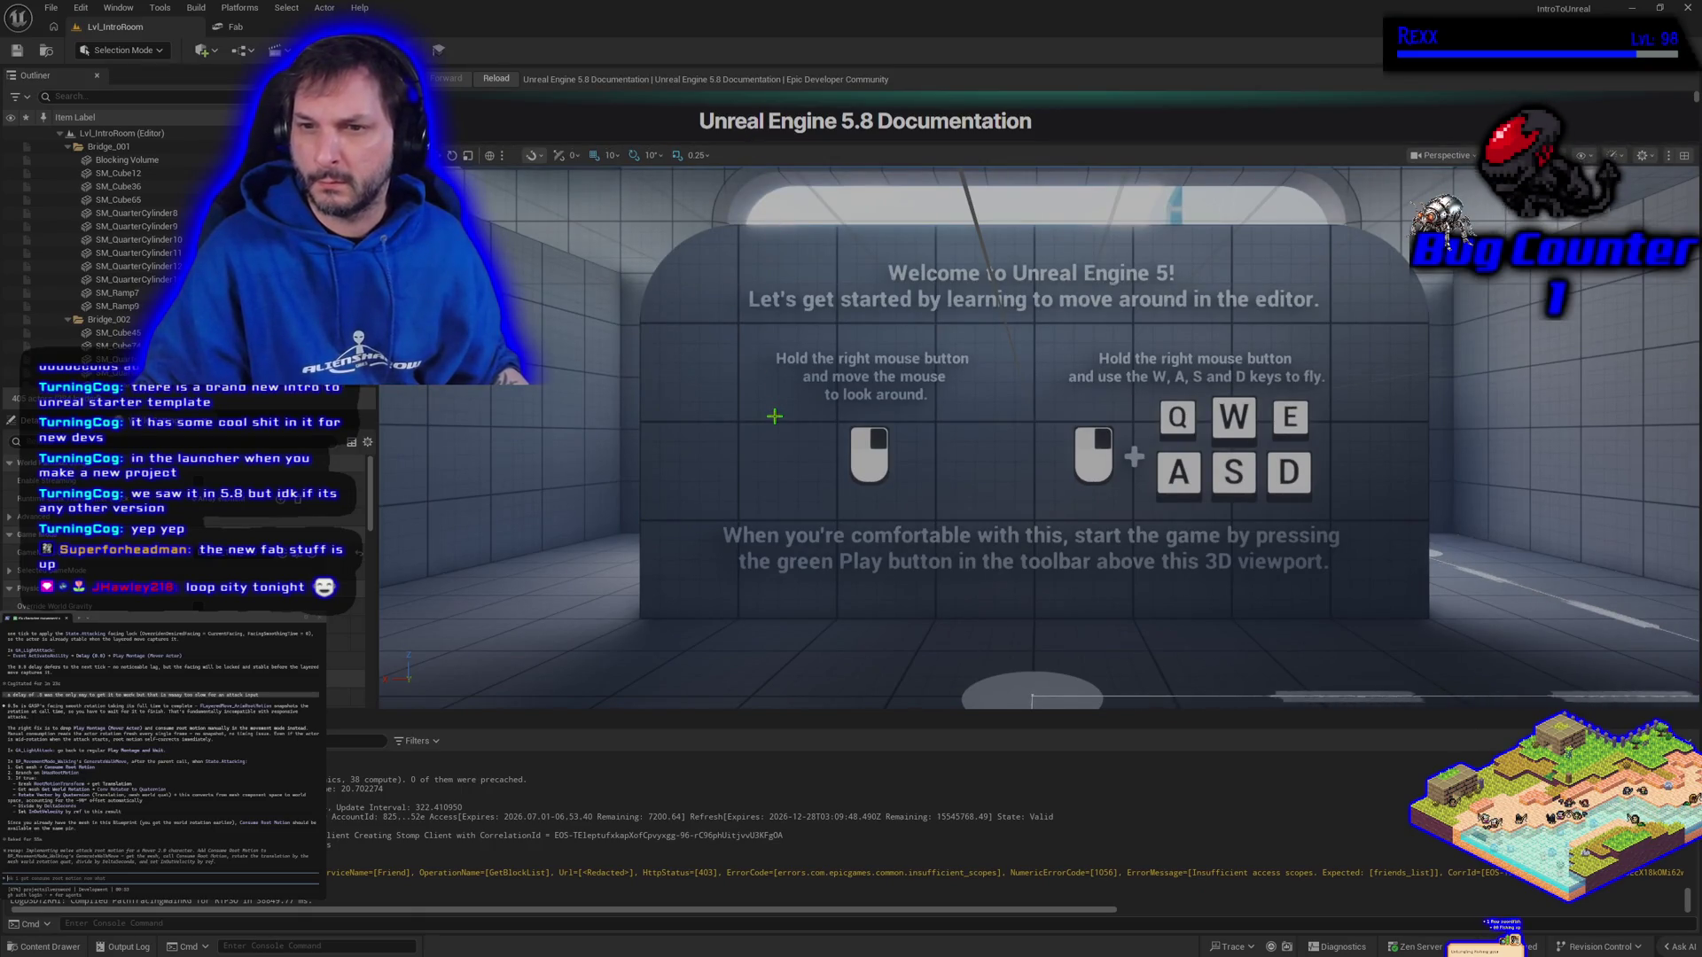
drag(738, 710, 736, 849)
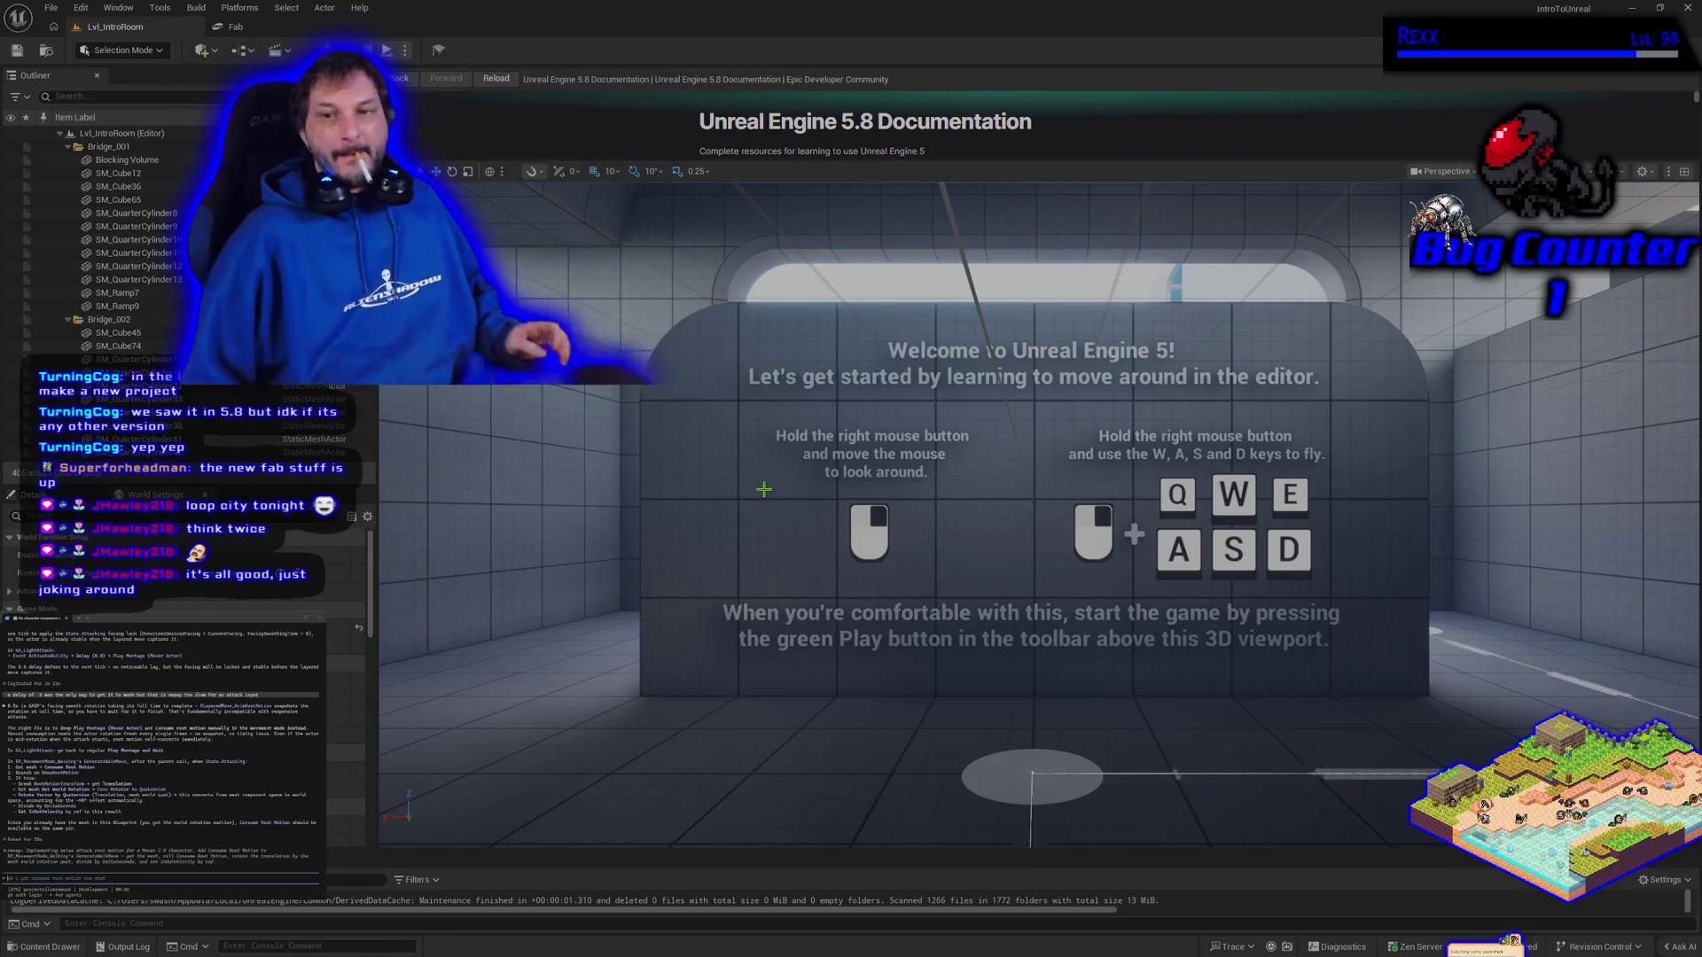
mouse_move(975, 399)
mouse_down()
mouse_move(974, 673)
mouse_move(975, 443)
mouse_move(1152, 372)
mouse_move(1170, 300)
mouse_move(1170, 372)
mouse_move(1037, 390)
mouse_move(1037, 355)
mouse_move(1038, 417)
mouse_move(1039, 361)
mouse_up()
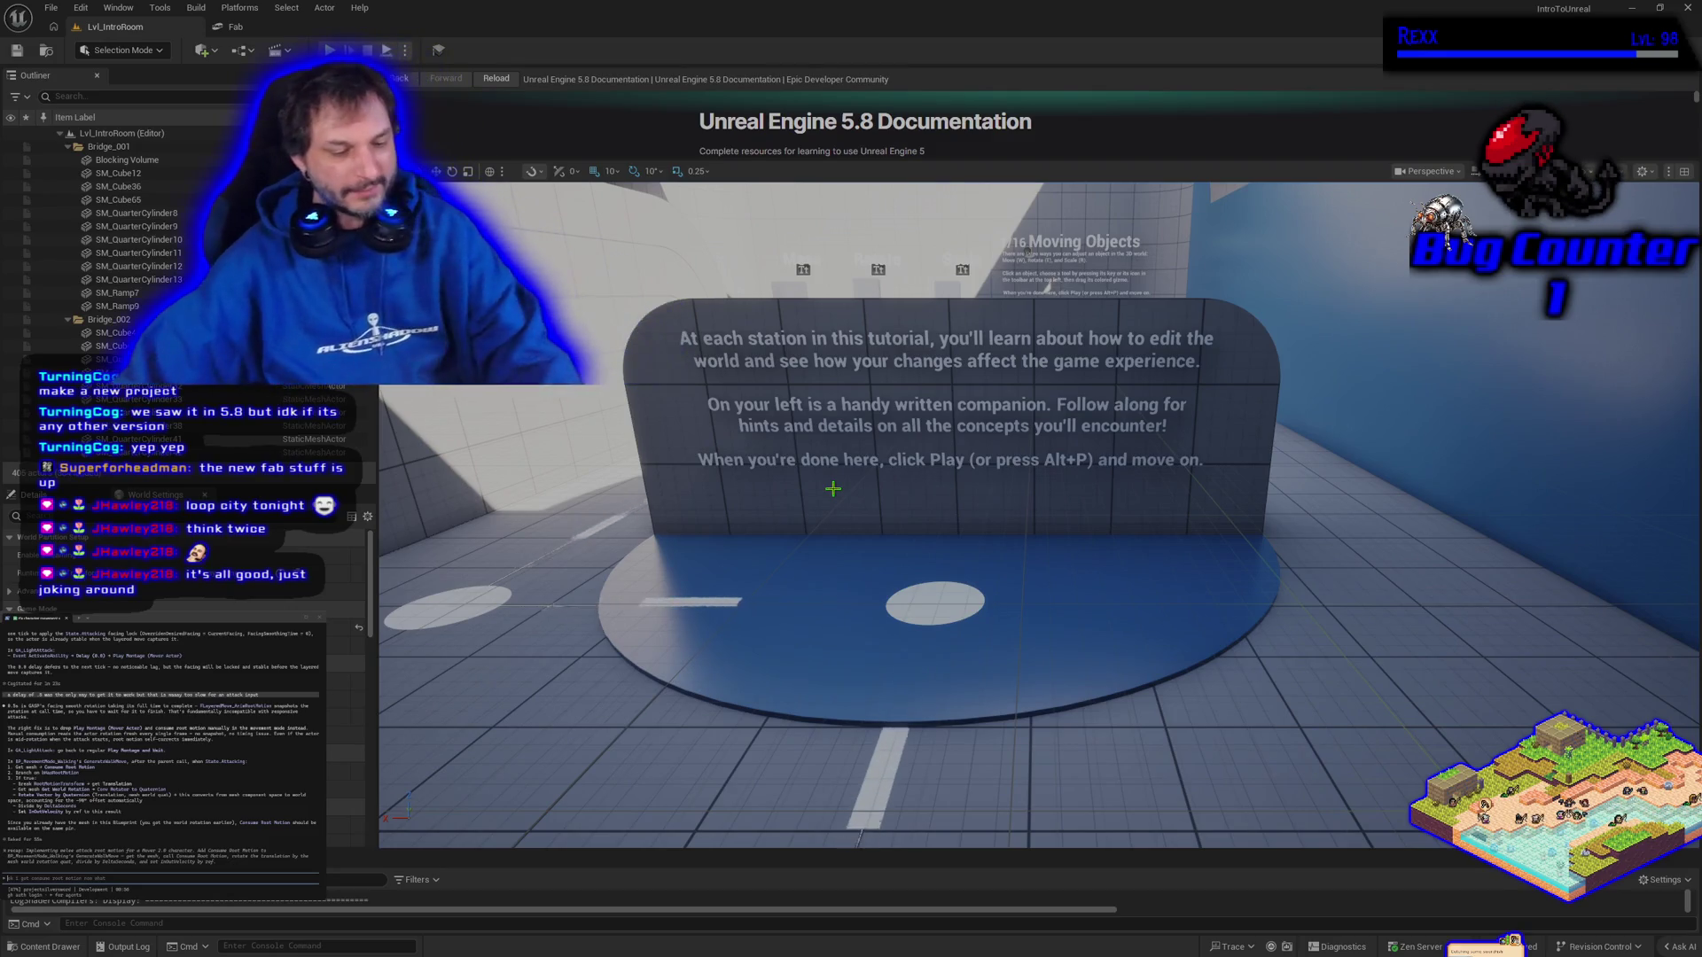
Look around the viewport and fly in toward the first tutorial station sign
mouse_move(834, 488)
mouse_down()
mouse_move(853, 488)
mouse_move(852, 435)
mouse_up()
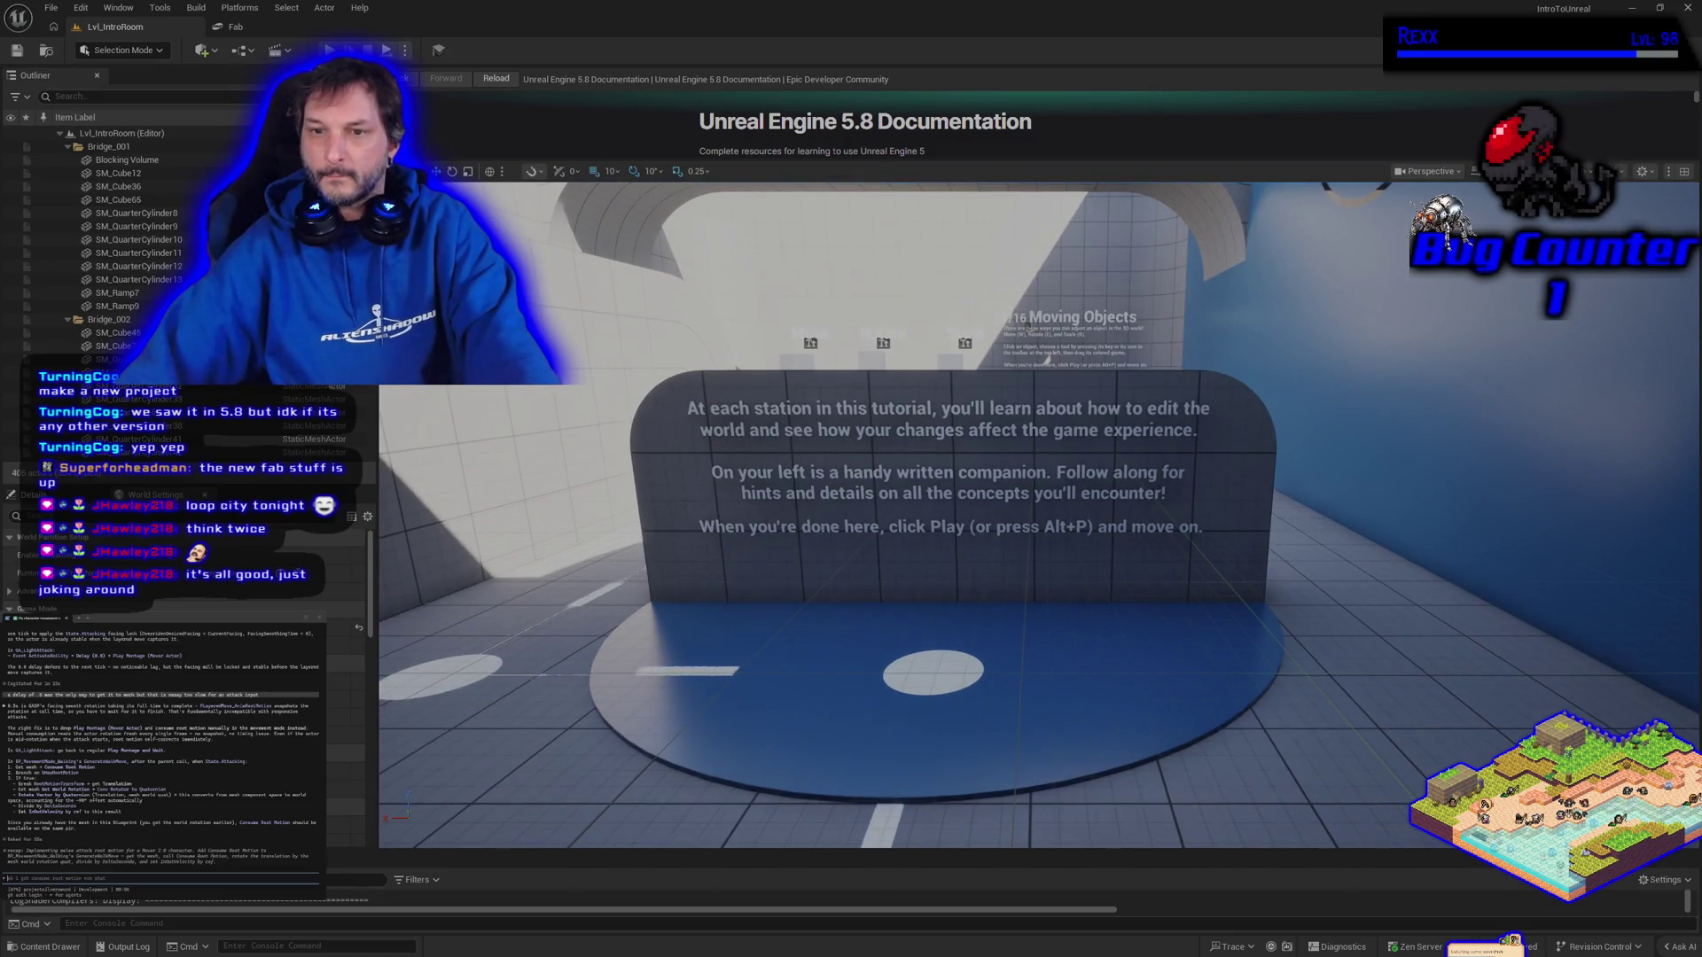
mouse_move(852, 435)
mouse_down()
mouse_move(684, 435)
mouse_move(826, 436)
mouse_move(826, 338)
mouse_up()
drag(1197, 660, 1197, 718)
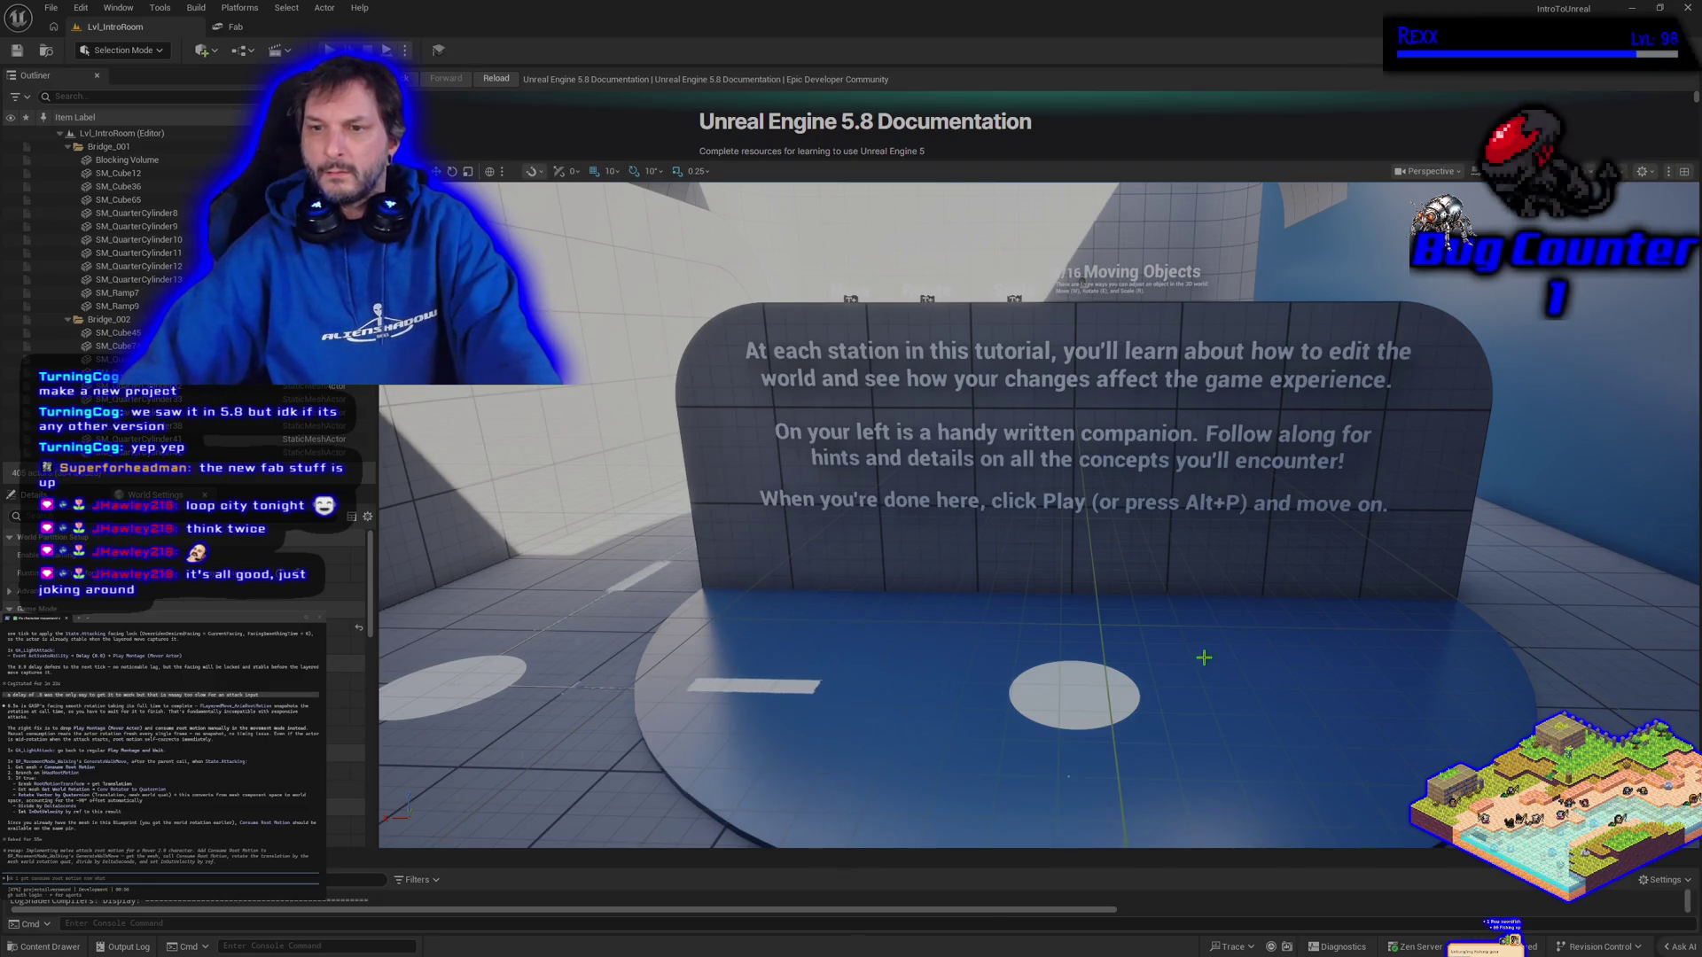
scroll(1204, 657, up, 5)
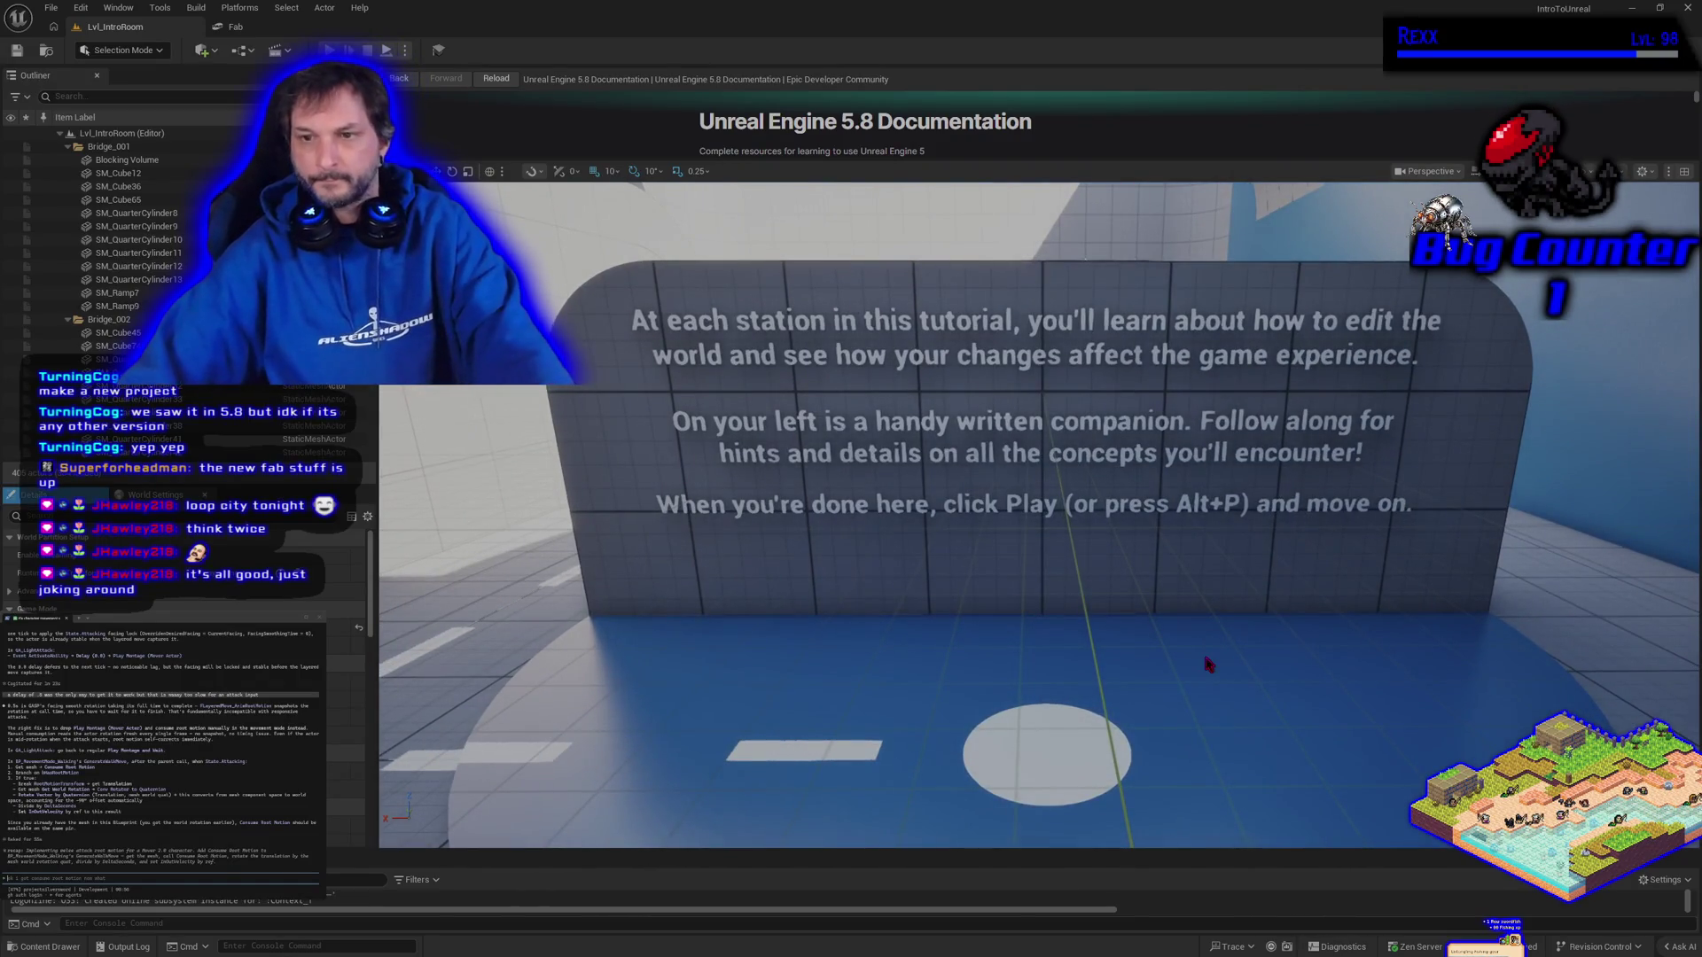
Play-test the level, walking to the 16 Moving Objects station and its E and R blocks
key(alt+p)
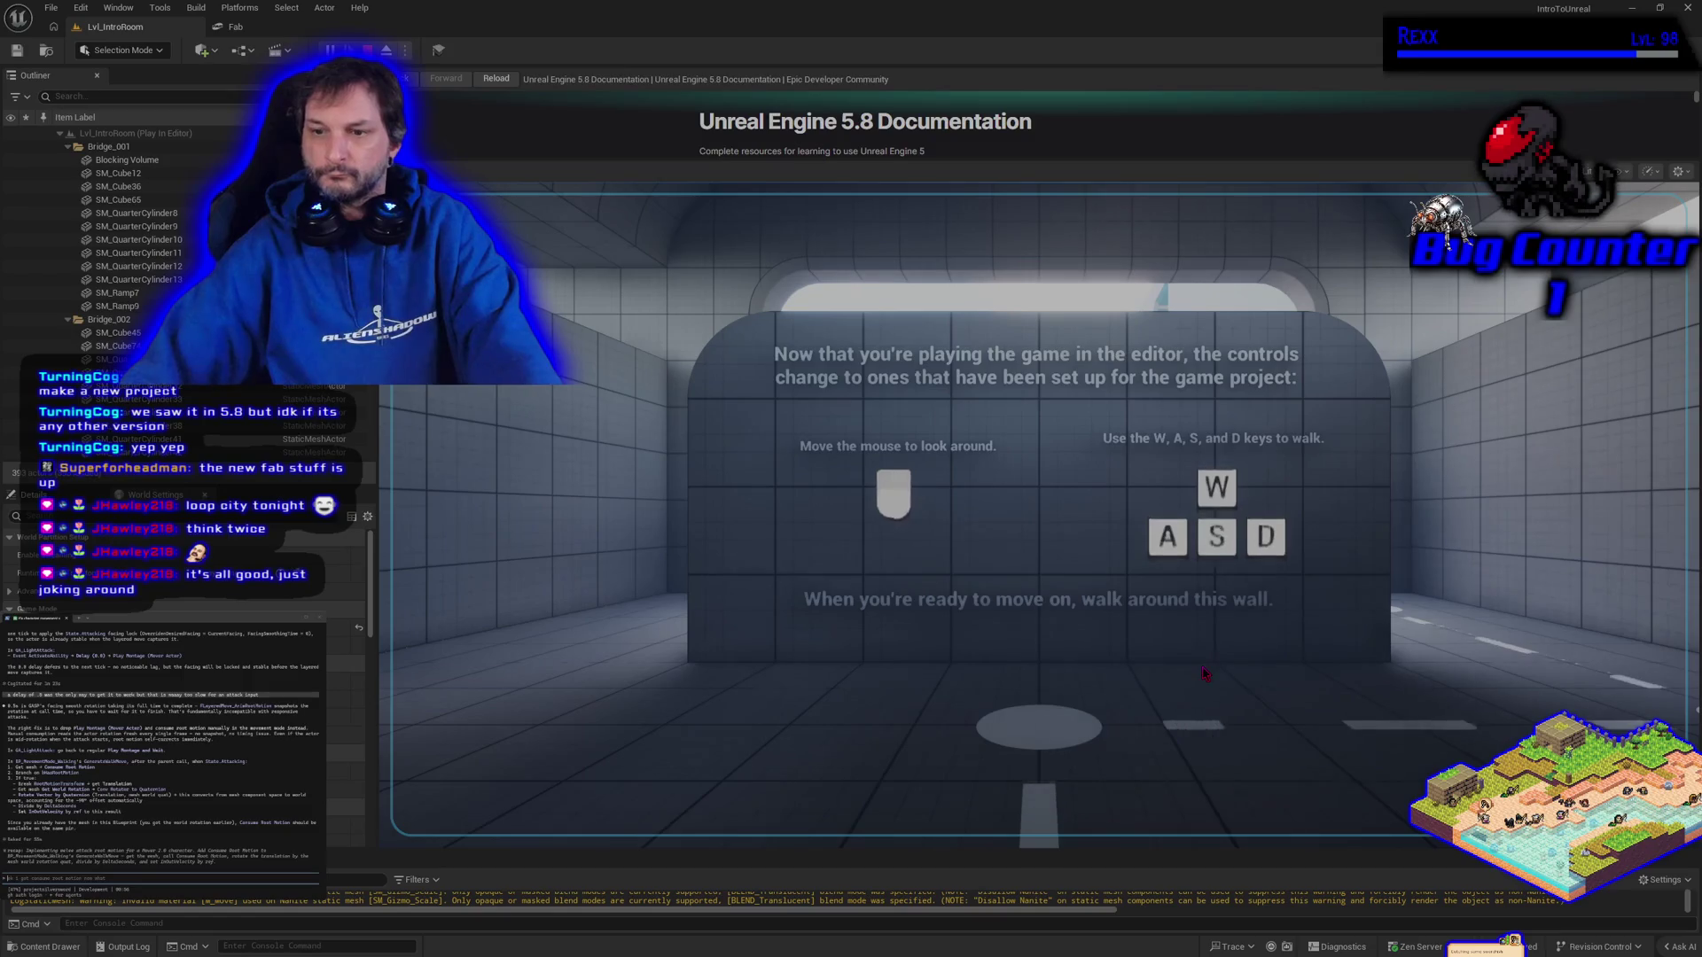
click(1199, 677)
key(w)
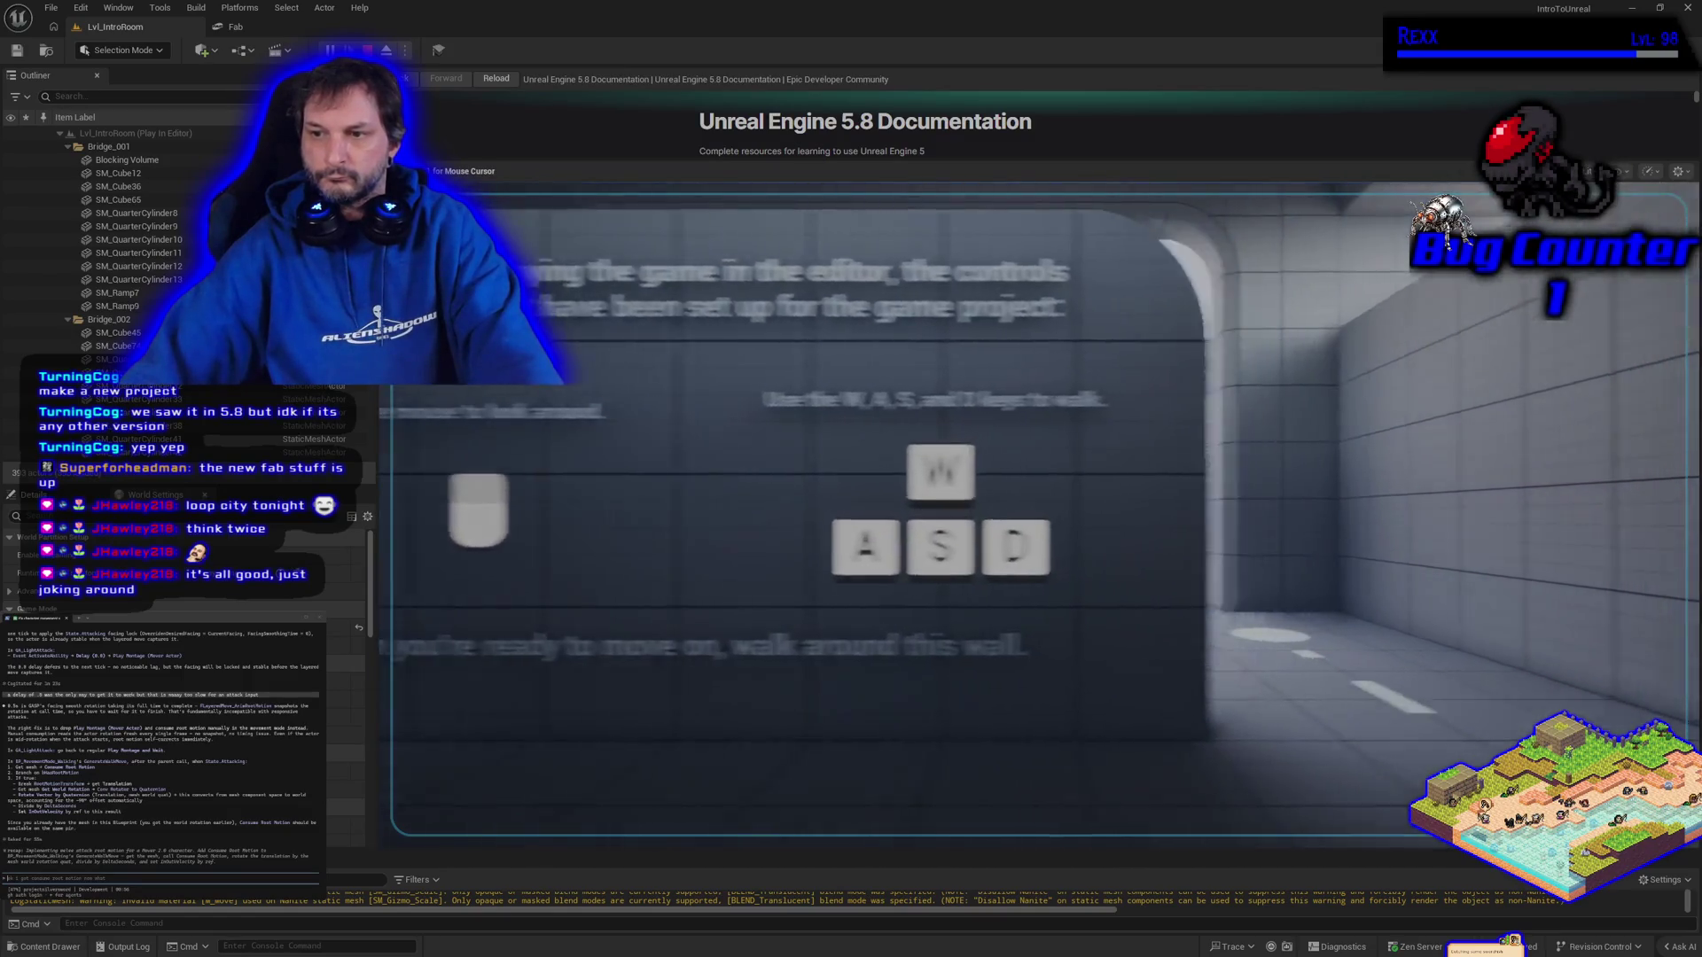
key(w)
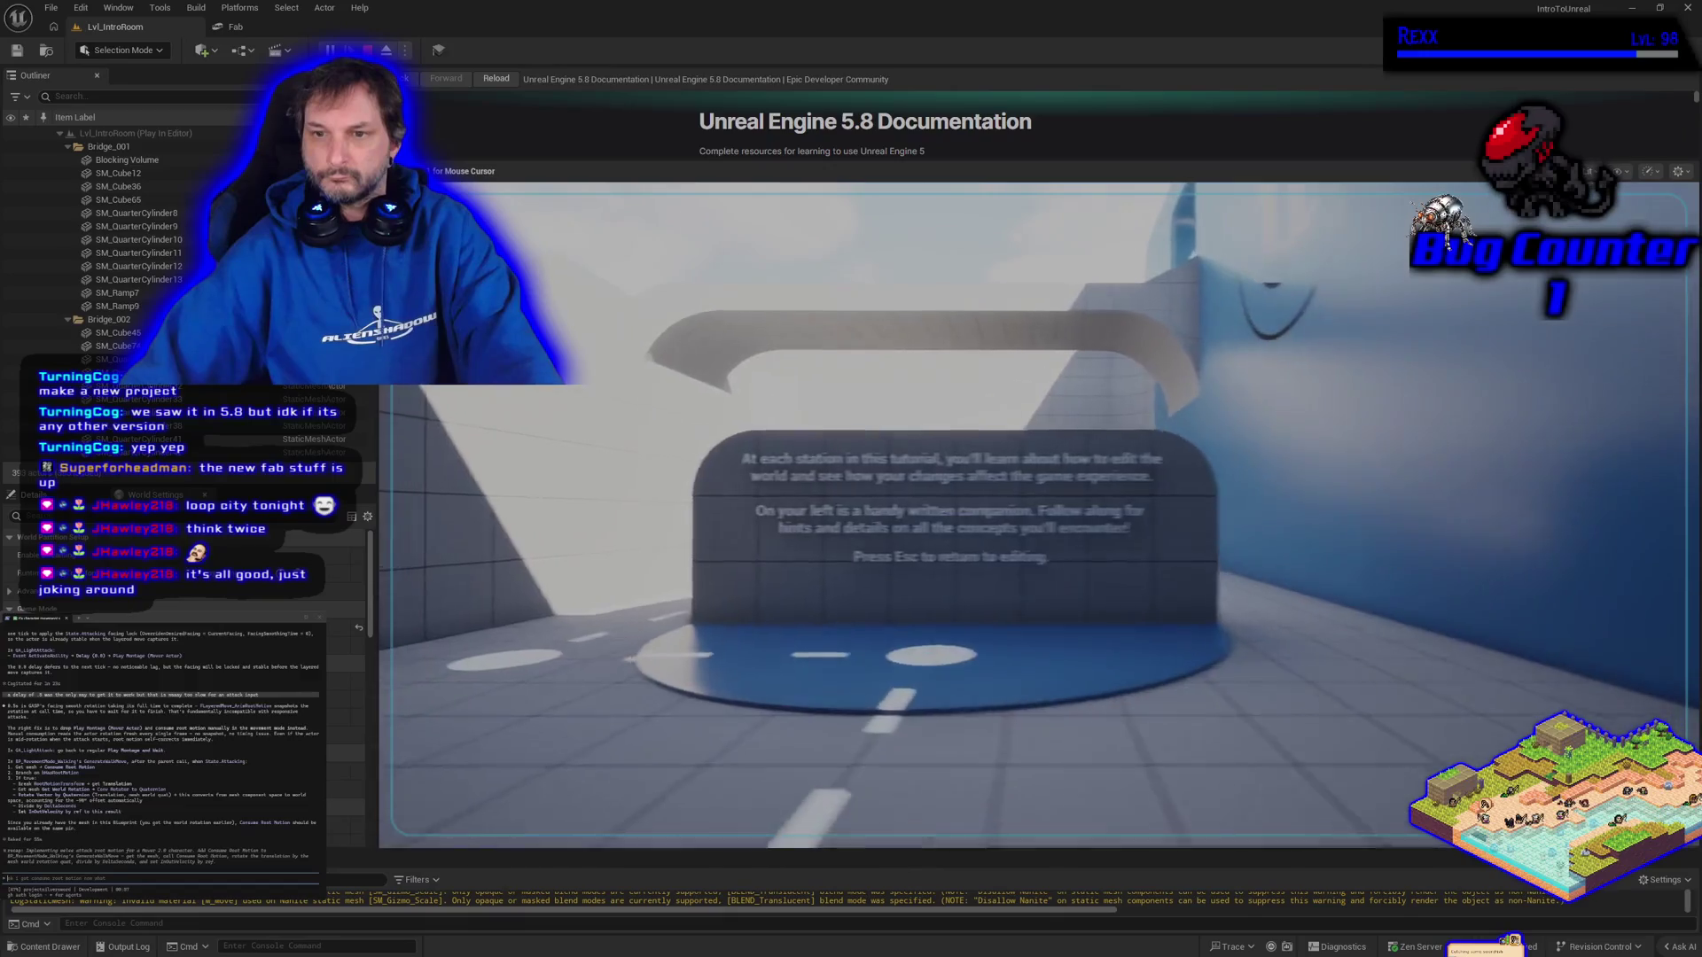
key(w)
key(w)
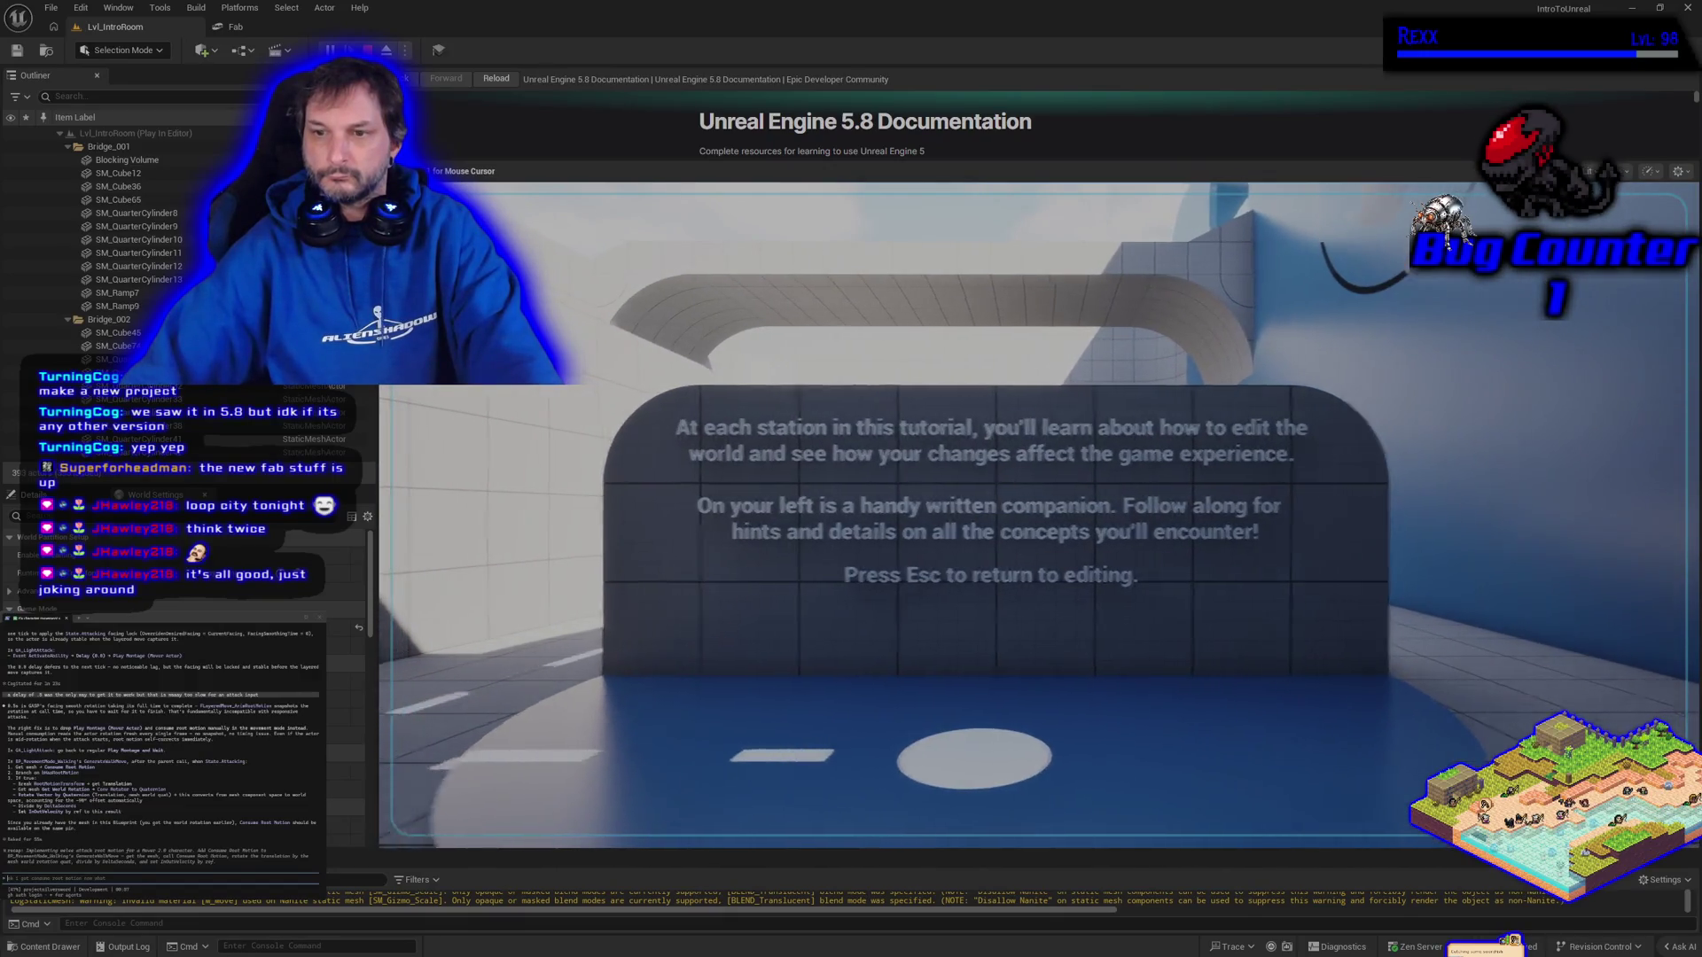
key(w)
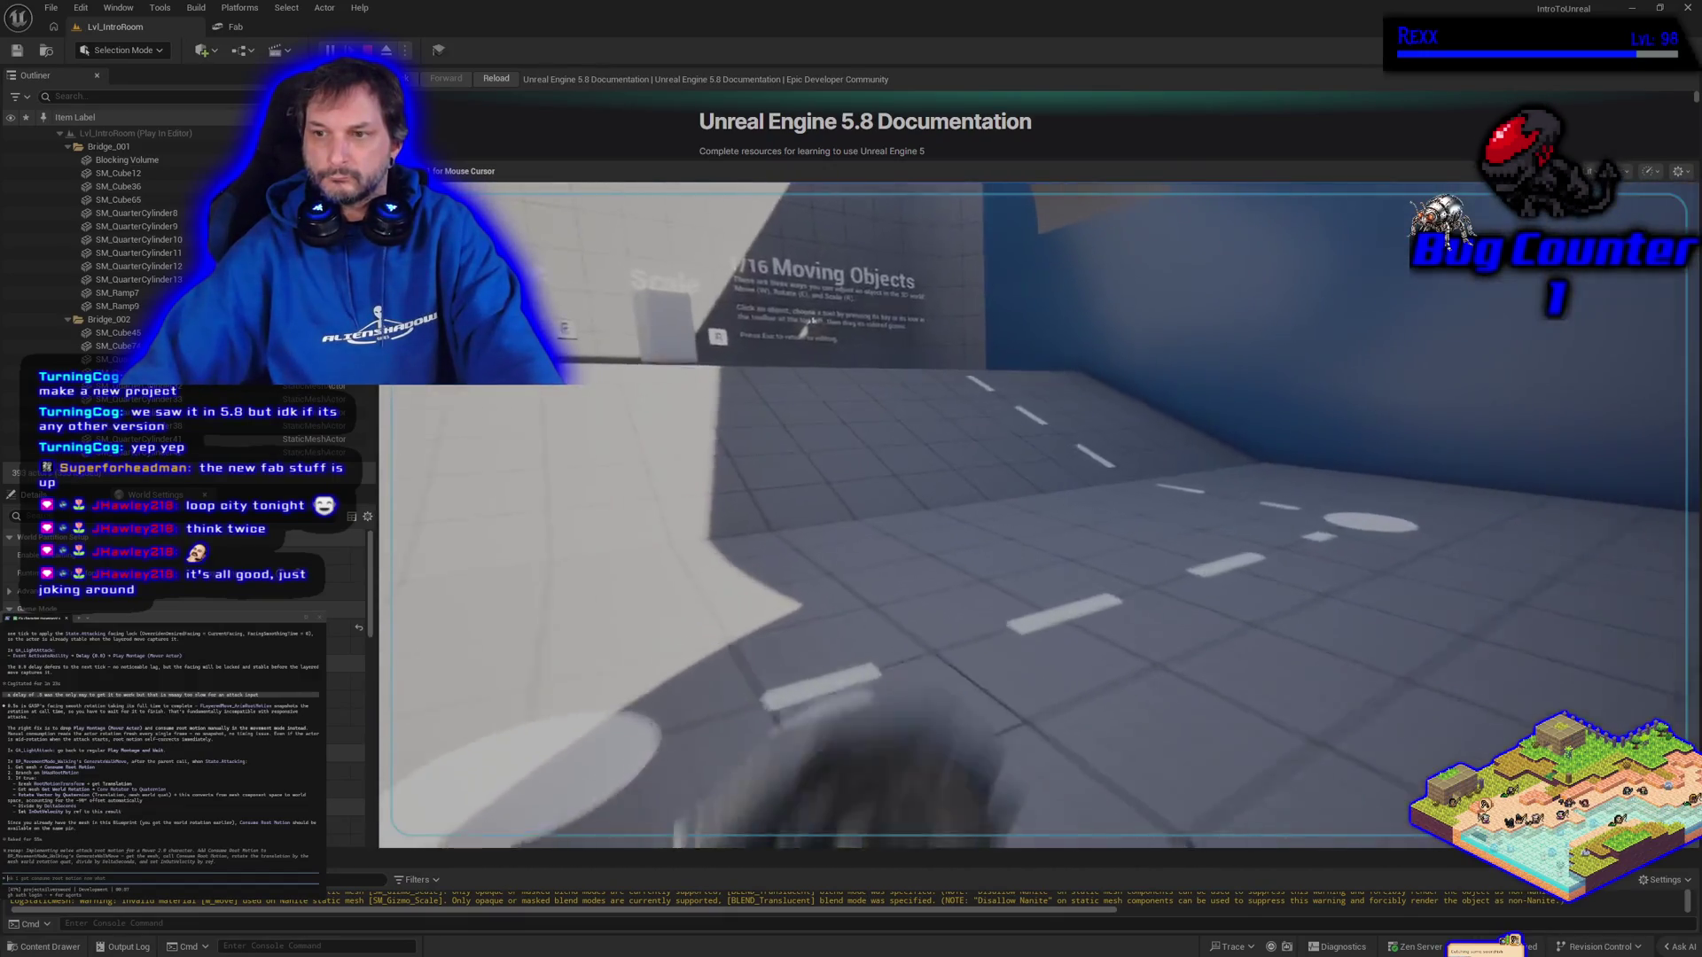
key(w)
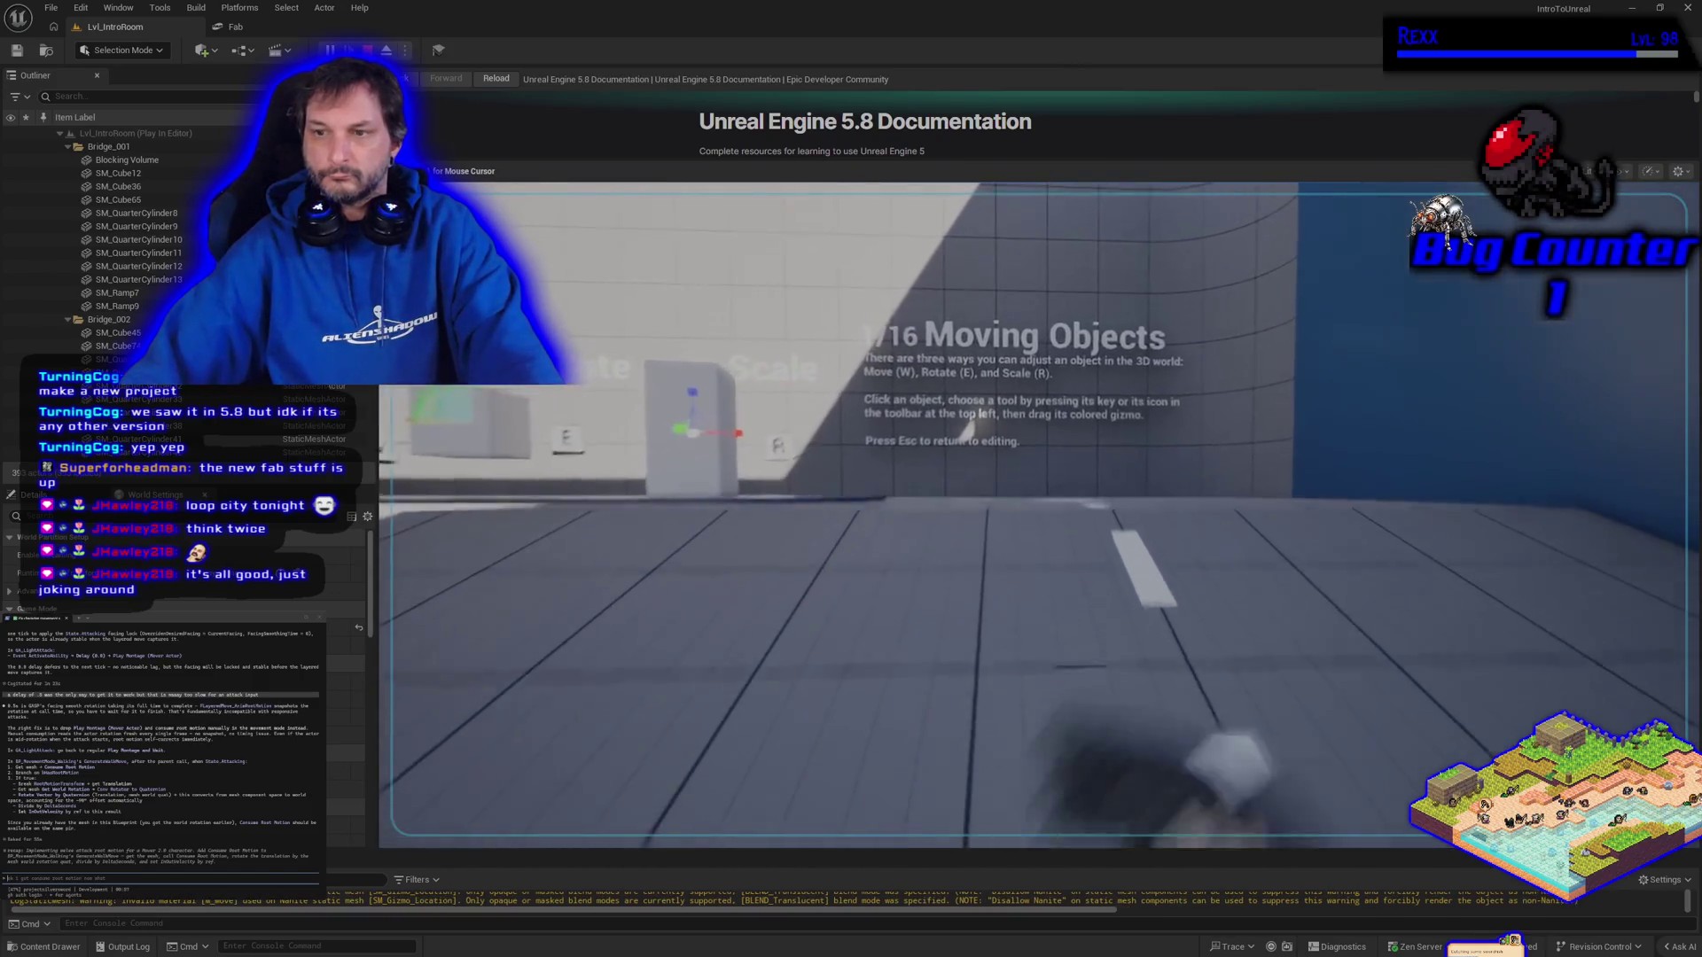
key(a)
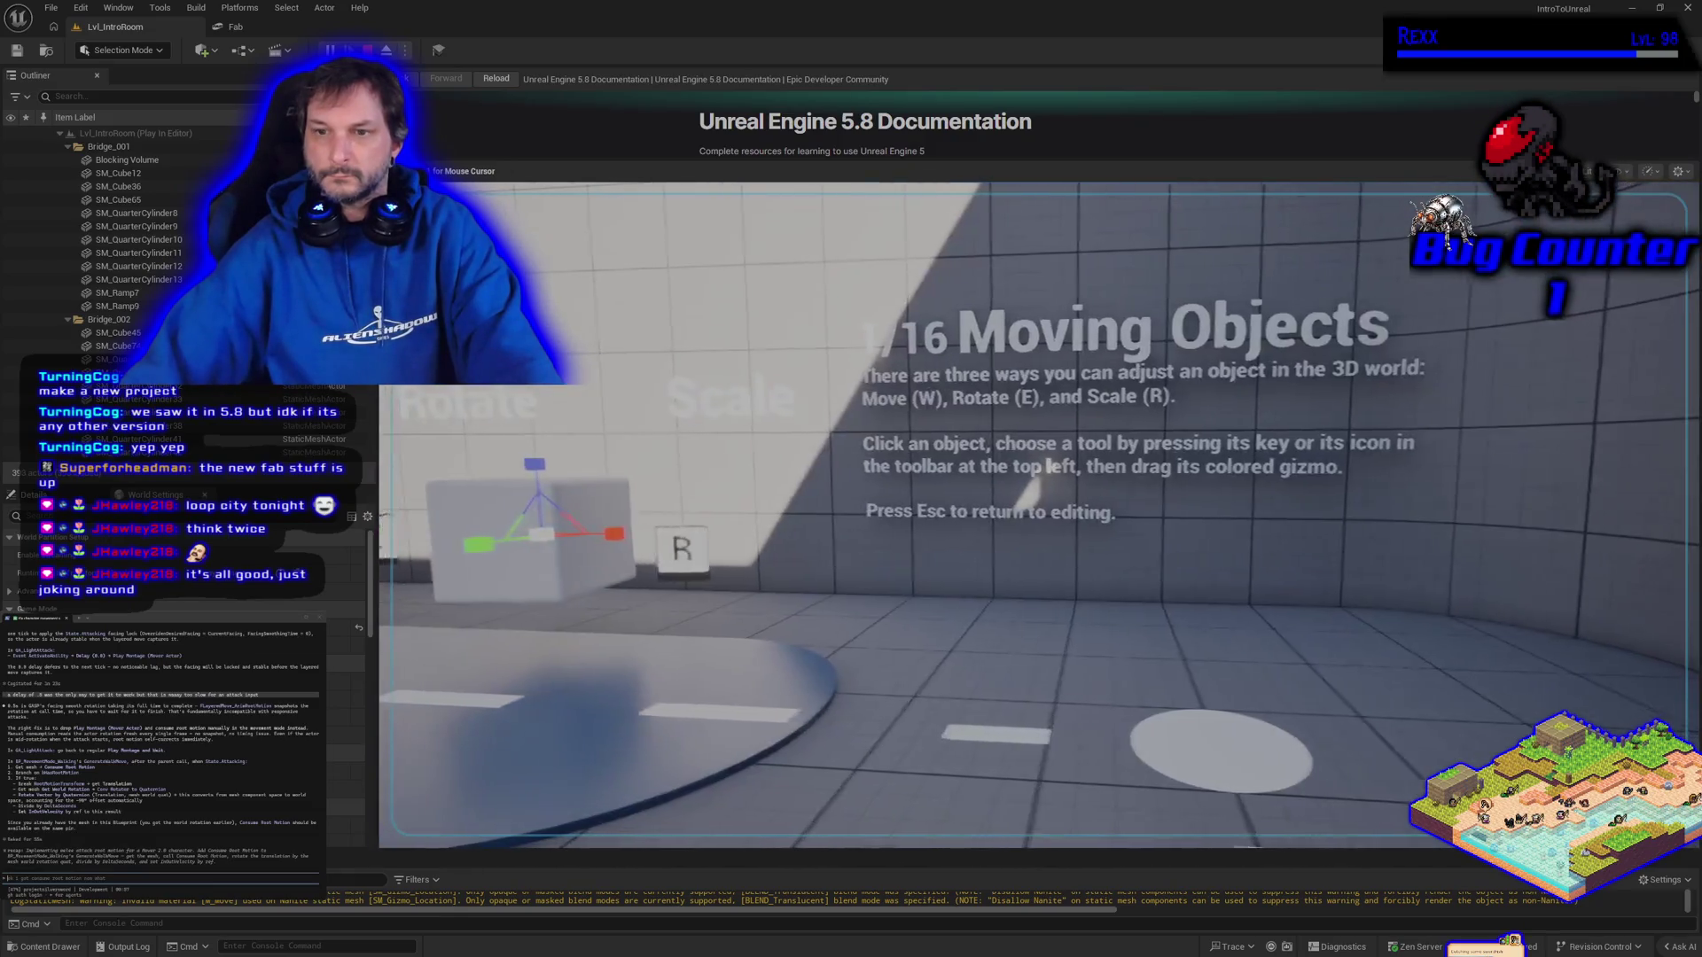
key(shift+F1)
key(w)
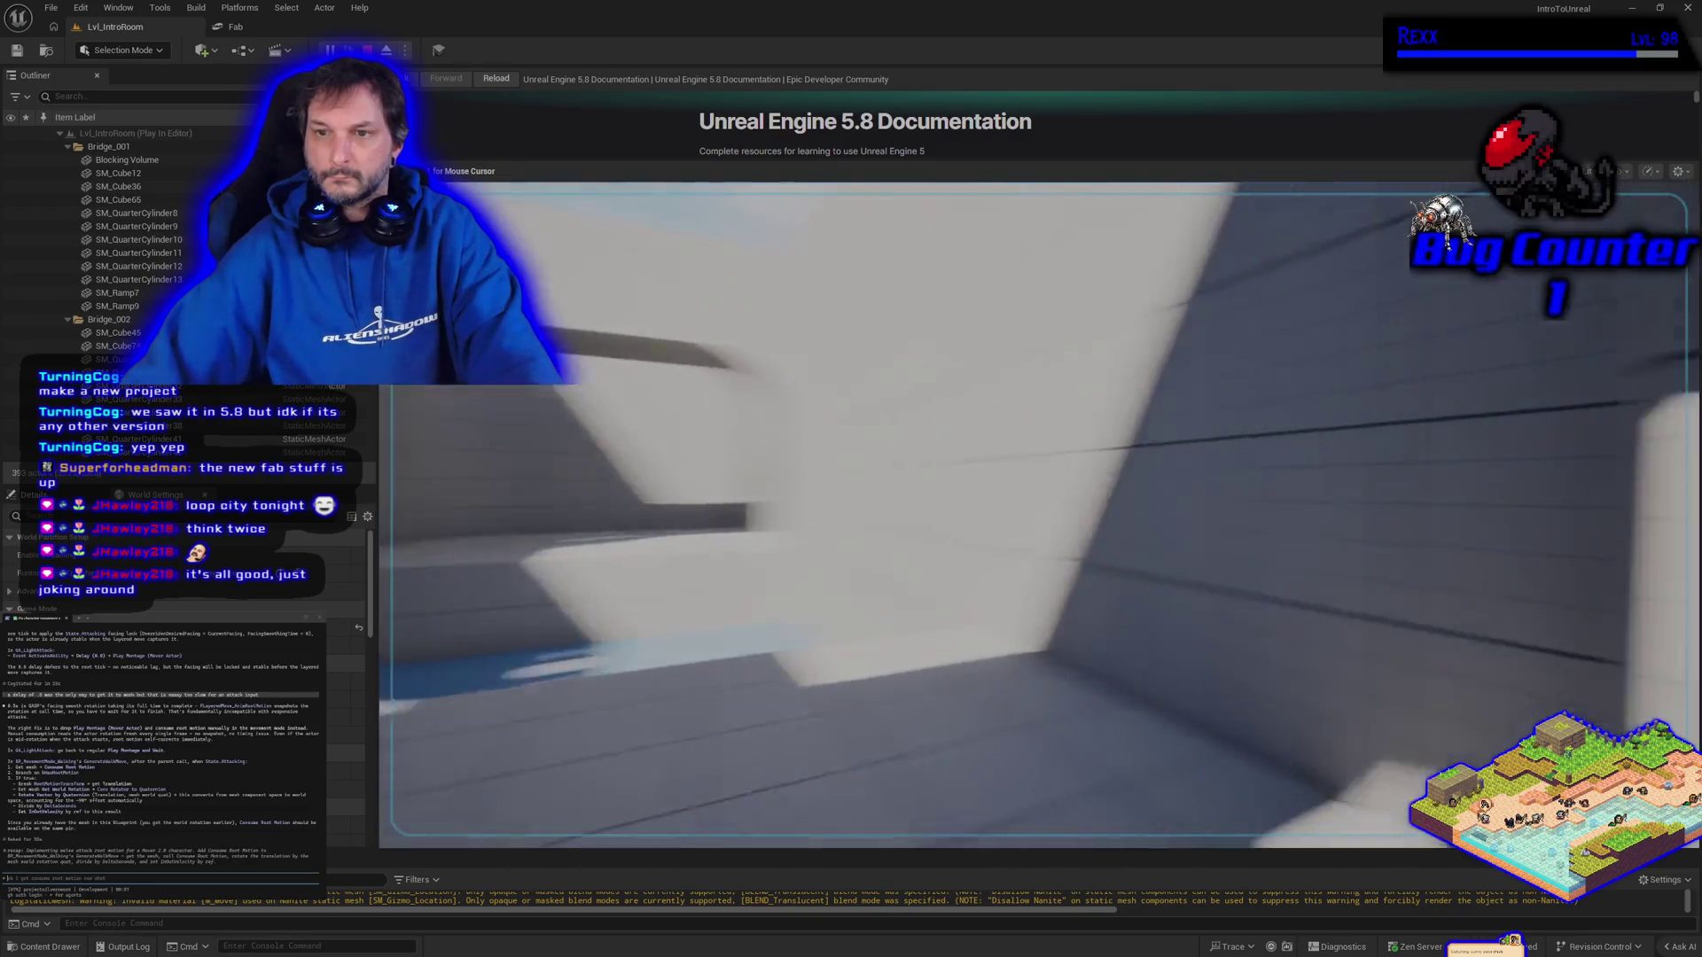
Toggle the Content Drawer at the Meshes folder, then stop the play session
key(ctrl+space)
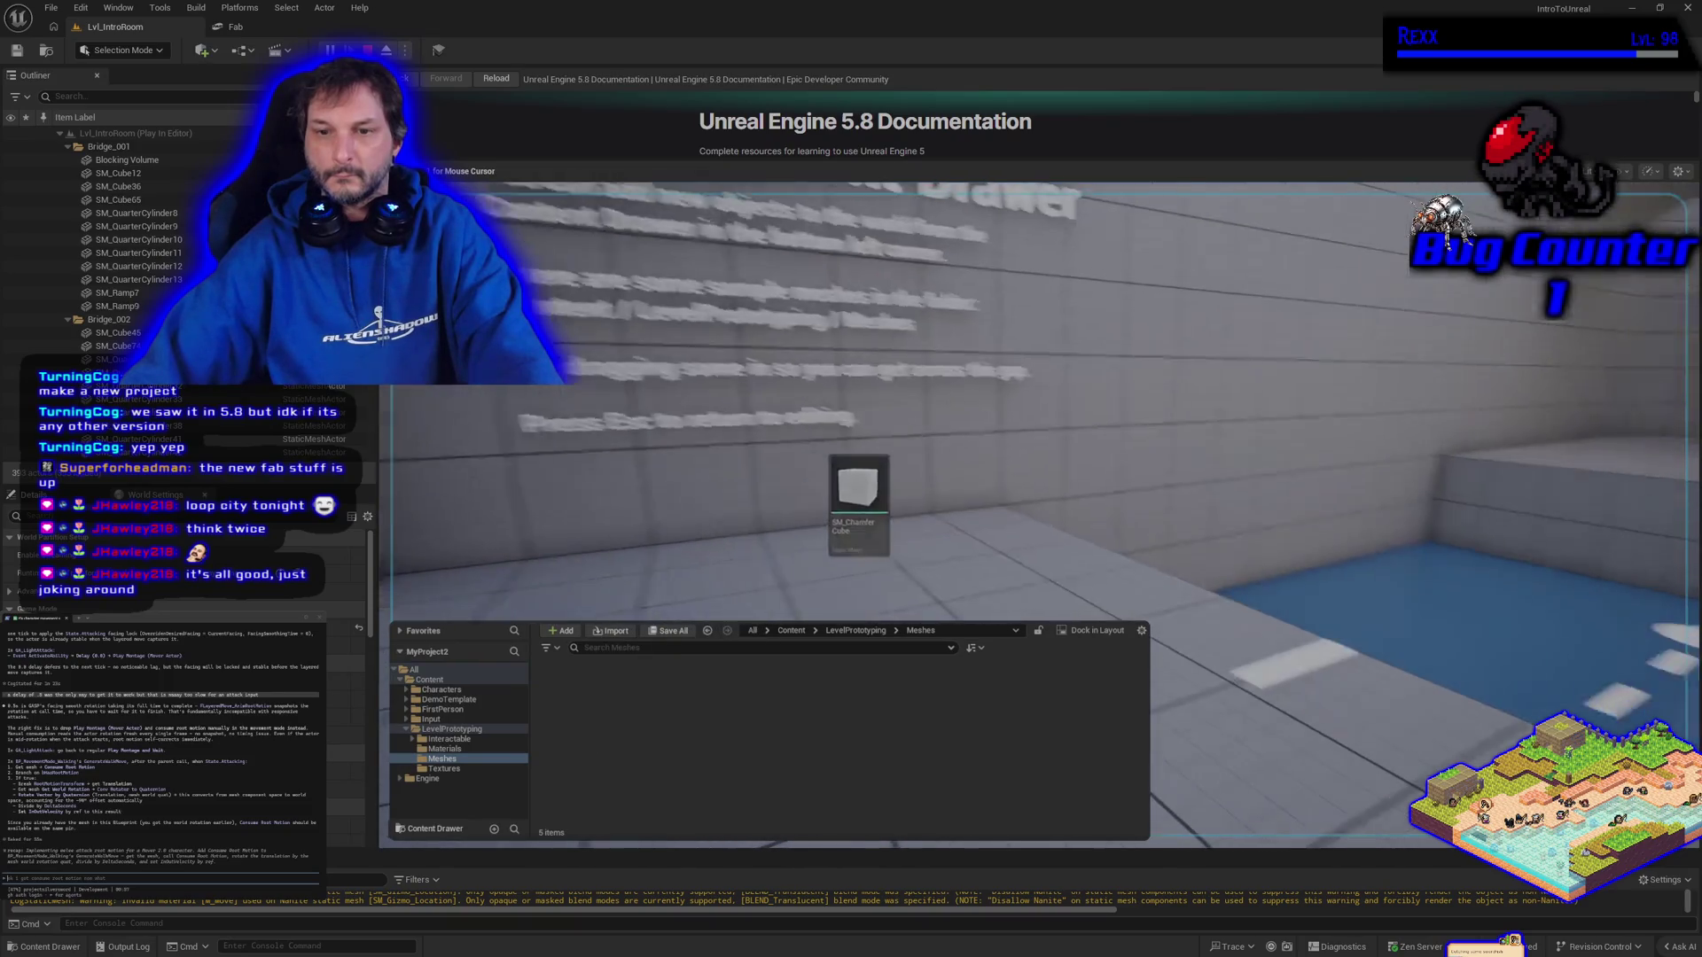
key(ctrl+space)
key(ctrl+space)
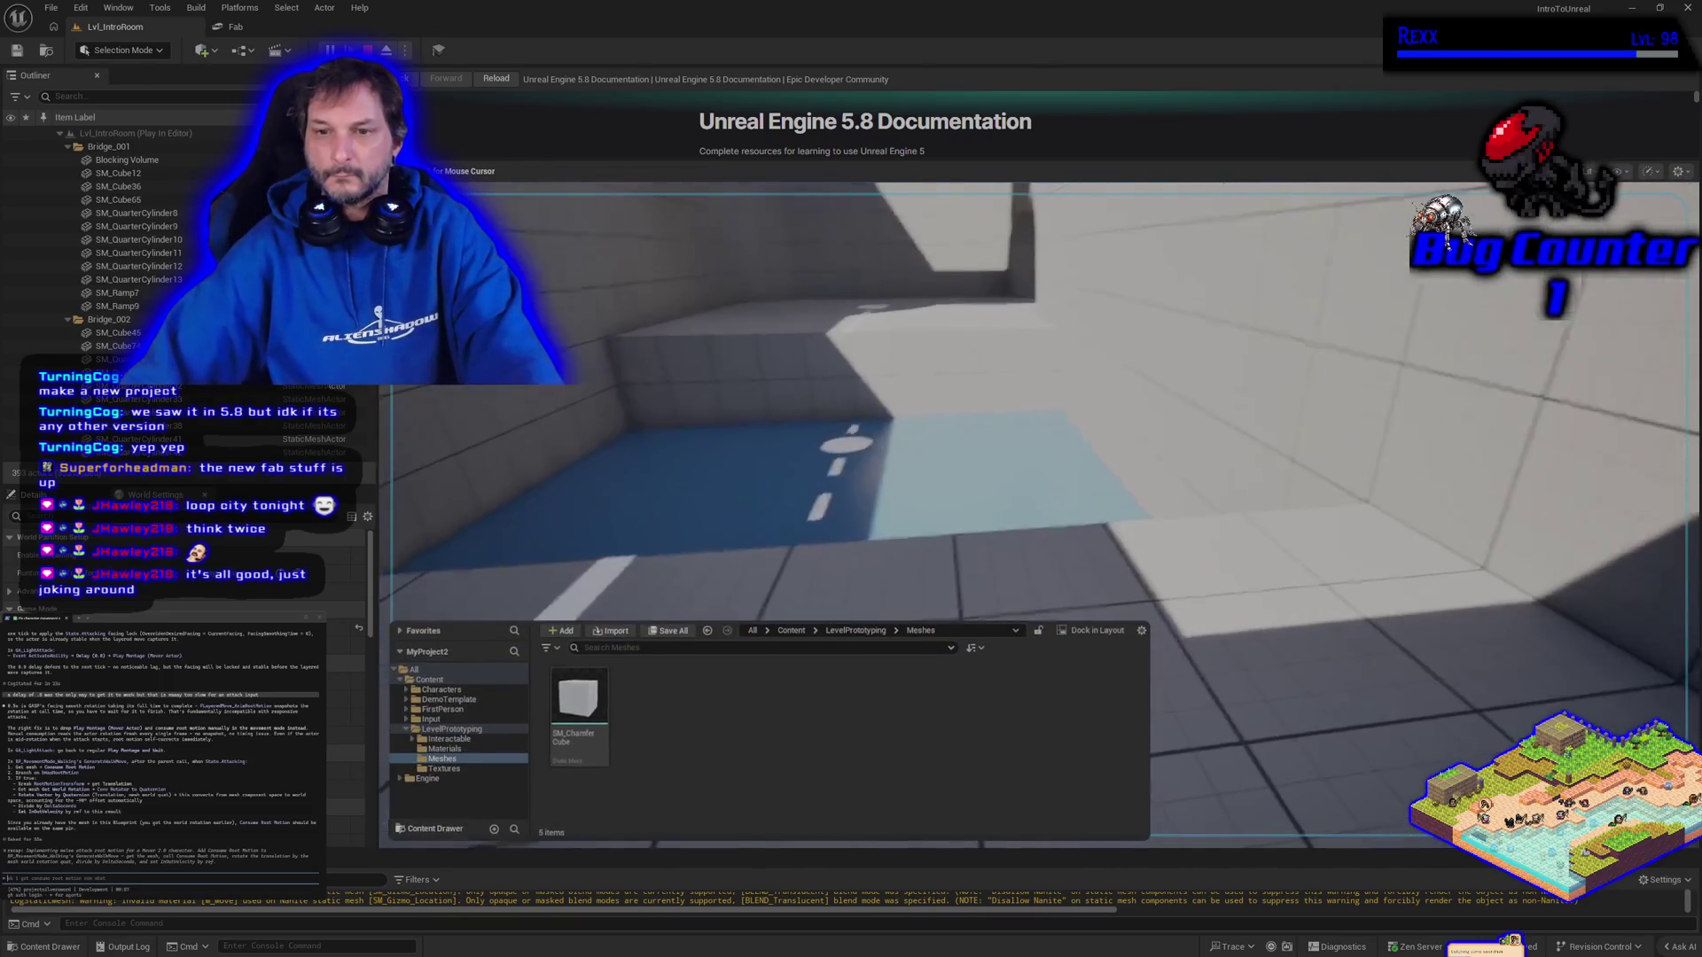
key(ctrl+space)
key(ctrl+space)
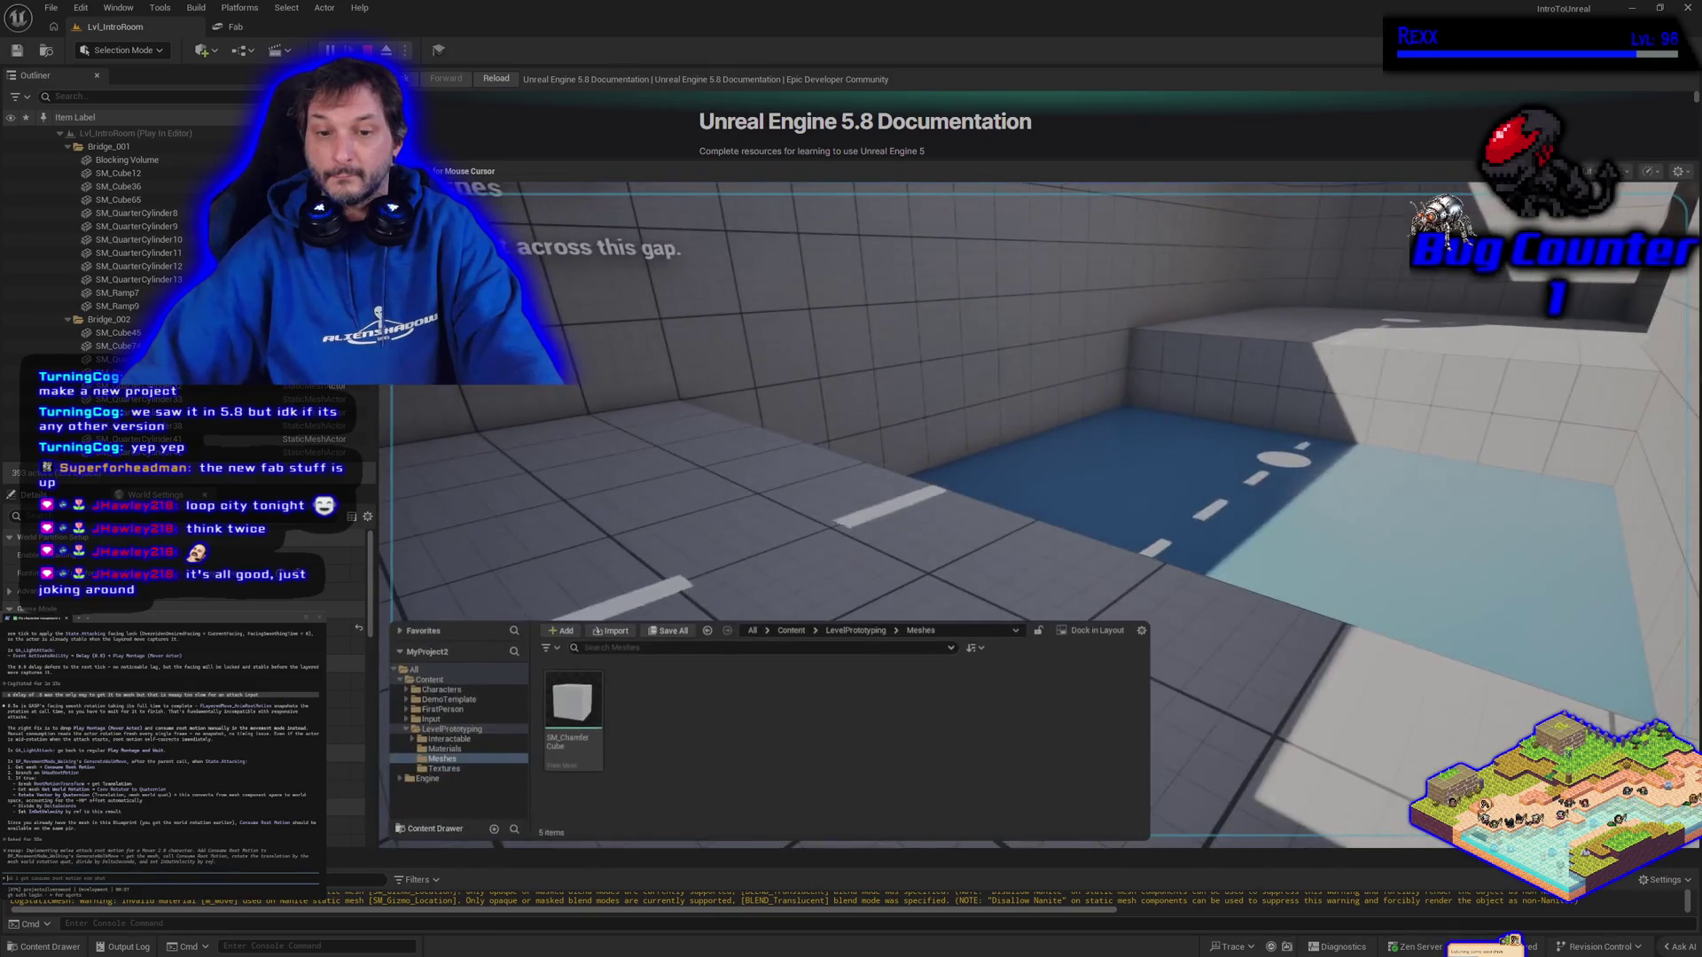
key(Escape)
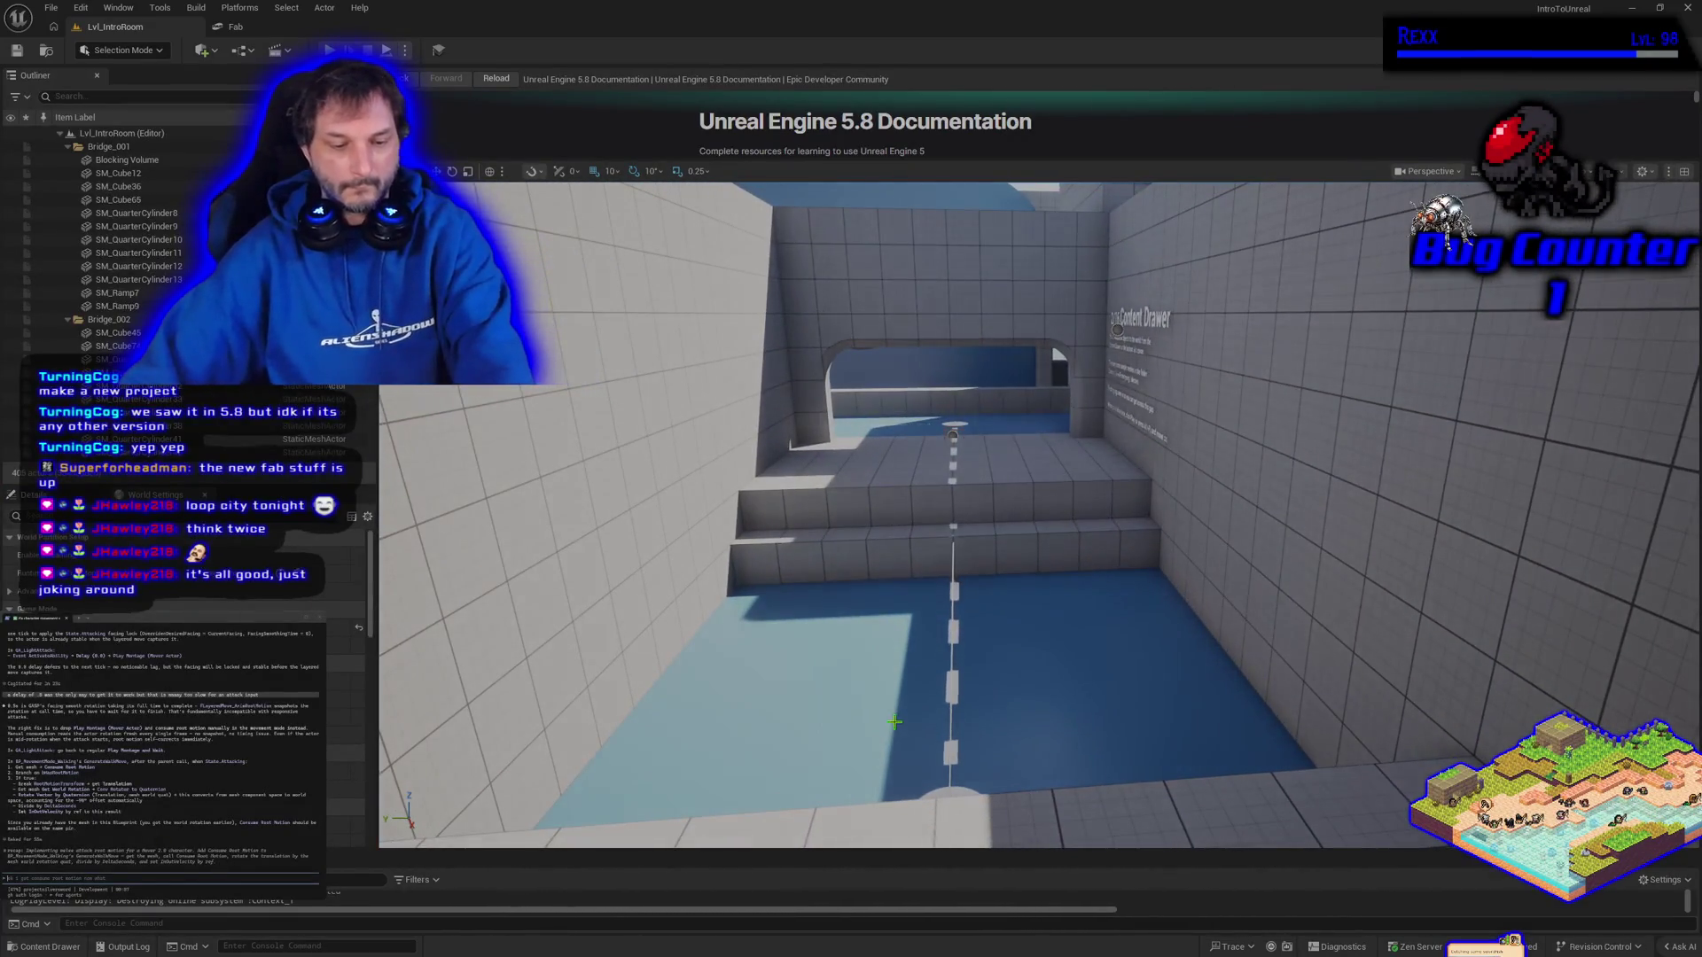
Restart play, drop meshes including SM_ChamferCube into the running level, then stop playing
key(alt+p)
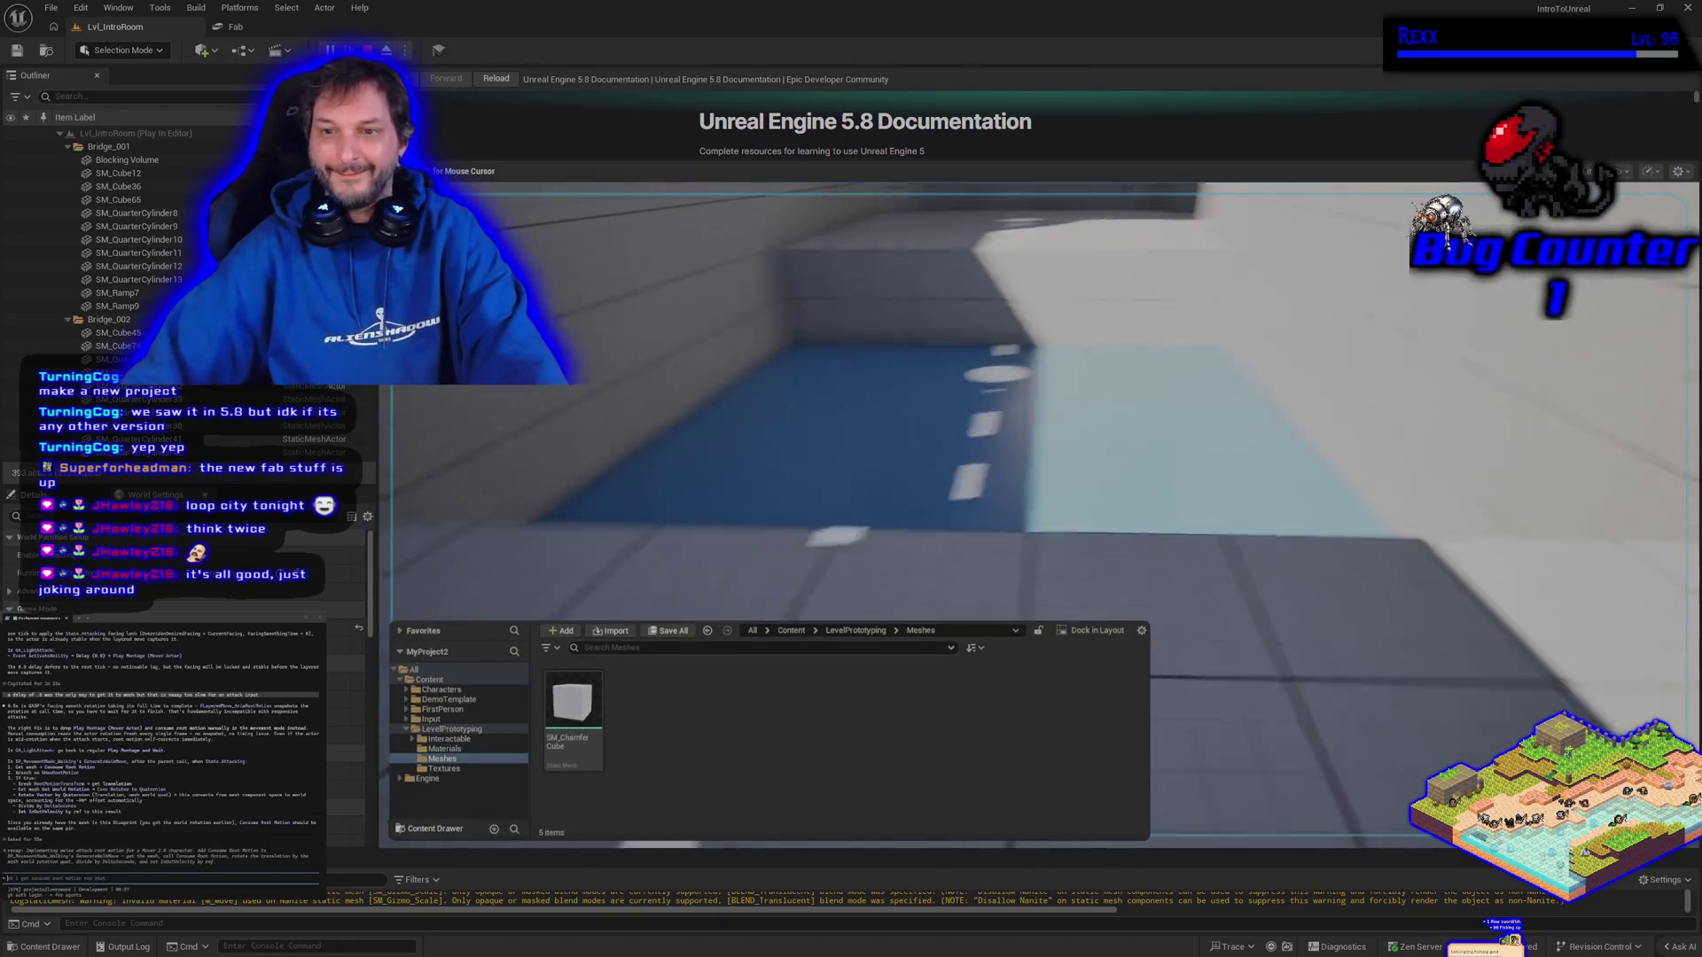
mouse_move(572, 709)
mouse_down()
mouse_move(866, 475)
mouse_move(1028, 806)
mouse_up()
key(ctrl+space)
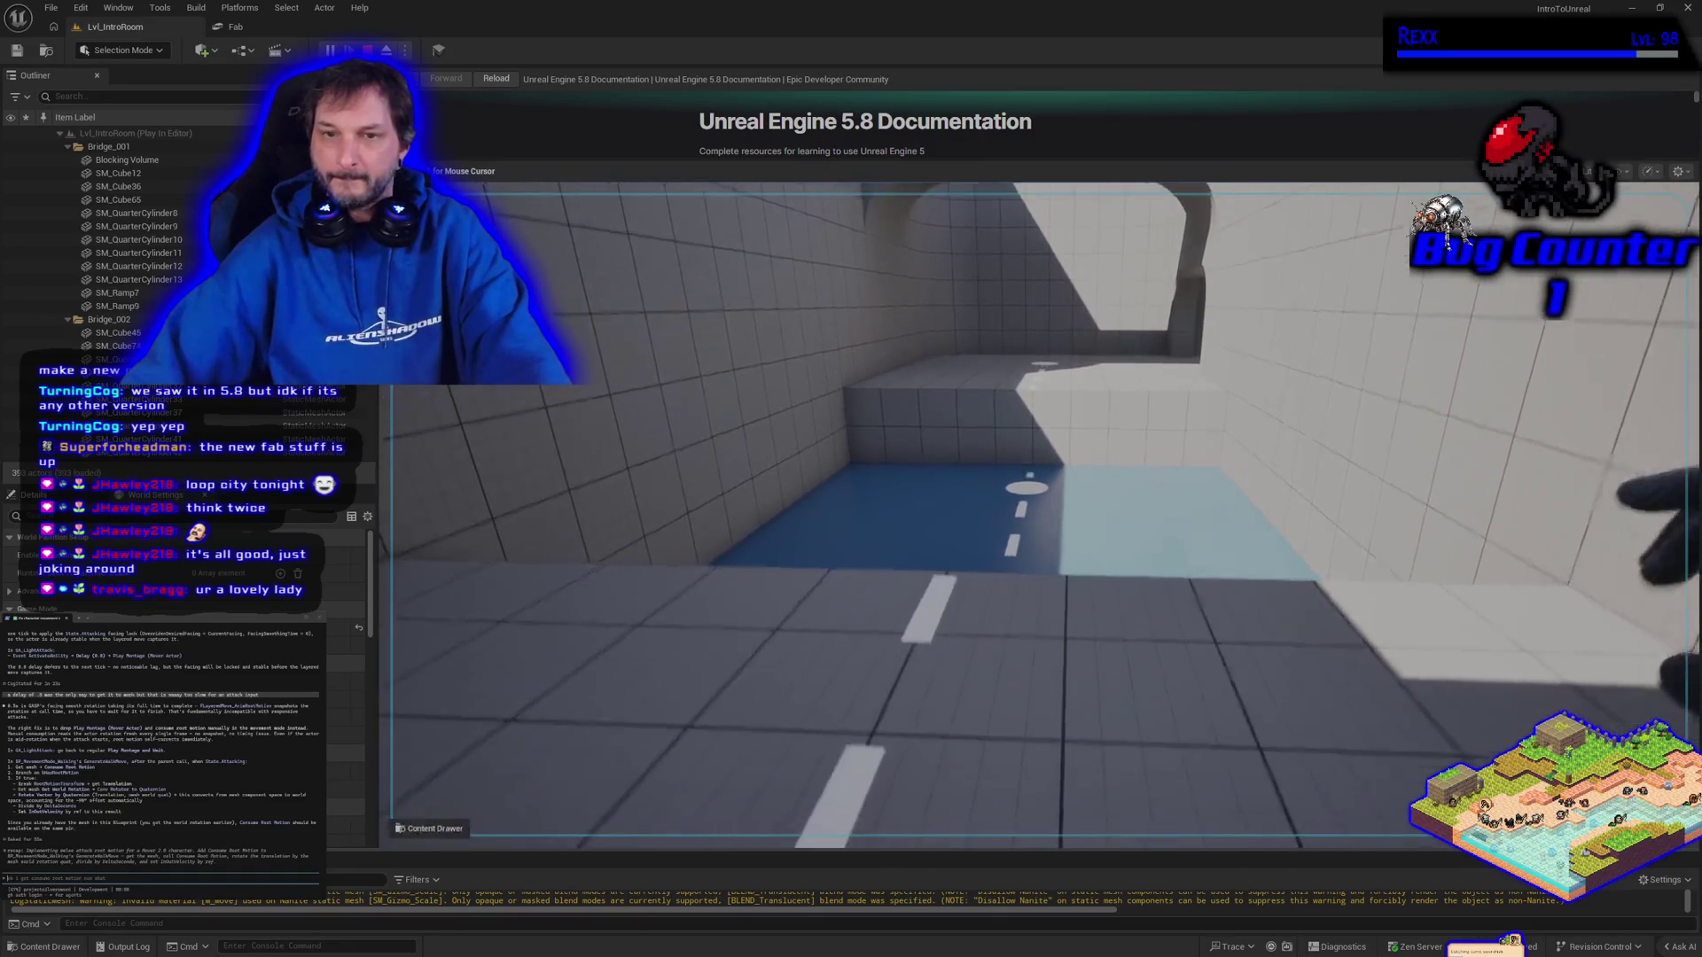
drag(640, 652, 869, 478)
key(Escape)
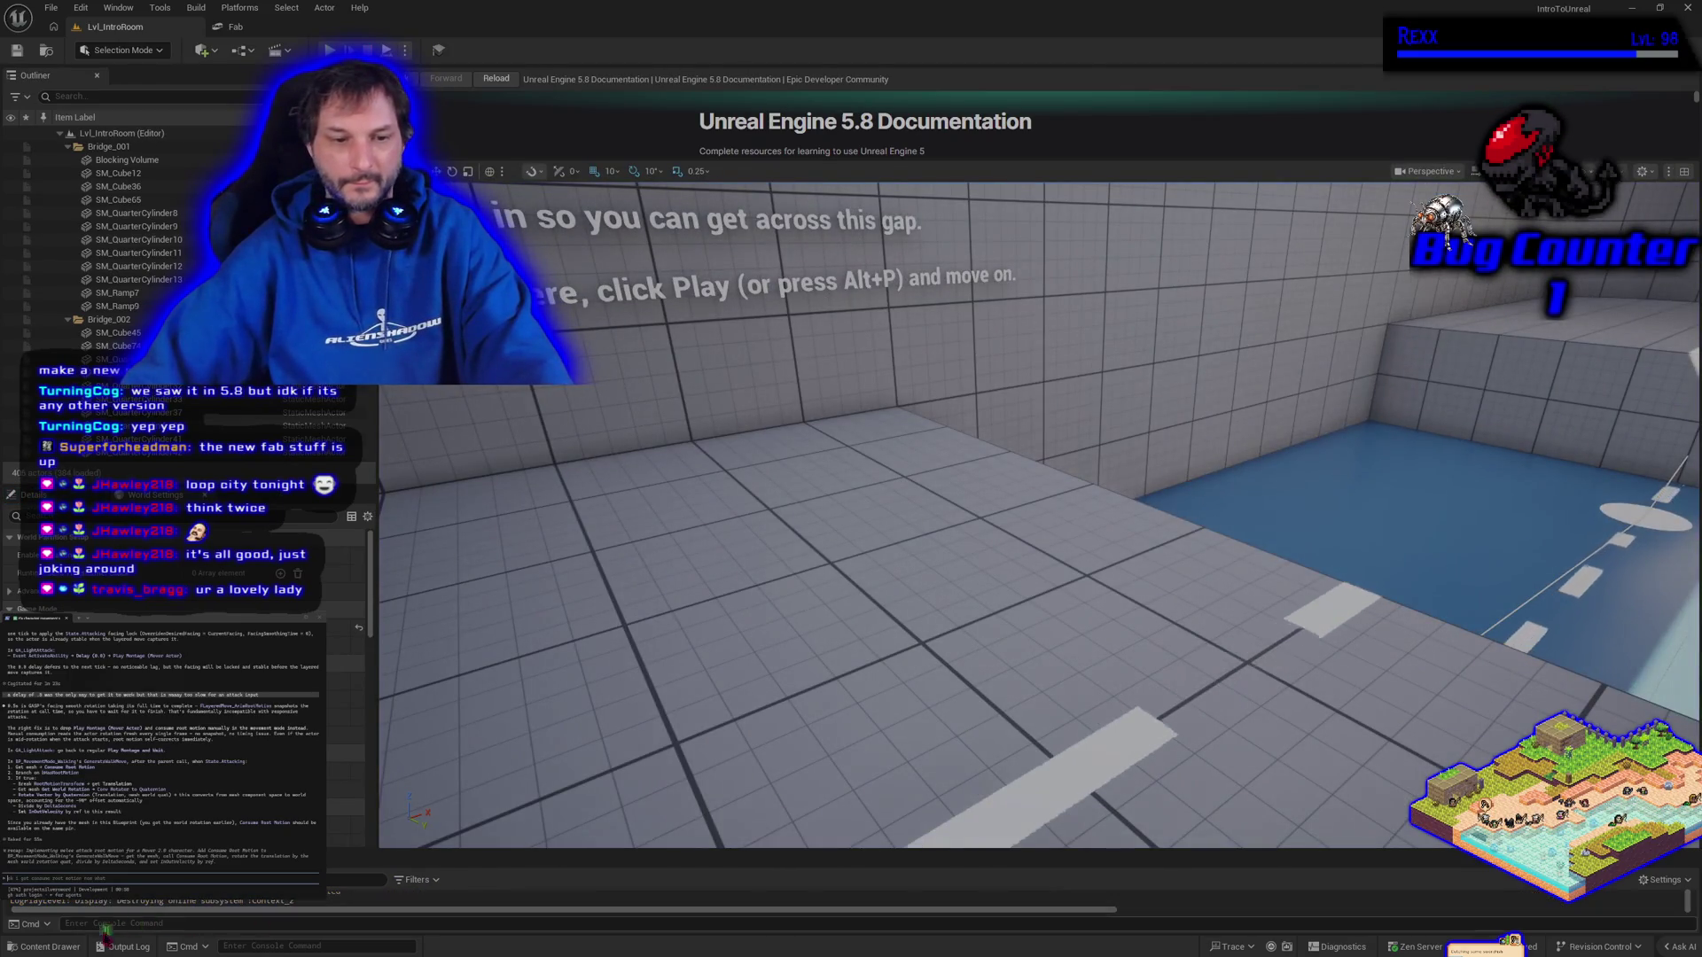
Drag SM_Ramp from Content/LevelPrototyping/Meshes onto the intro room floor and frame it
key(ctrl+space)
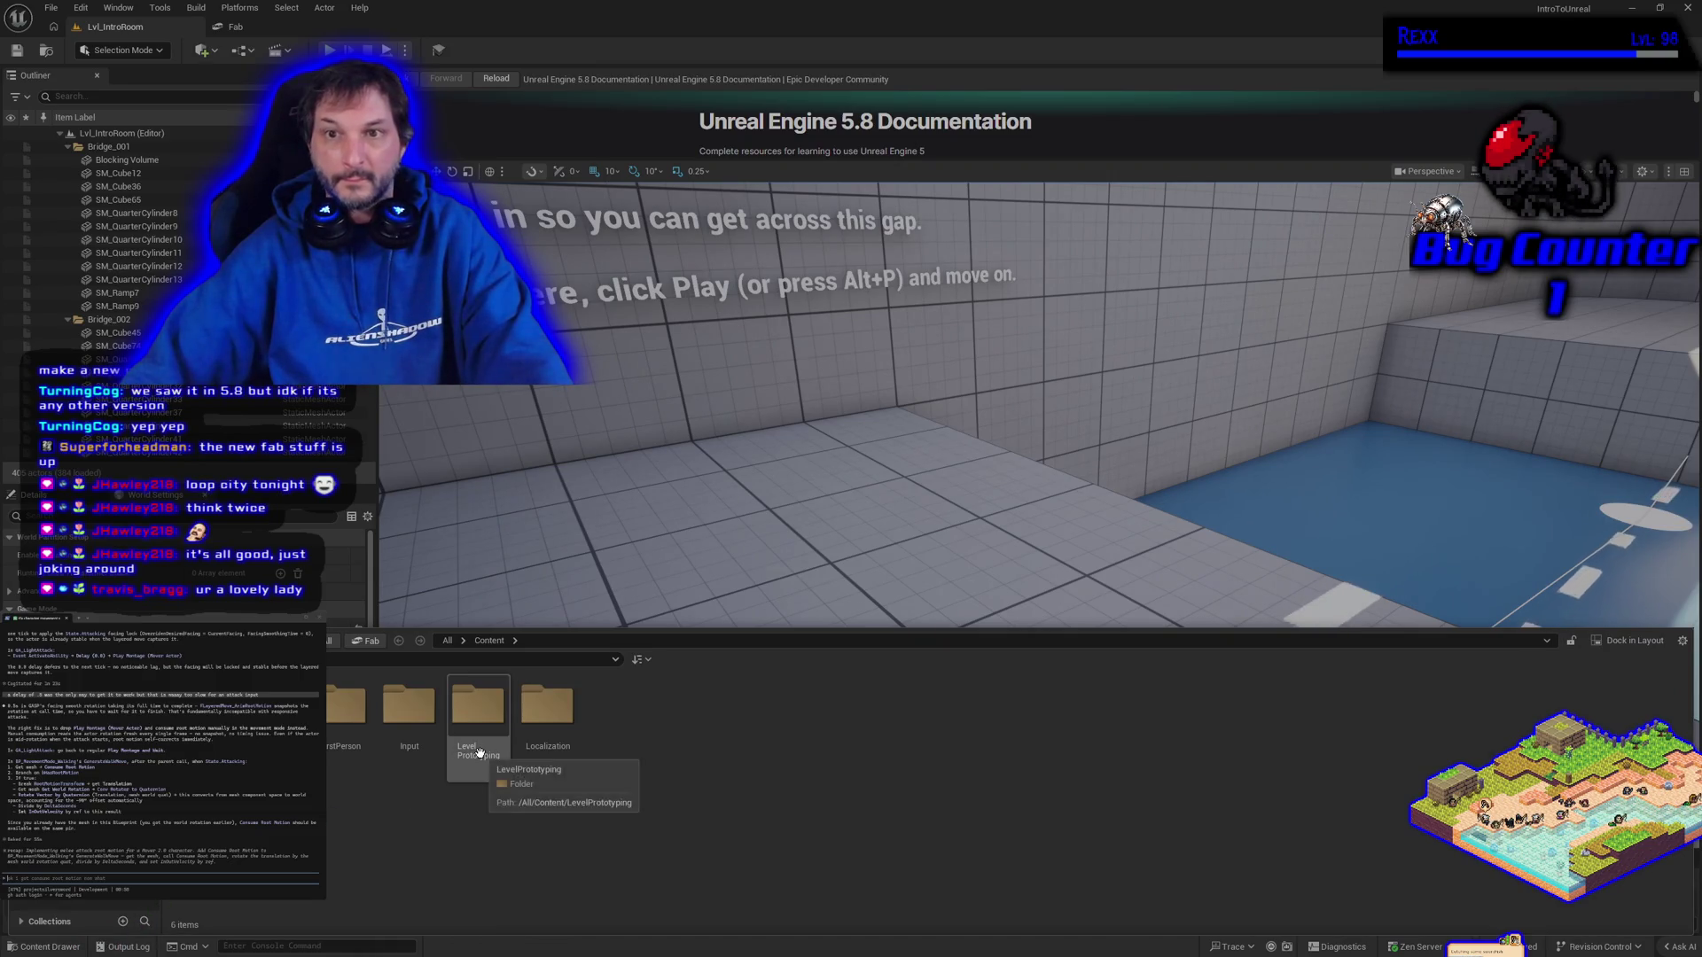
double_click(479, 754)
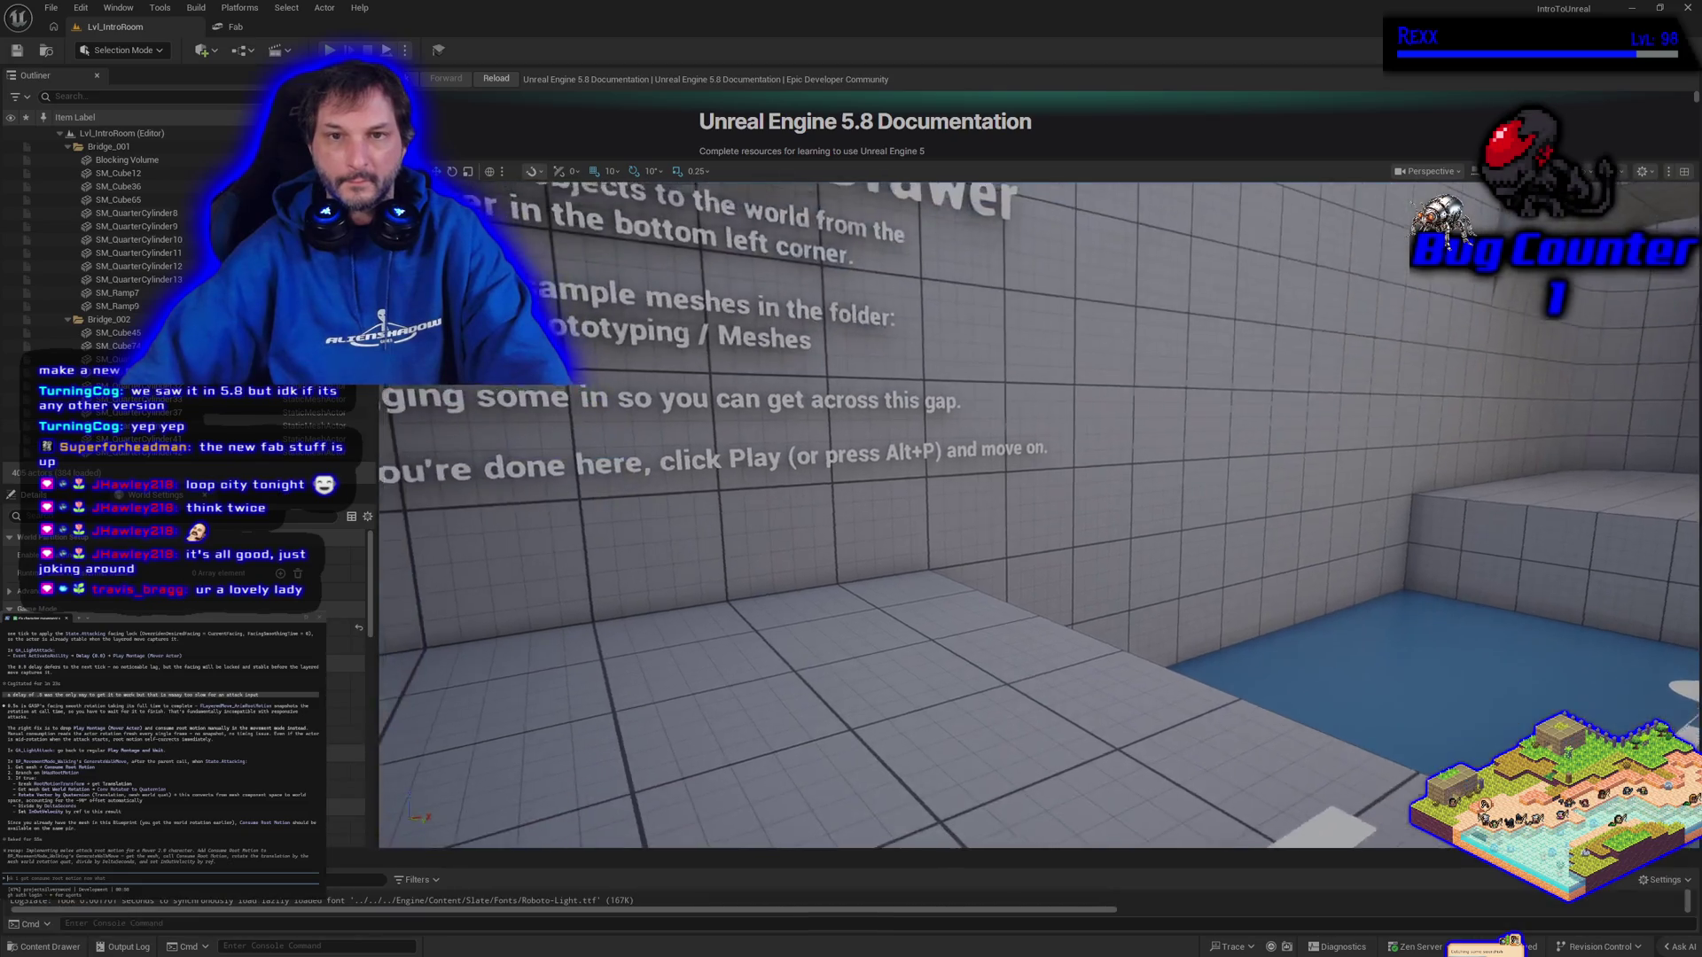
drag(716, 292, 716, 319)
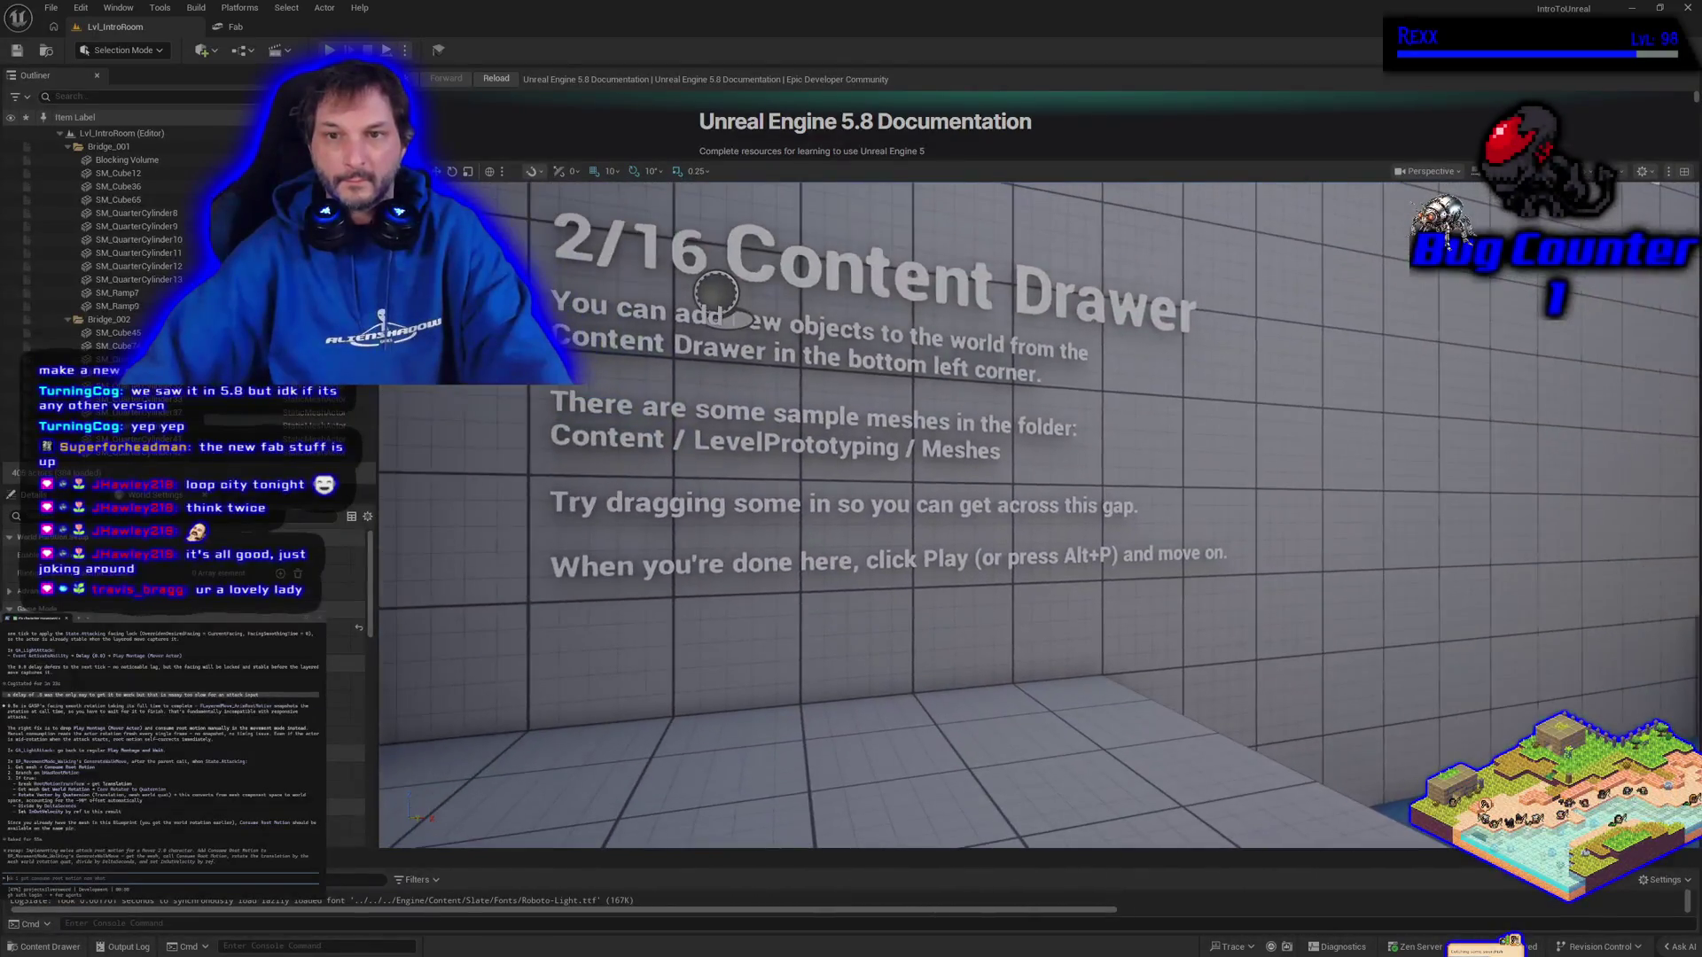
click(62, 947)
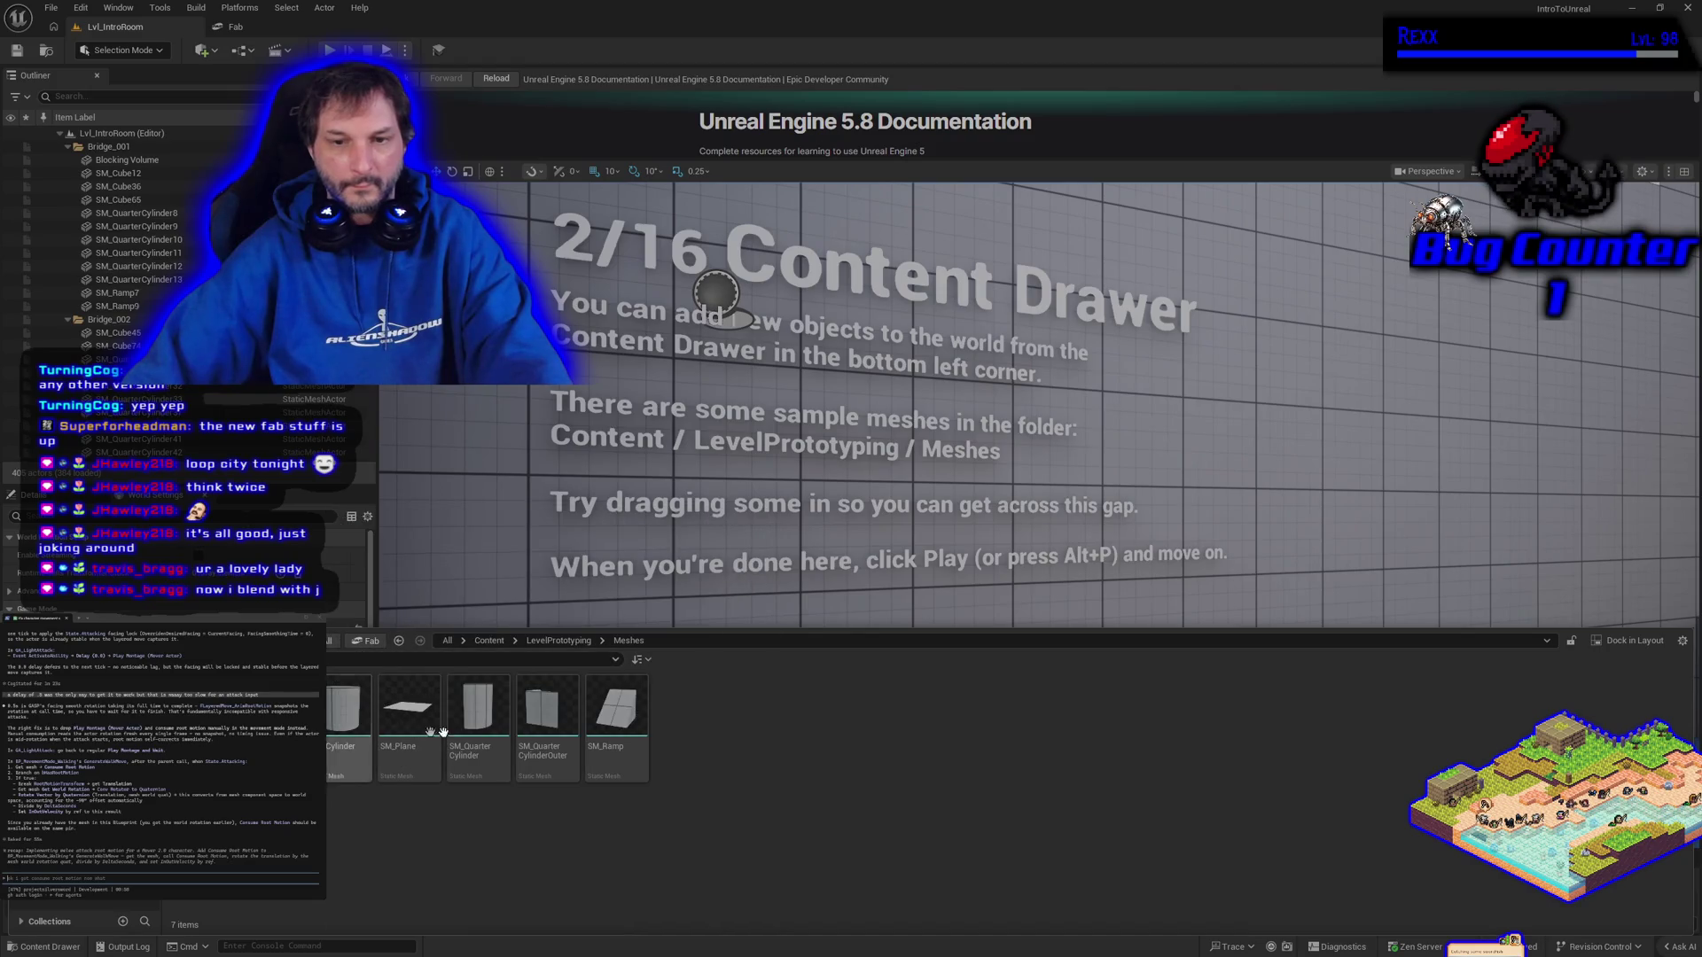
mouse_move(617, 709)
mouse_down()
mouse_move(1178, 664)
mouse_move(1569, 717)
mouse_move(1524, 735)
mouse_up()
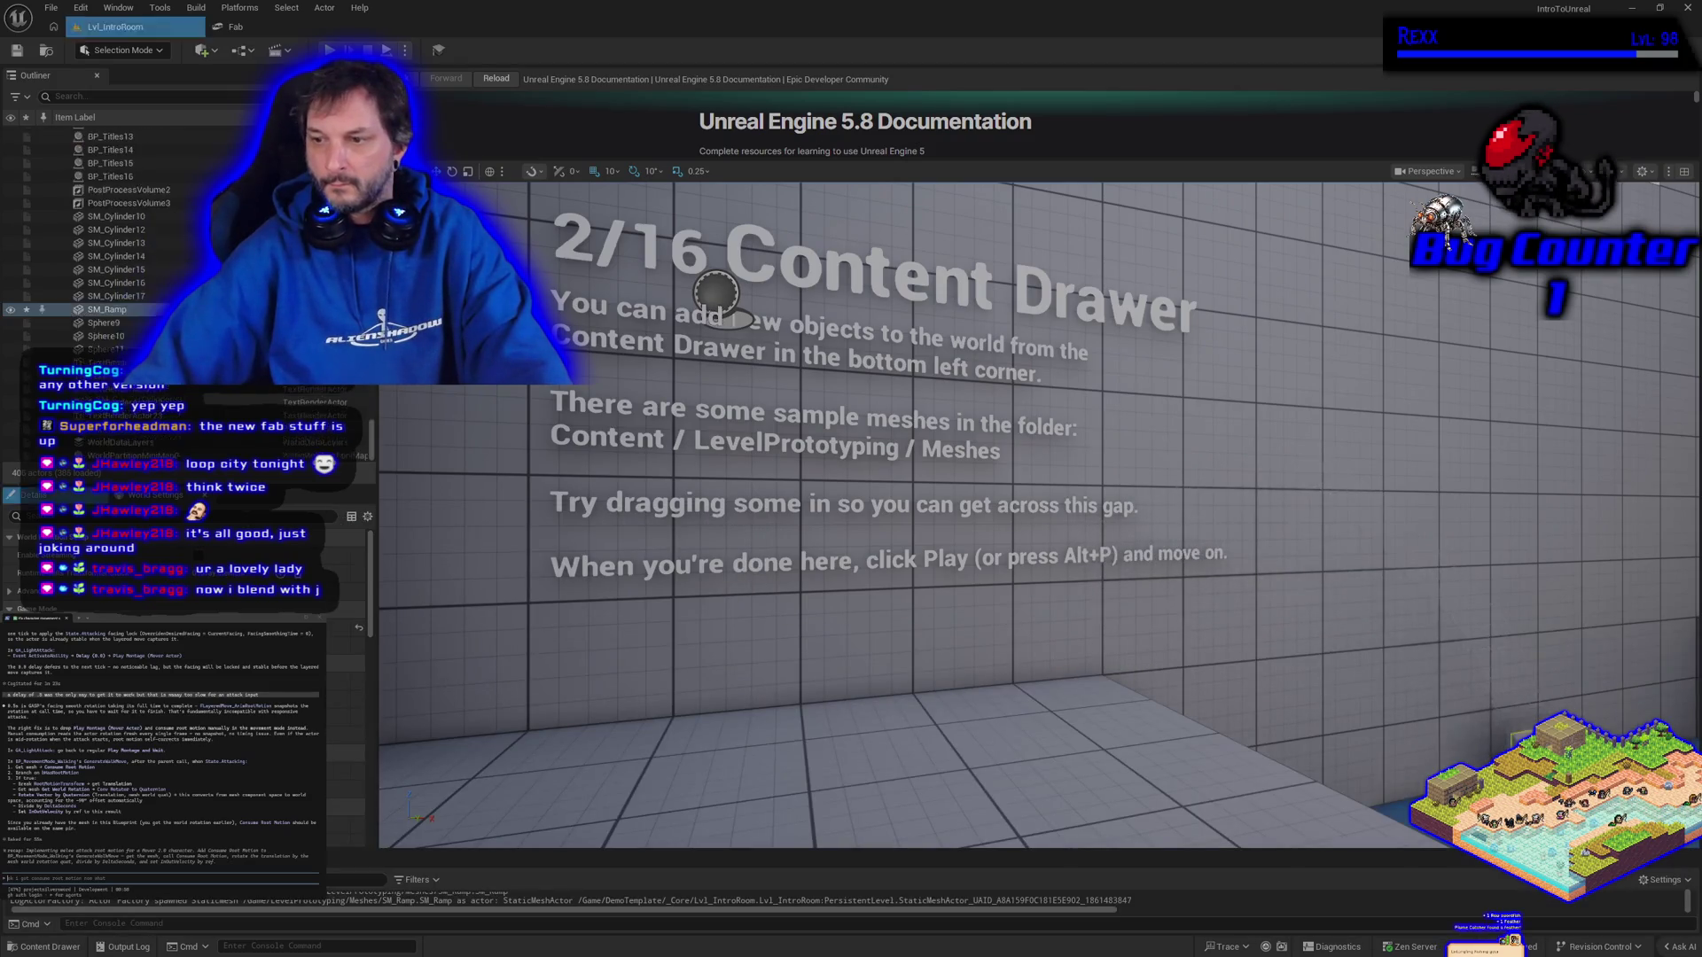
key(f)
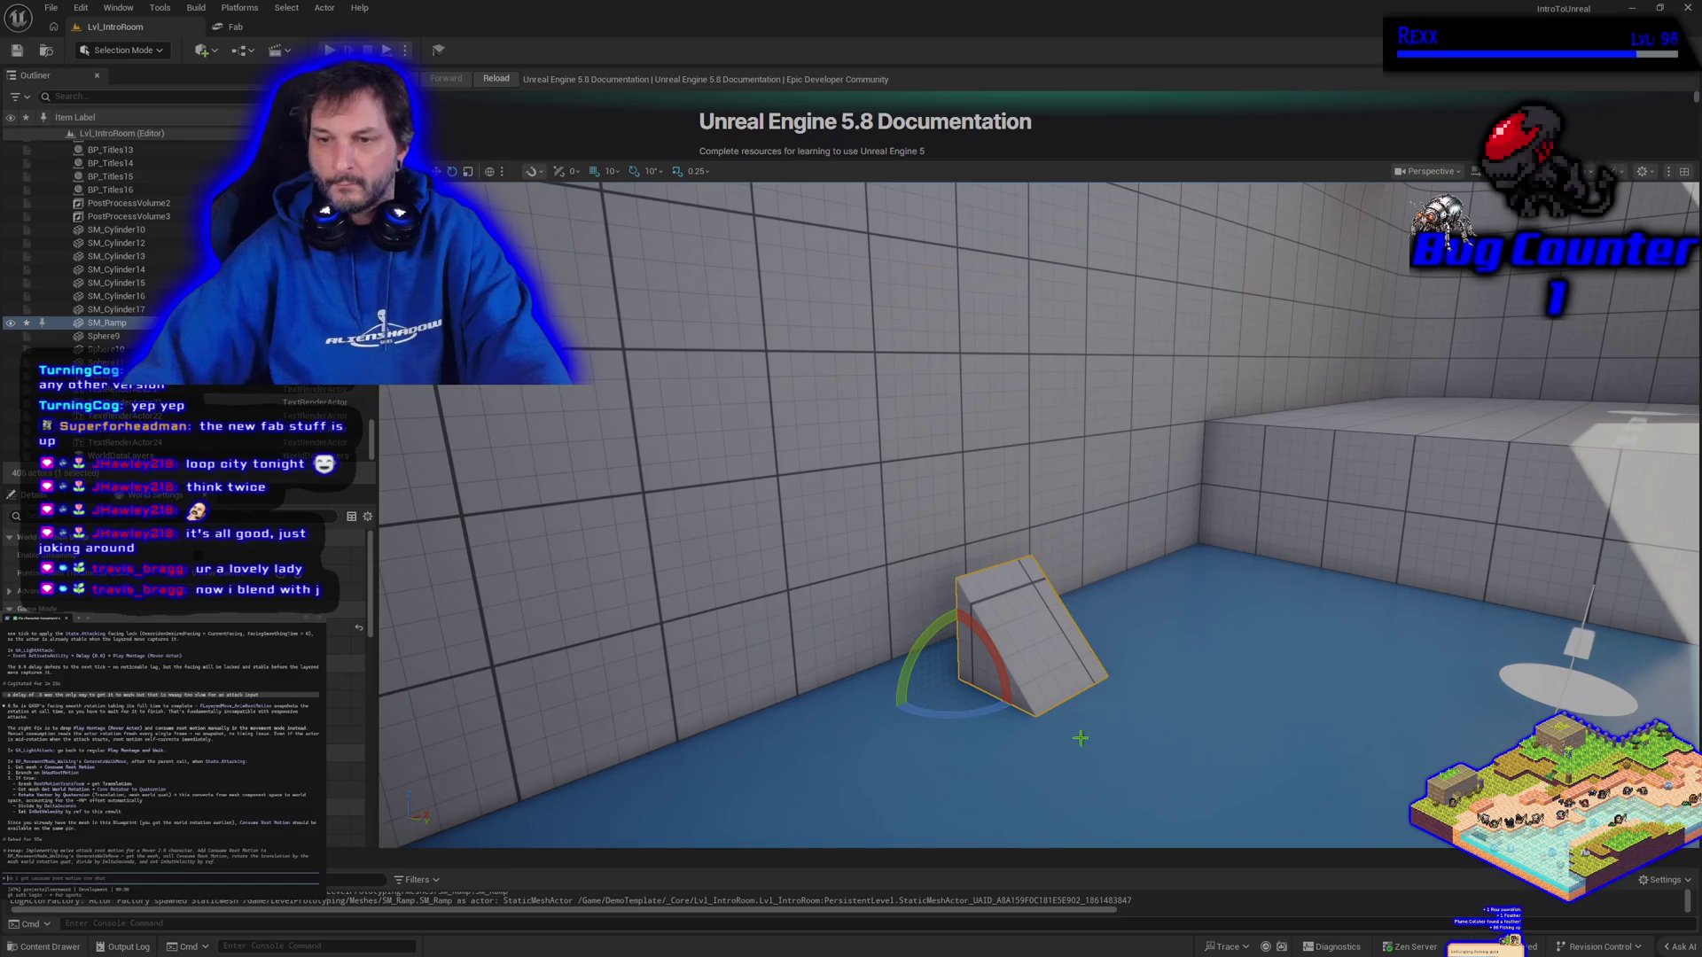
Rotate SM_Ramp 90°, enlarge it and place it against the raised ledge, then play-test the level
mouse_move(995, 720)
mouse_down()
mouse_move(1312, 537)
mouse_move(1254, 611)
mouse_move(1216, 609)
mouse_up()
key(w)
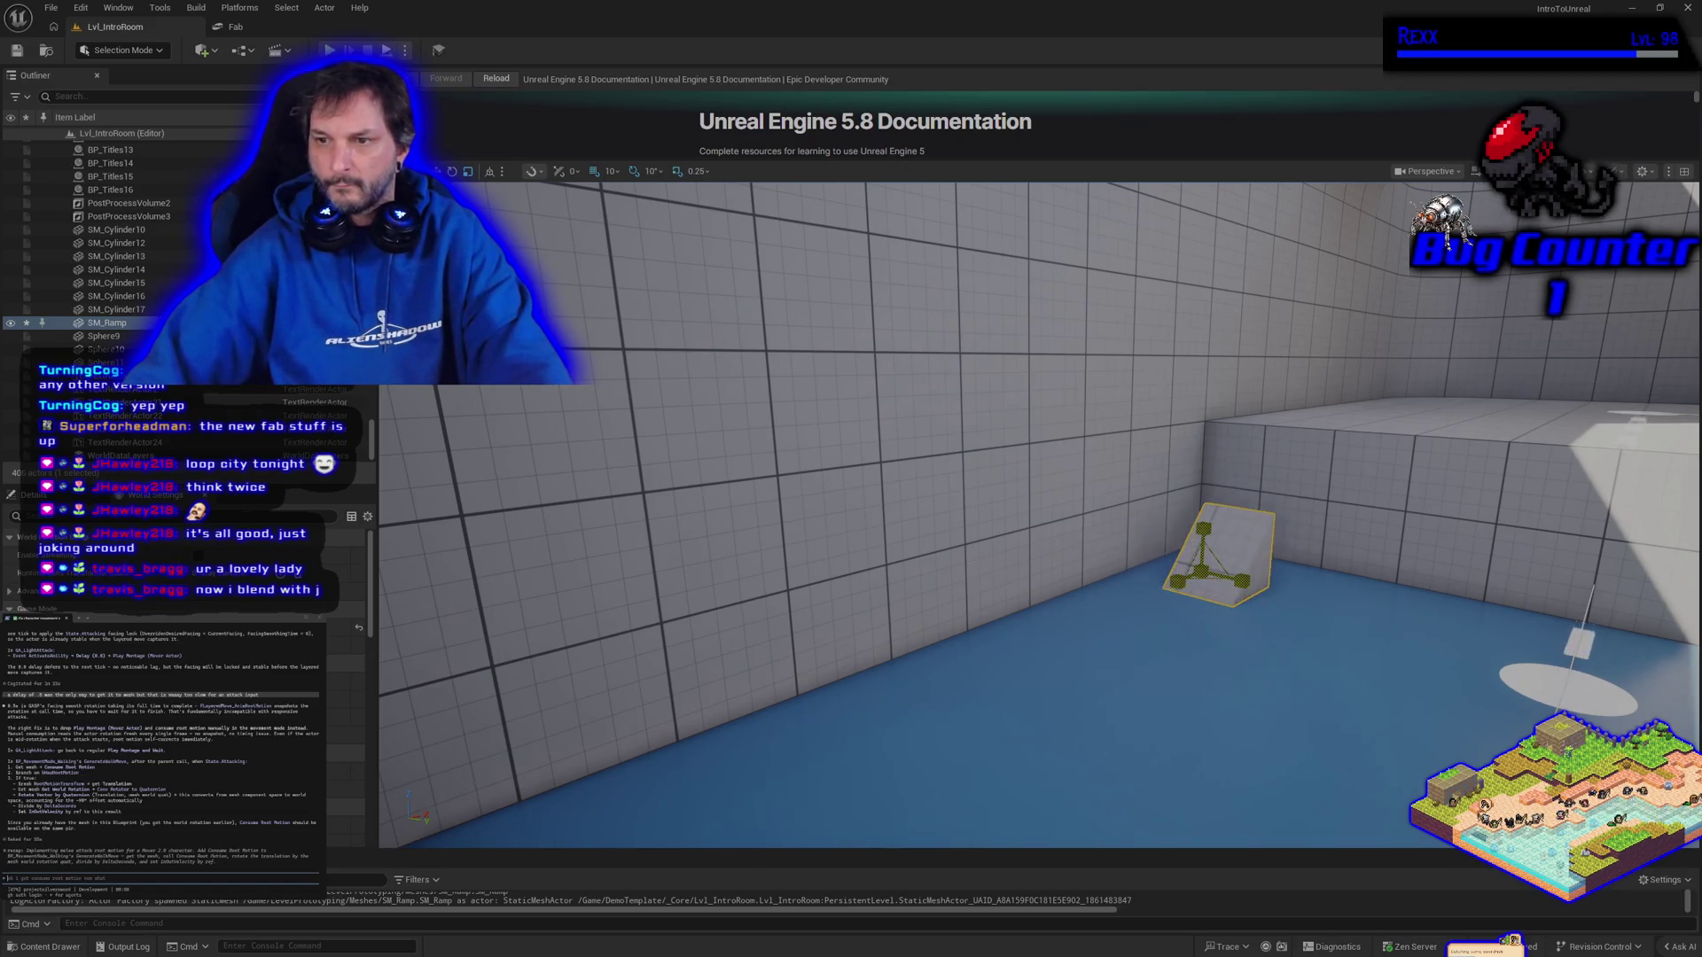
key(ctrl+z)
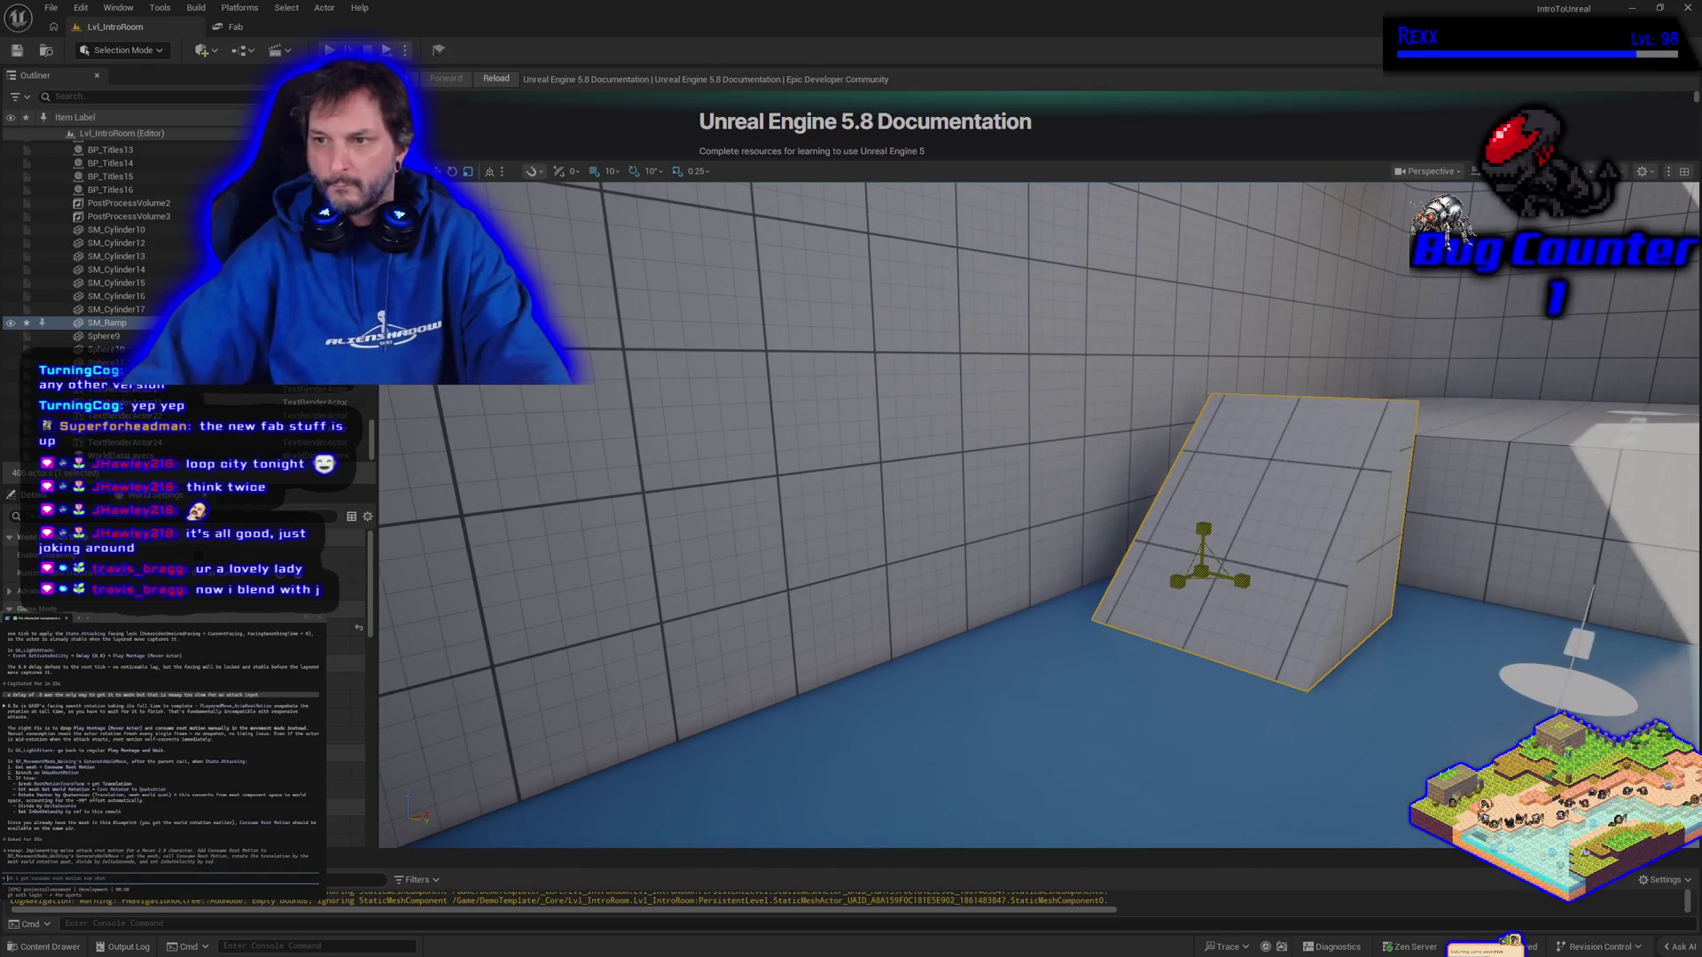
key(ctrl+z)
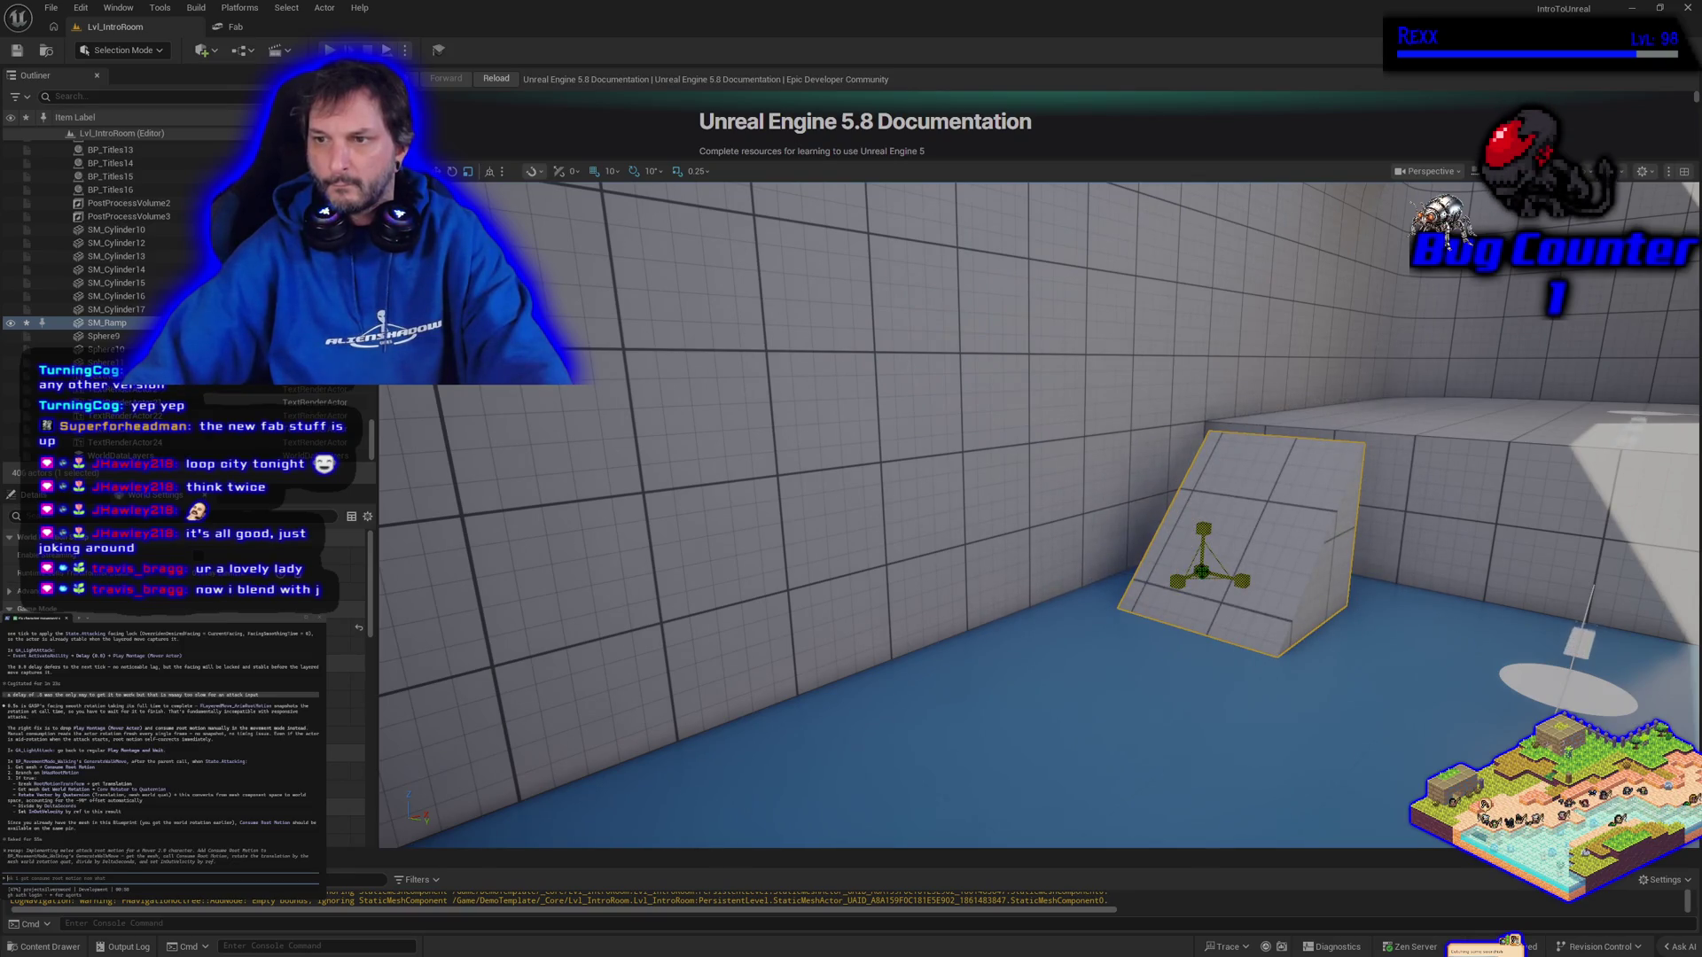
key(e)
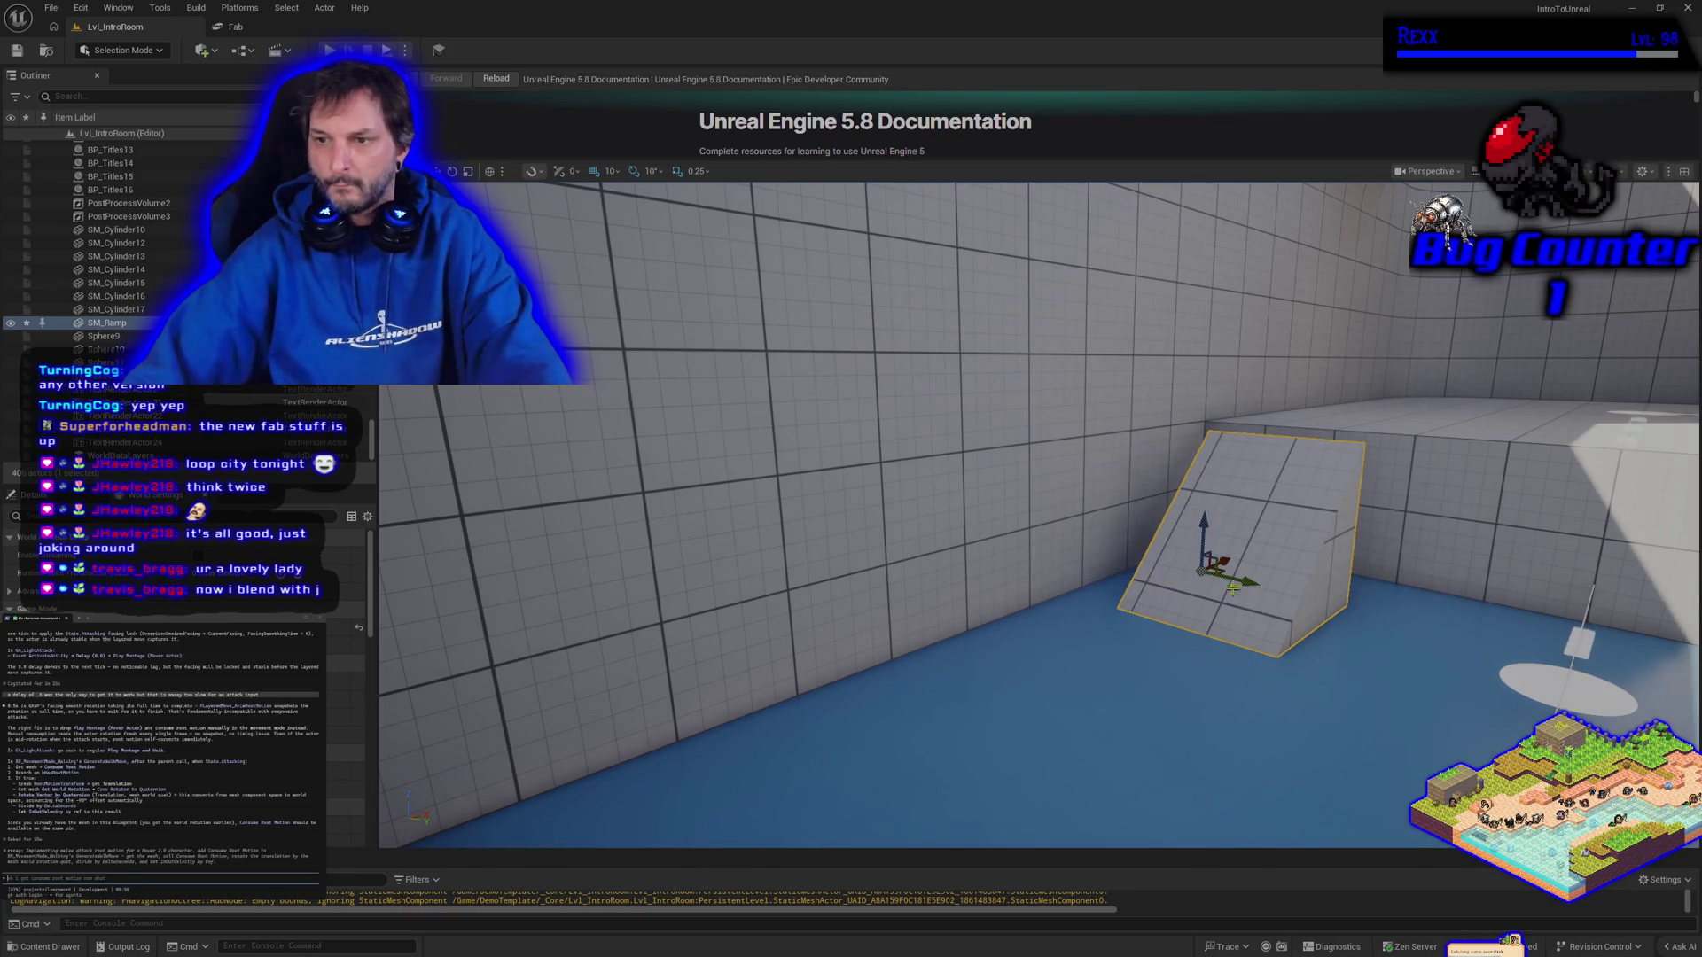
key(ctrl+z)
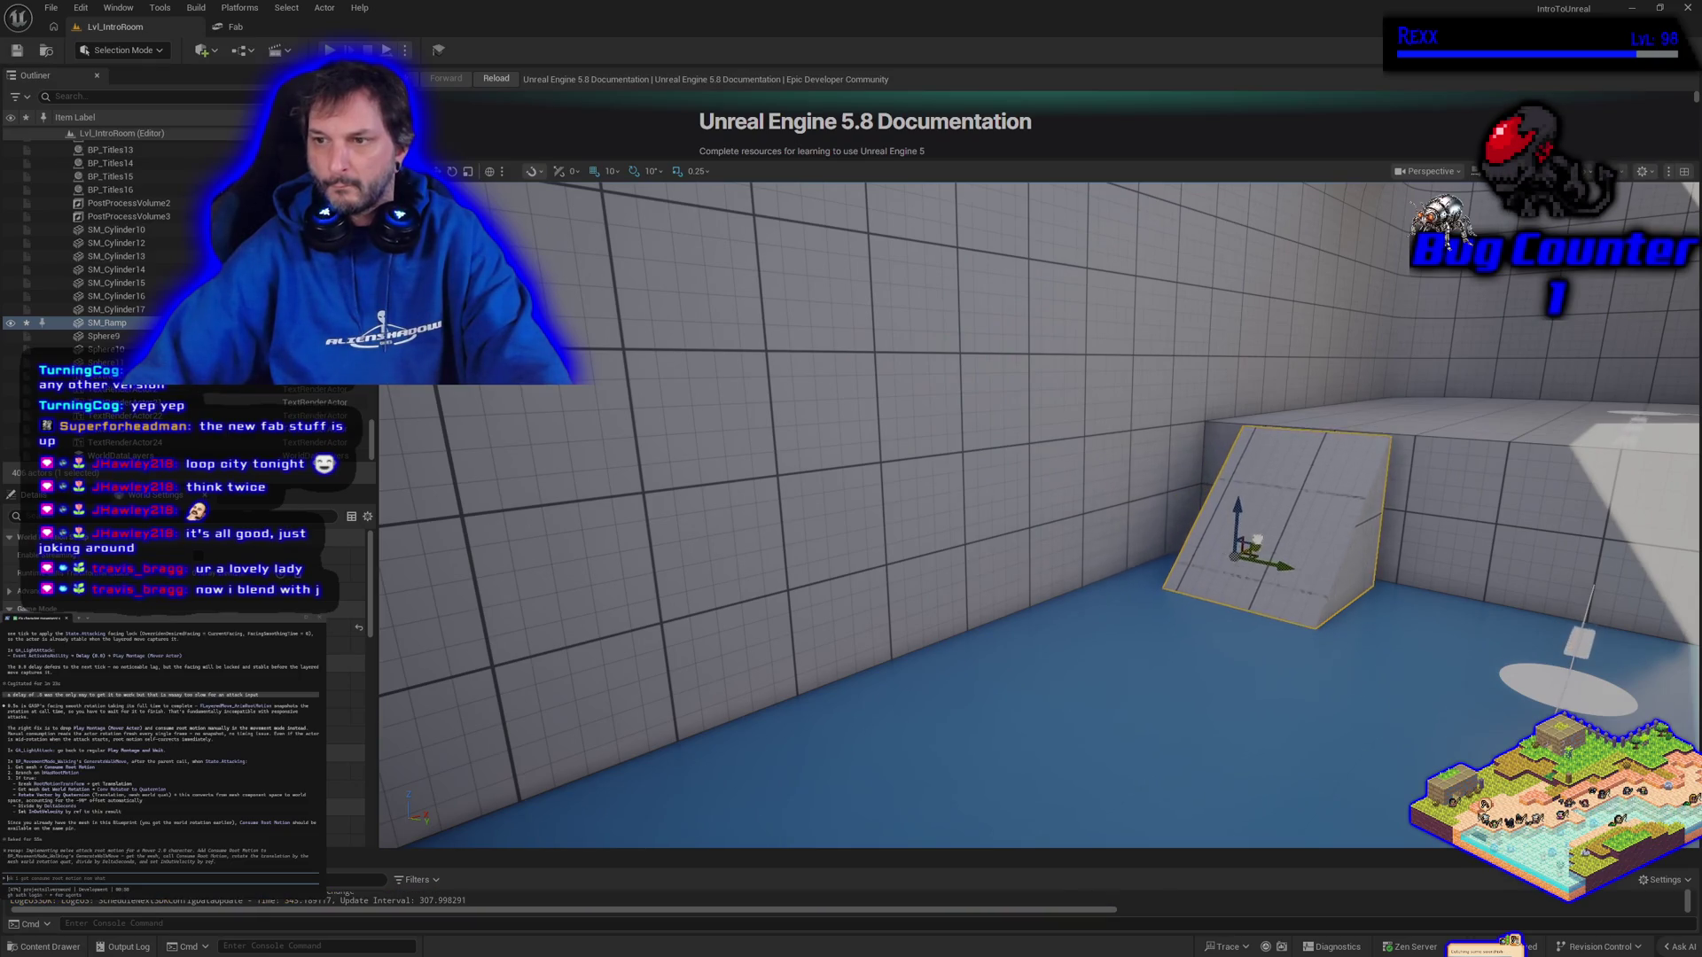
key(ctrl+z)
key(ctrl+z)
key(ctrl+z)
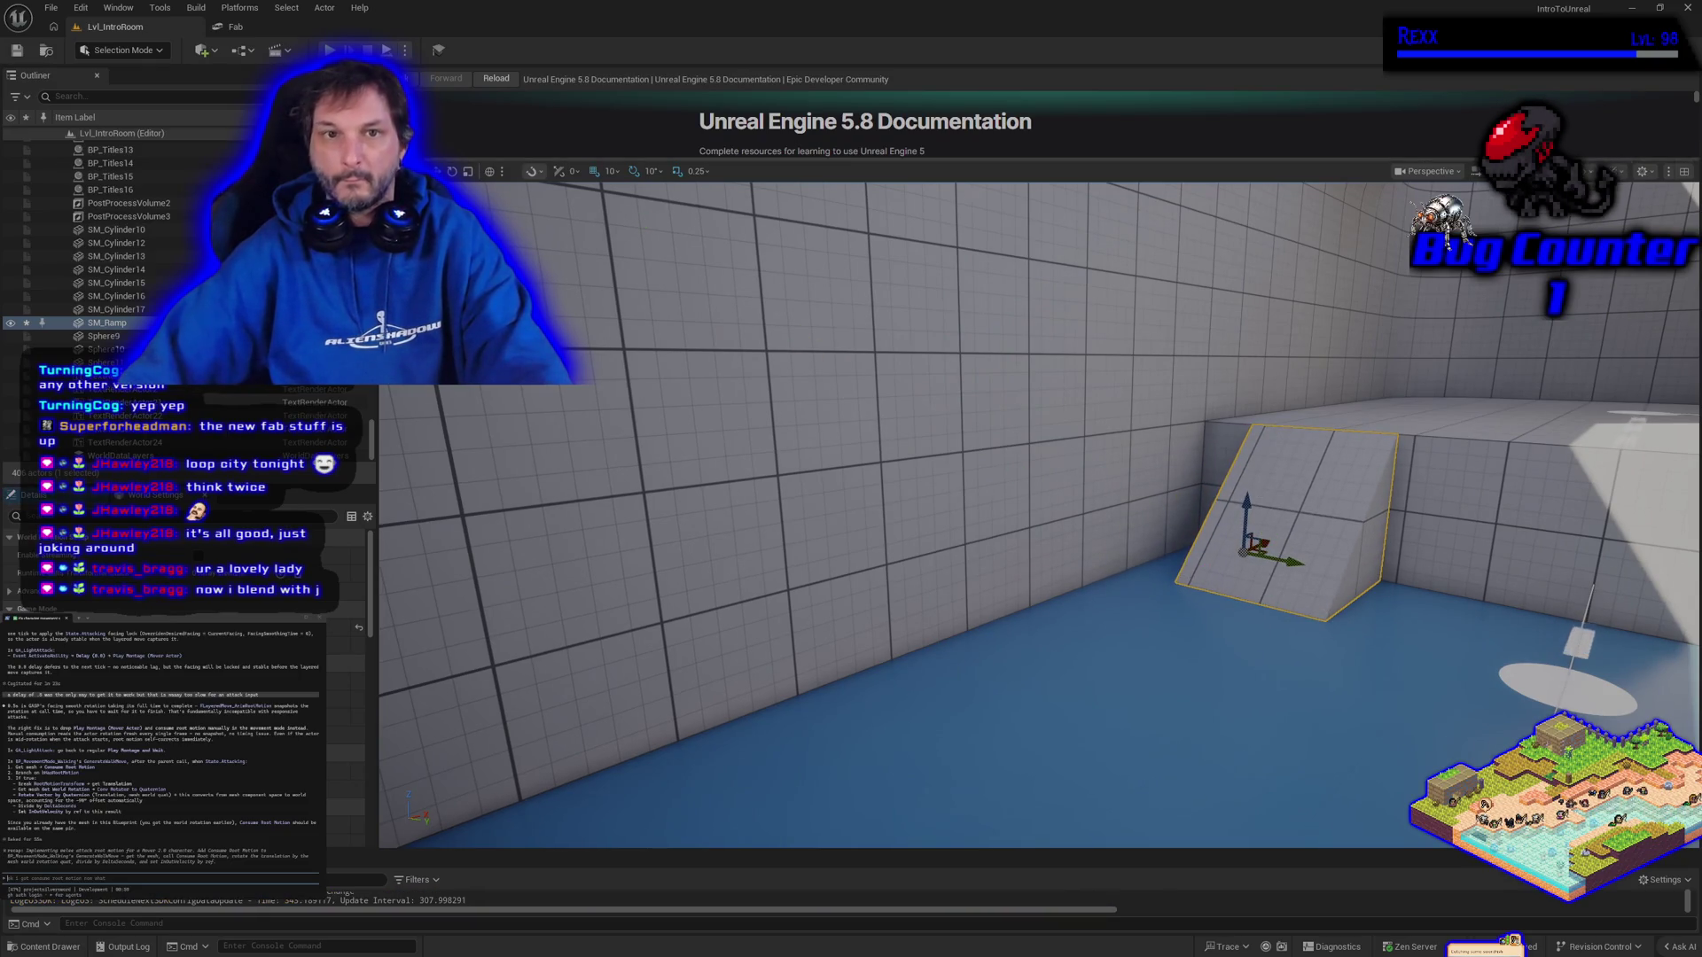
key(alt+p)
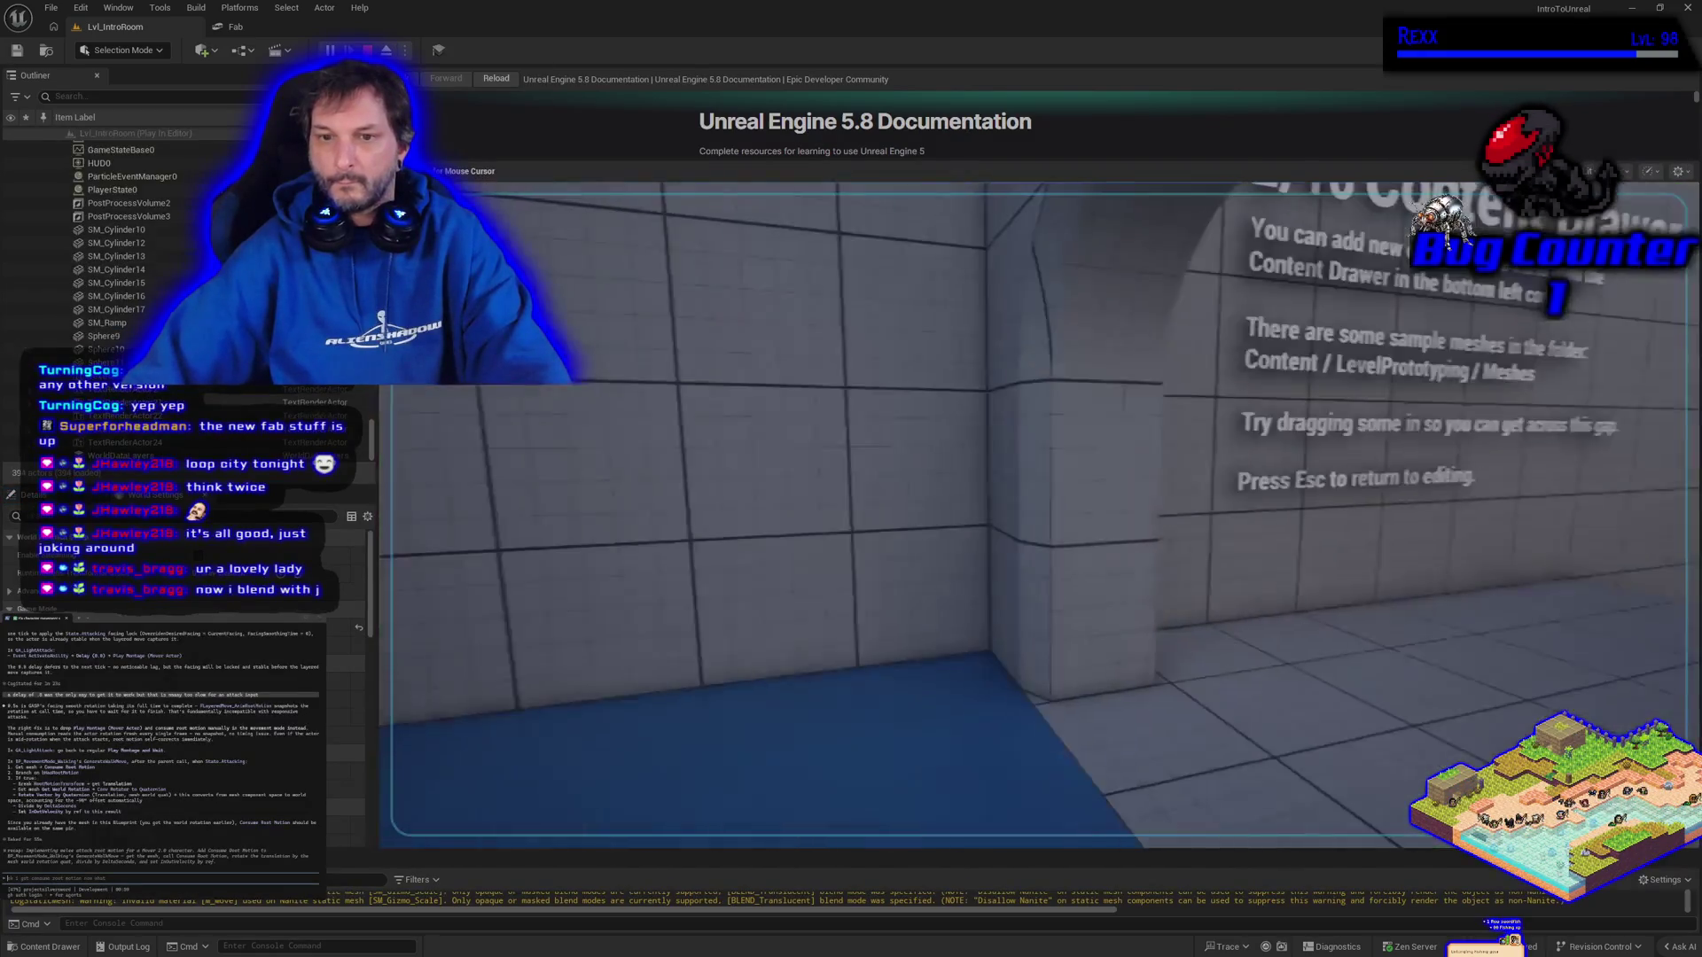
In the running play session, walk onto the ramp and drop back off, then stop playing
key(w)
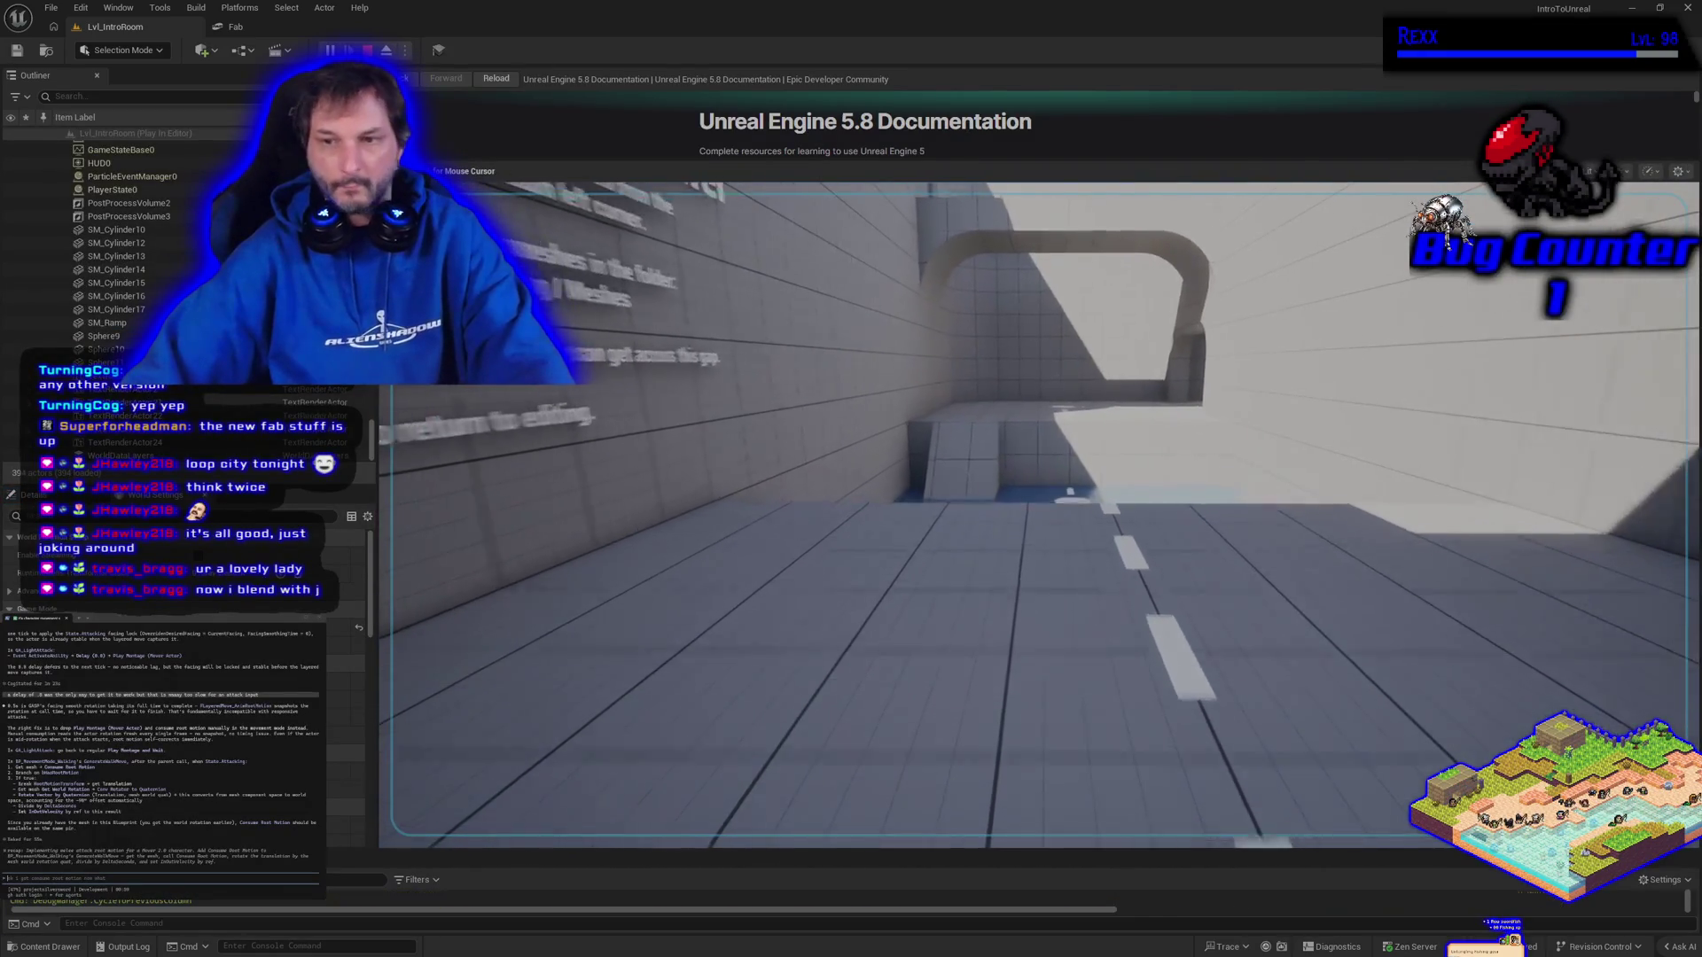
key(w)
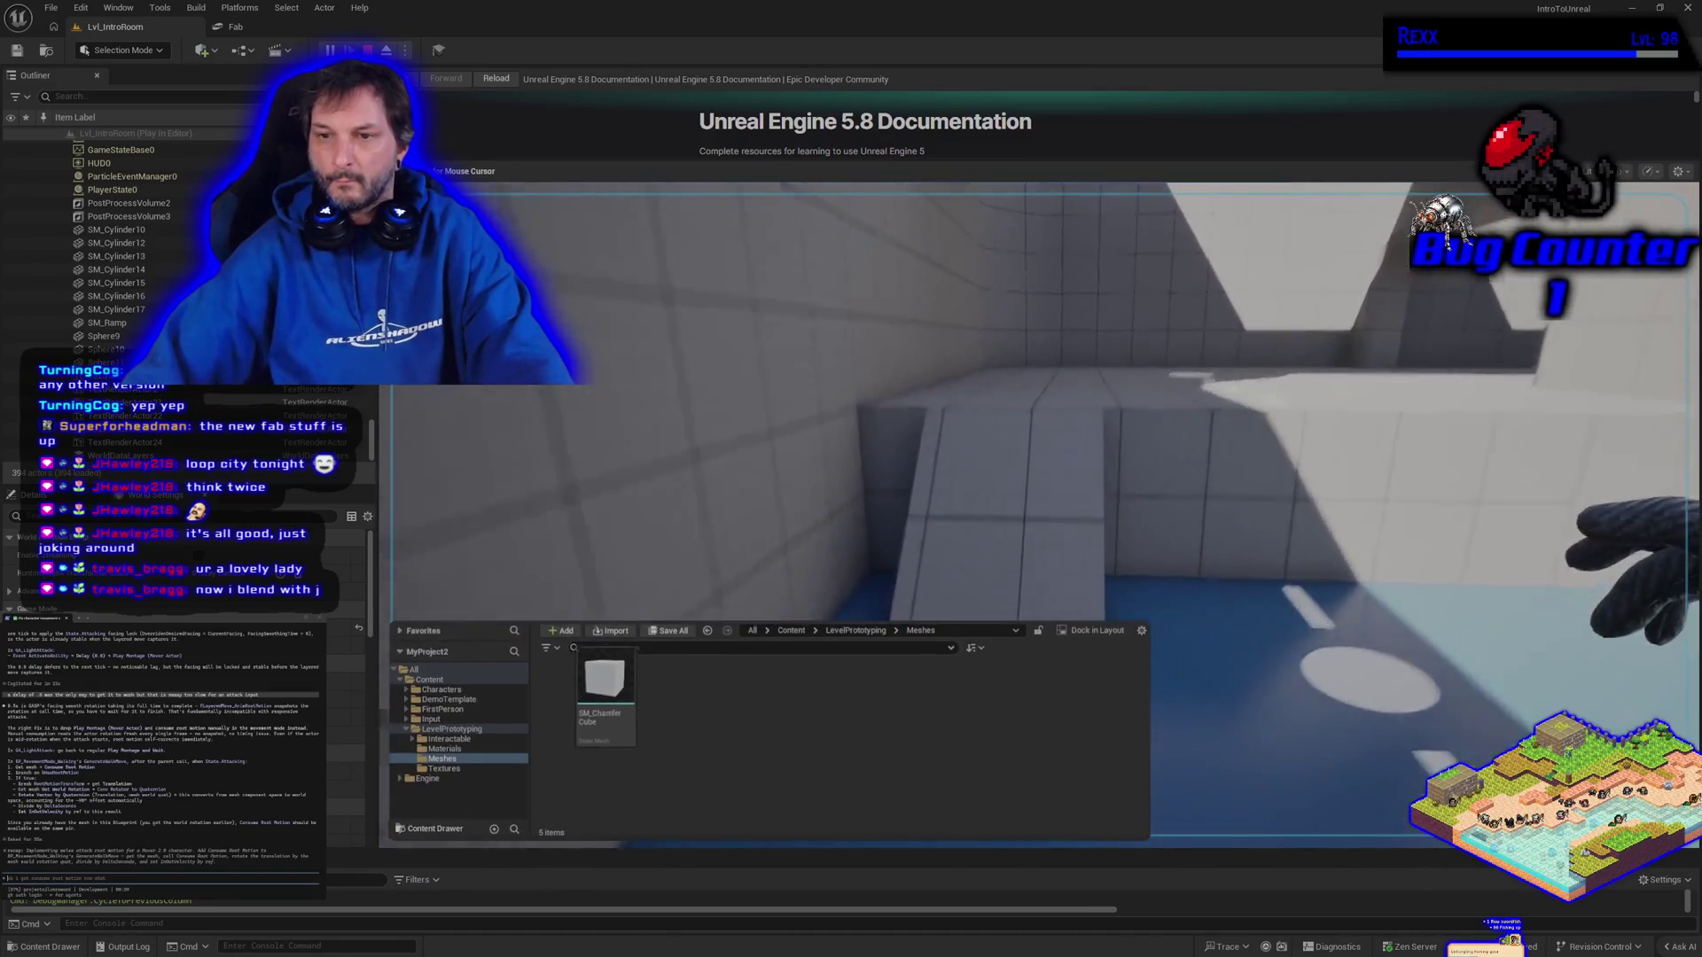
key(w)
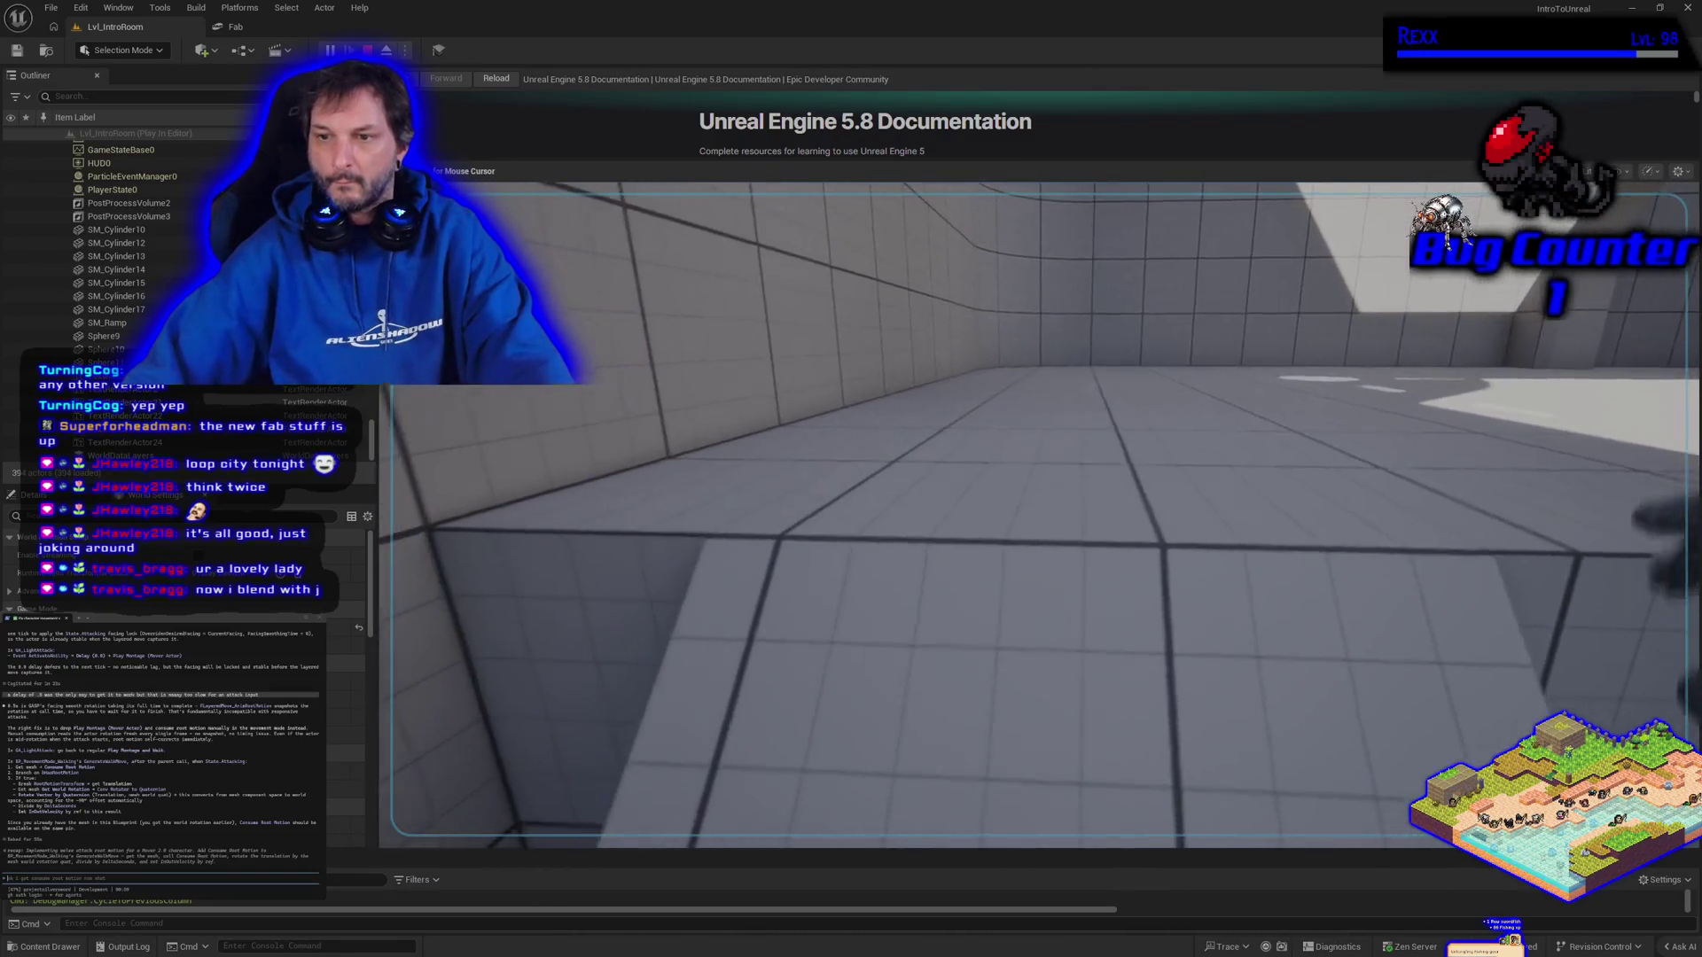
key(w)
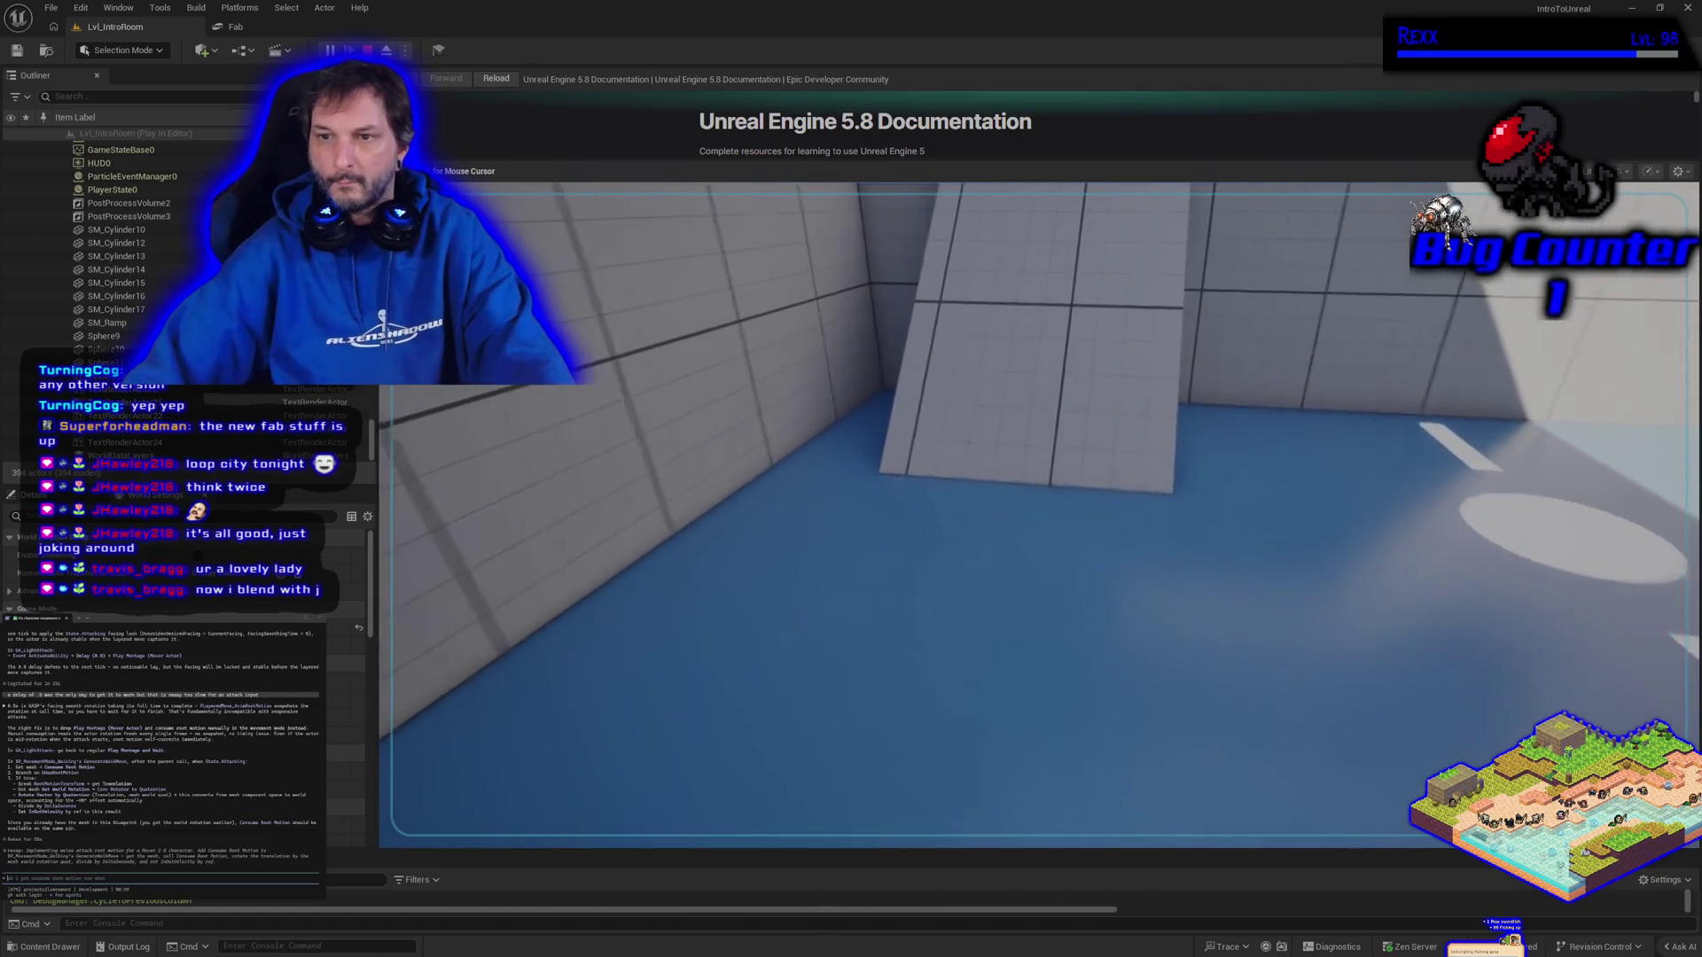
key(w)
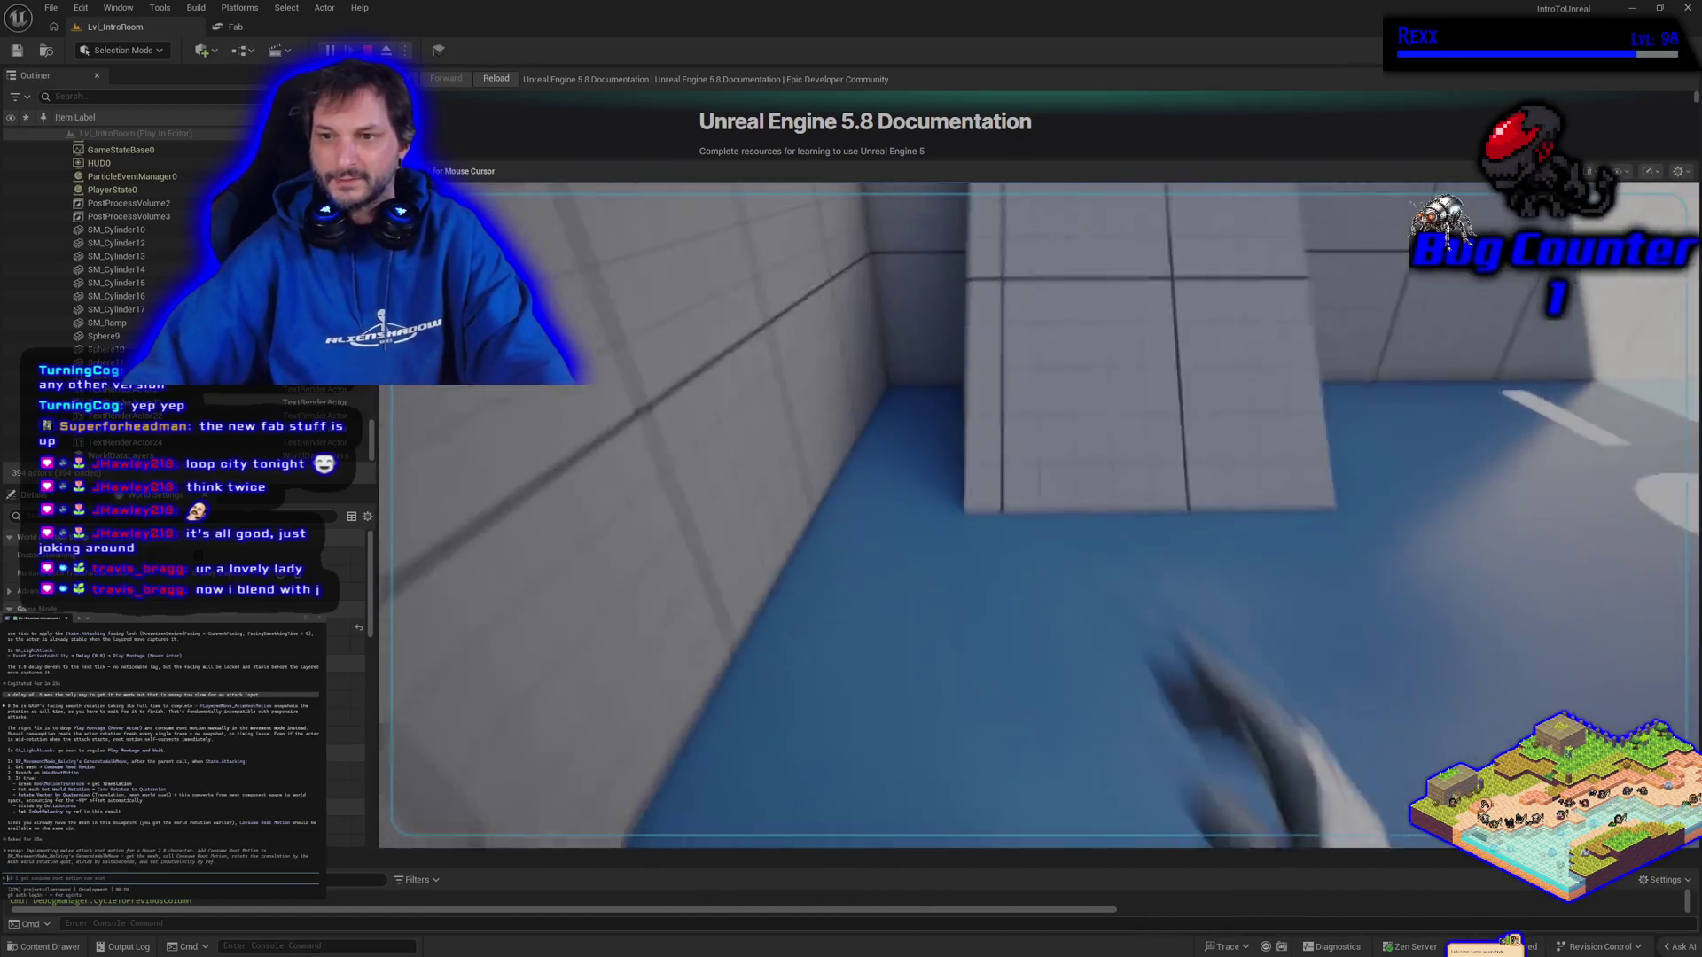
key(Escape)
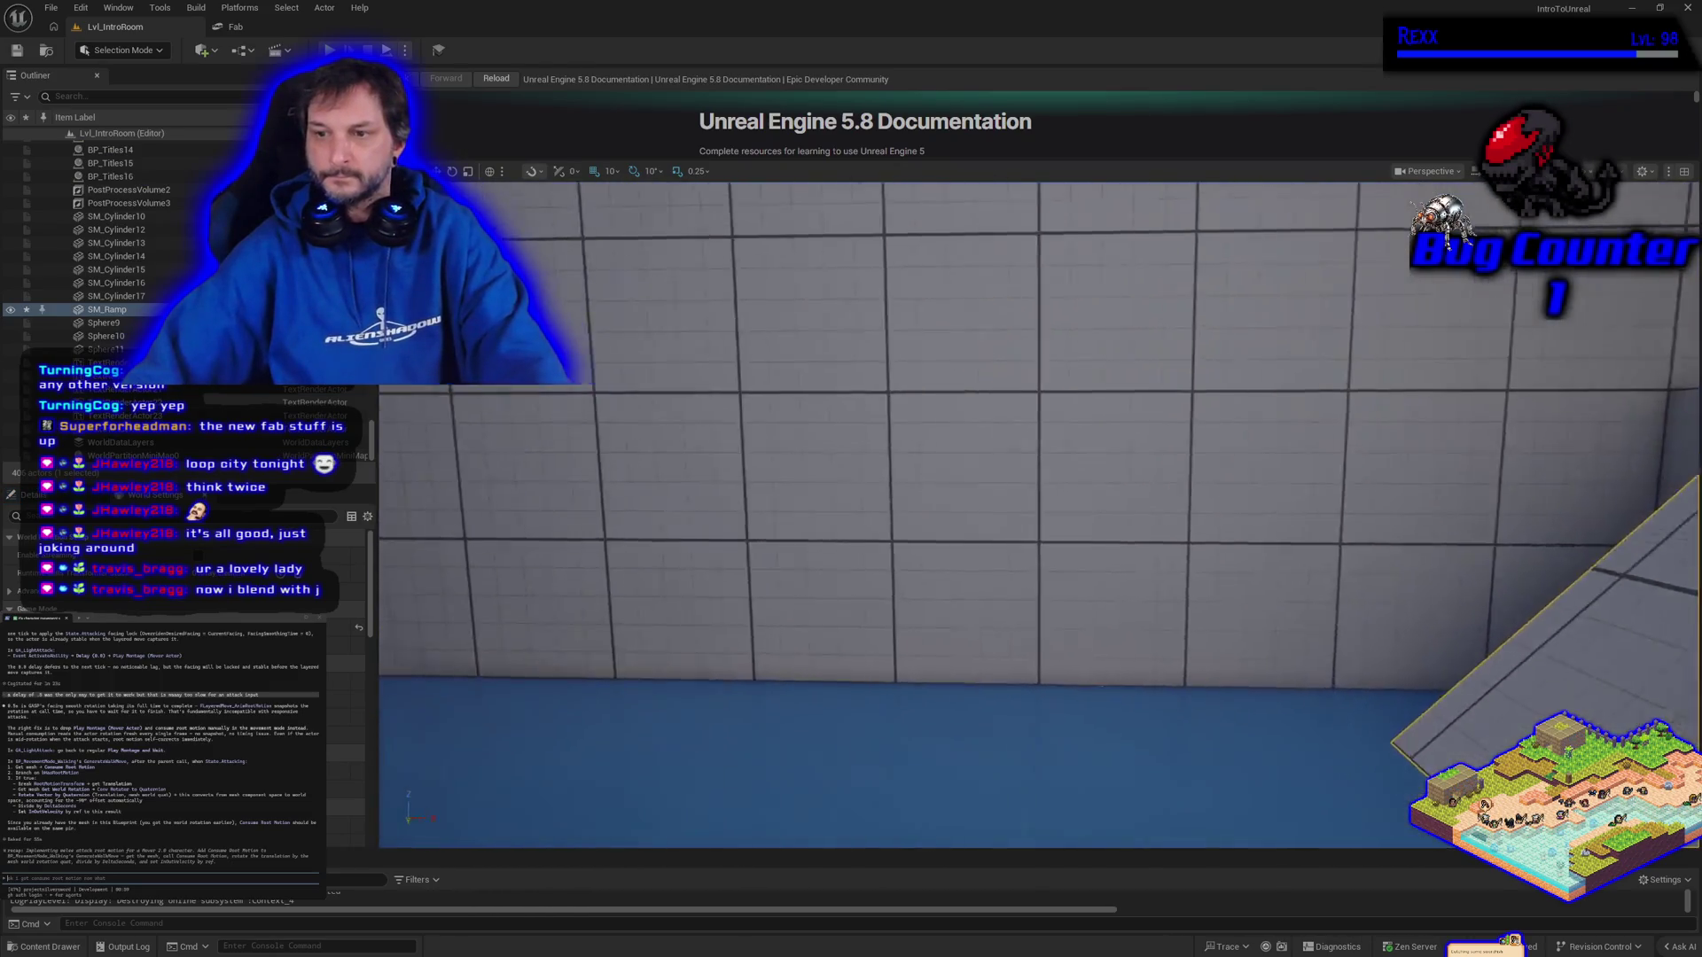
Stretch the ramp to about twice its length and play-test walking up to it again
key(f)
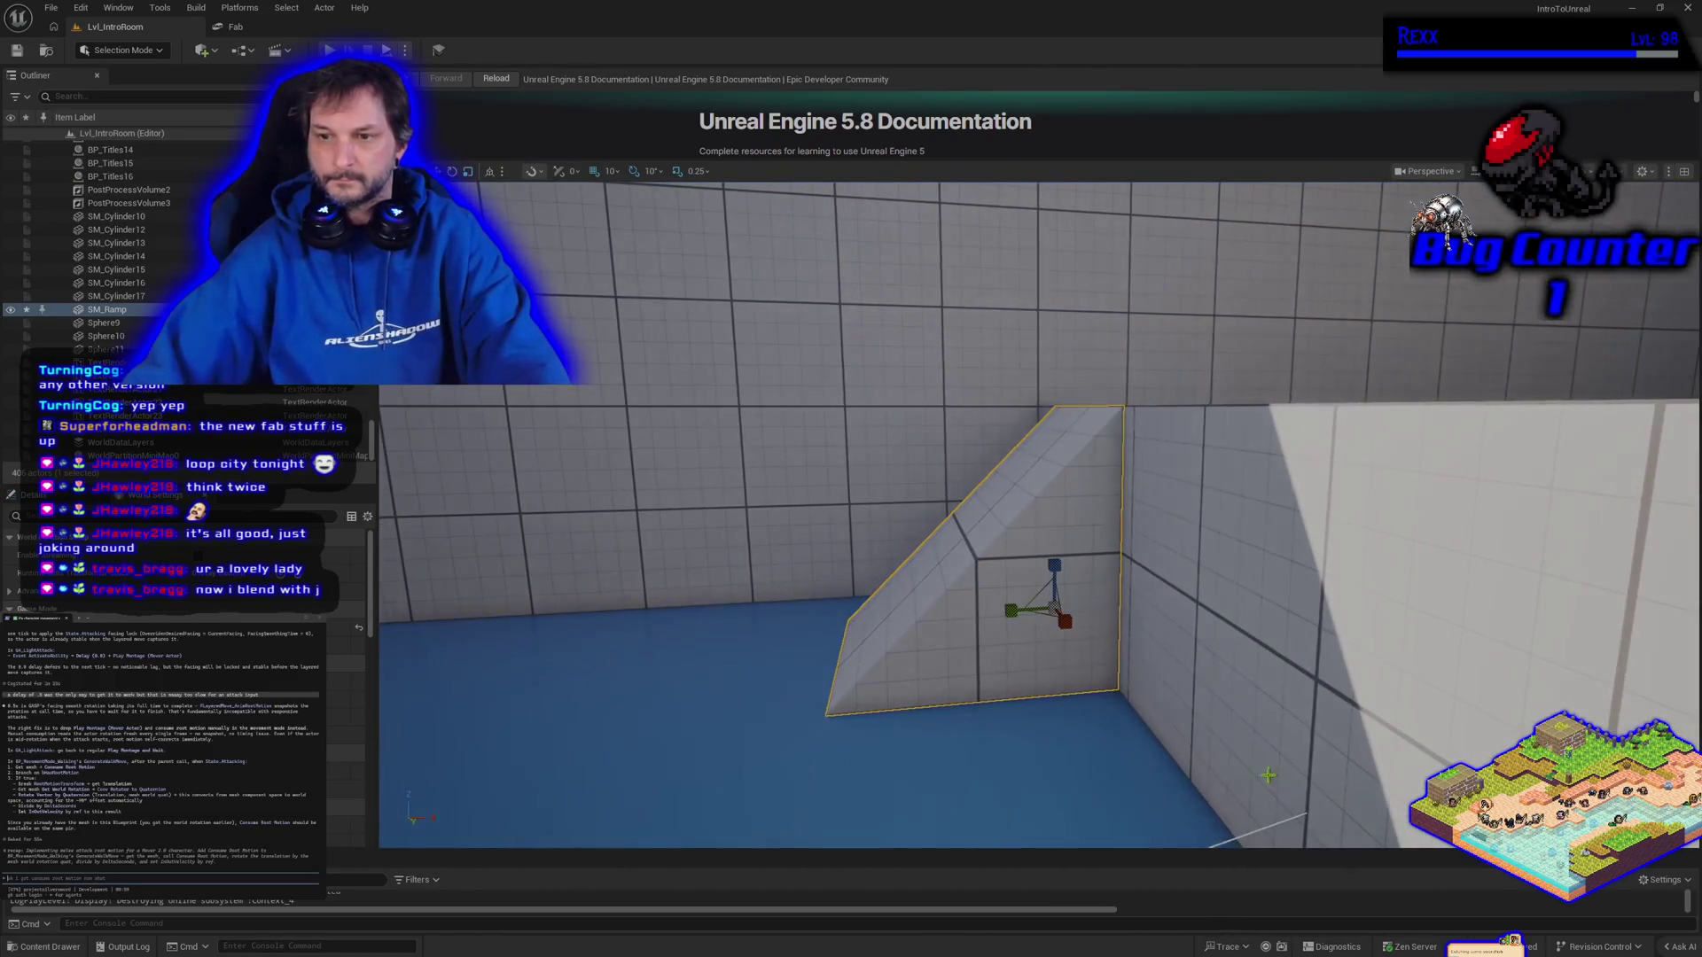
drag(1010, 613, 966, 621)
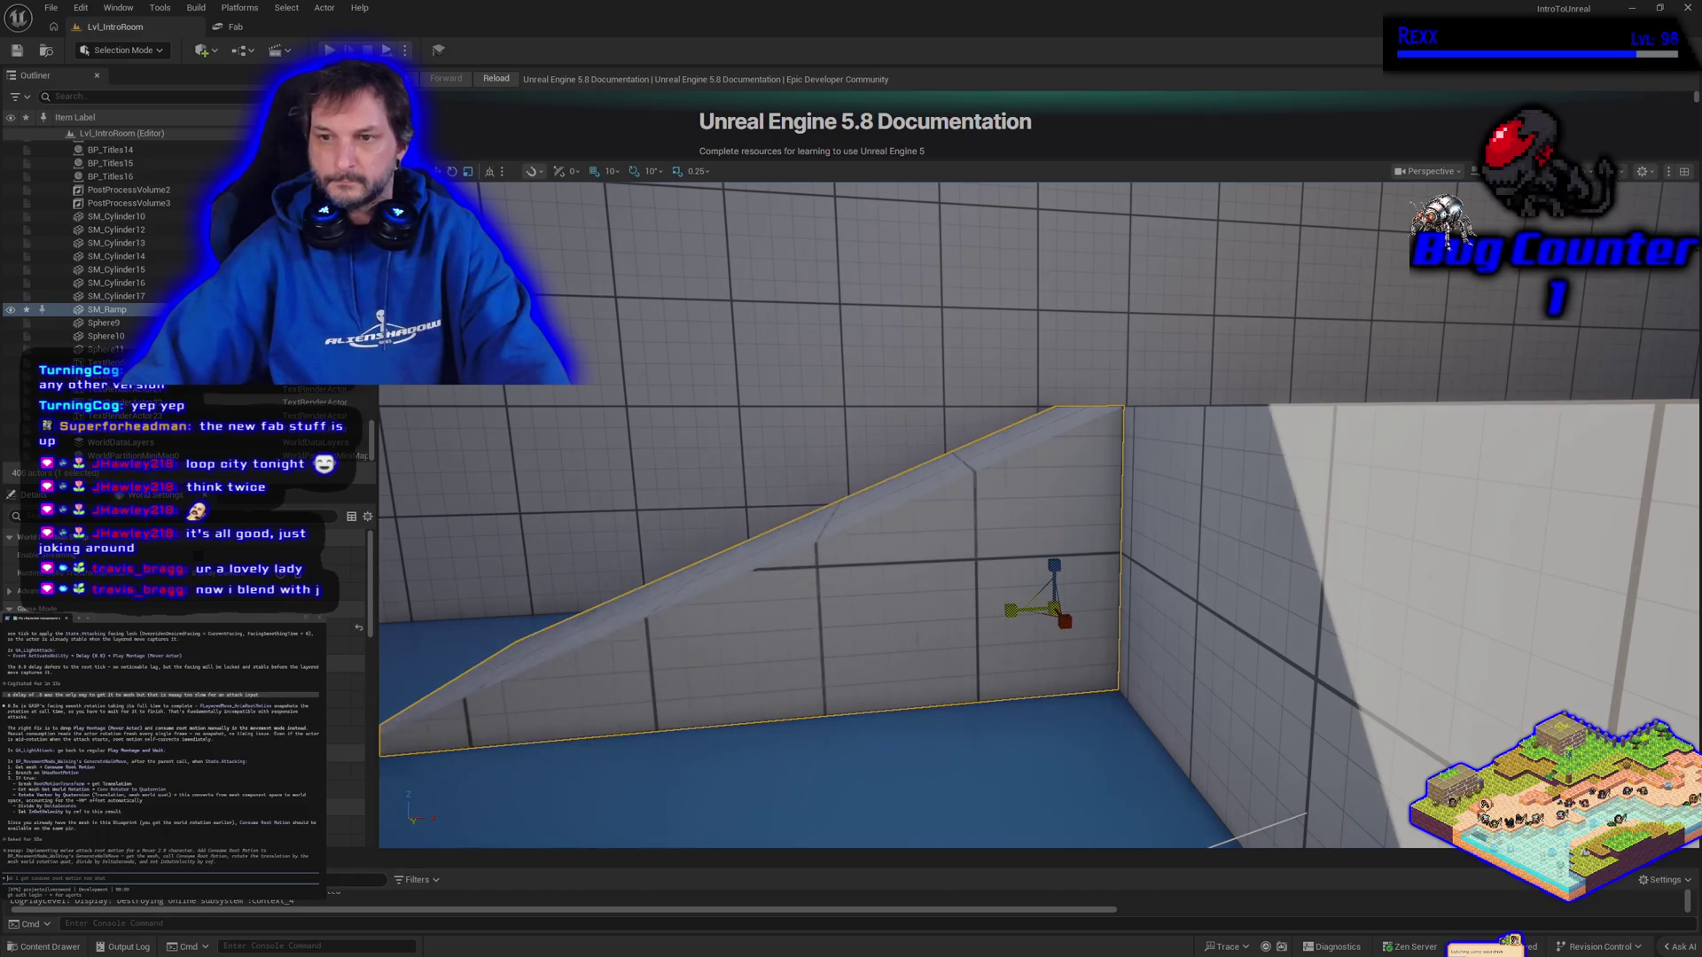
key(alt+p)
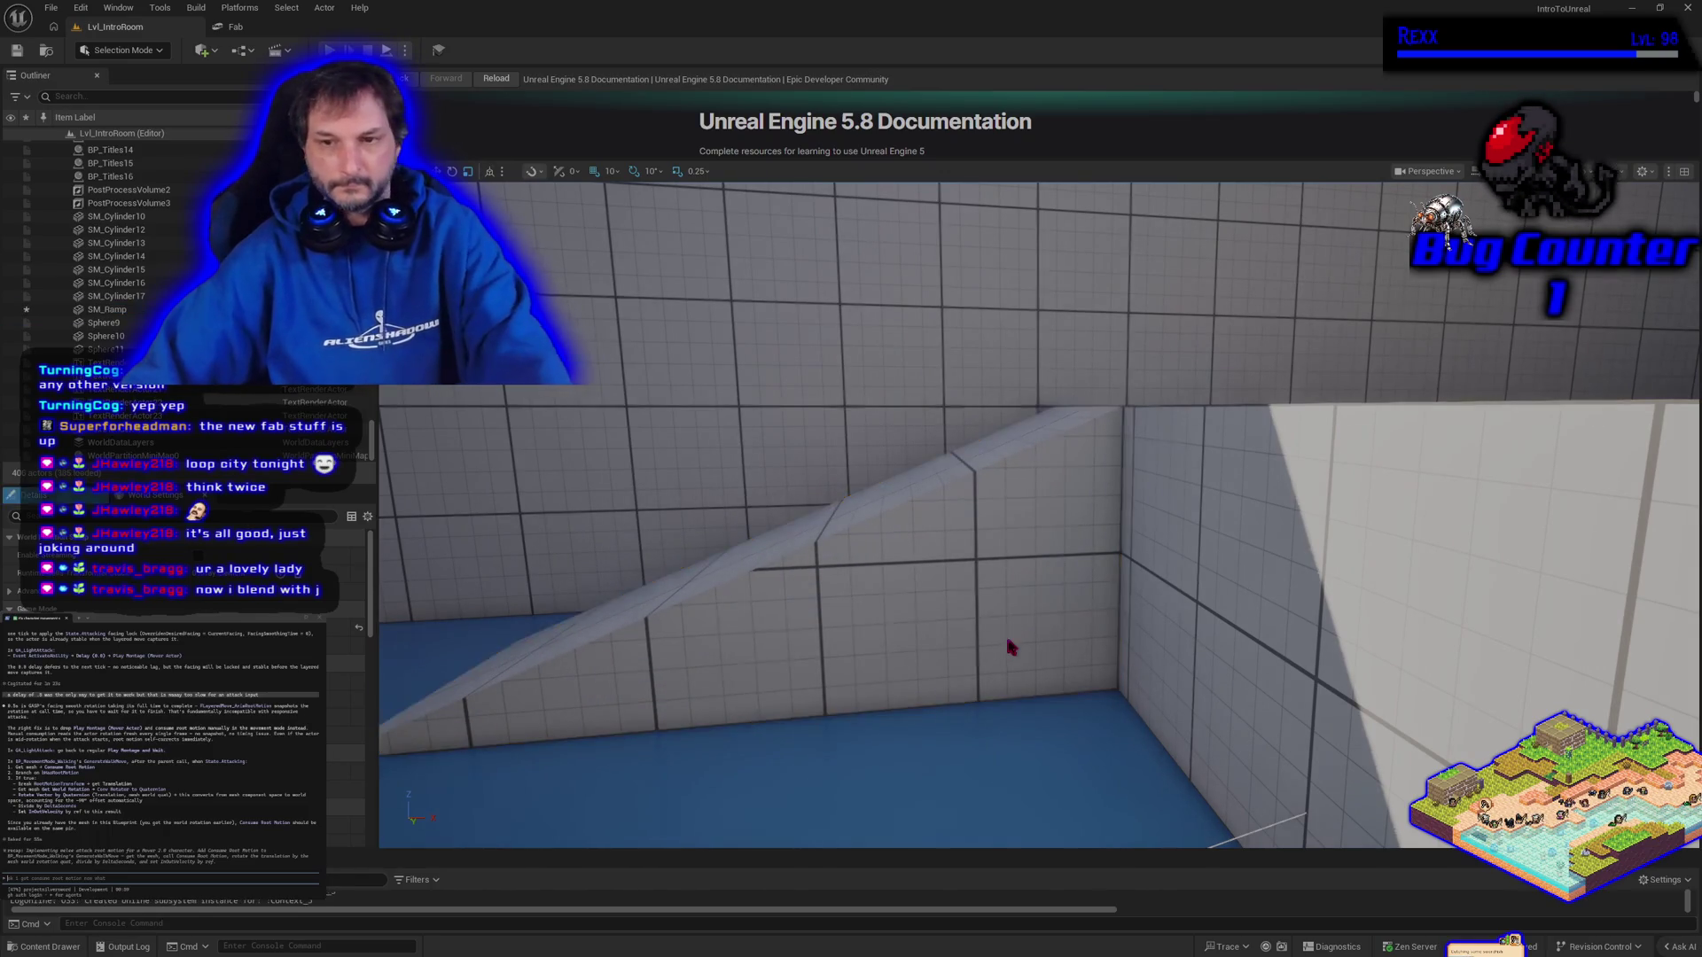
key(w)
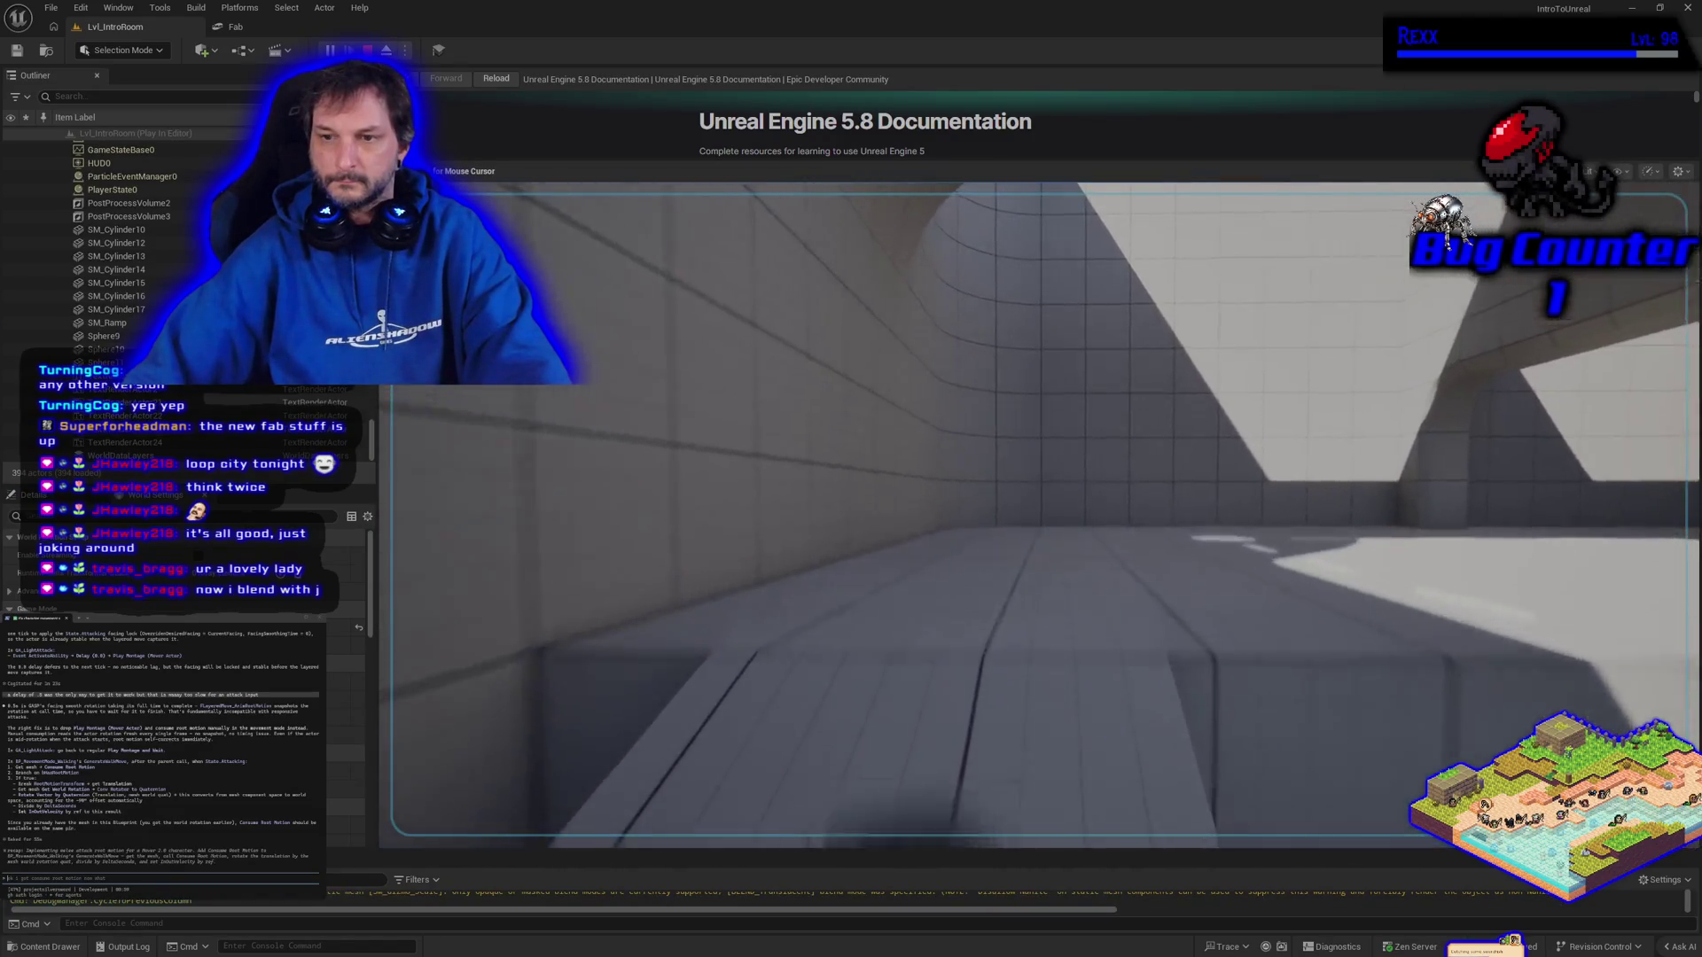
key(a)
key(w)
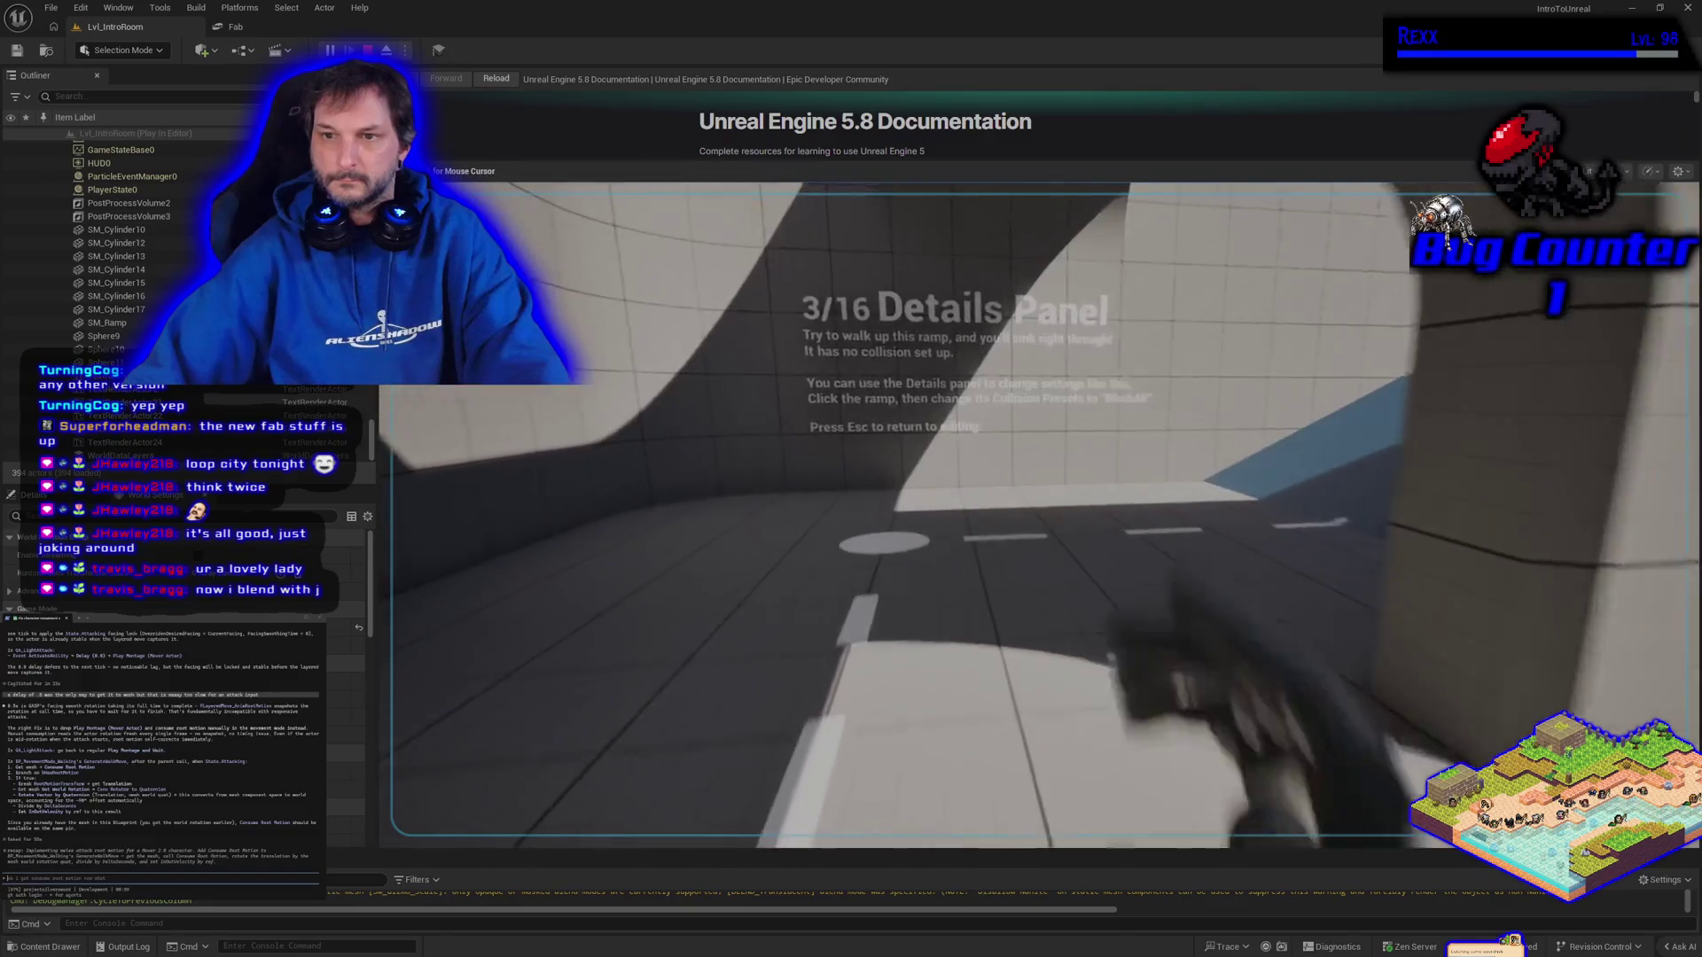
click(1582, 586)
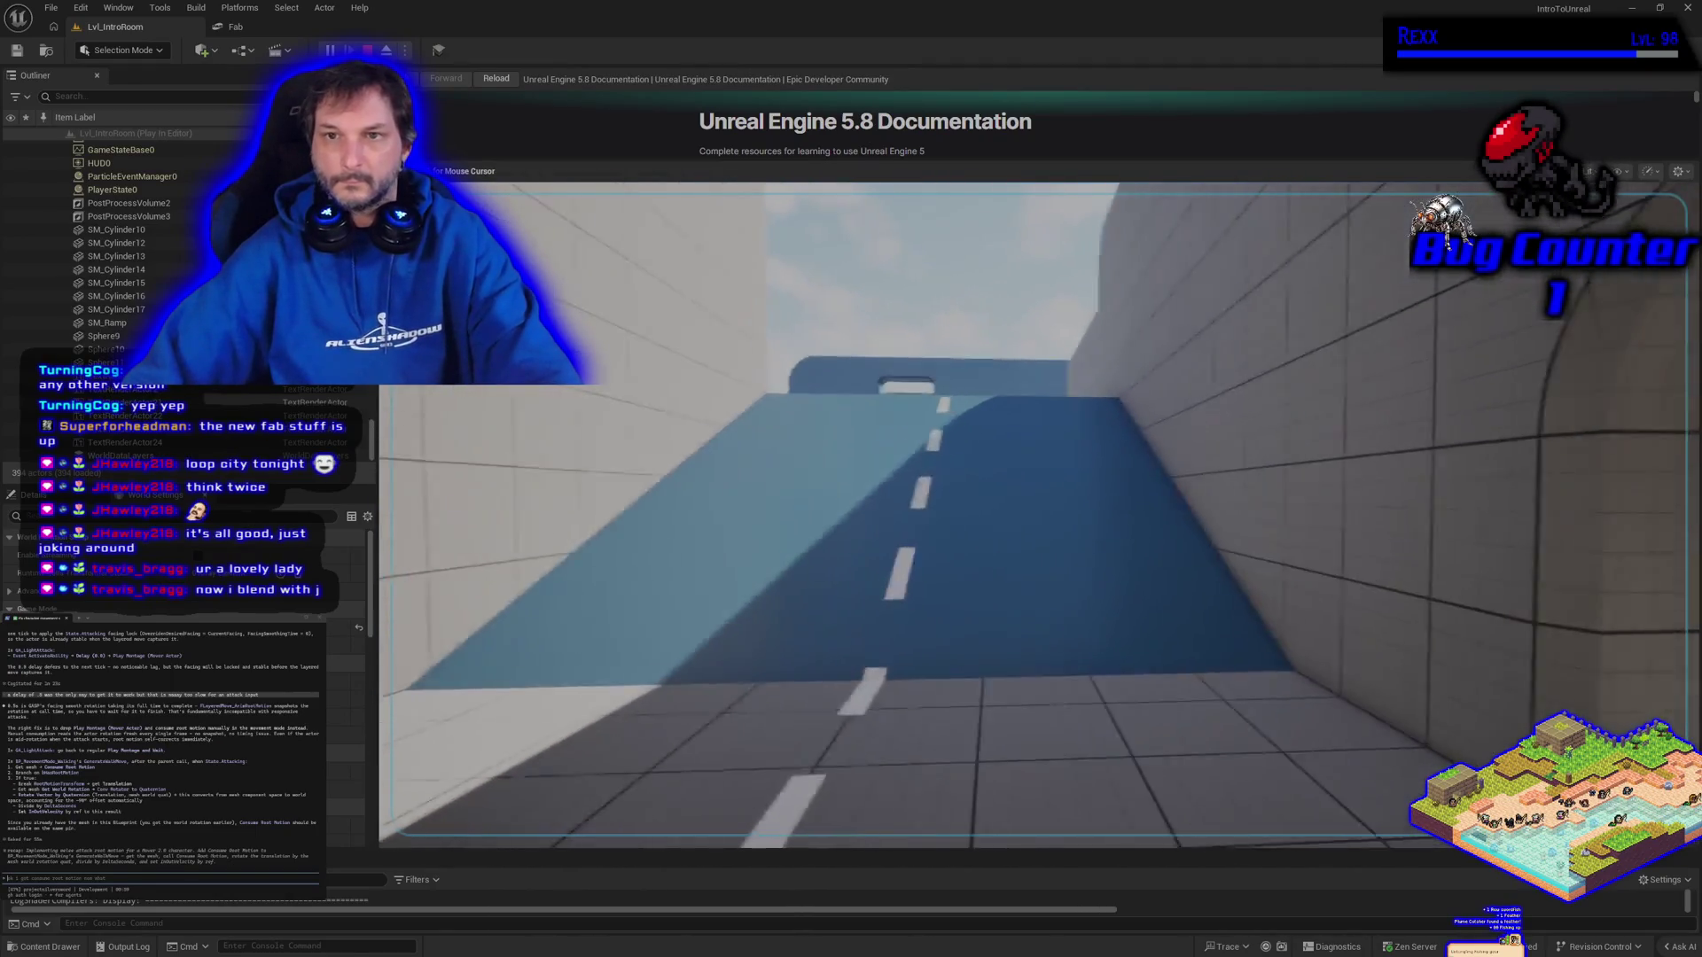
key(Escape)
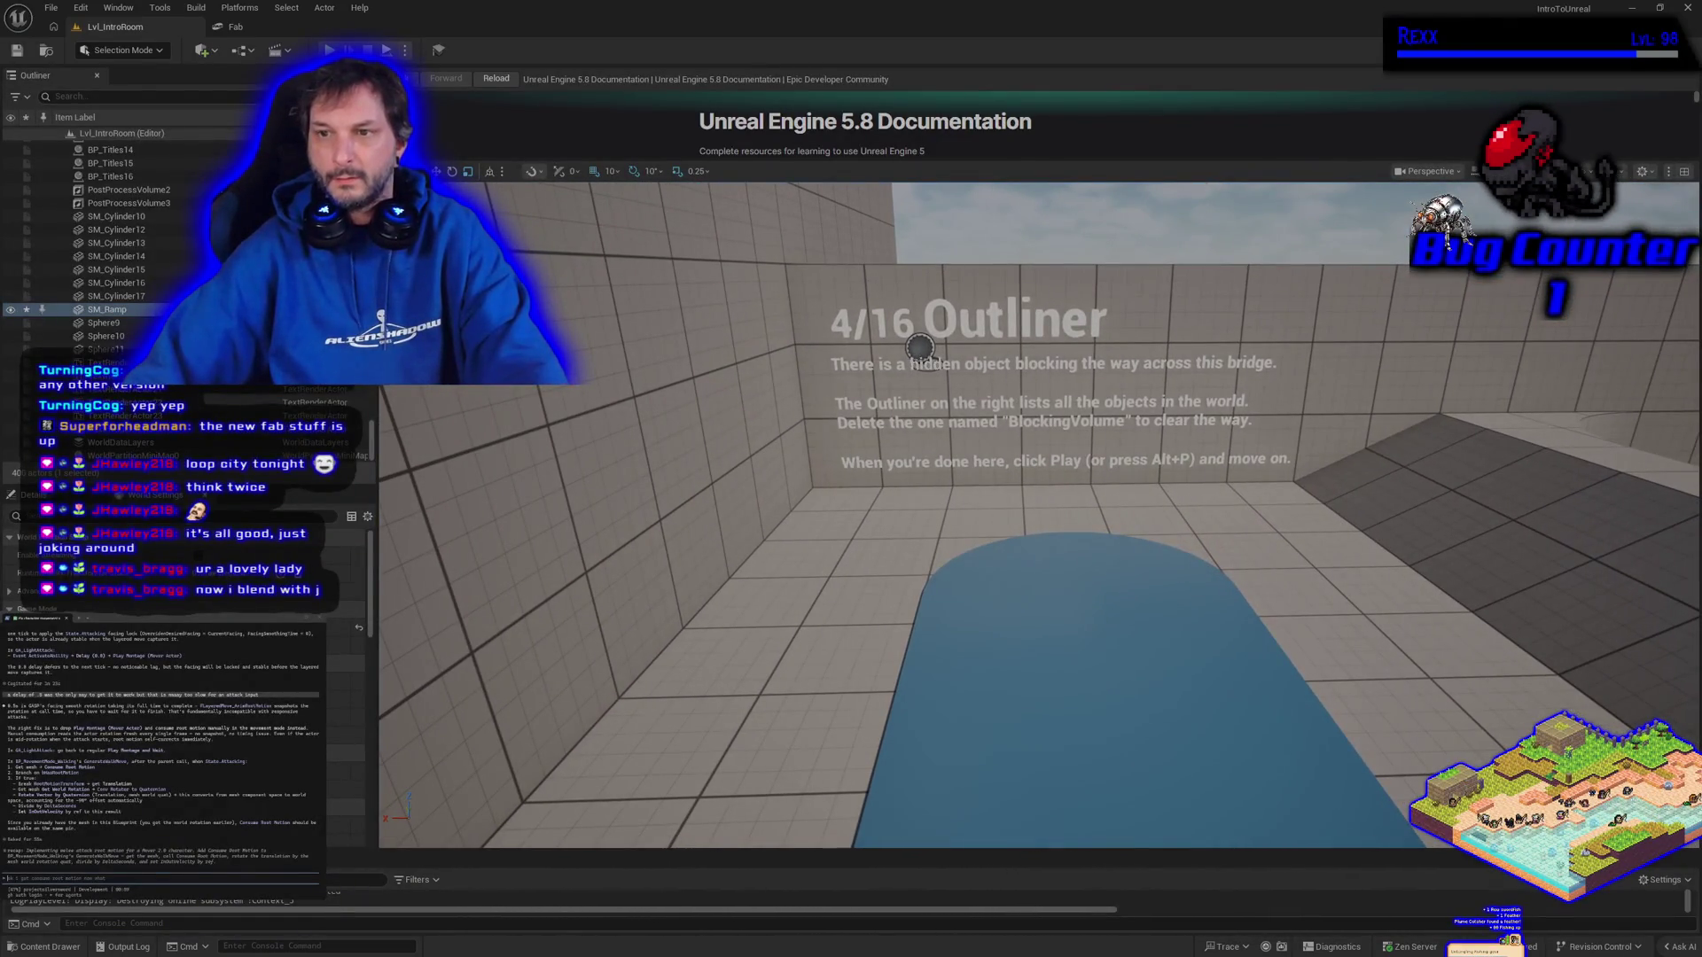
key(f)
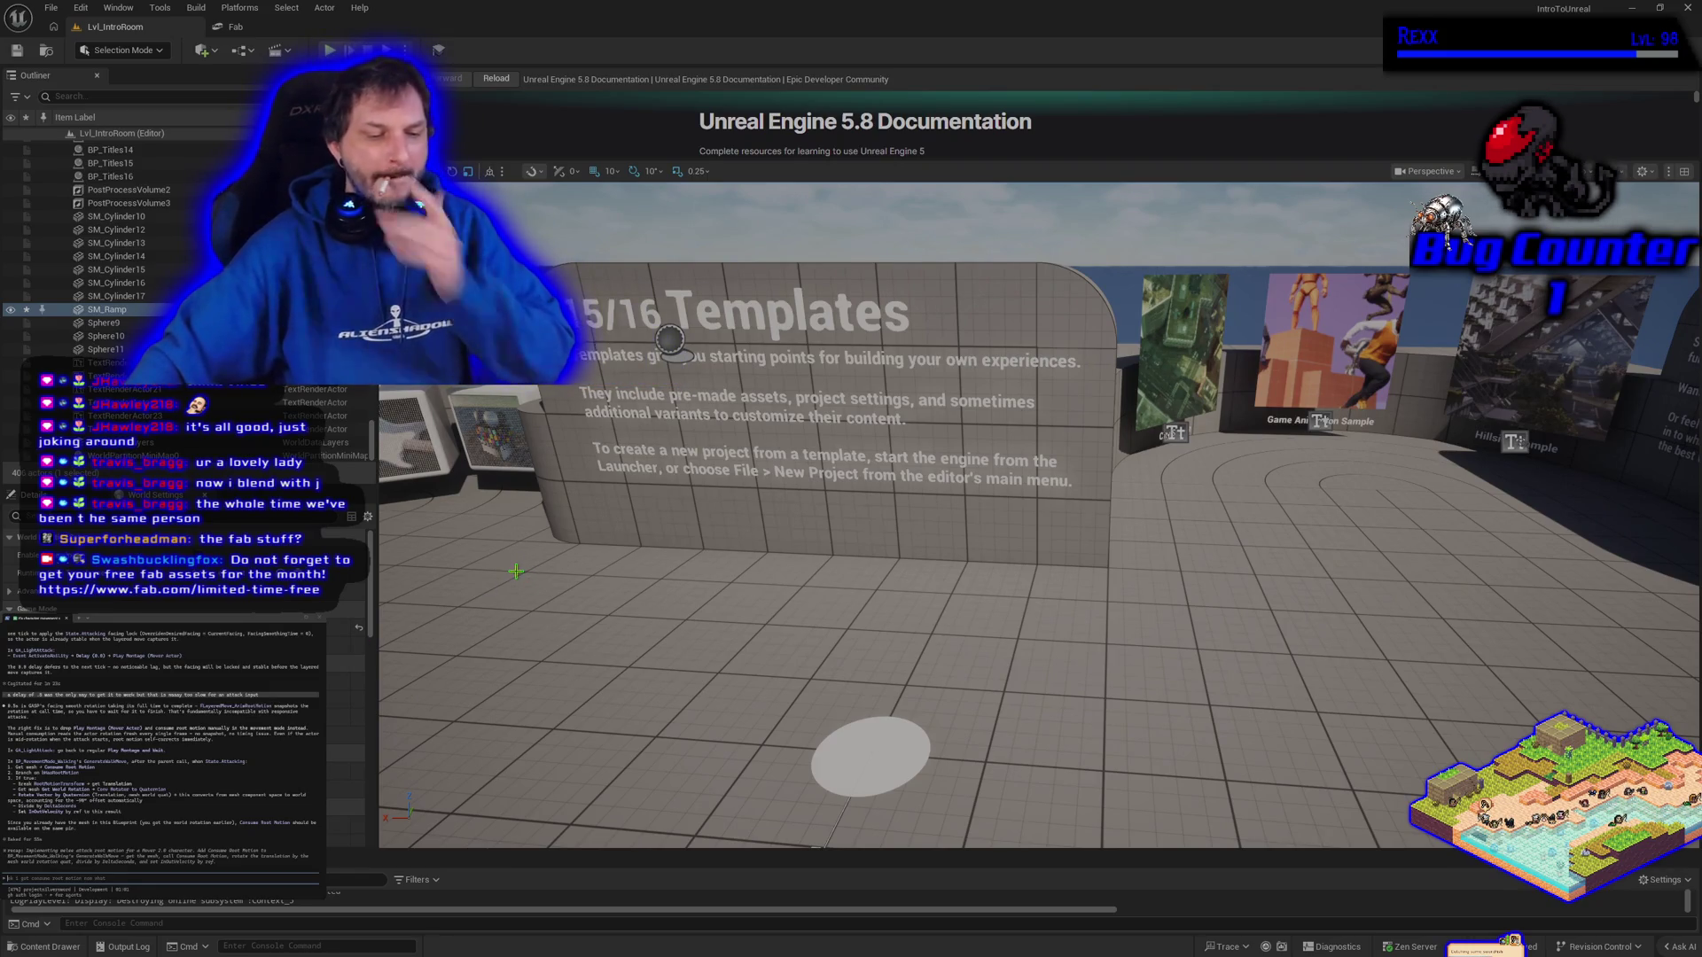
key(a)
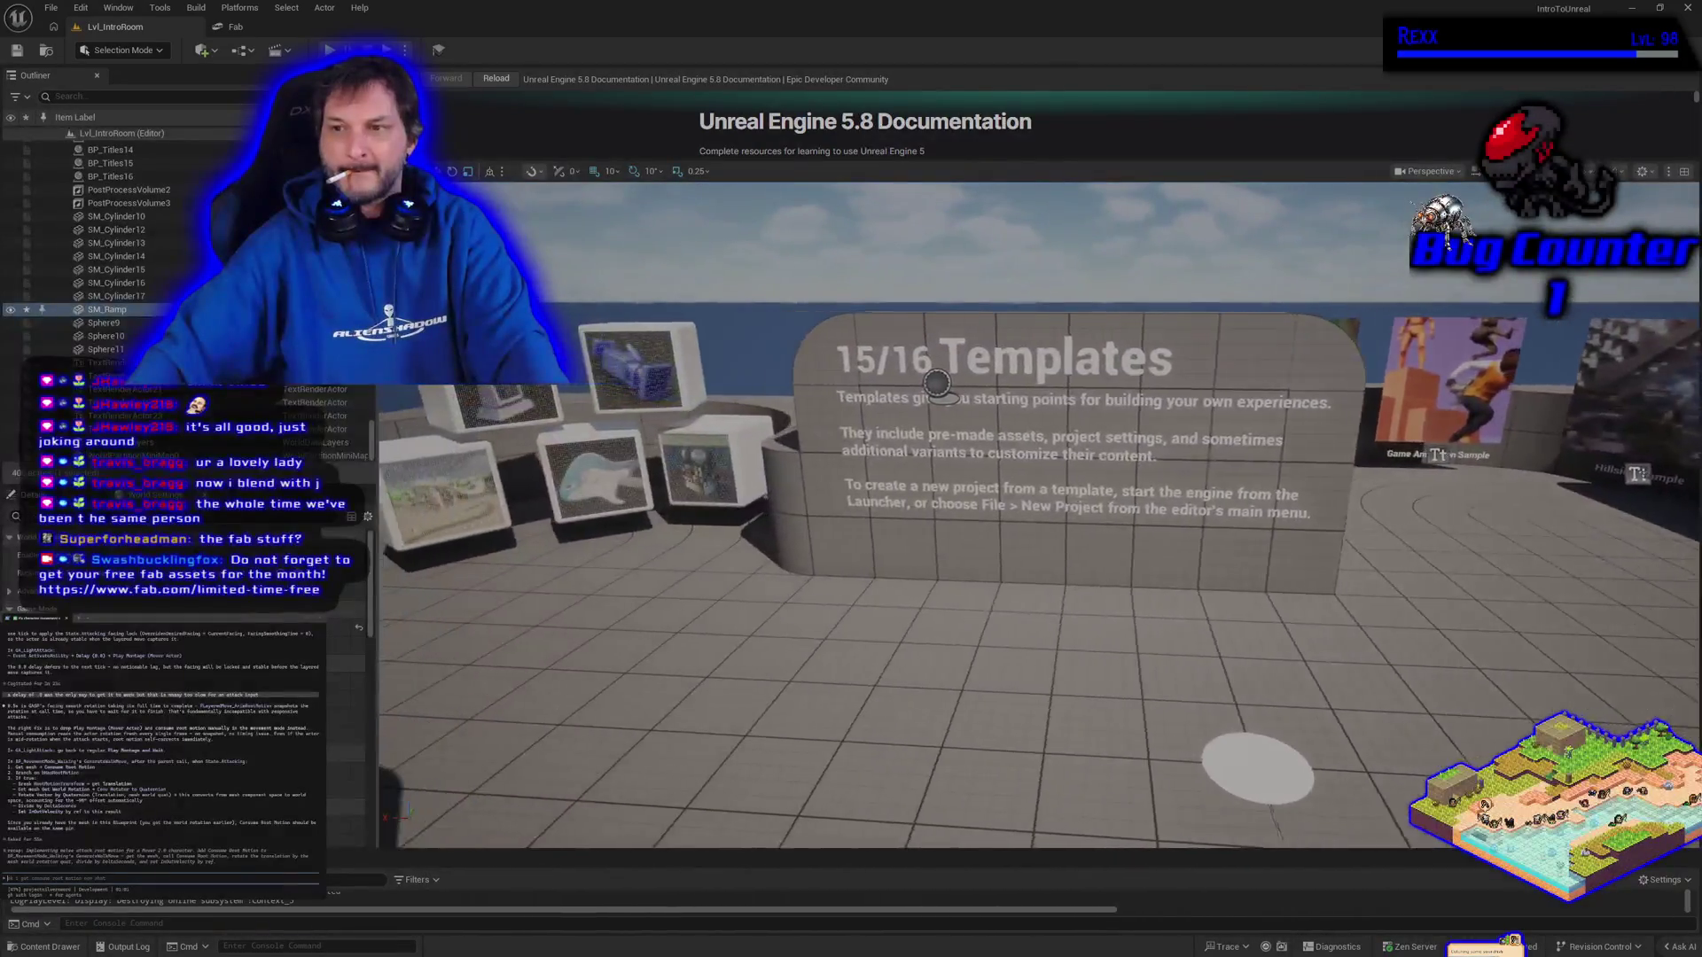
key(d)
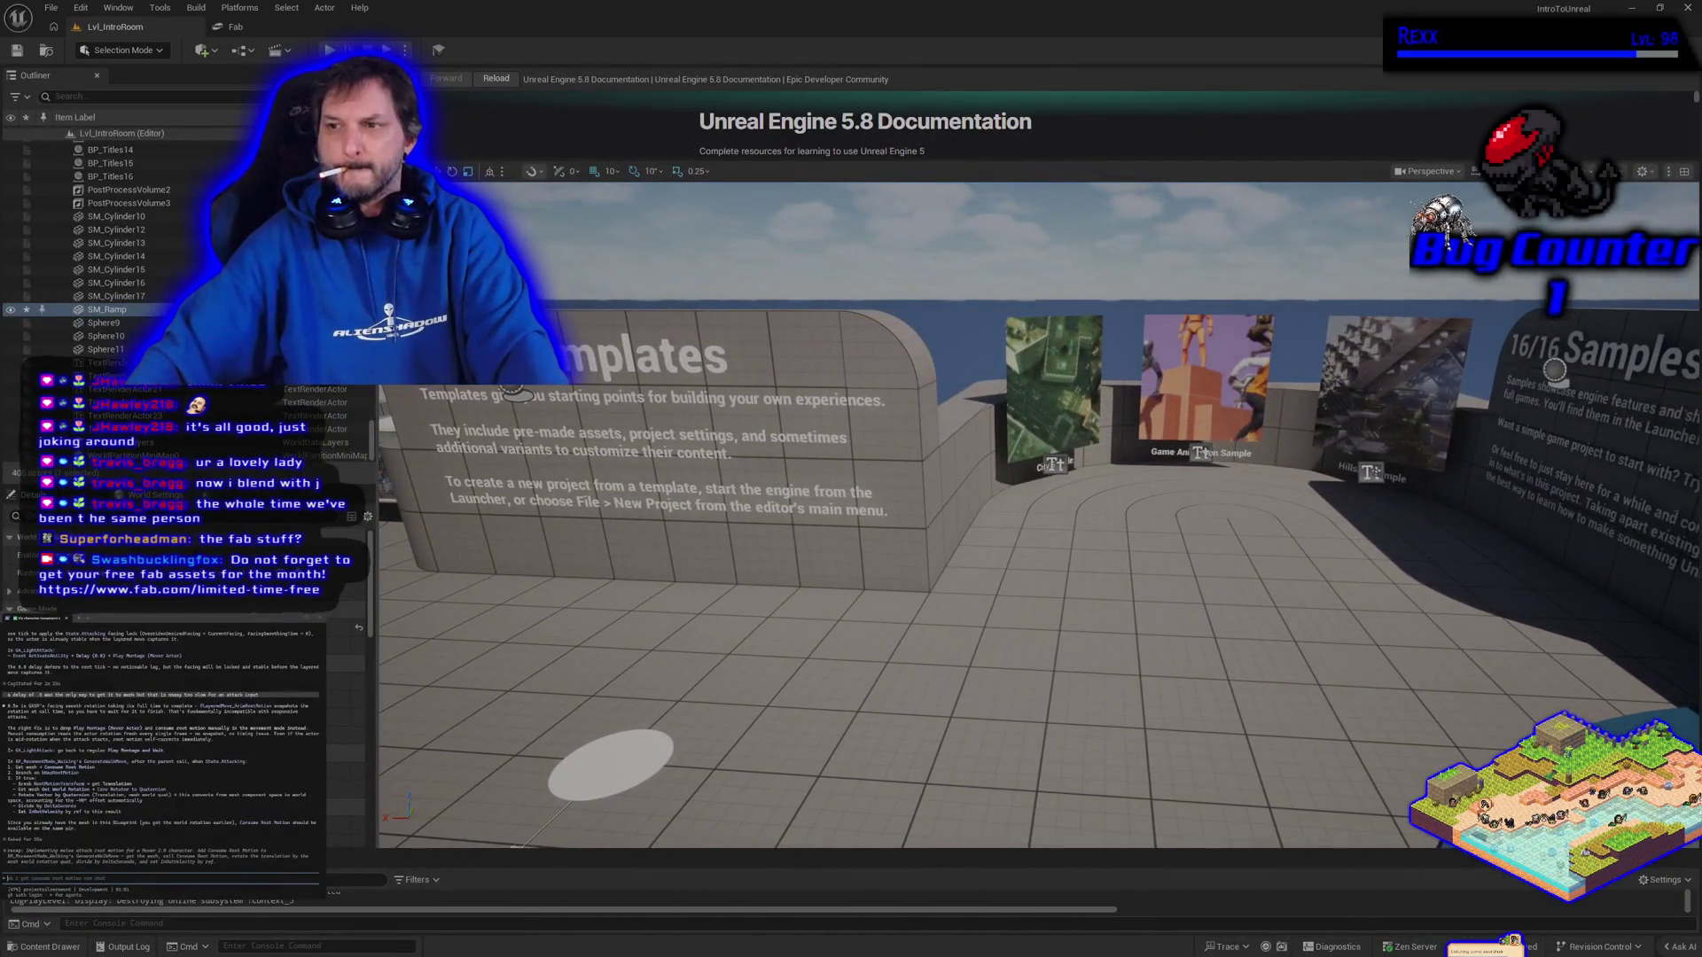
key(a)
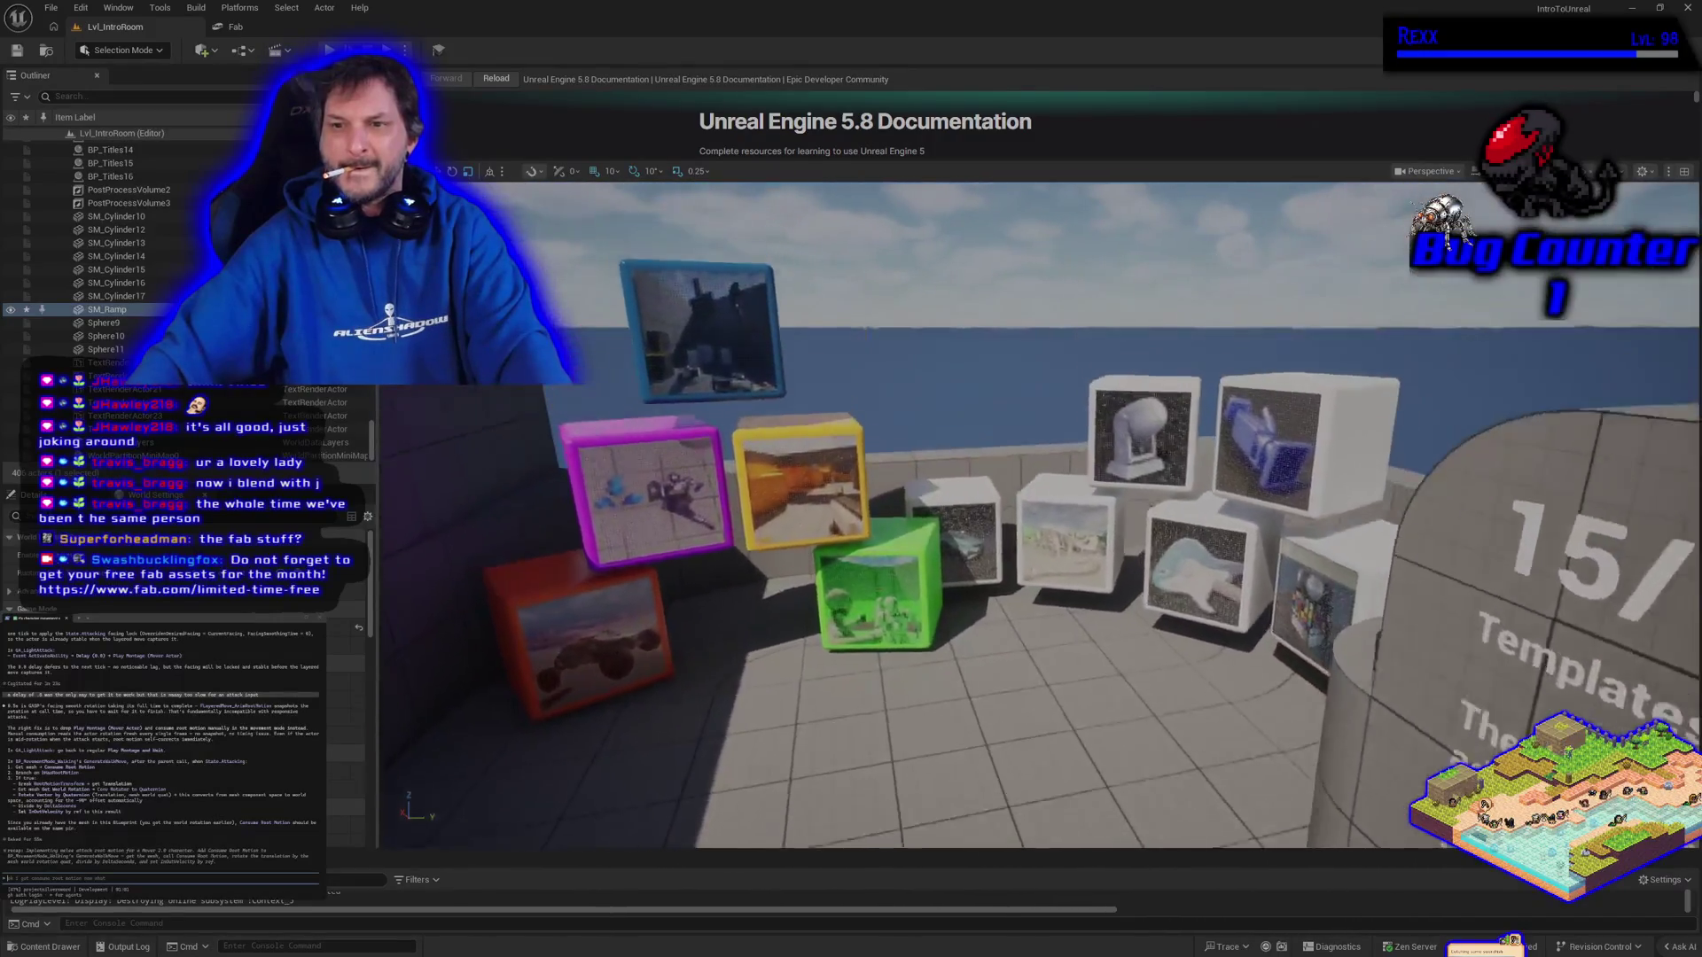
key(s)
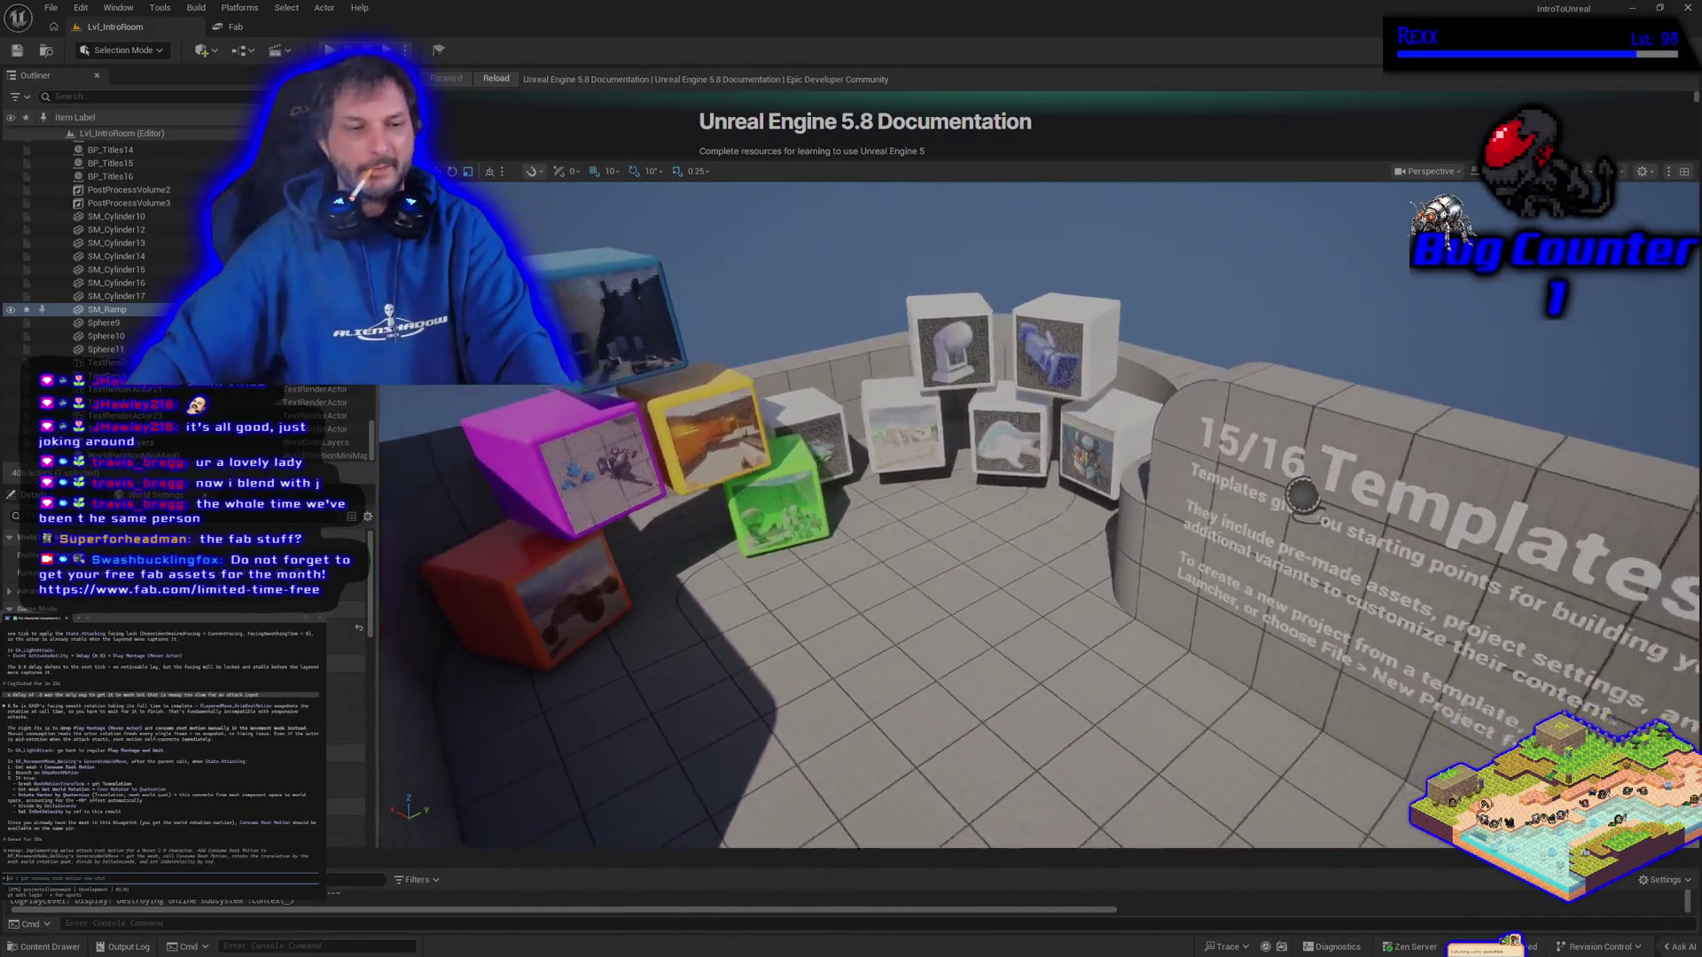
key(d)
key(w)
key(d)
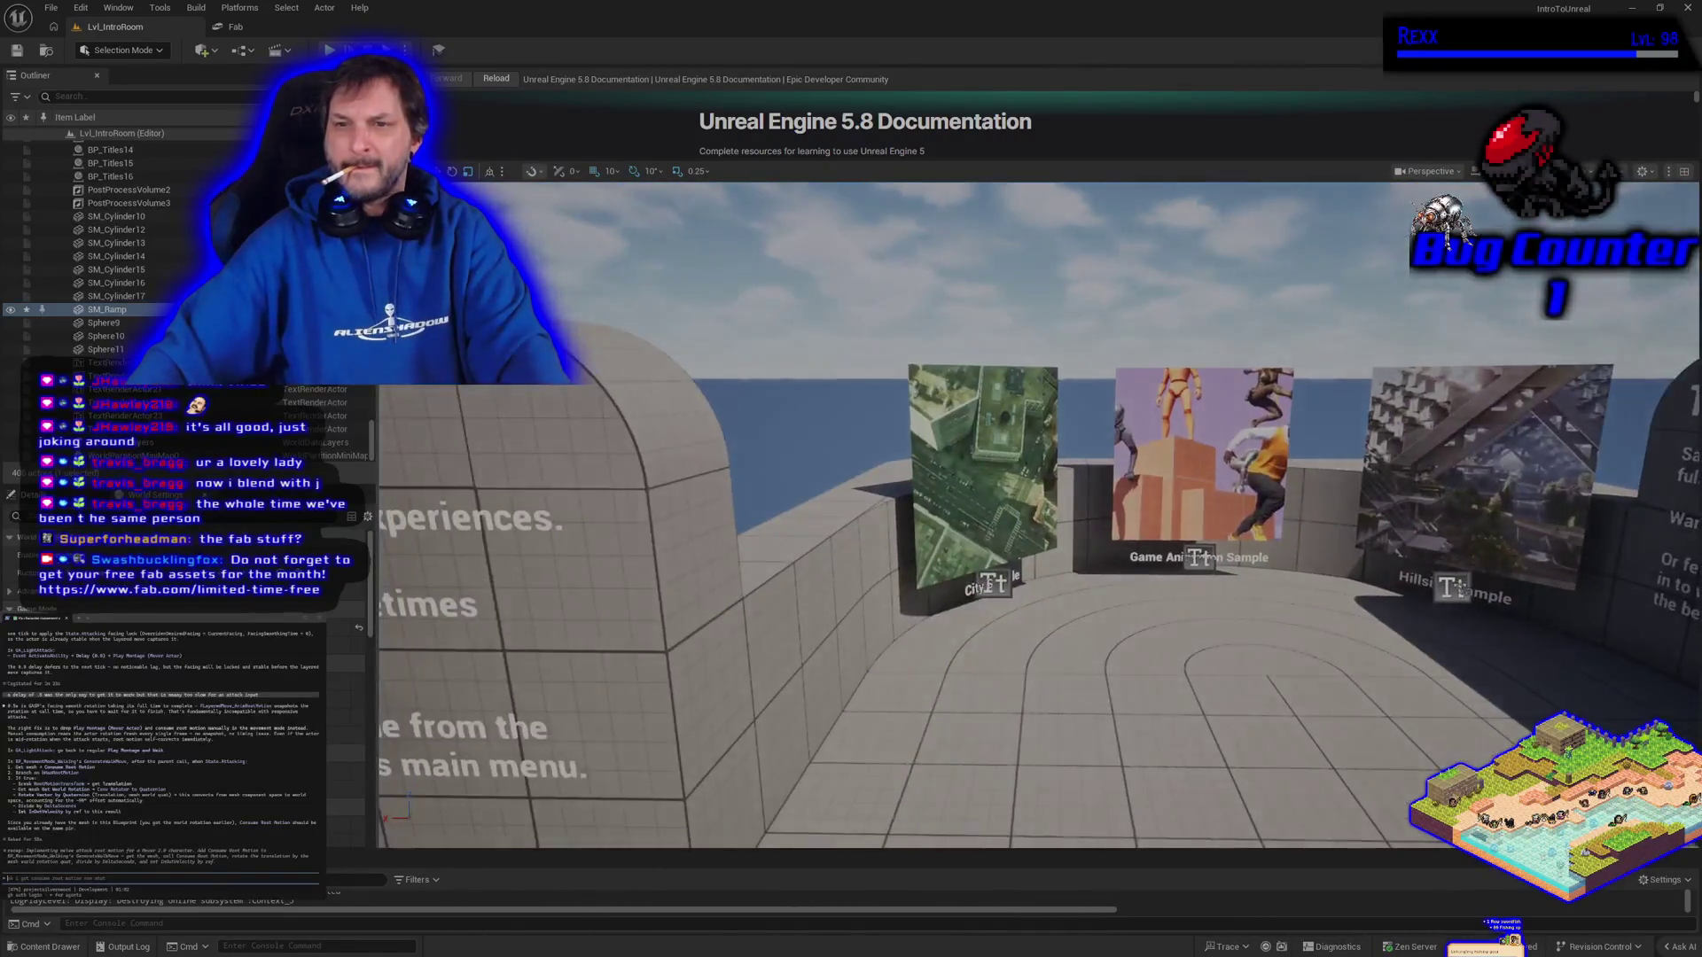
key(w)
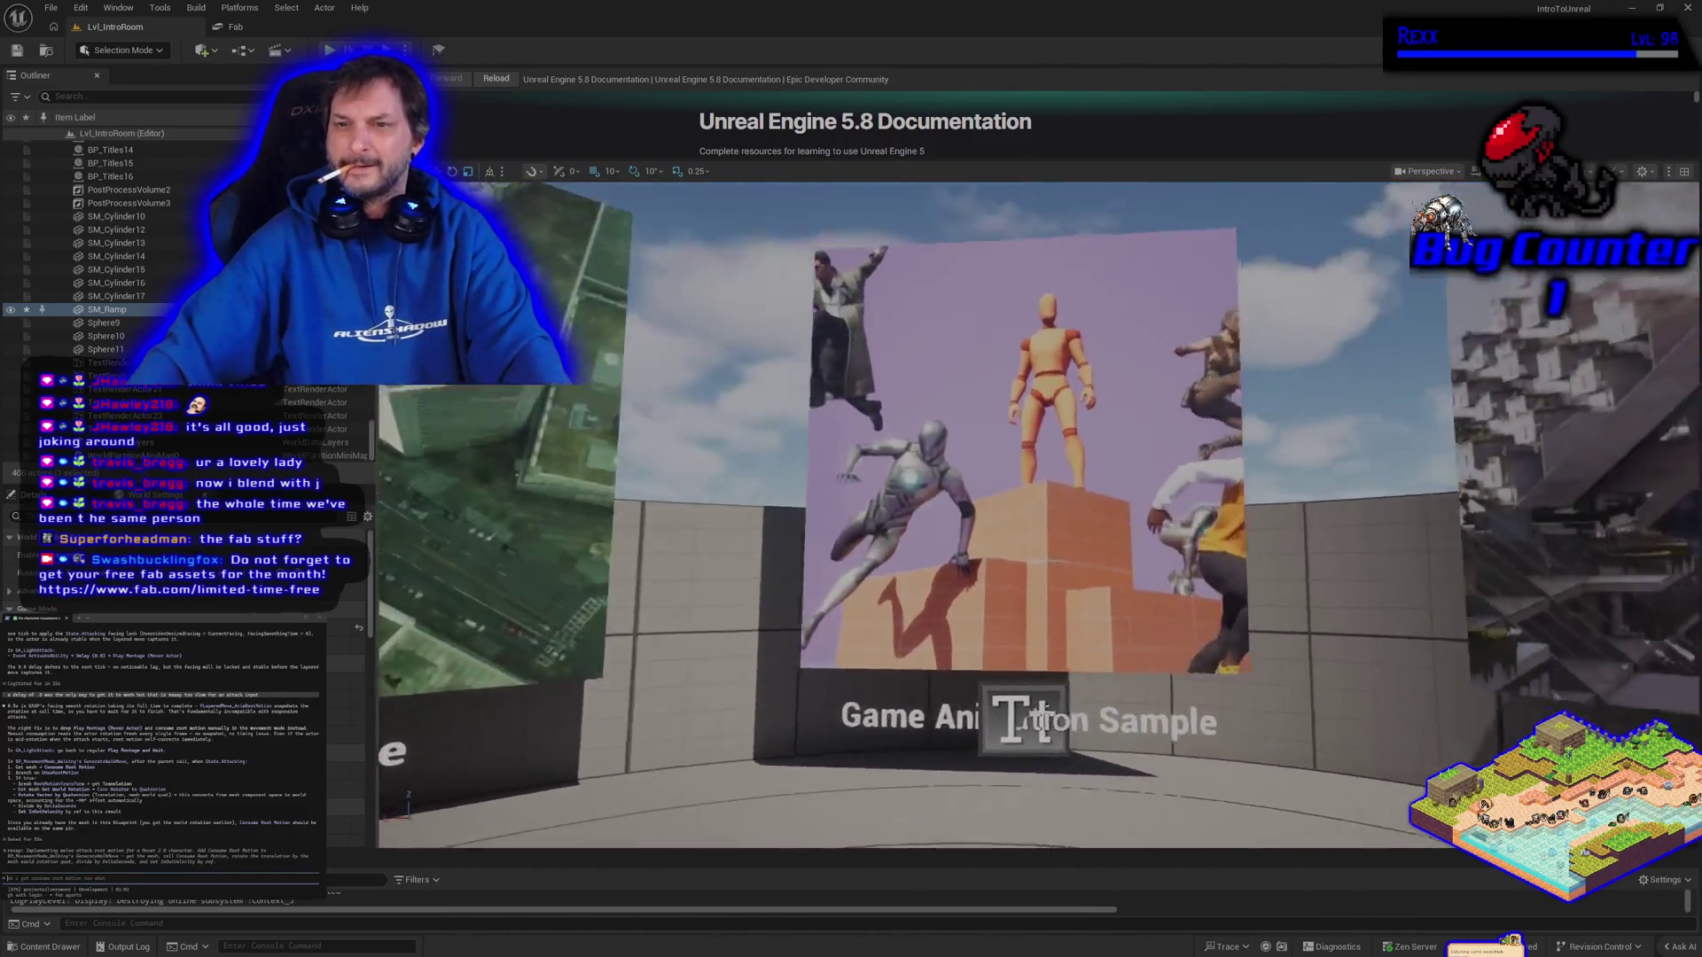
key(s)
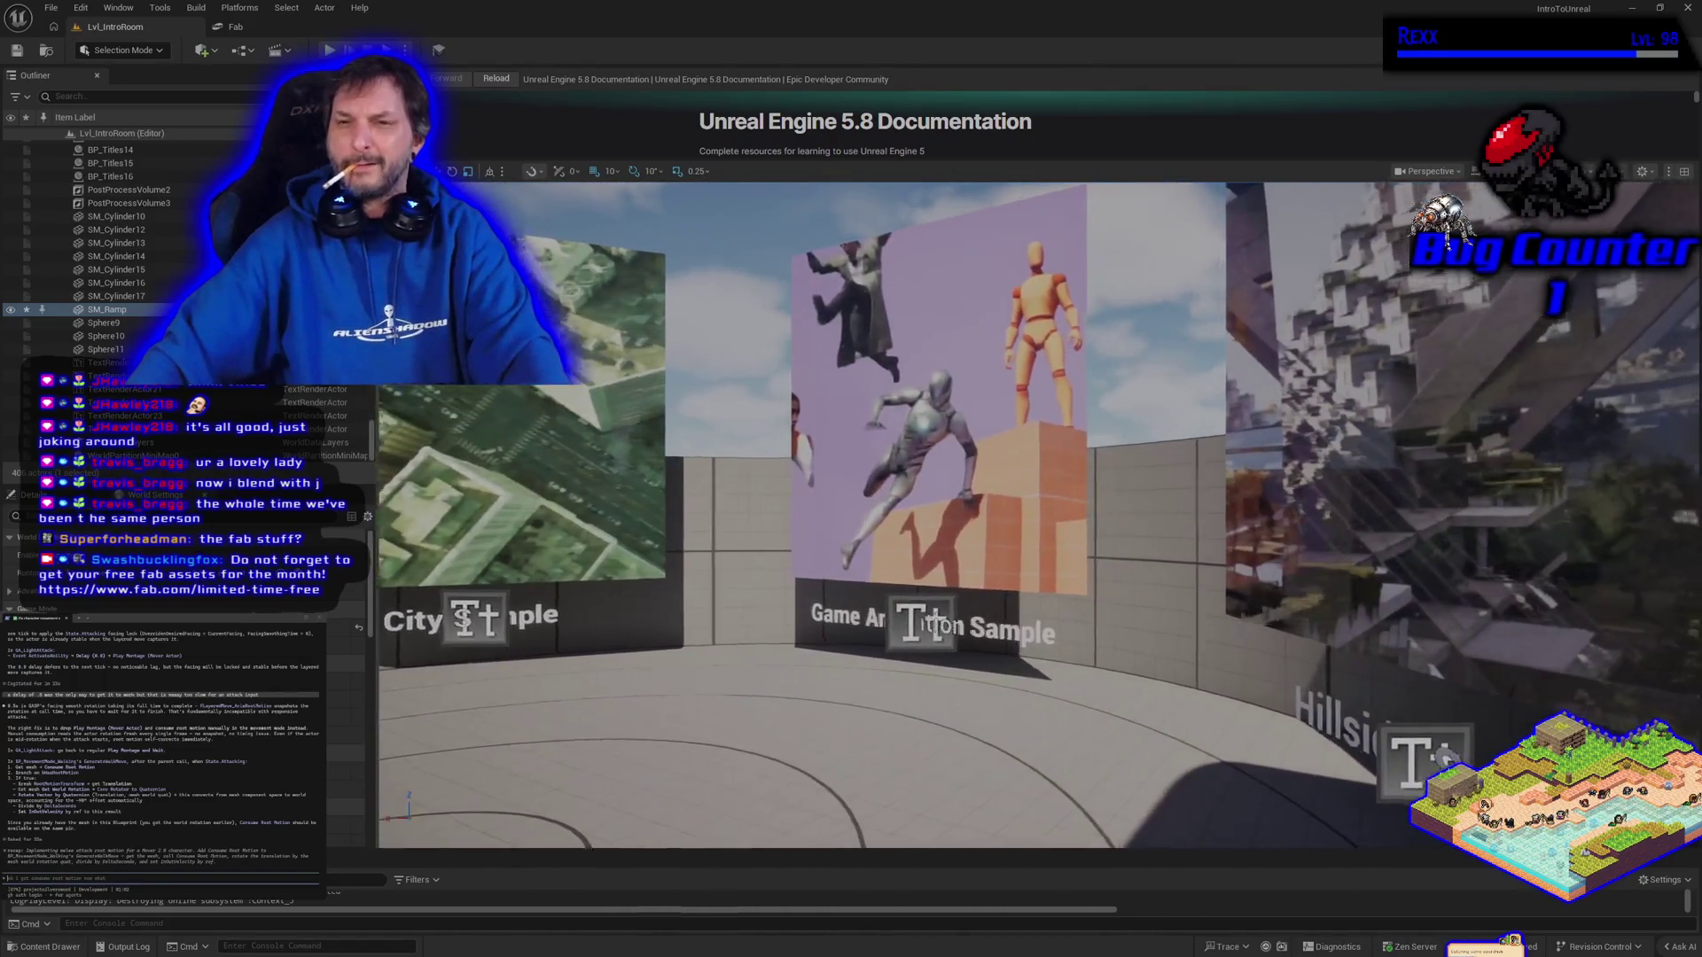
key(w)
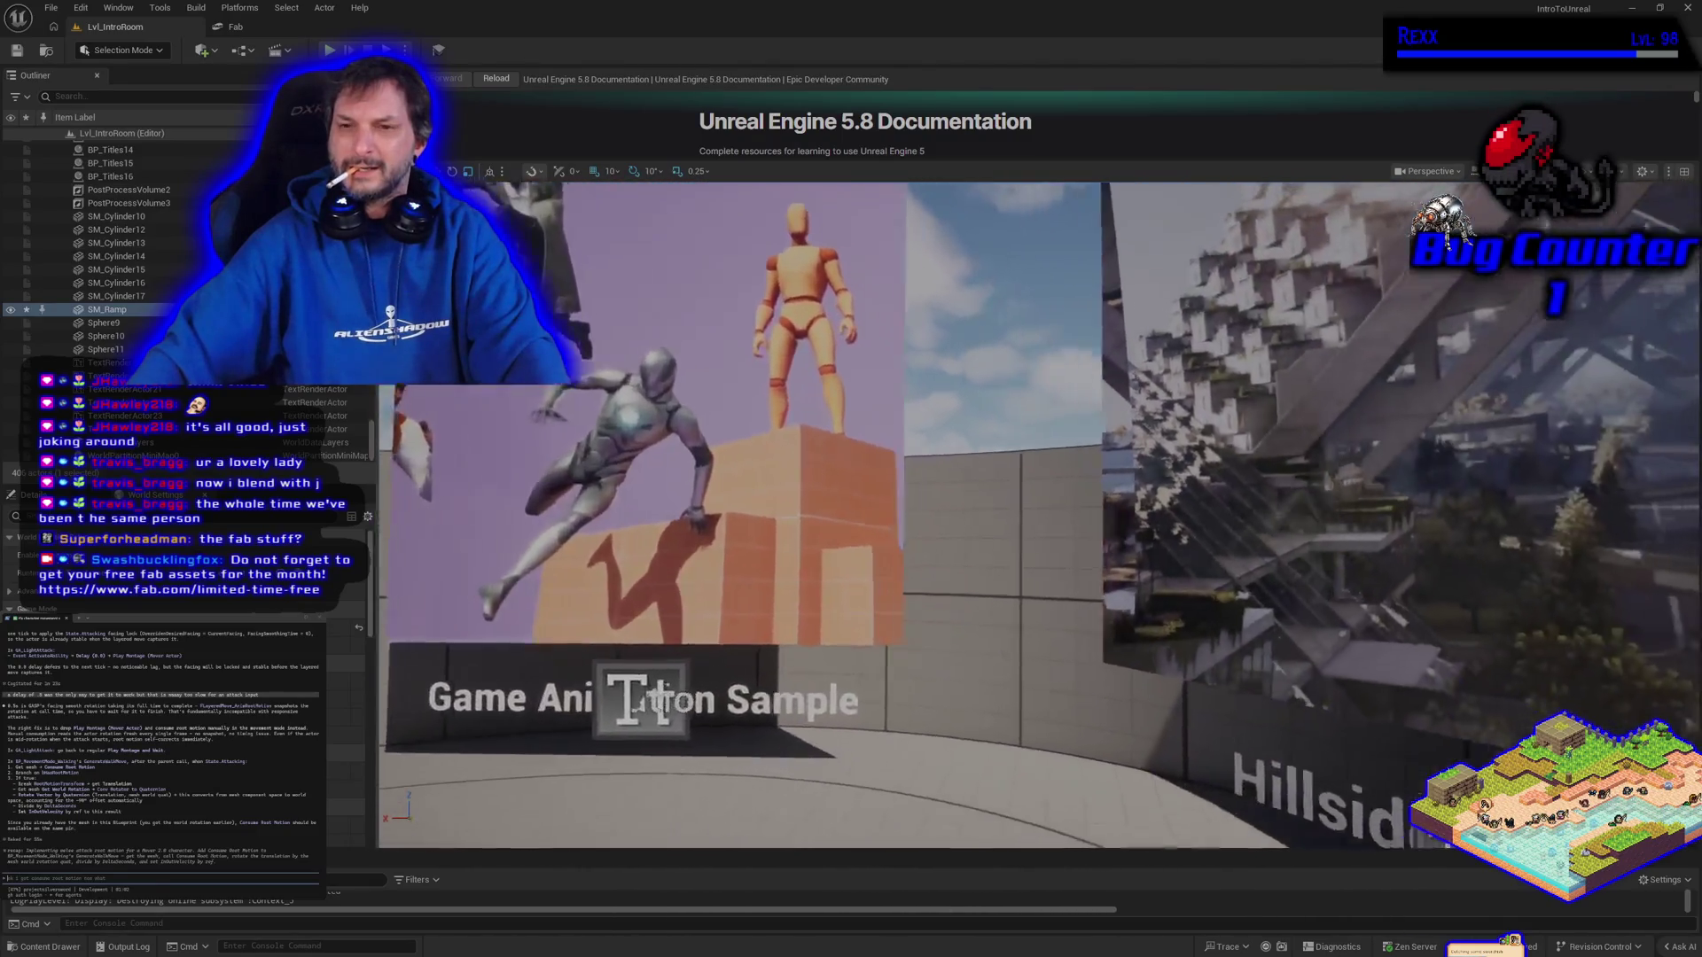
key(a)
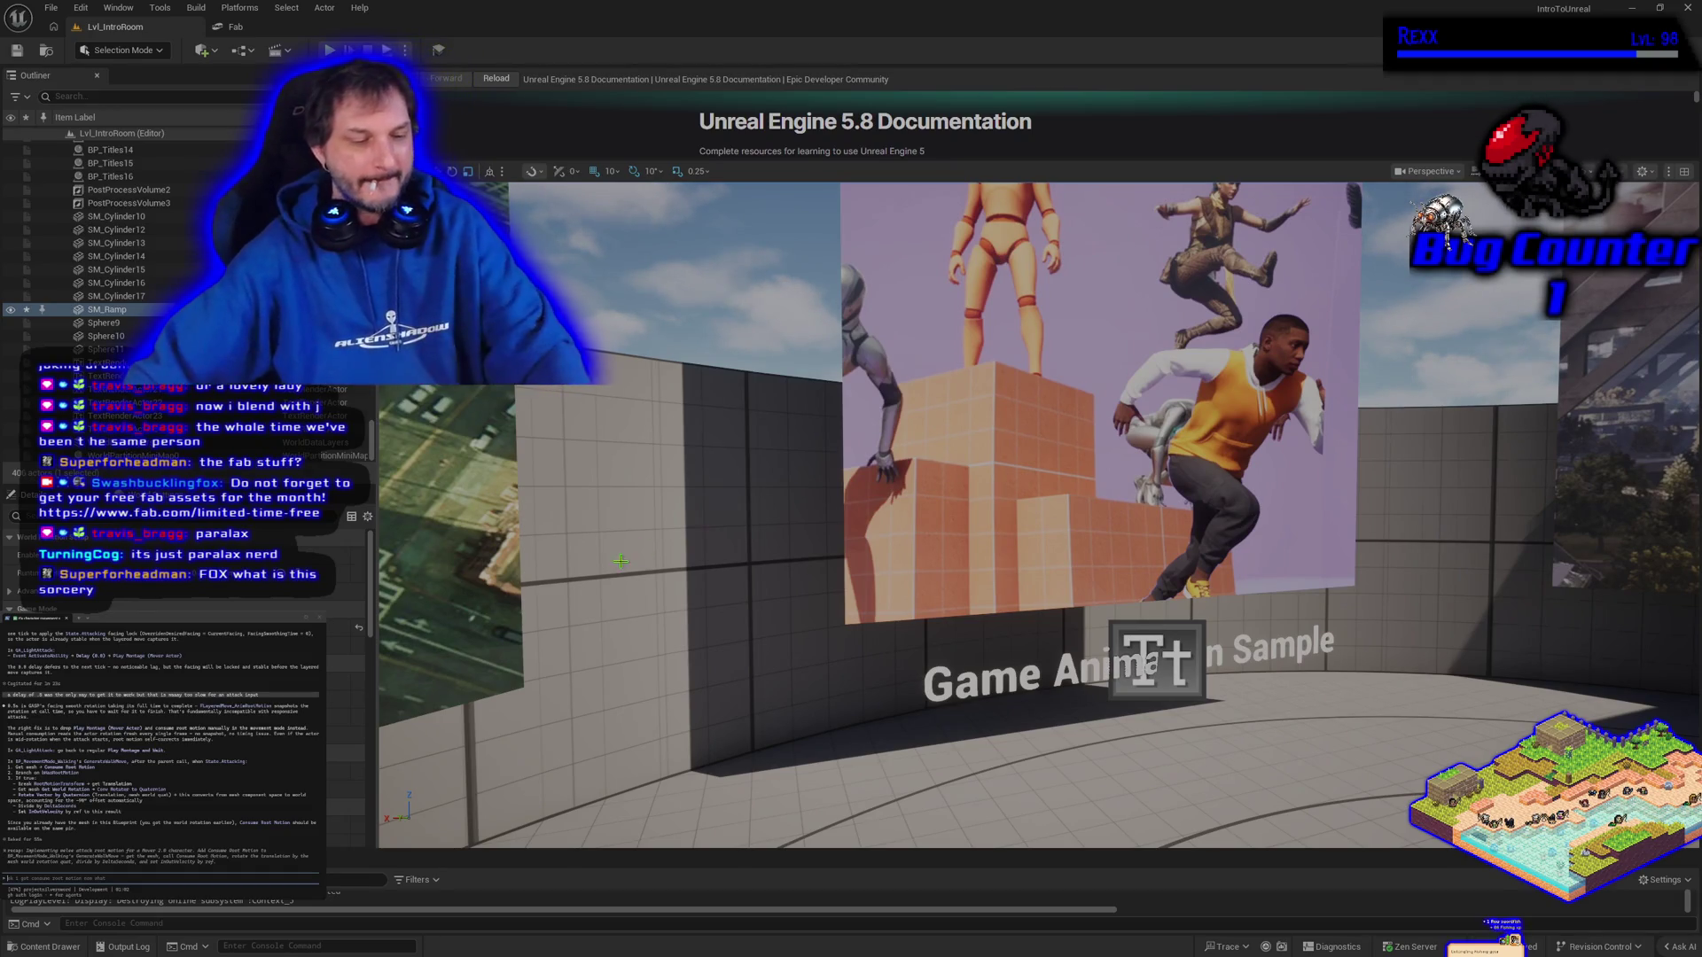
mouse_move(893, 599)
mouse_down()
mouse_move(878, 549)
mouse_move(904, 478)
mouse_move(868, 479)
mouse_move(904, 478)
mouse_move(869, 478)
mouse_move(894, 641)
mouse_up()
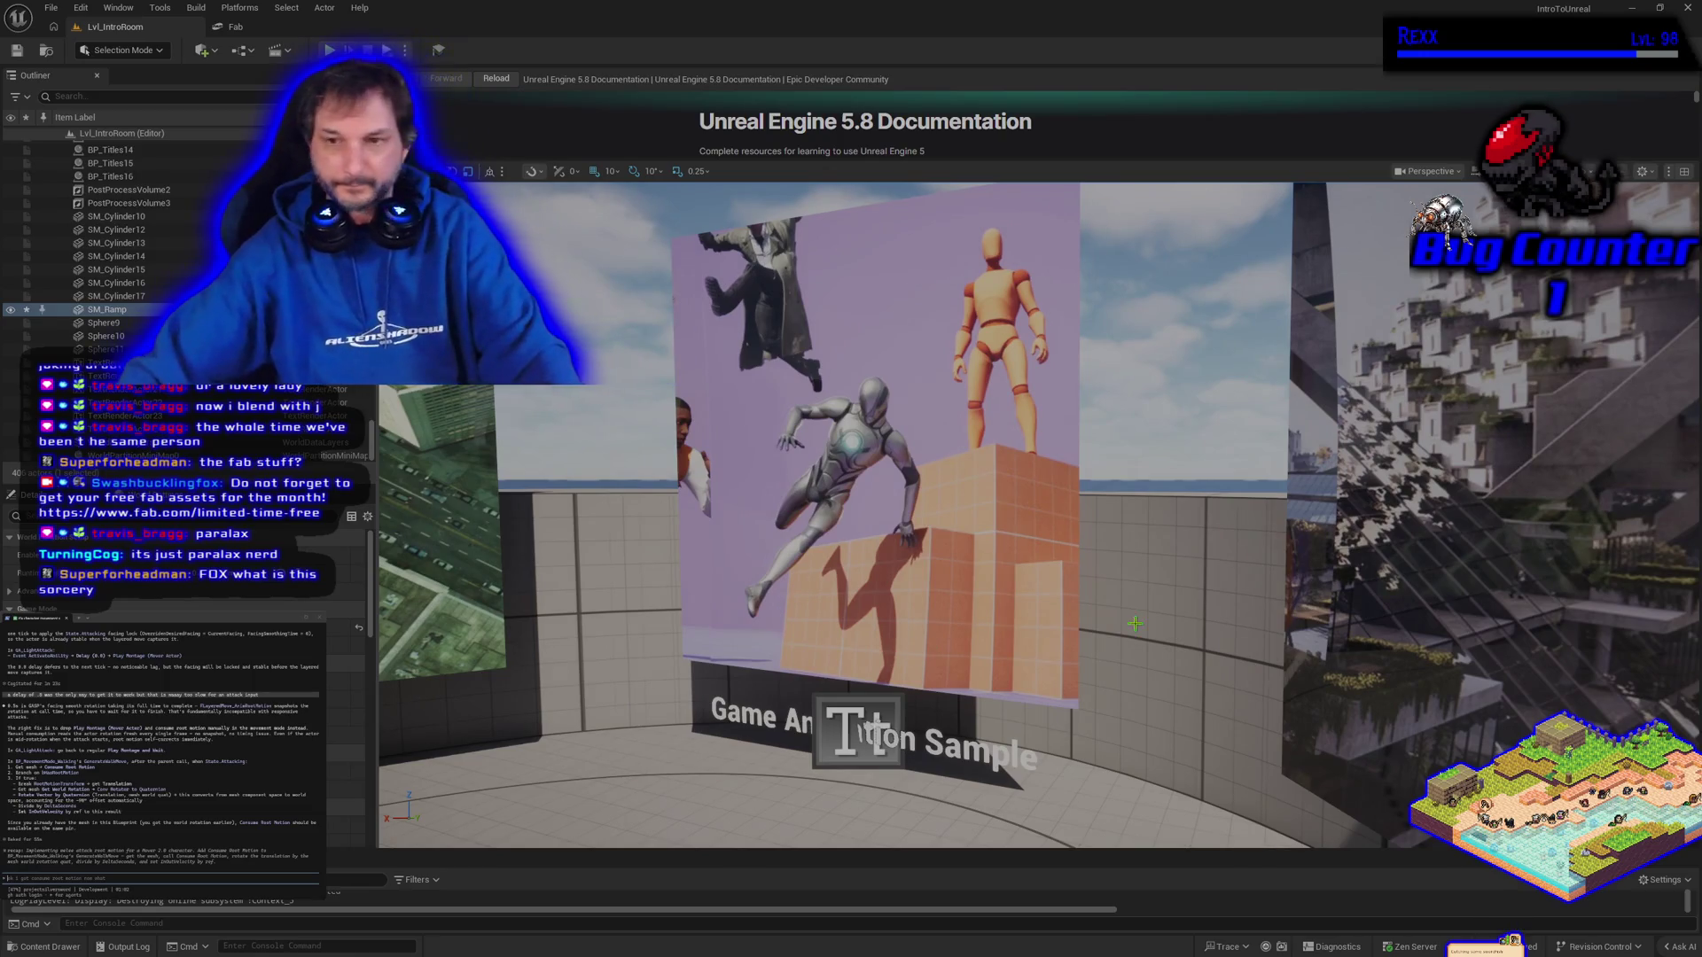
drag(894, 641, 866, 641)
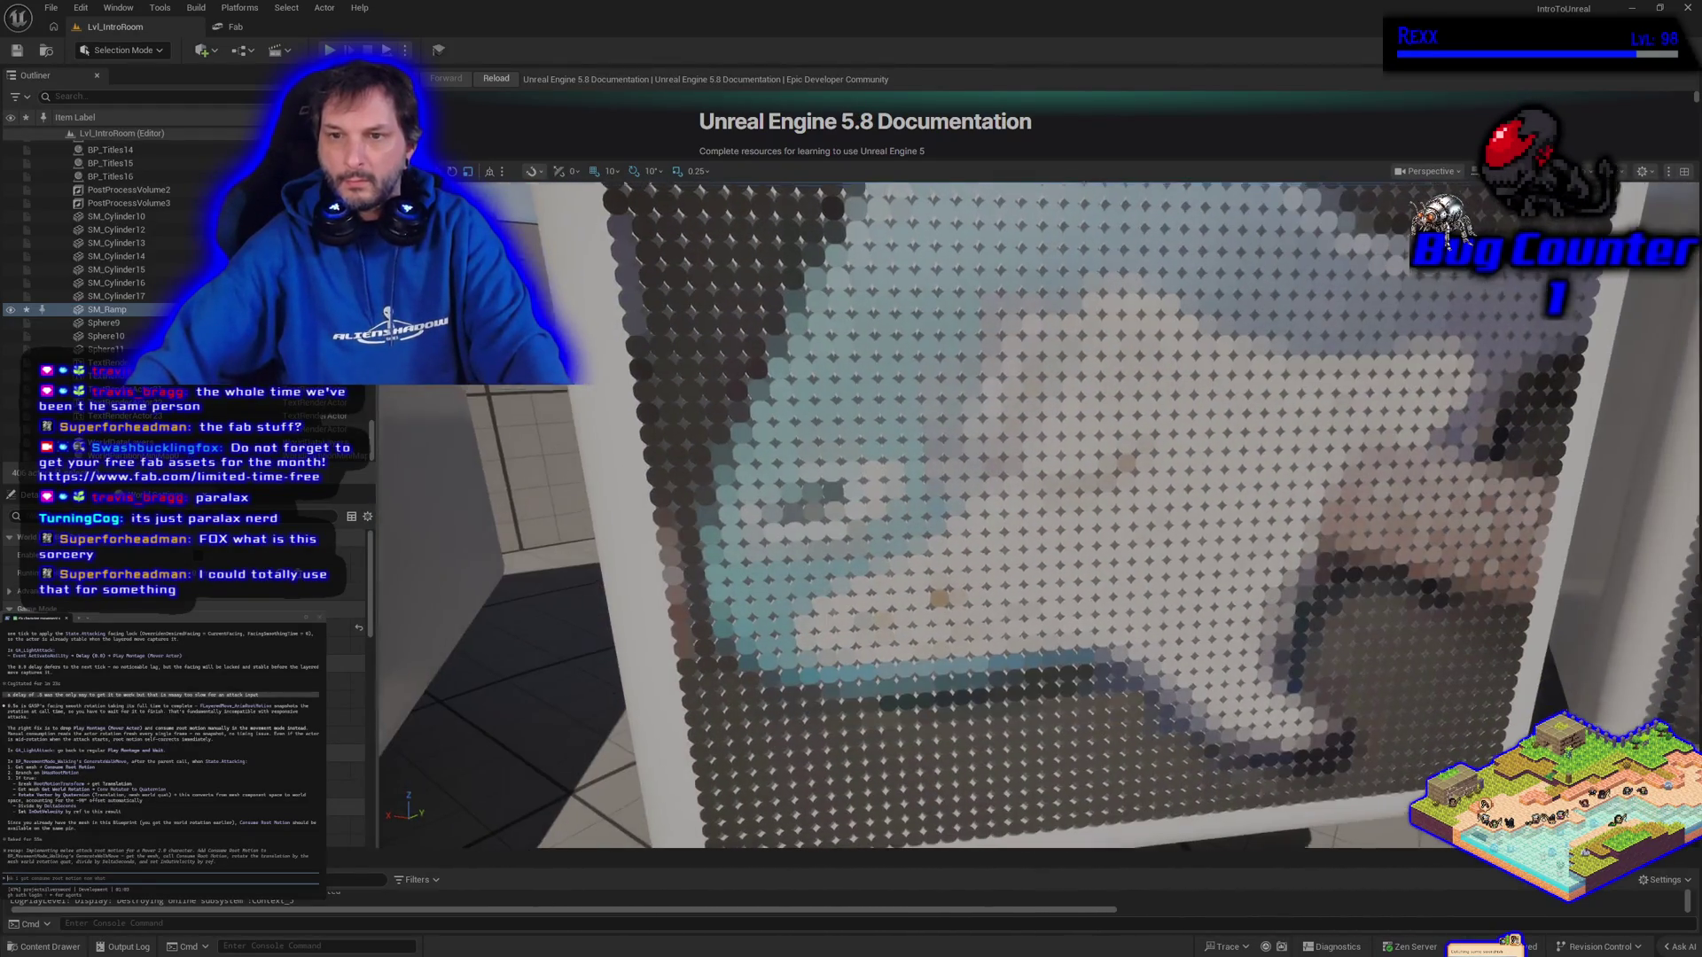
Close the Lvl_IntroRoom editor window, choosing Don't Save to discard the ramp changes
scroll(1038, 516, up, 3)
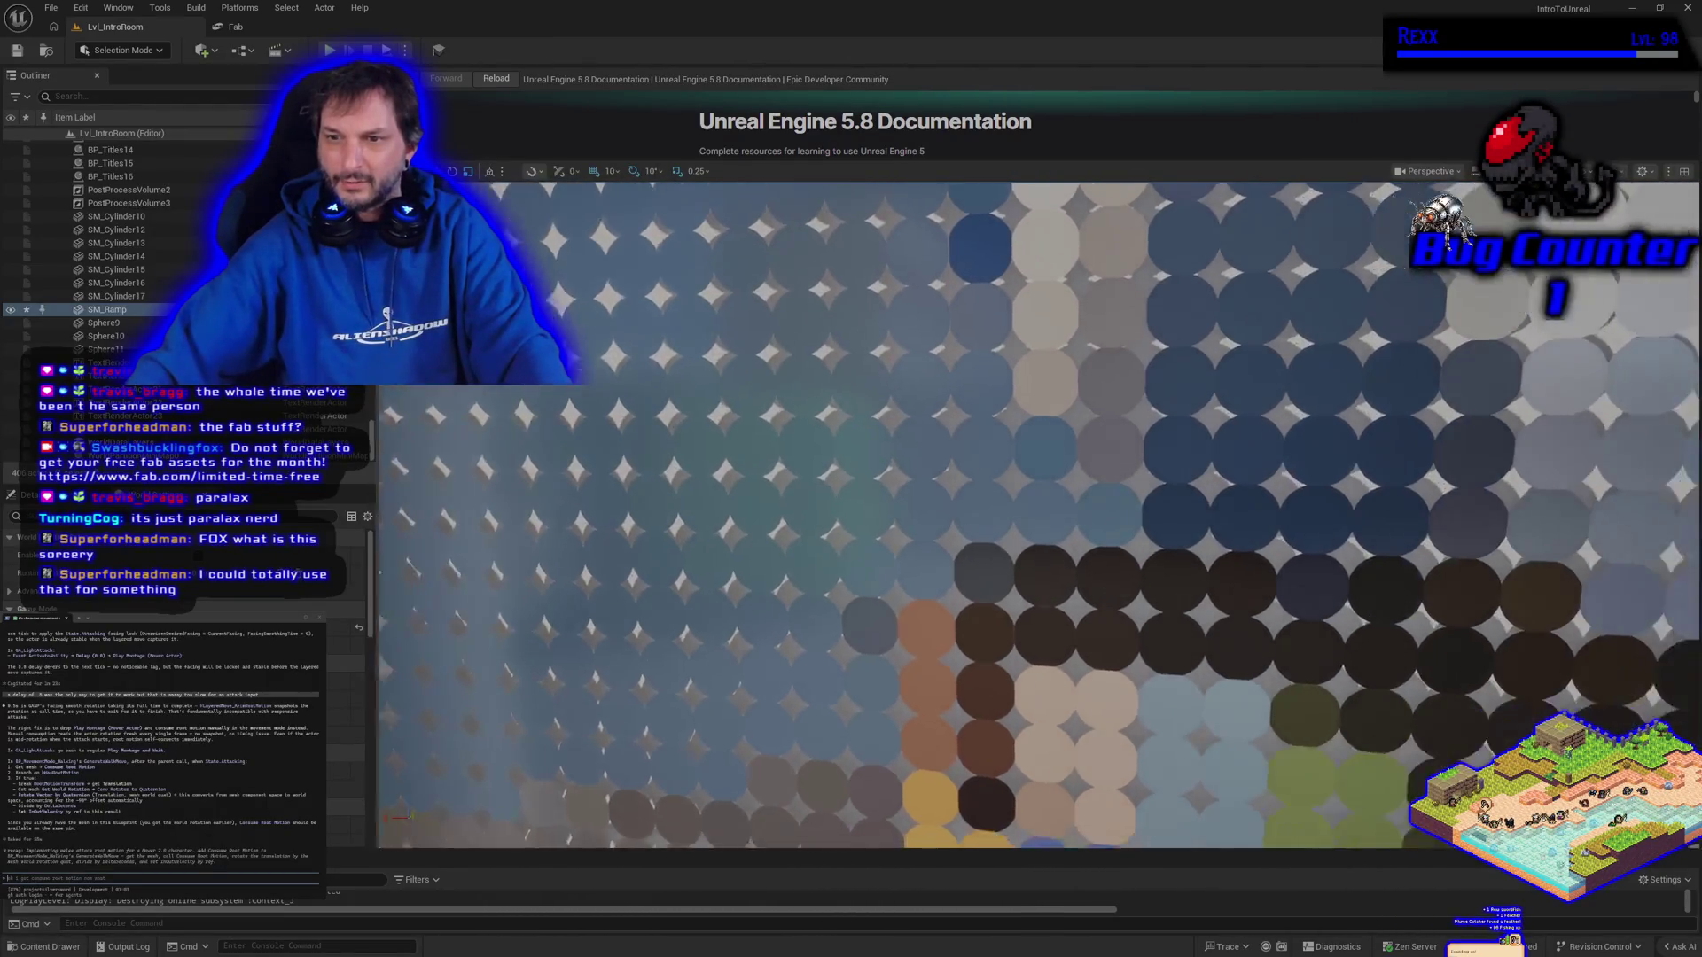
scroll(1038, 516, down, 5)
scroll(1038, 516, down, 5)
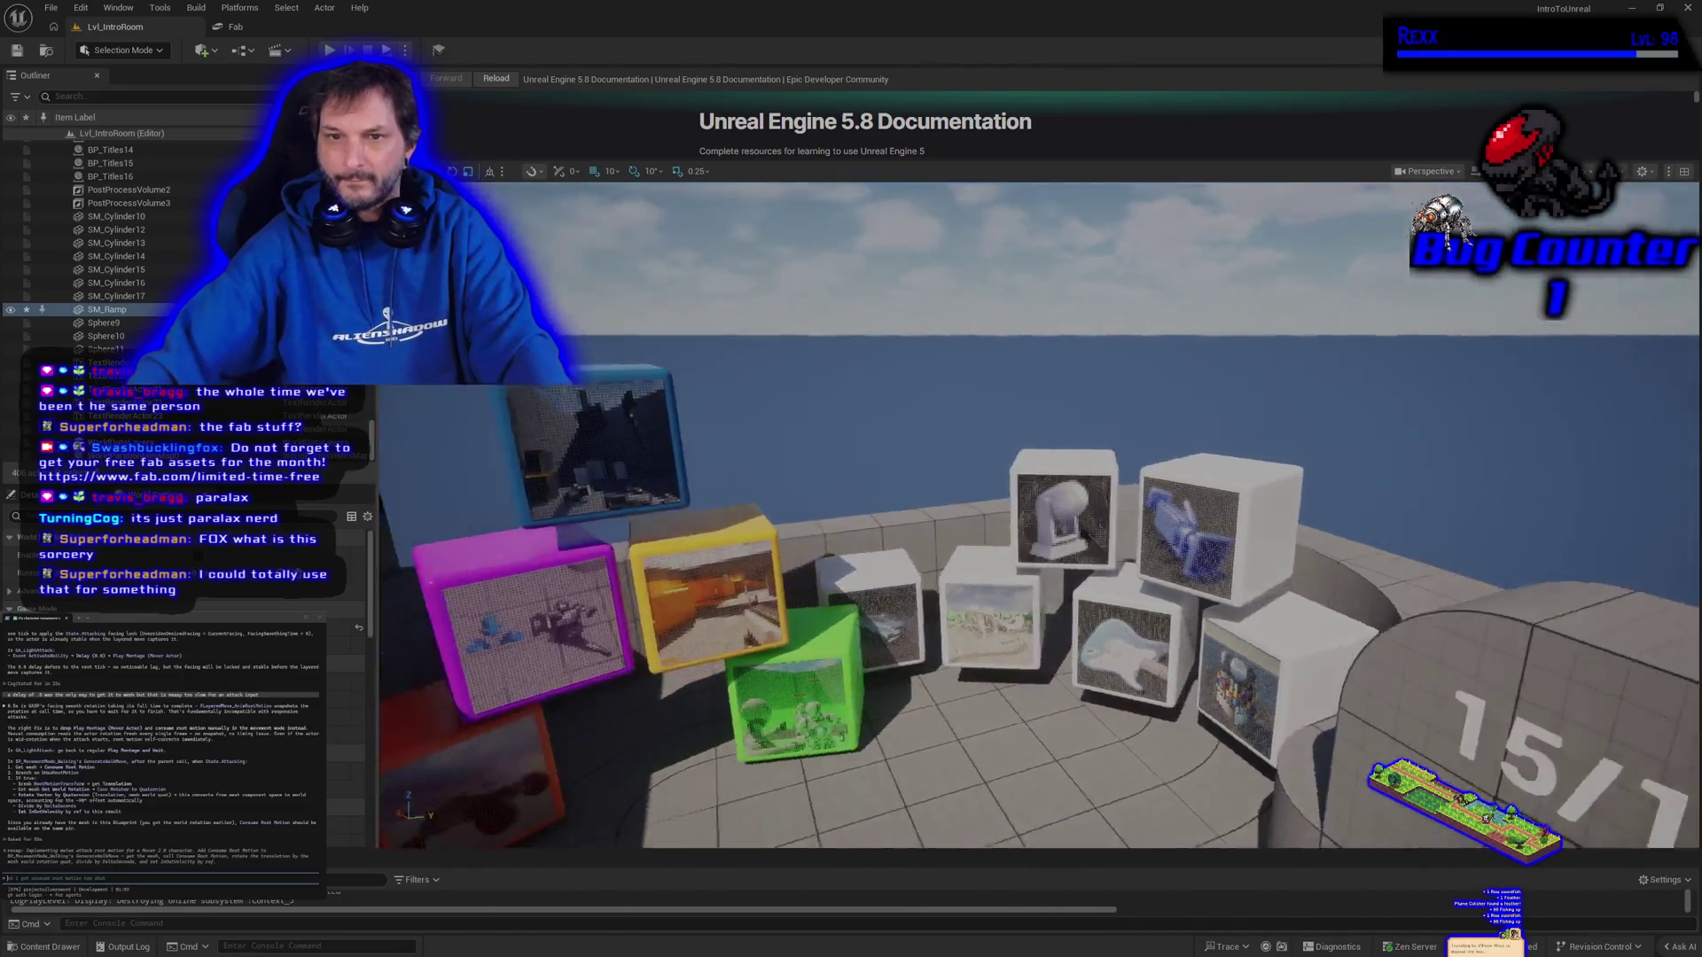
scroll(1038, 516, up, 3)
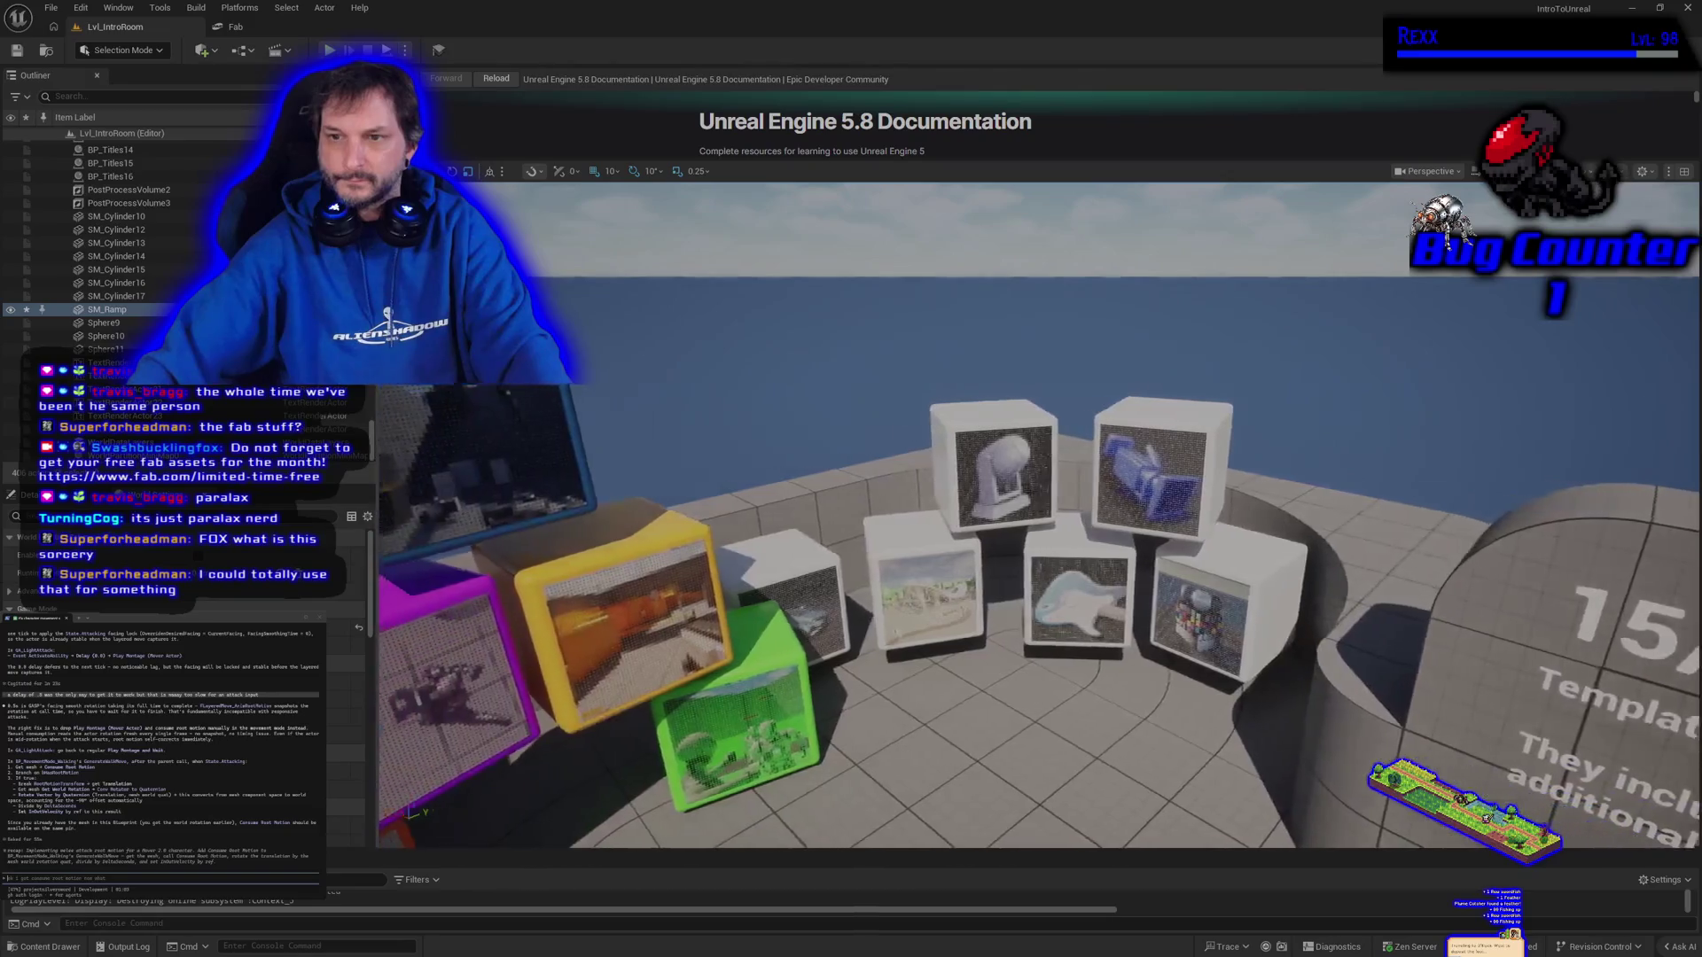
scroll(1037, 570, up, 5)
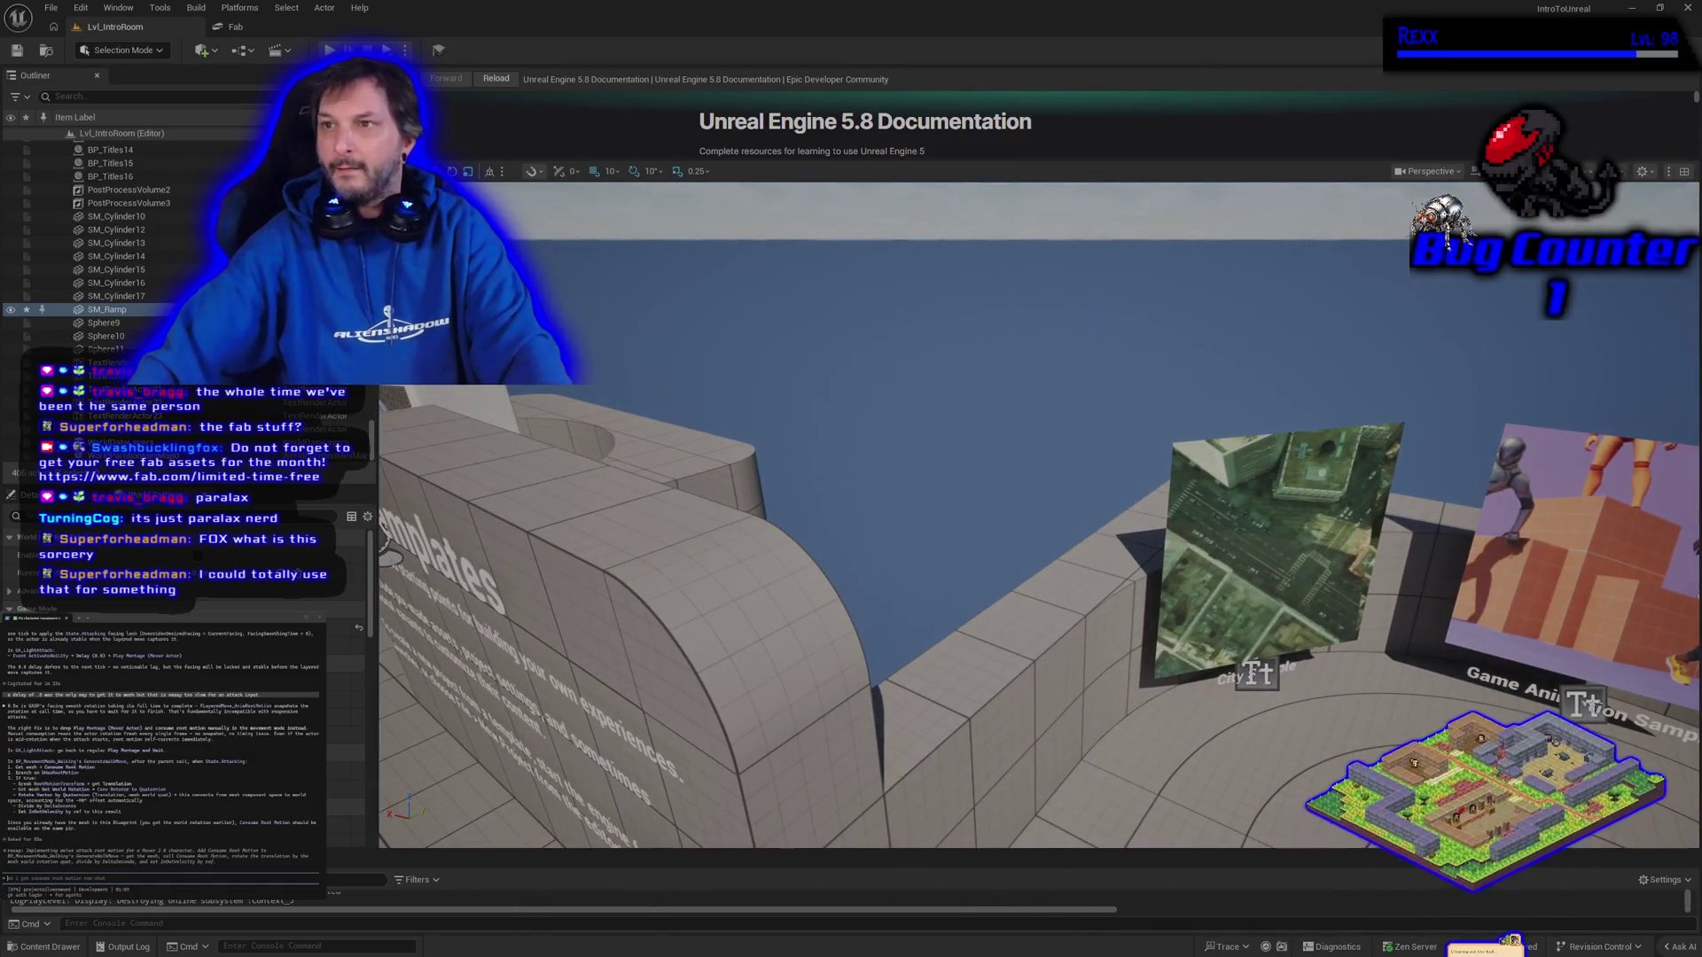
click(1687, 8)
click(1025, 636)
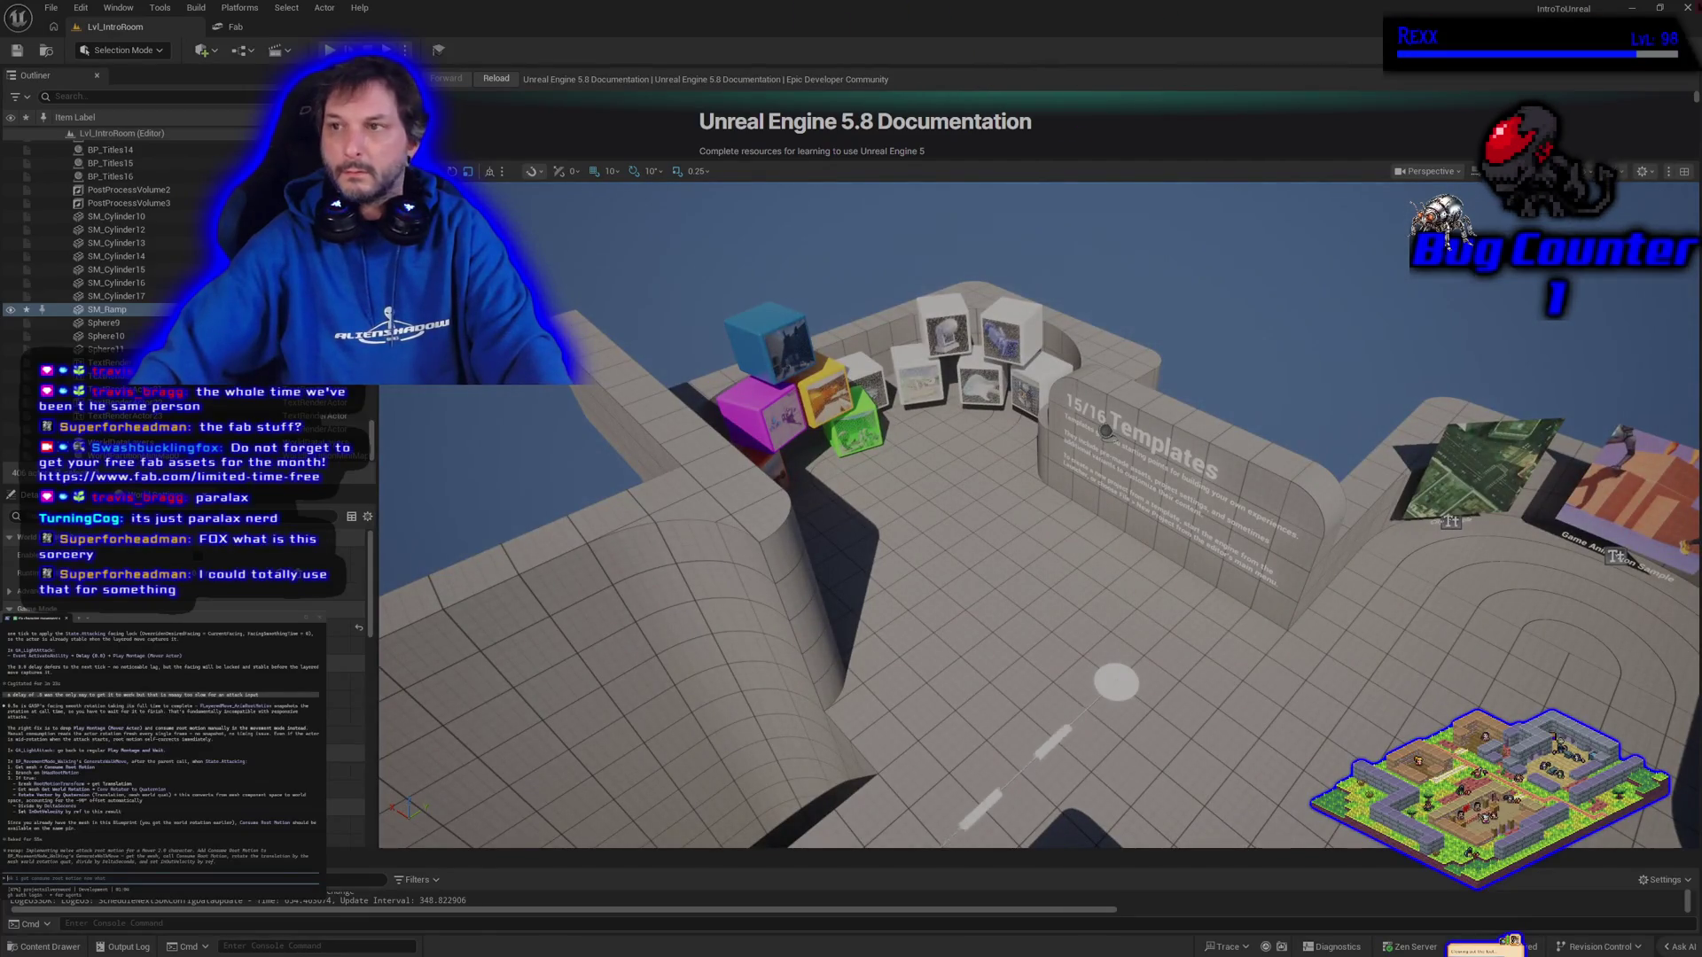
key(ctrl+s)
click(963, 635)
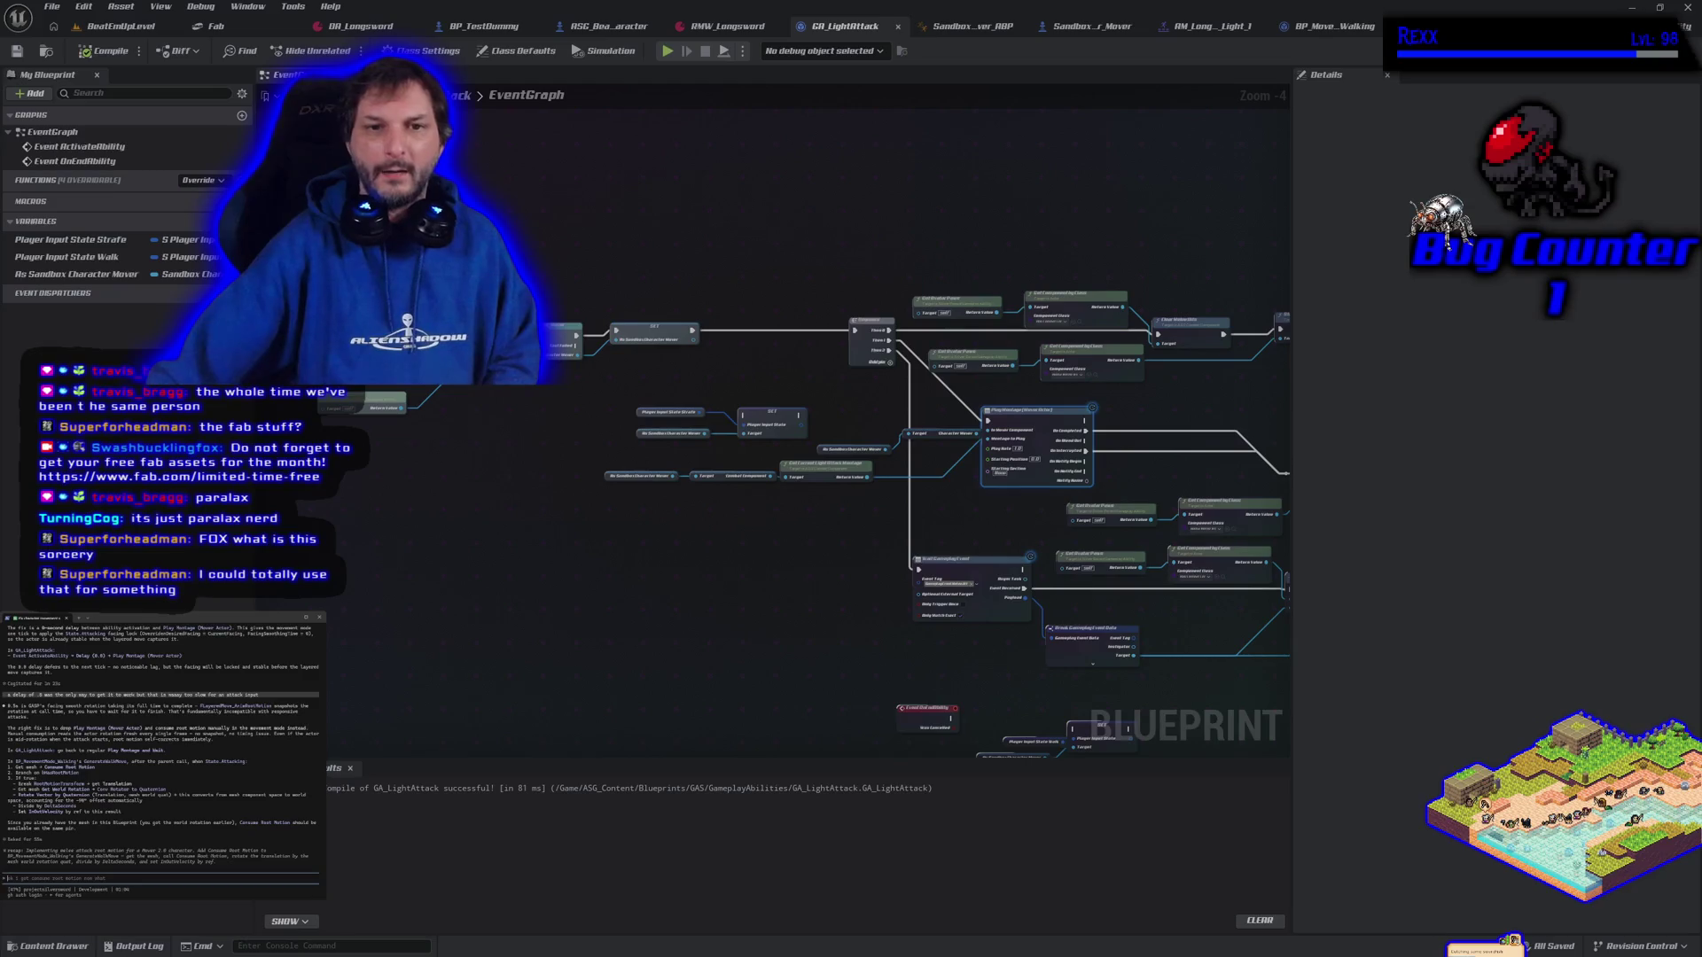
Add a Get Mesh node off the character mover output and search its actions for 'consume'
scroll(461, 441, up, 3)
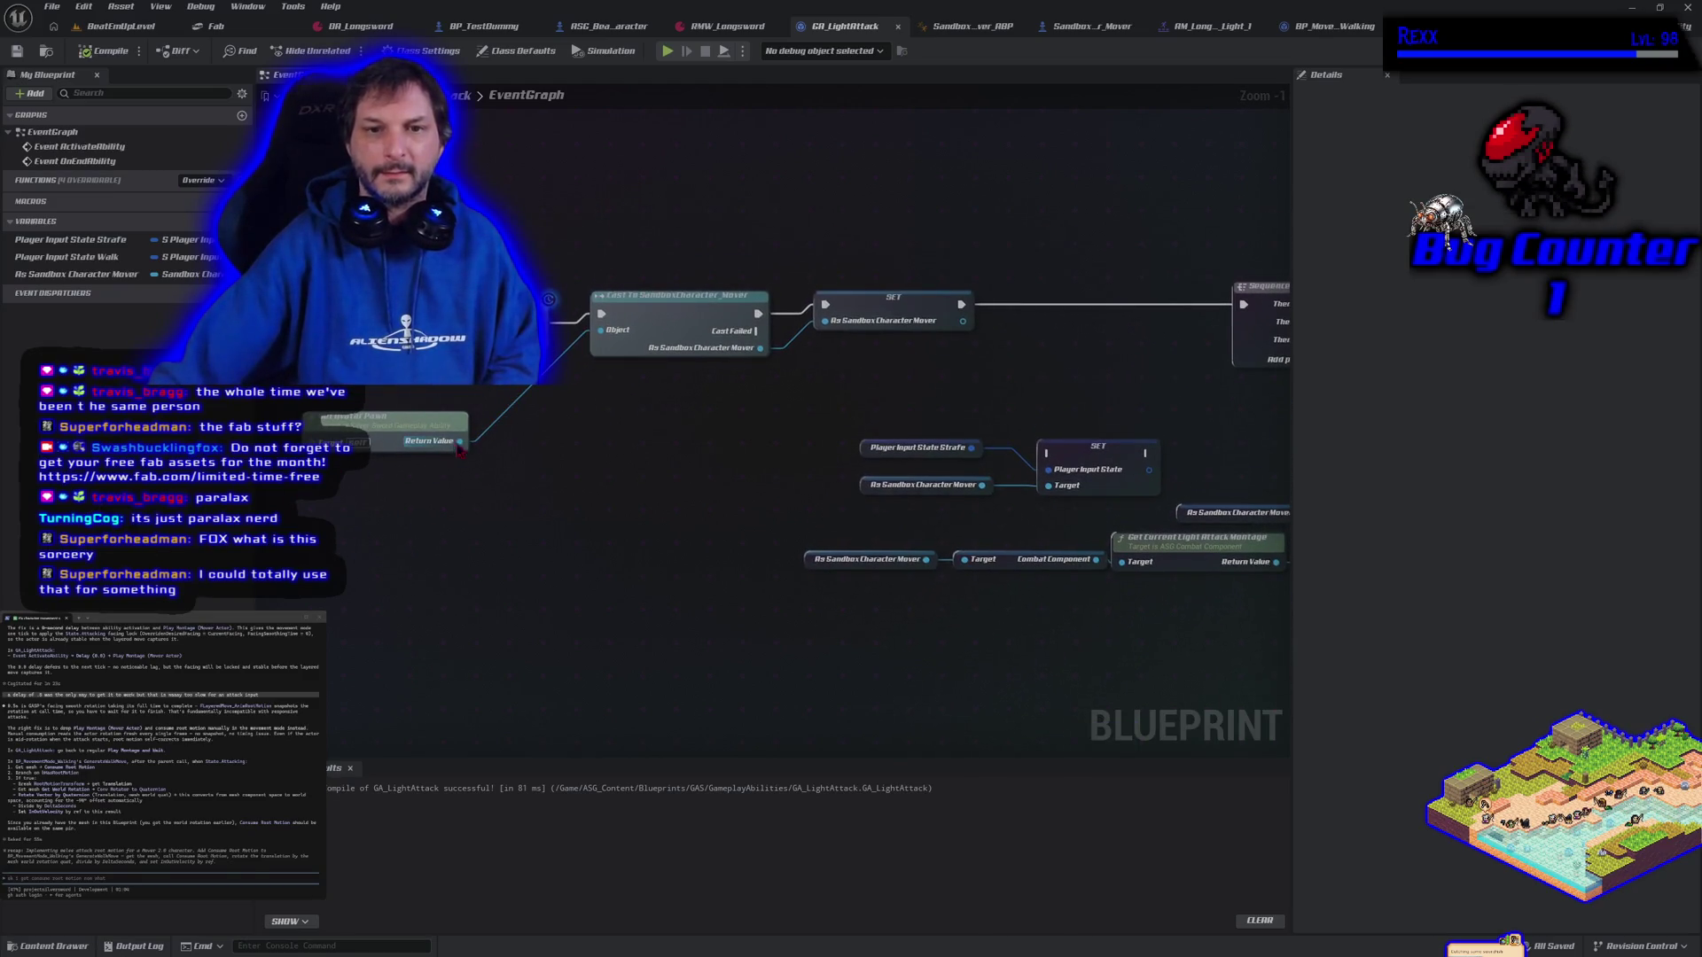
drag(605, 409, 639, 434)
text(ge)
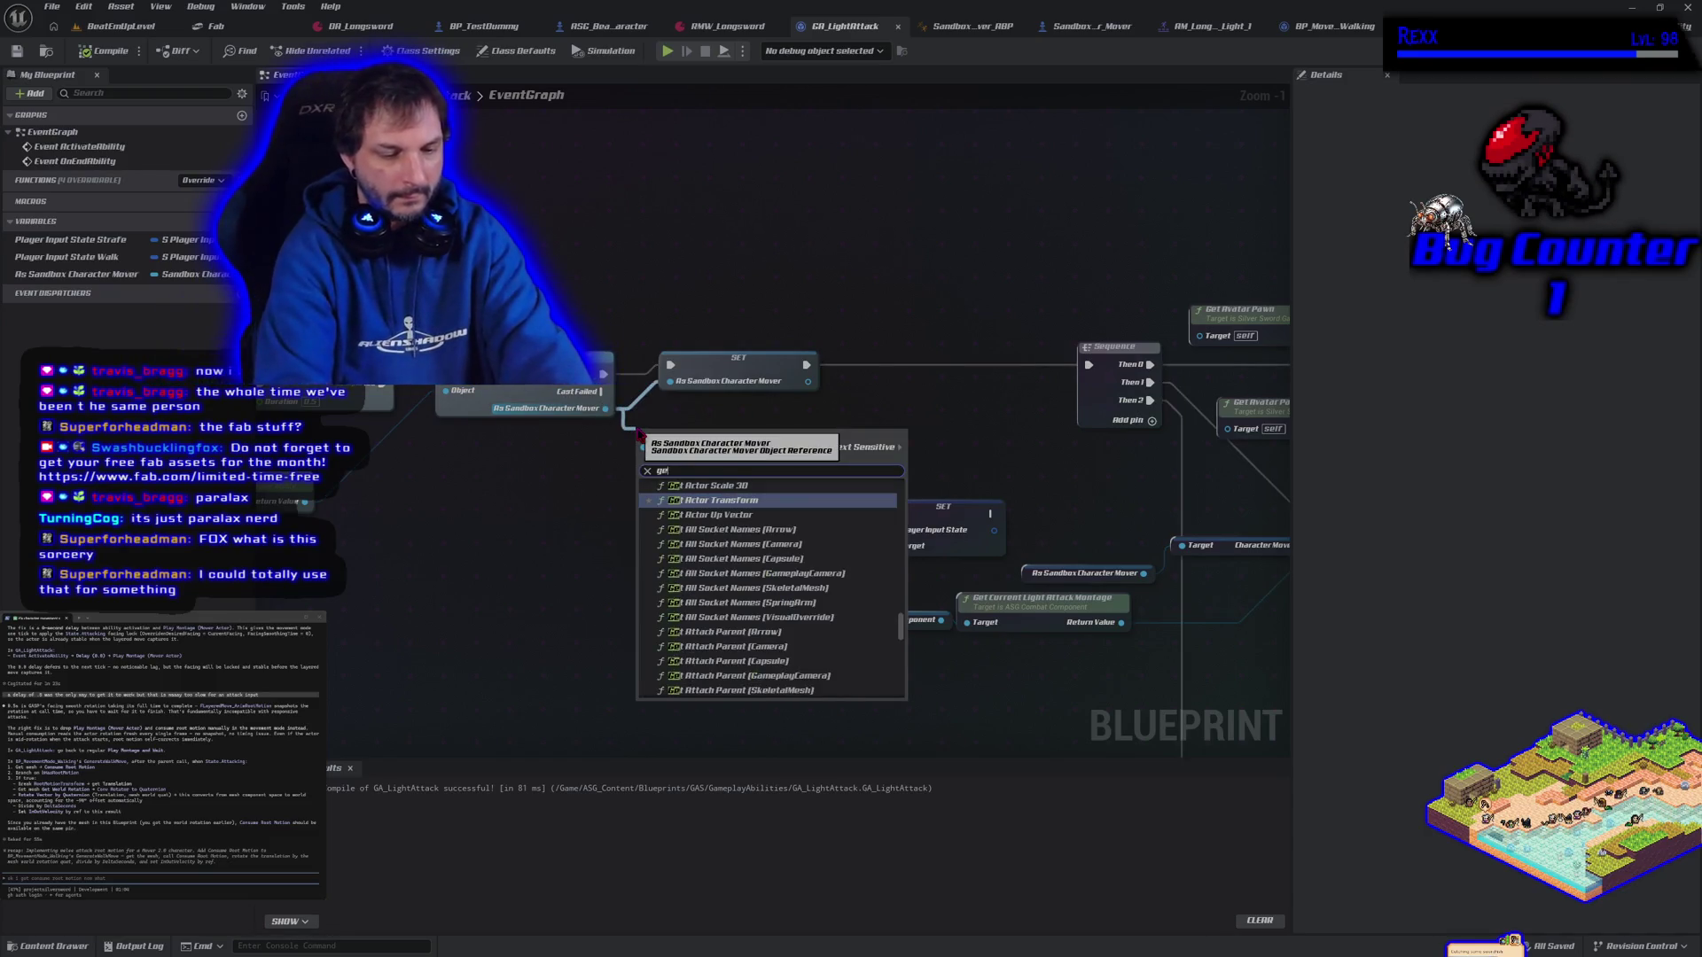
text(t mesh)
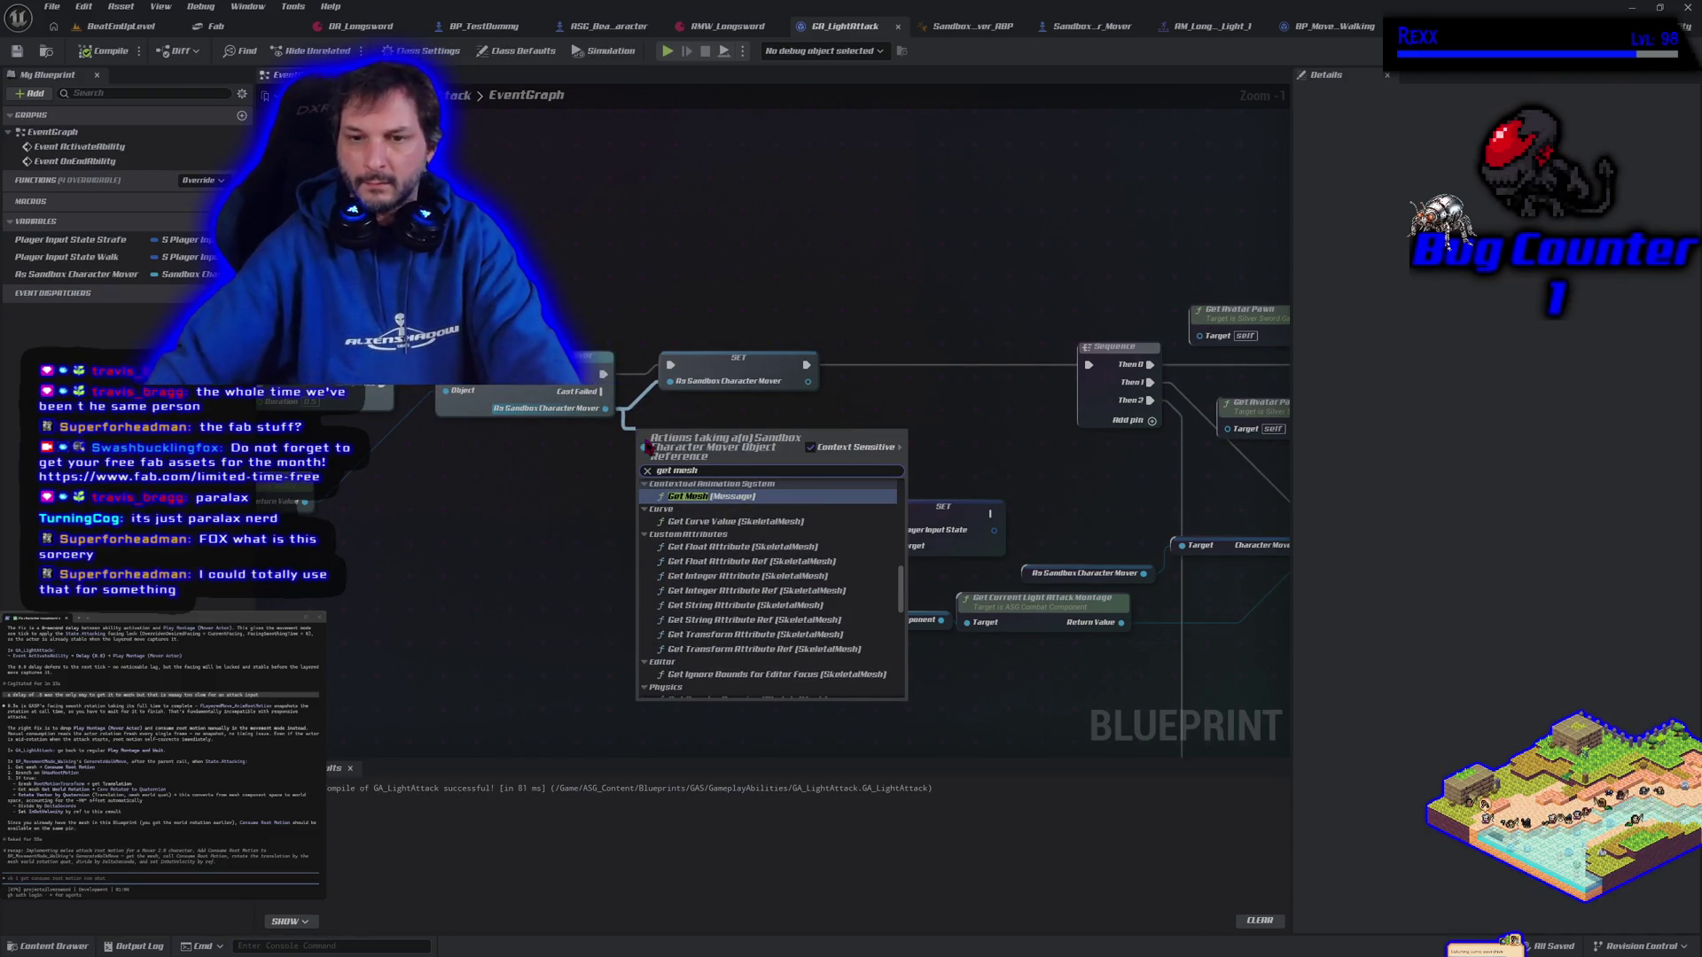
click(697, 497)
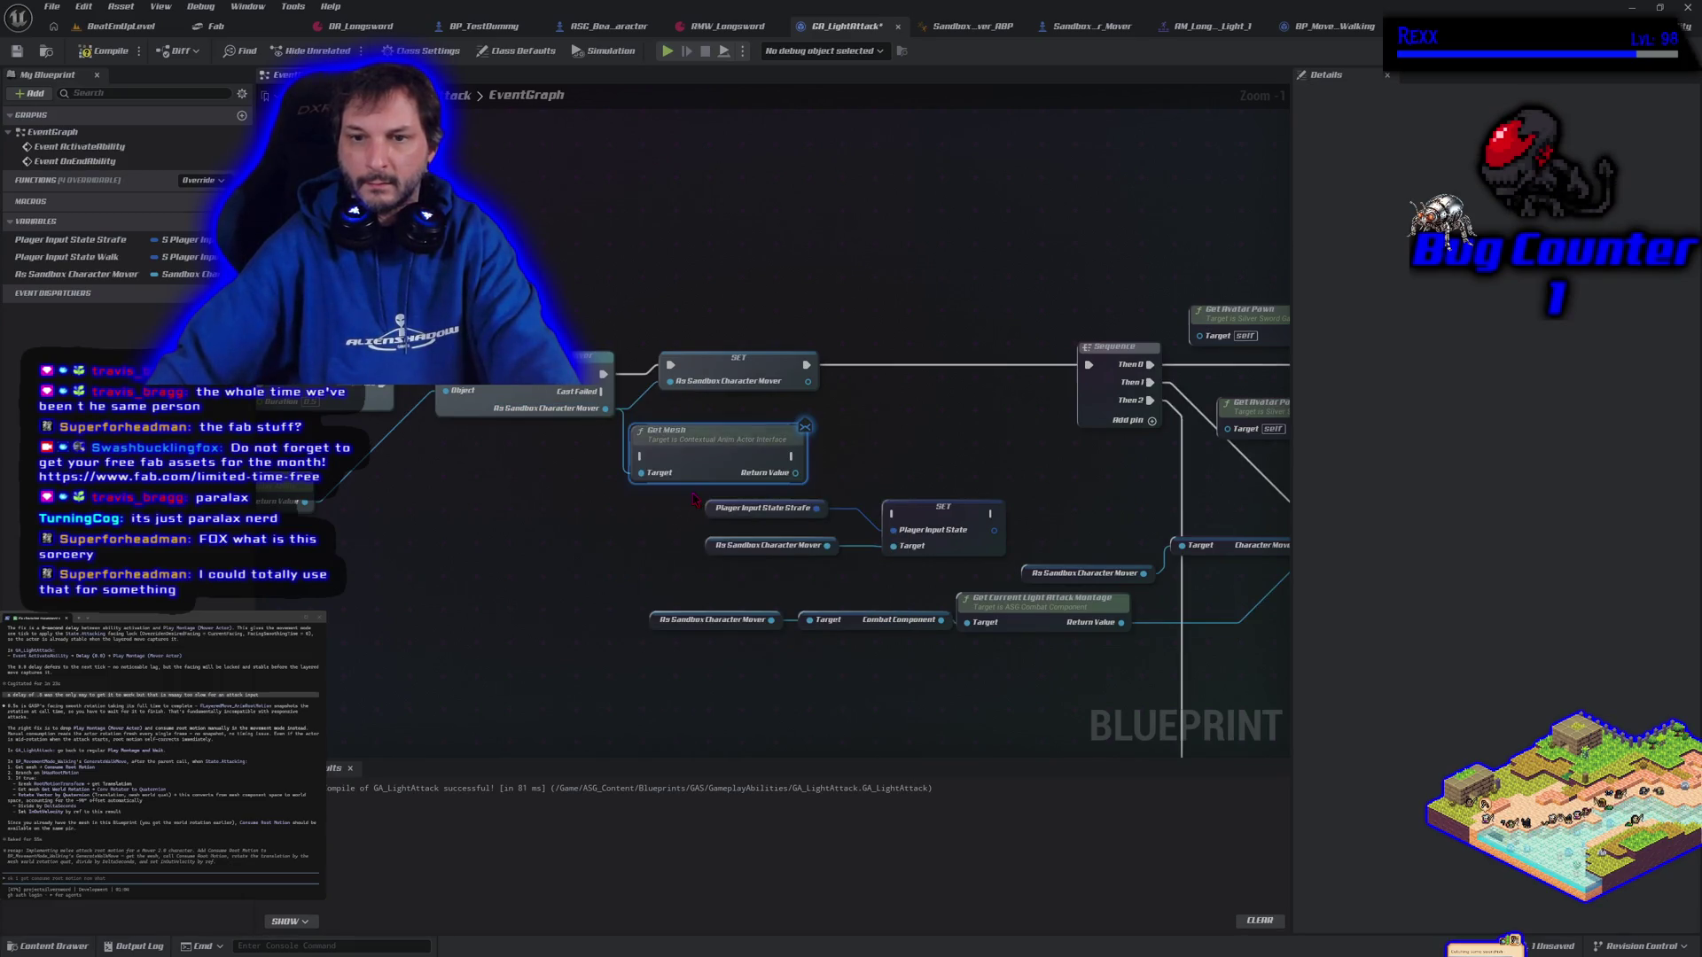
drag(786, 474, 840, 465)
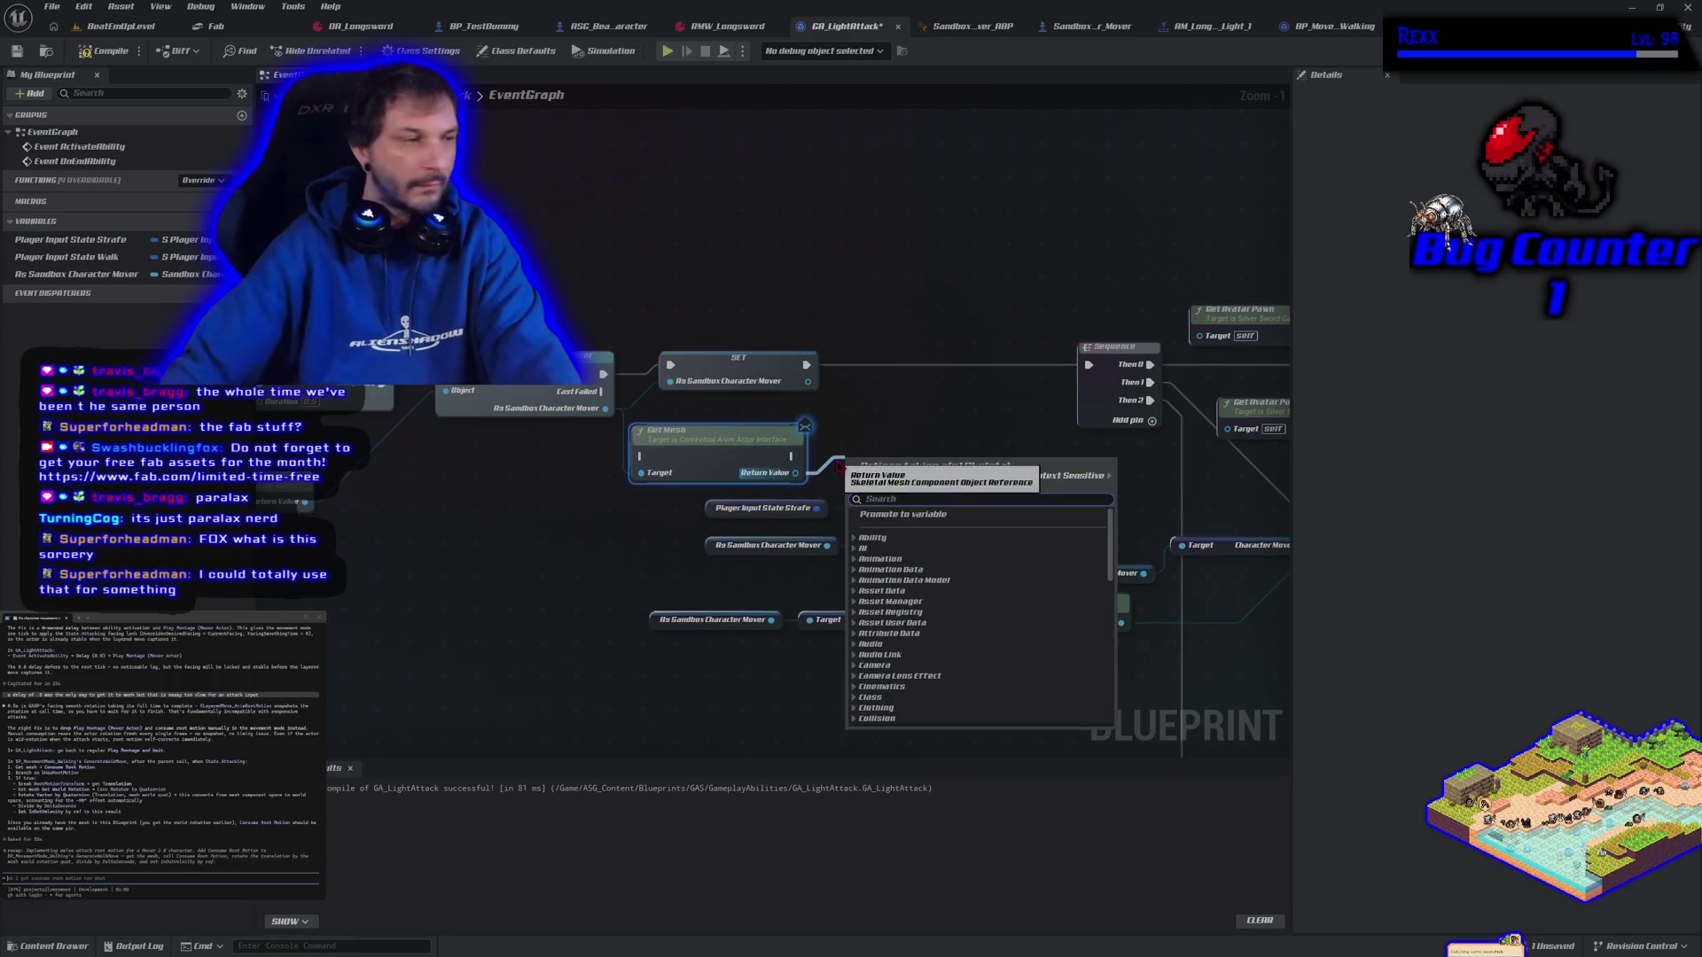
text(consume)
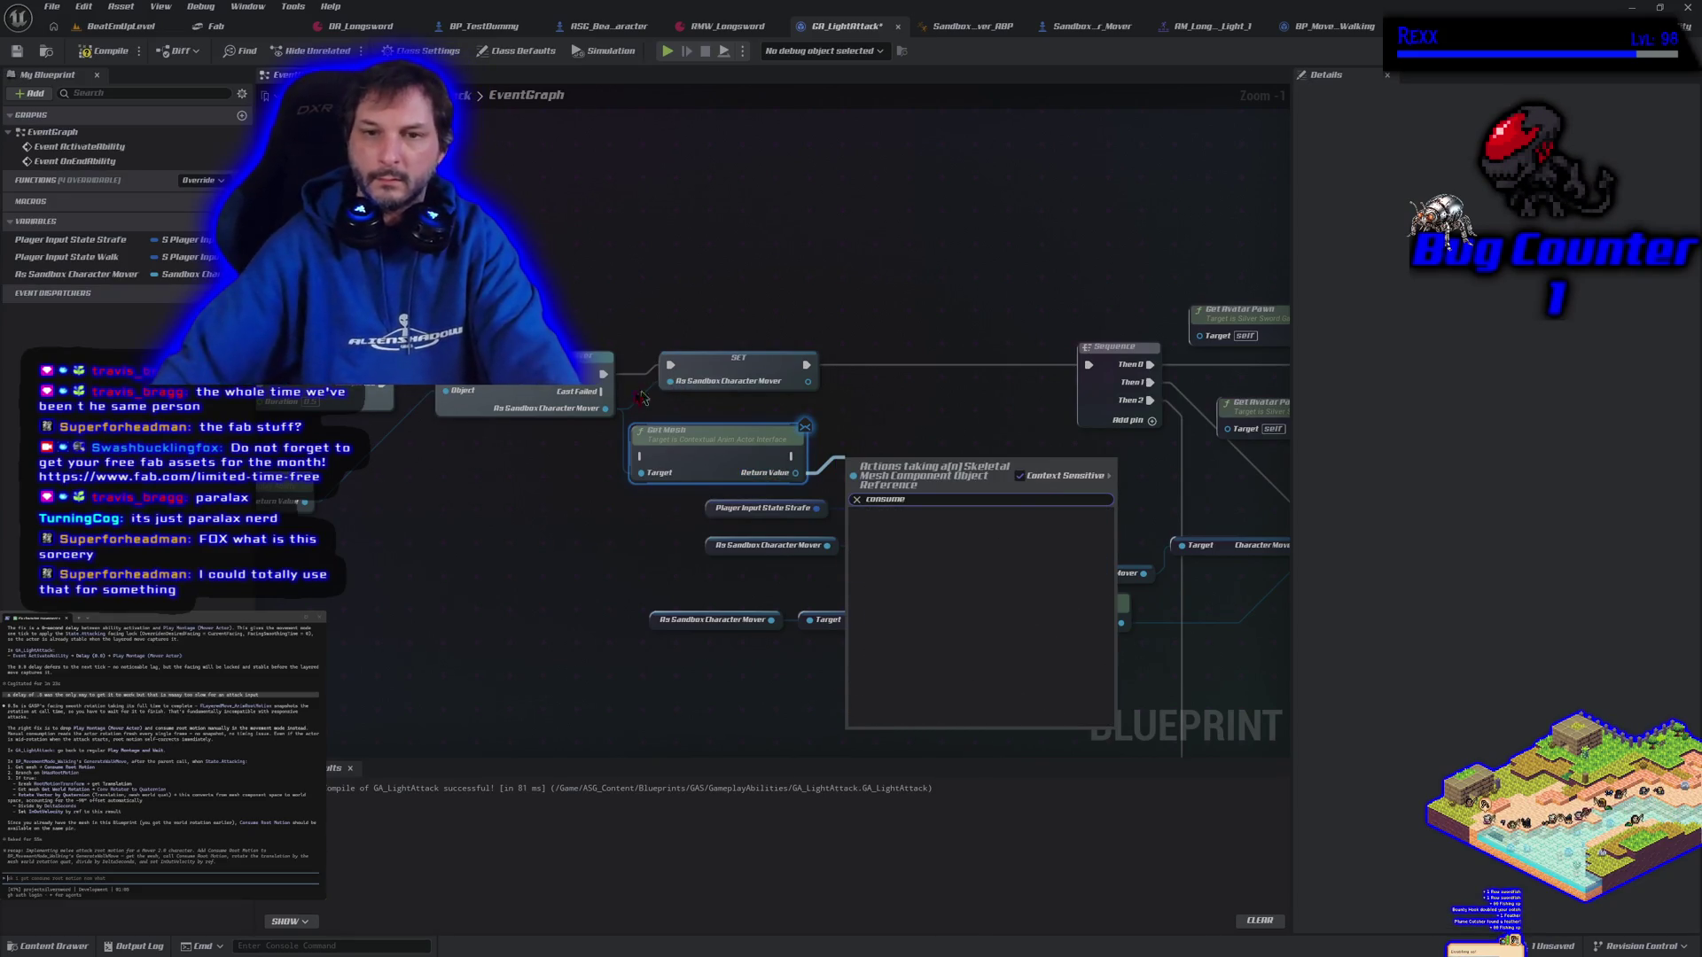
Add a Skeletal Mesh getter from the cast character mover and search its actions for 'consume'
drag(604, 409, 521, 551)
text(g)
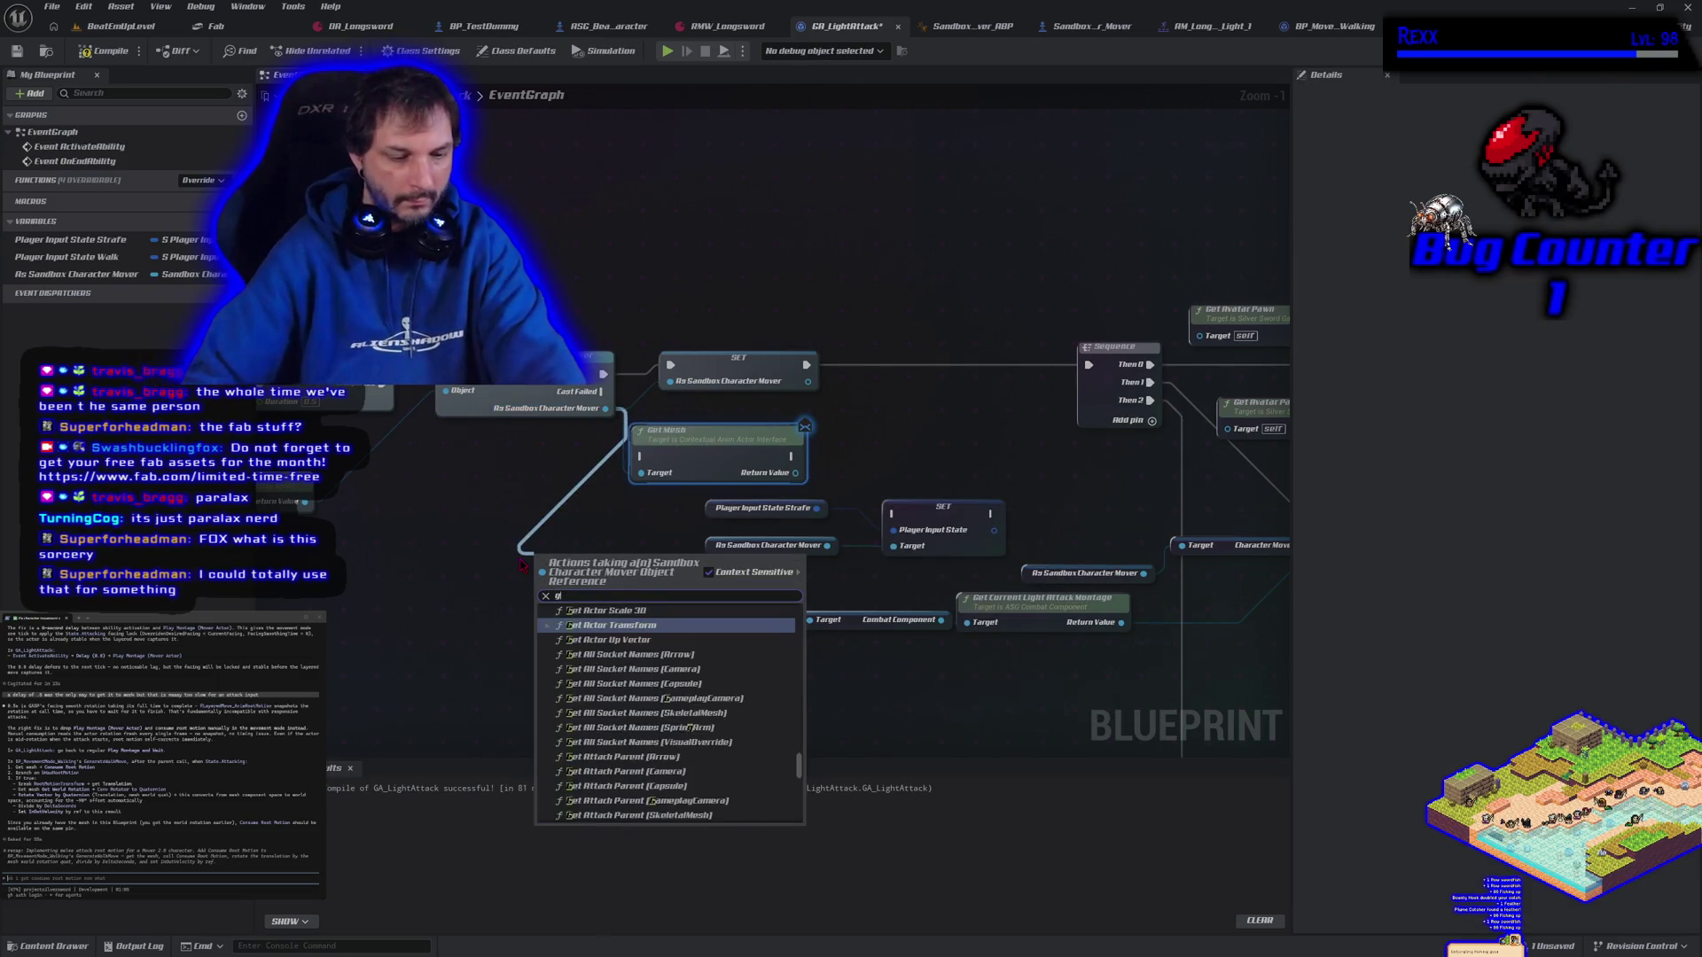
text(et skeletal mesh)
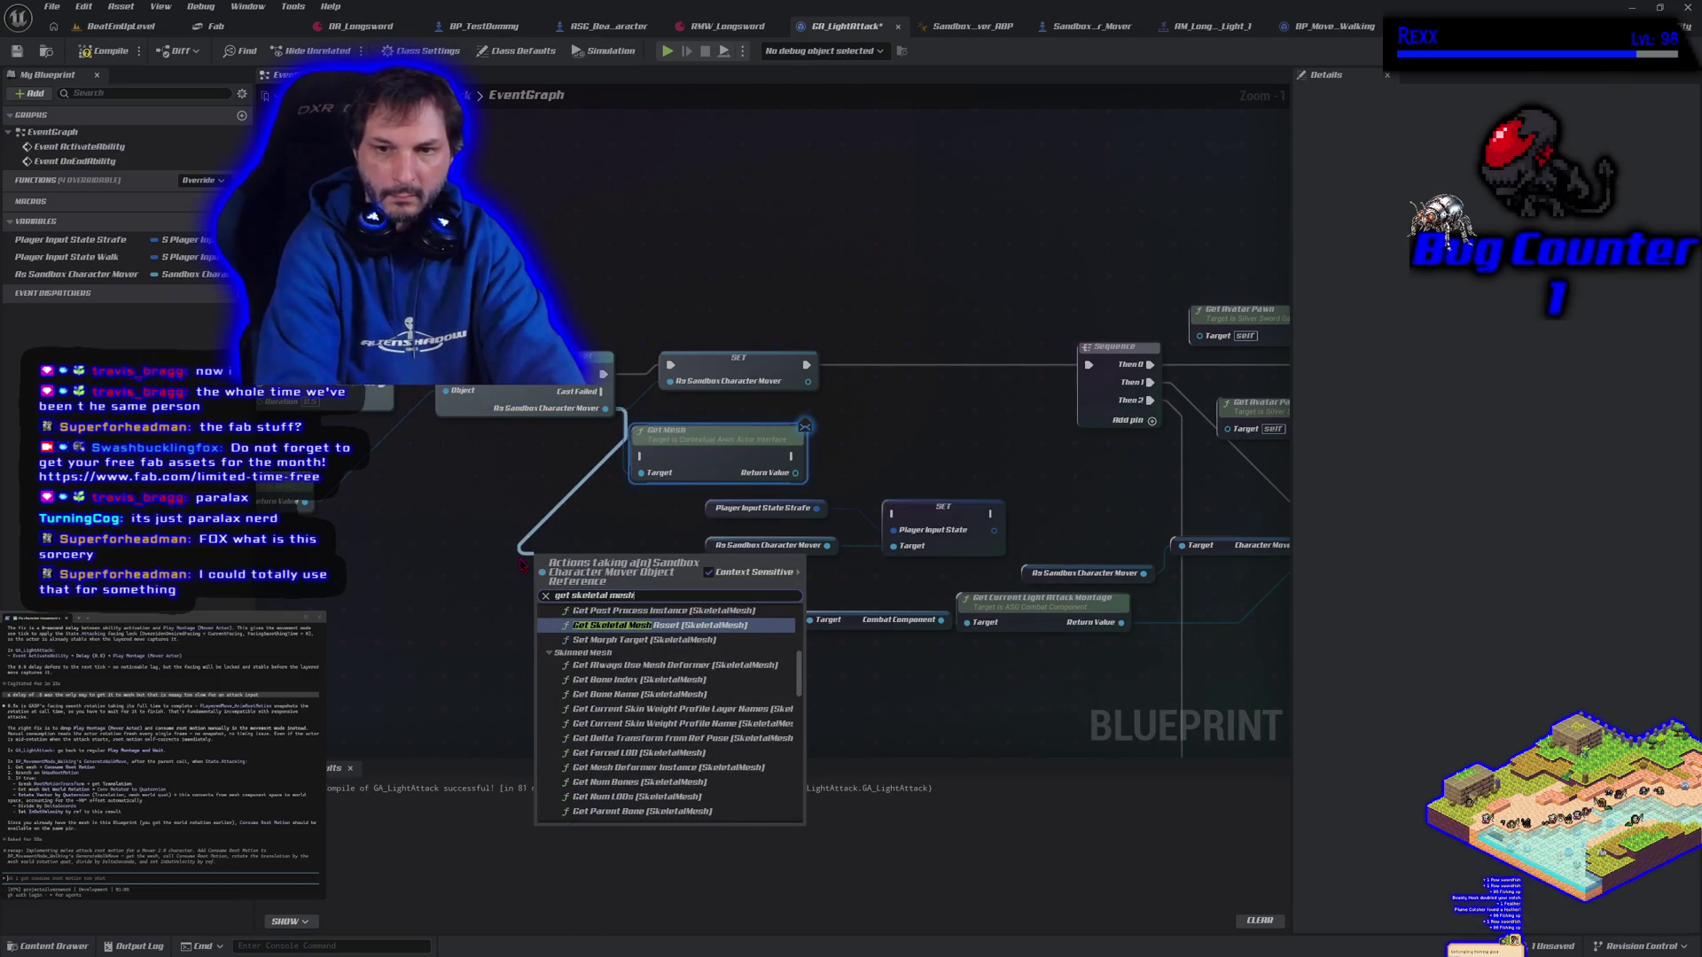
scroll(626, 750, down, 10)
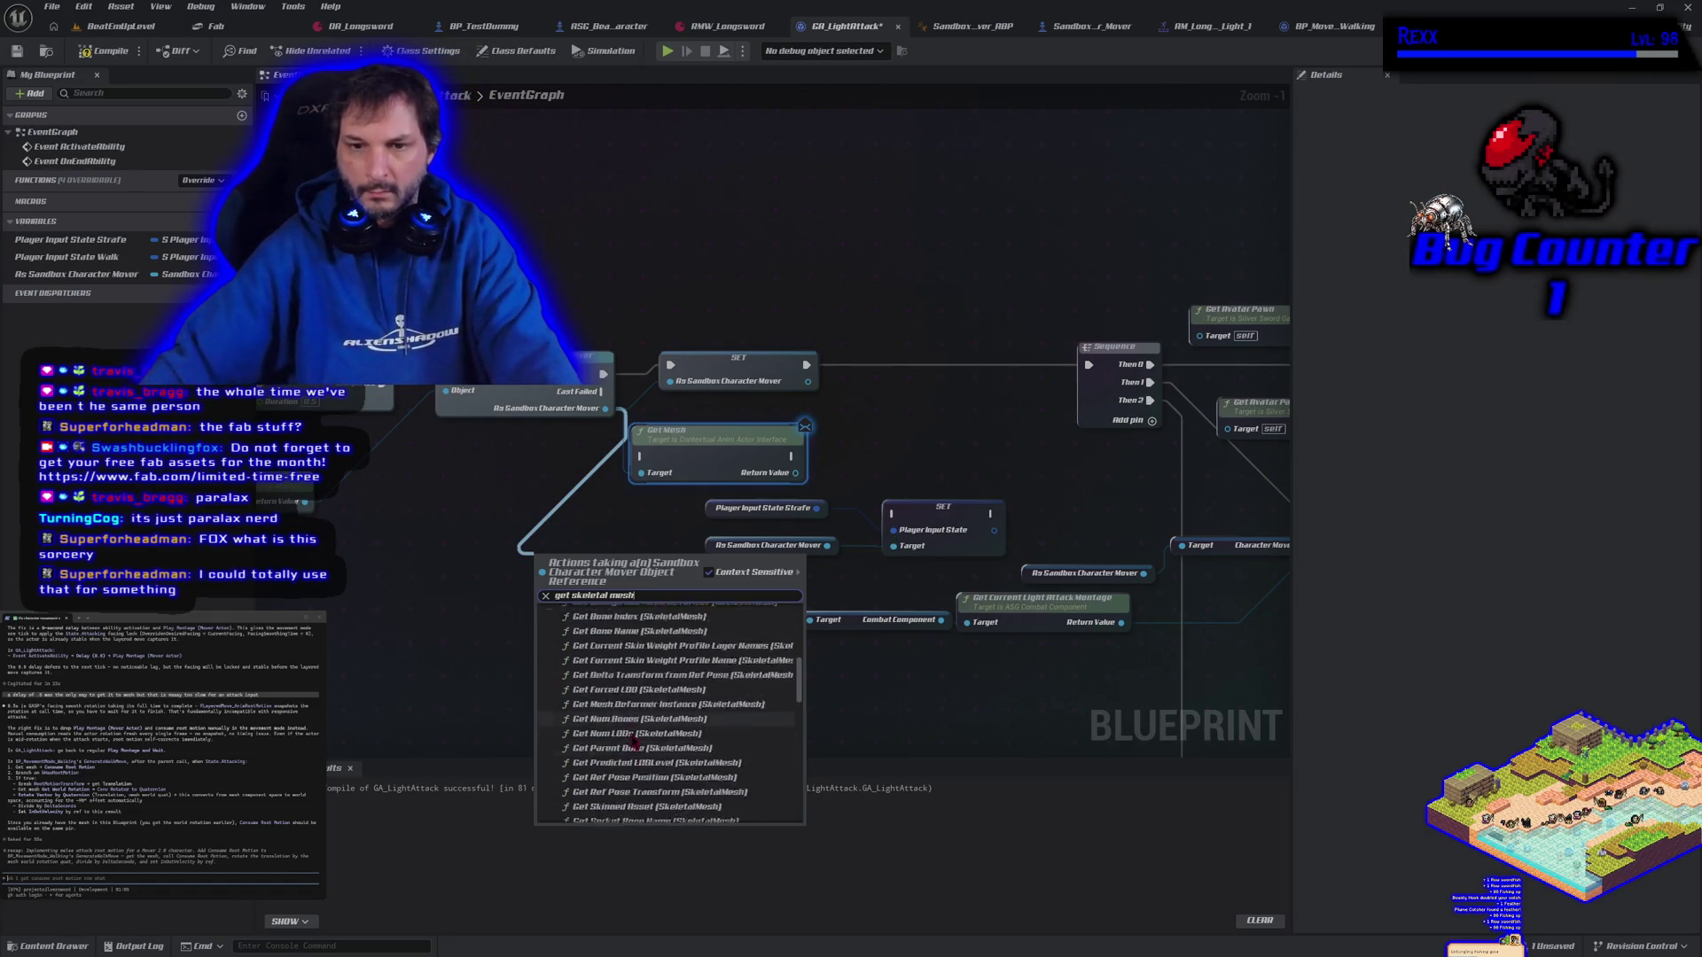
scroll(626, 750, down, 5)
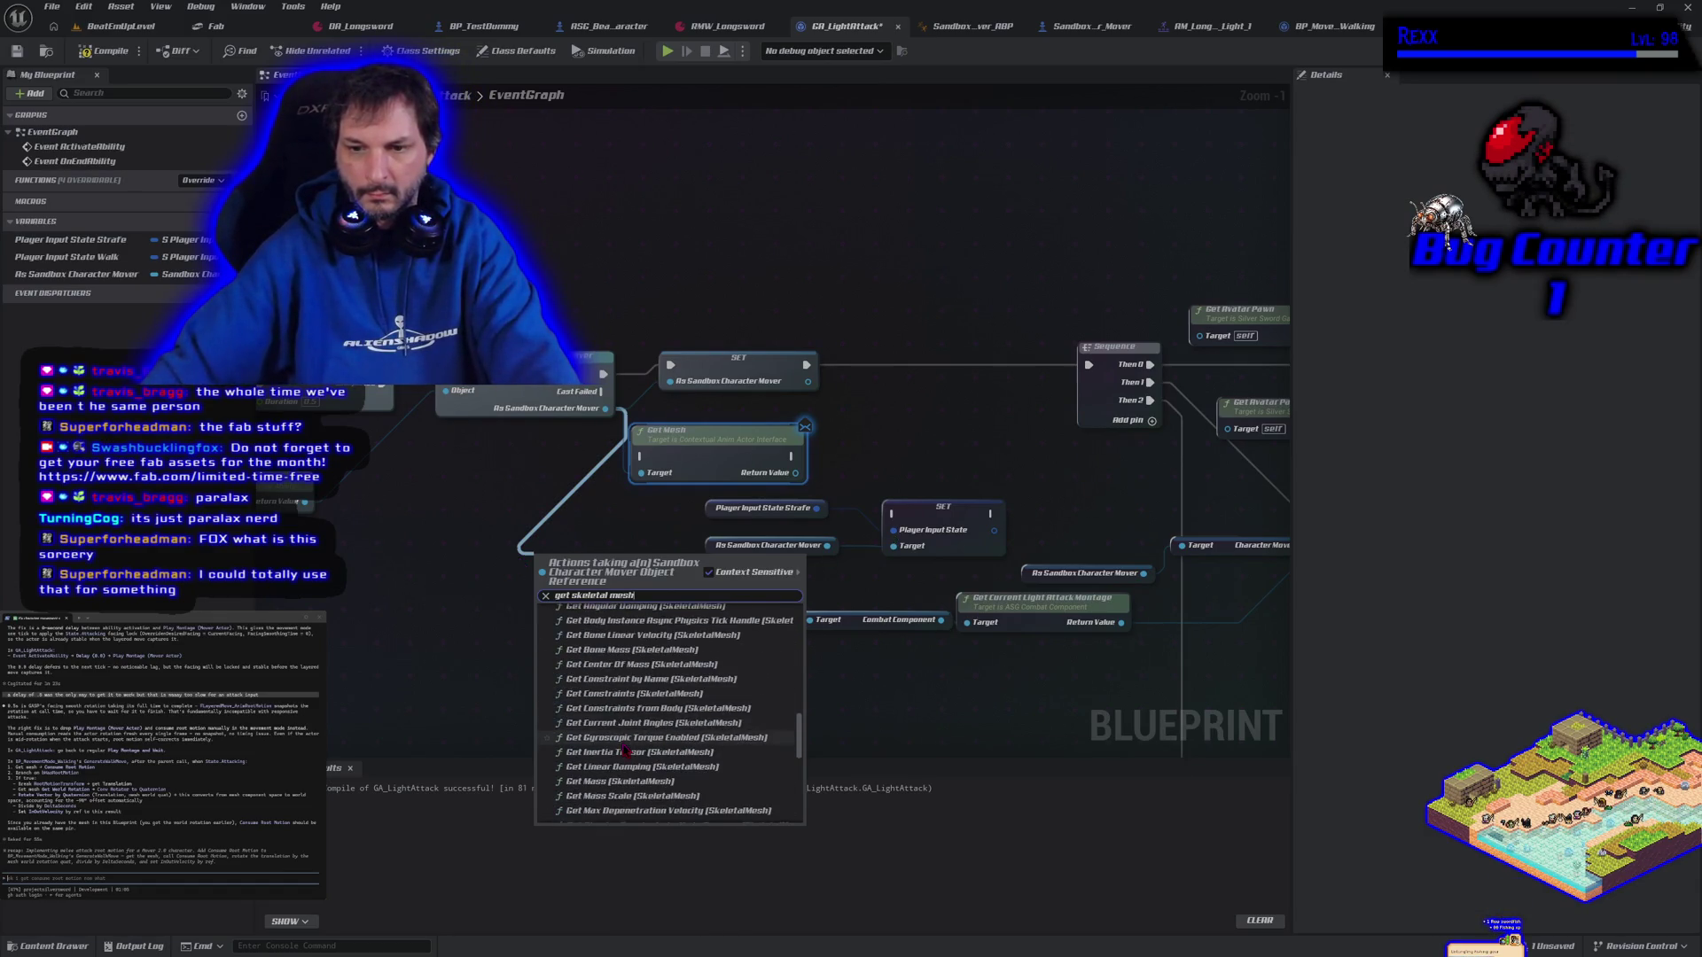
scroll(626, 750, down, 3)
click(625, 751)
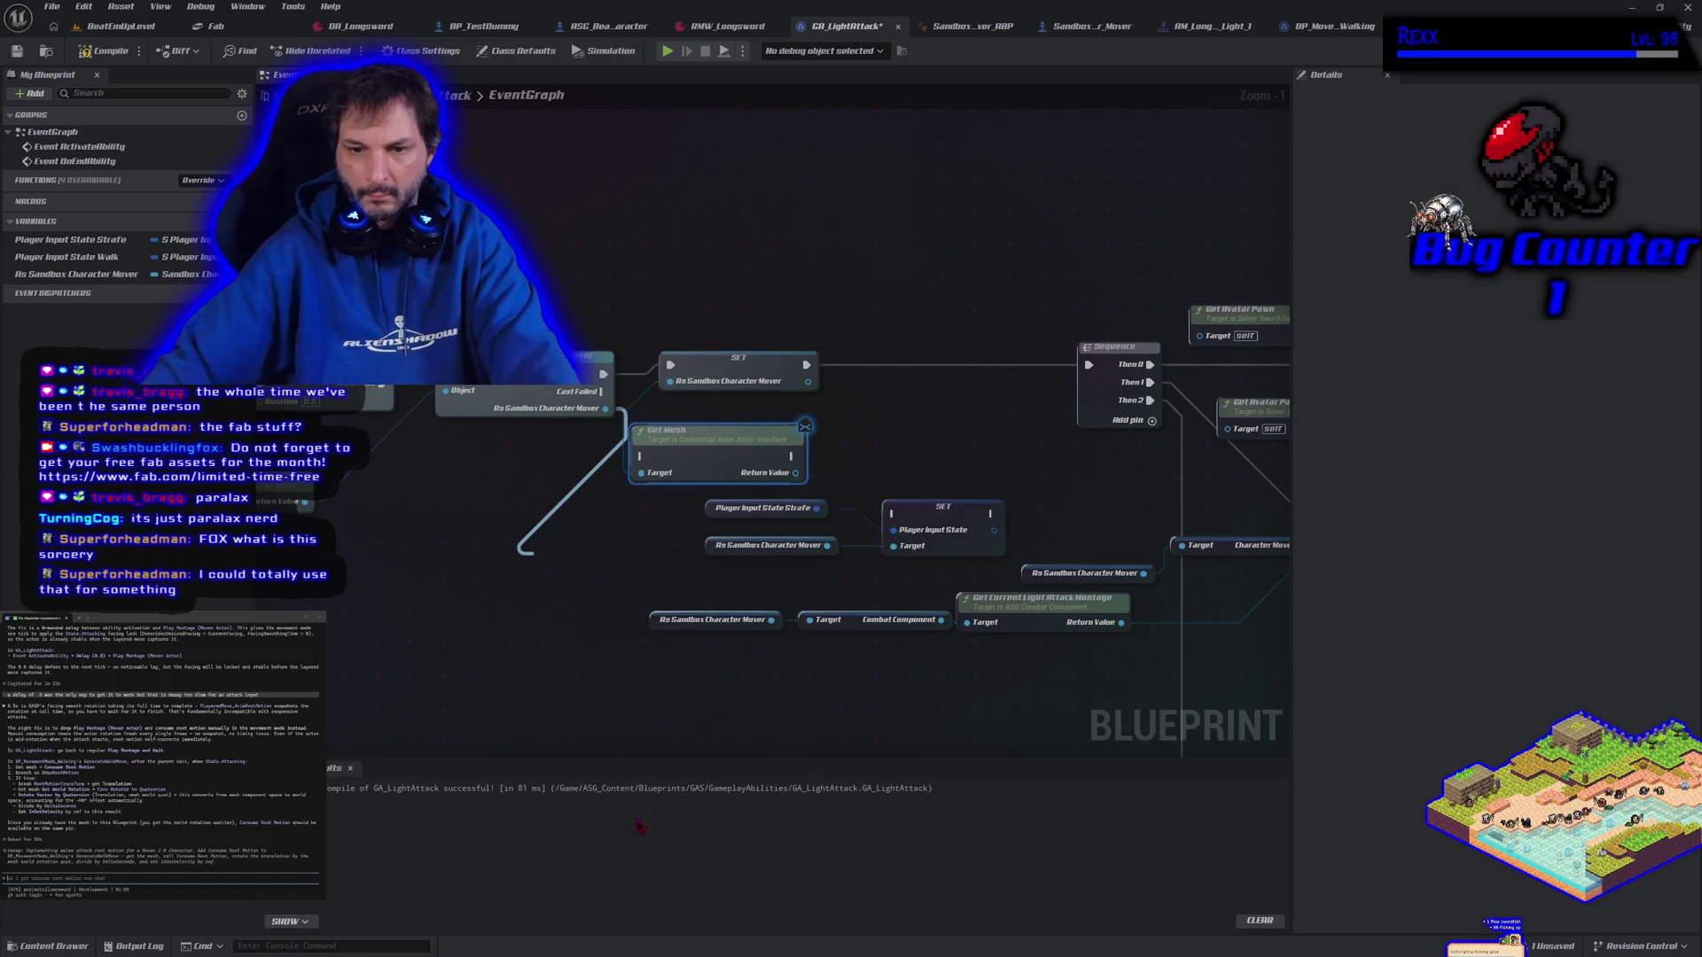
drag(656, 555, 683, 570)
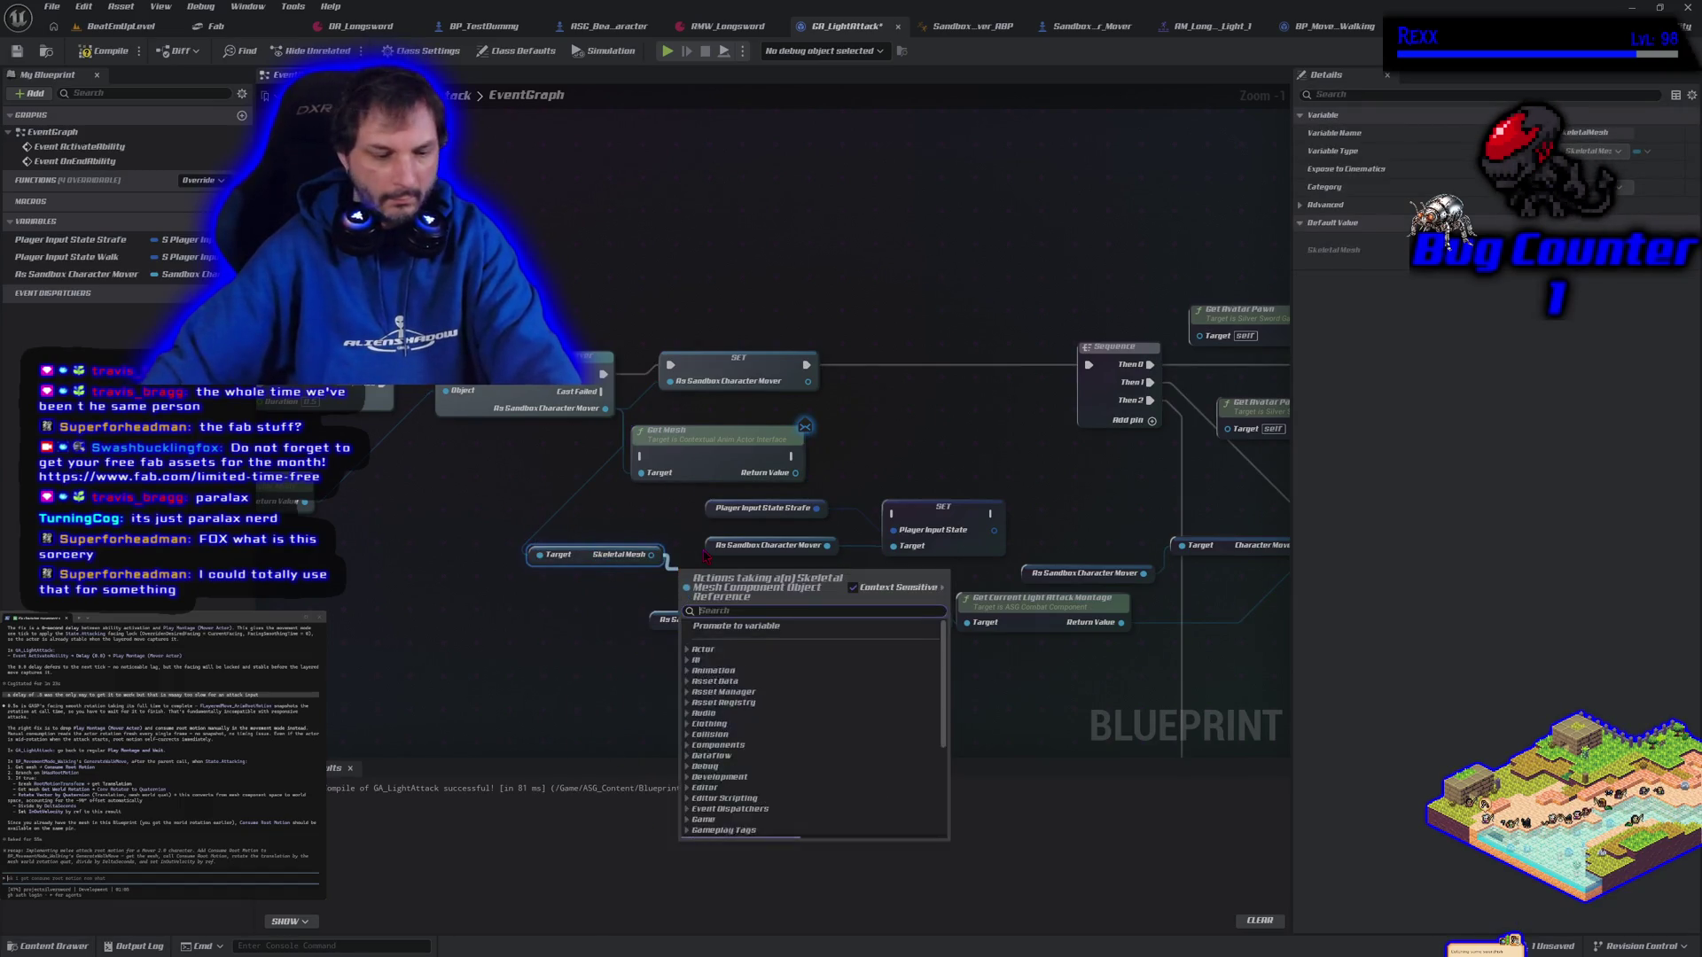
text(consume)
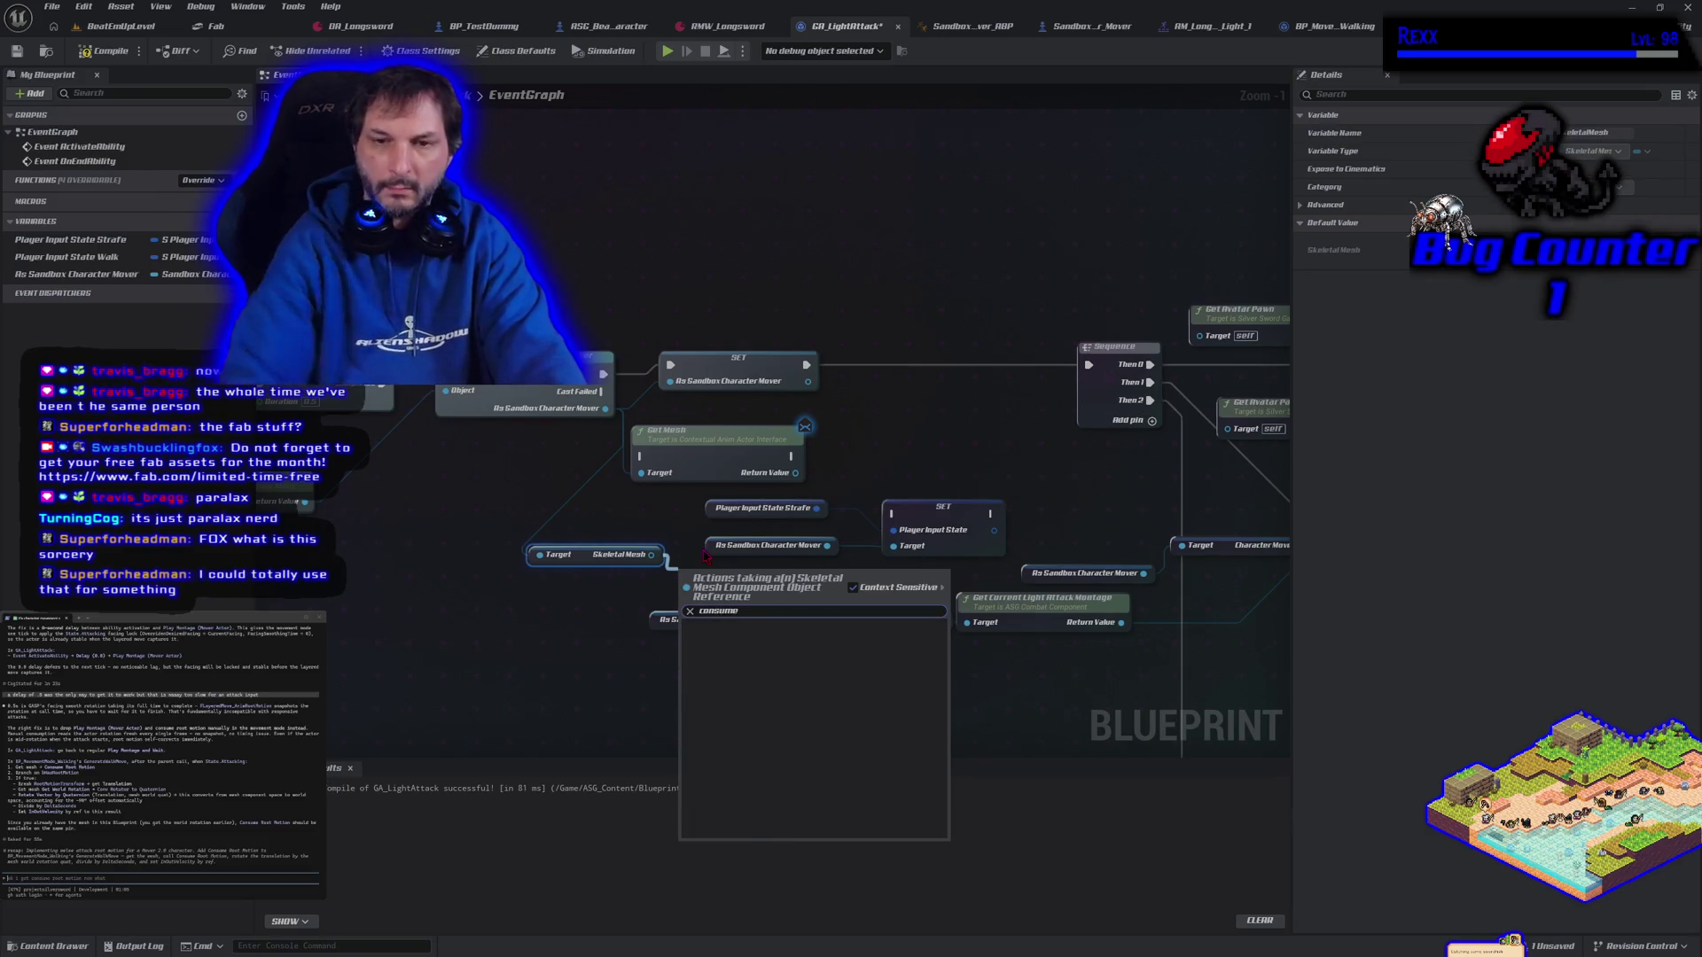
click(577, 626)
Delete the Skeletal Mesh getter and Get Mesh nodes, then recompile GA_LightAttack
click(589, 555)
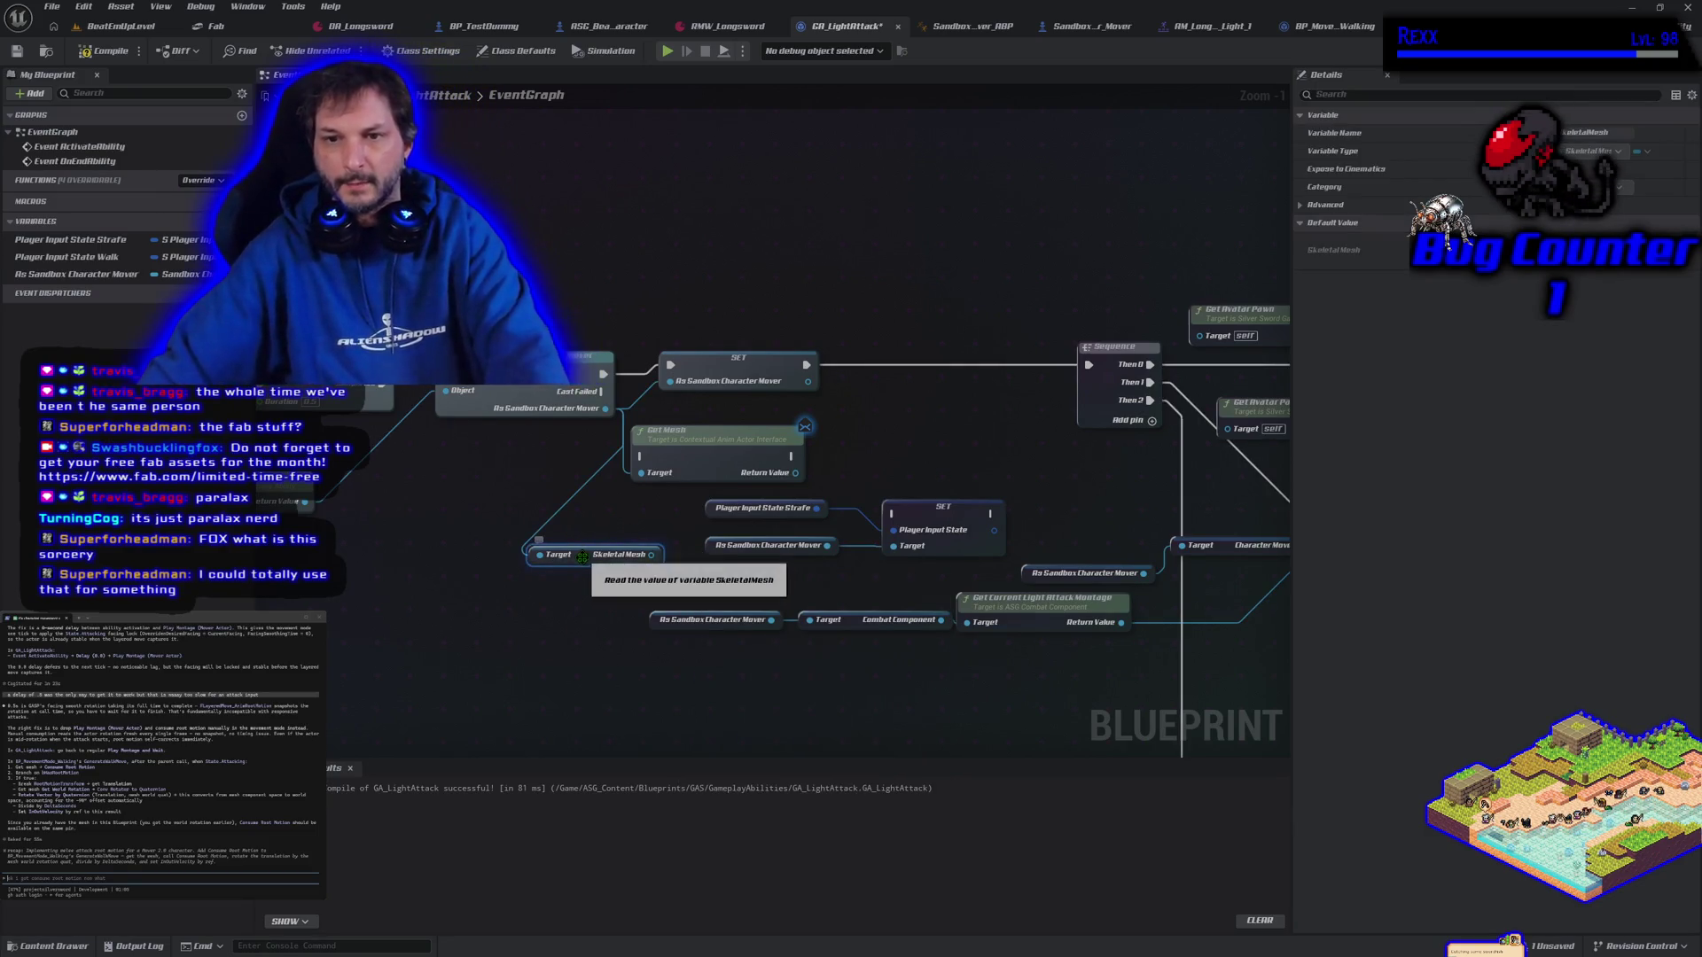
key(Delete)
click(678, 443)
key(Delete)
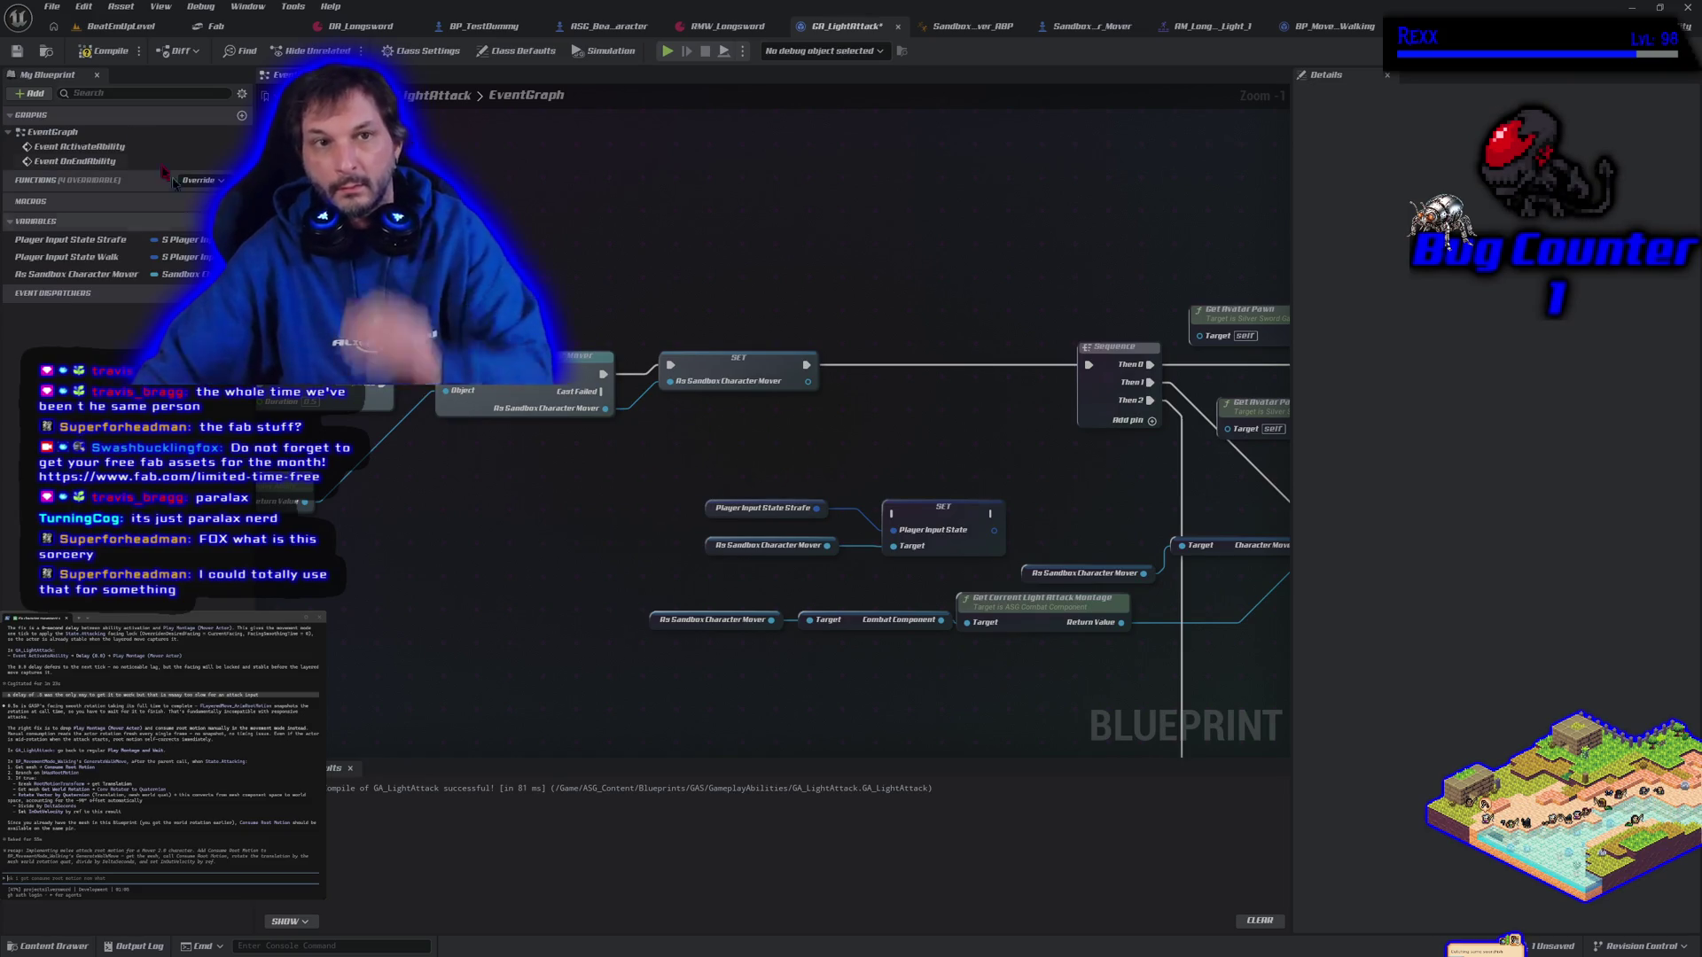
click(91, 54)
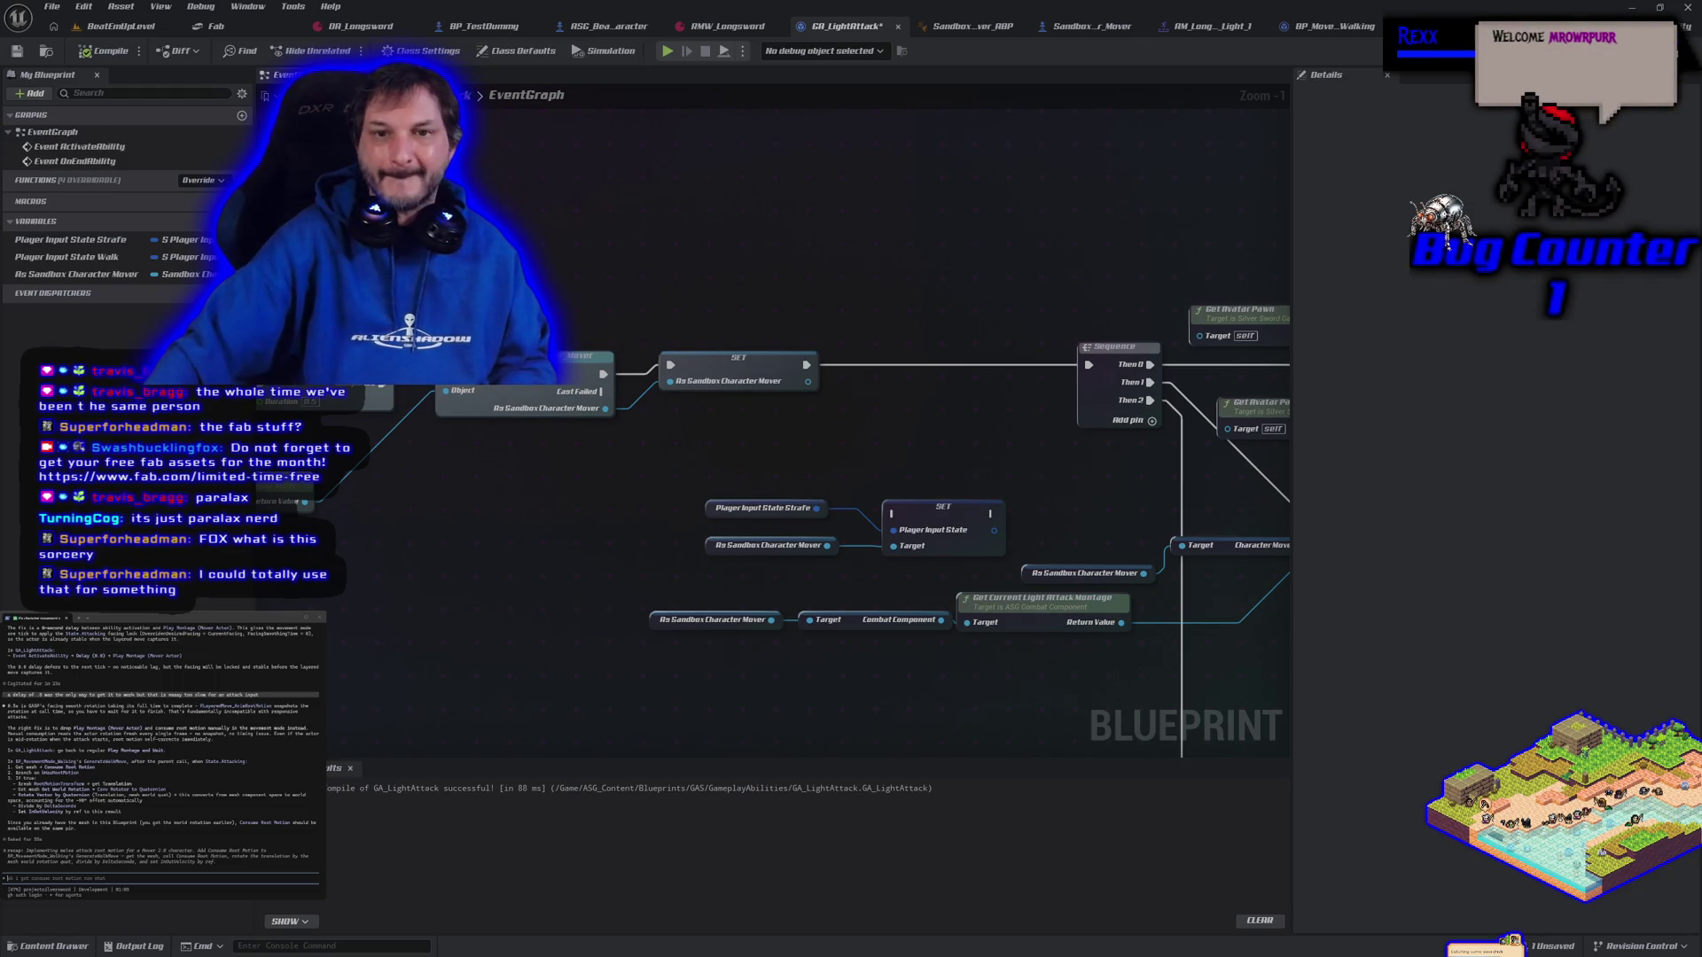
Switch from the GA_LightAttack graph to the BeatEmUpLevel view and orbit around the arena
scroll(728, 431, down, 3)
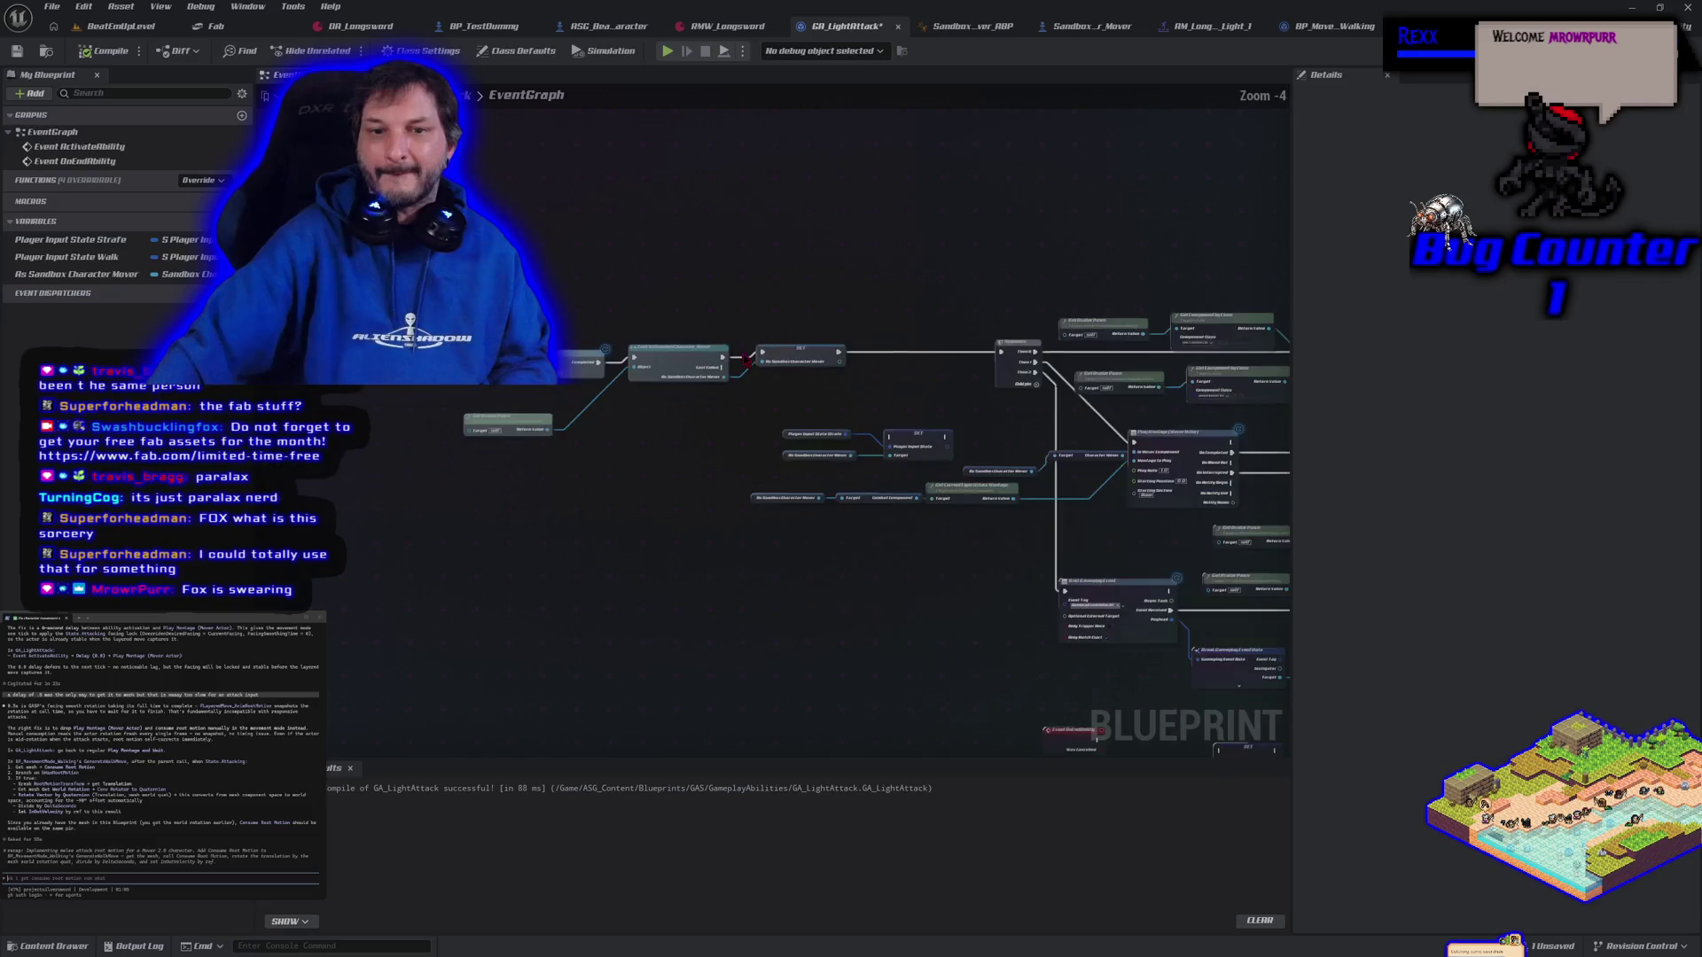
scroll(608, 494, up, 2)
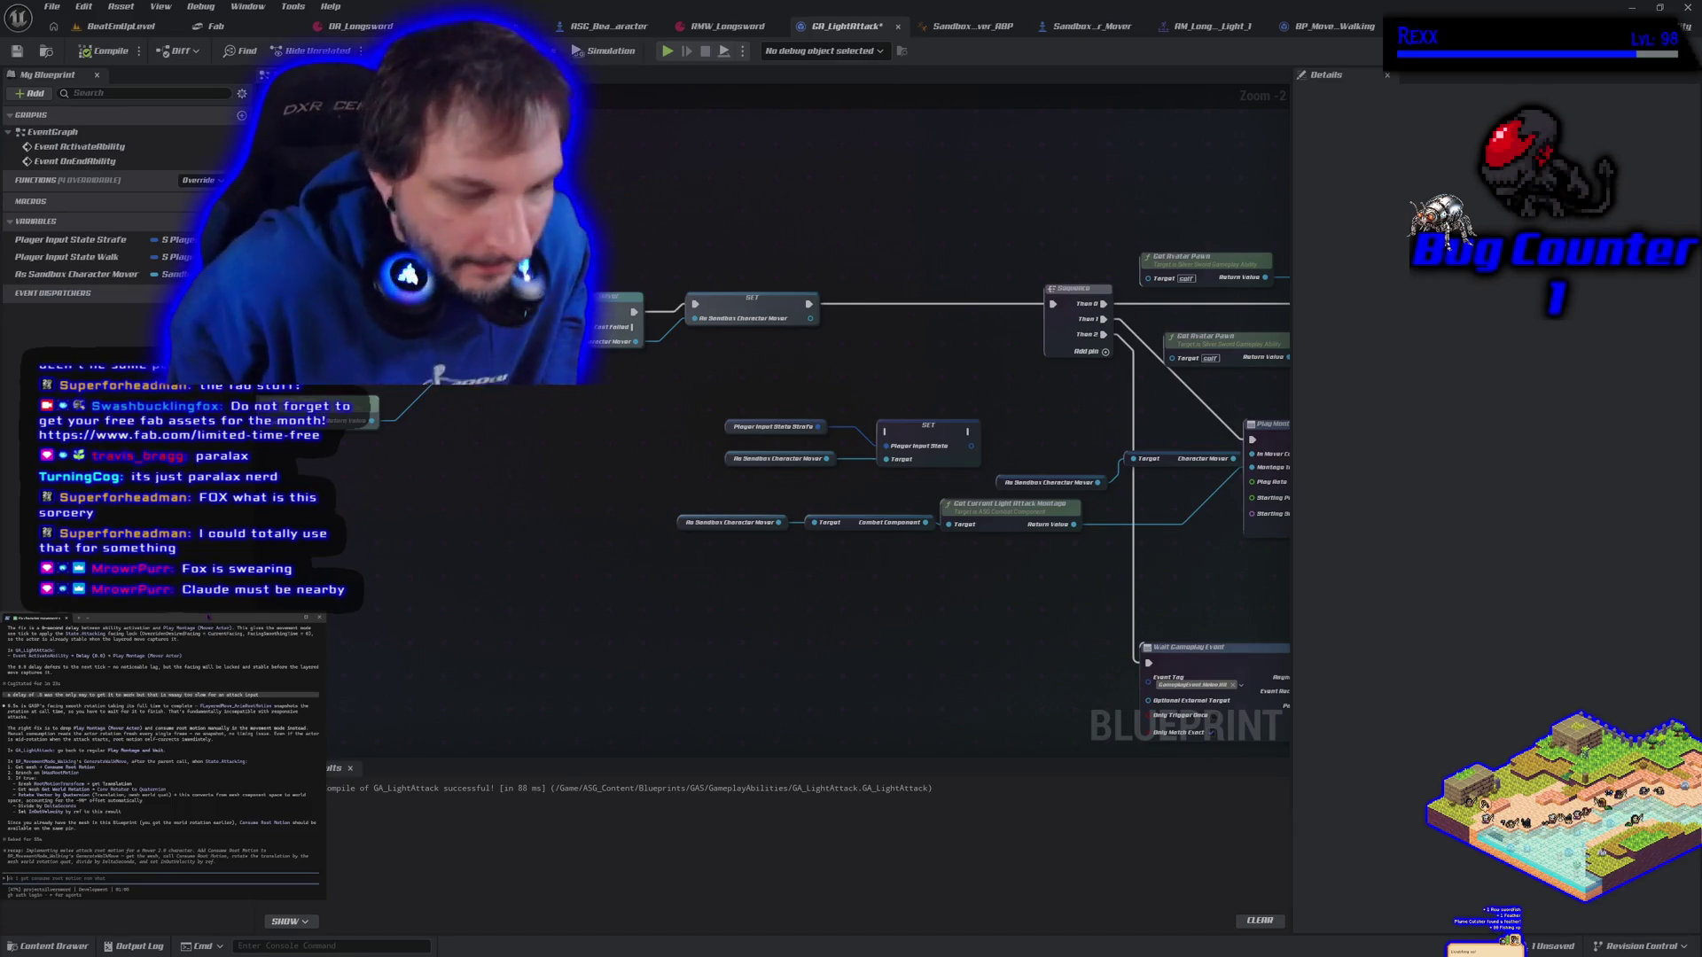
click(110, 27)
mouse_move(1036, 399)
mouse_down()
mouse_move(983, 417)
mouse_move(1028, 408)
mouse_move(1011, 403)
mouse_up()
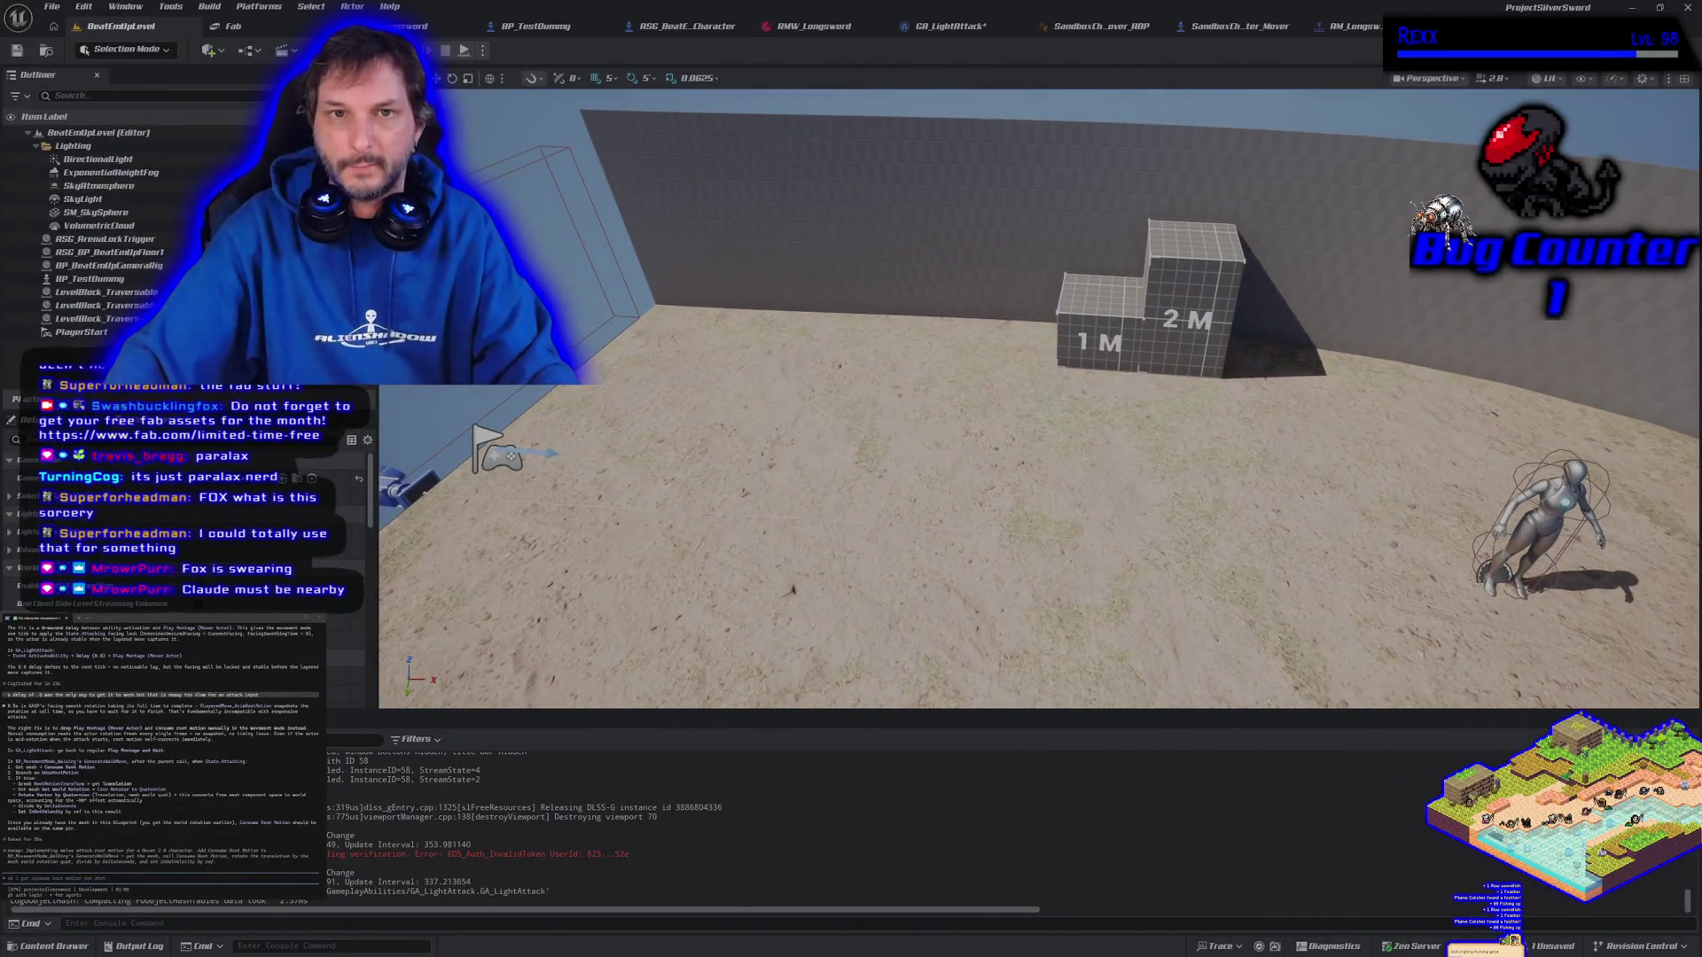
Play-test the sword attack moving right and left, then return to the GA_LightAttack graph
key(alt+p)
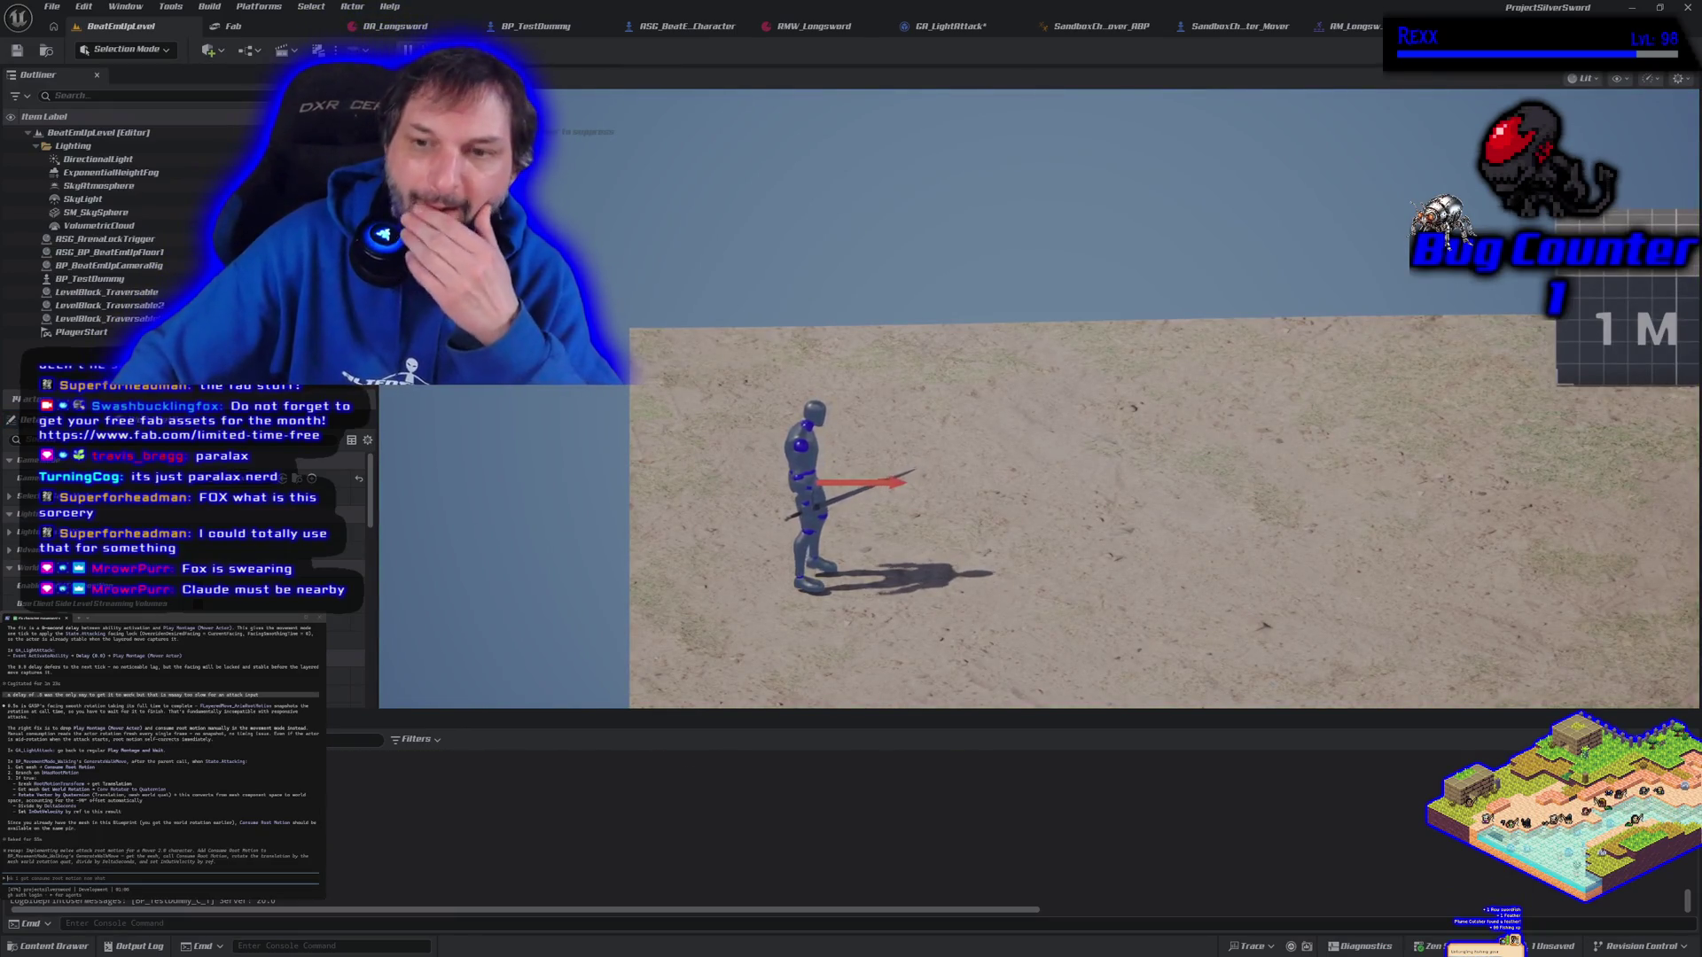
key(d)
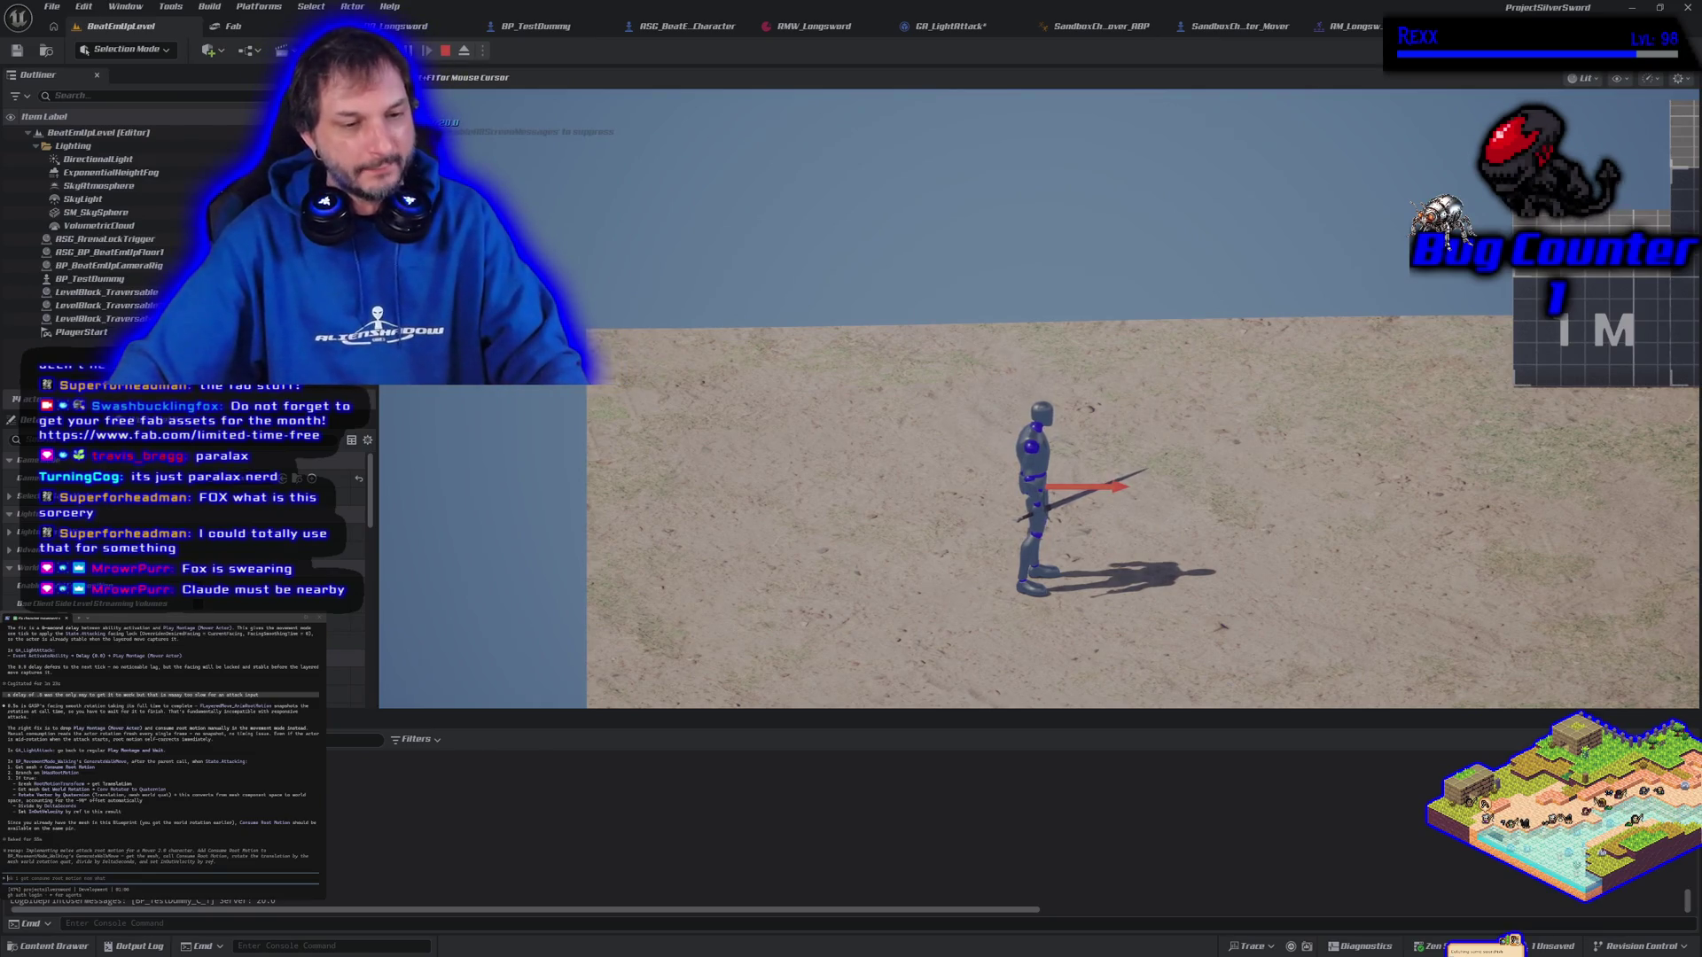
key(a)
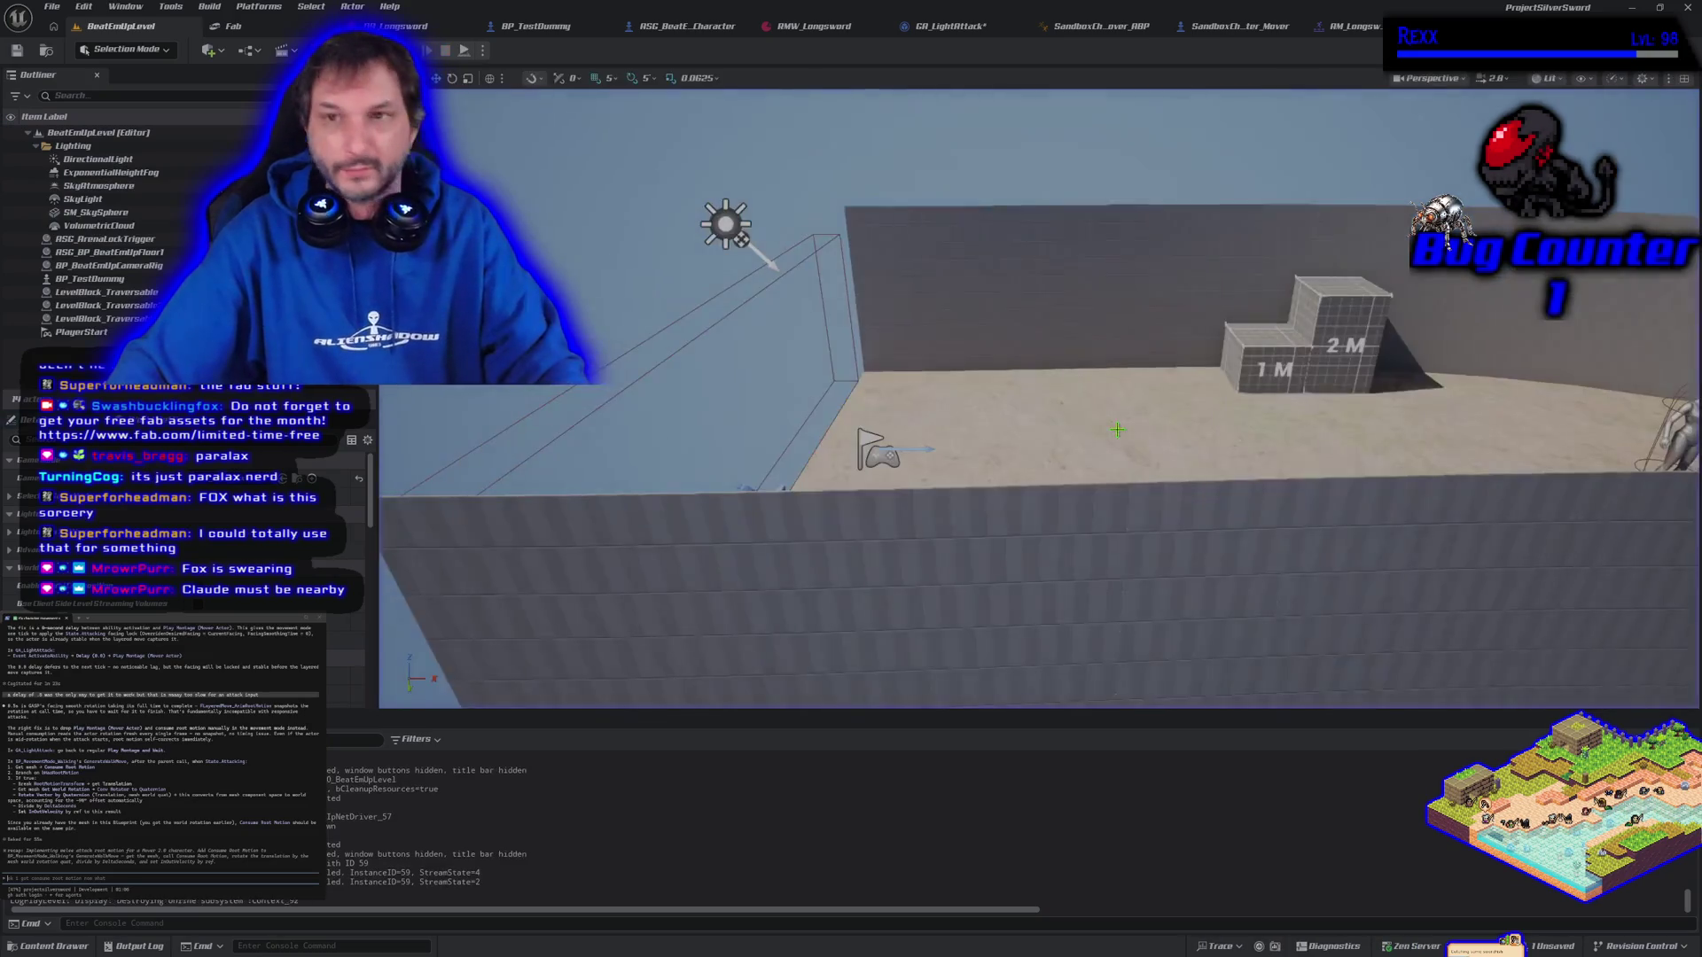
key(Escape)
click(948, 25)
mouse_move(784, 359)
mouse_down()
mouse_move(836, 331)
mouse_move(970, 350)
mouse_up()
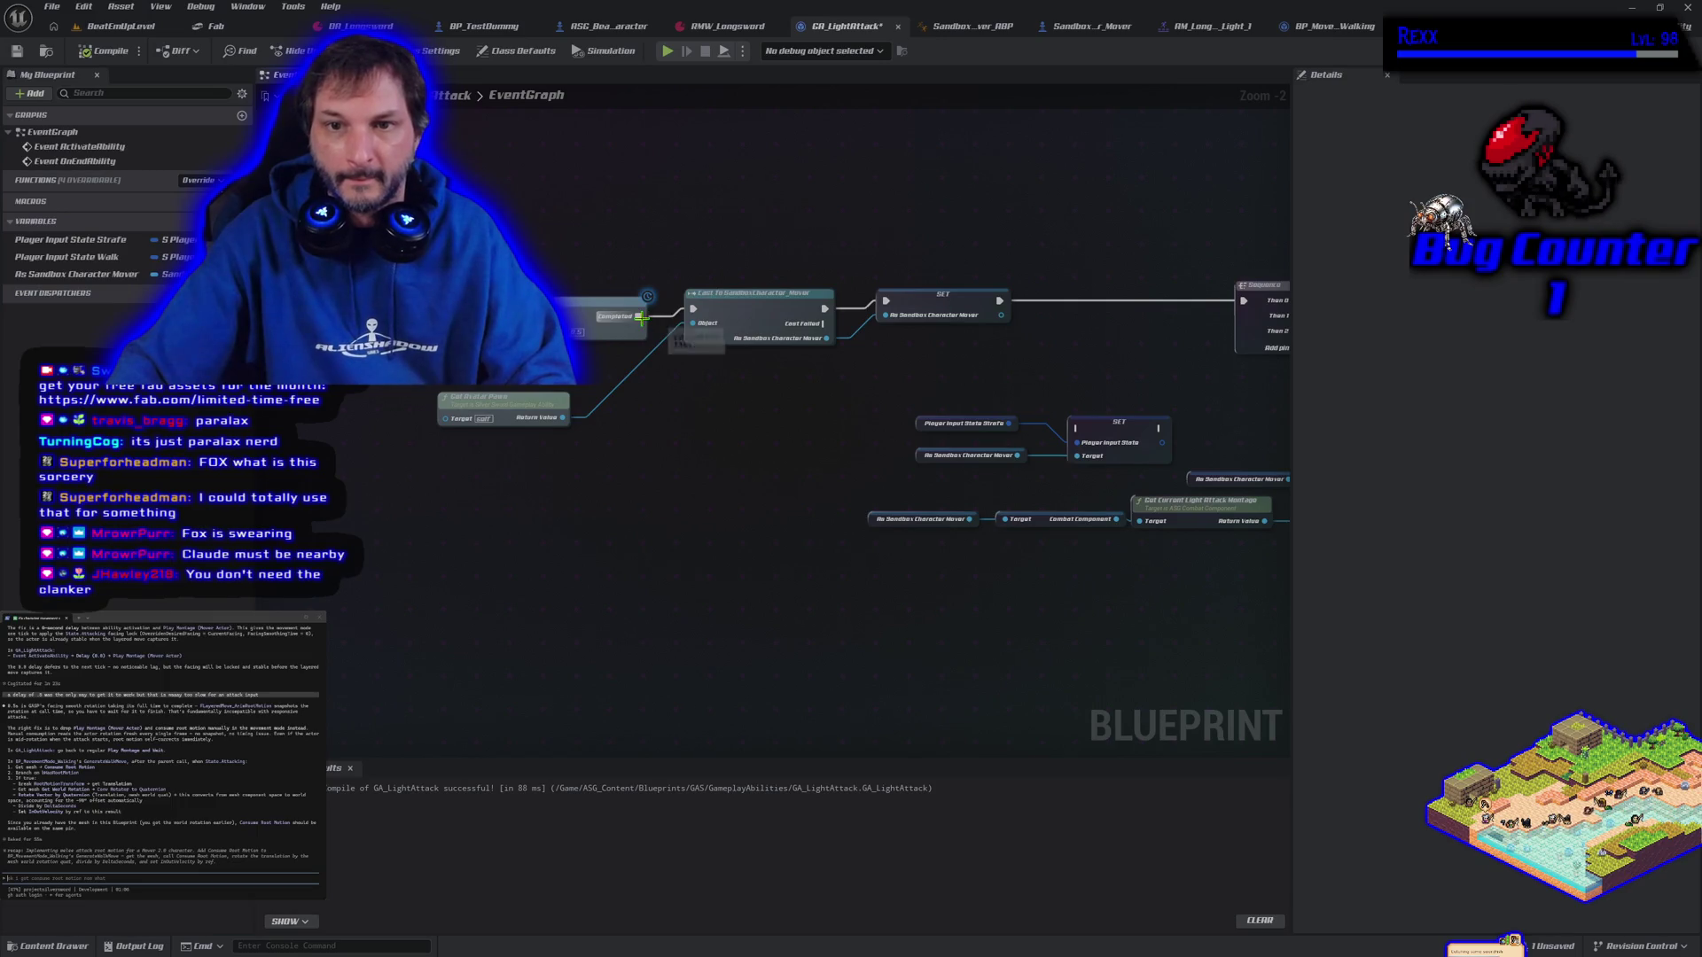
Wire the execution flow into the Cast node, then compile and save GA_LightAttack
mouse_move(692, 308)
mouse_down()
mouse_move(531, 315)
mouse_move(546, 206)
mouse_up()
click(92, 54)
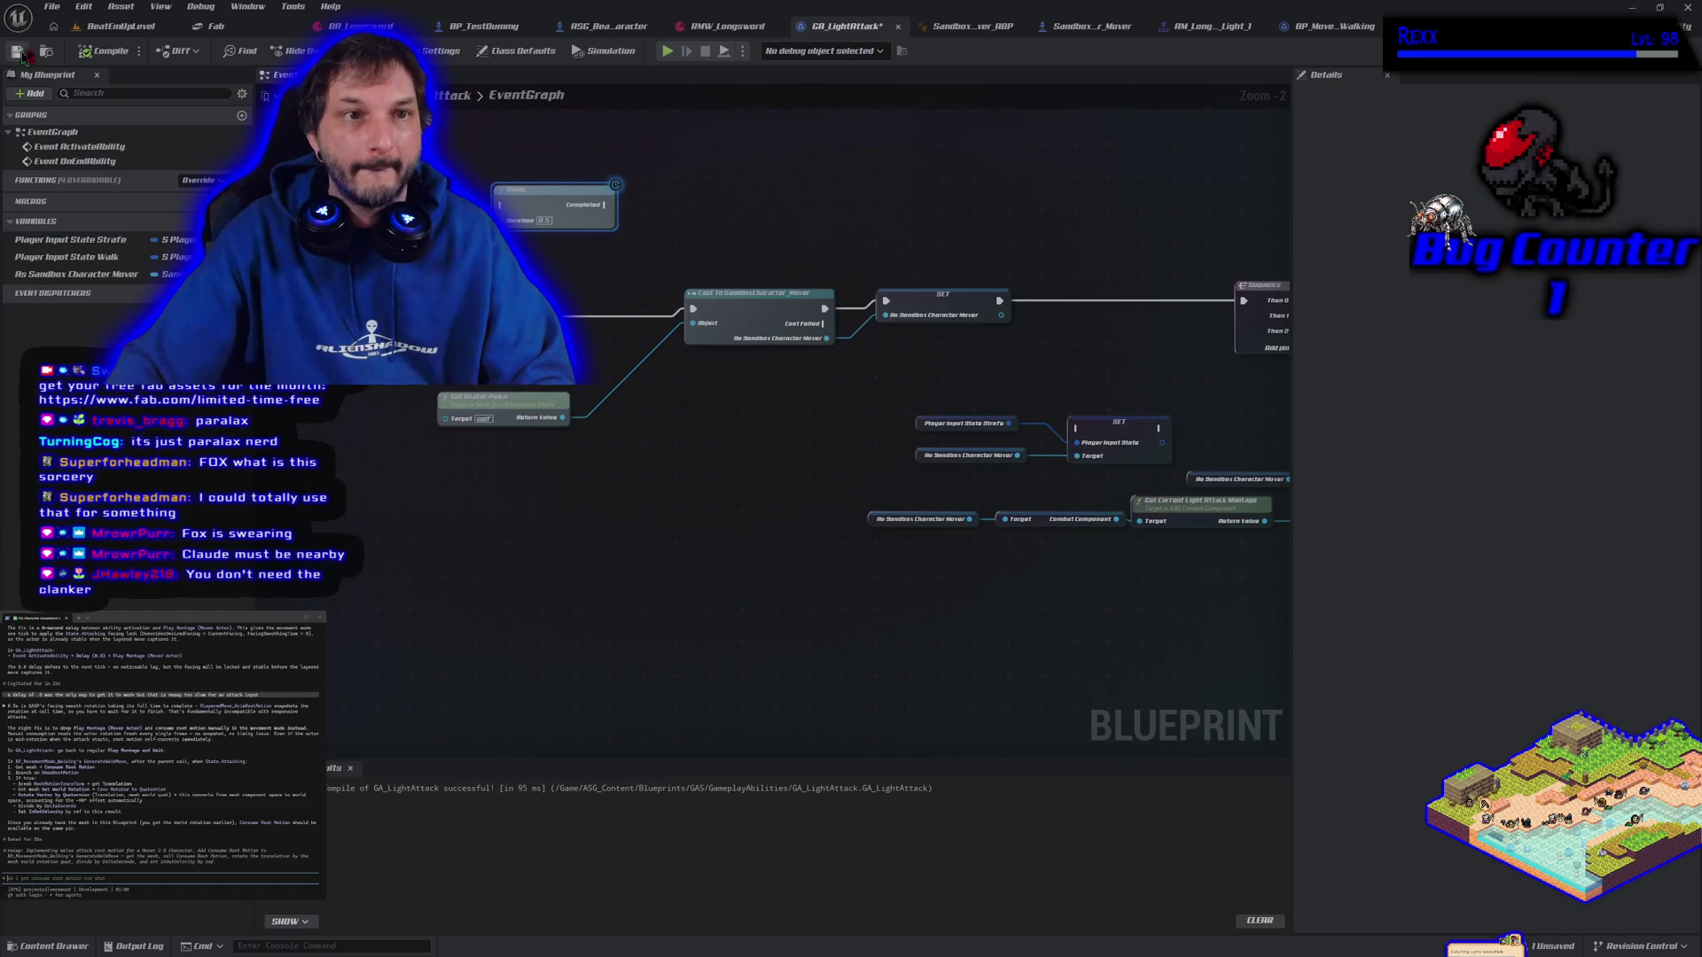
click(17, 52)
Play-test sword attacks in BeatEmUpLevel, moving right toward the other mannequin and back left
click(129, 28)
key(alt+p)
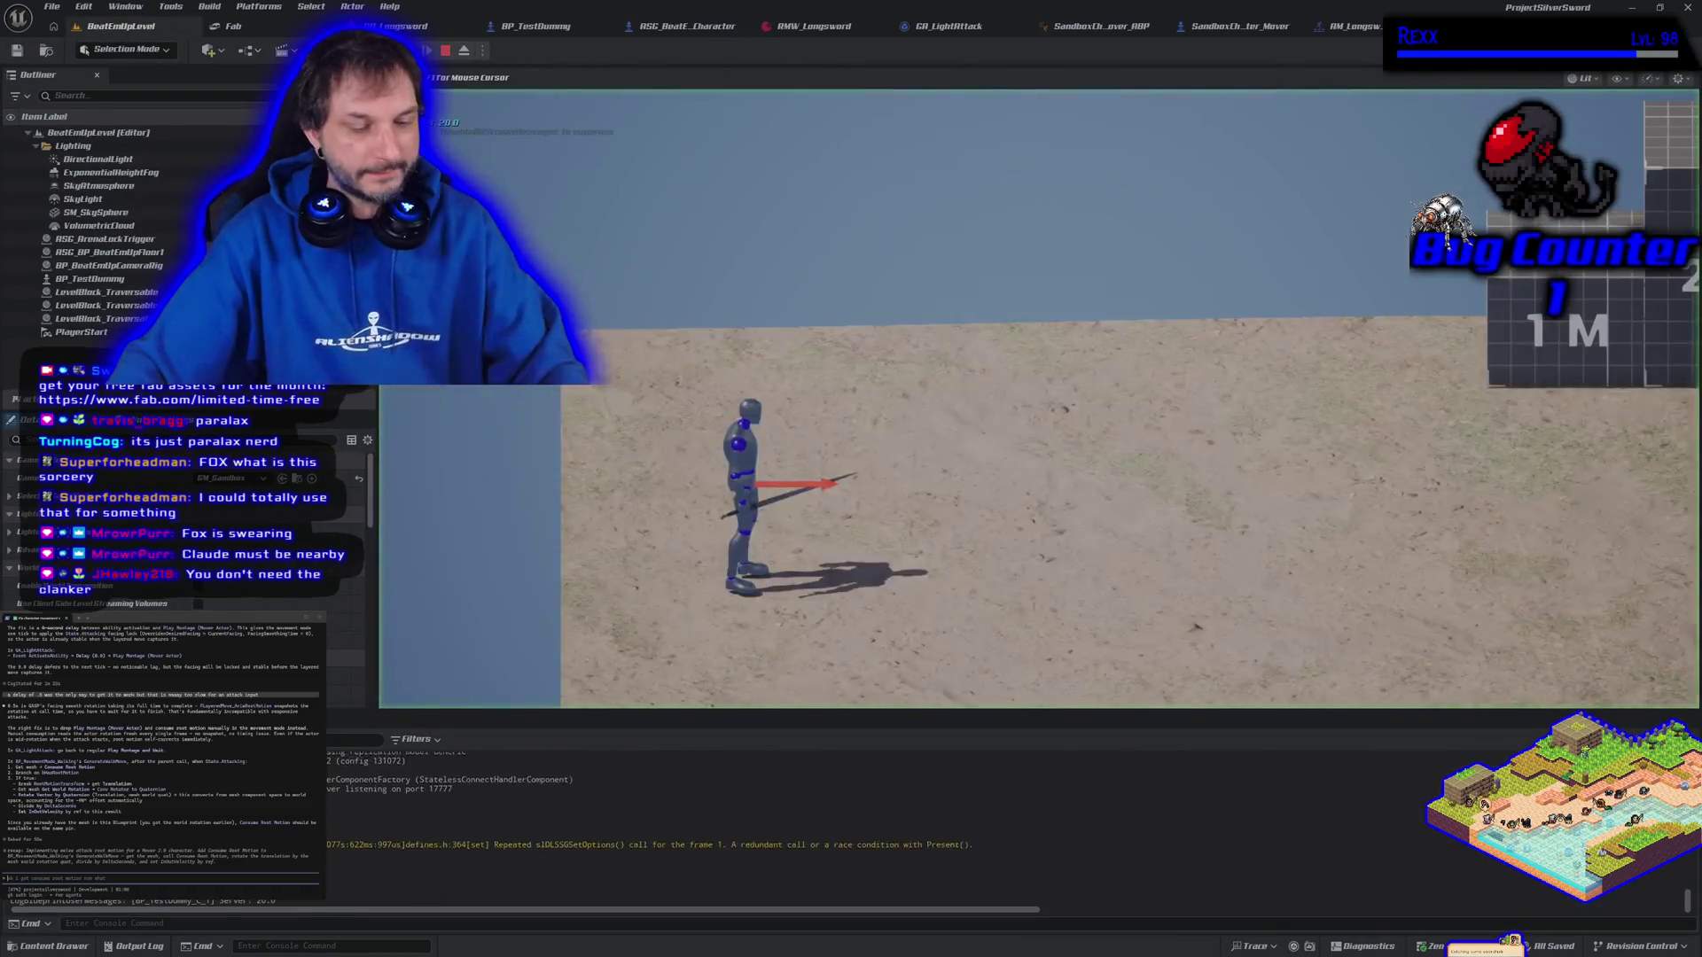
key(d)
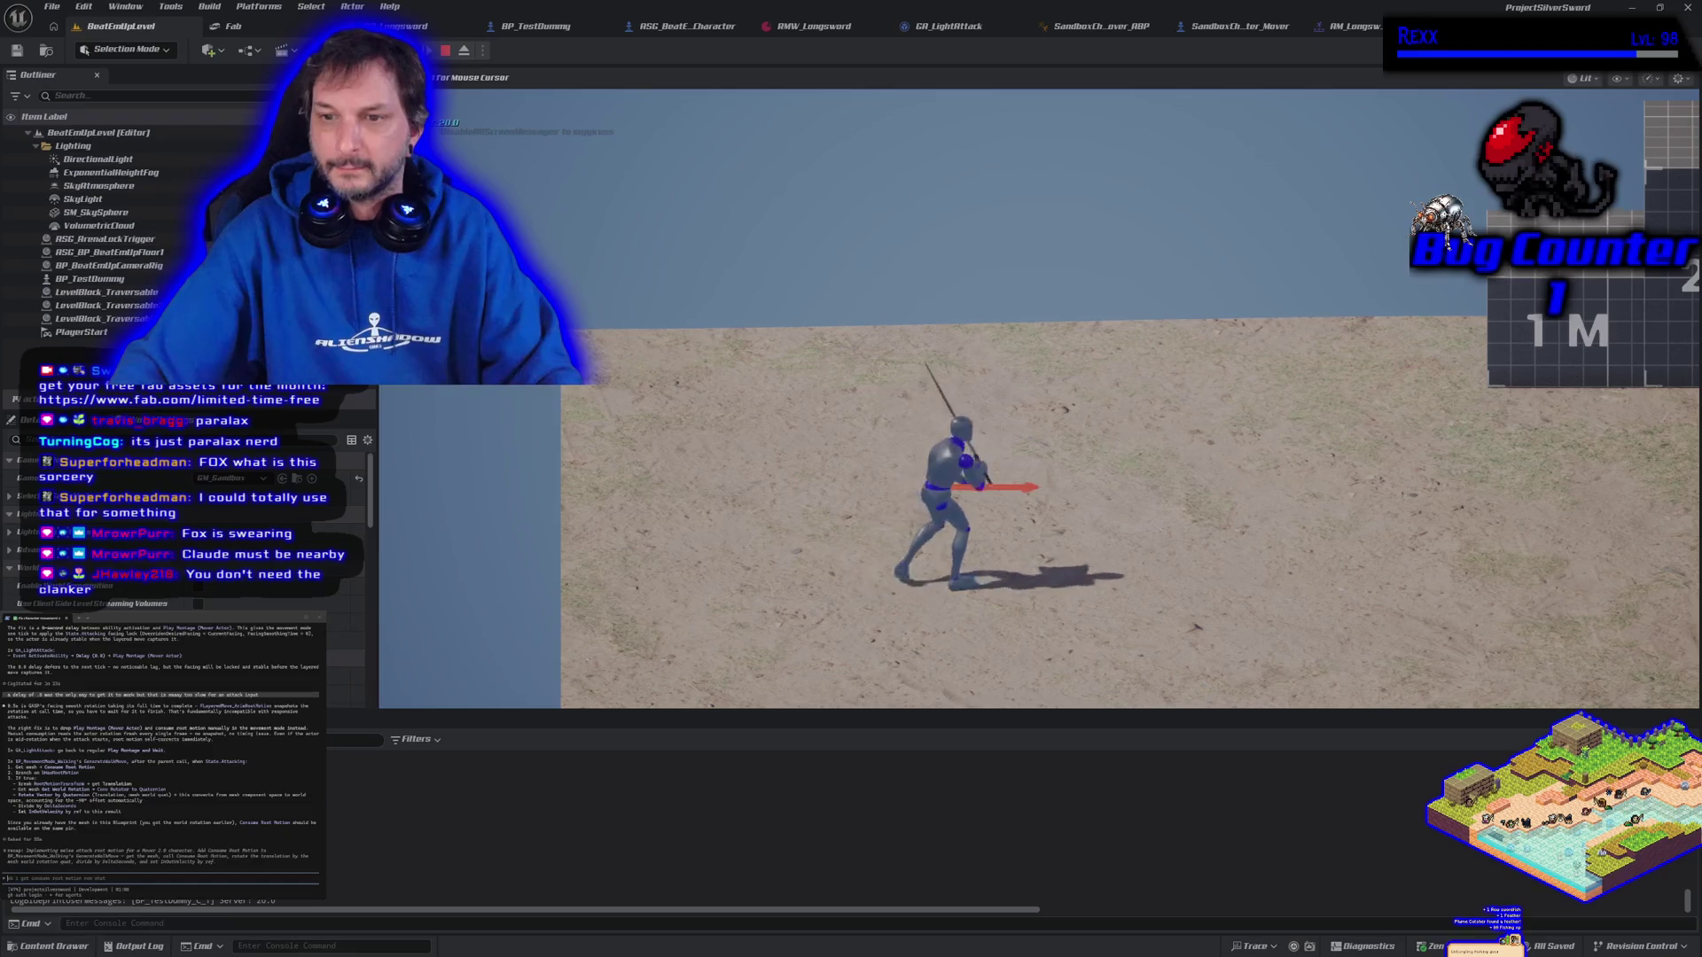
key(d)
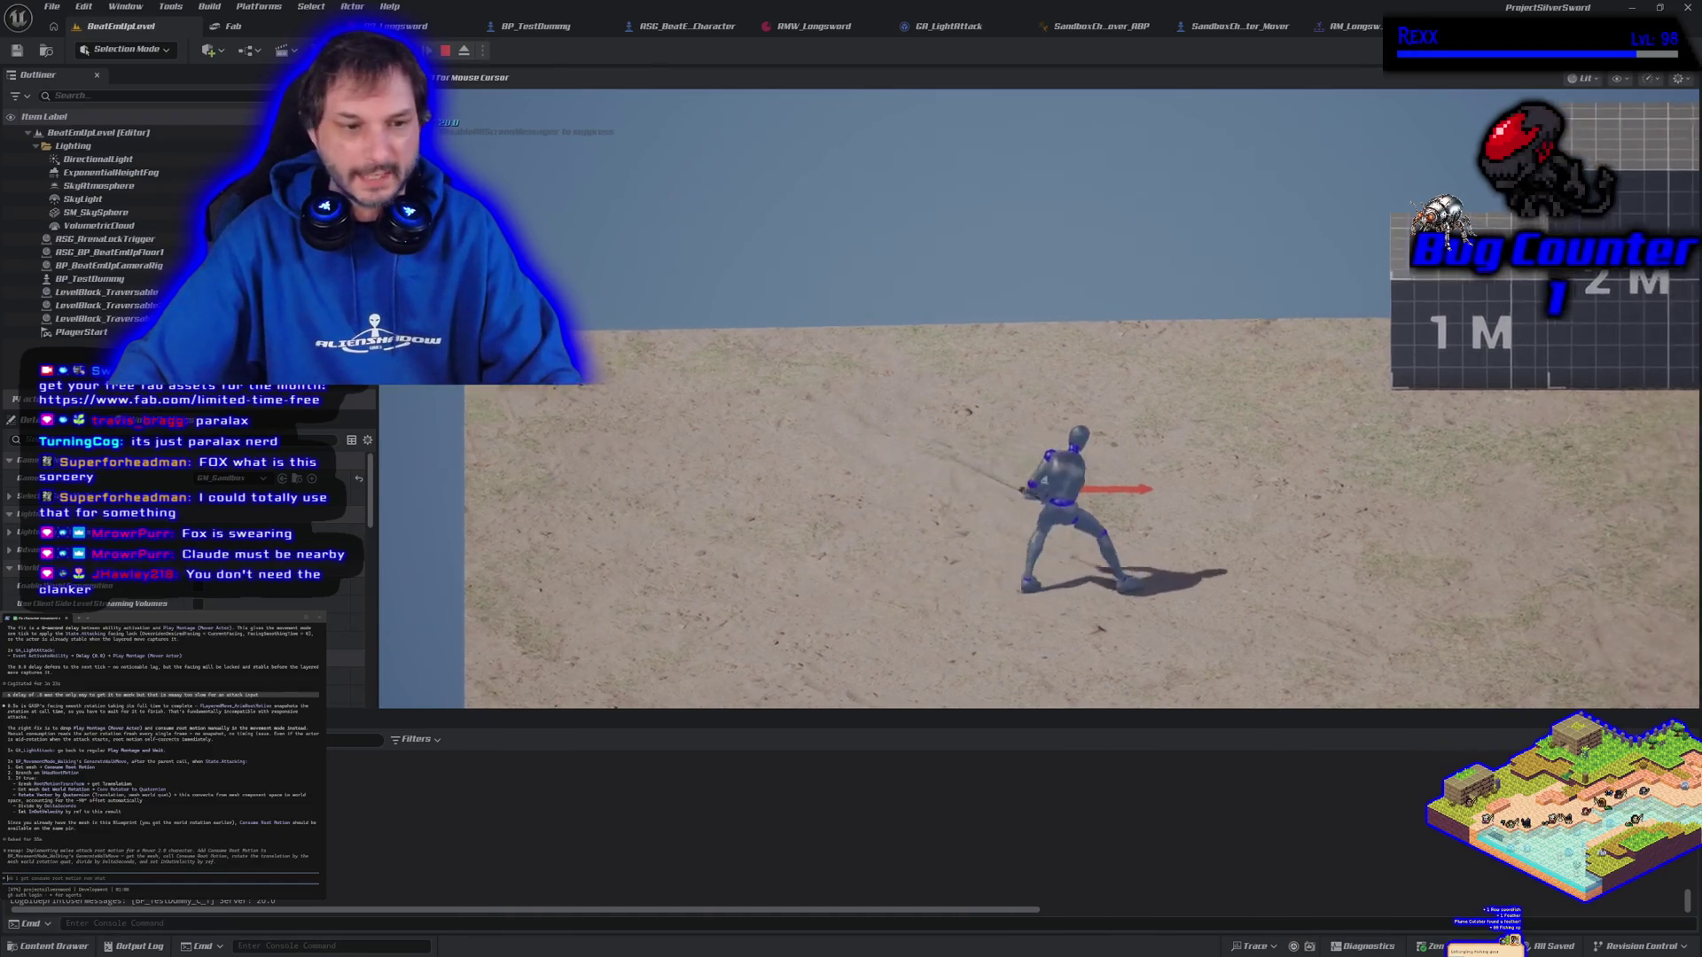
key(d)
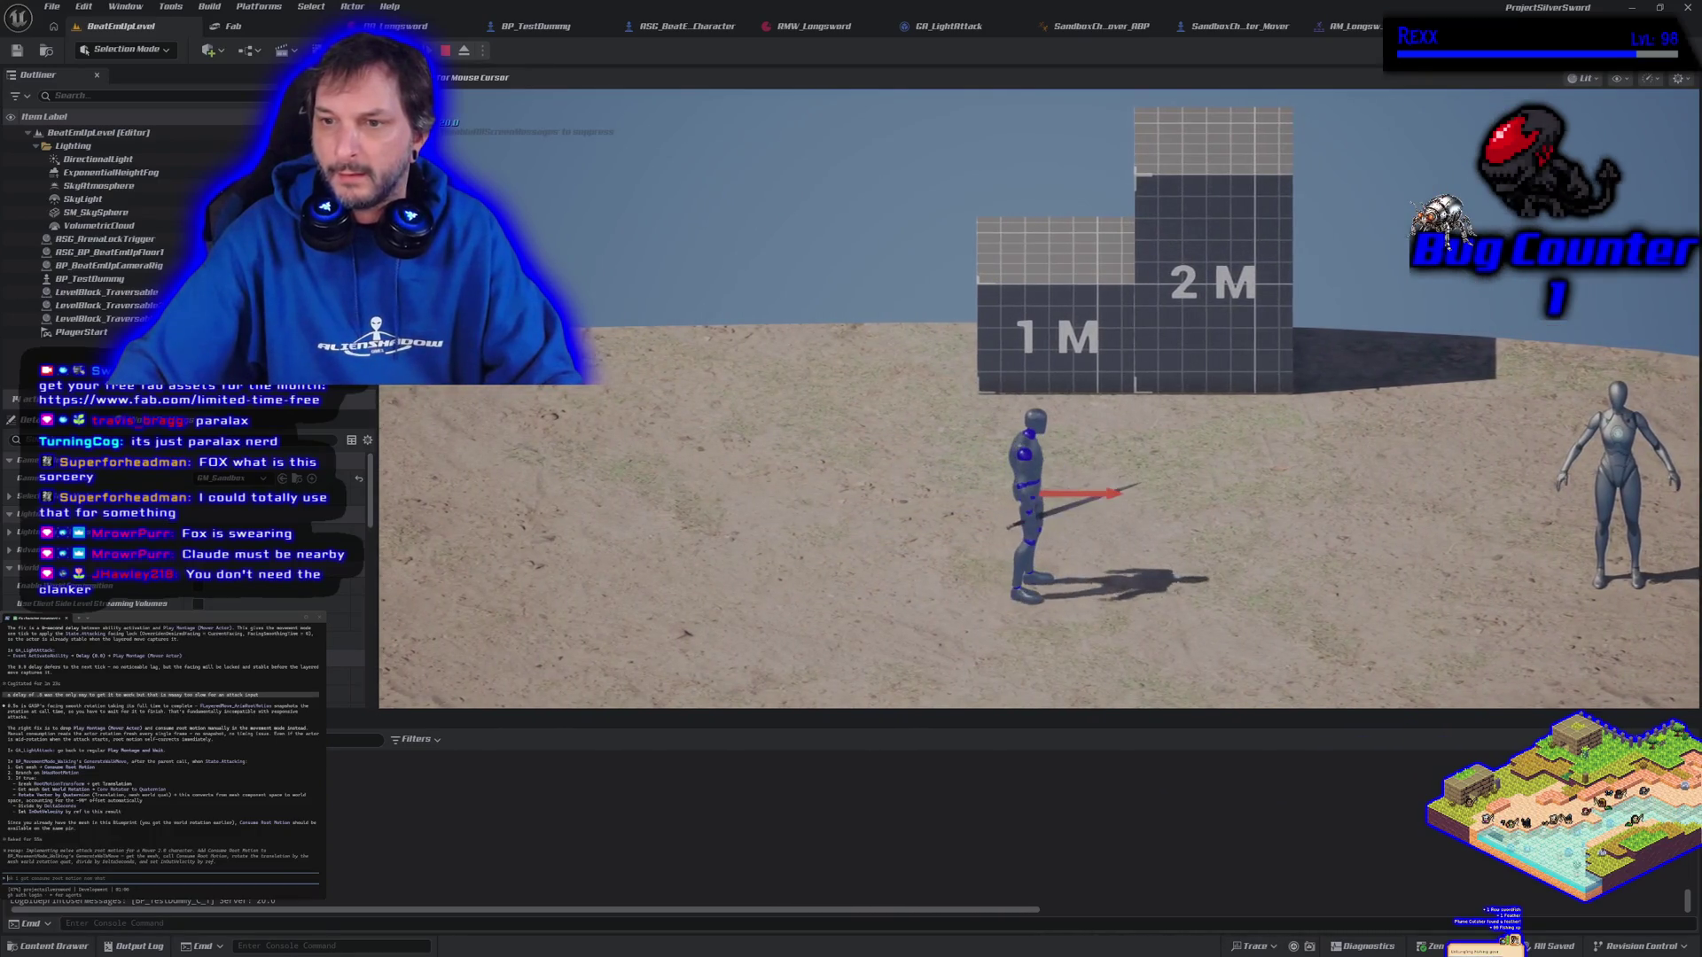
key(d)
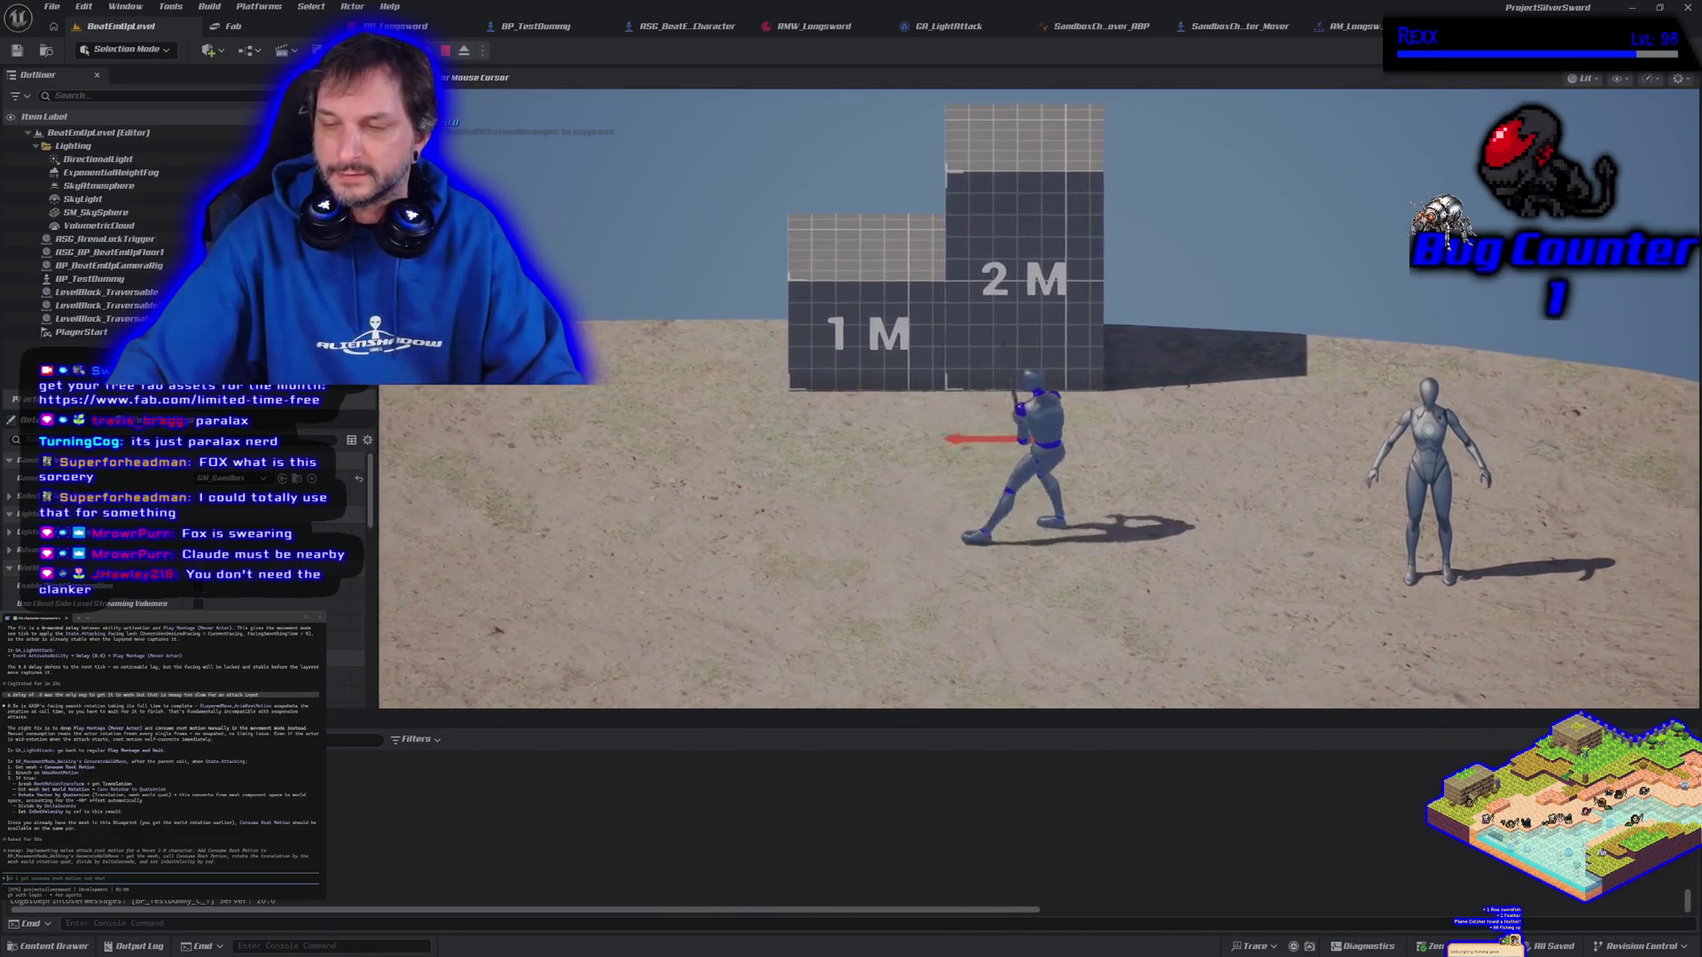
key(a)
key(a)
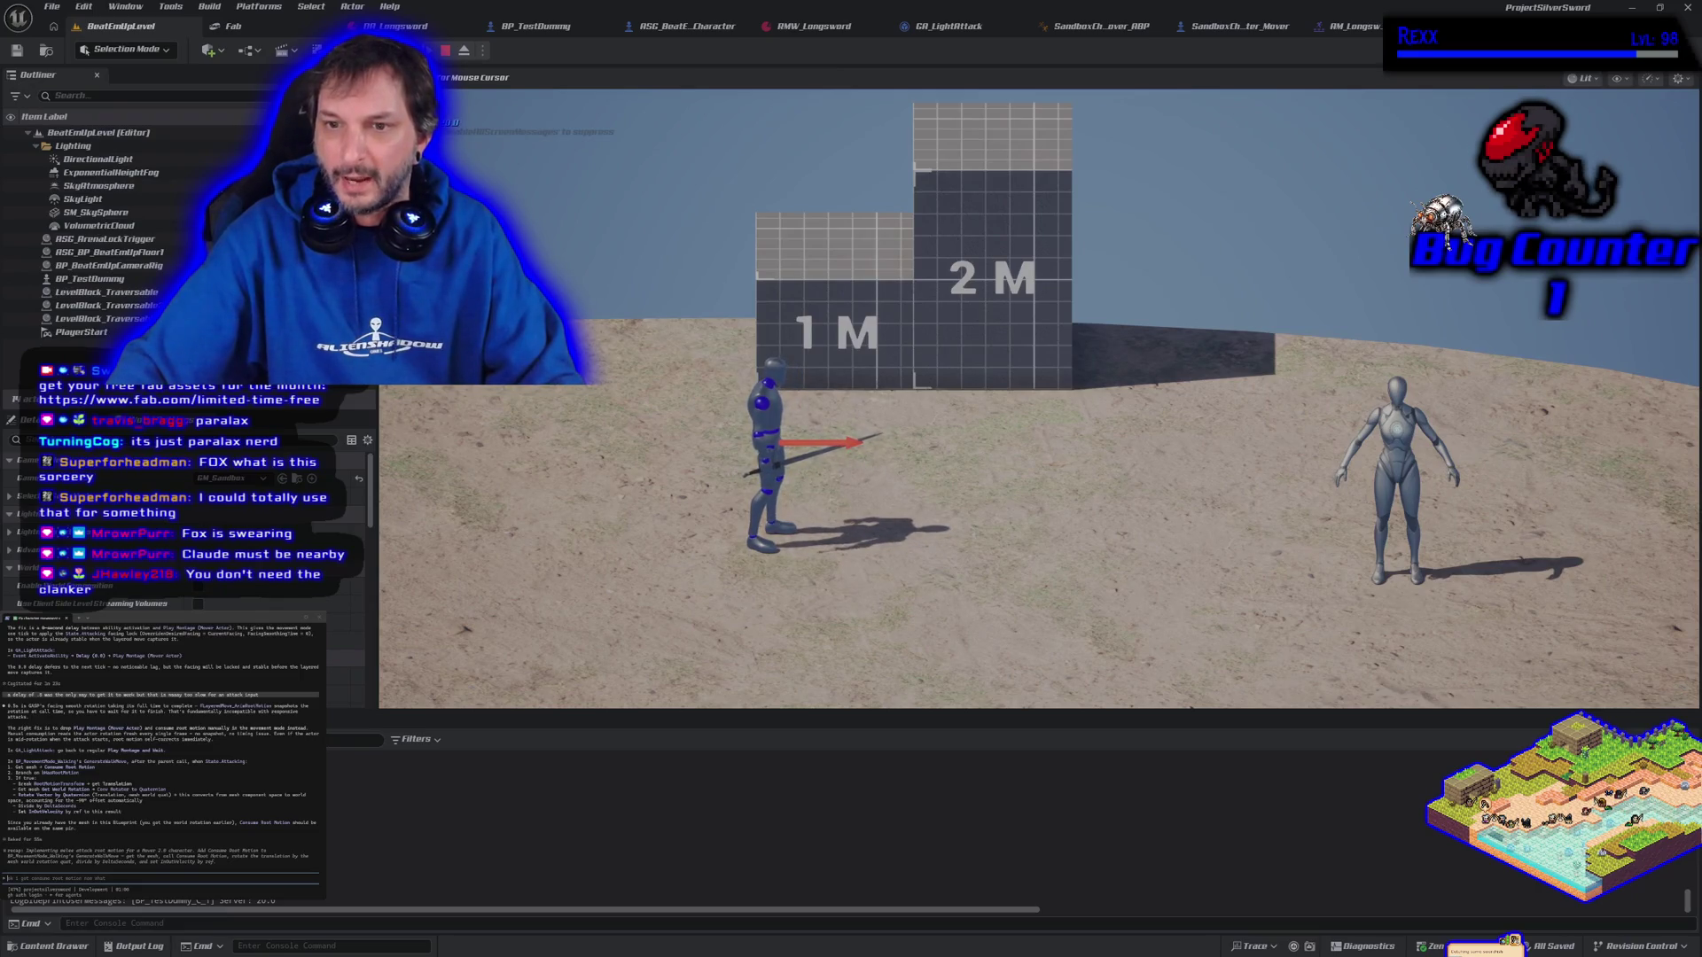
key(d)
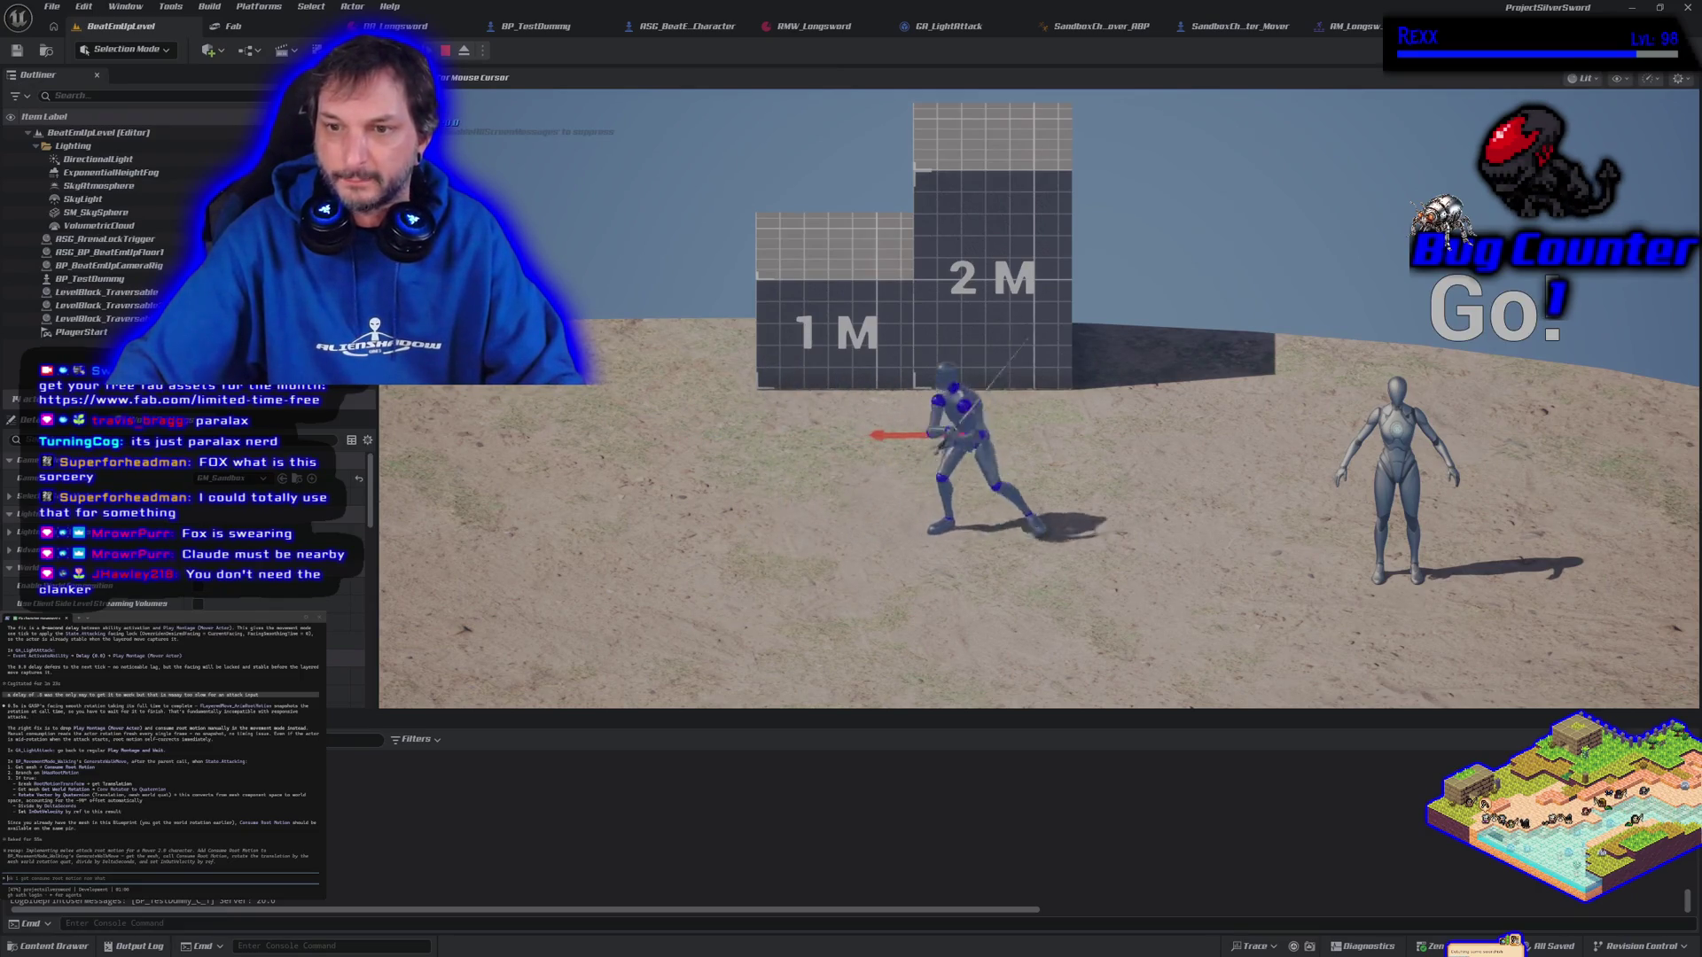
key(a)
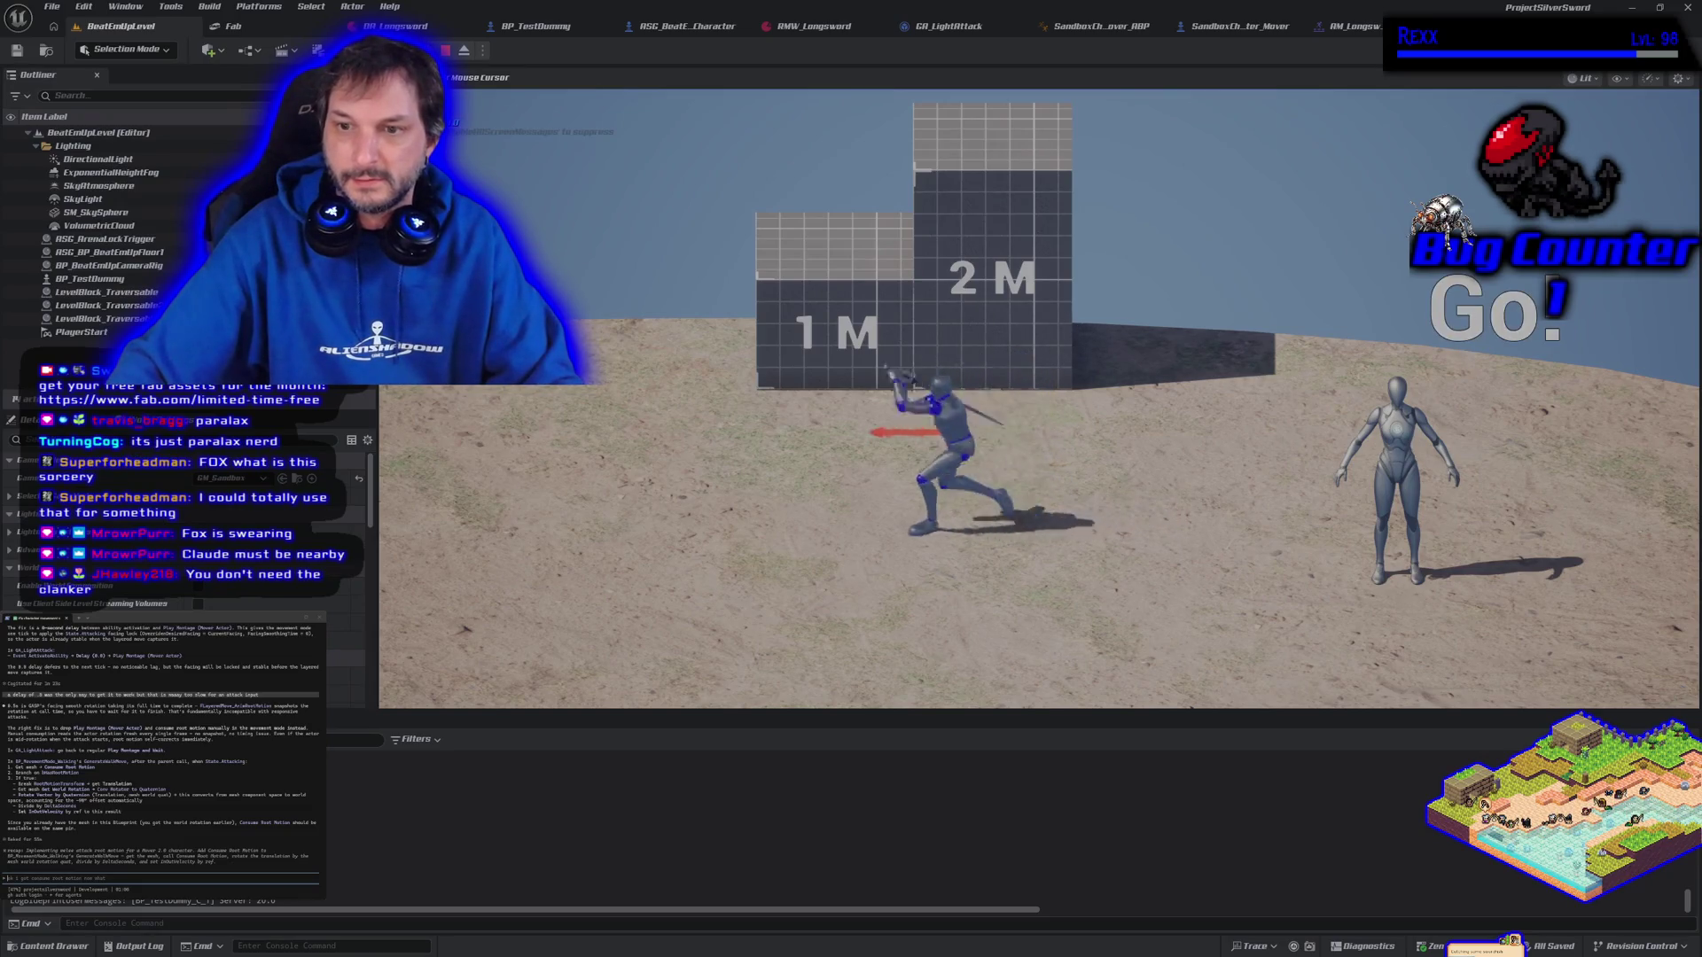
key(a)
key(Escape)
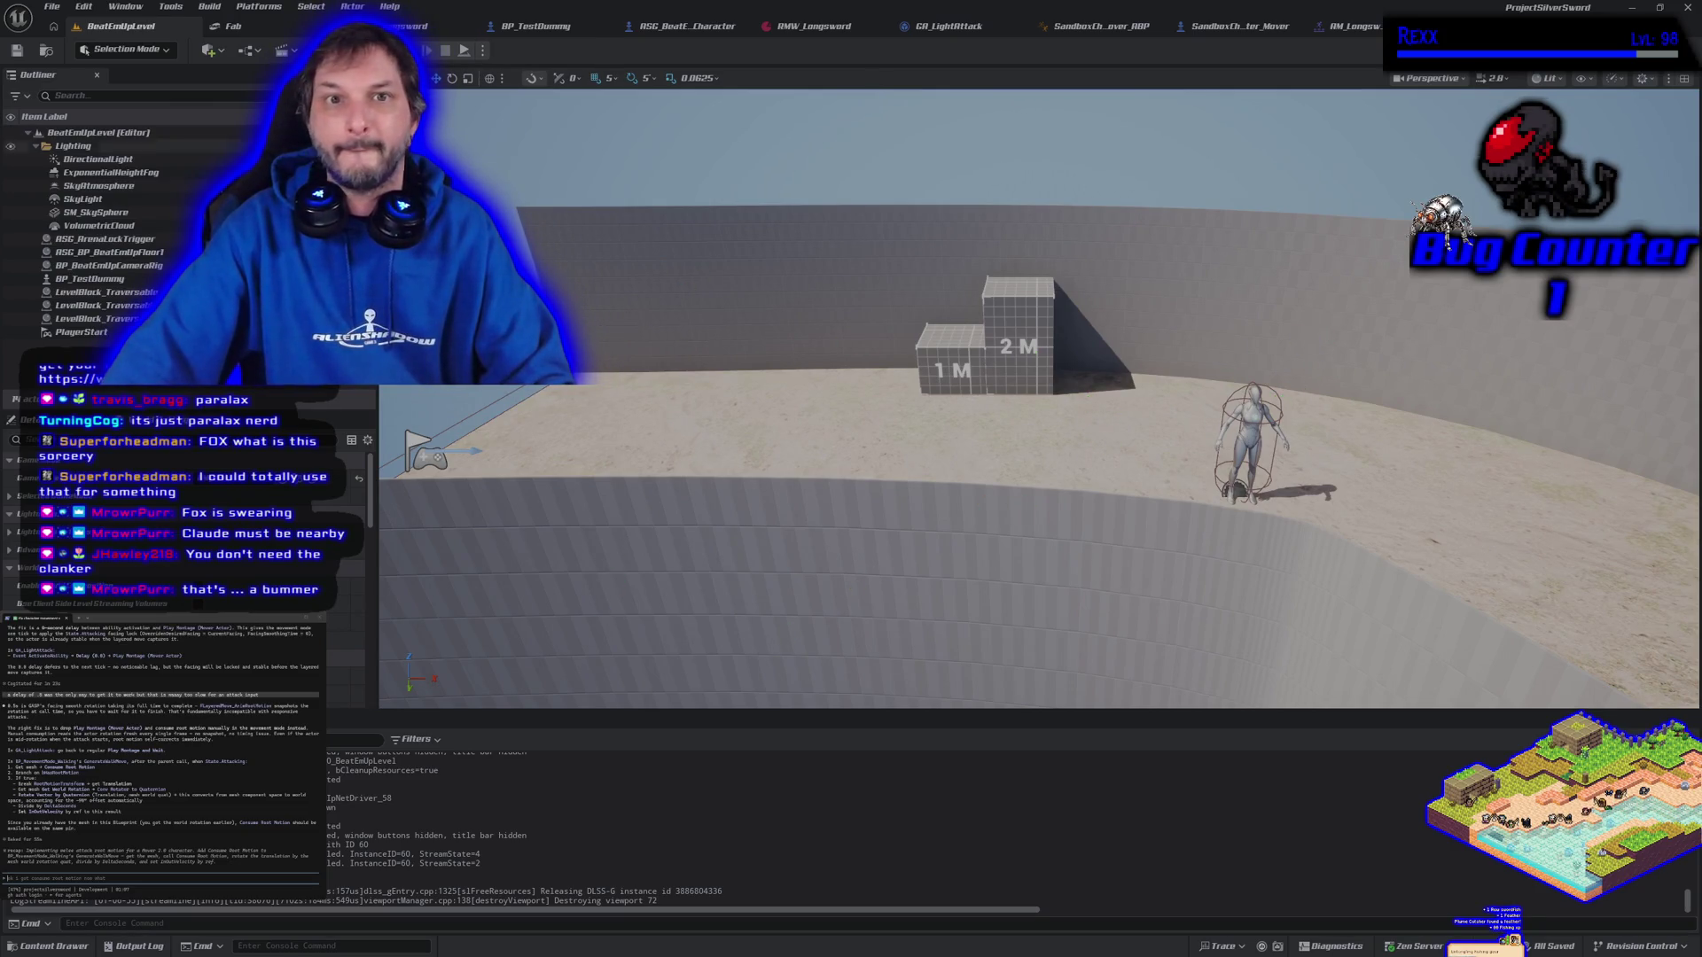
click(233, 26)
Cycle back to the BeatEmUpLevel view and orbit the camera to look down at the character
click(319, 26)
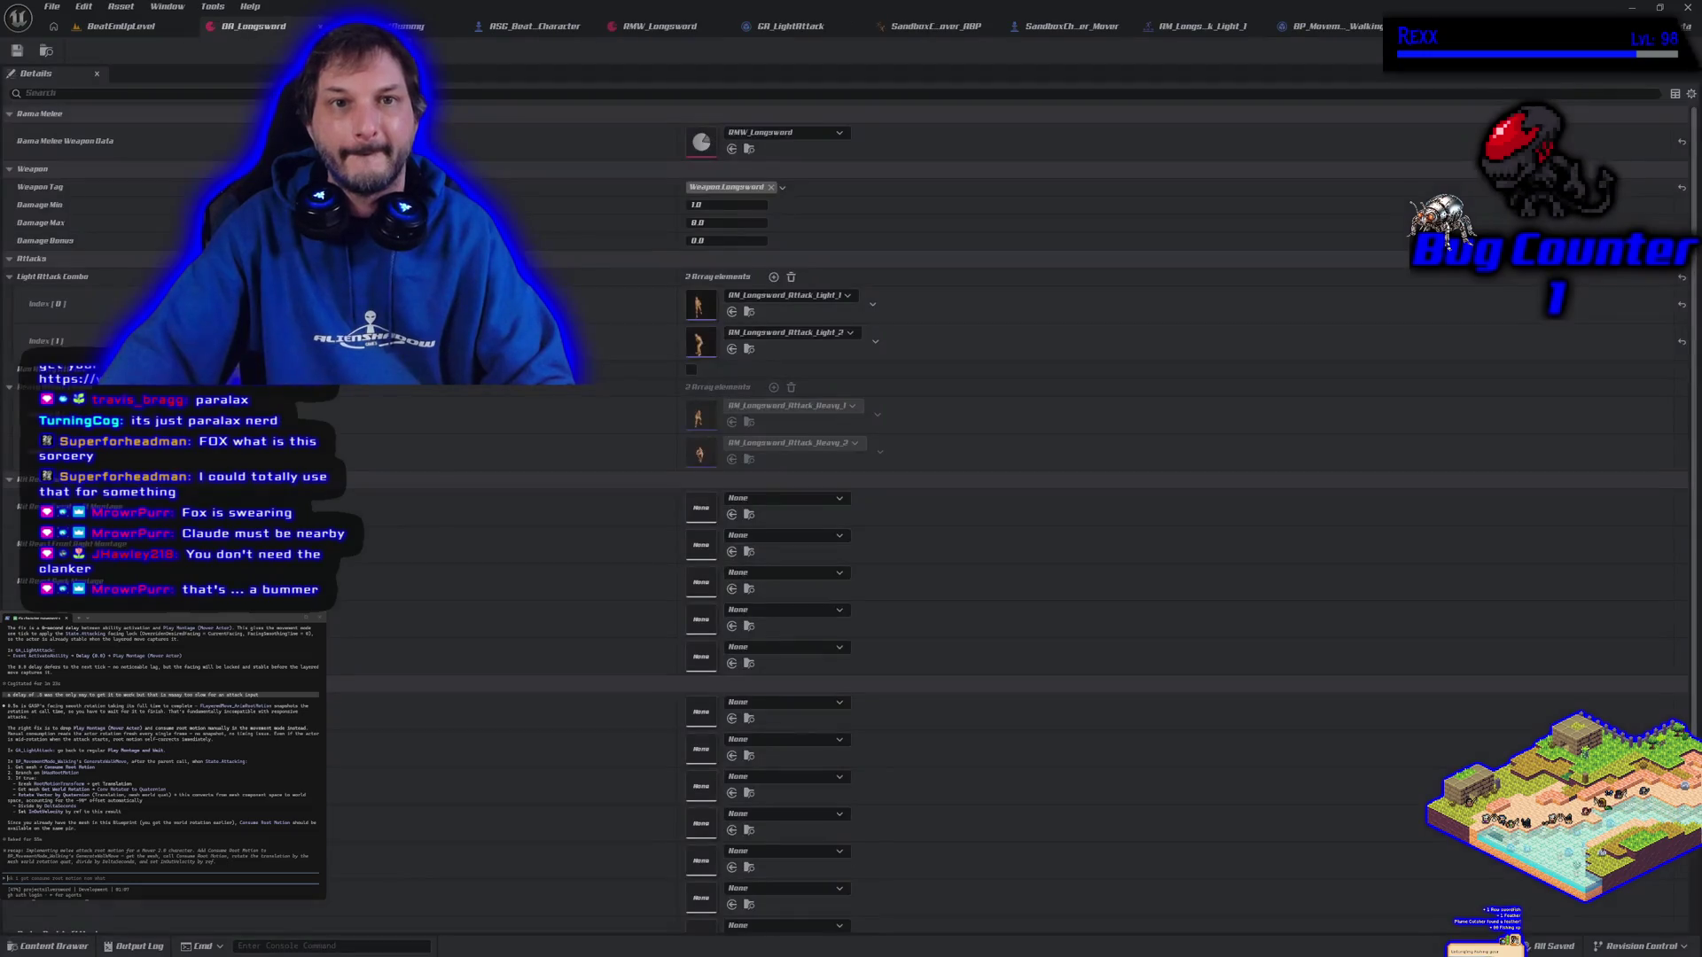
click(531, 26)
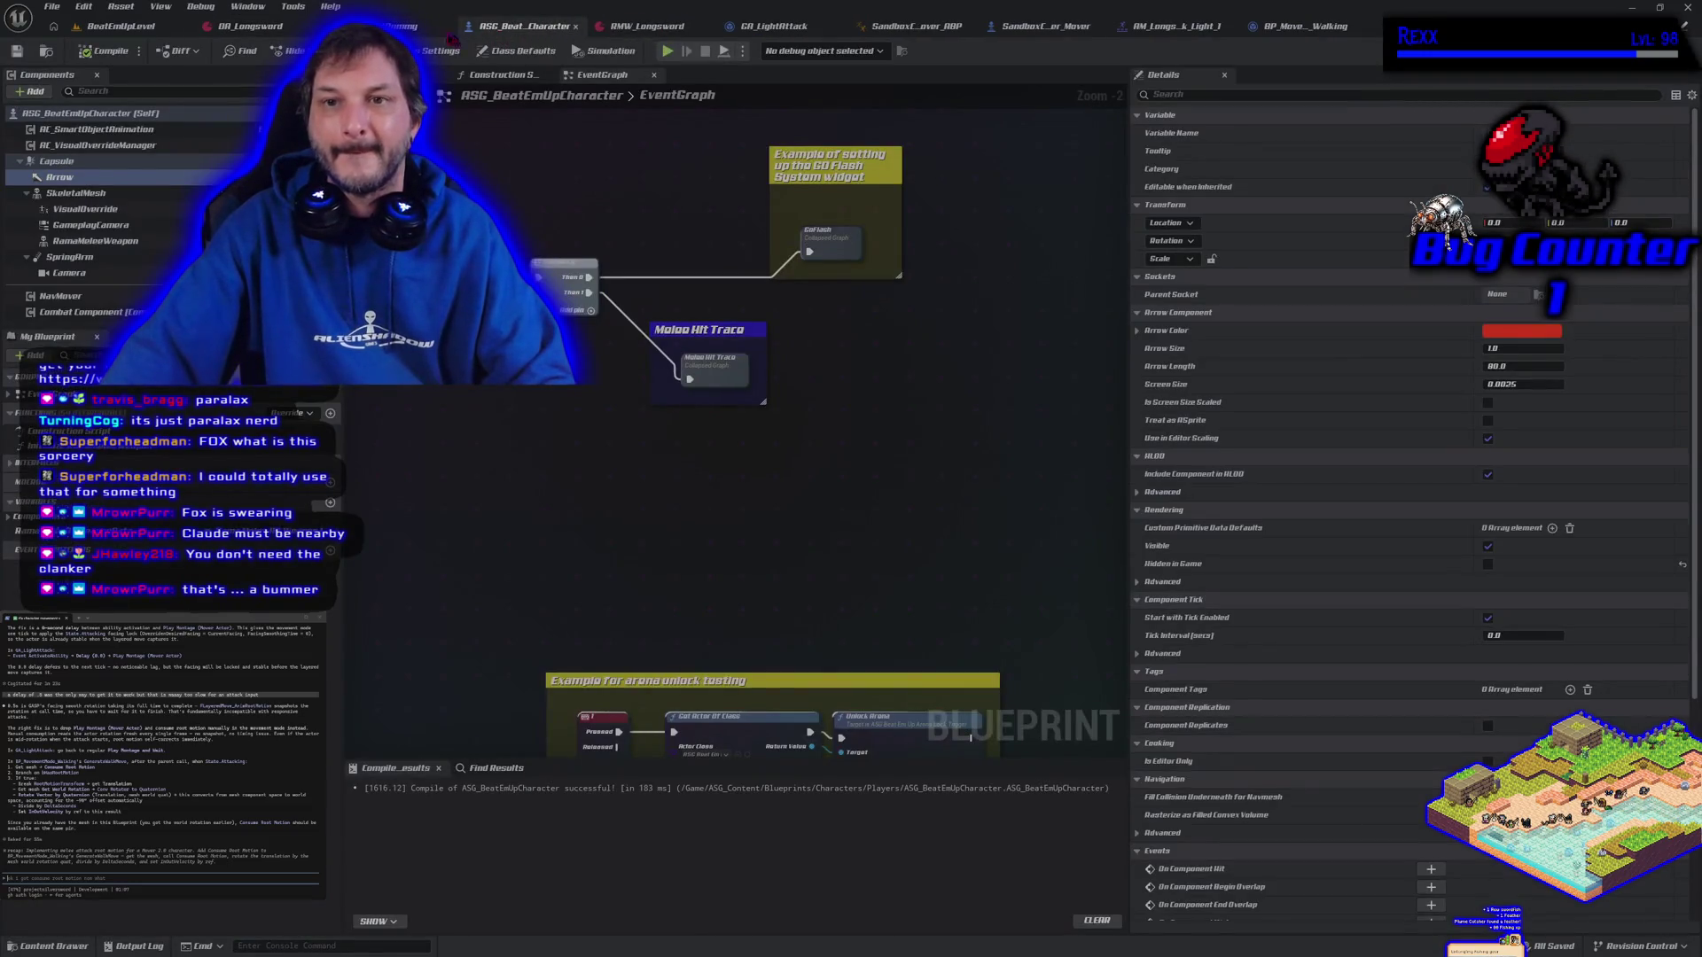
click(122, 25)
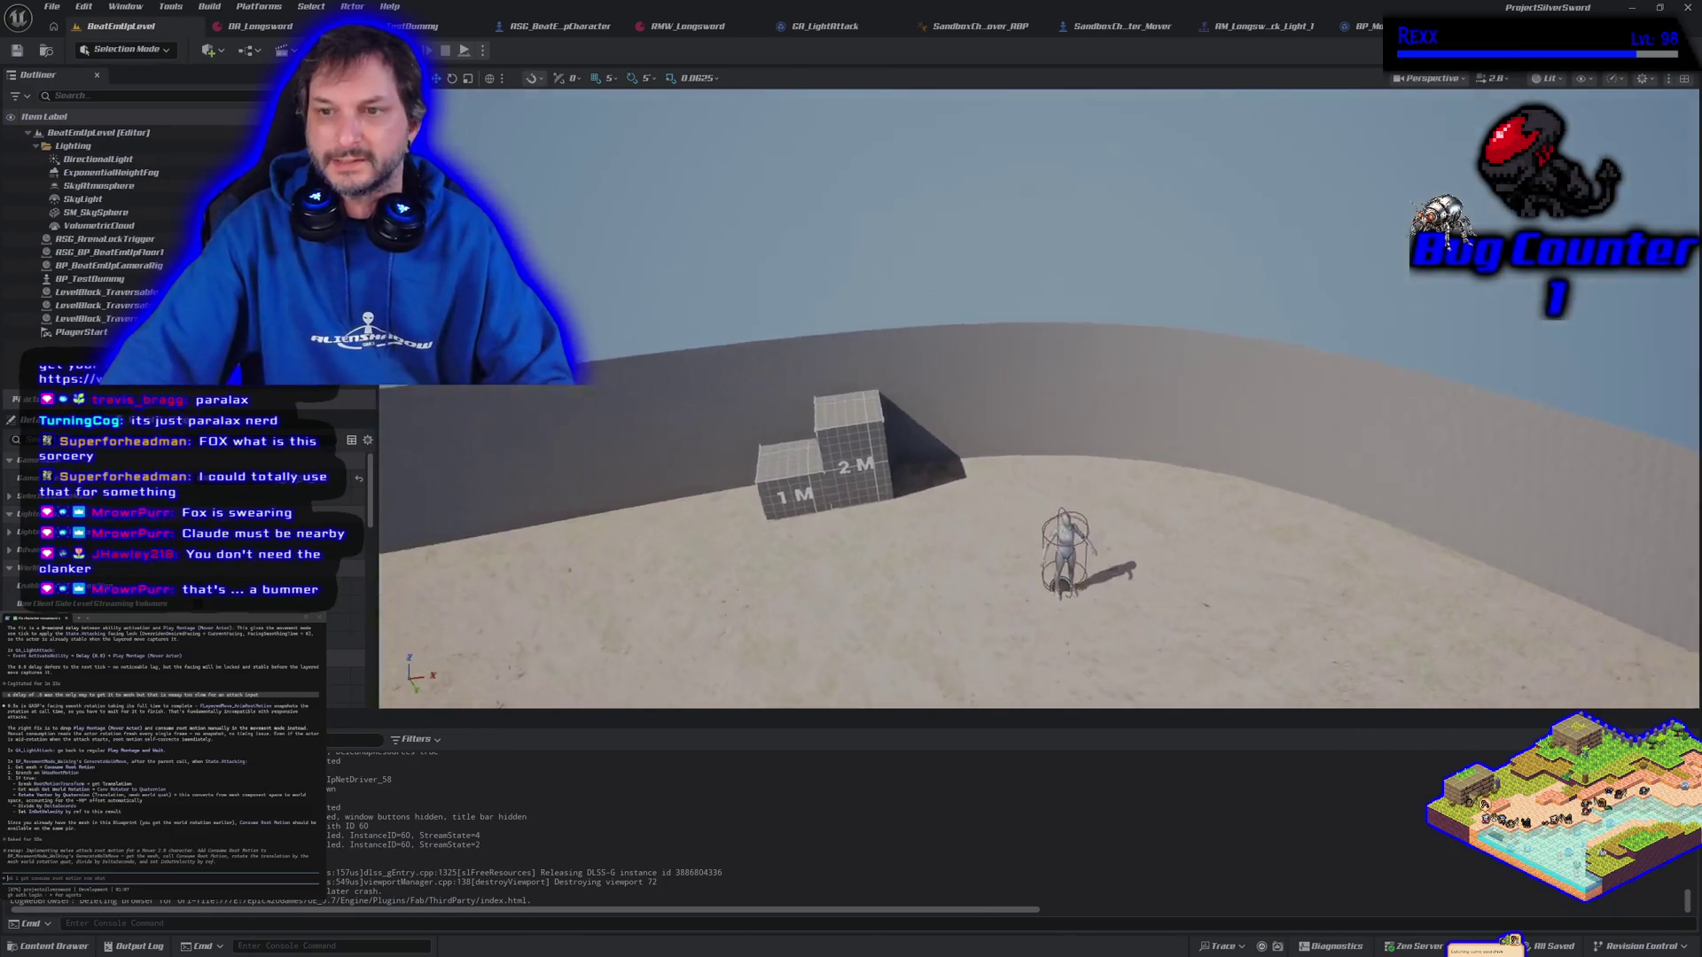
drag(850, 266, 845, 138)
In GA_LightAttack, bring up the Play Montage nodes and reposition the mover nodes feeding them
click(829, 31)
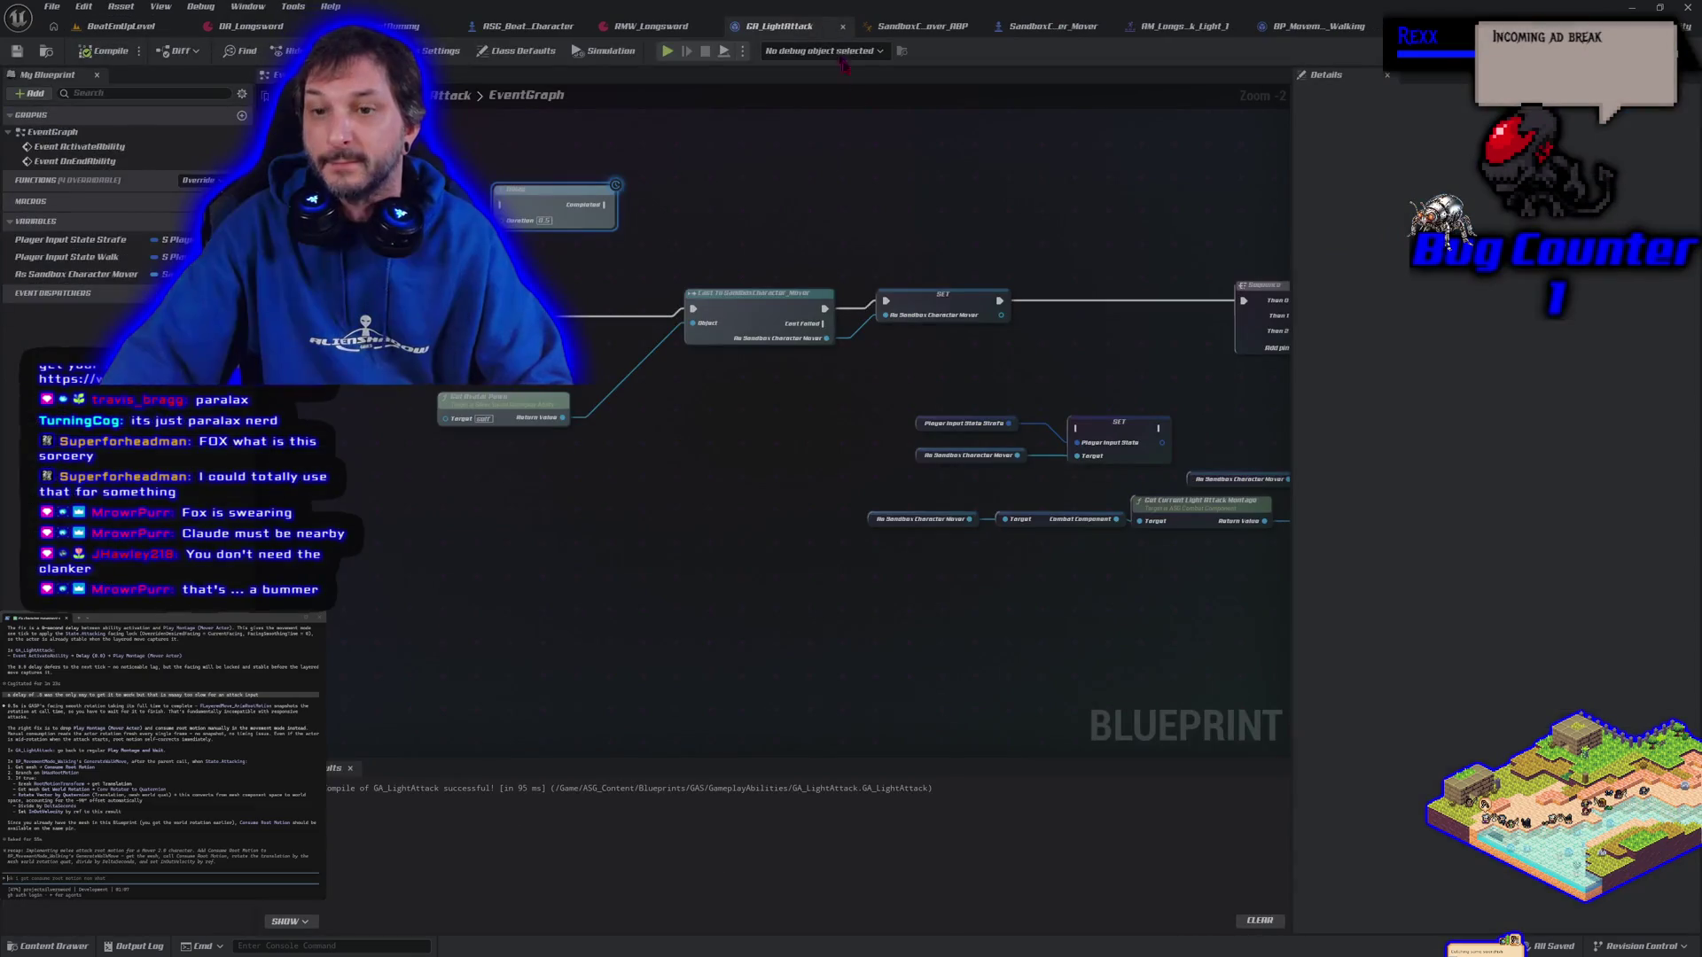
drag(967, 682, 519, 564)
drag(776, 592, 594, 543)
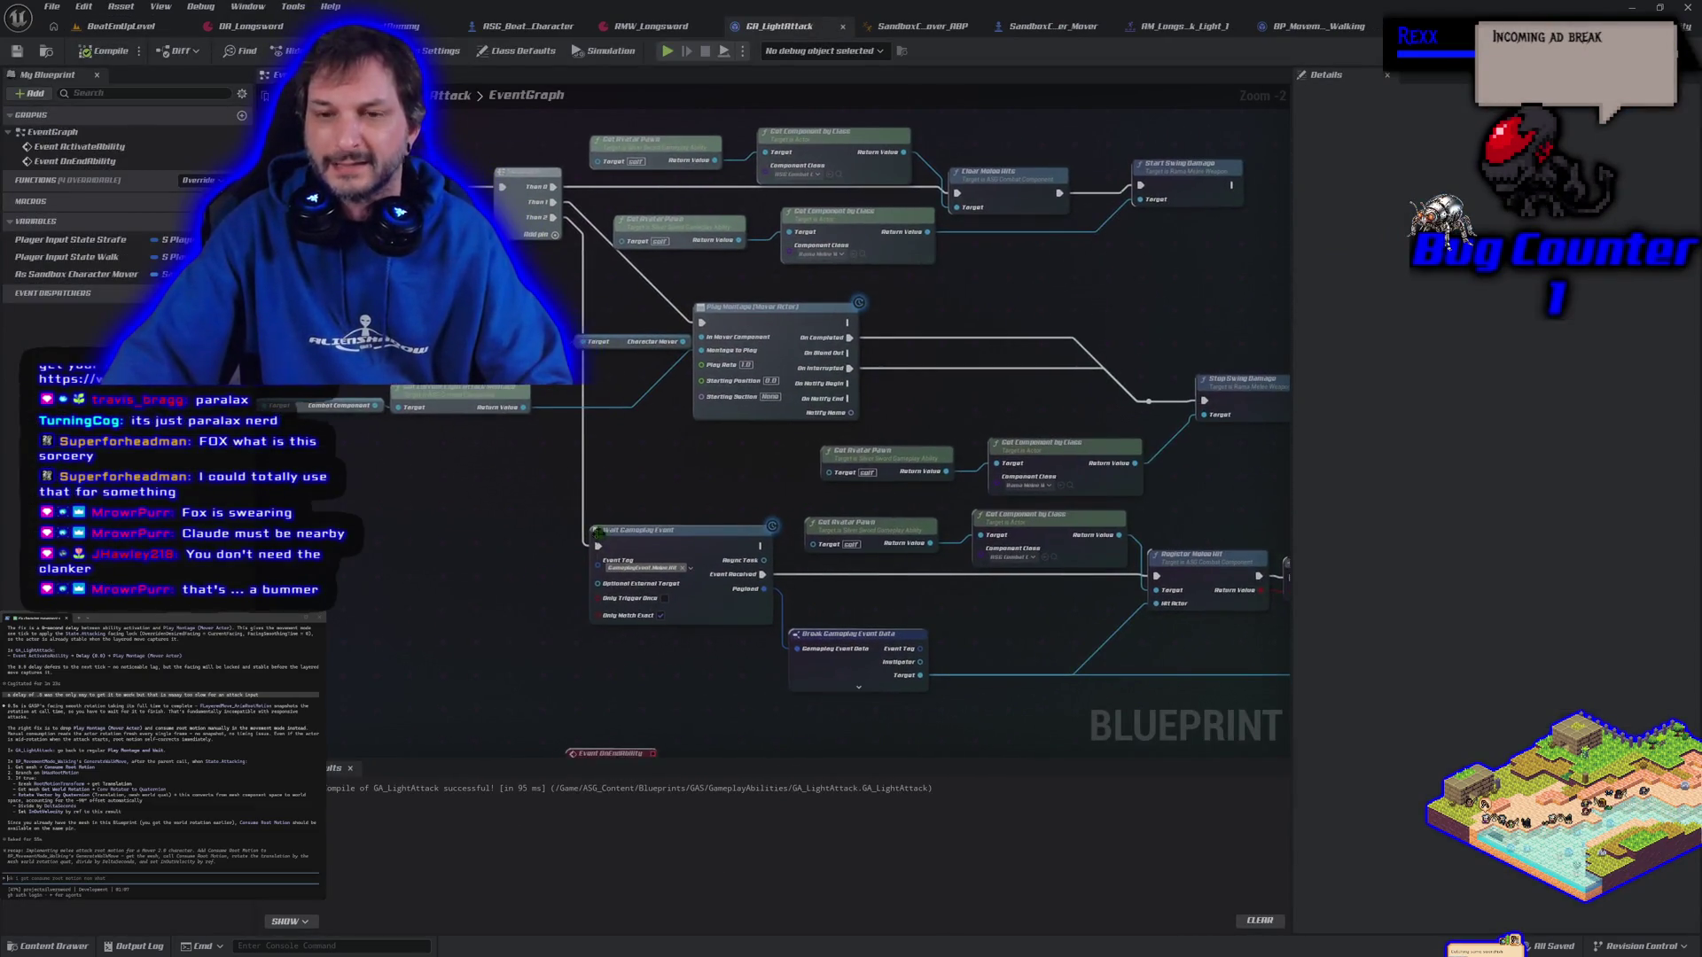
scroll(657, 520, up, 2)
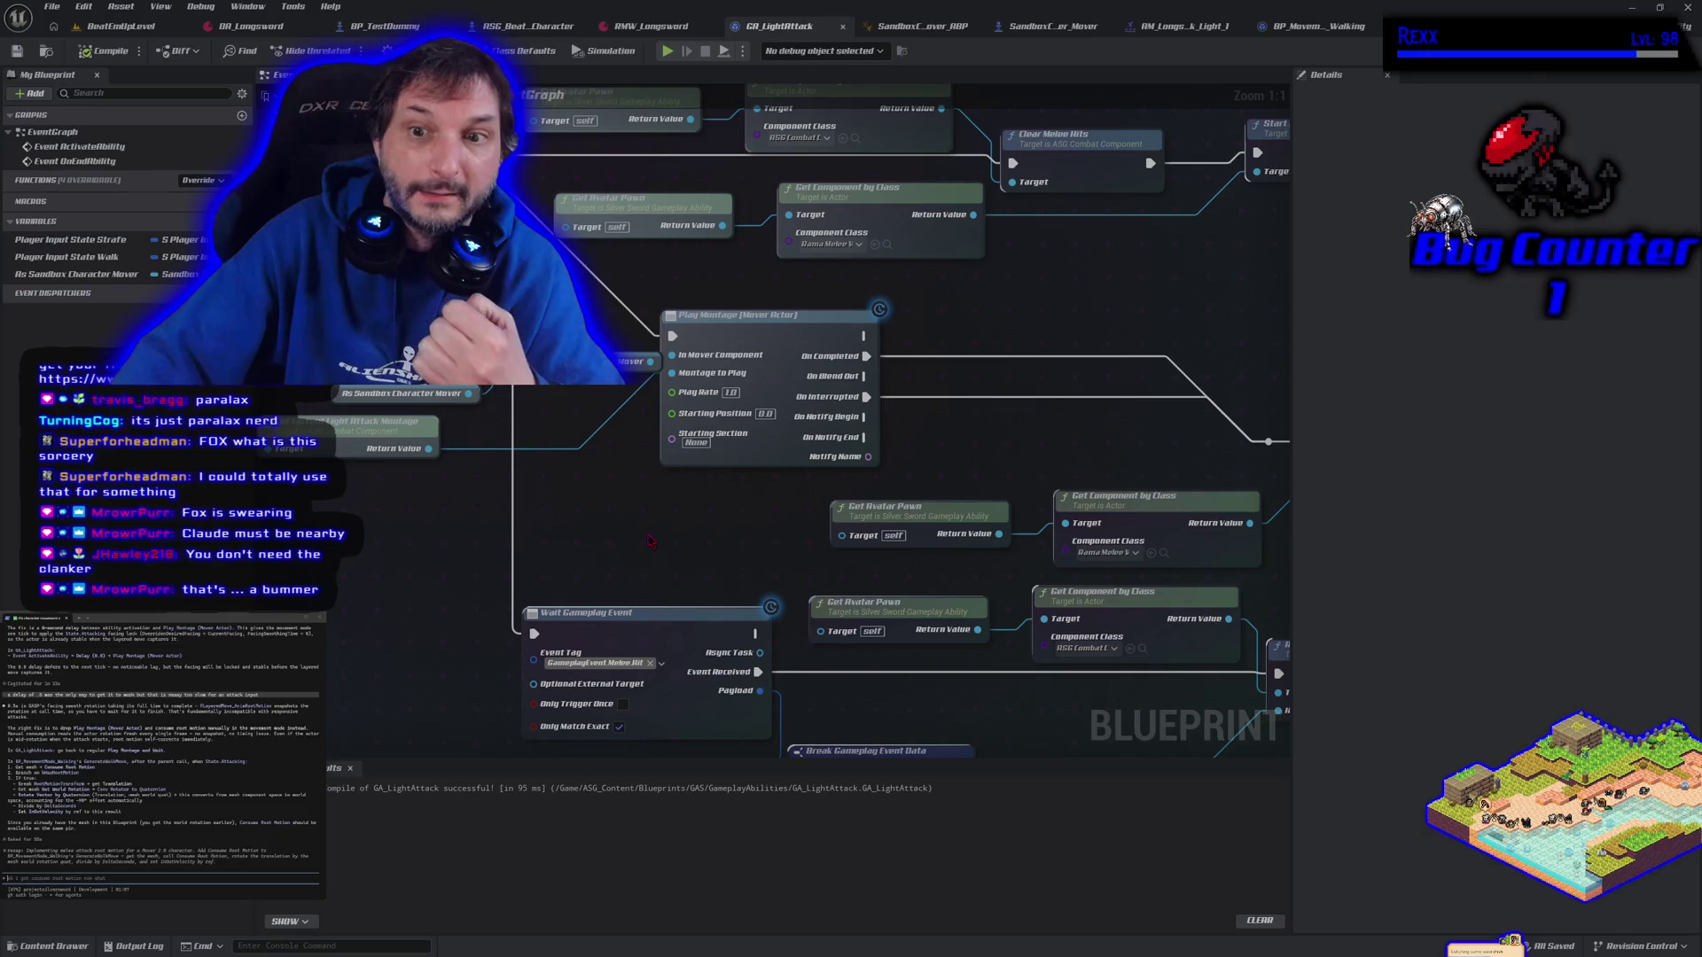
click(750, 336)
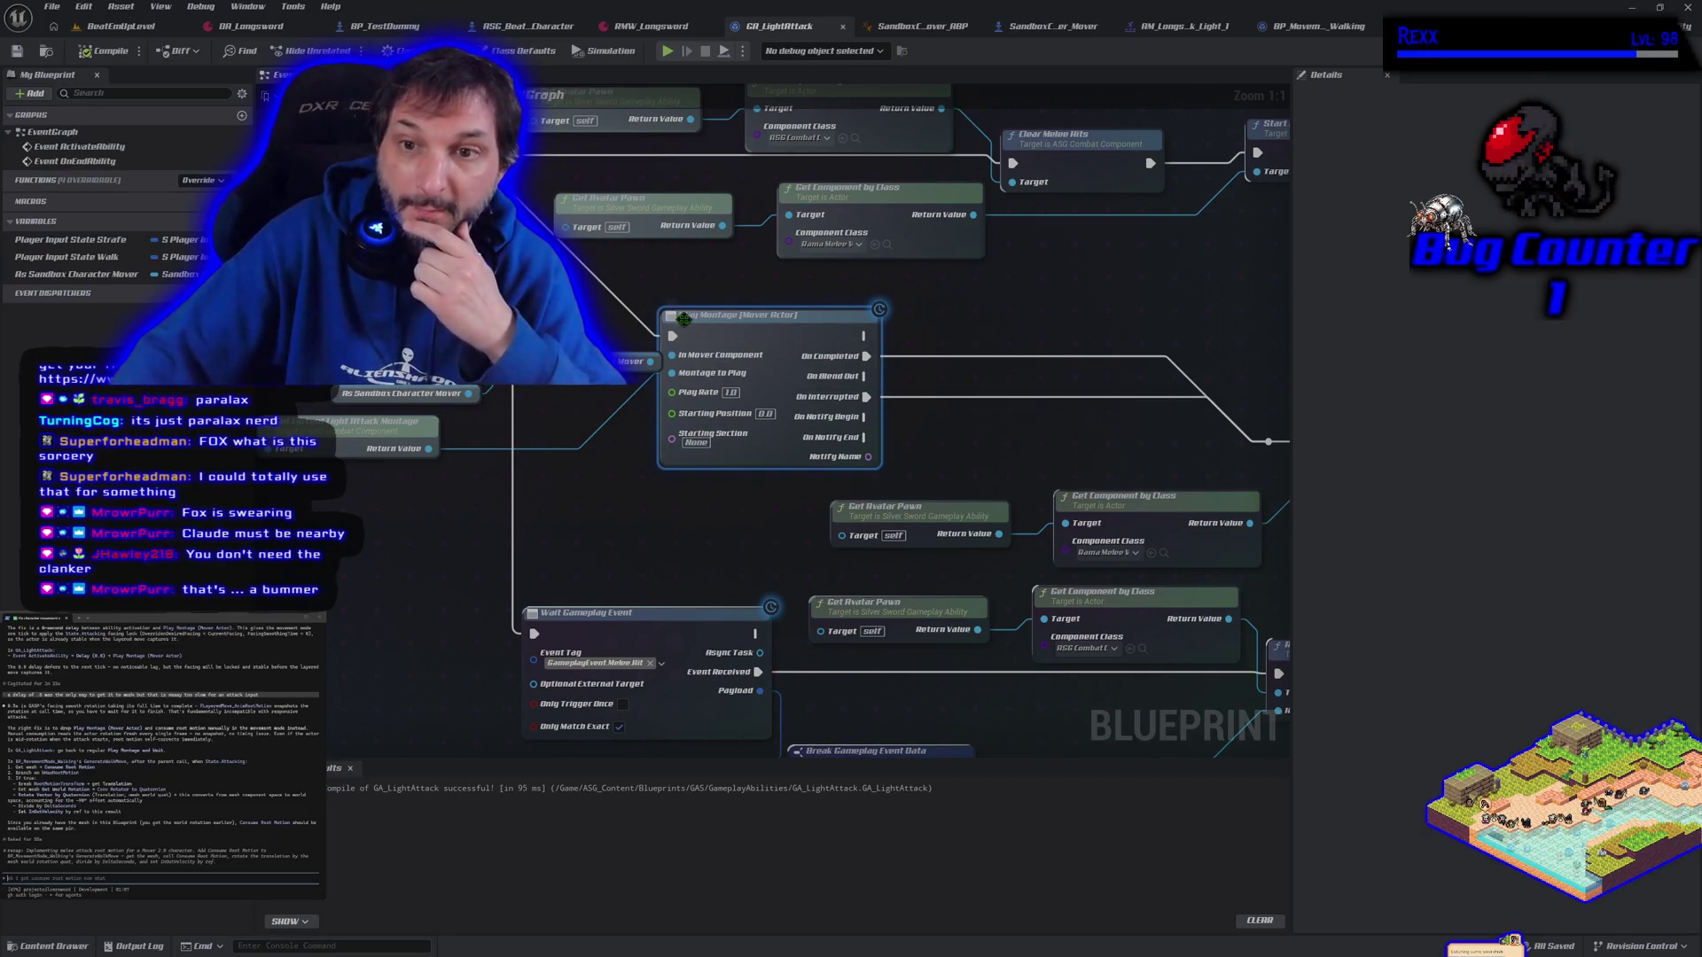
mouse_move(681, 549)
mouse_down()
mouse_move(734, 527)
mouse_move(521, 532)
mouse_move(603, 550)
mouse_move(661, 466)
mouse_up()
scroll(596, 549, down, 1)
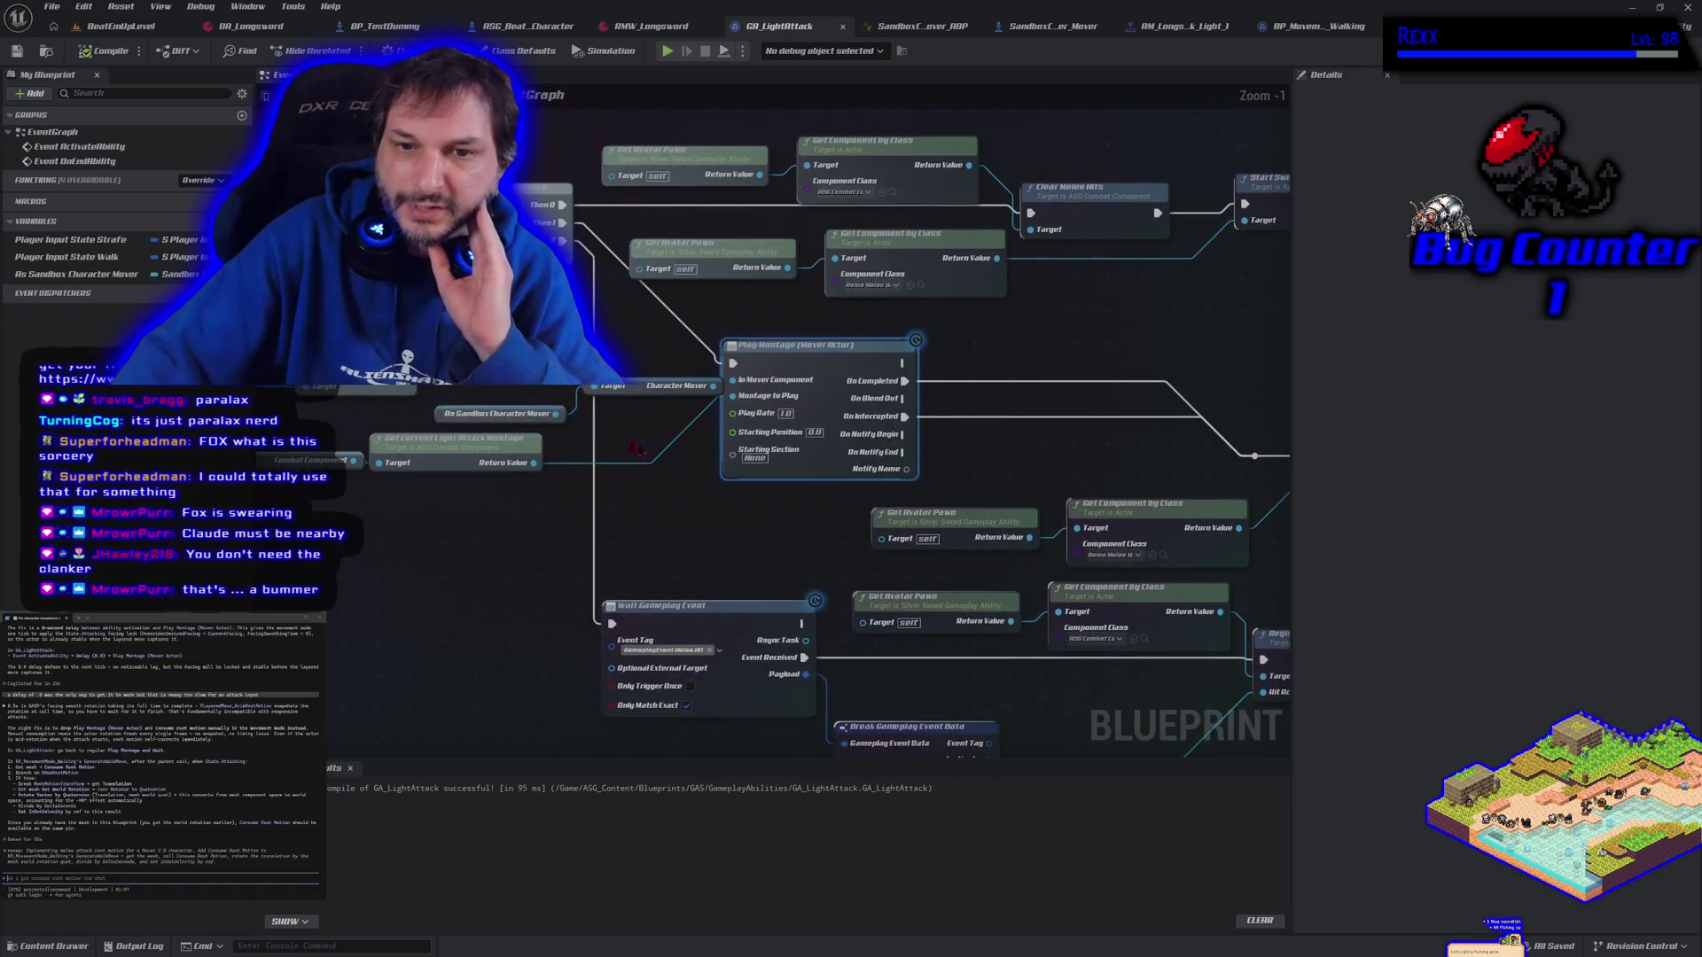
drag(439, 413, 443, 391)
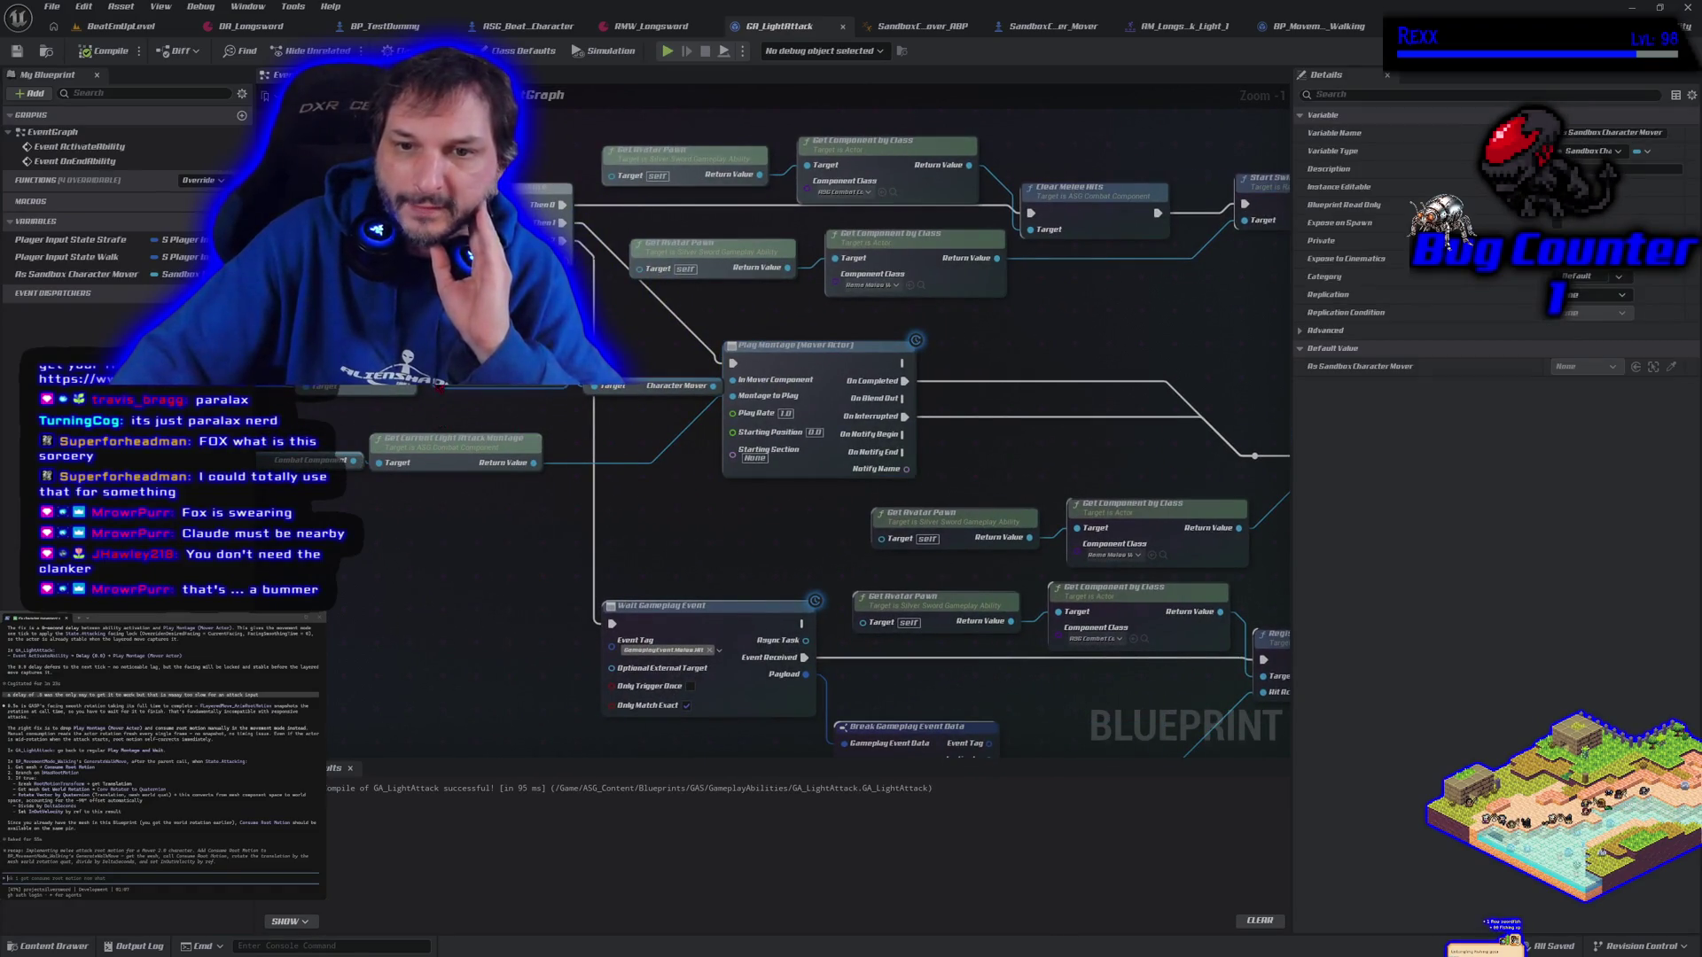
drag(634, 376, 615, 381)
Compile and save GA_LightAttack, then frame the whole ability graph
click(656, 508)
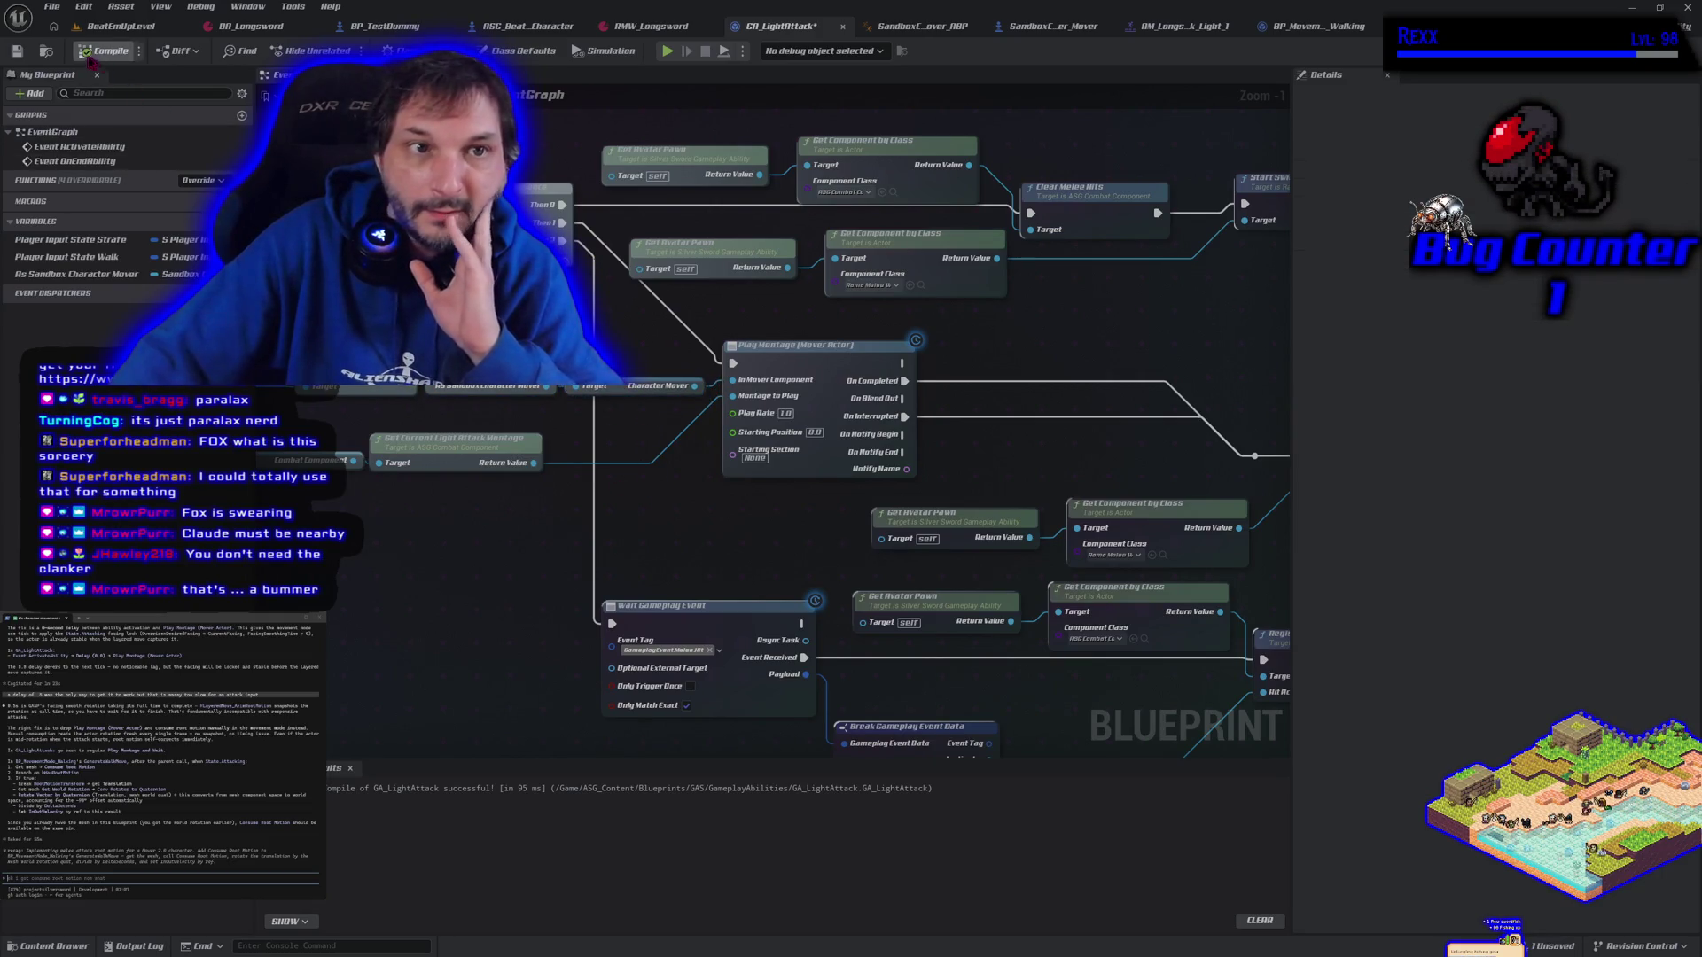
click(17, 51)
scroll(485, 266, down, 3)
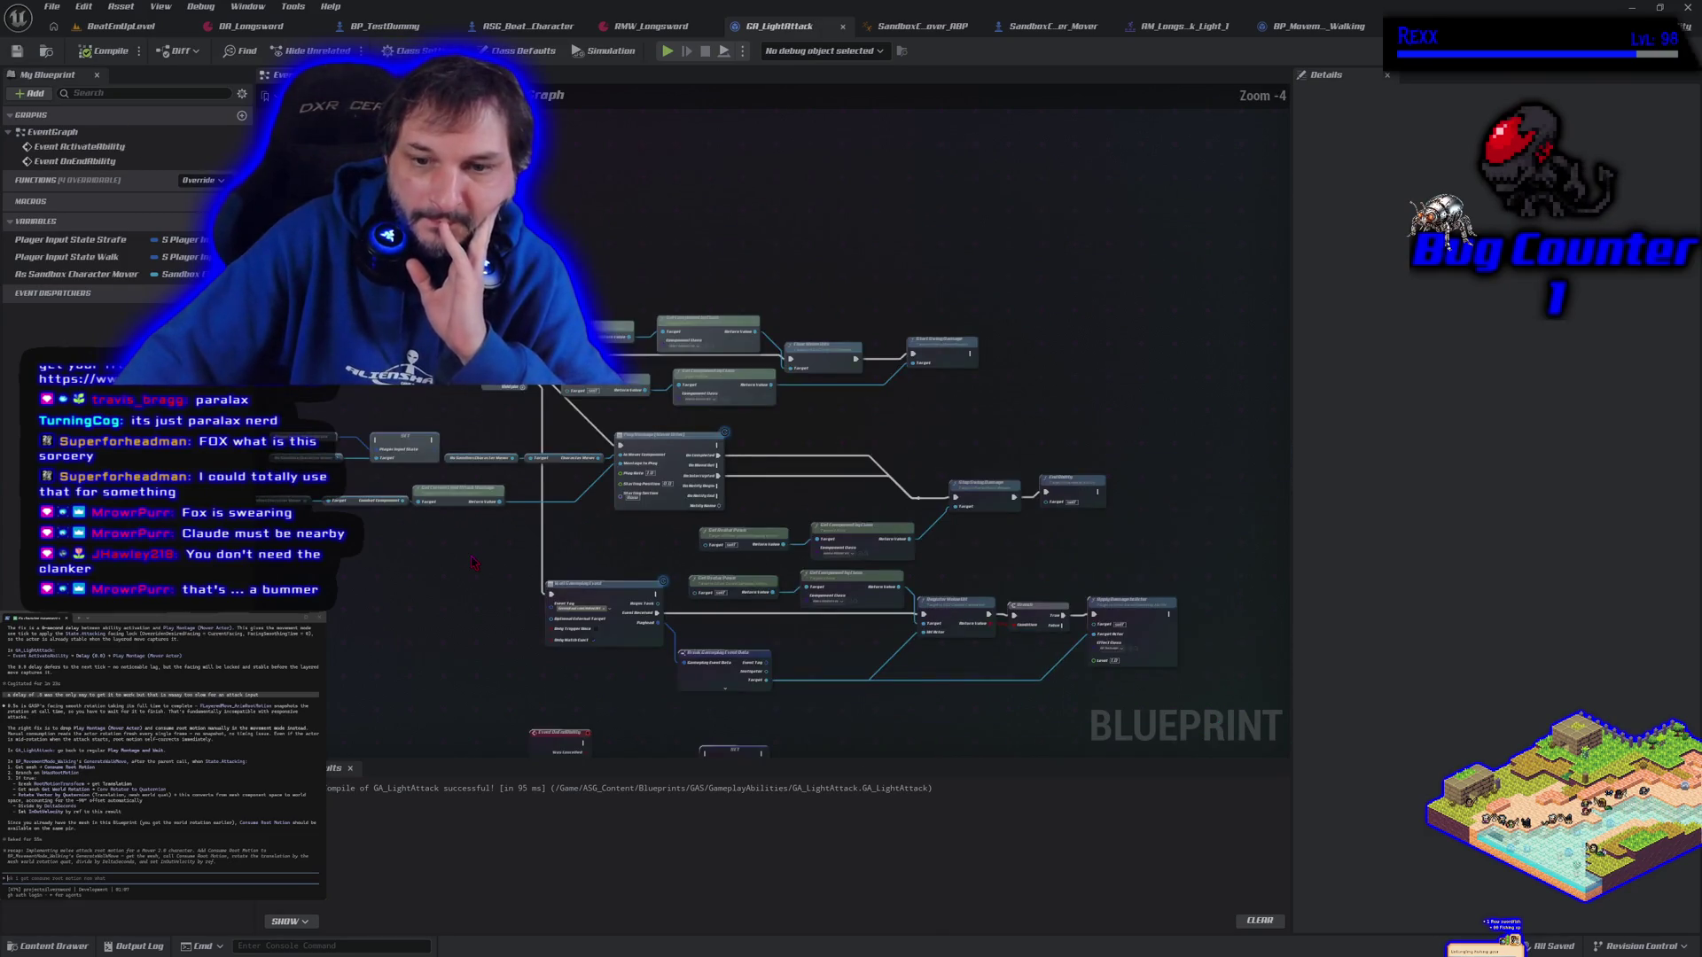
mouse_move(510, 448)
mouse_down()
mouse_move(573, 577)
mouse_move(721, 597)
mouse_move(809, 535)
mouse_move(797, 585)
mouse_up()
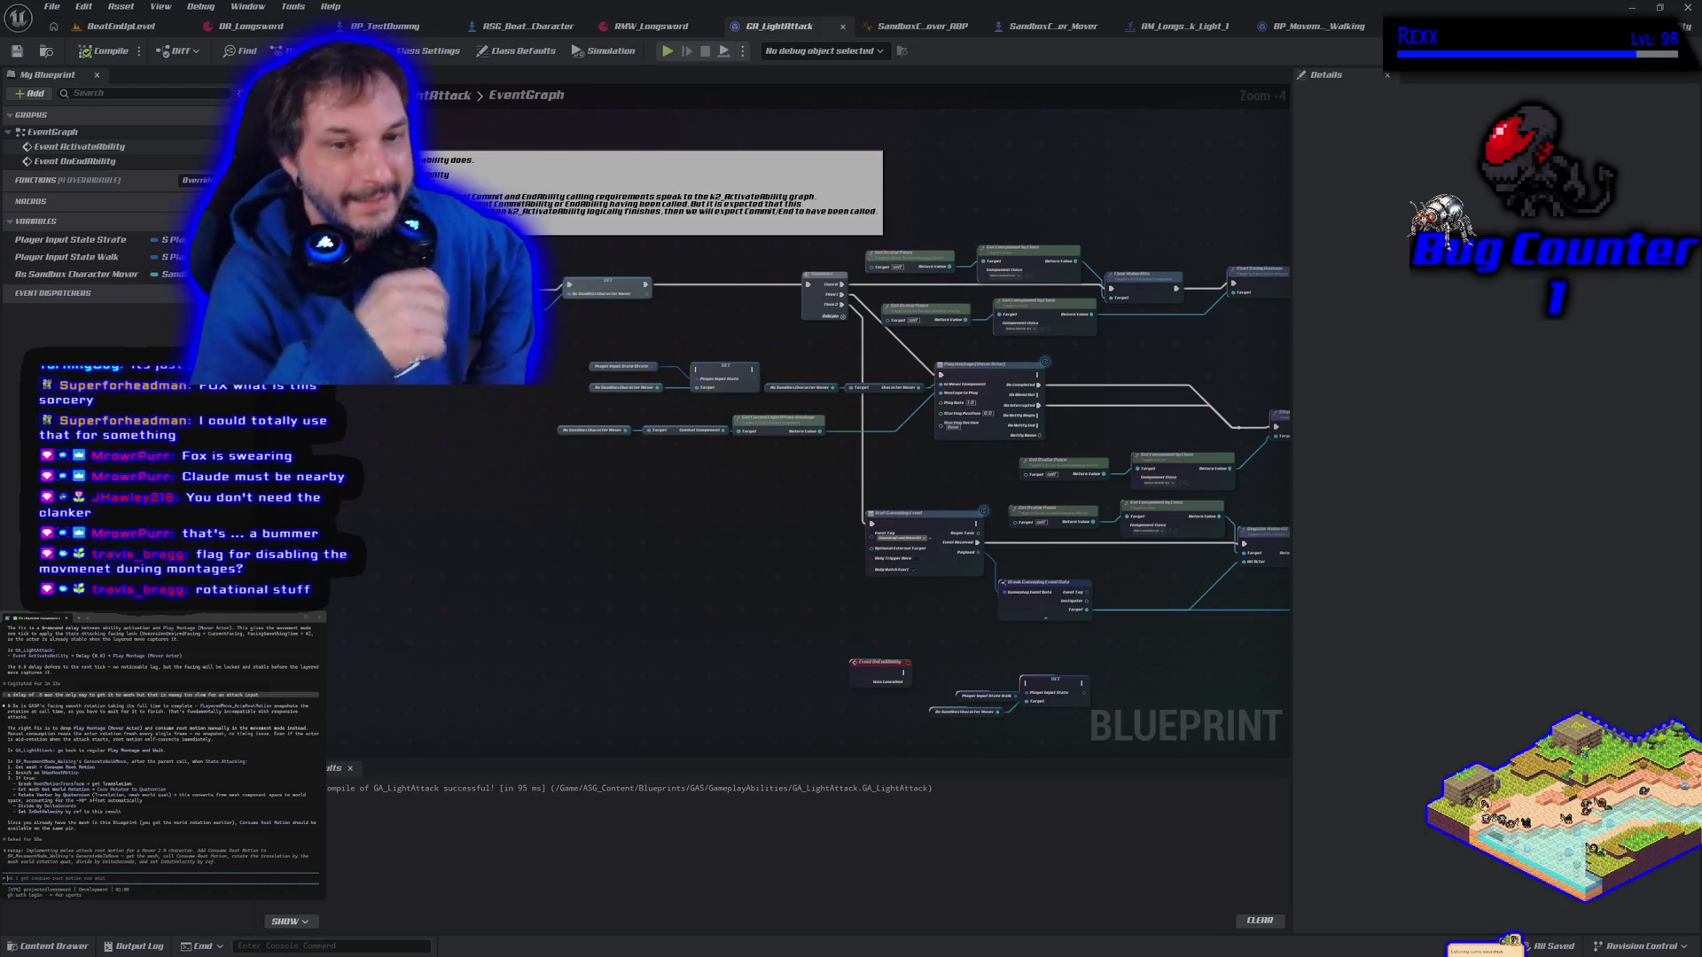
mouse_move(344, 446)
mouse_down()
mouse_move(513, 535)
mouse_move(422, 514)
mouse_up()
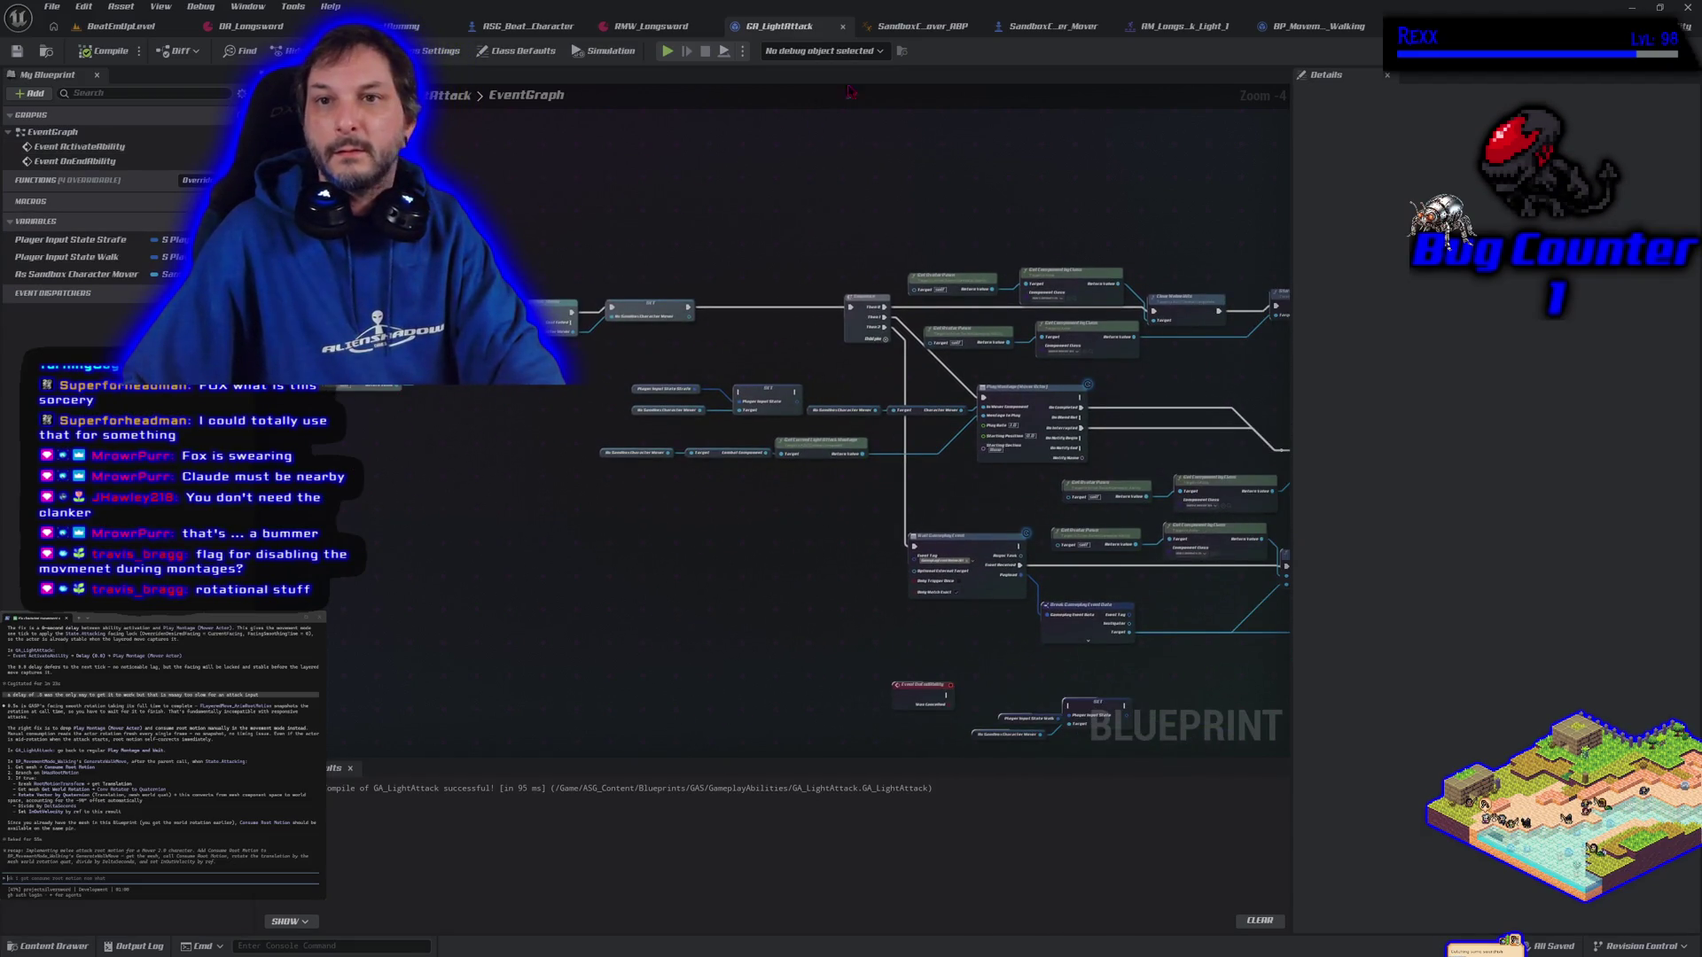
click(1022, 29)
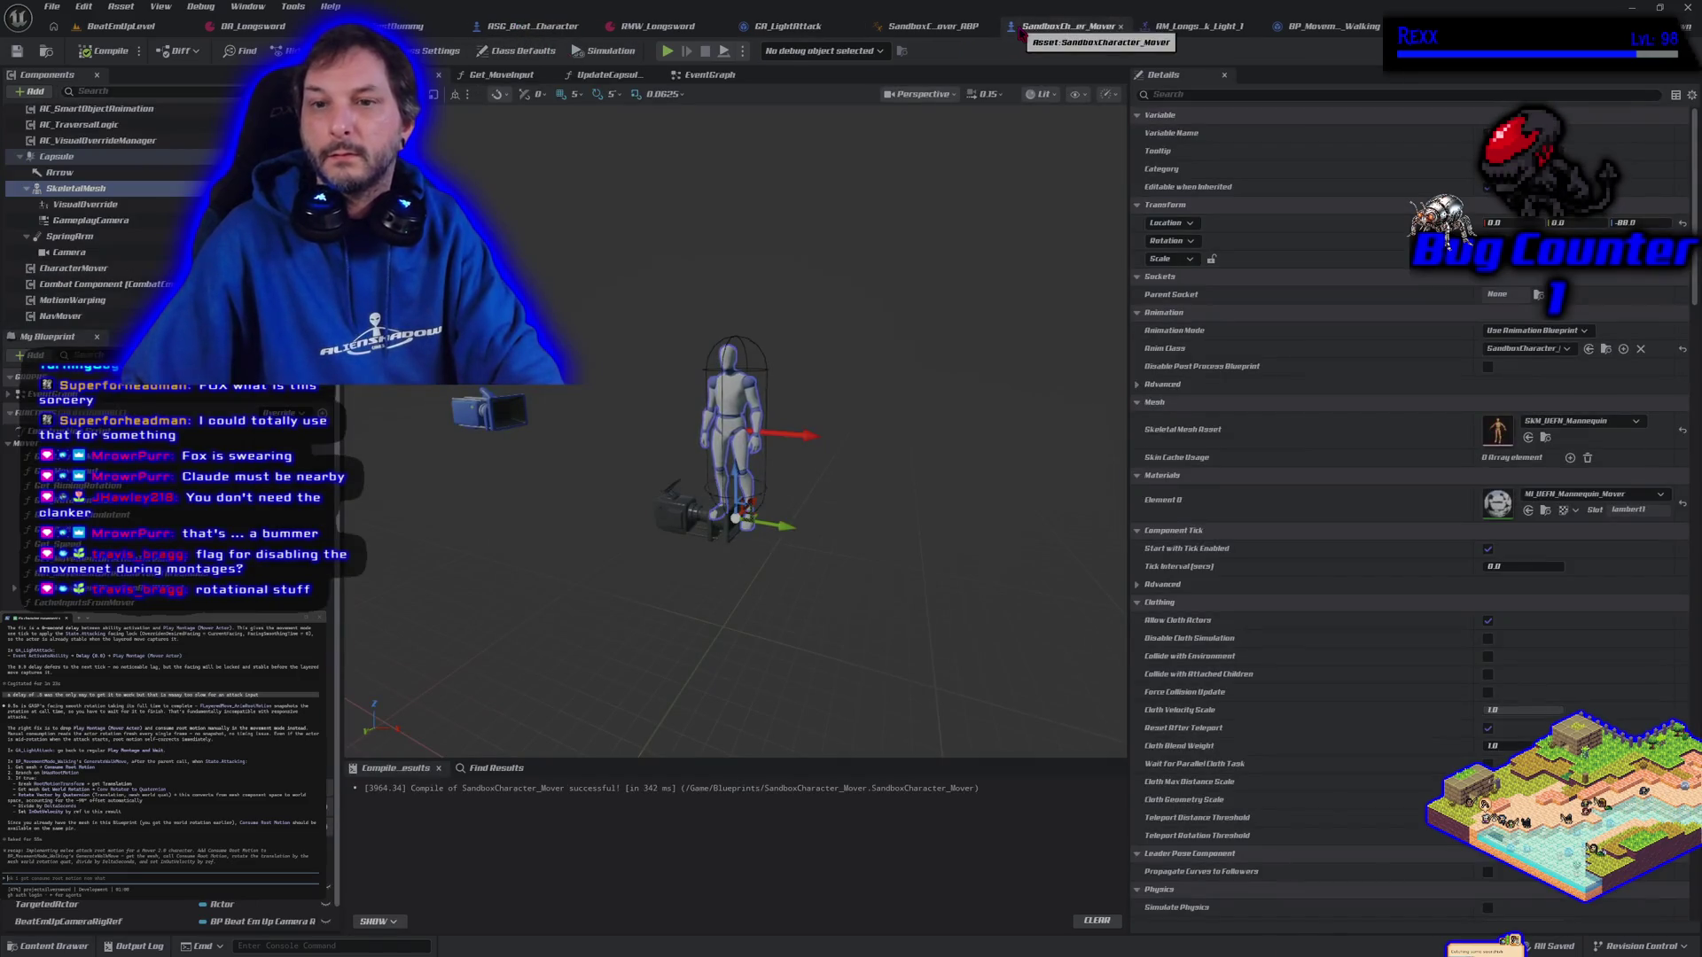
Inspect the Is Any Montage Playing branch in SandboxCharacter_Mover's Get_MoveInput function
click(706, 75)
scroll(890, 457, down, 4)
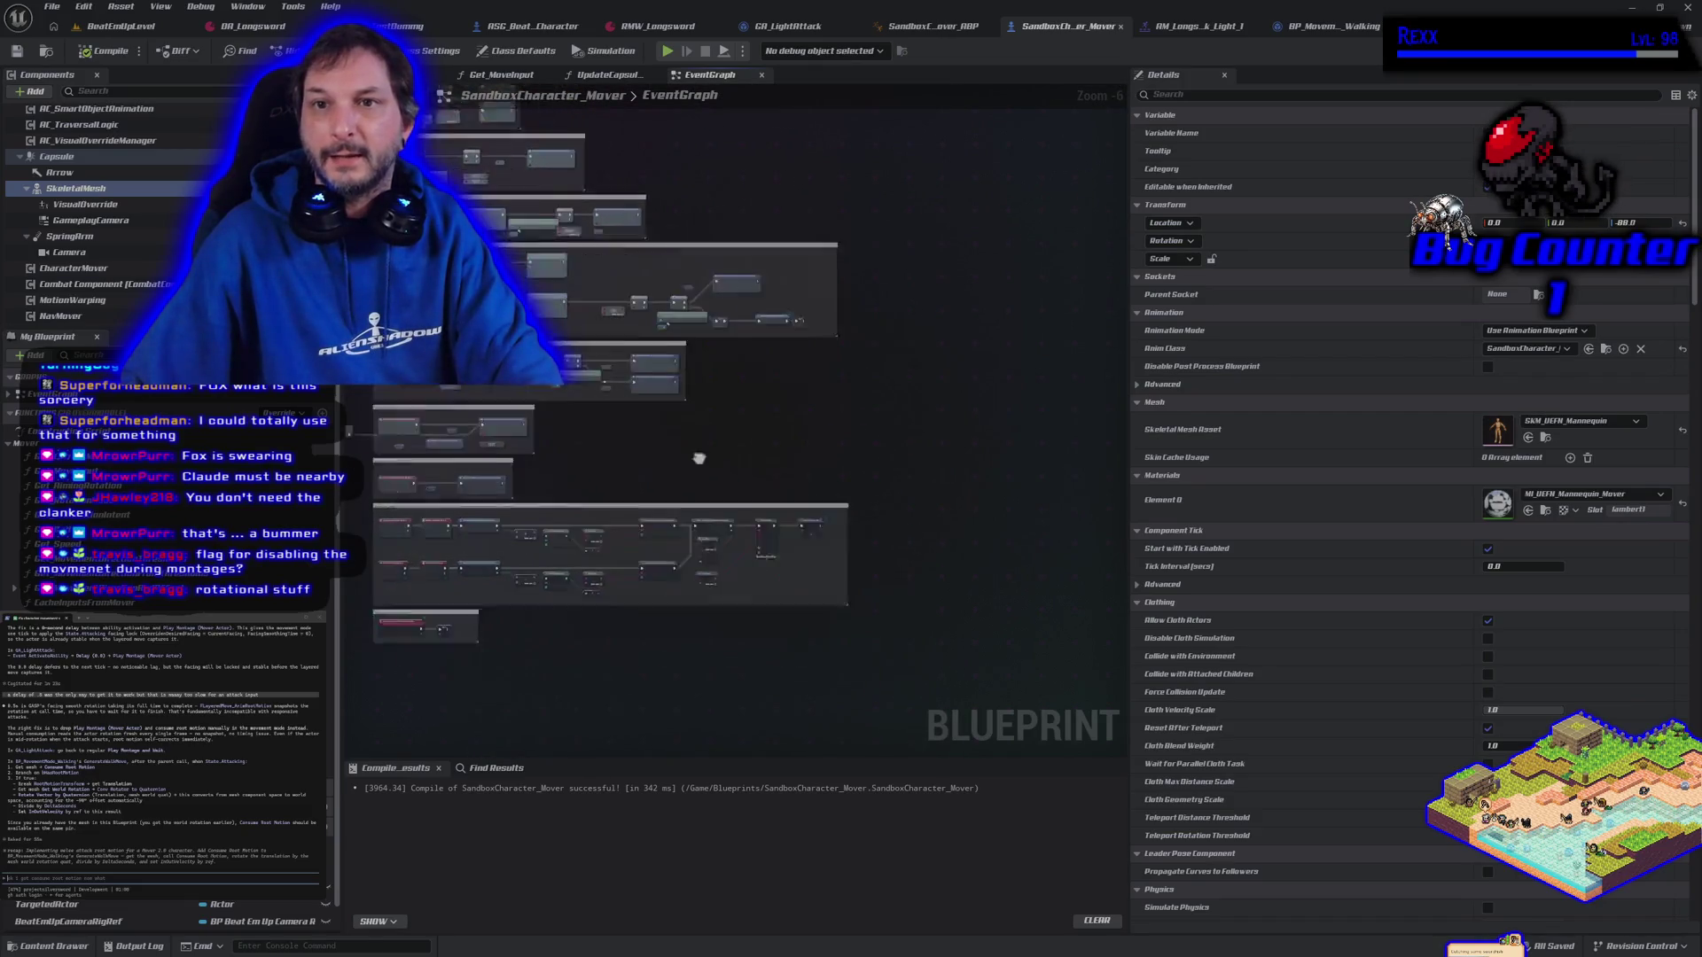
click(501, 74)
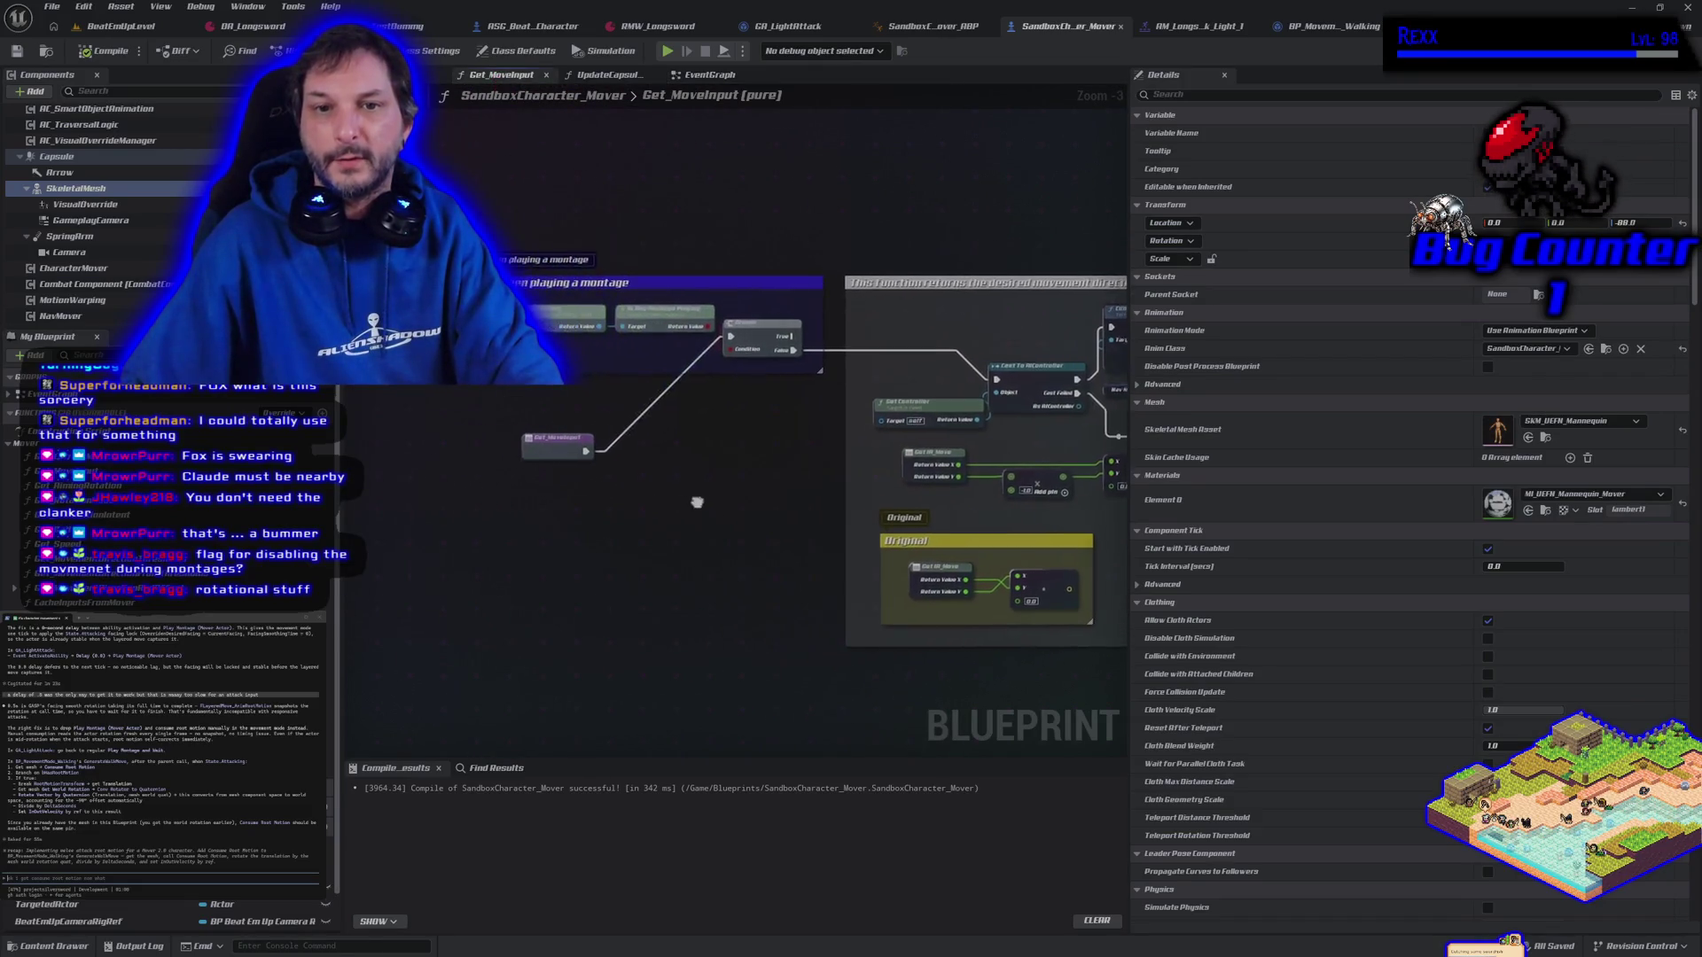
scroll(689, 502, up, 4)
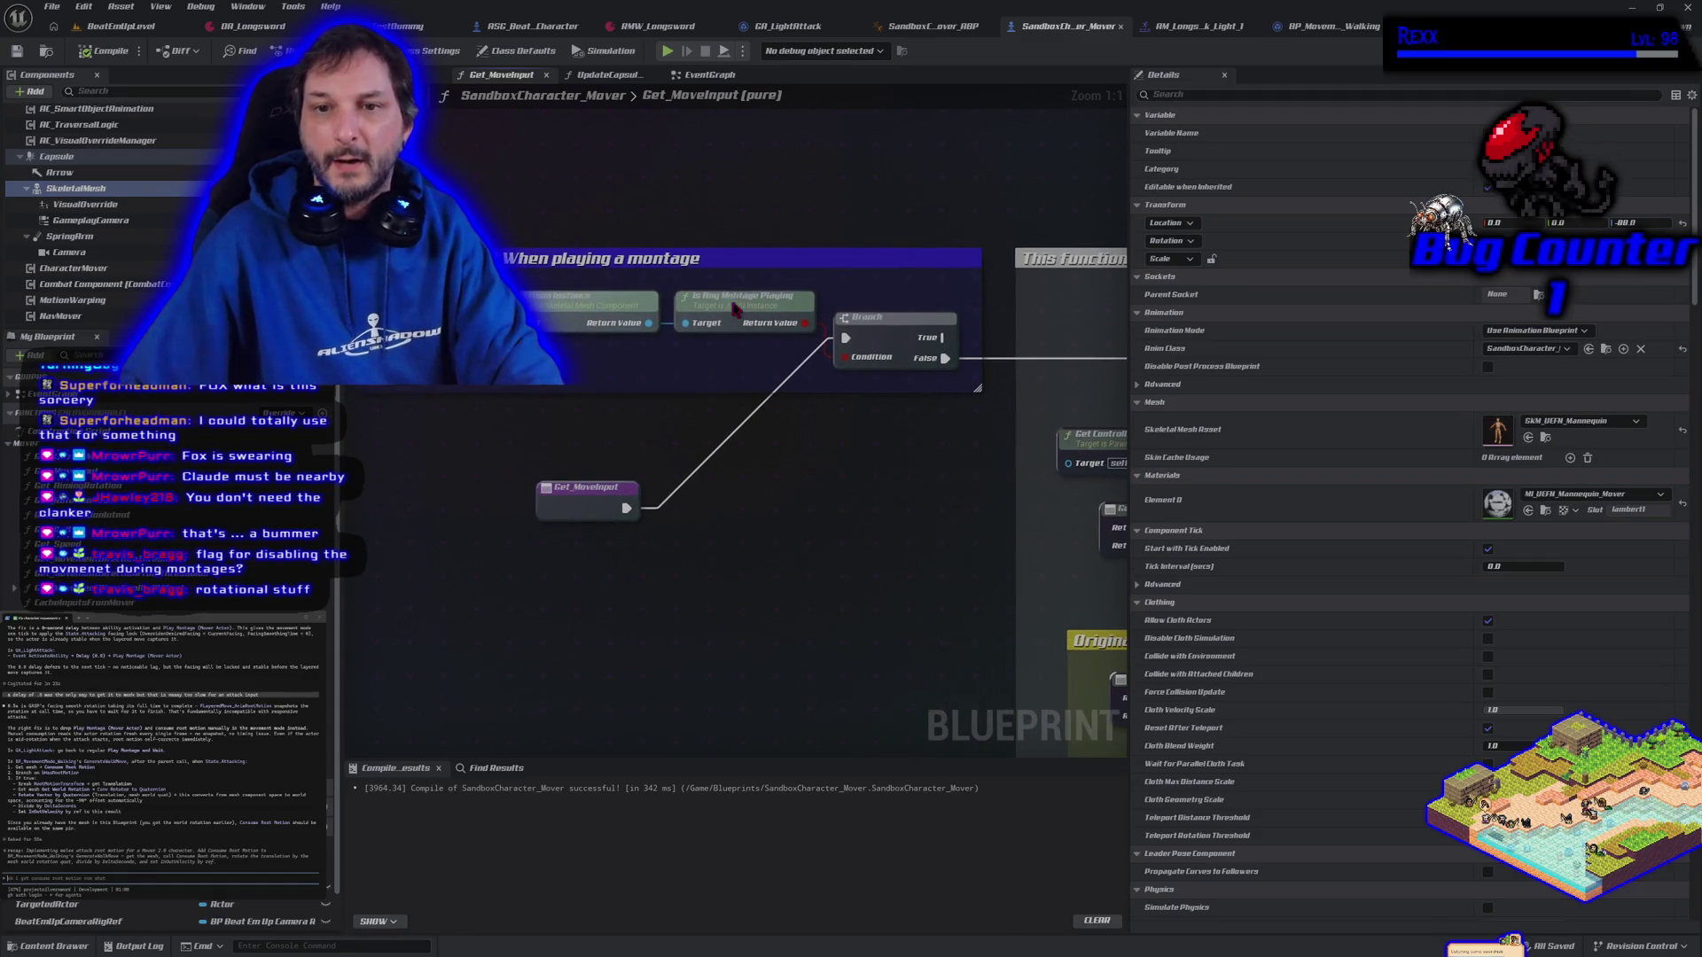
click(734, 308)
mouse_move(889, 557)
mouse_down()
mouse_move(694, 528)
mouse_move(867, 506)
mouse_move(873, 573)
mouse_up()
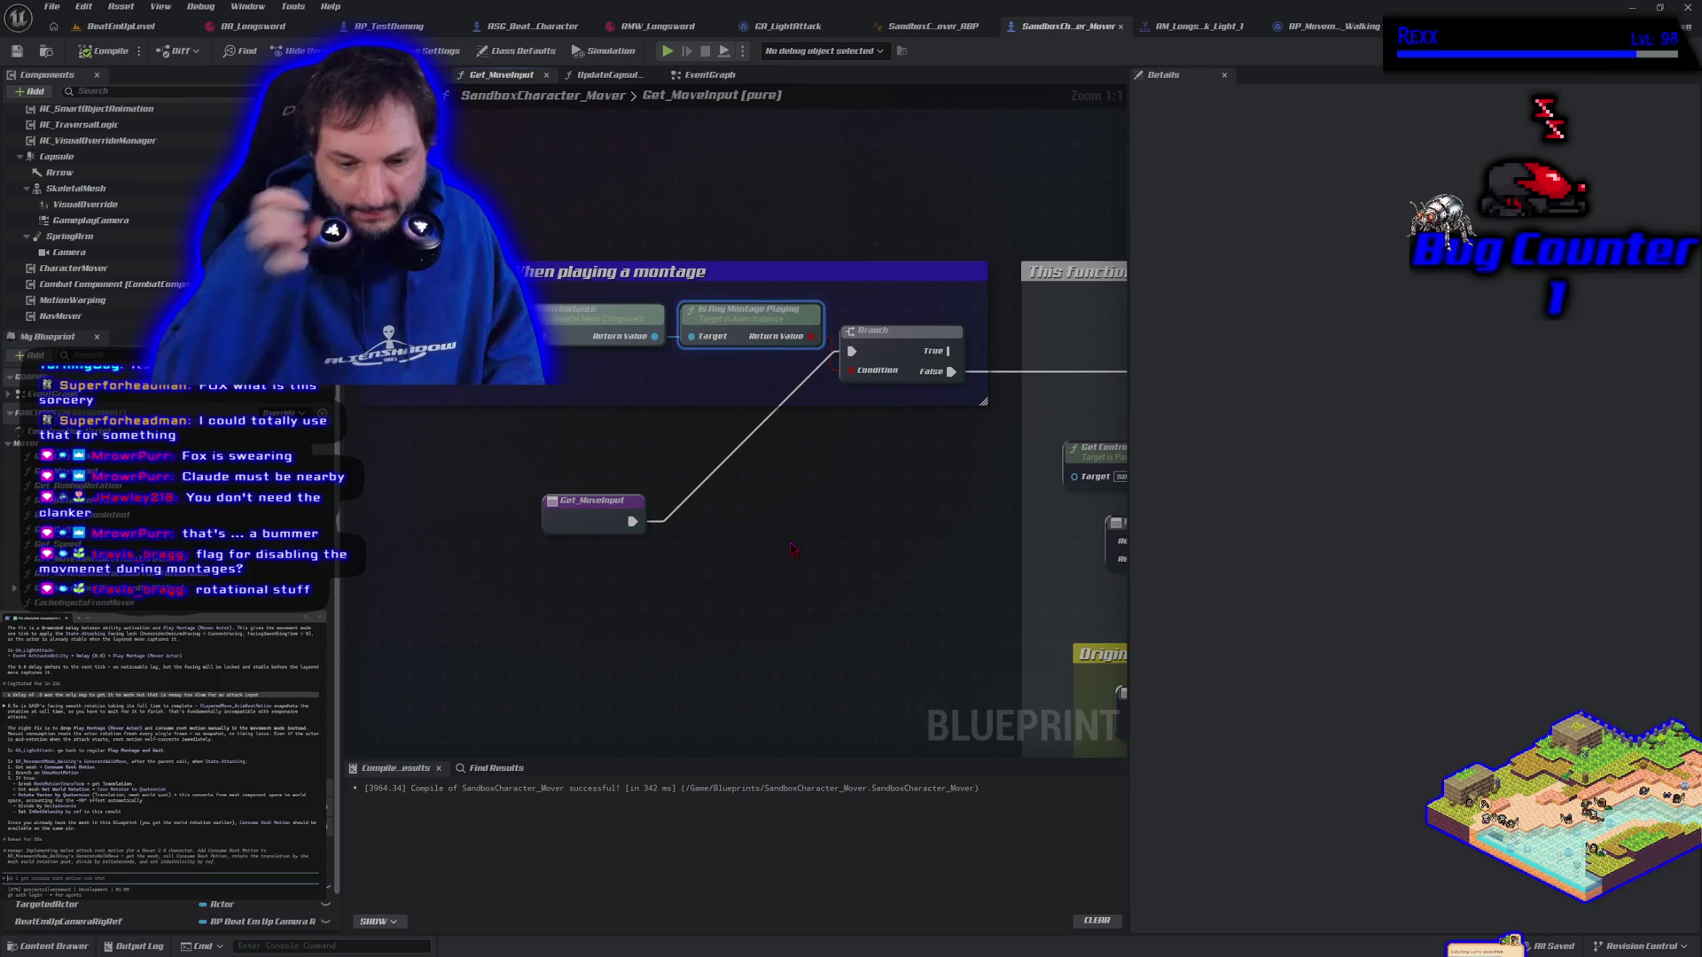
click(1349, 34)
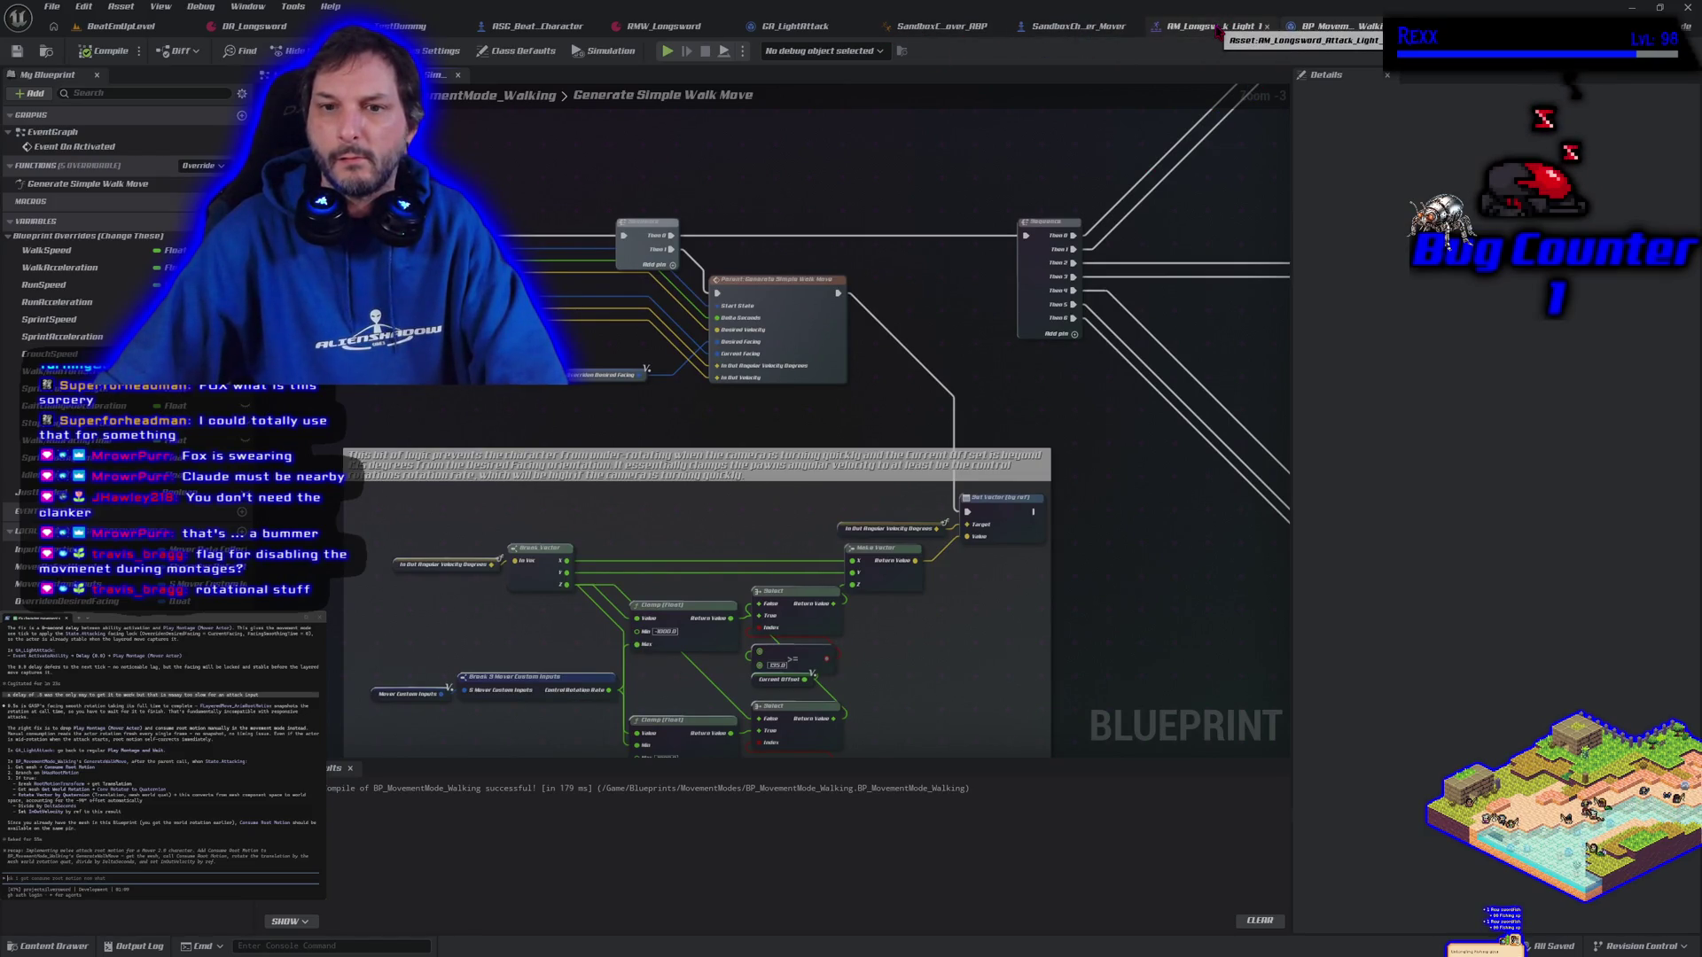
Break the overridden Desired Facing link on the walk move and recompile BP_MovementMode_Walking
scroll(642, 412, up, 3)
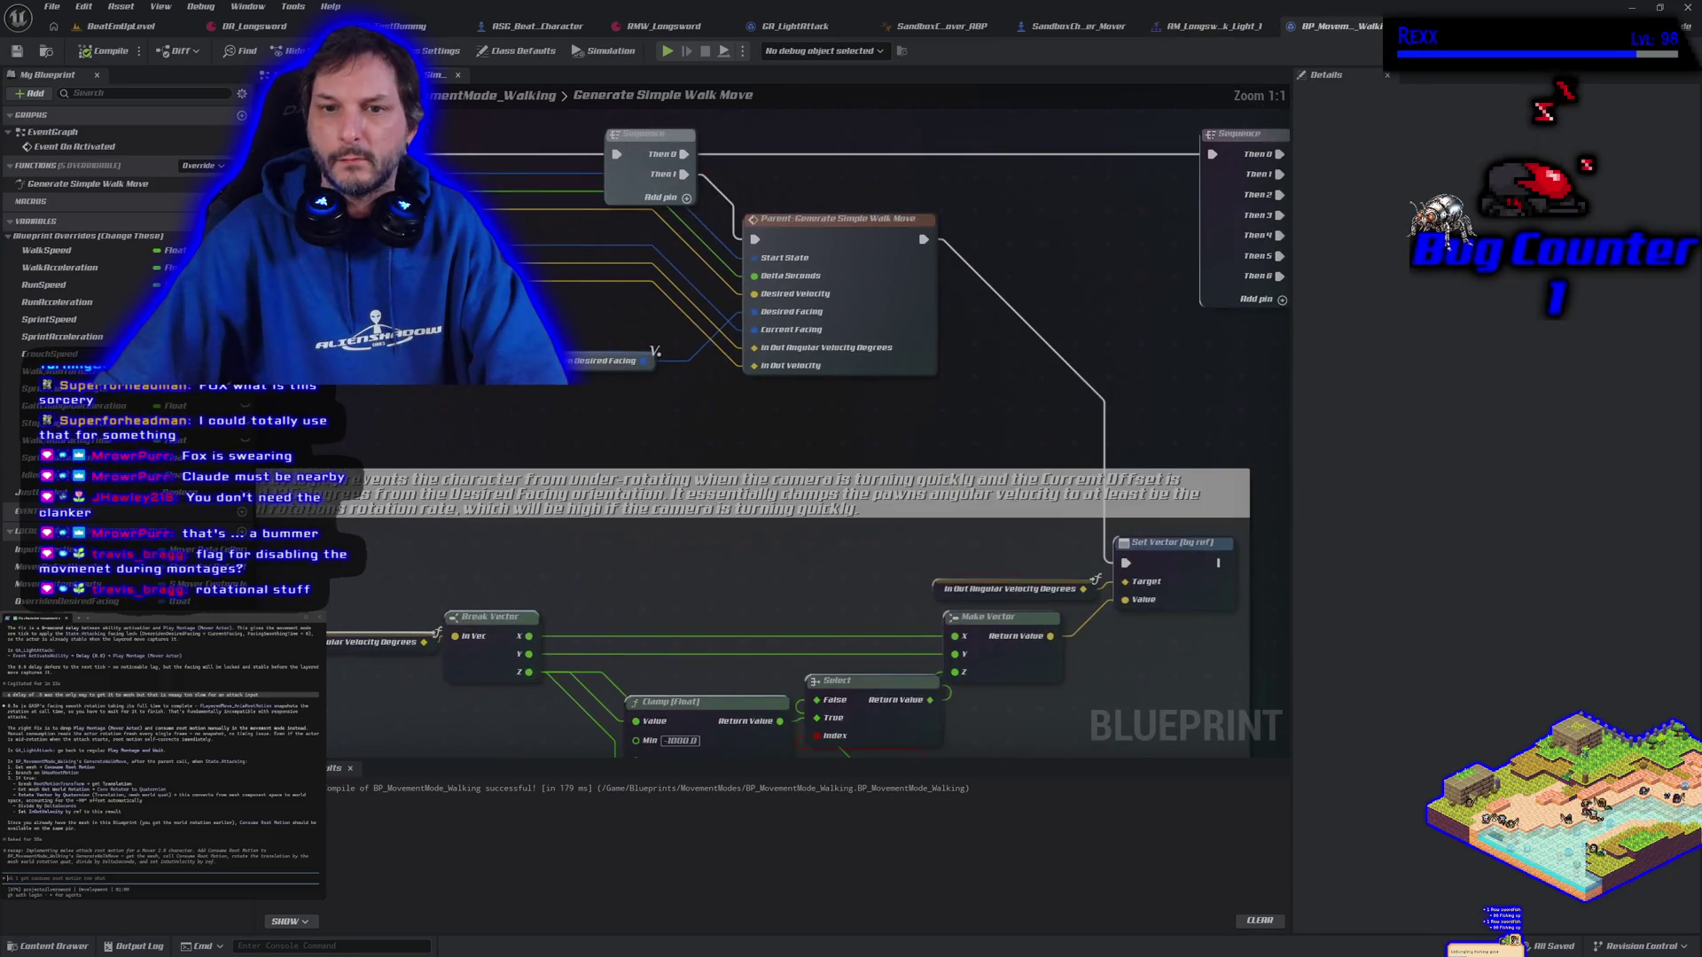
drag(643, 412, 787, 458)
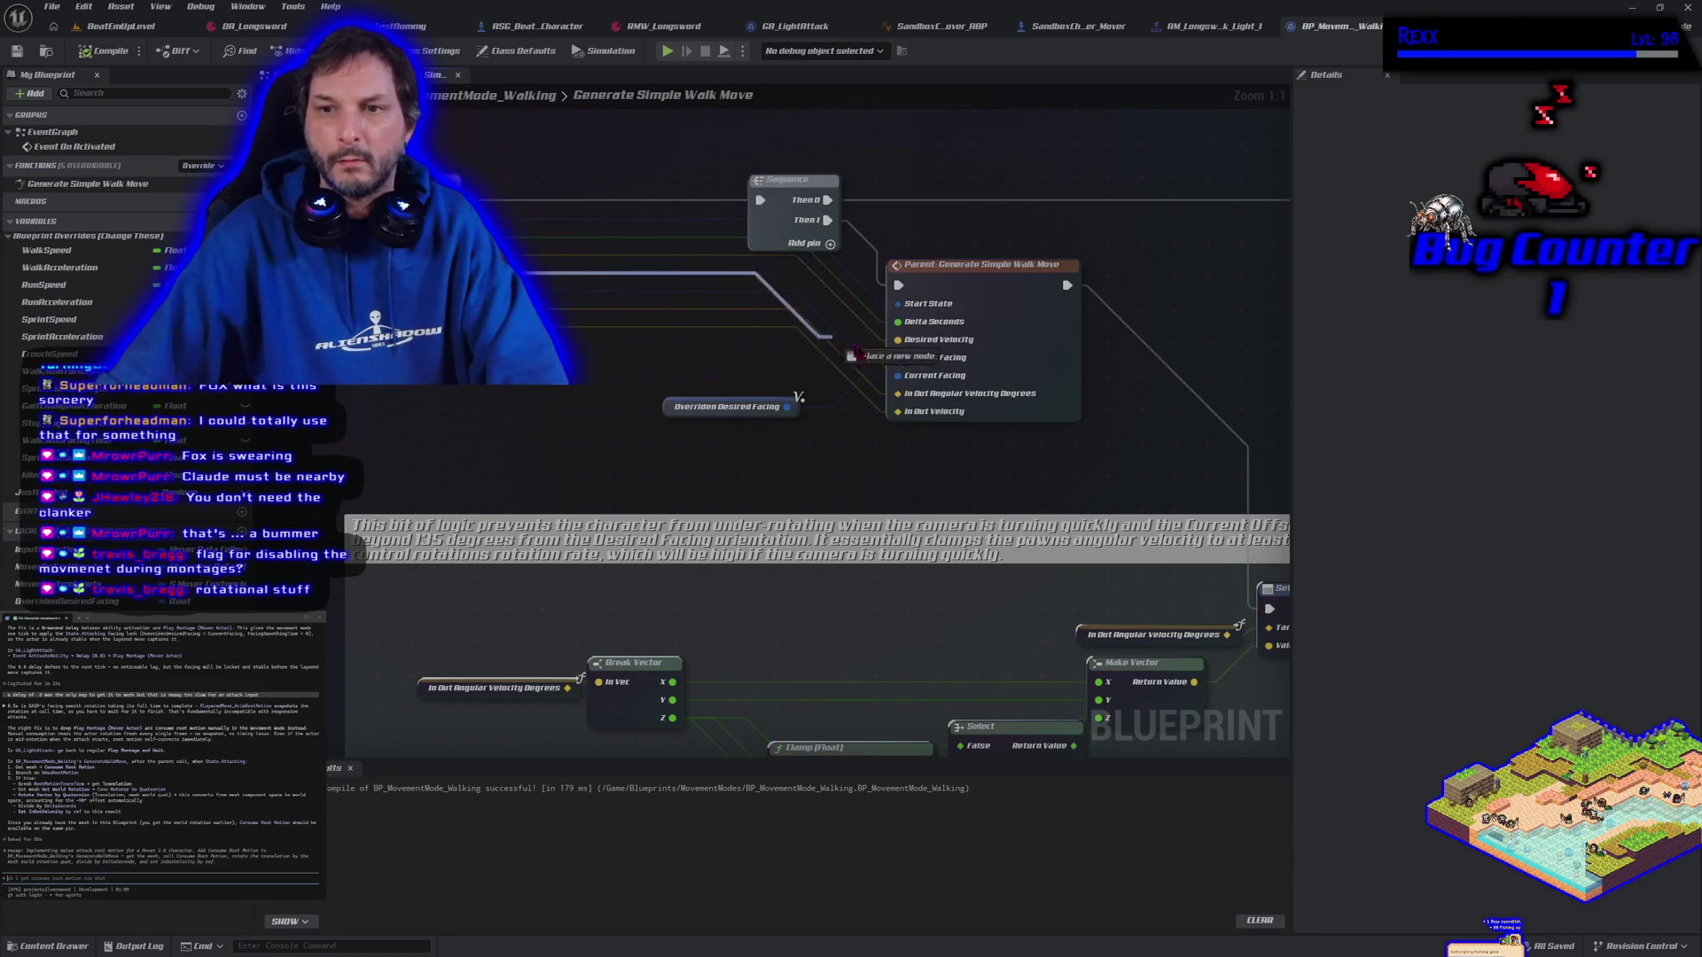
alt+click(791, 403)
click(105, 50)
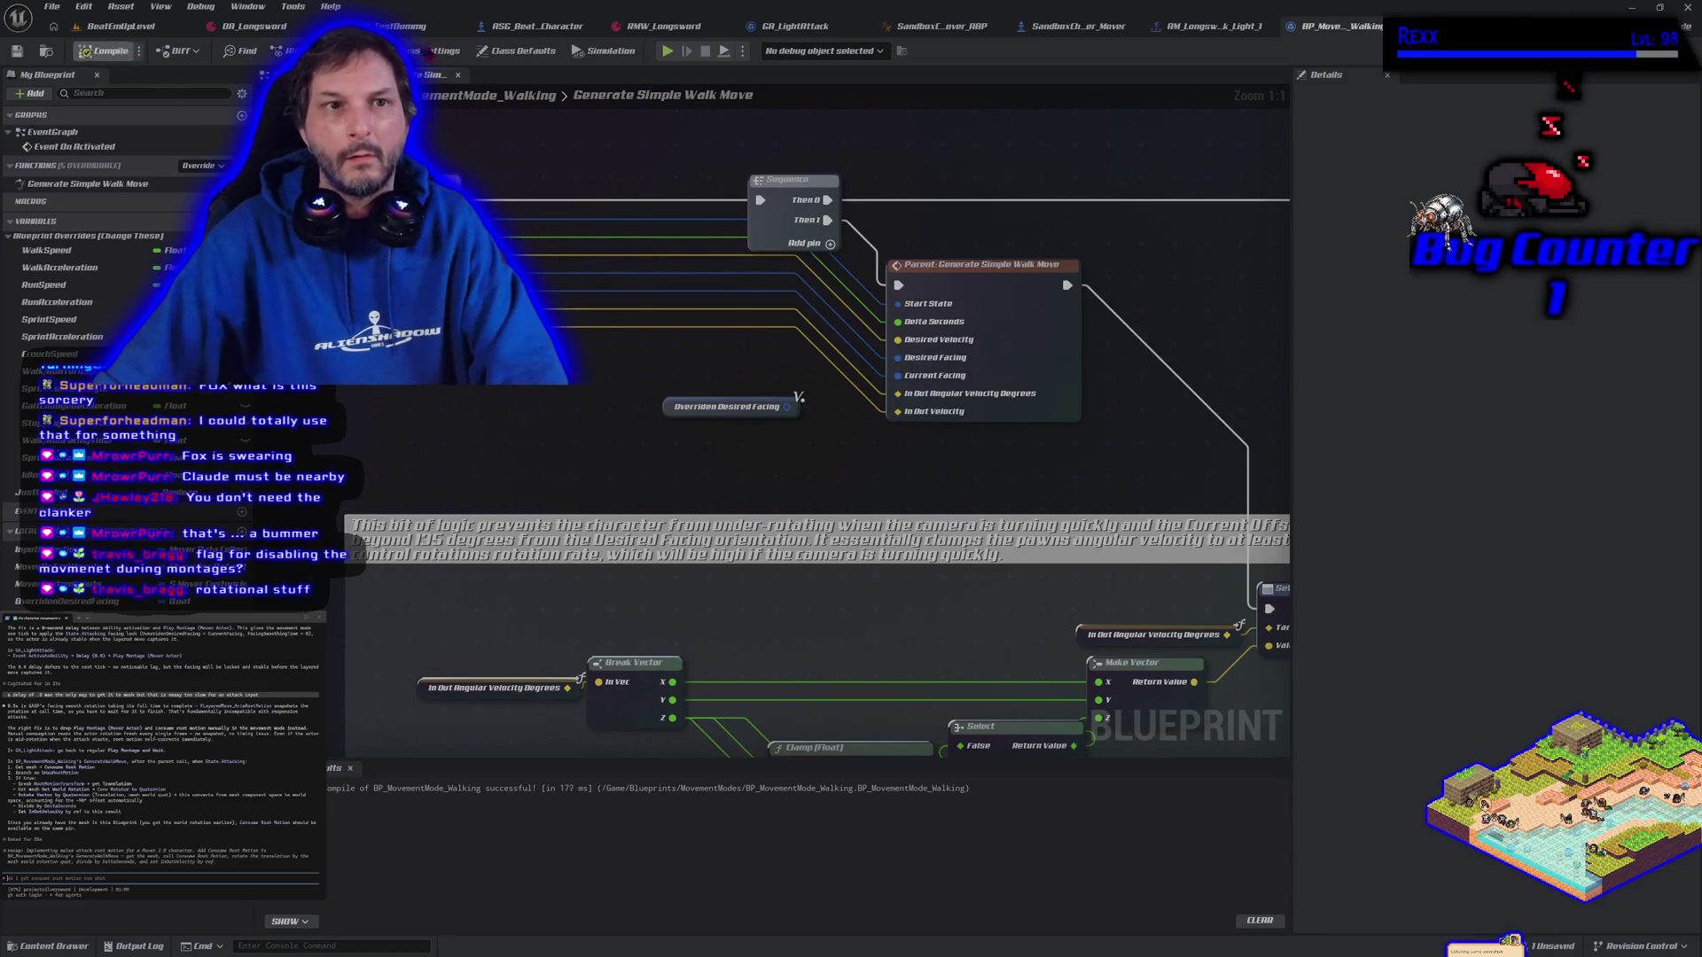
Play-test the character running left and right, then undo the wiring change
click(666, 51)
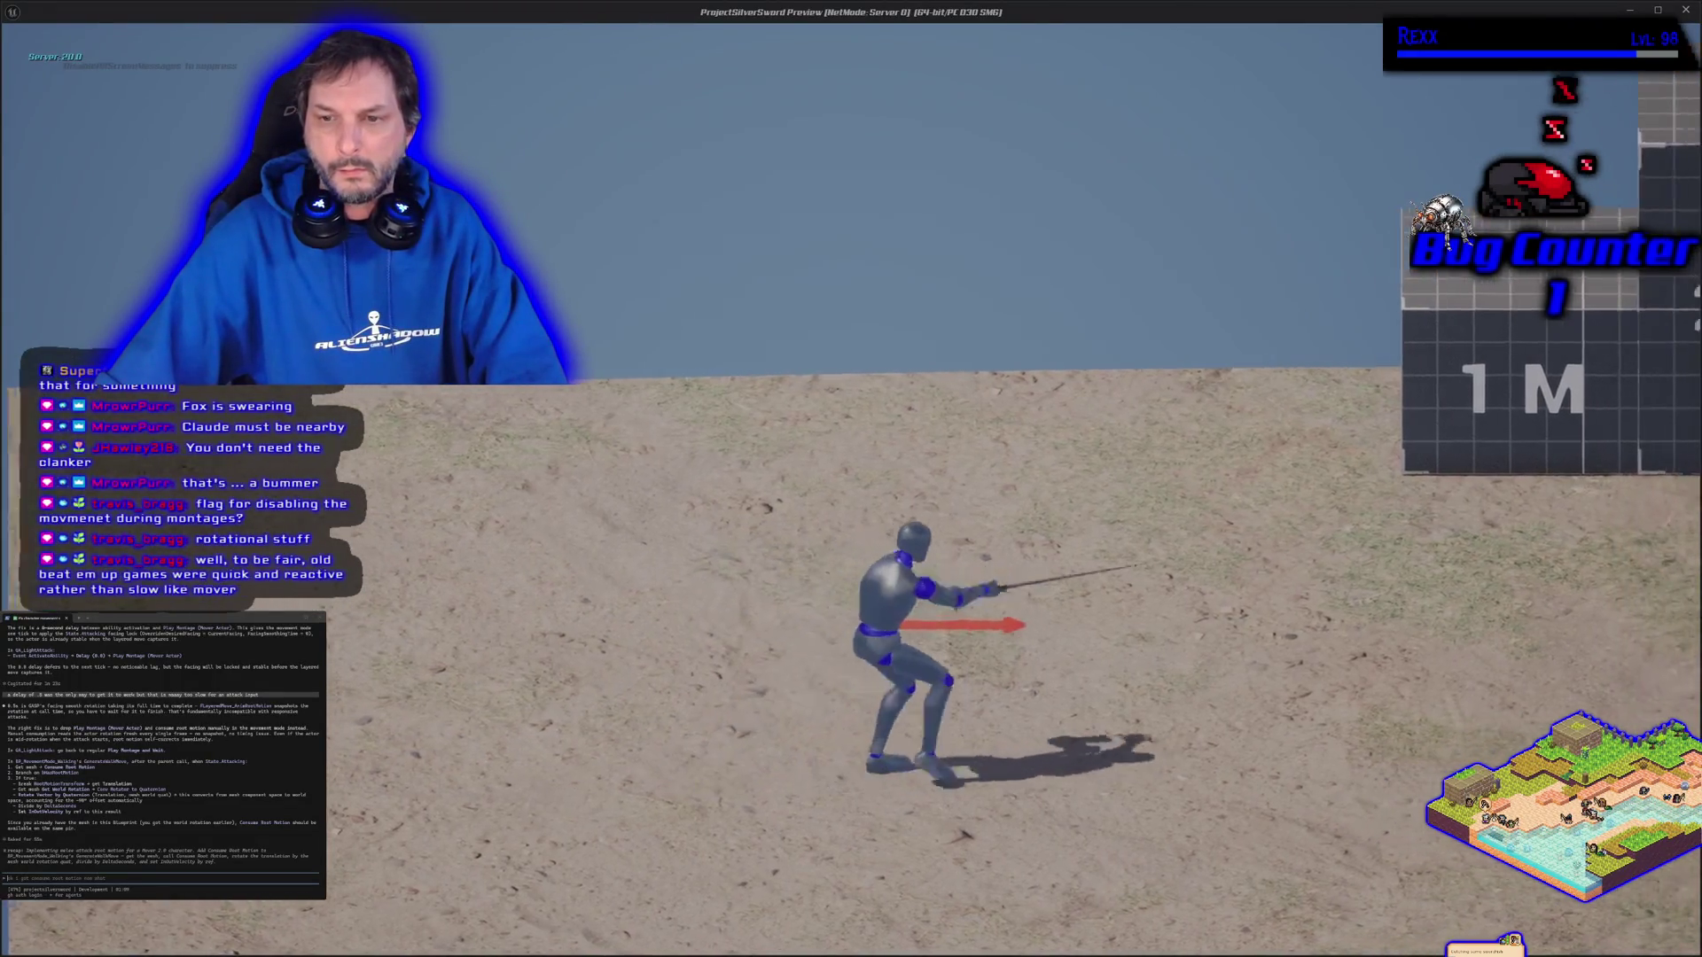
key(a)
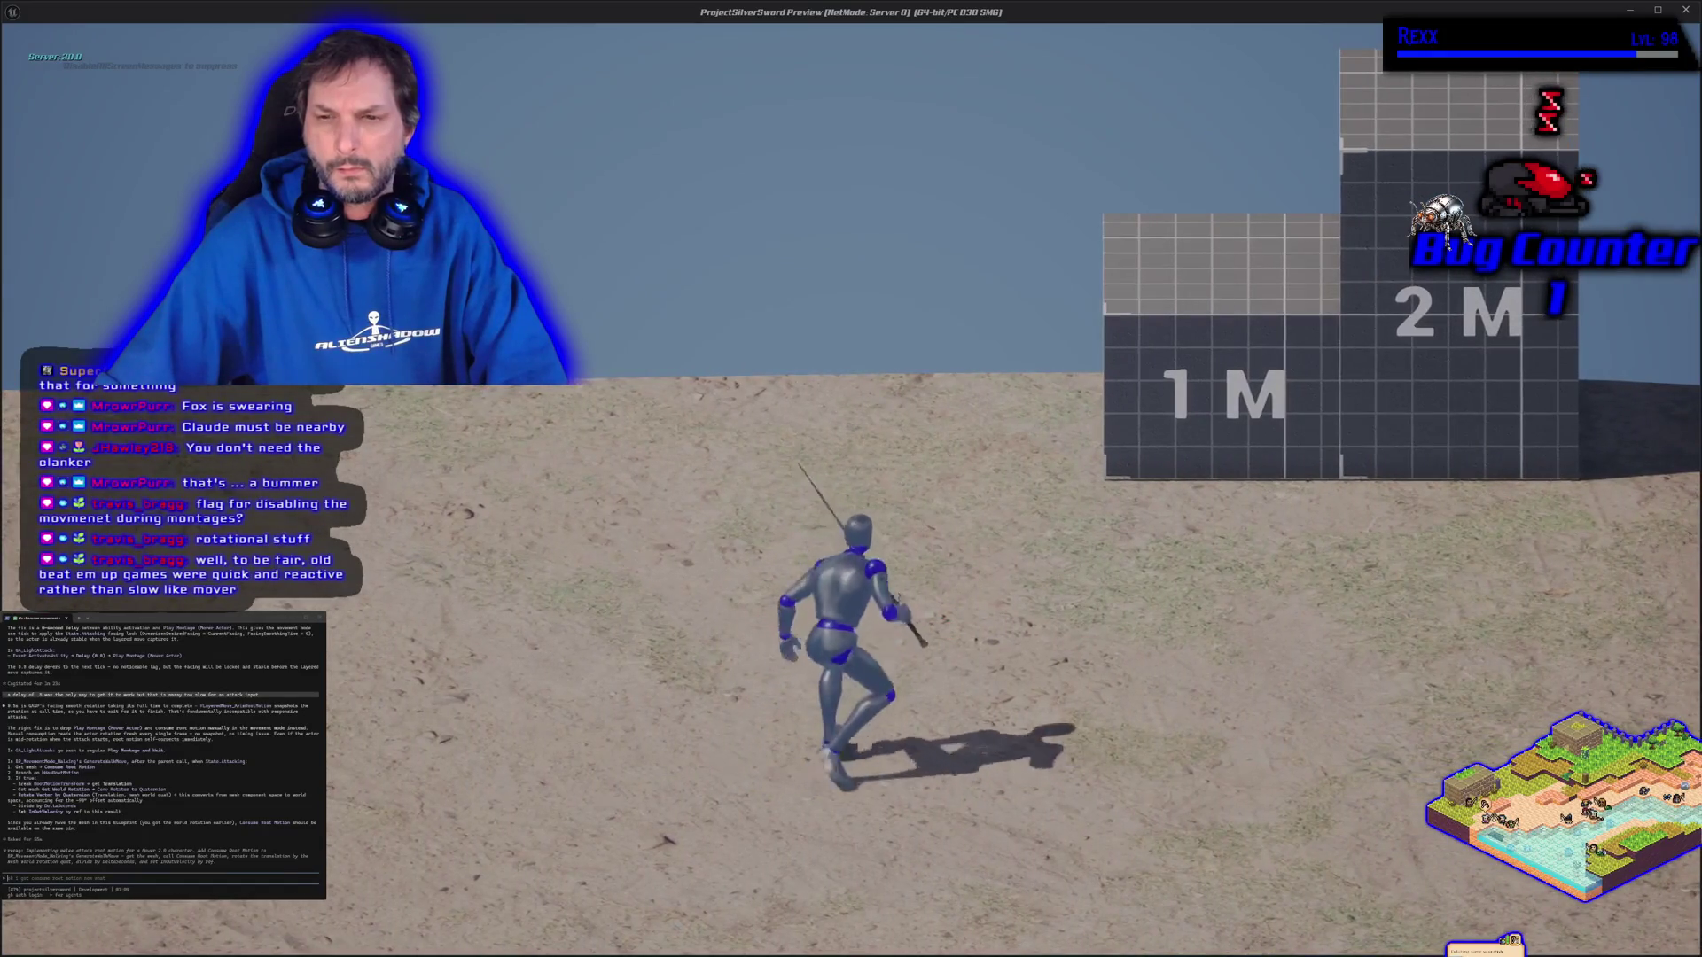
key(d)
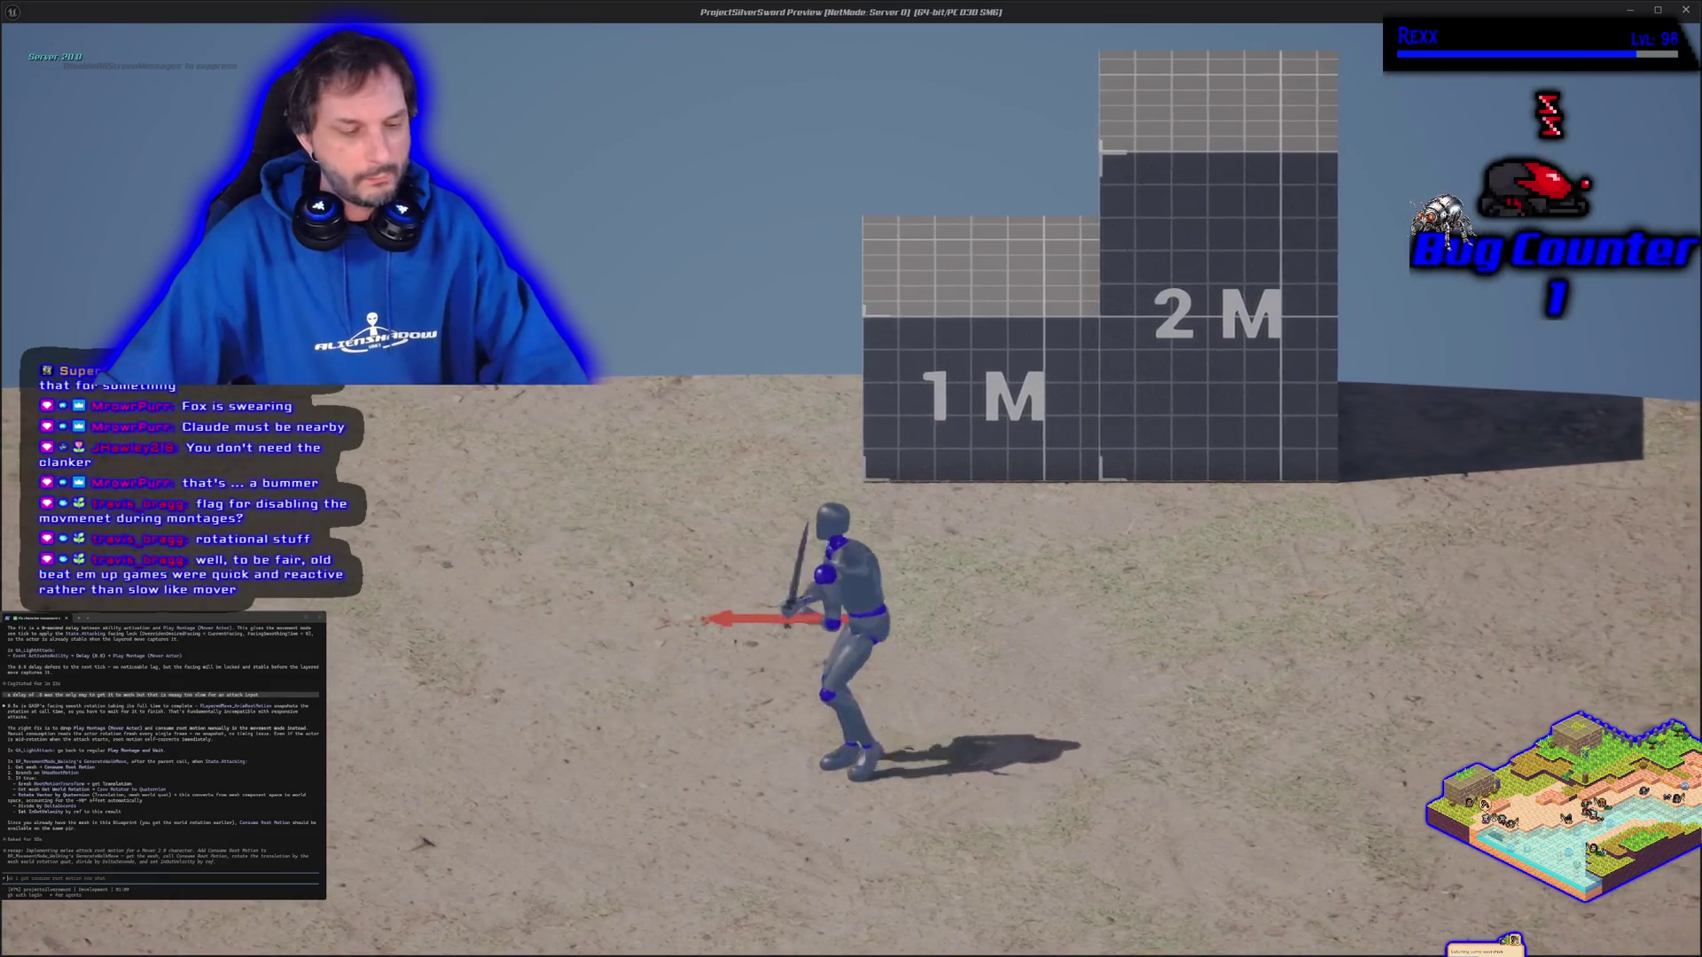
key(Escape)
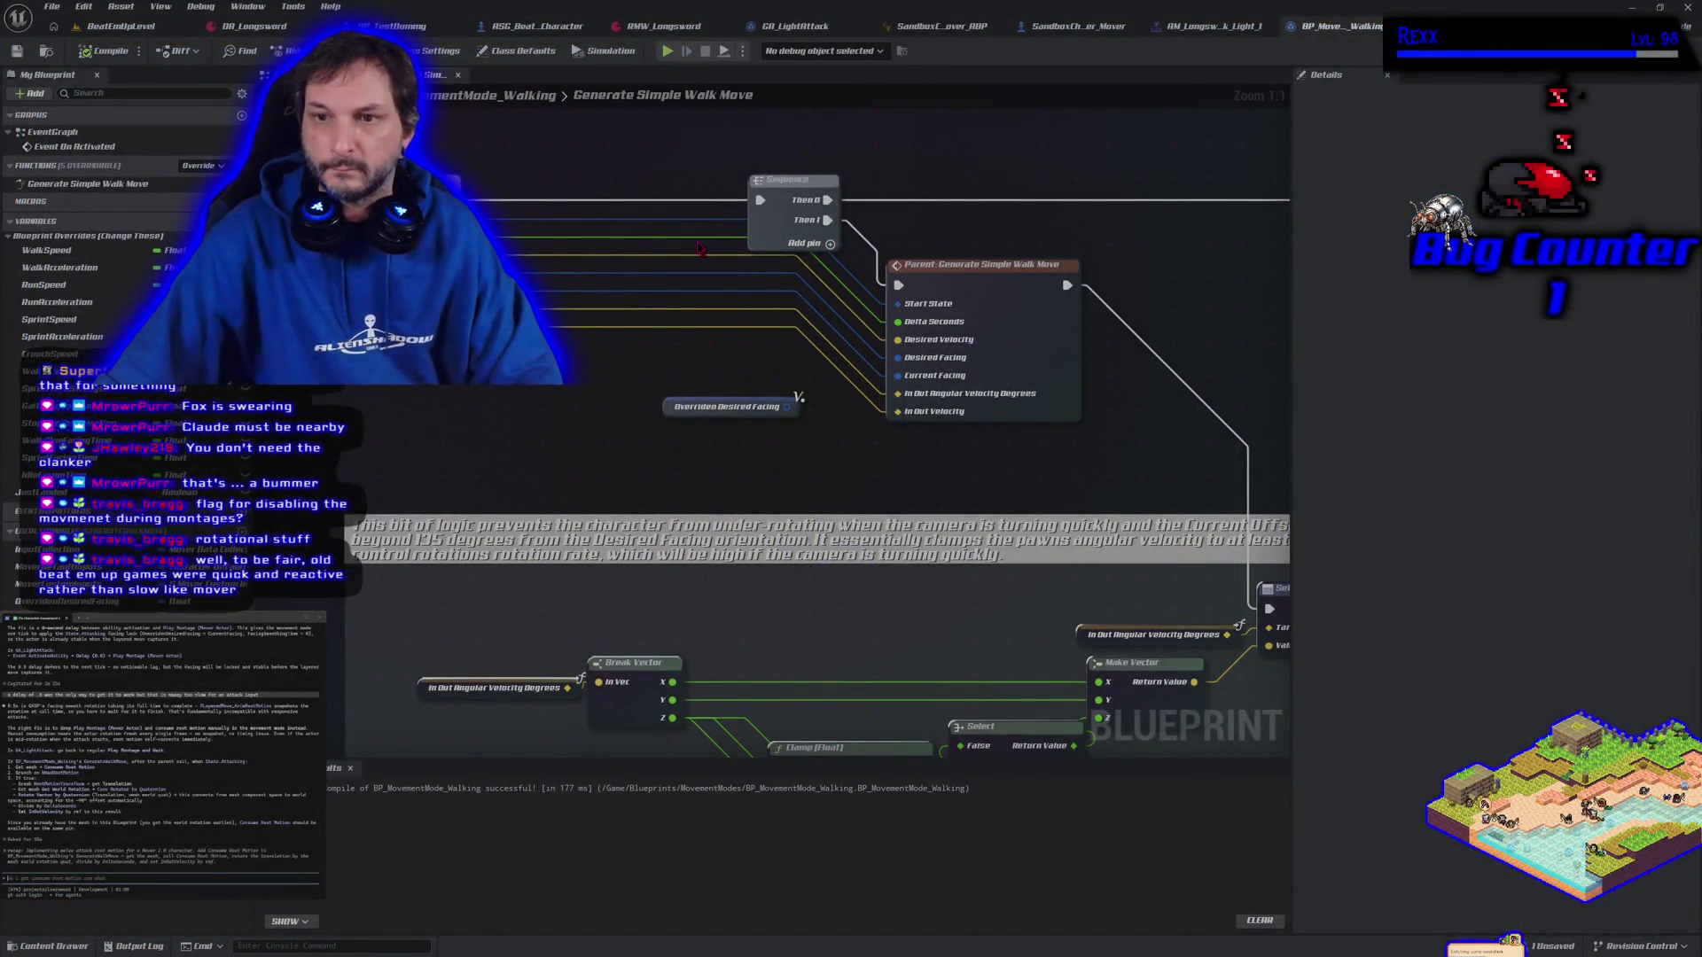
key(ctrl+z)
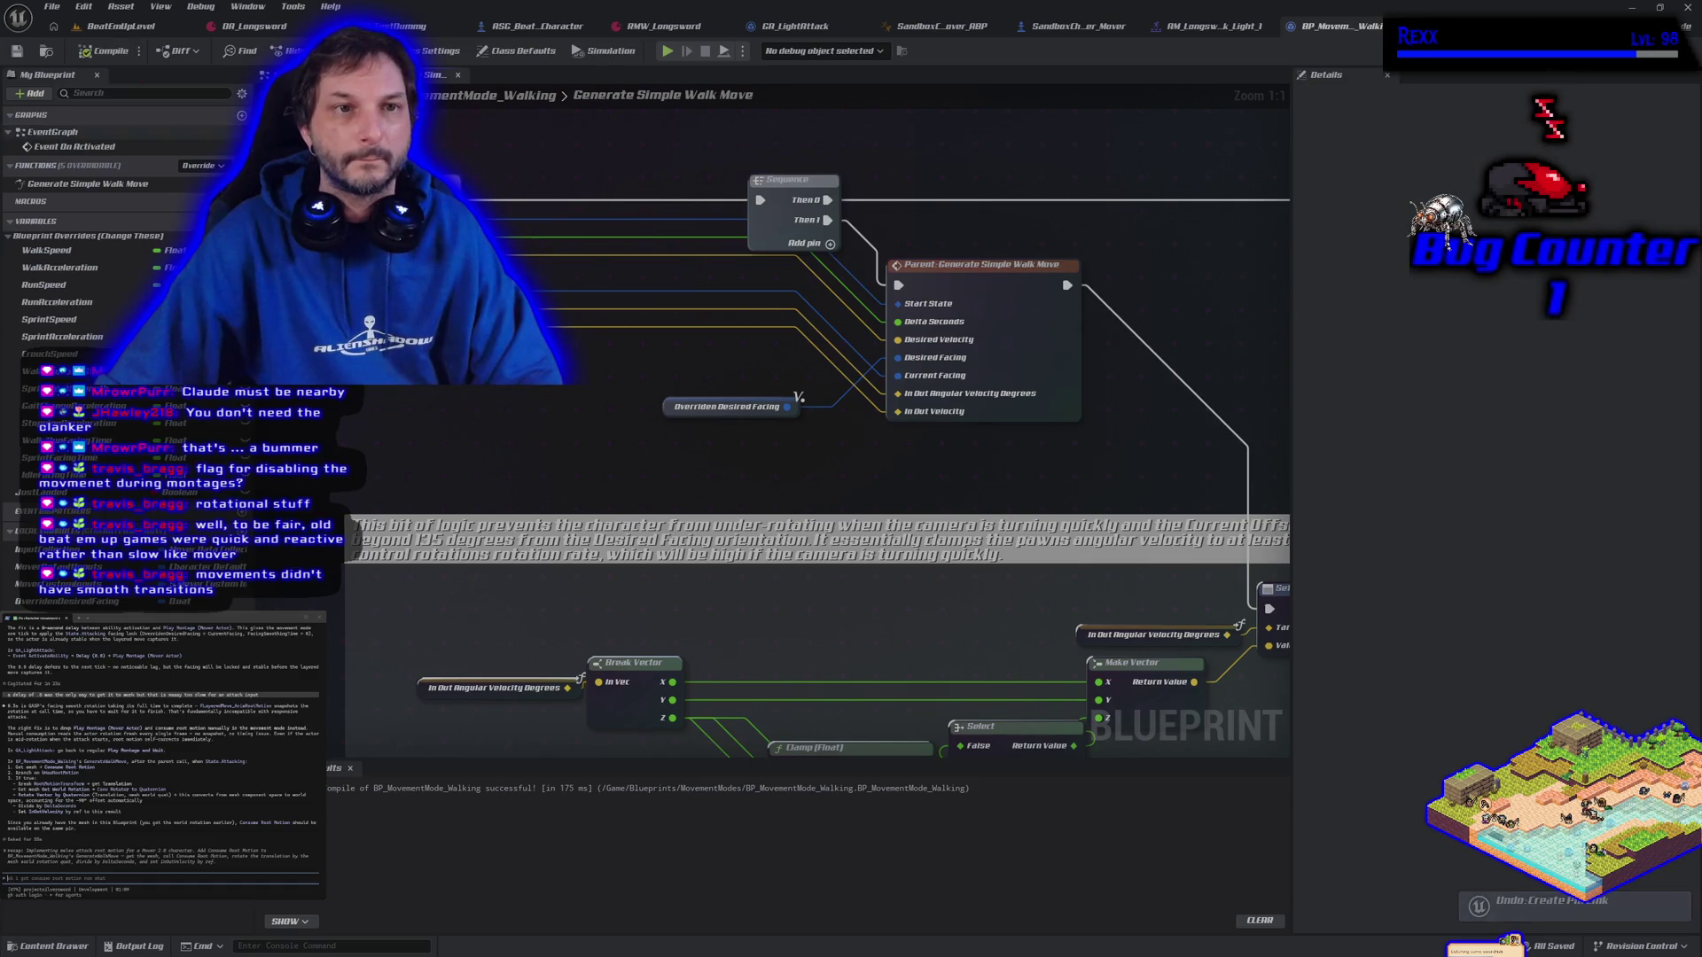
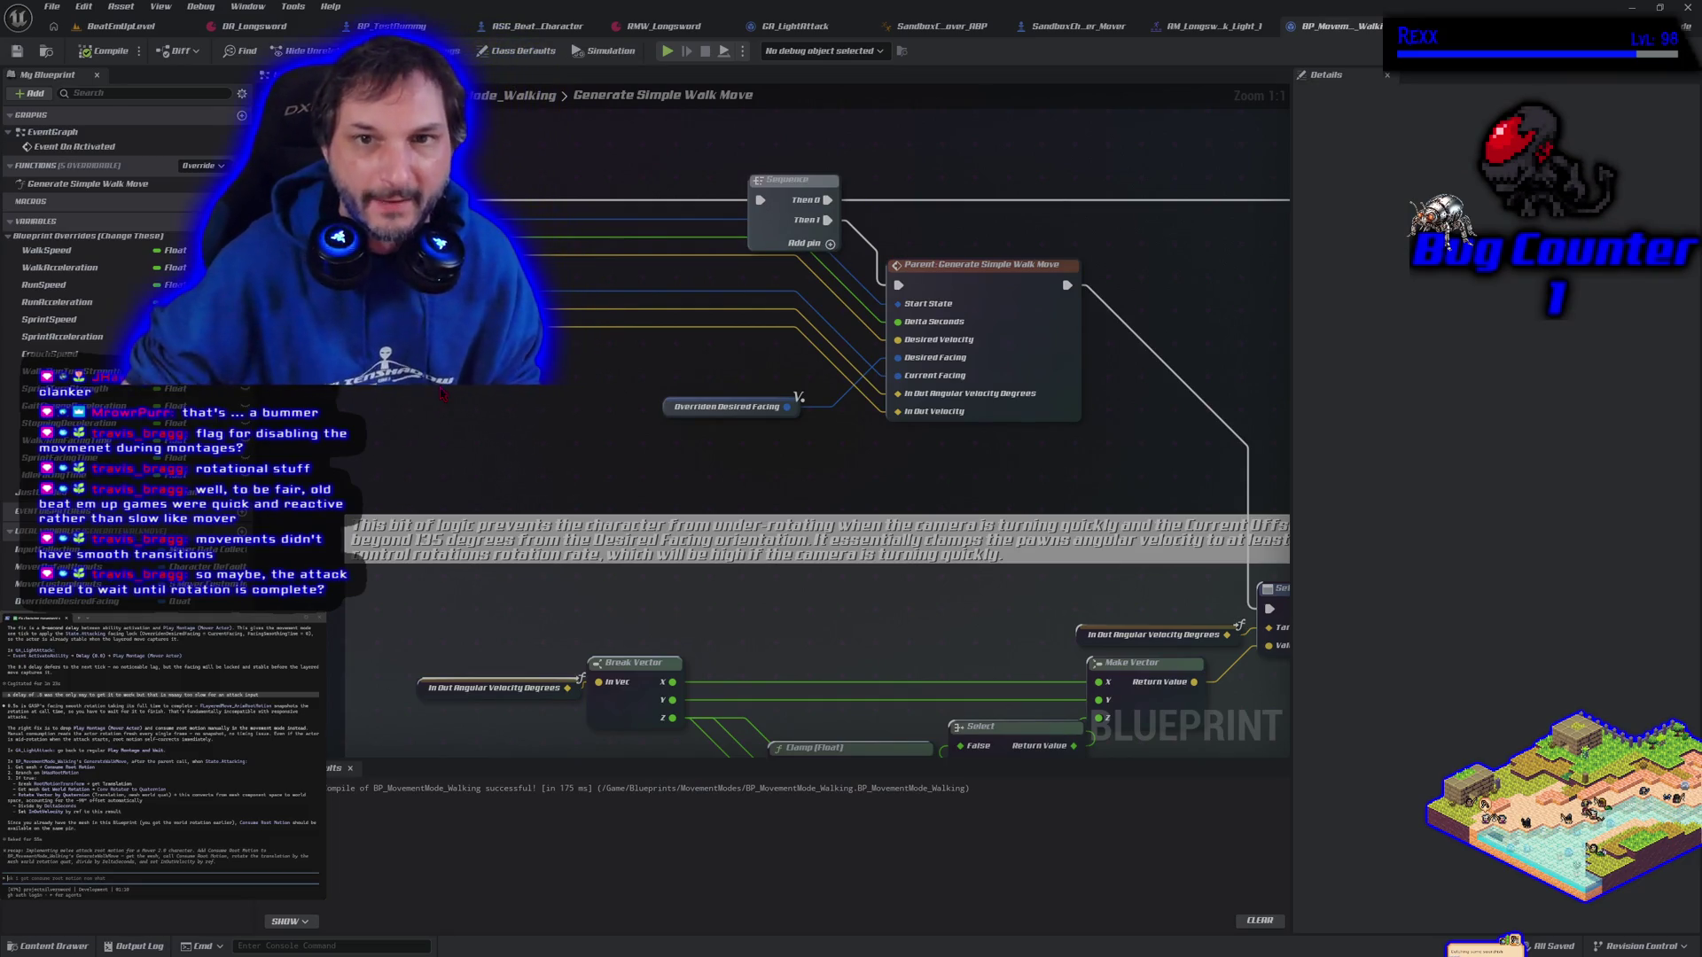
Zoom into the GA_LightAttack EventGraph, nudge the Delay node up, then return to BeatEmUpLevel
click(776, 26)
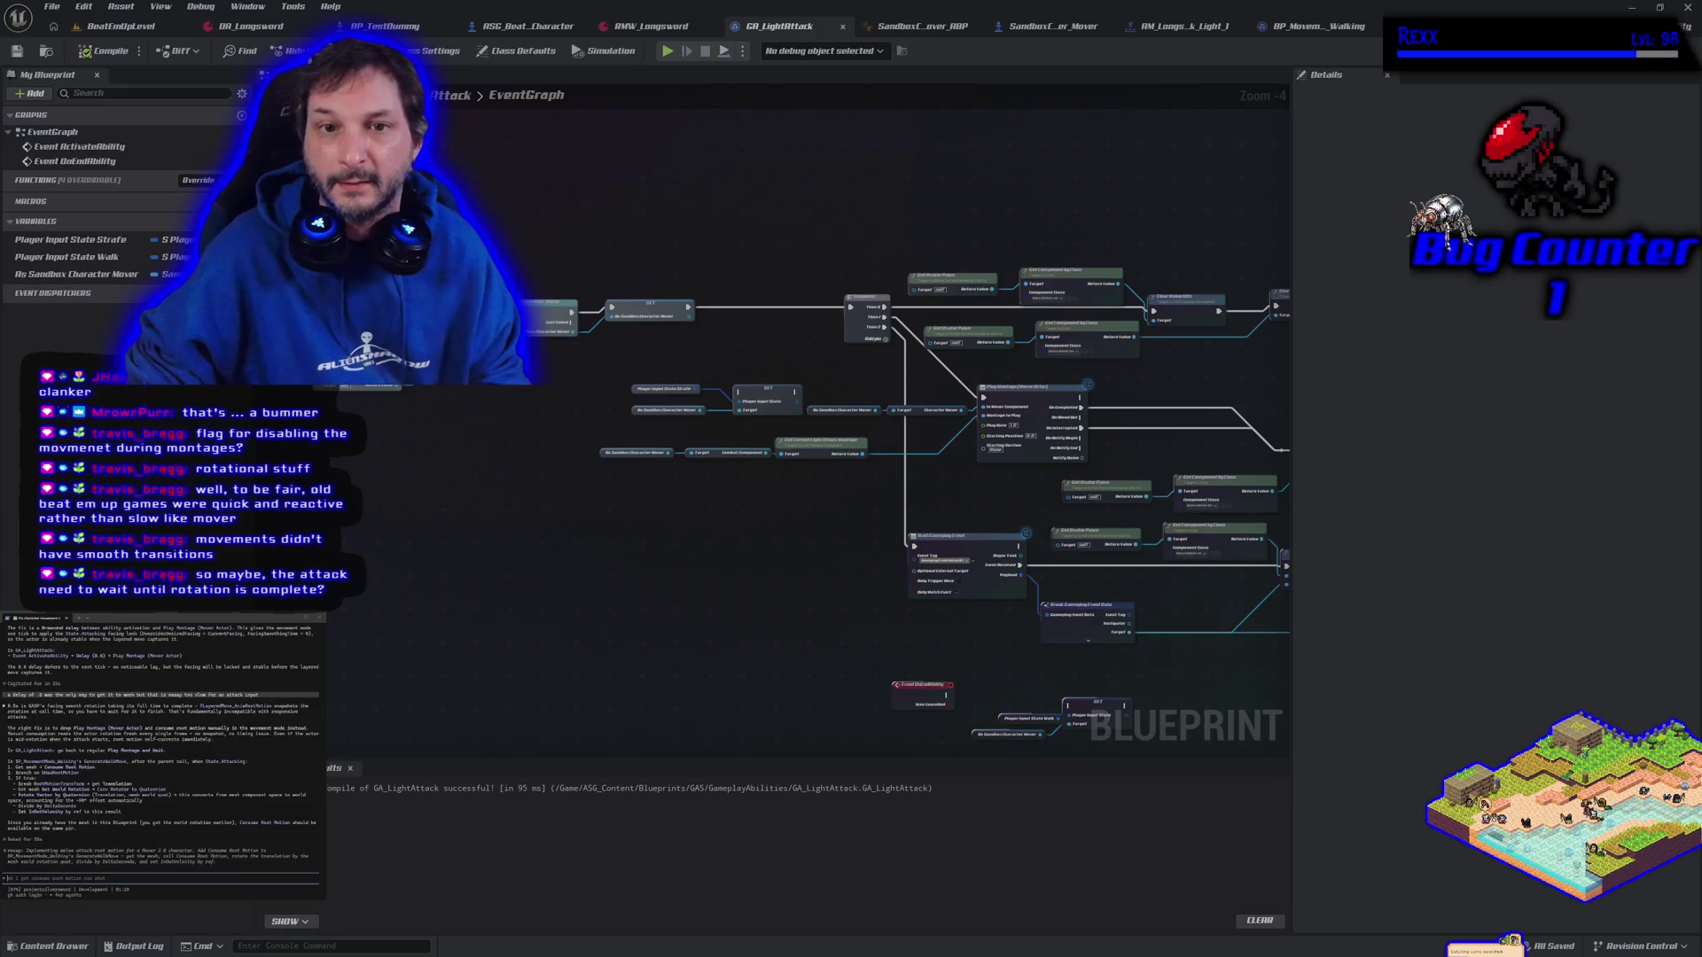
scroll(348, 298, up, 4)
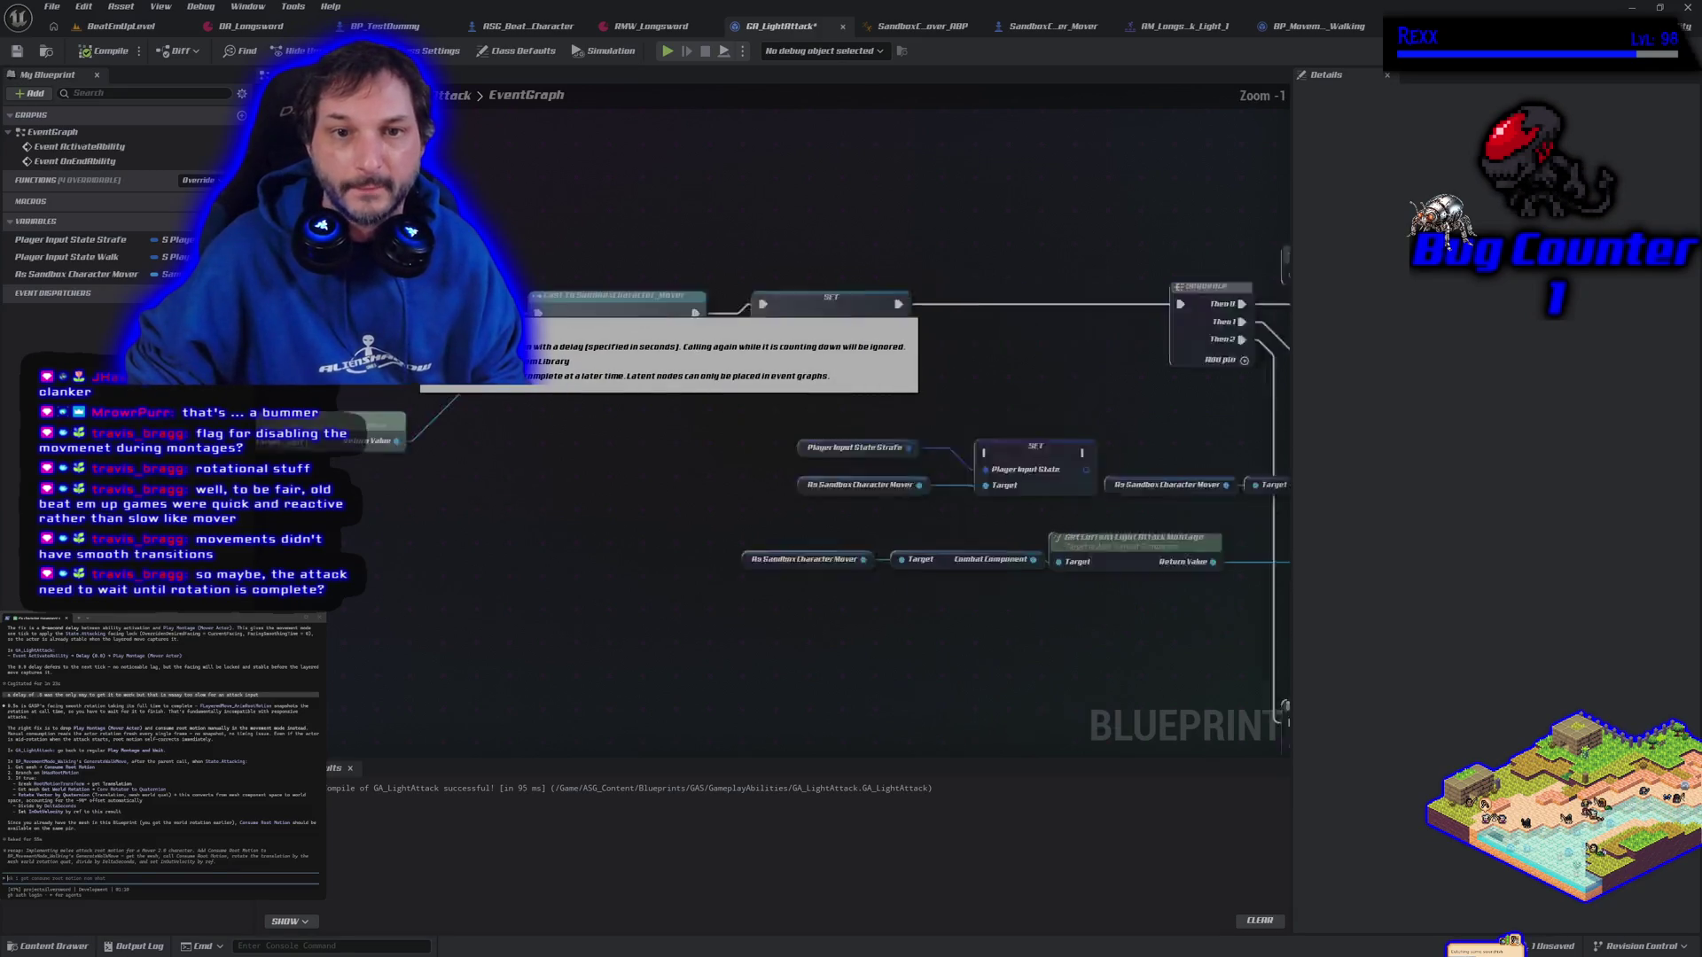
drag(506, 265, 506, 254)
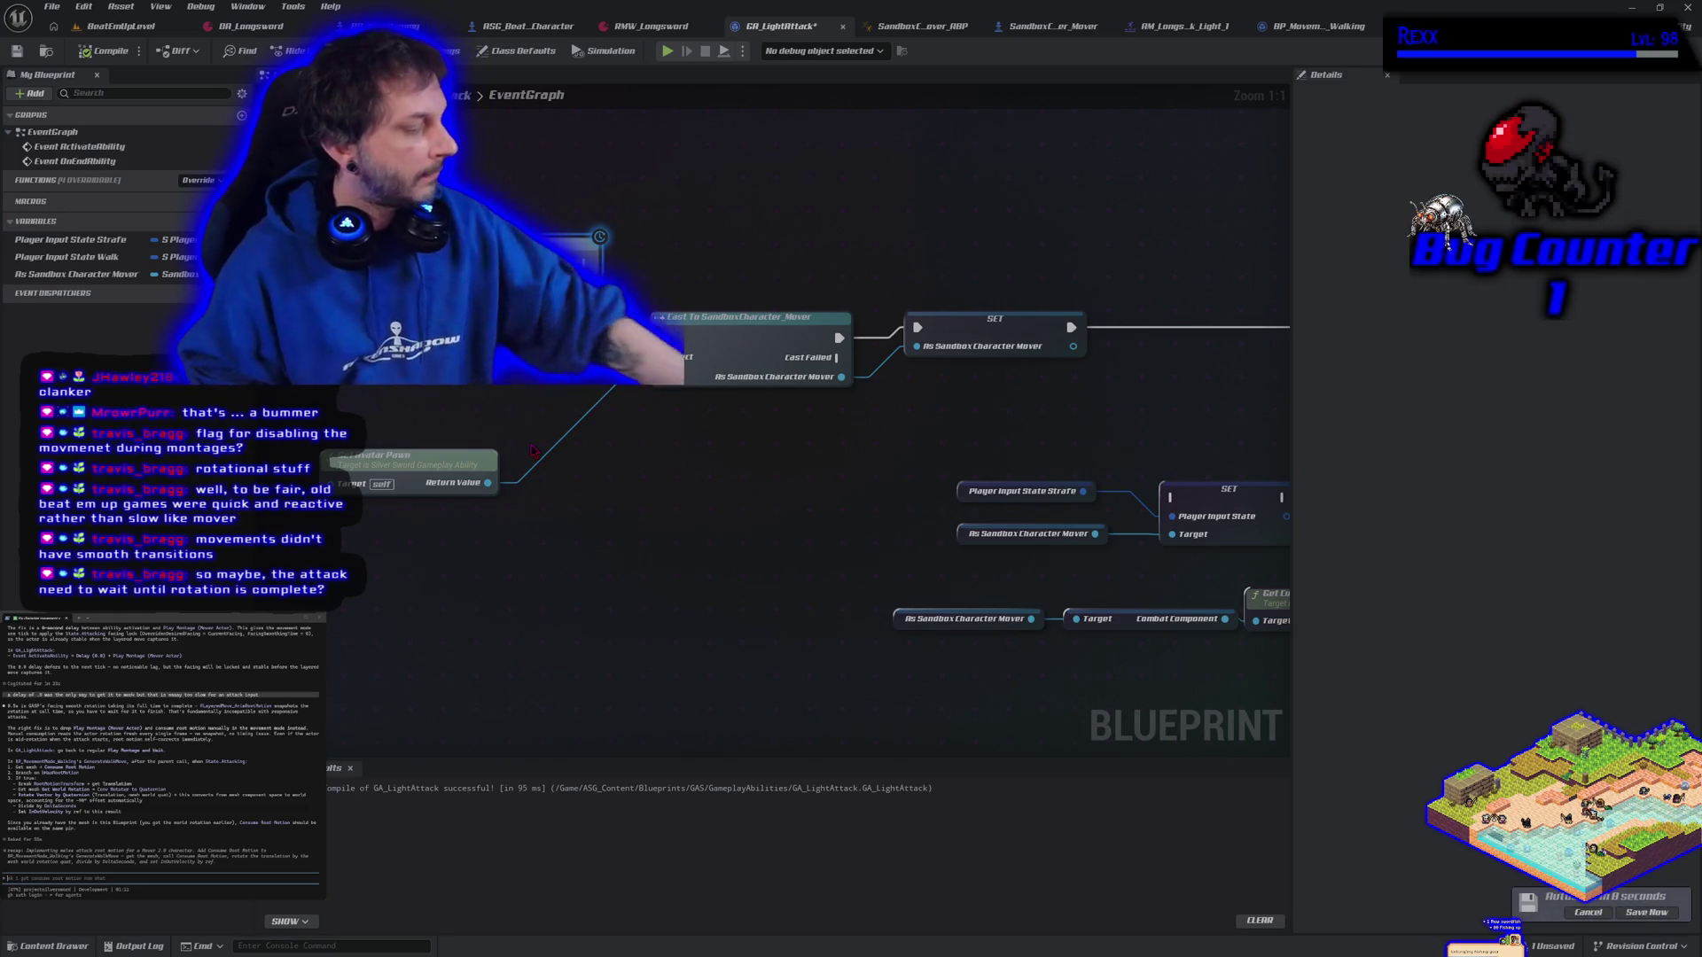
click(118, 28)
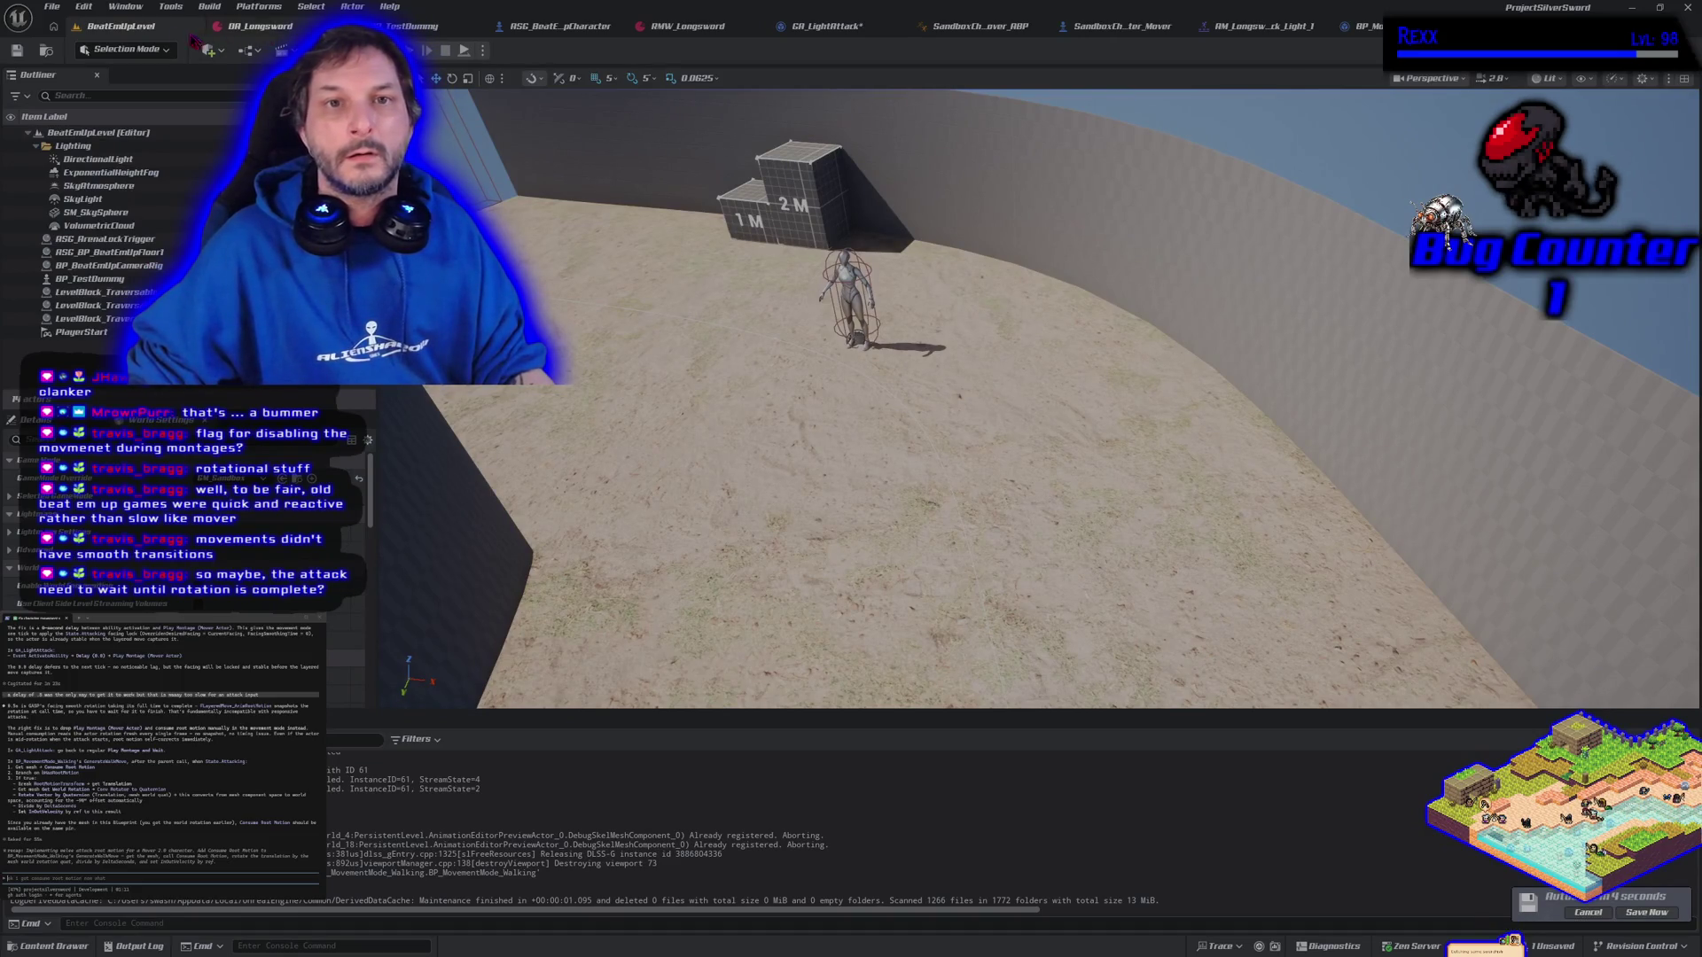
In SandboxCharacter_Mover, select the Capsule and Arrow components and frame the character in the Viewport
click(1112, 26)
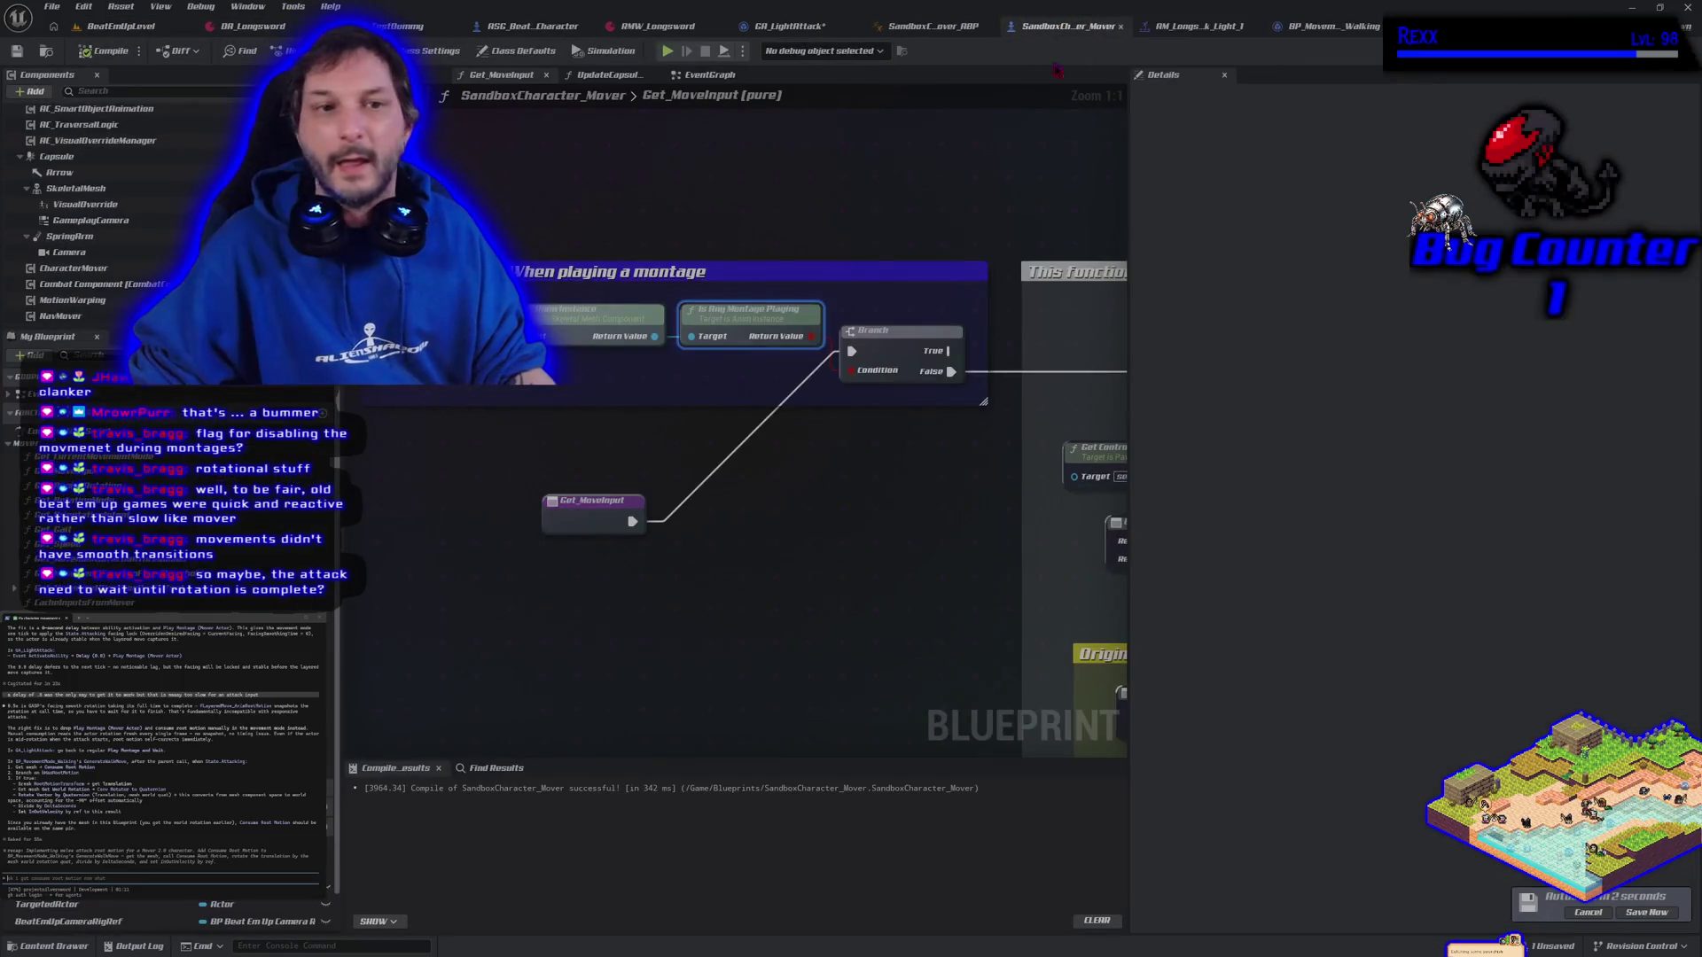
click(67, 157)
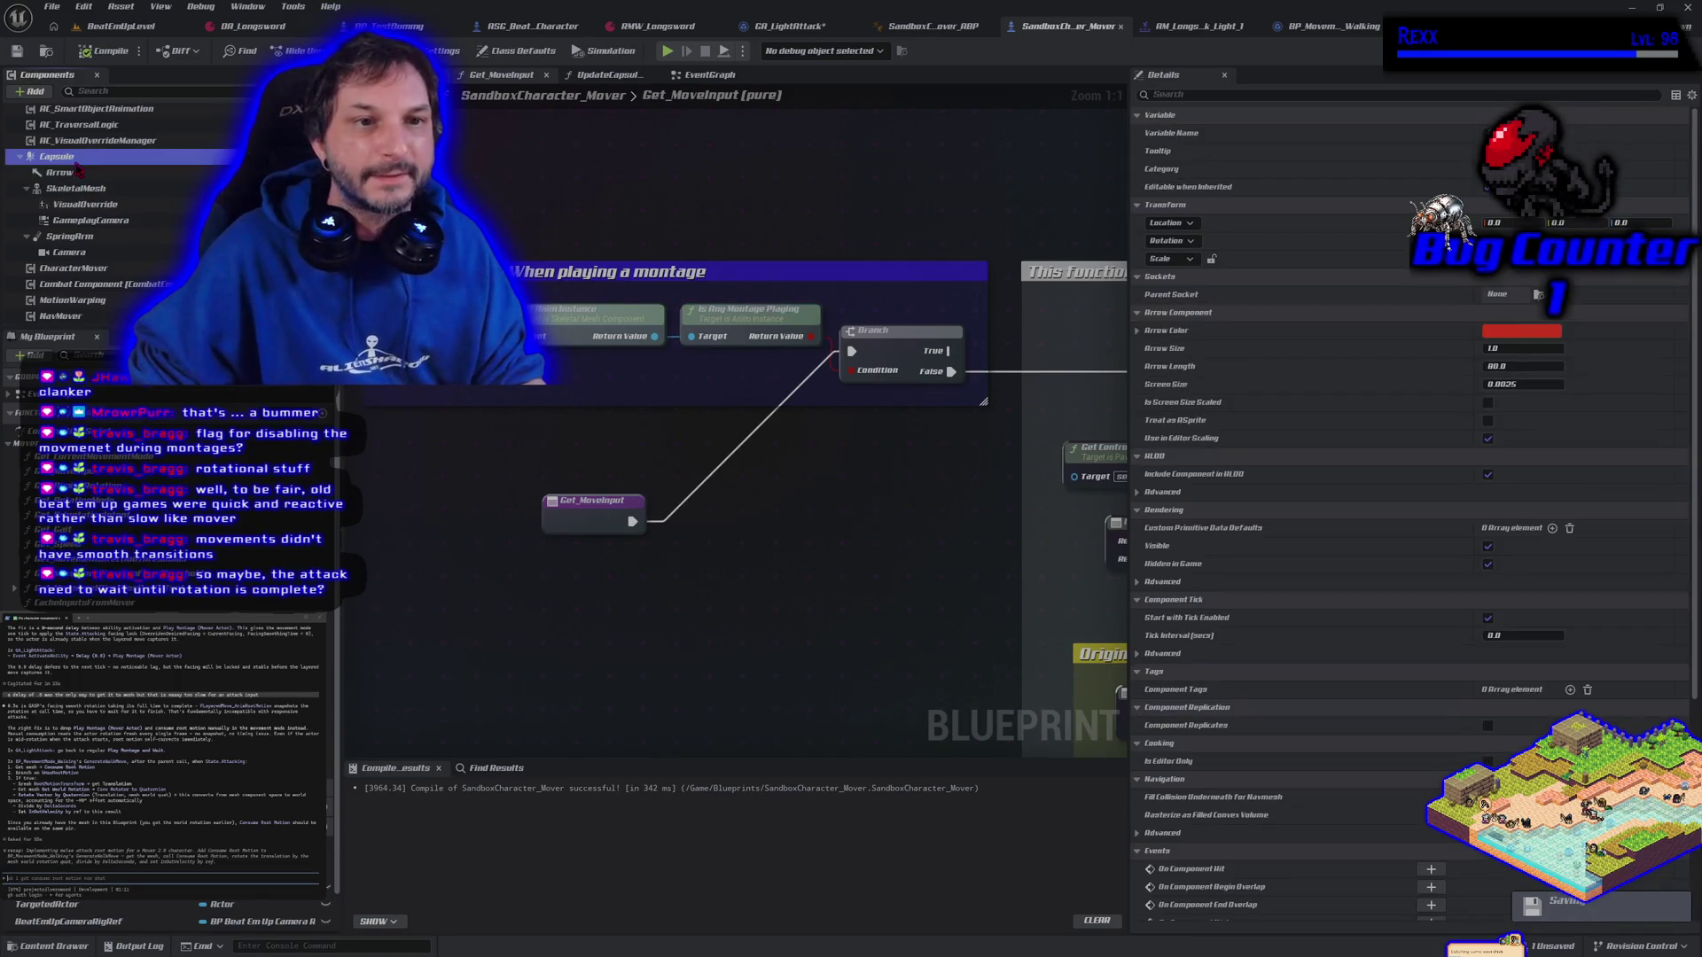
click(62, 173)
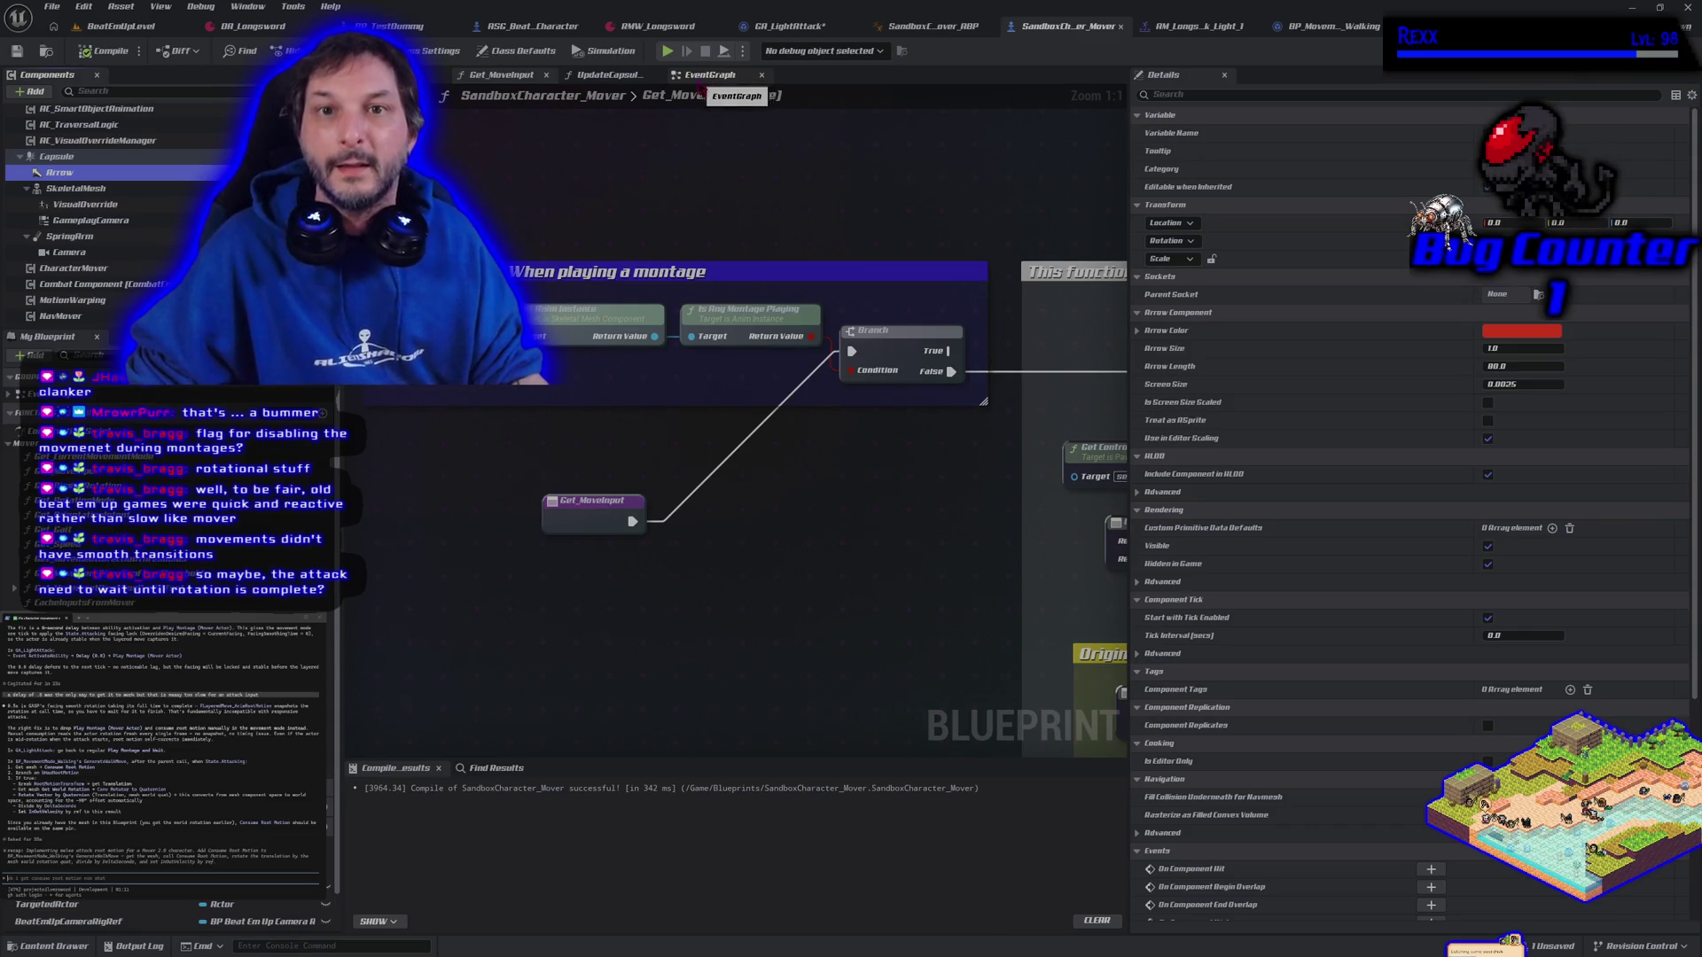
double_click(88, 172)
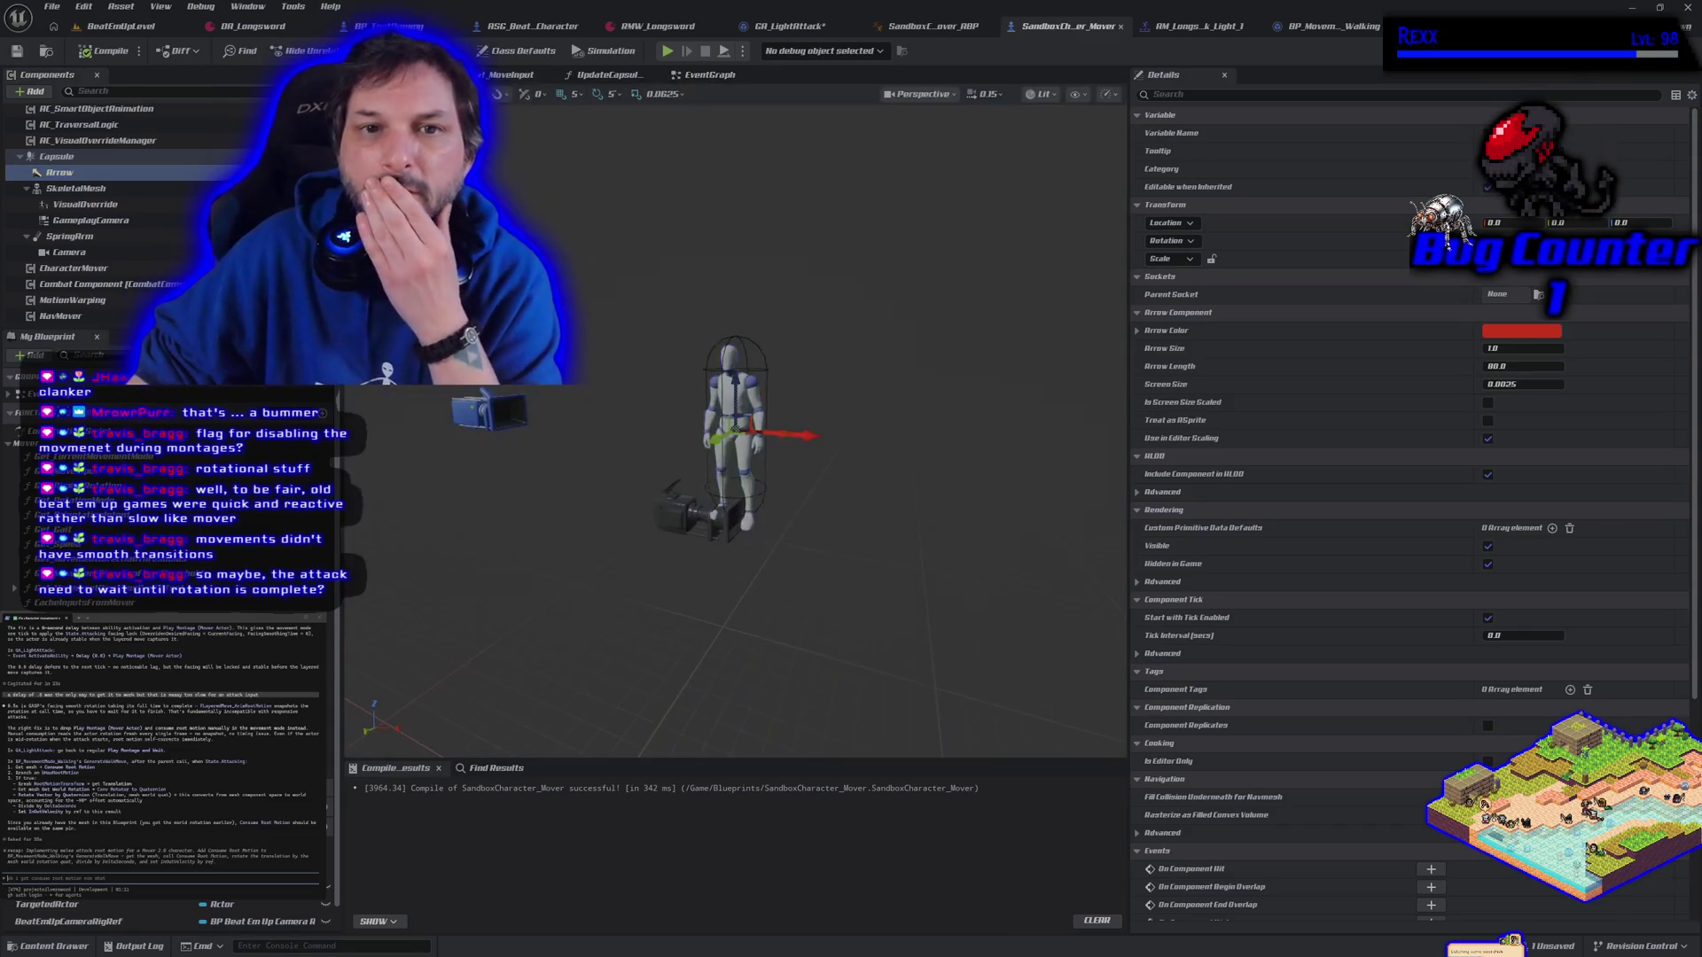
click(97, 158)
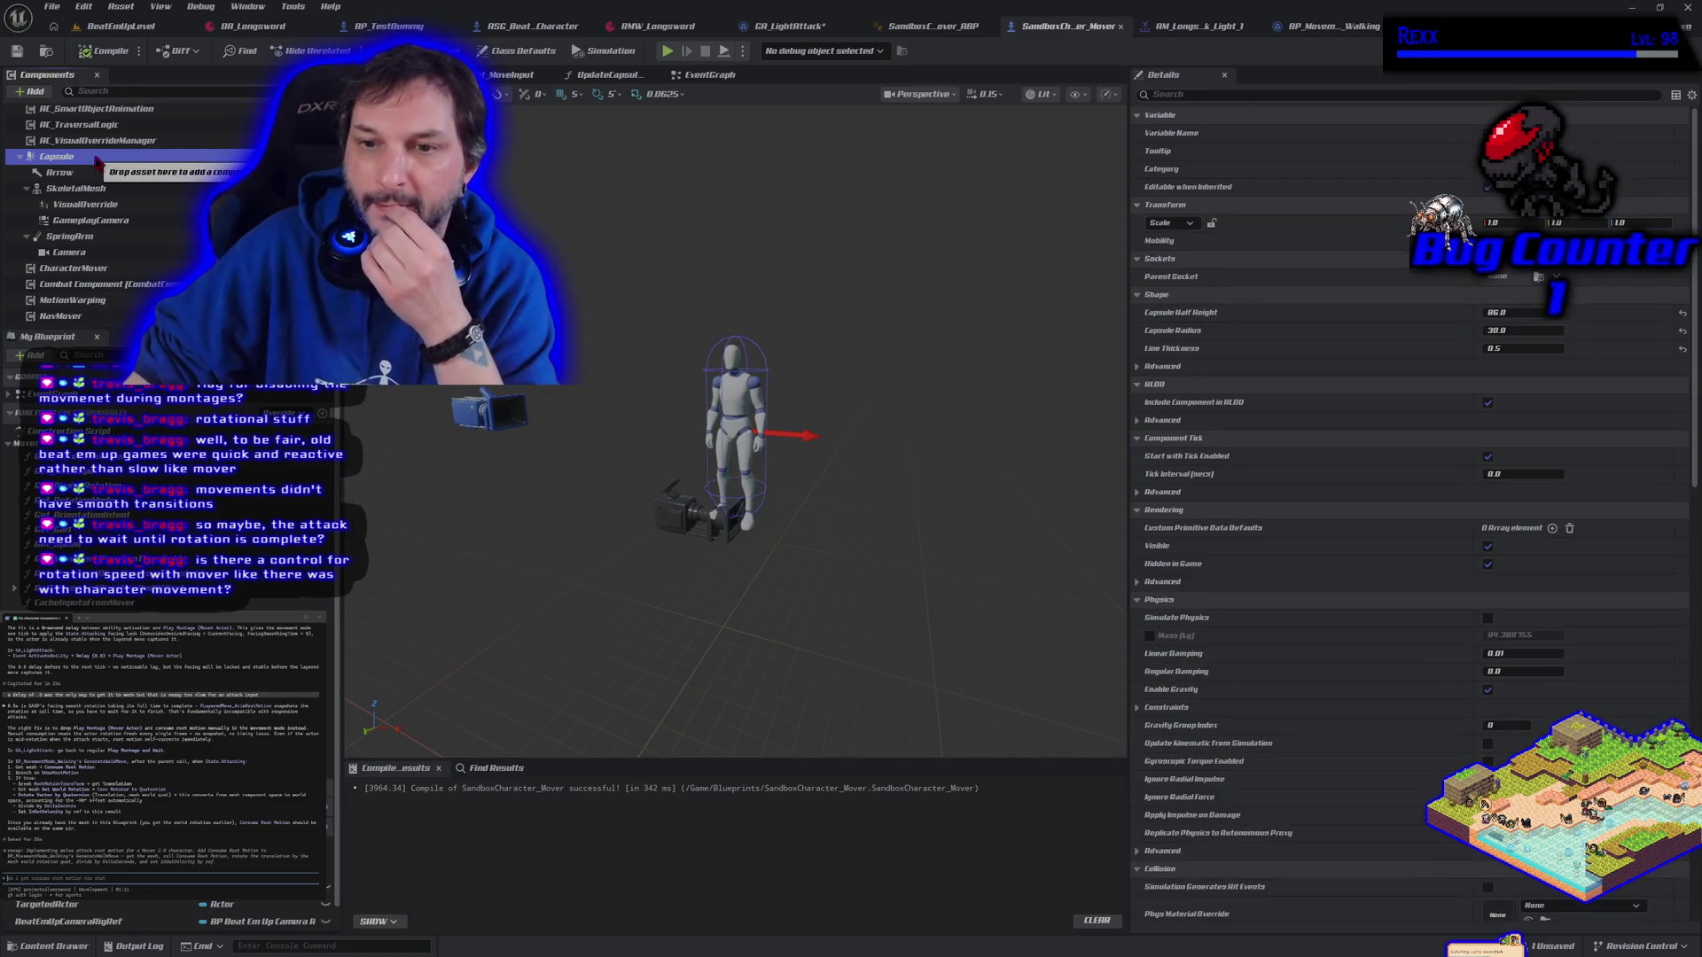
double_click(96, 157)
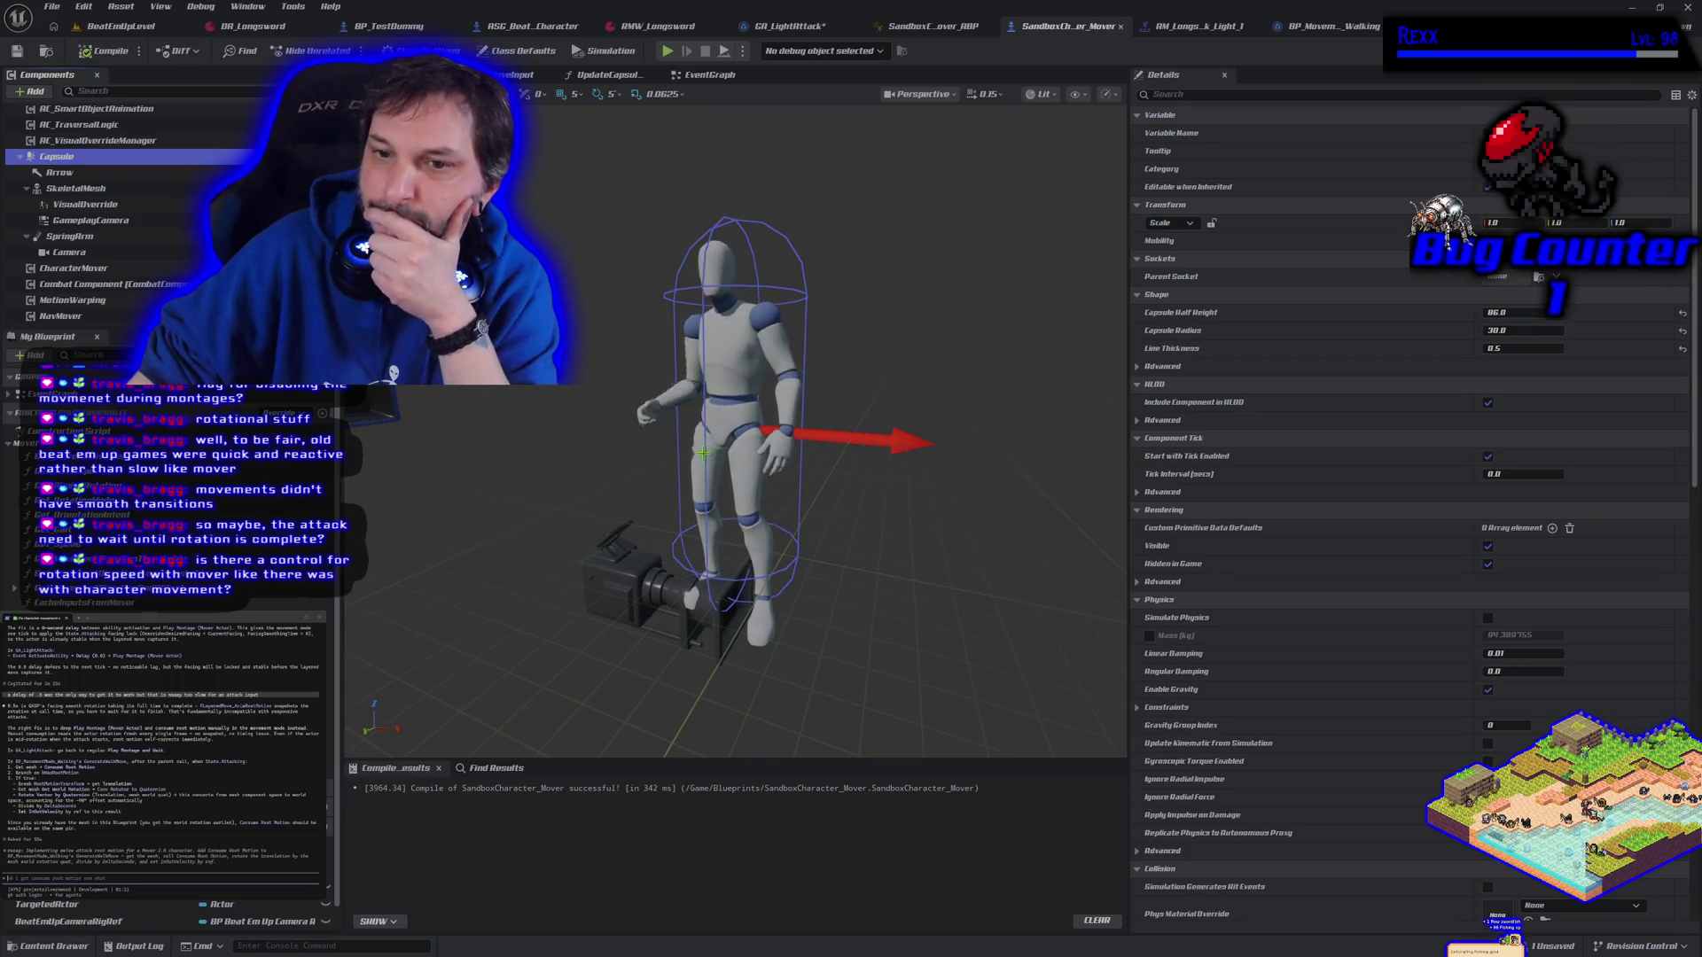
click(62, 173)
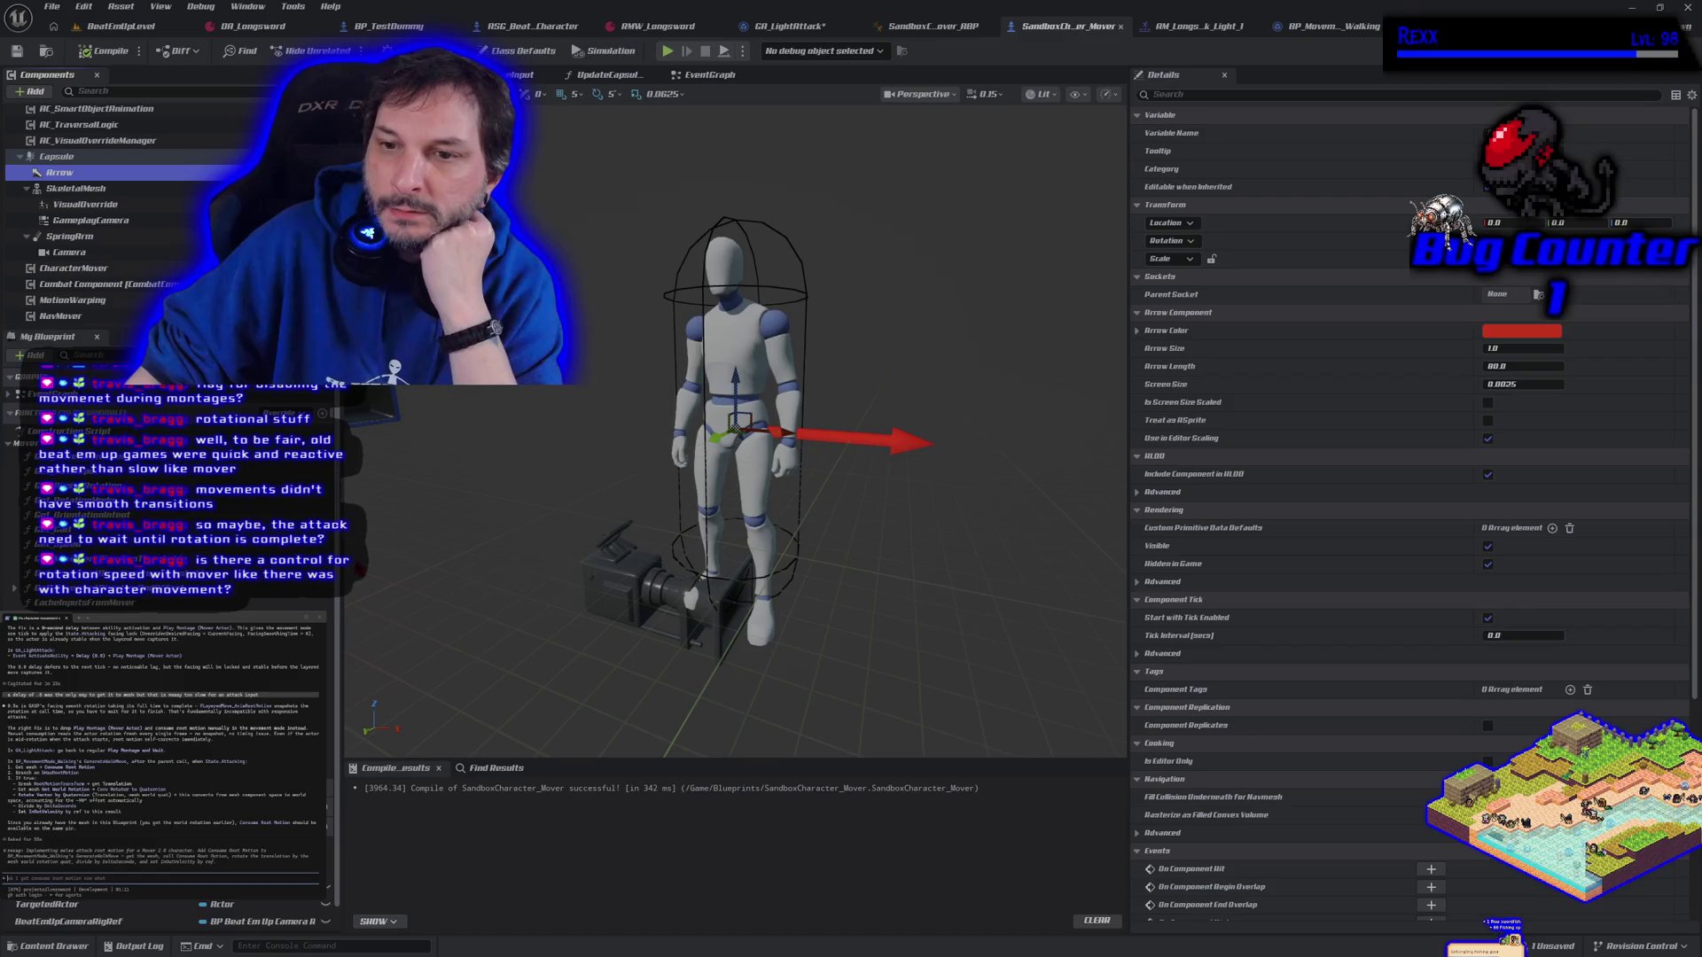
Change the Arrow component's colour from magenta to blue in the Color Picker
click(1505, 339)
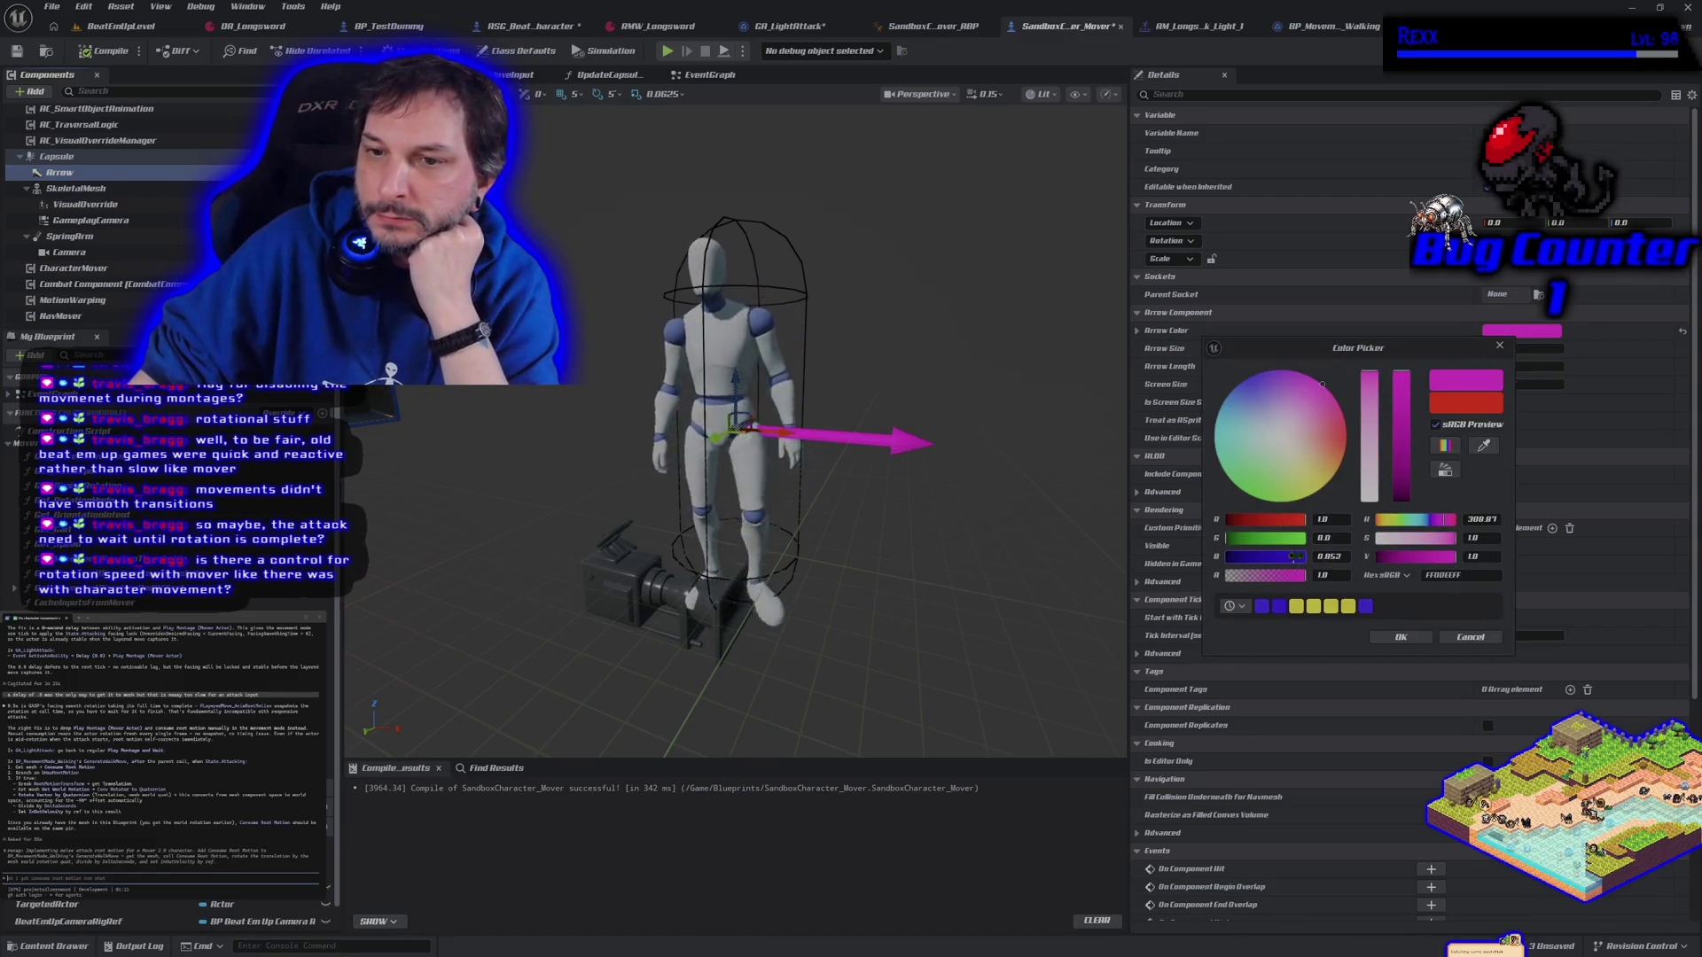
drag(1300, 521, 1203, 522)
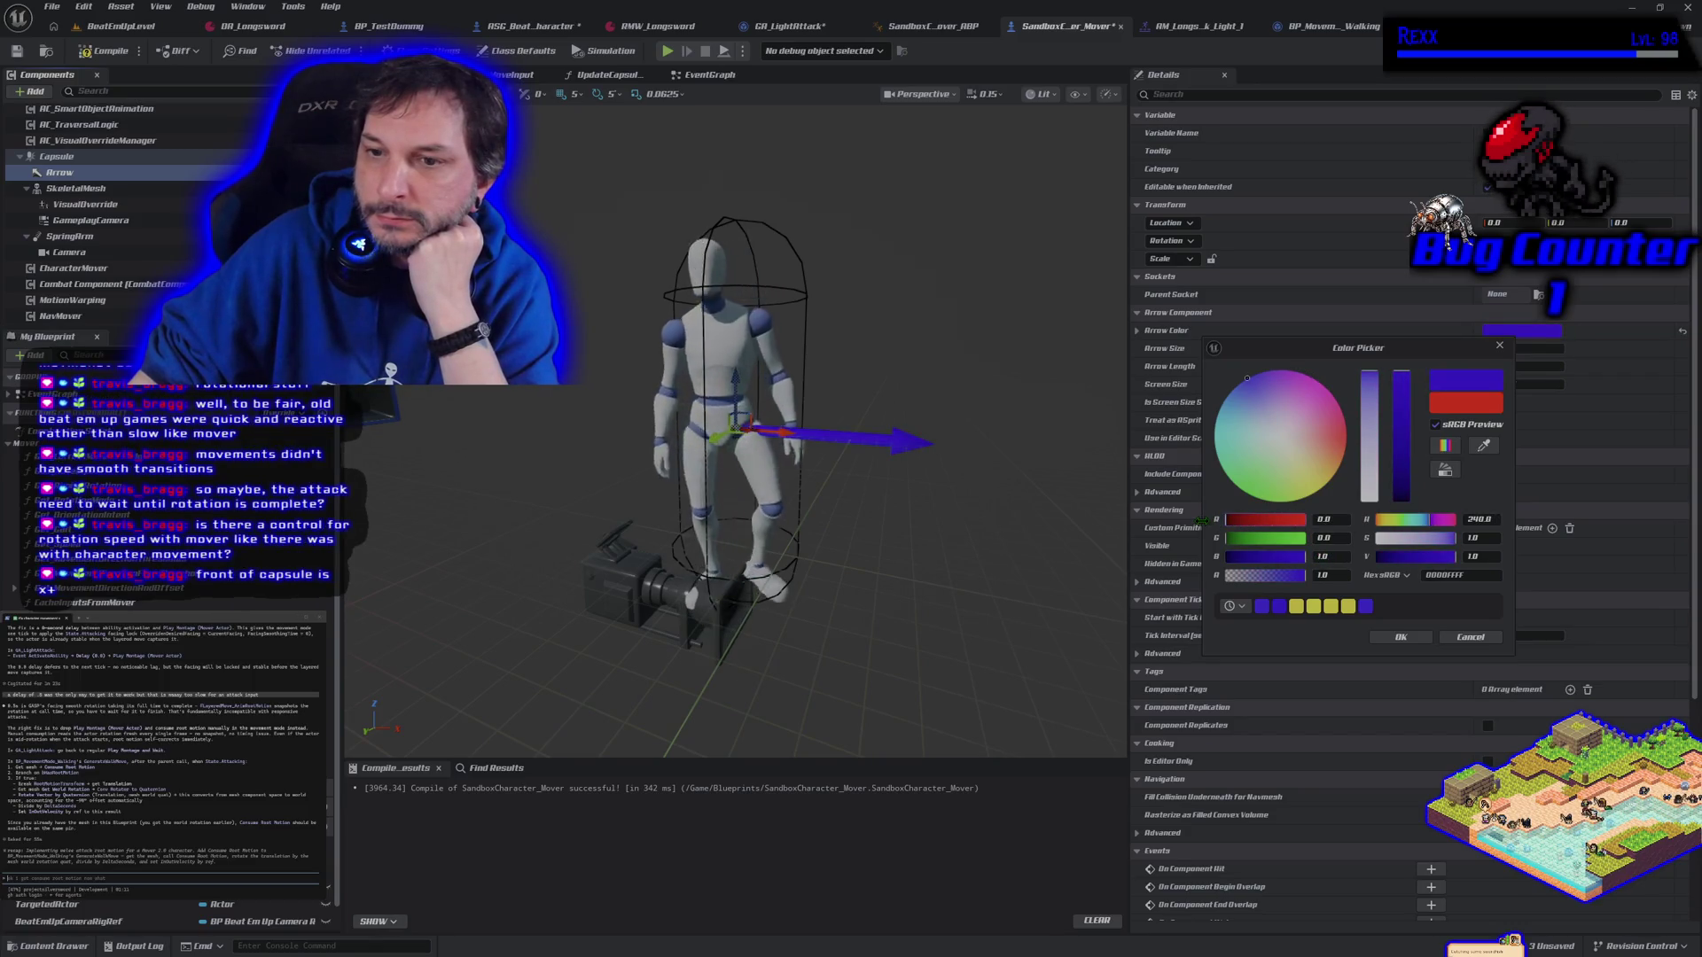
click(1384, 638)
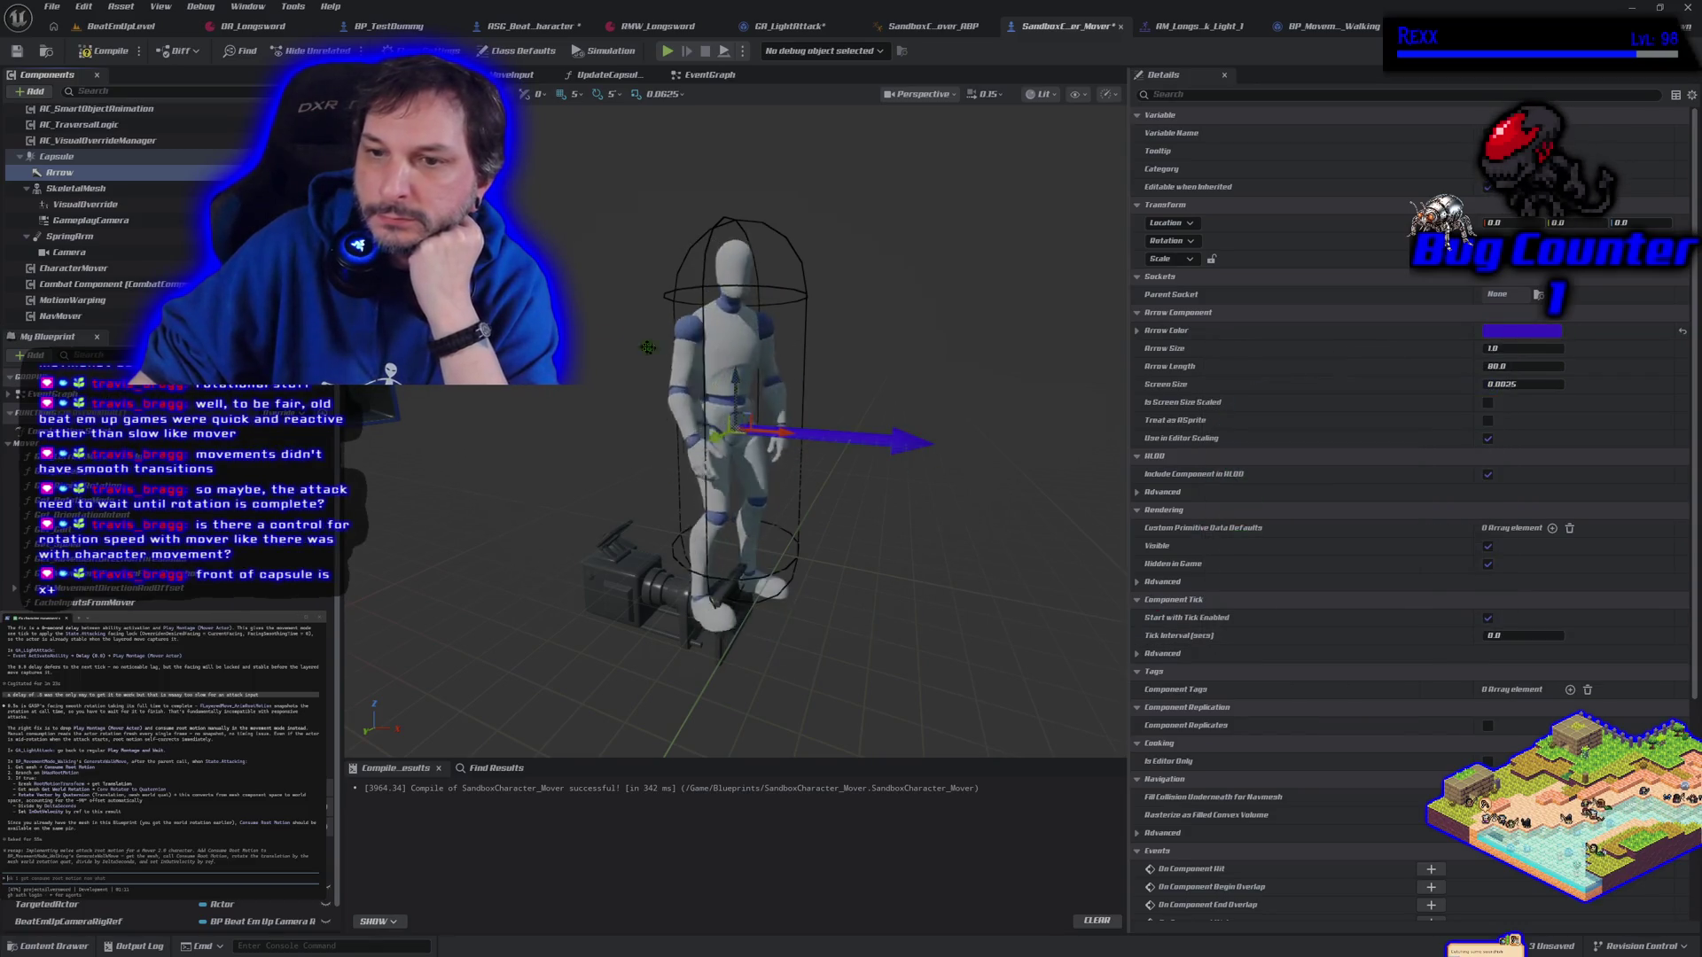
Compile and save SandboxCharacter_Mover, then return to the BeatEmUpLevel level
click(78, 53)
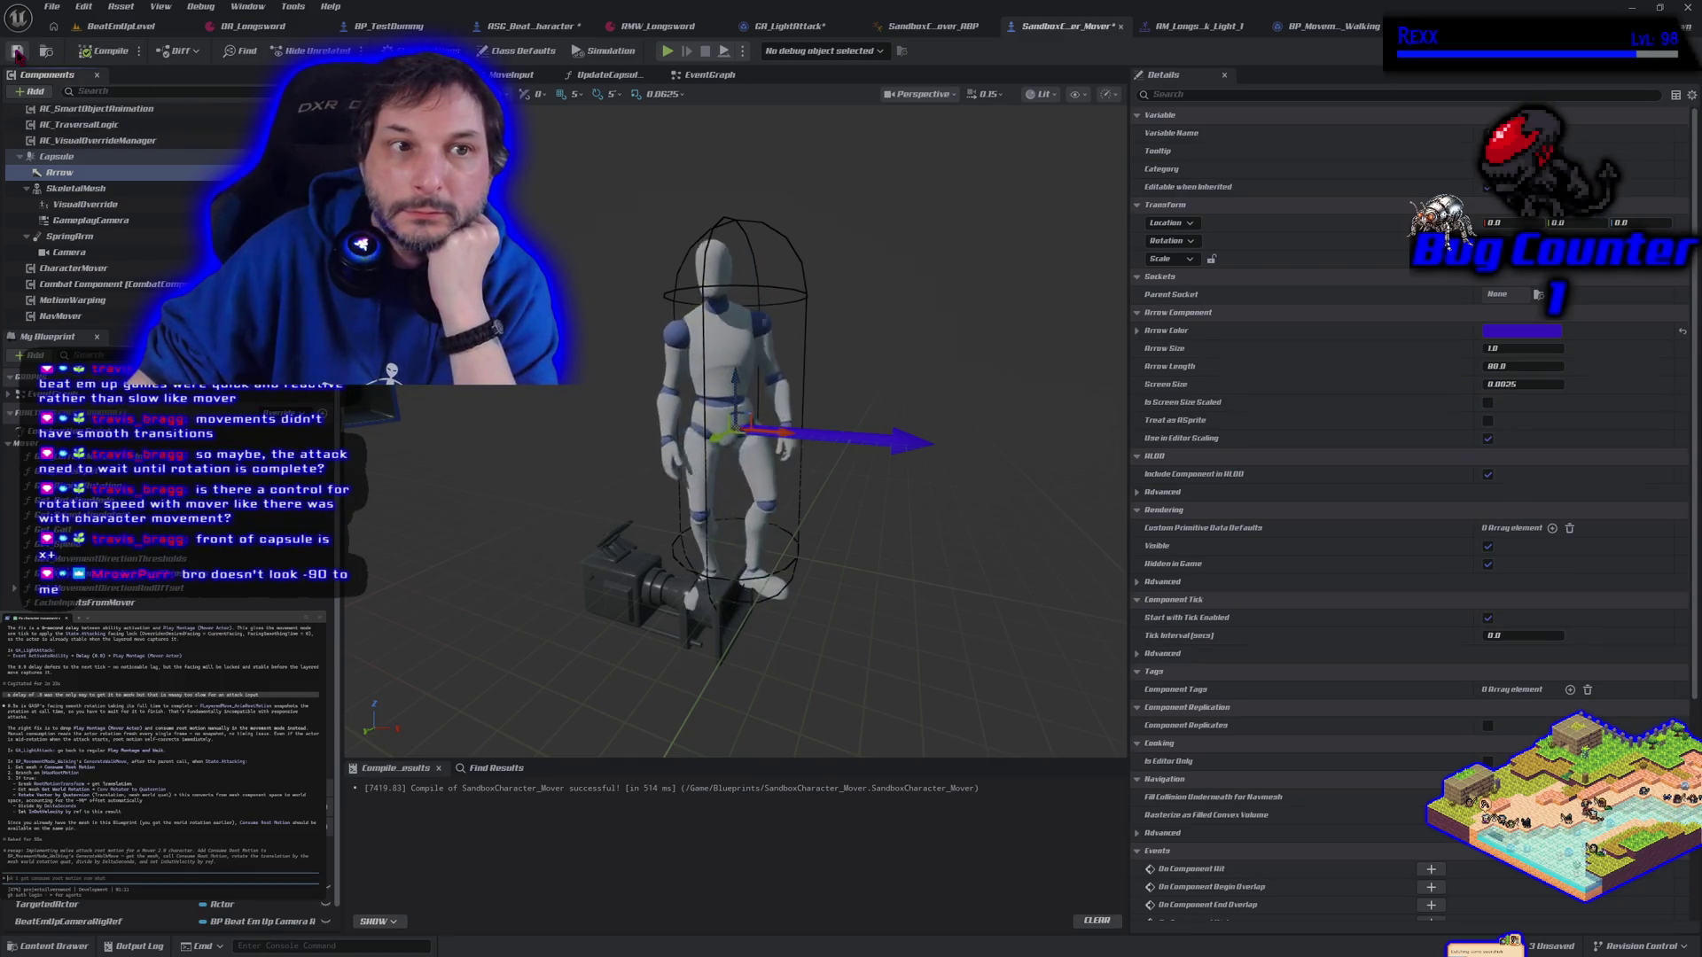
click(16, 52)
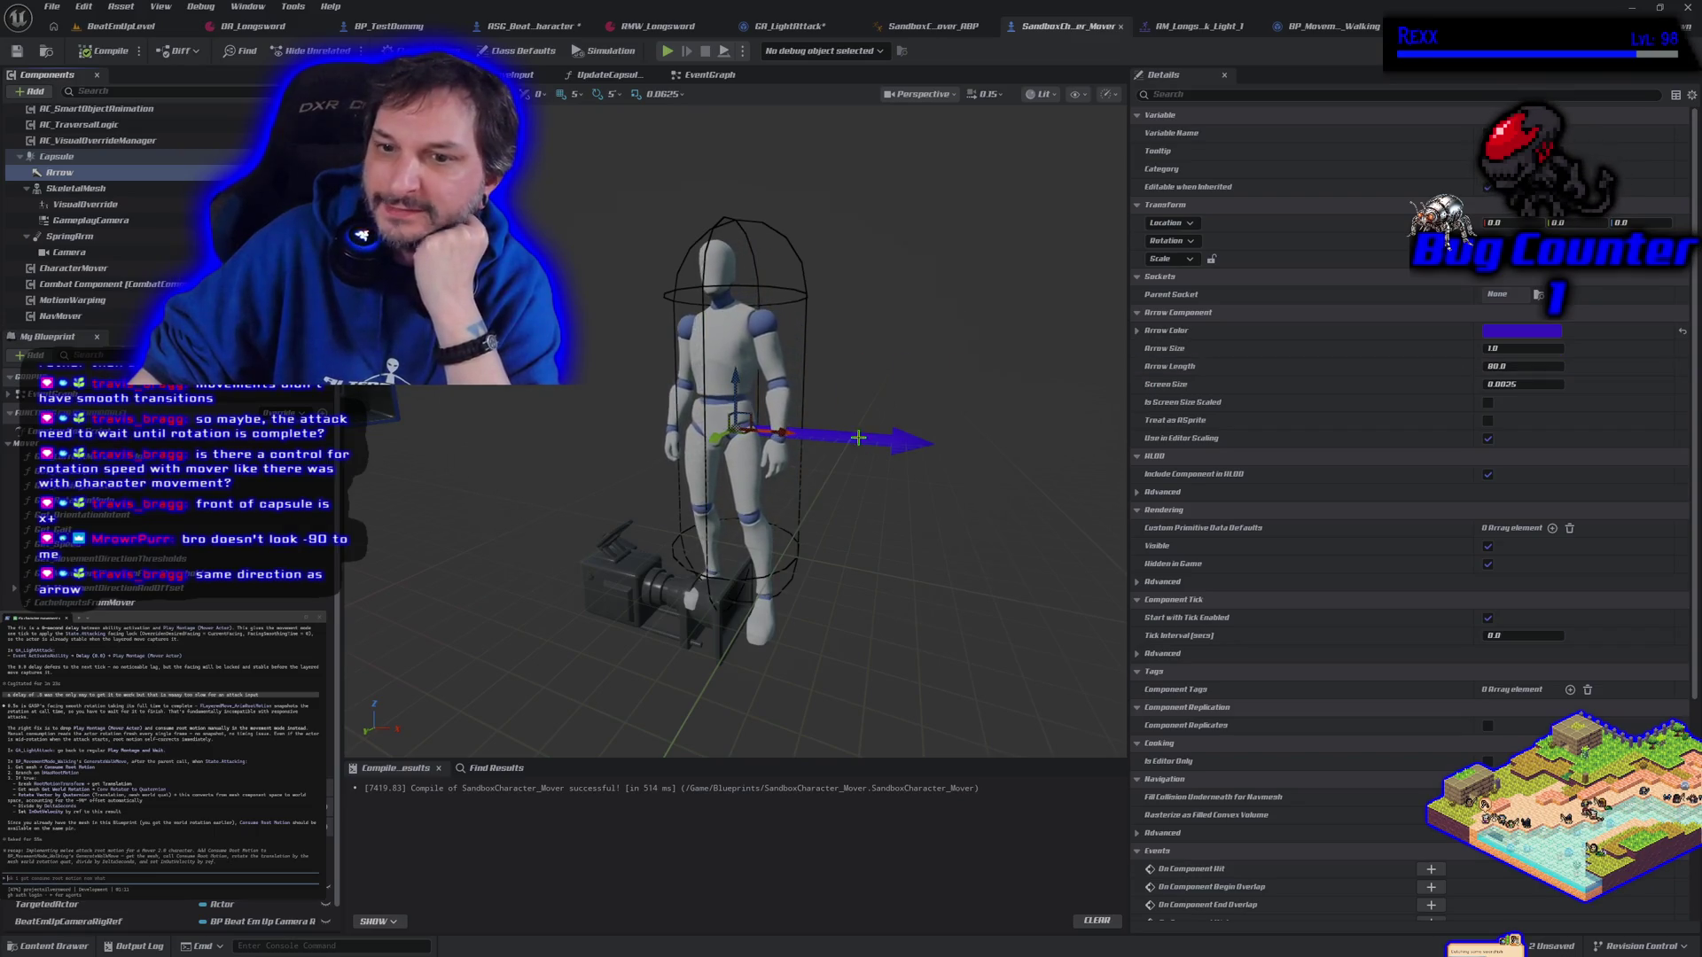
click(110, 26)
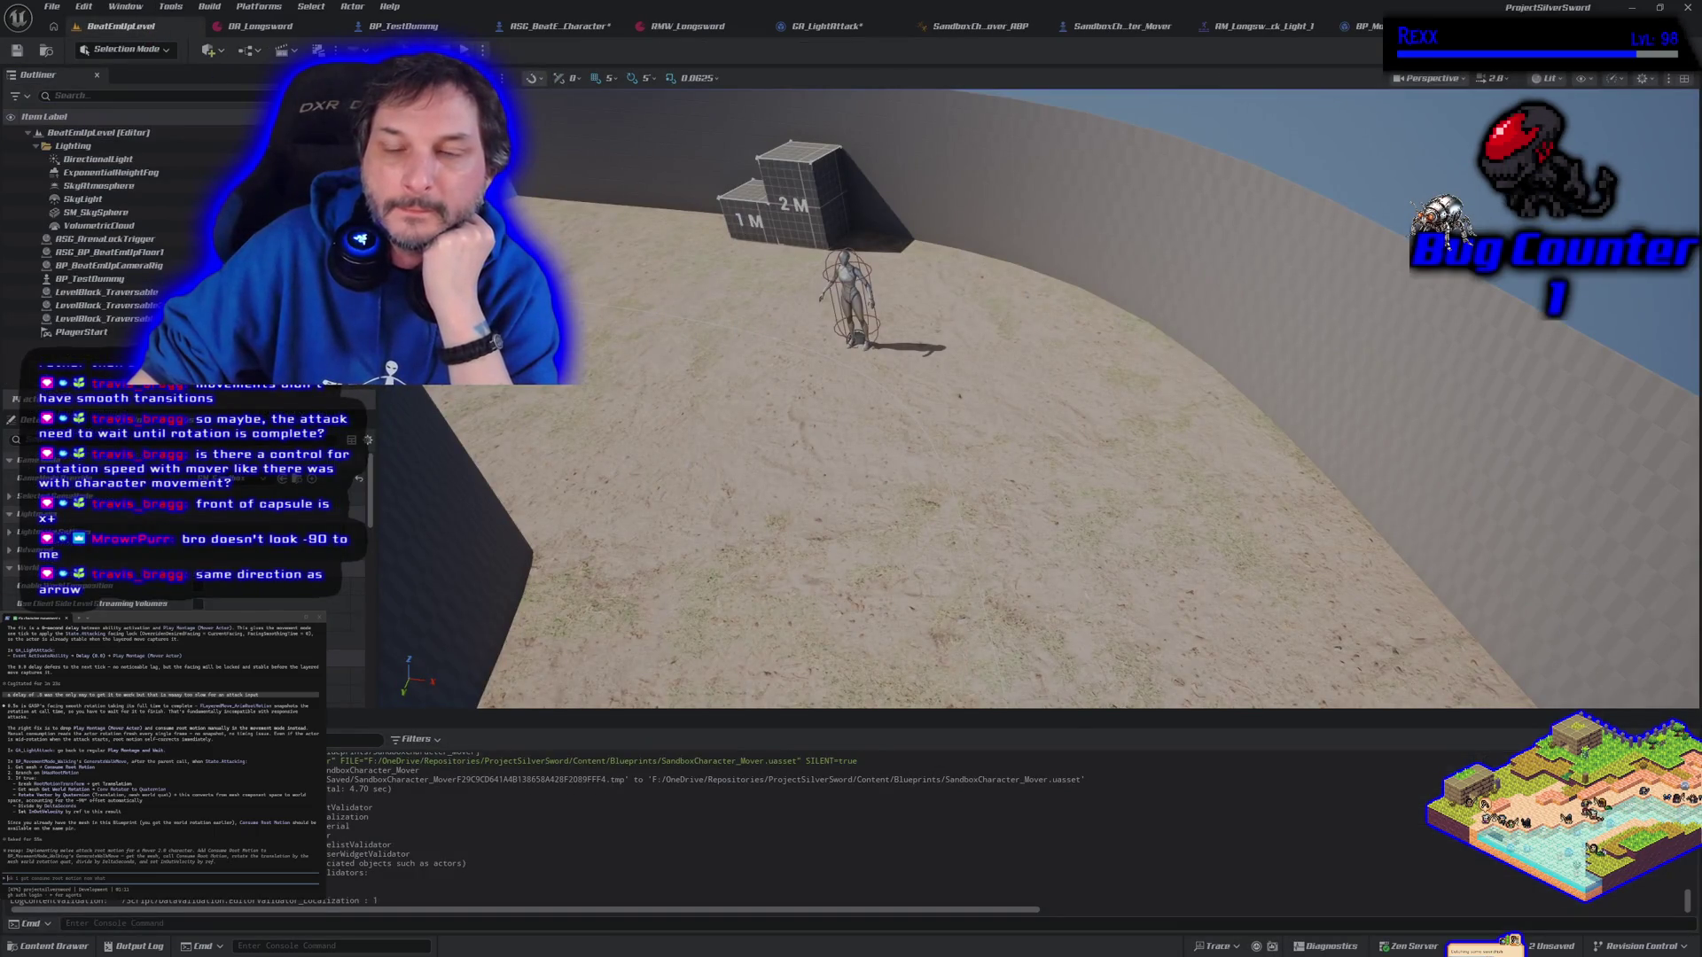
key(alt+p)
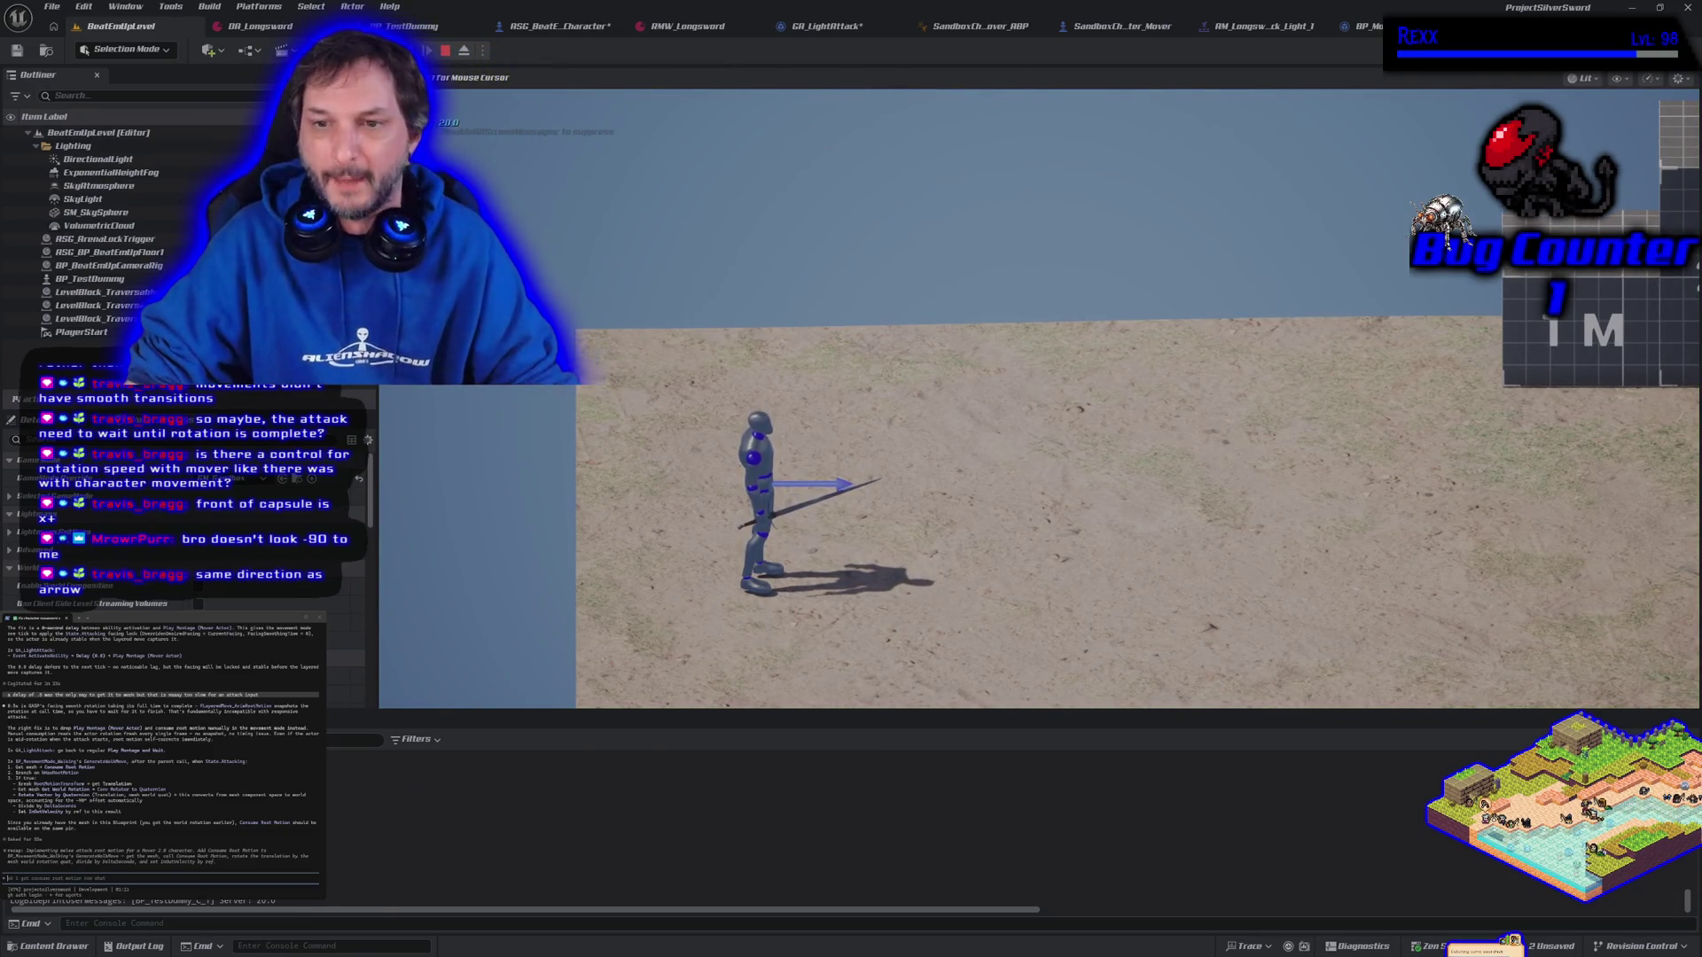
key(F8)
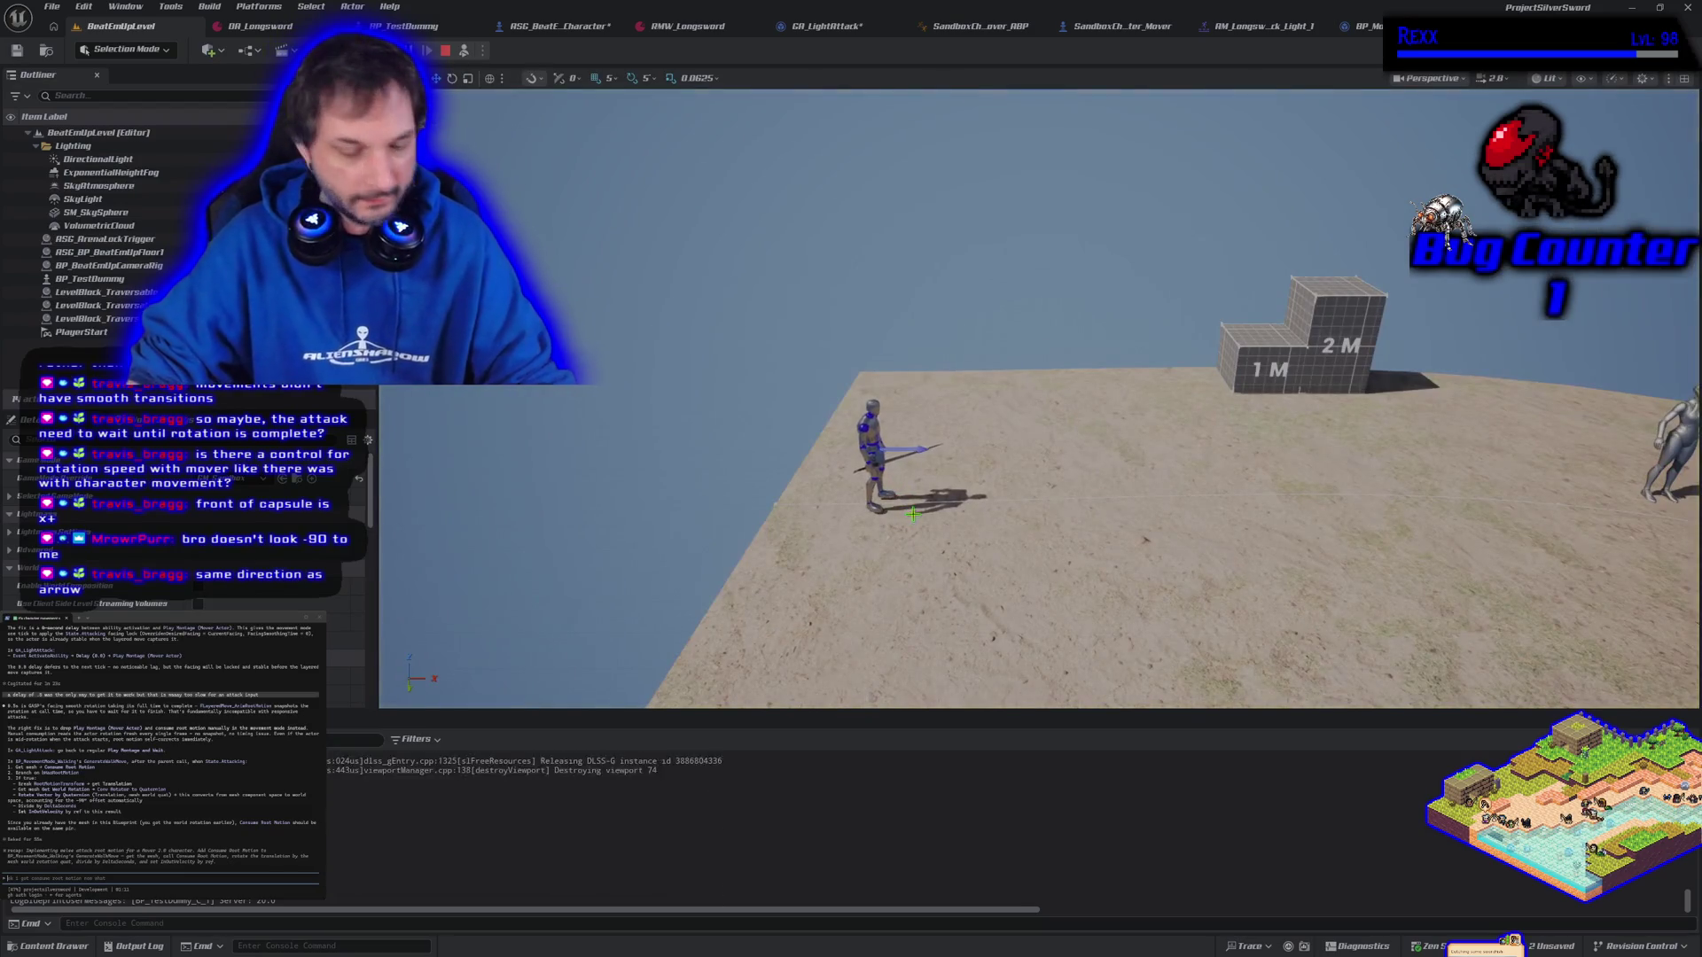
scroll(1039, 398, down, 3)
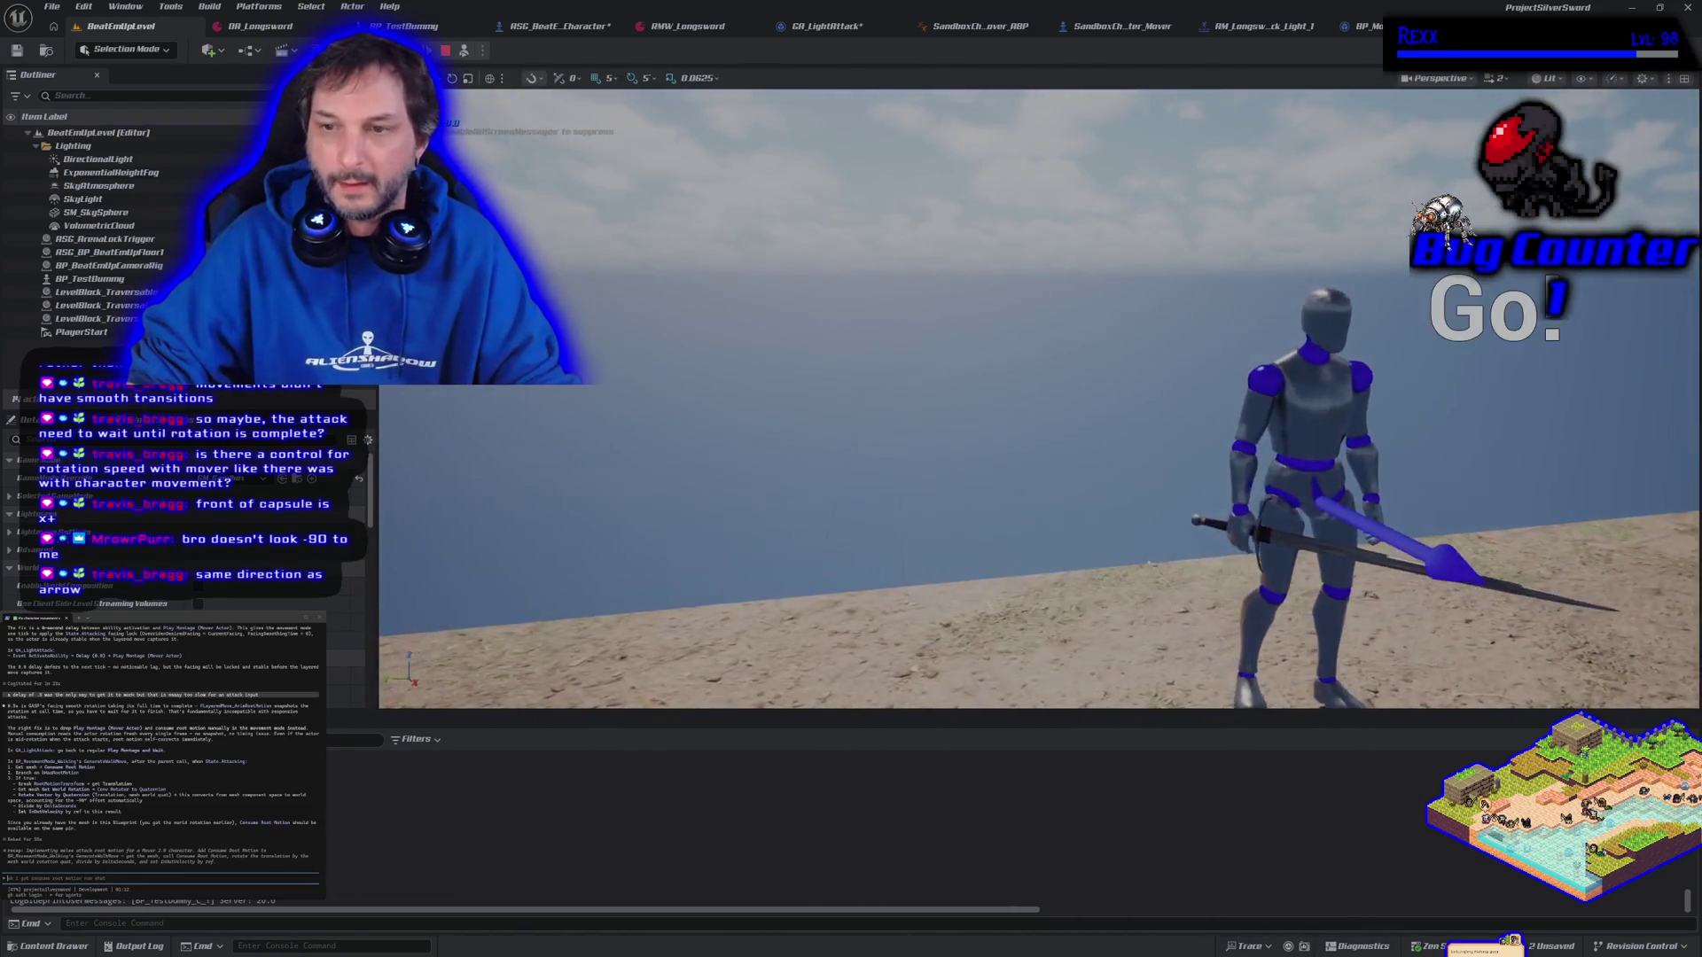
key(w)
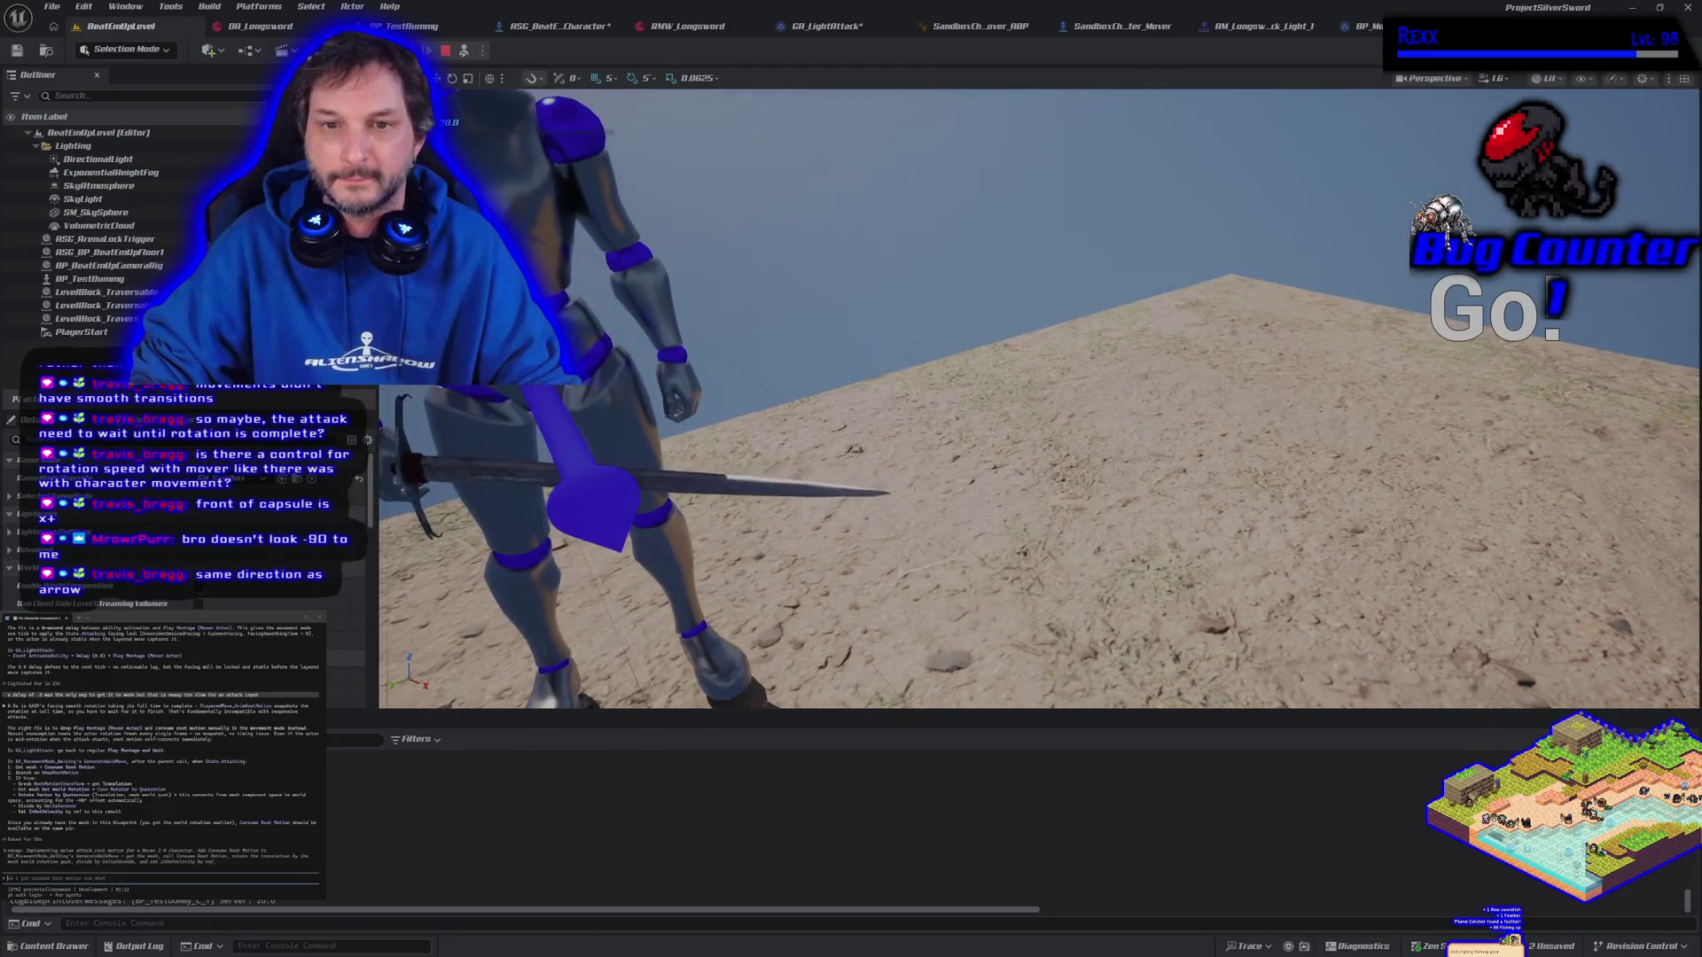
key(s)
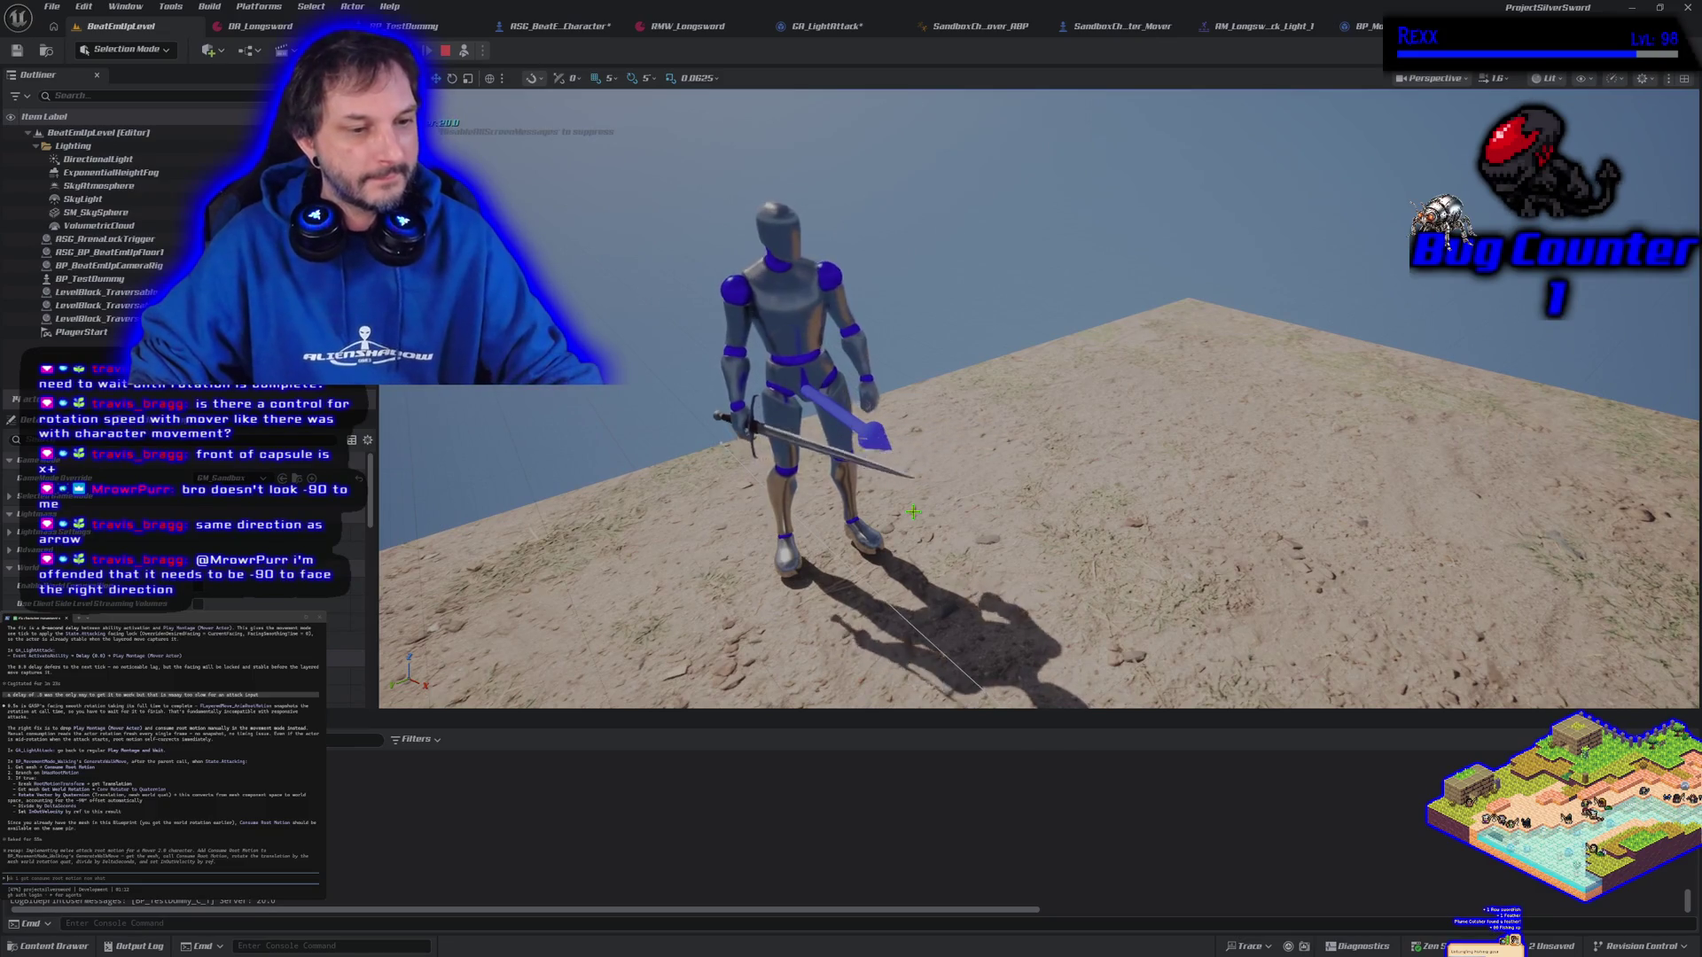
key(Escape)
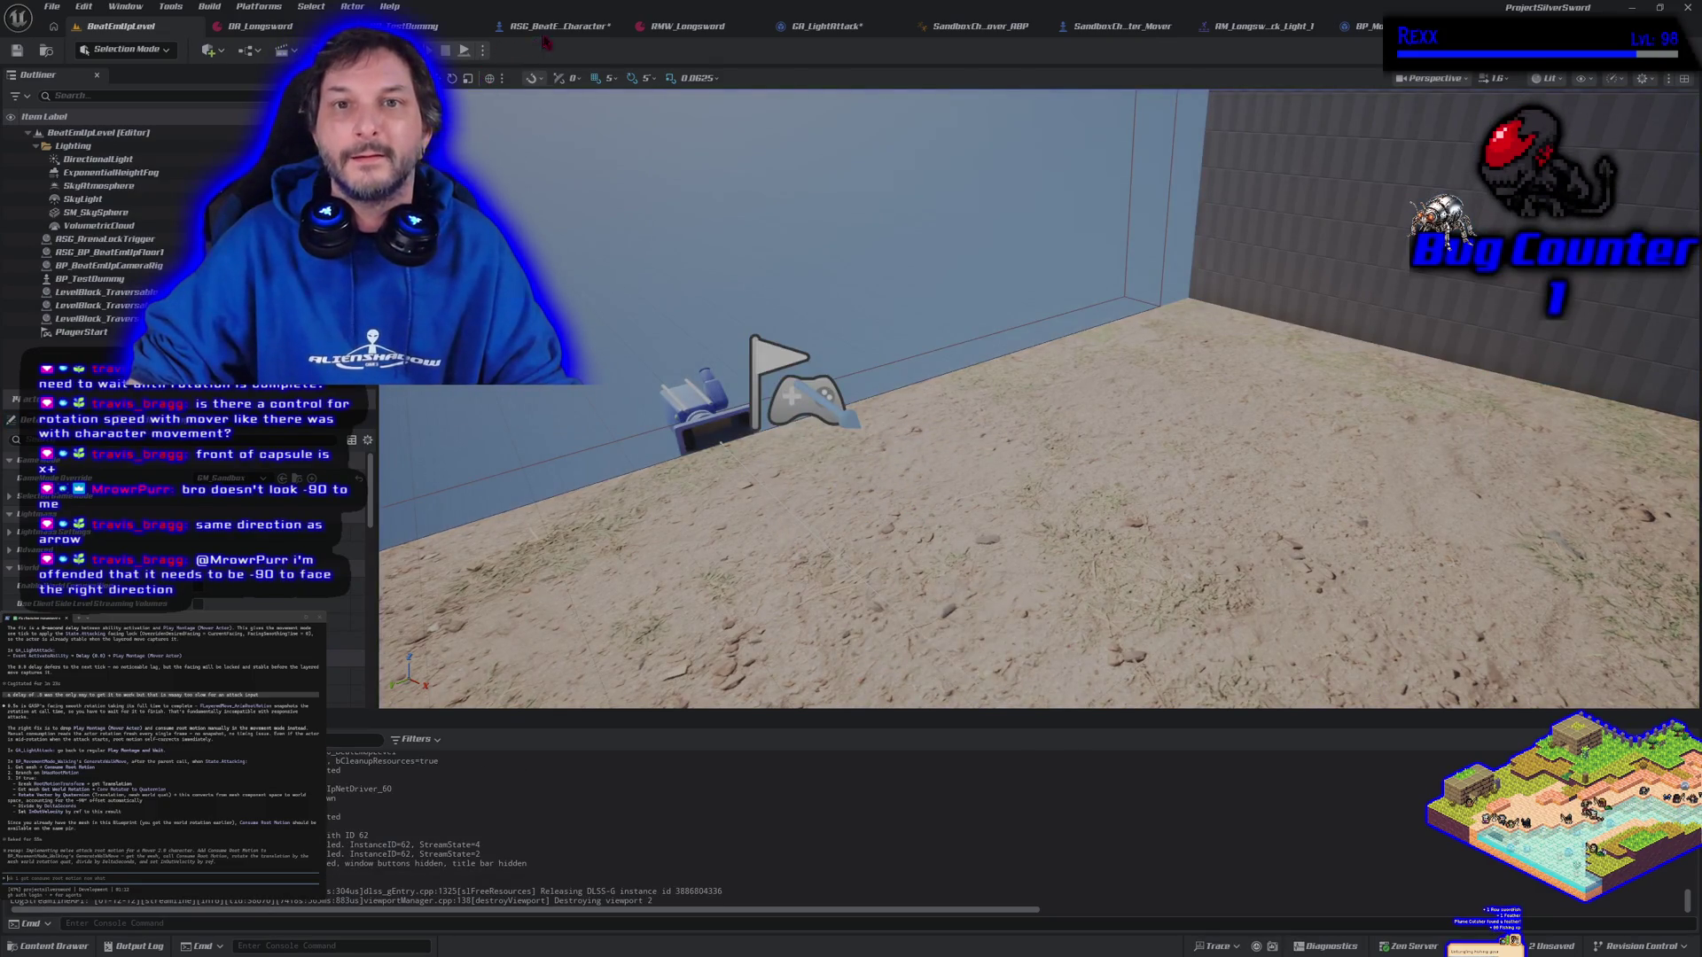
click(549, 29)
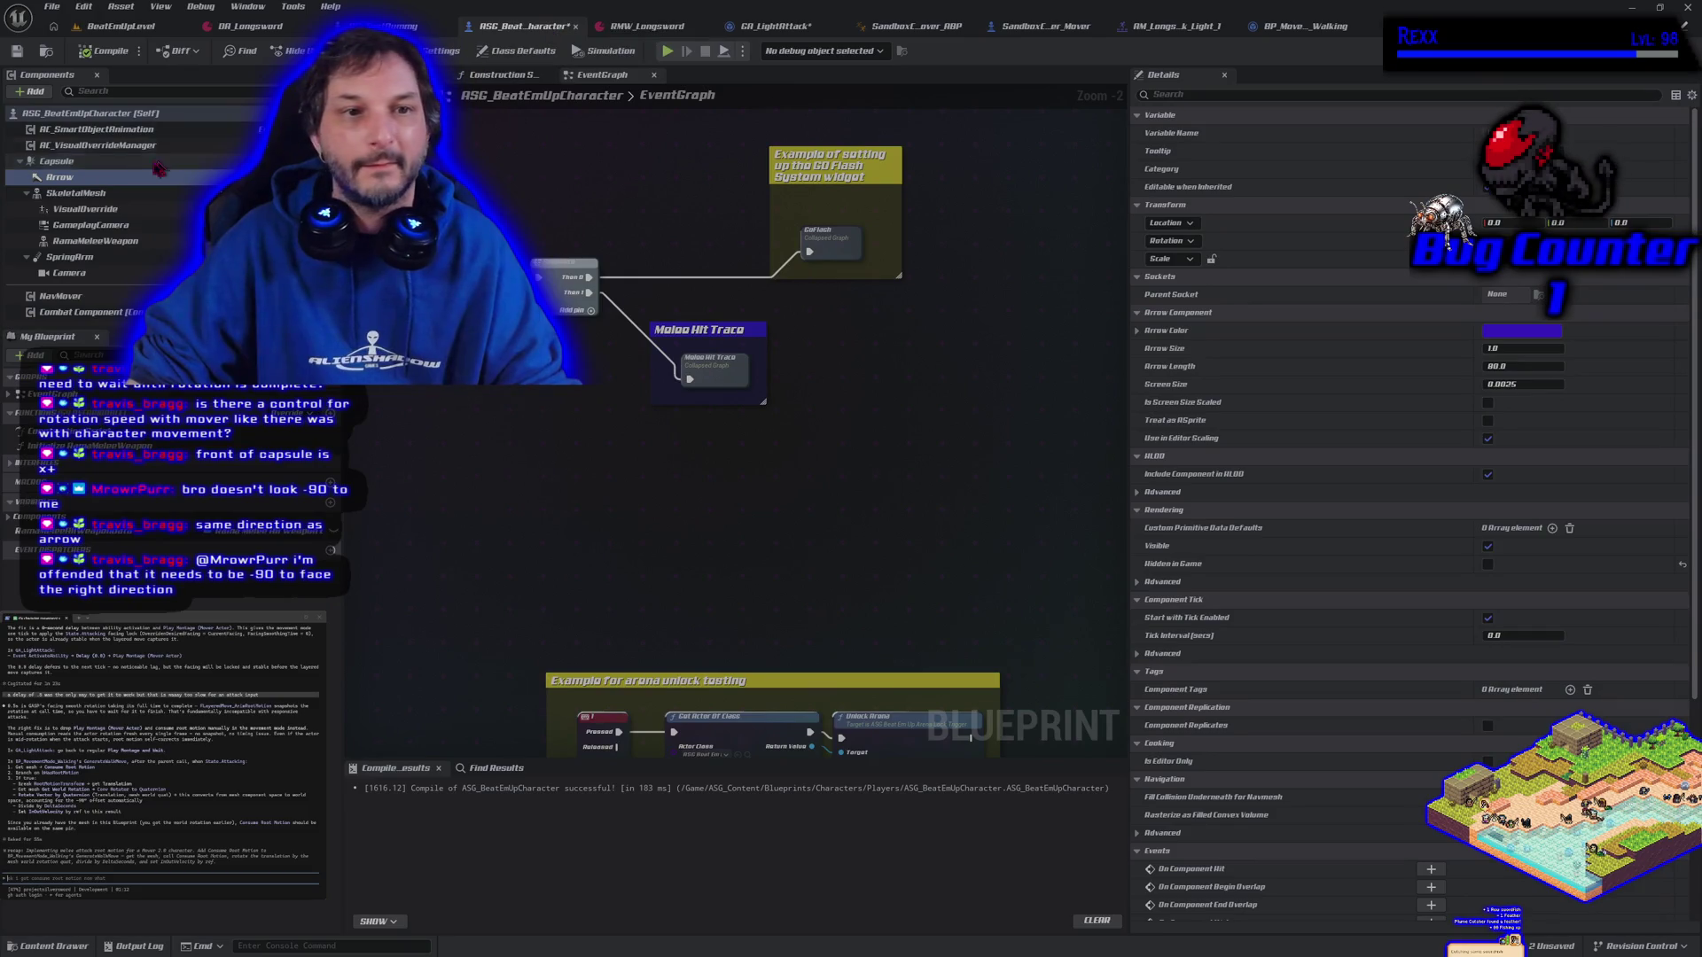
Enter 0 as the SkeletalMesh rotation value so the mesh turns 90°
click(75, 192)
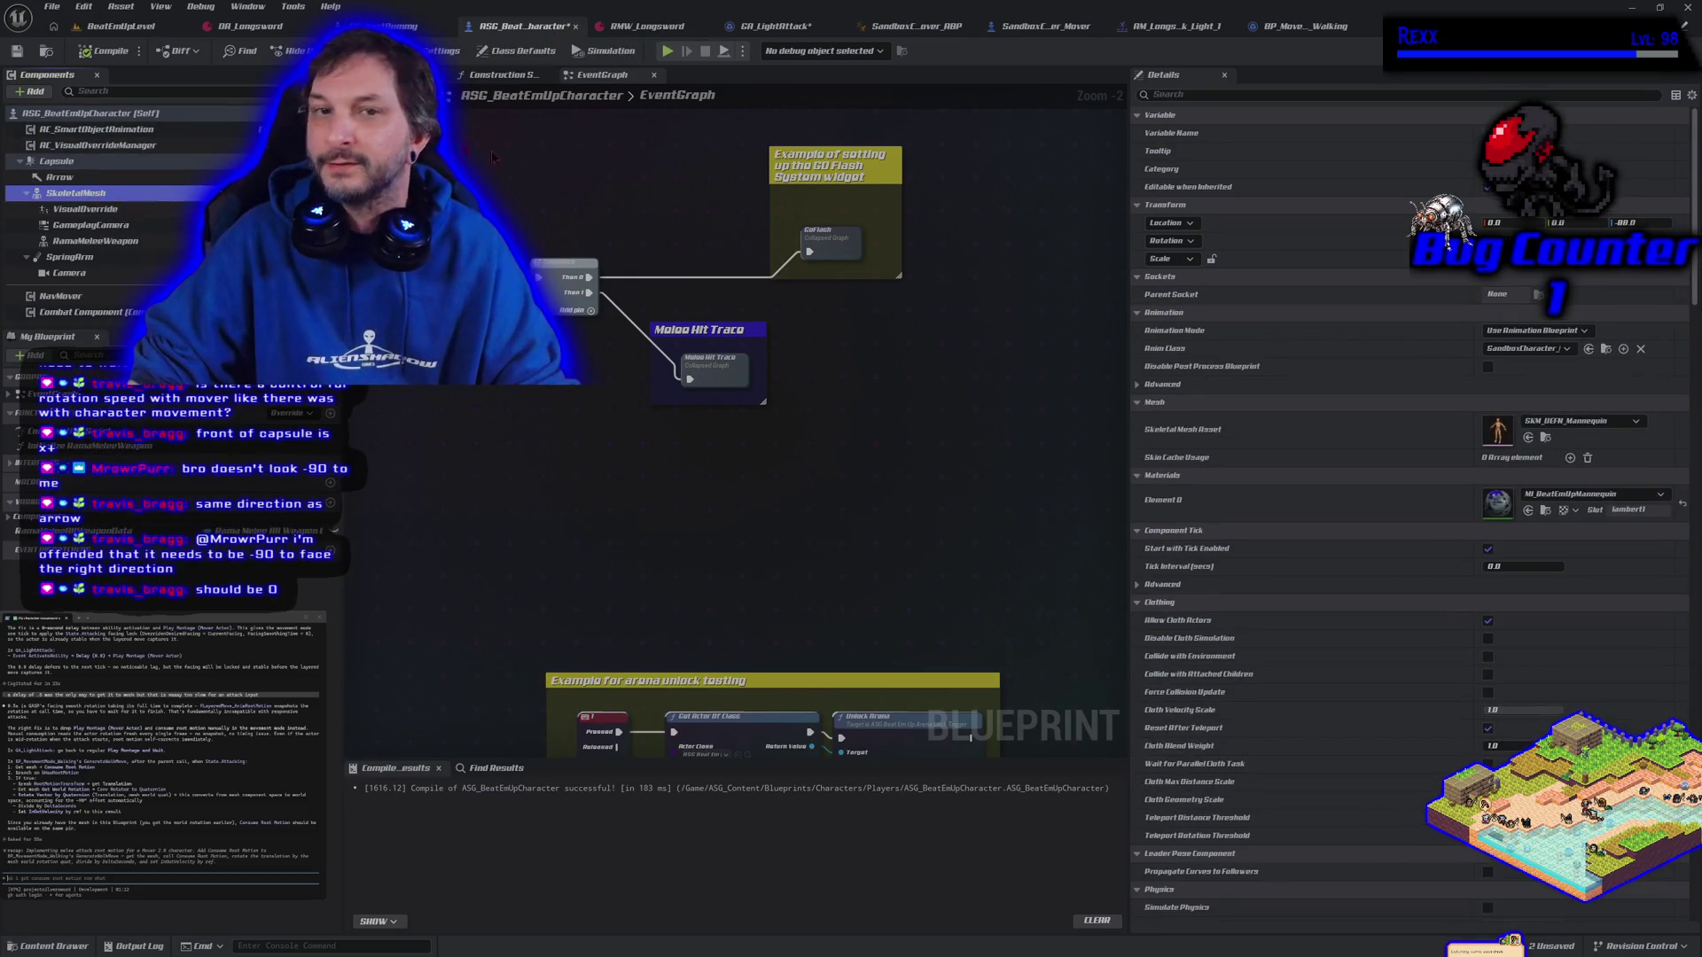
click(403, 74)
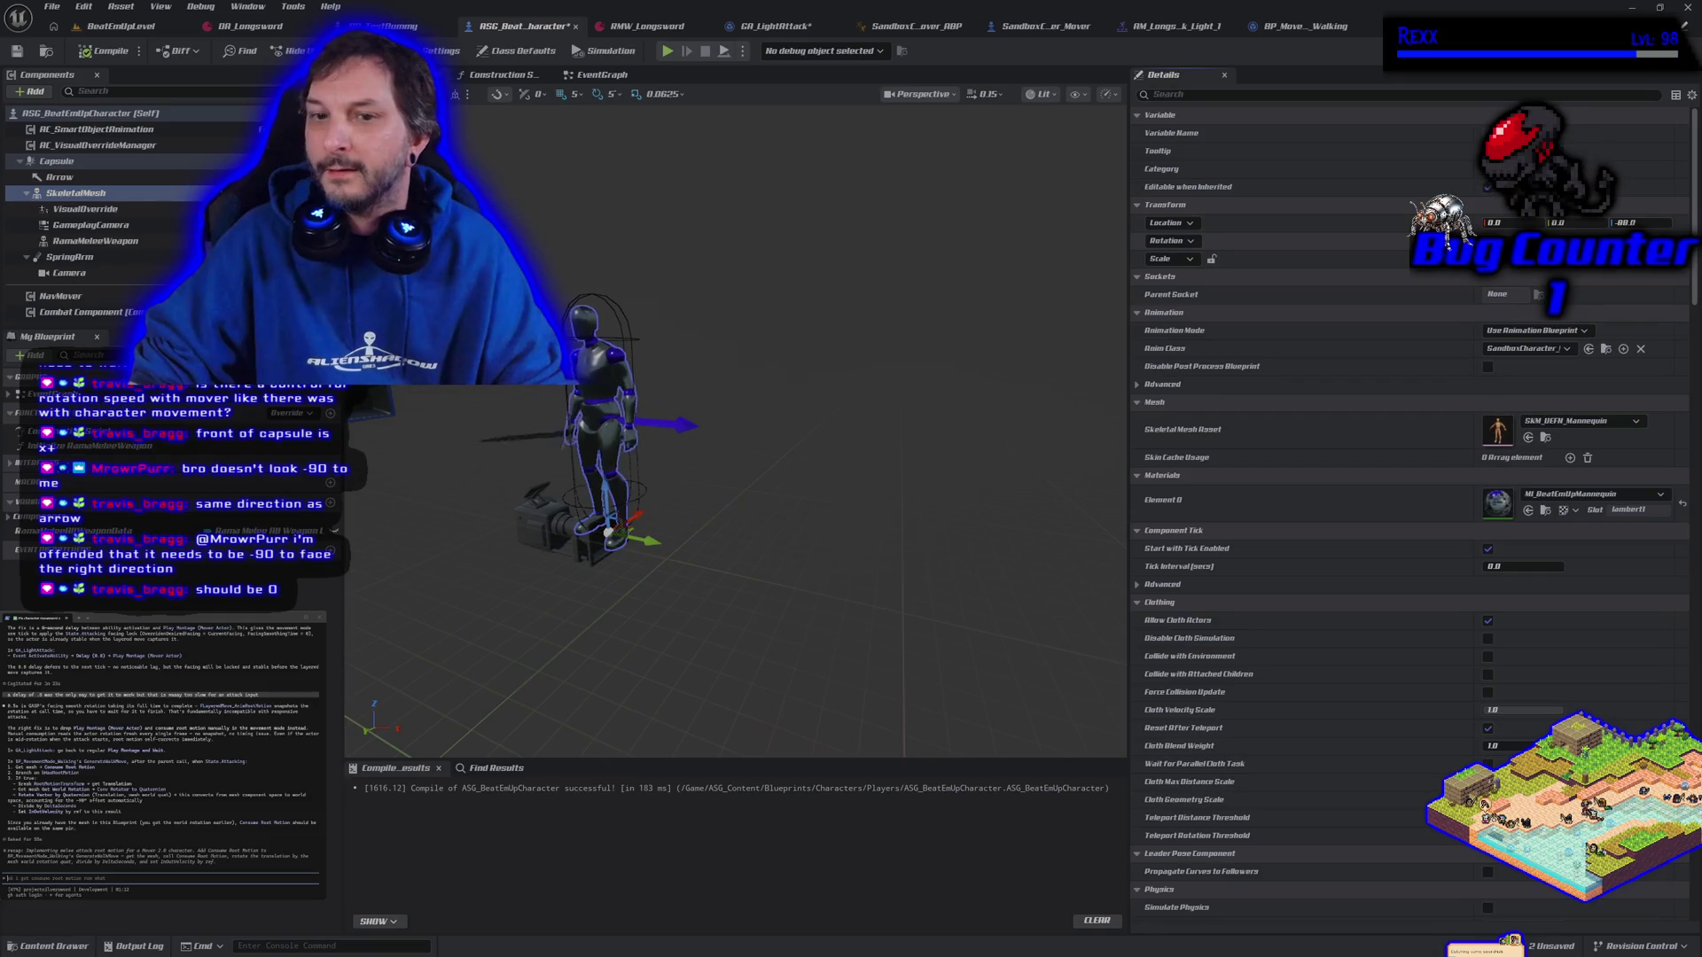
text(0)
key(Return)
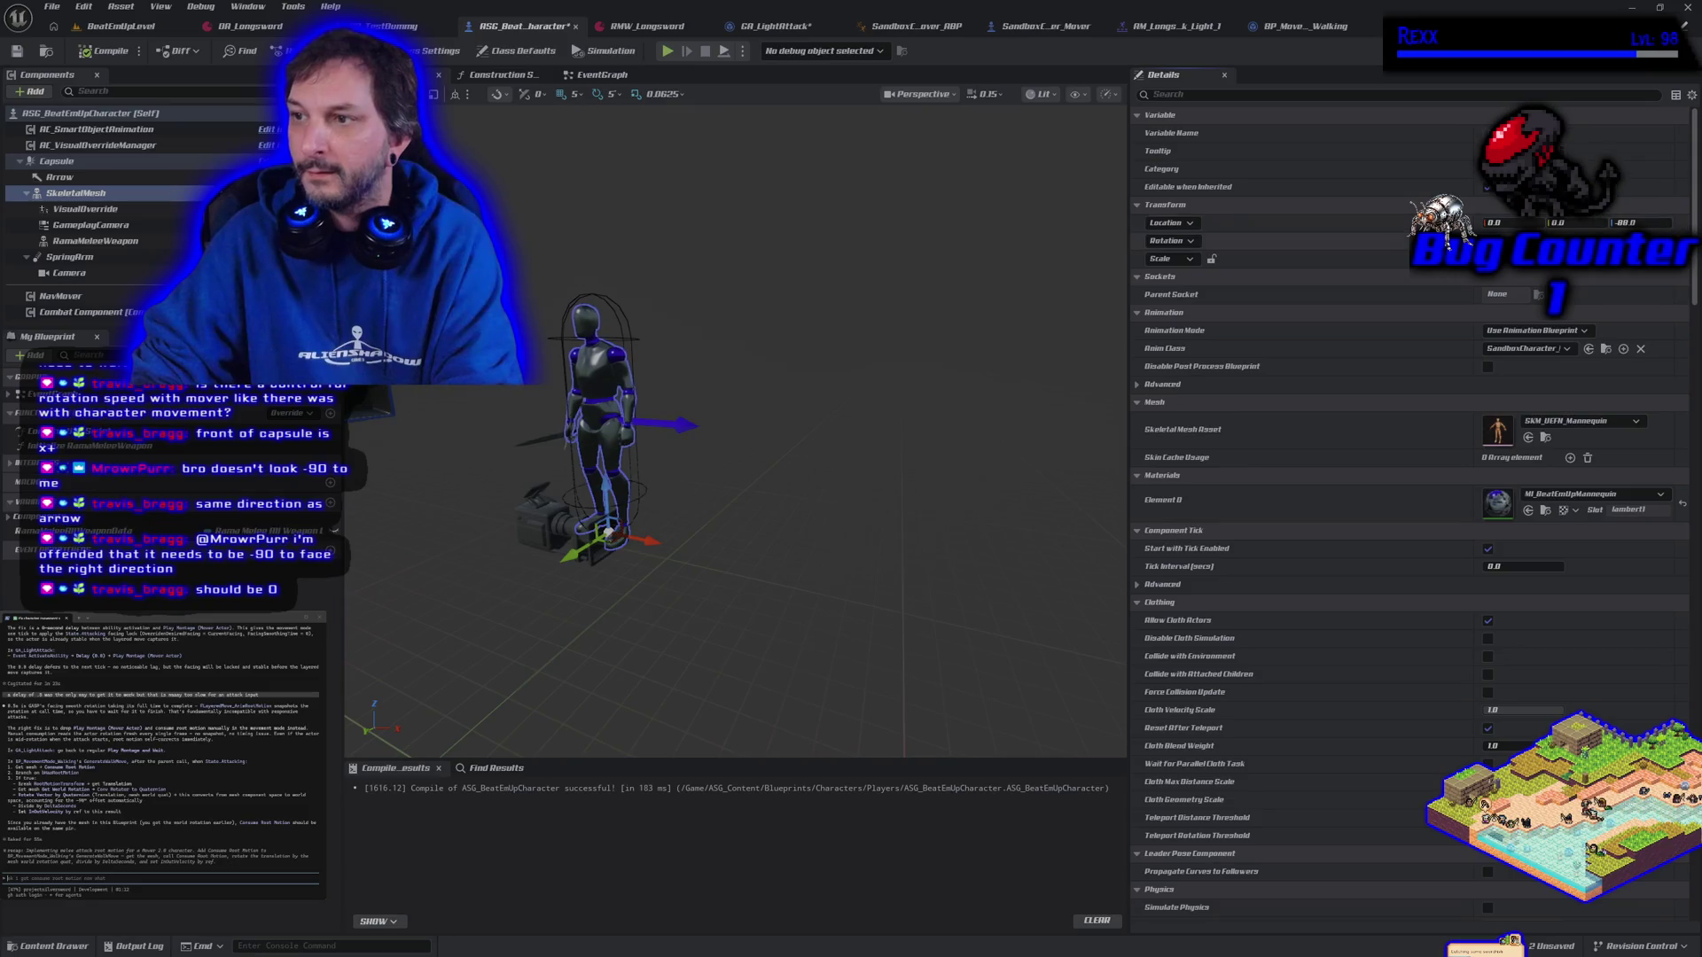
key(Return)
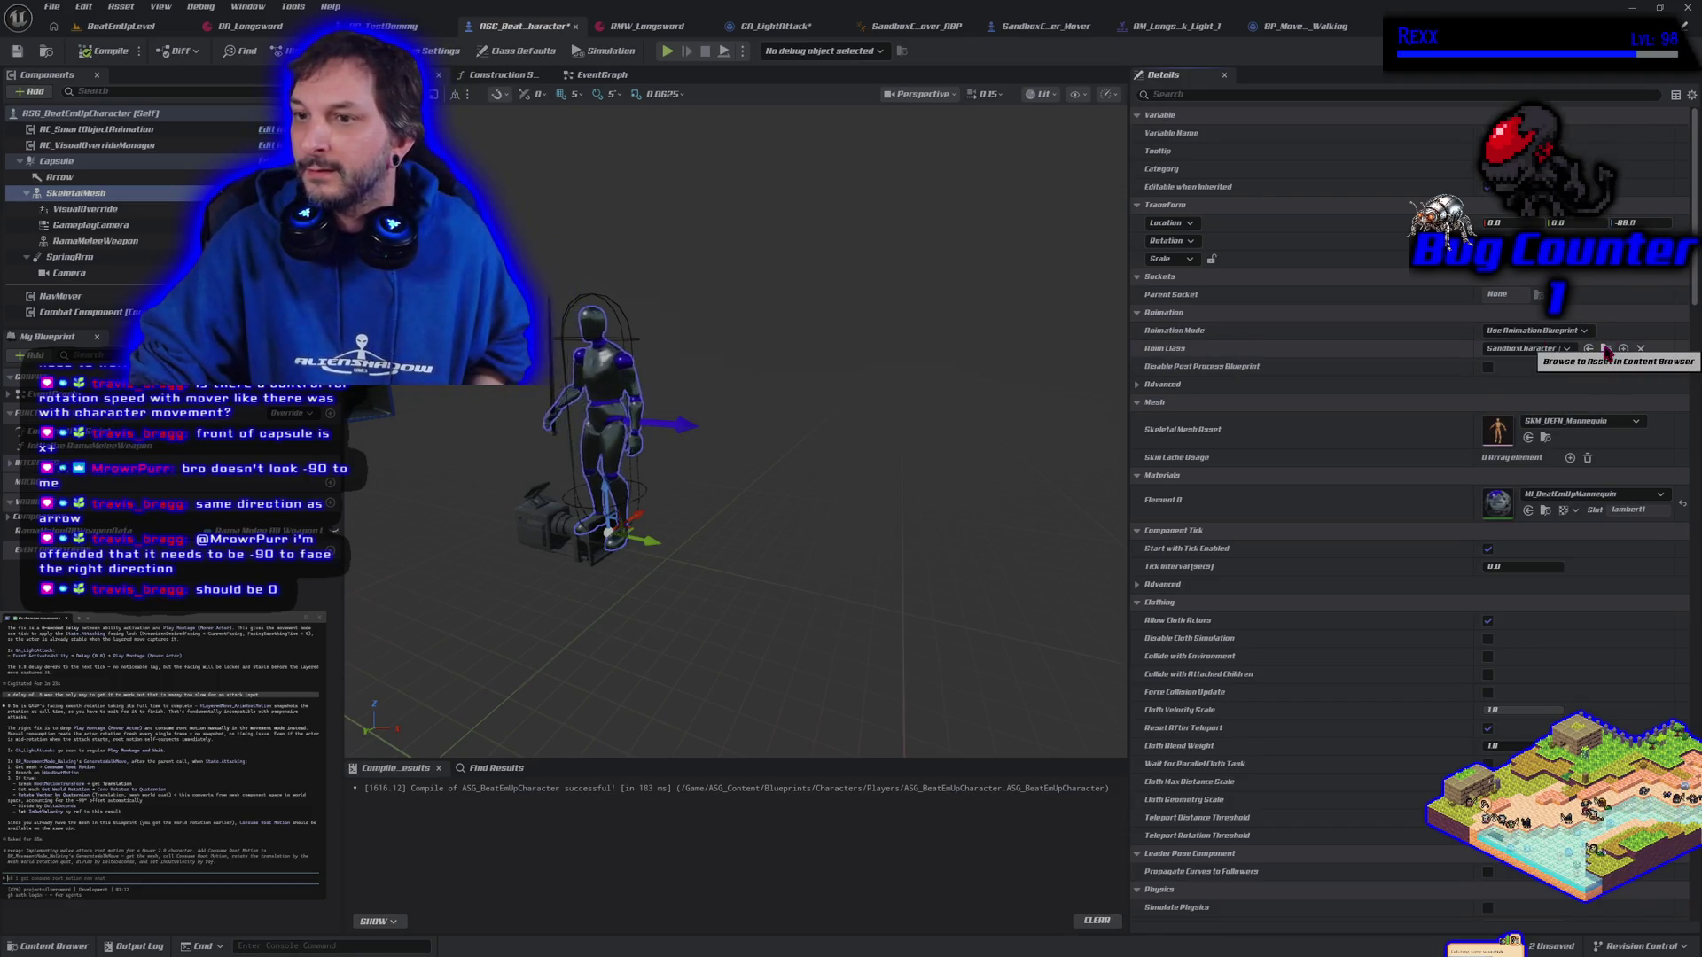
Undo clearing the mesh's Anim Class to restore SandboxCharacter, then compile the blueprint
click(1640, 349)
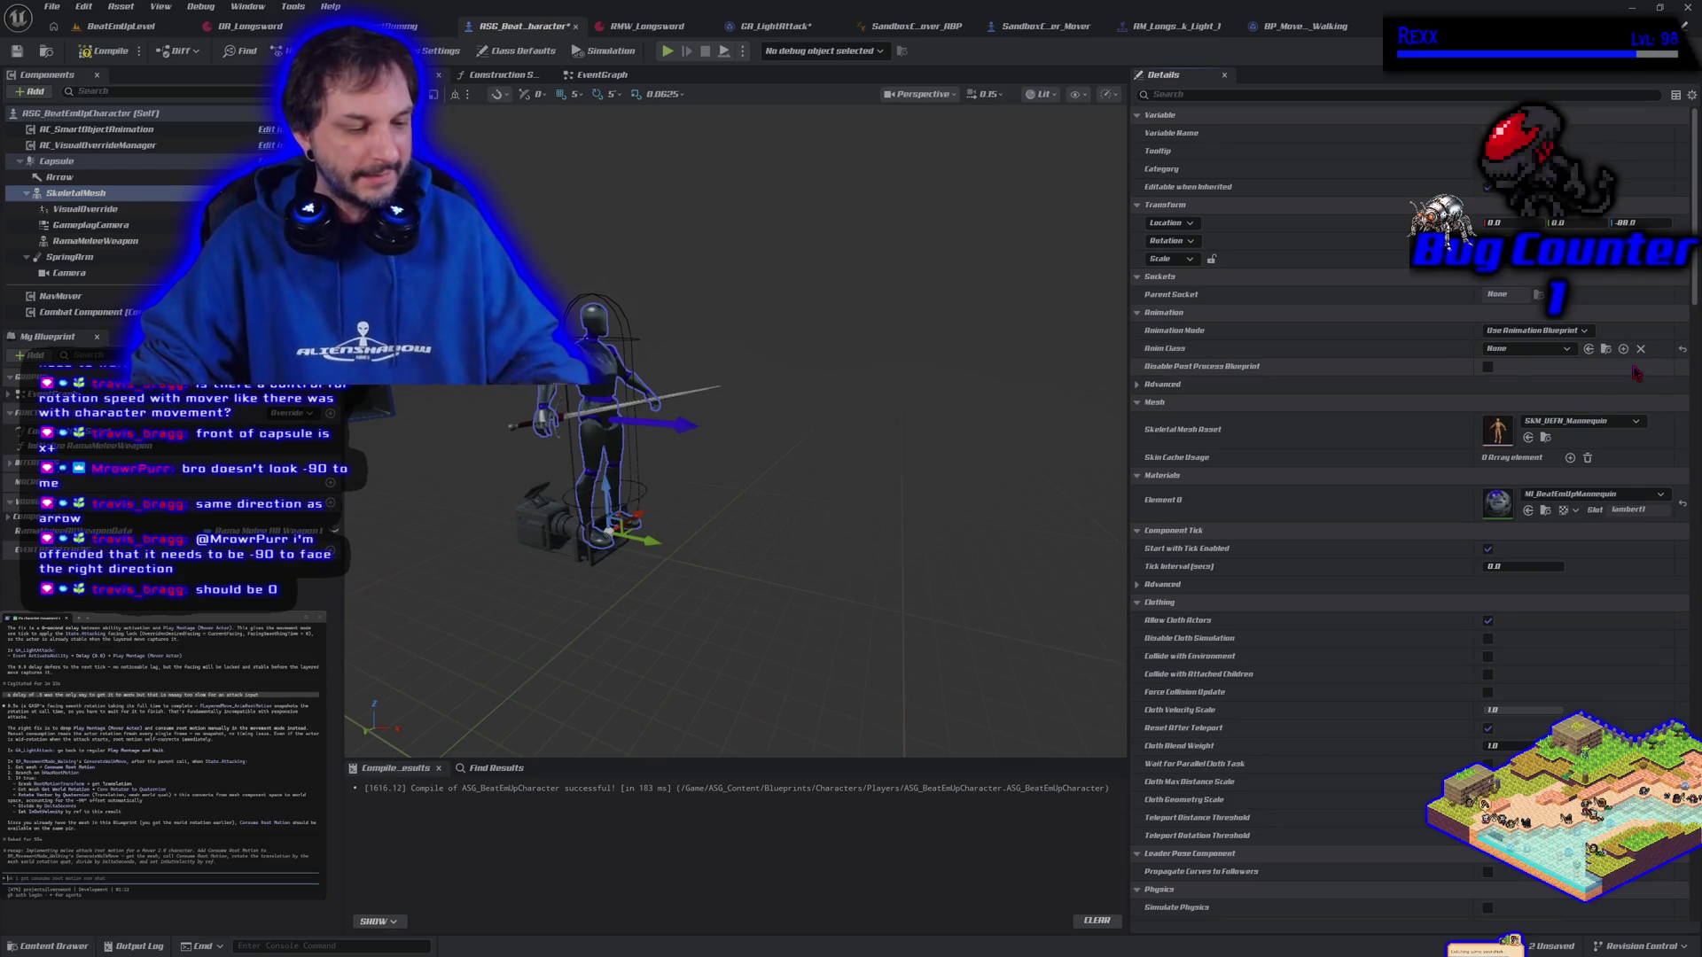
key(ctrl+z)
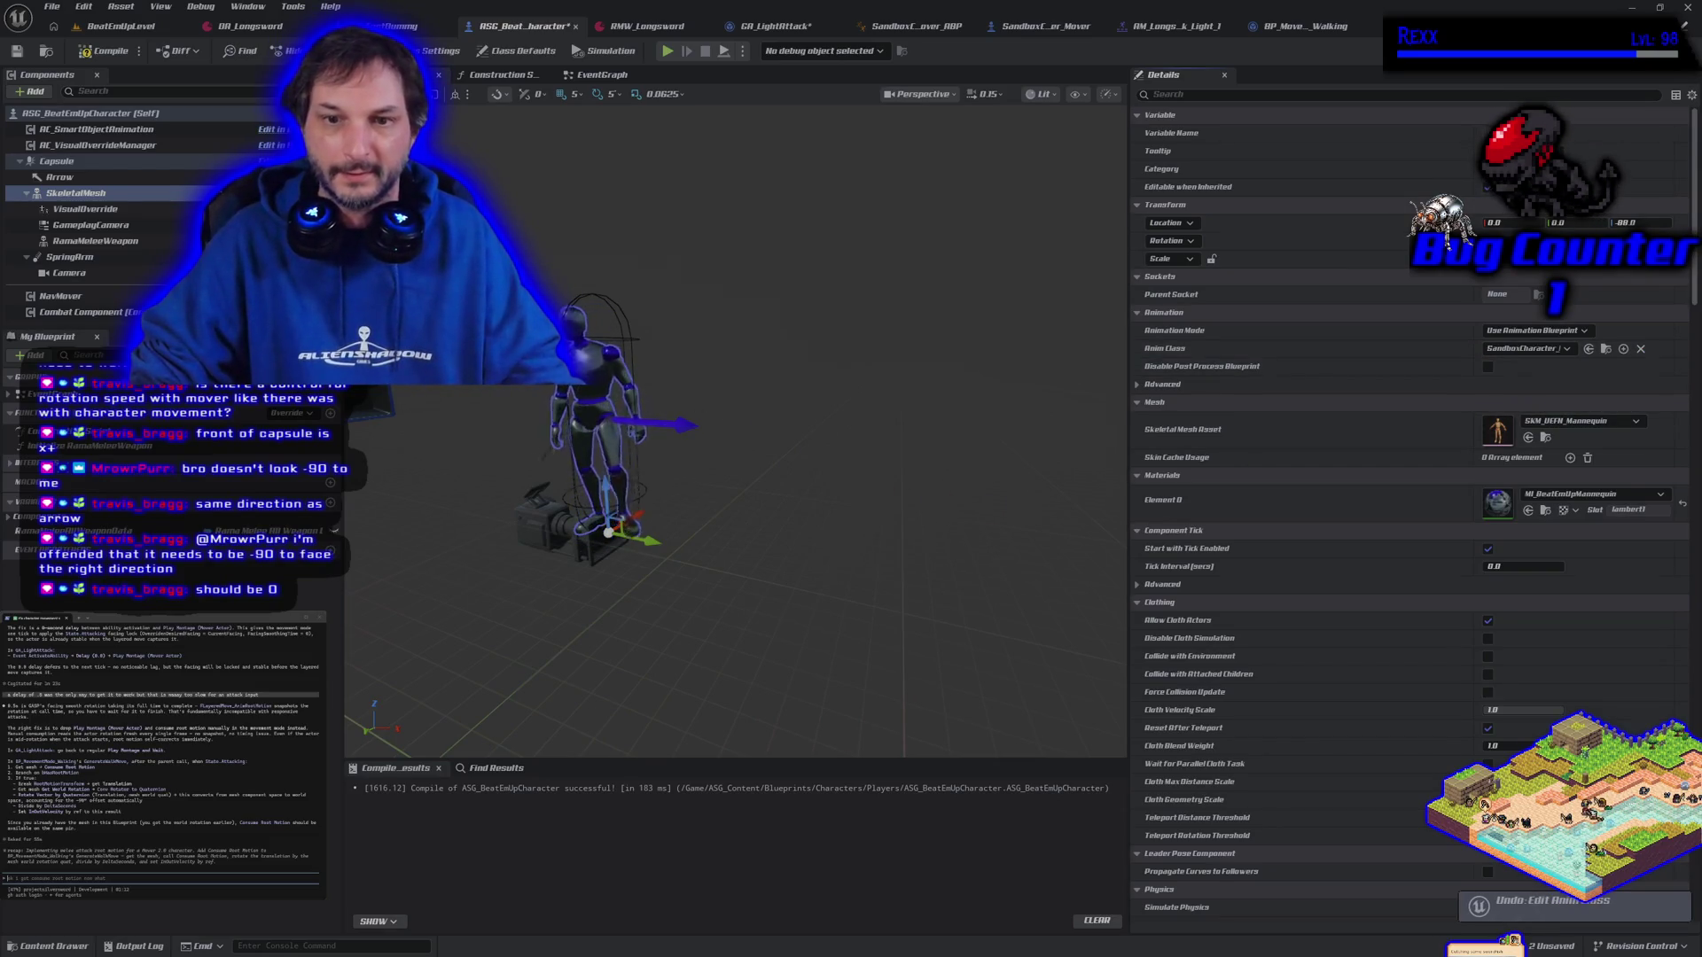
click(81, 53)
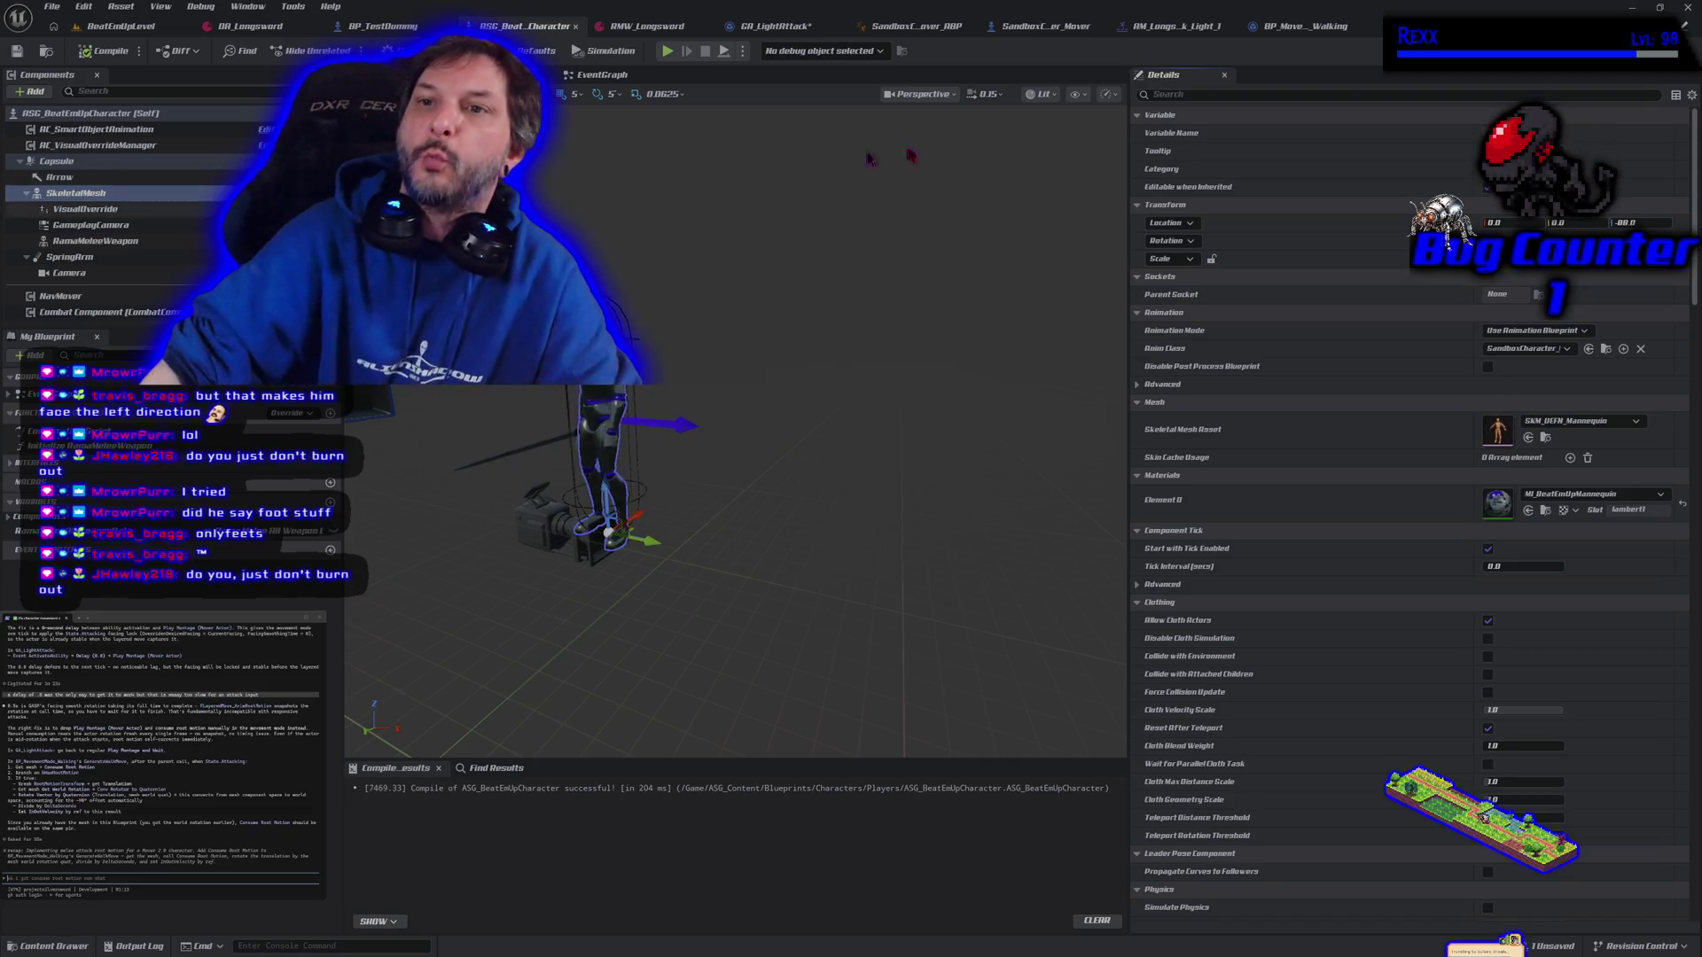
Browse BP_MovementMode_Walking's acceleration, crouch-speed and facing sections, then return to BeatEmUpLevel
click(1022, 40)
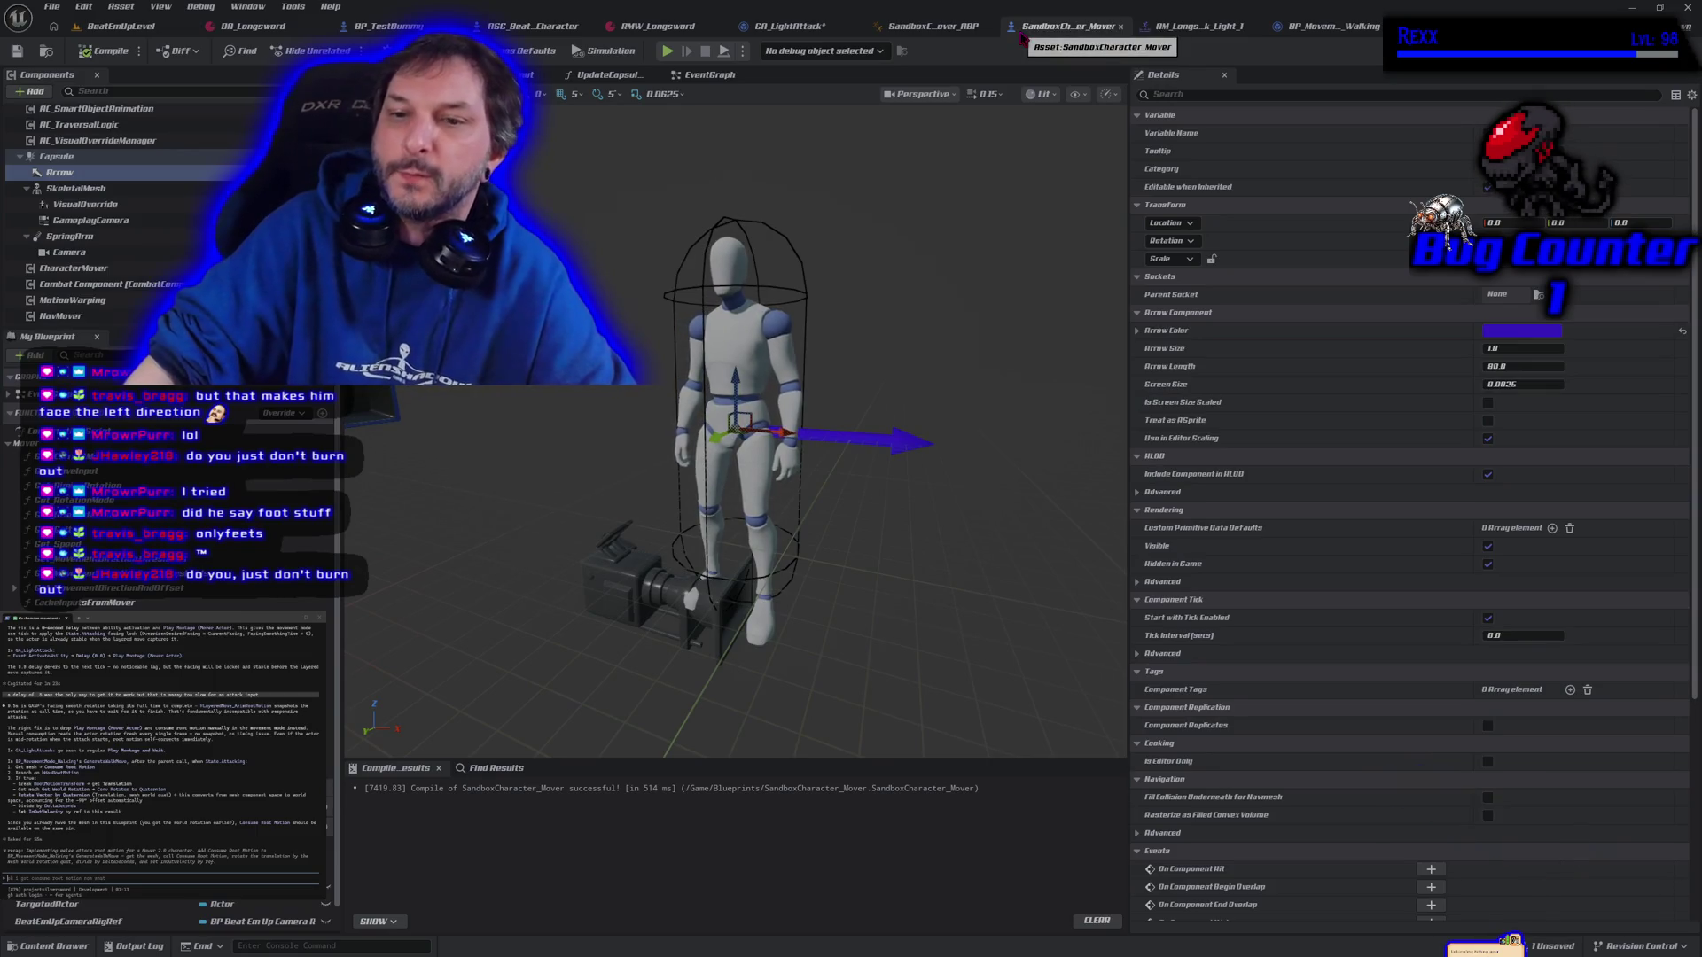
click(1288, 27)
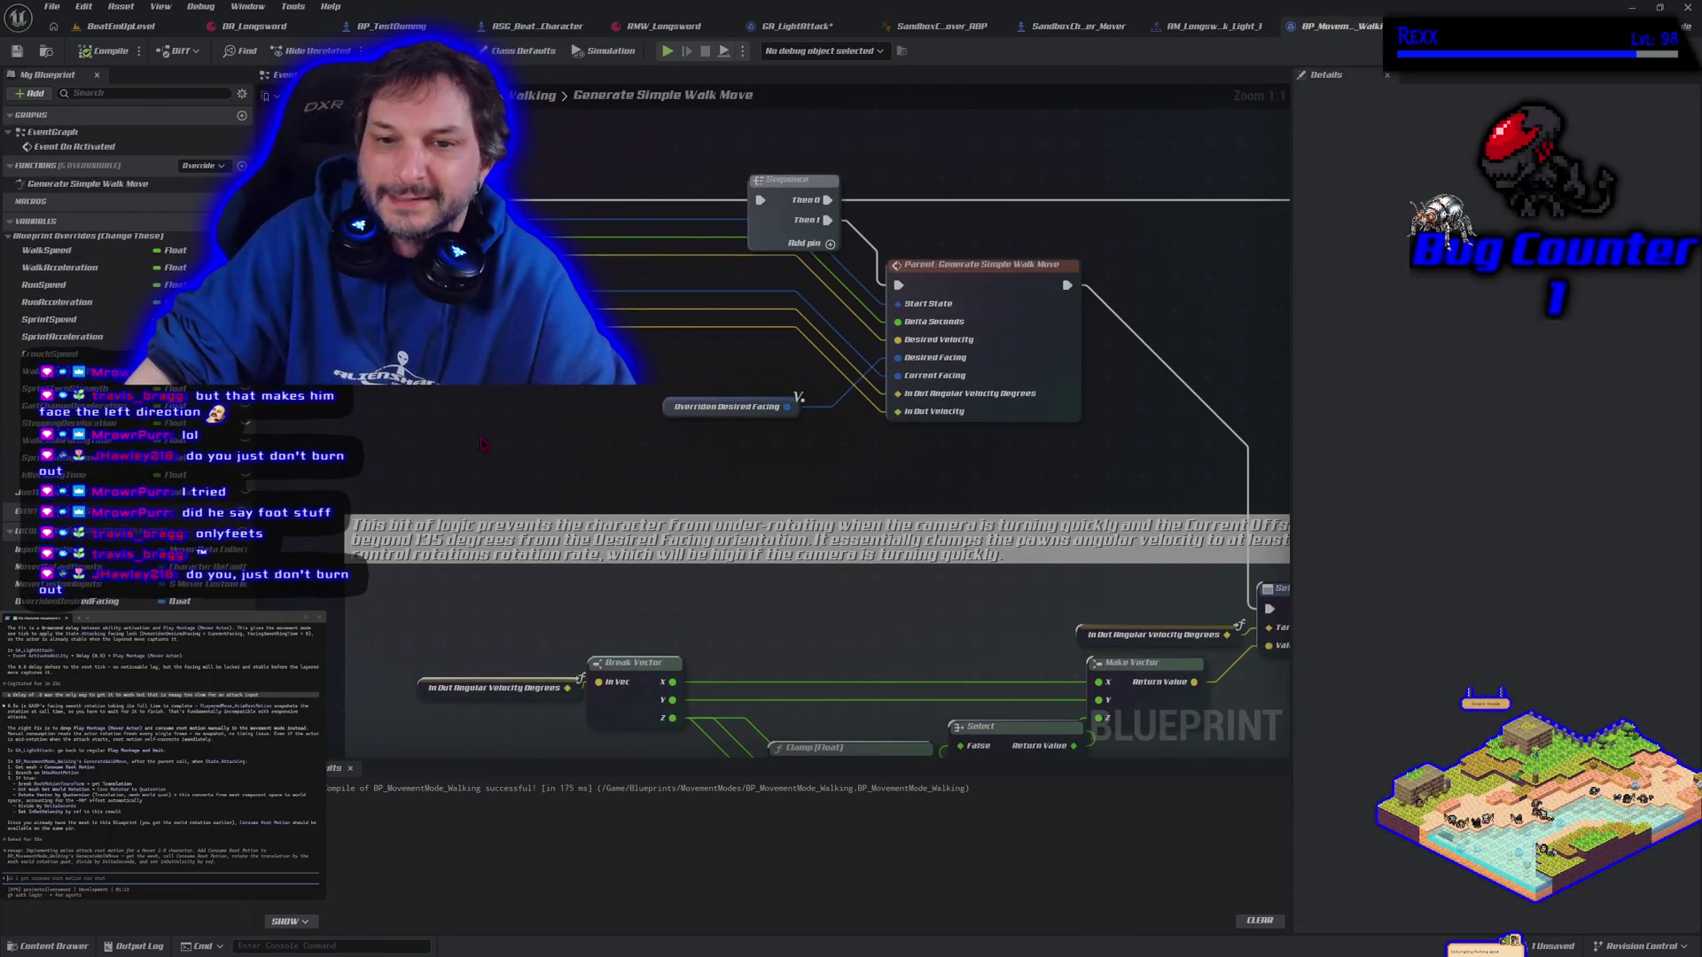
scroll(490, 441, down, 3)
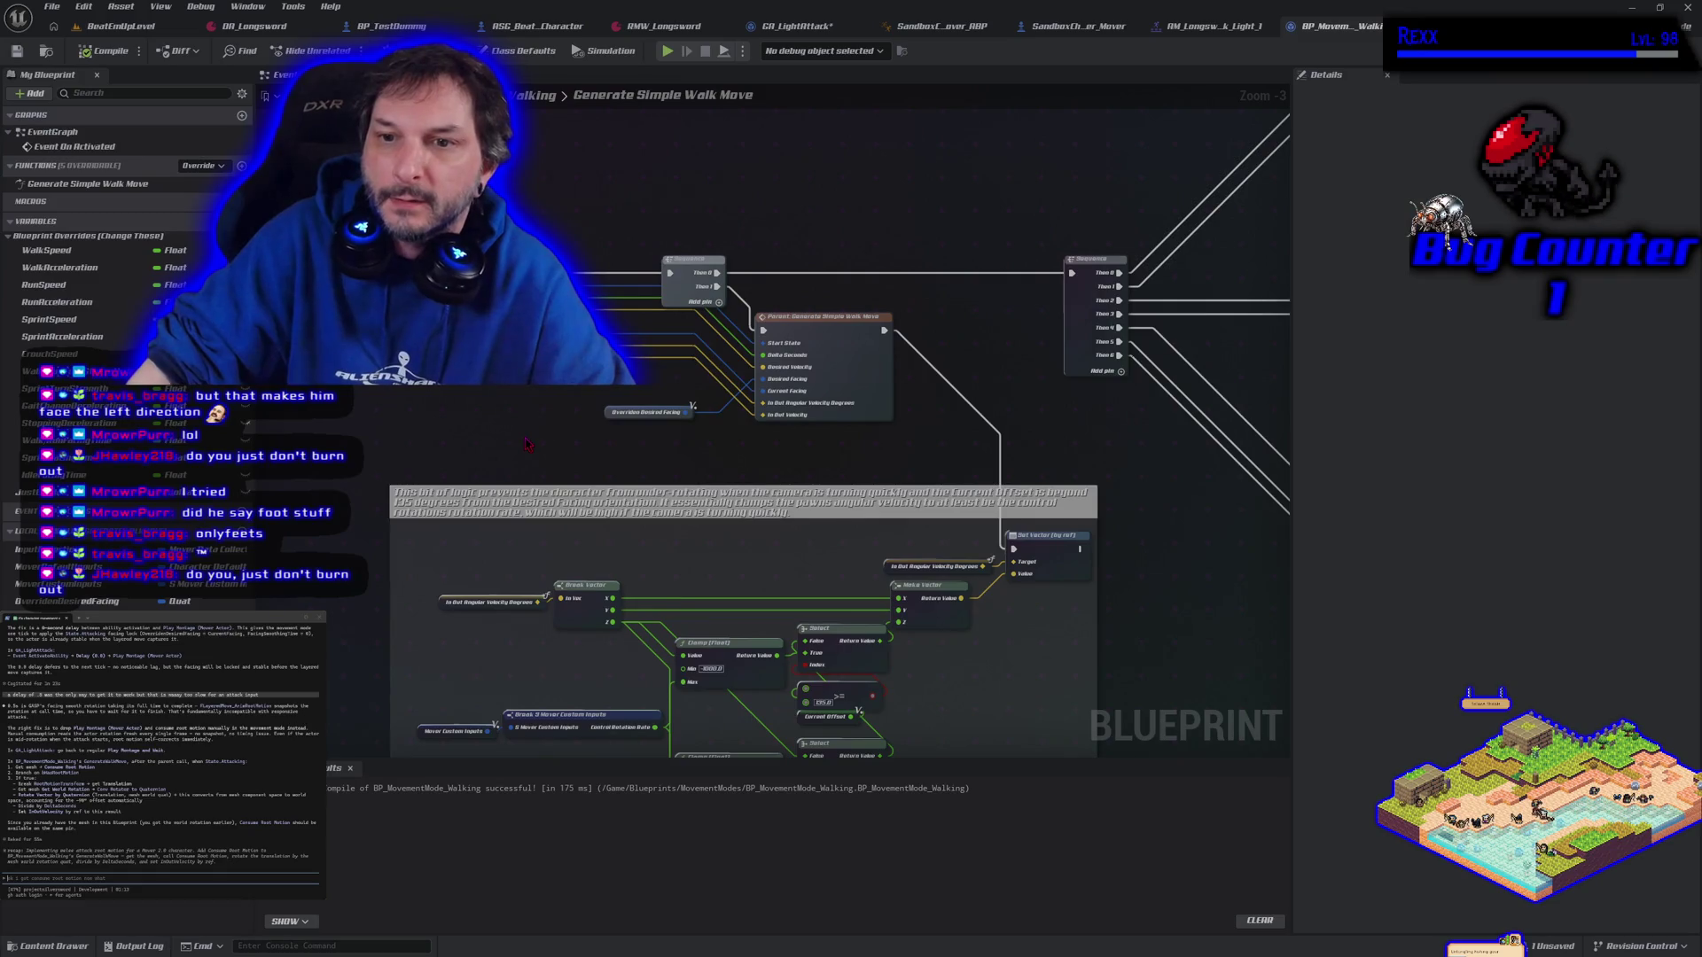
scroll(526, 444, up, 2)
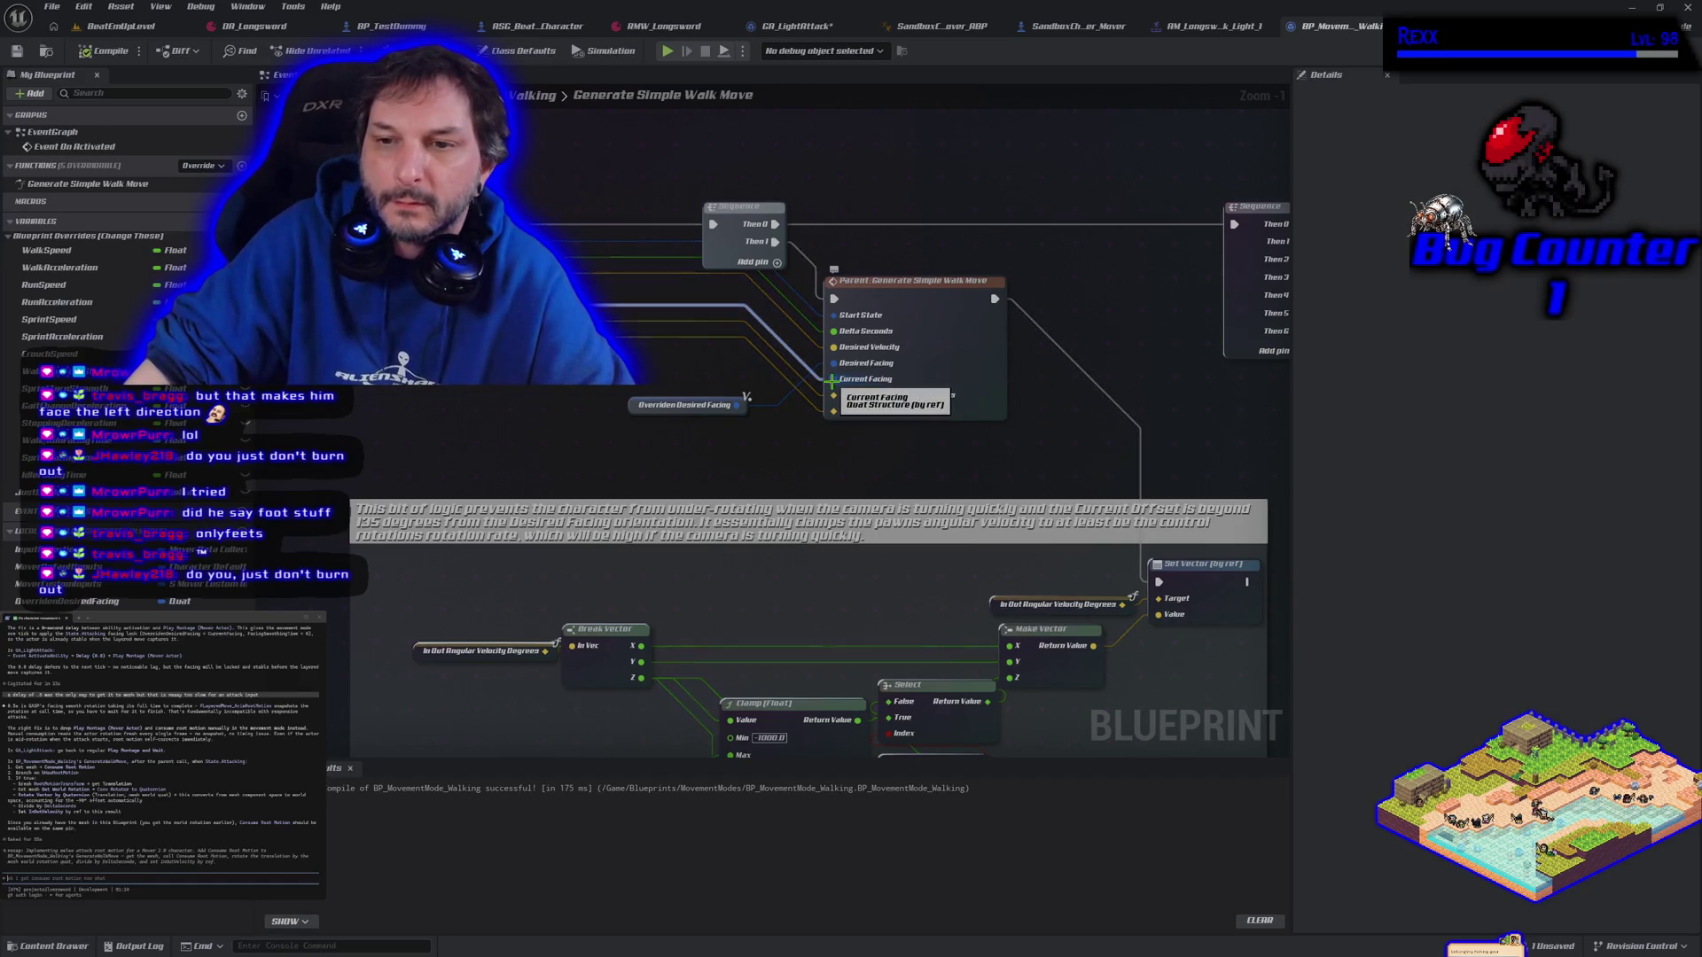
scroll(838, 465, down, 2)
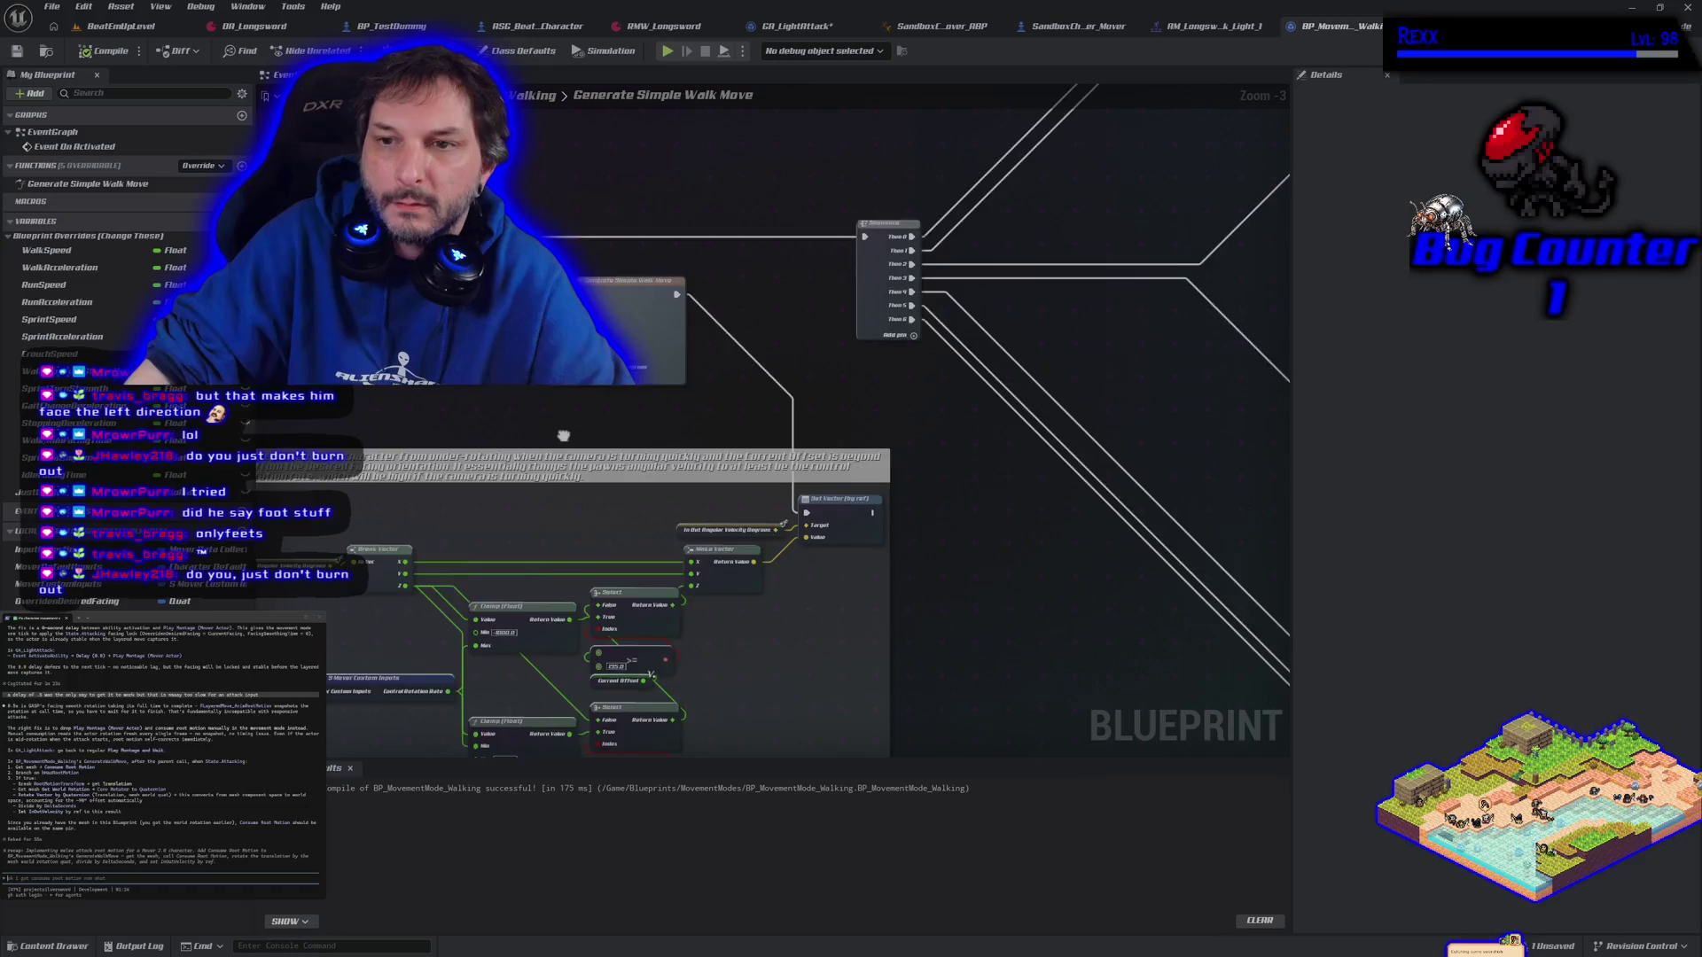
drag(839, 464, 736, 406)
mouse_move(968, 462)
mouse_down()
mouse_move(483, 500)
mouse_move(373, 558)
mouse_up()
mouse_move(552, 219)
mouse_down()
mouse_move(582, 594)
mouse_move(603, 343)
mouse_move(965, 130)
mouse_move(1036, 135)
mouse_up()
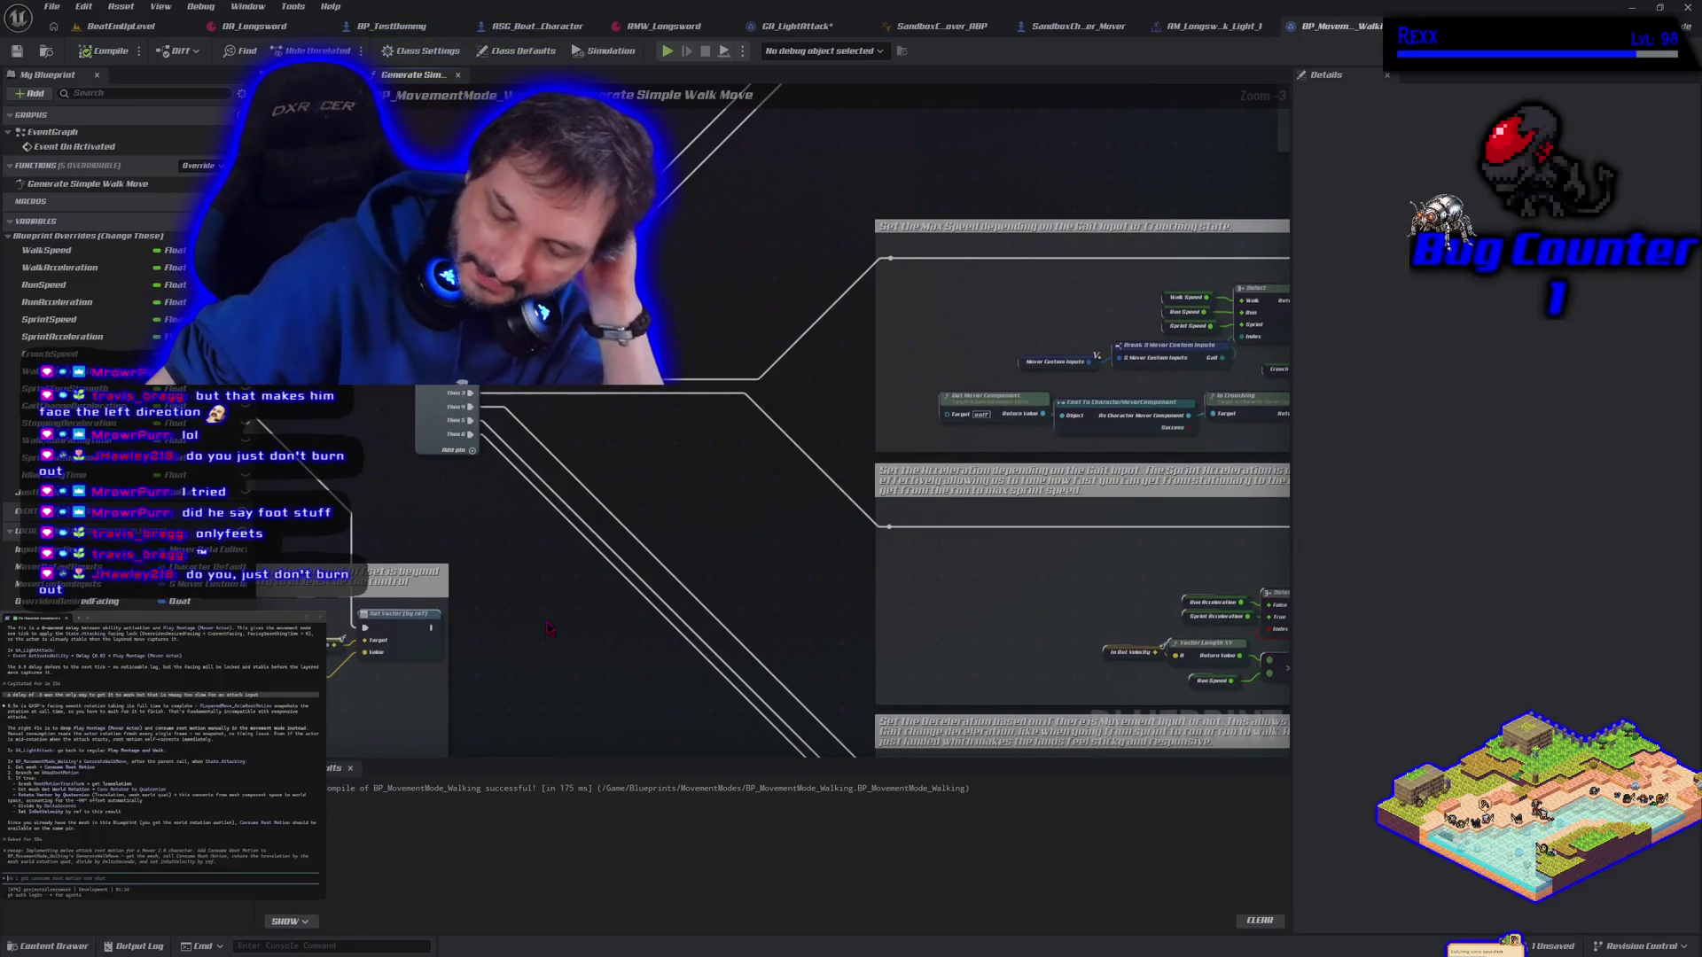
click(120, 26)
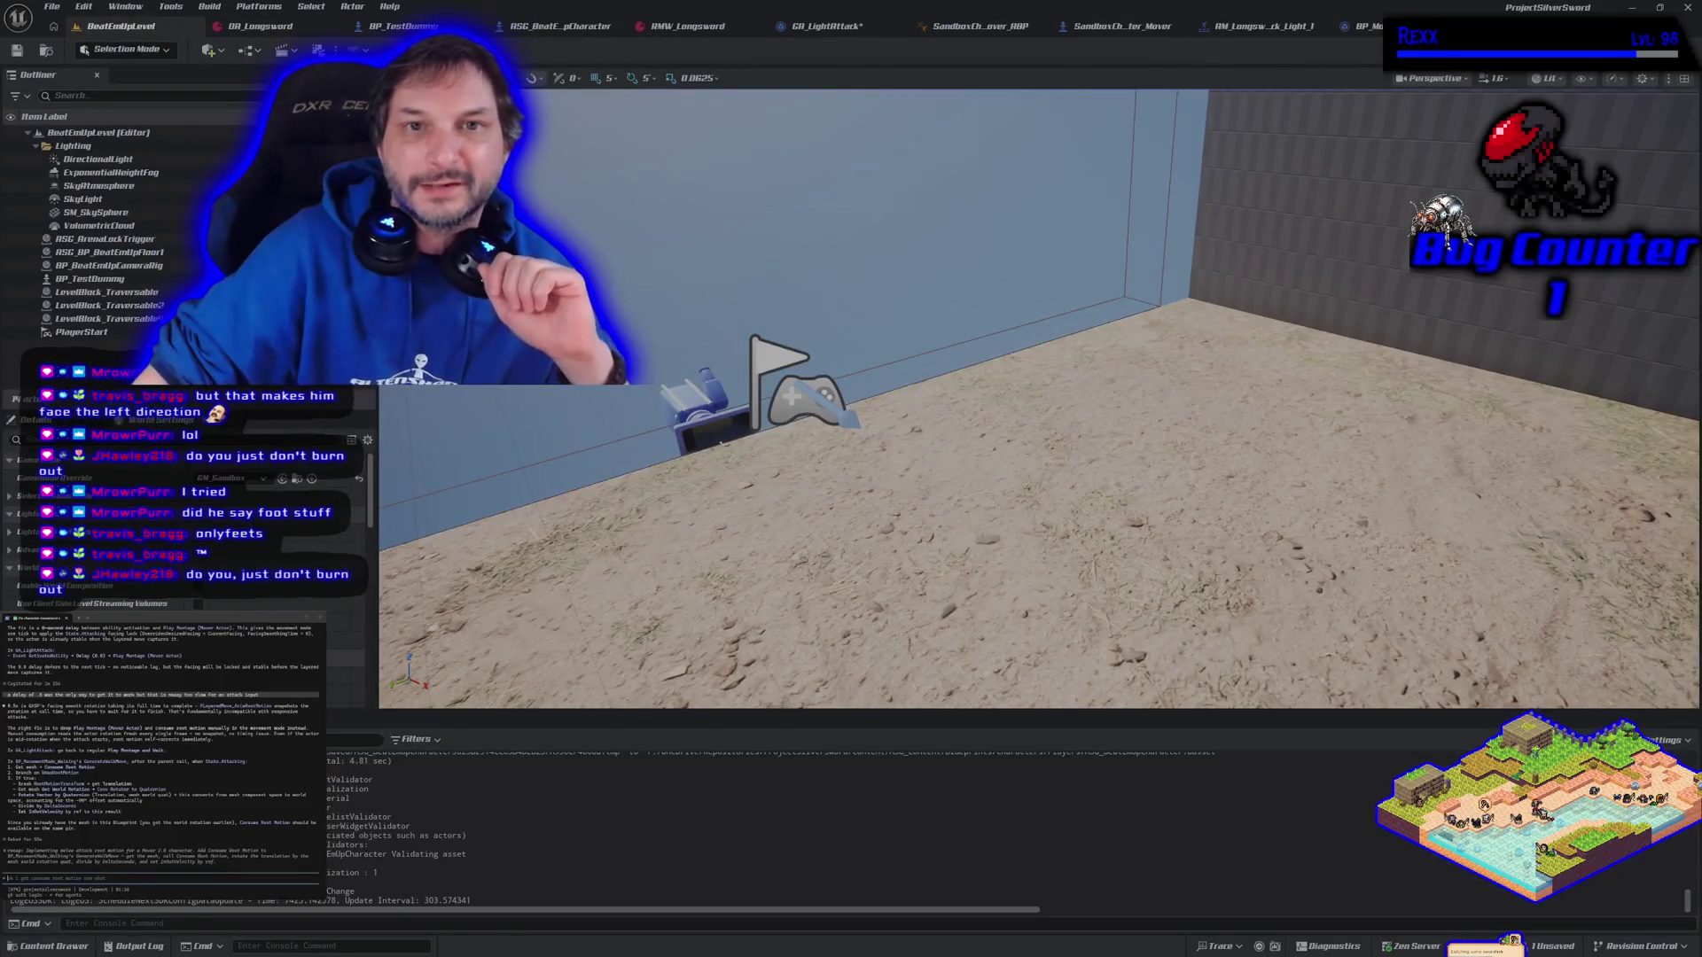
Start Play in Editor and walk the character right, left, then right to check facing
key(alt+p)
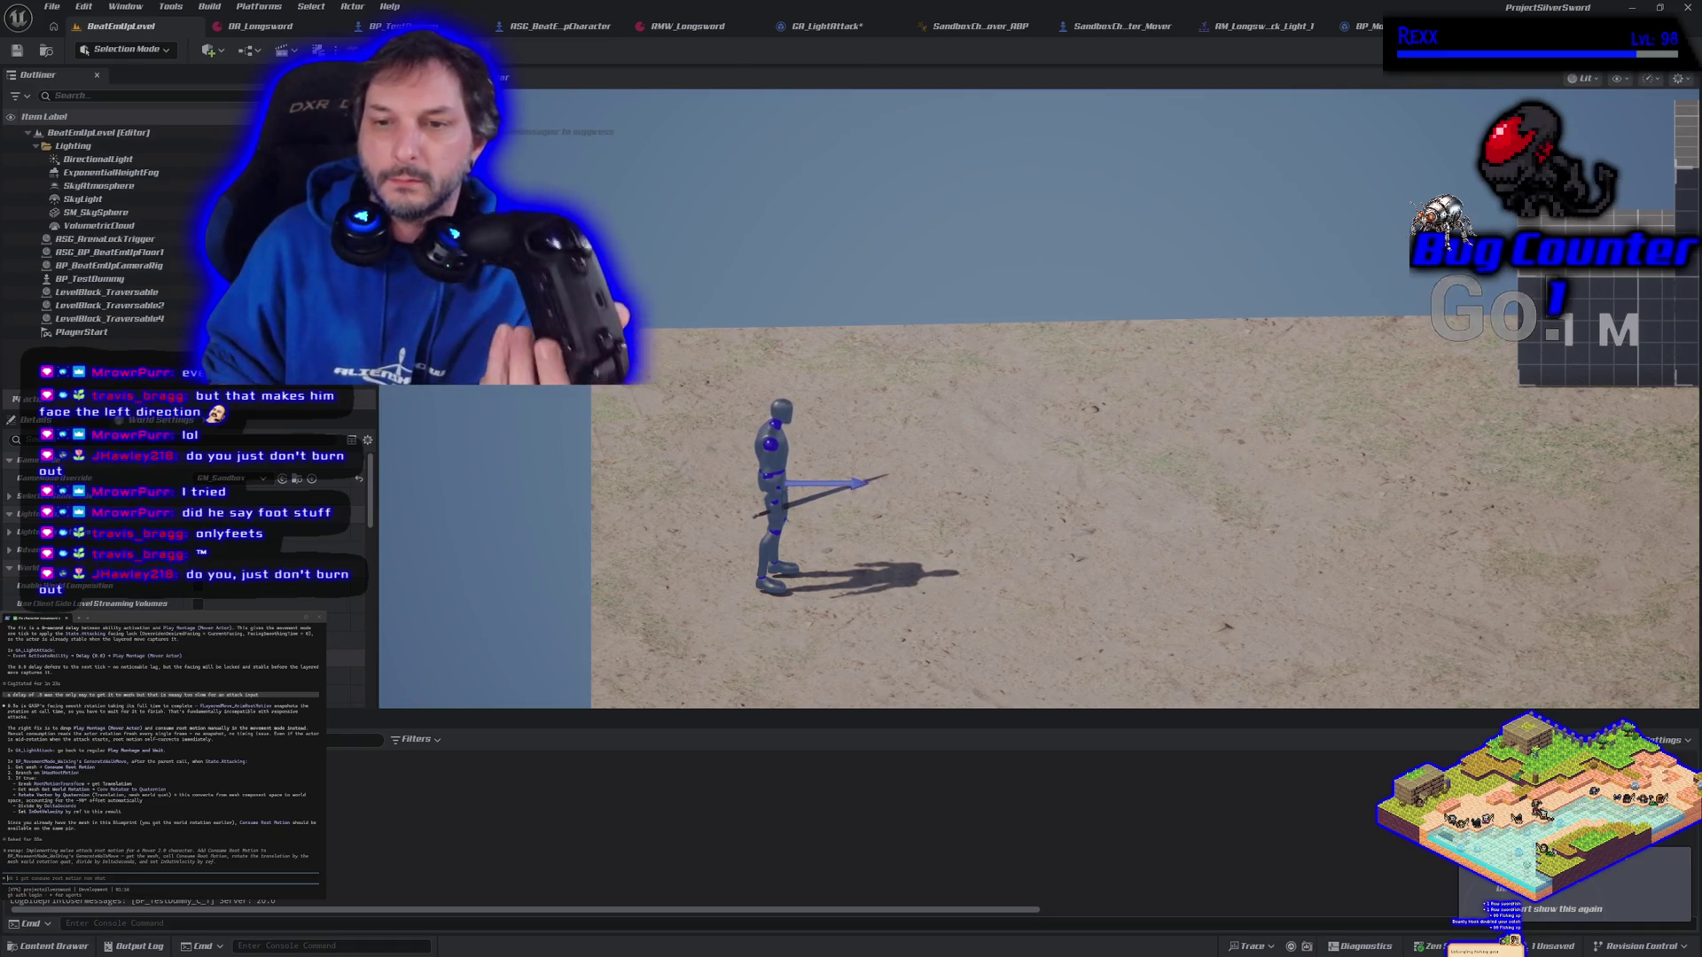
key(d)
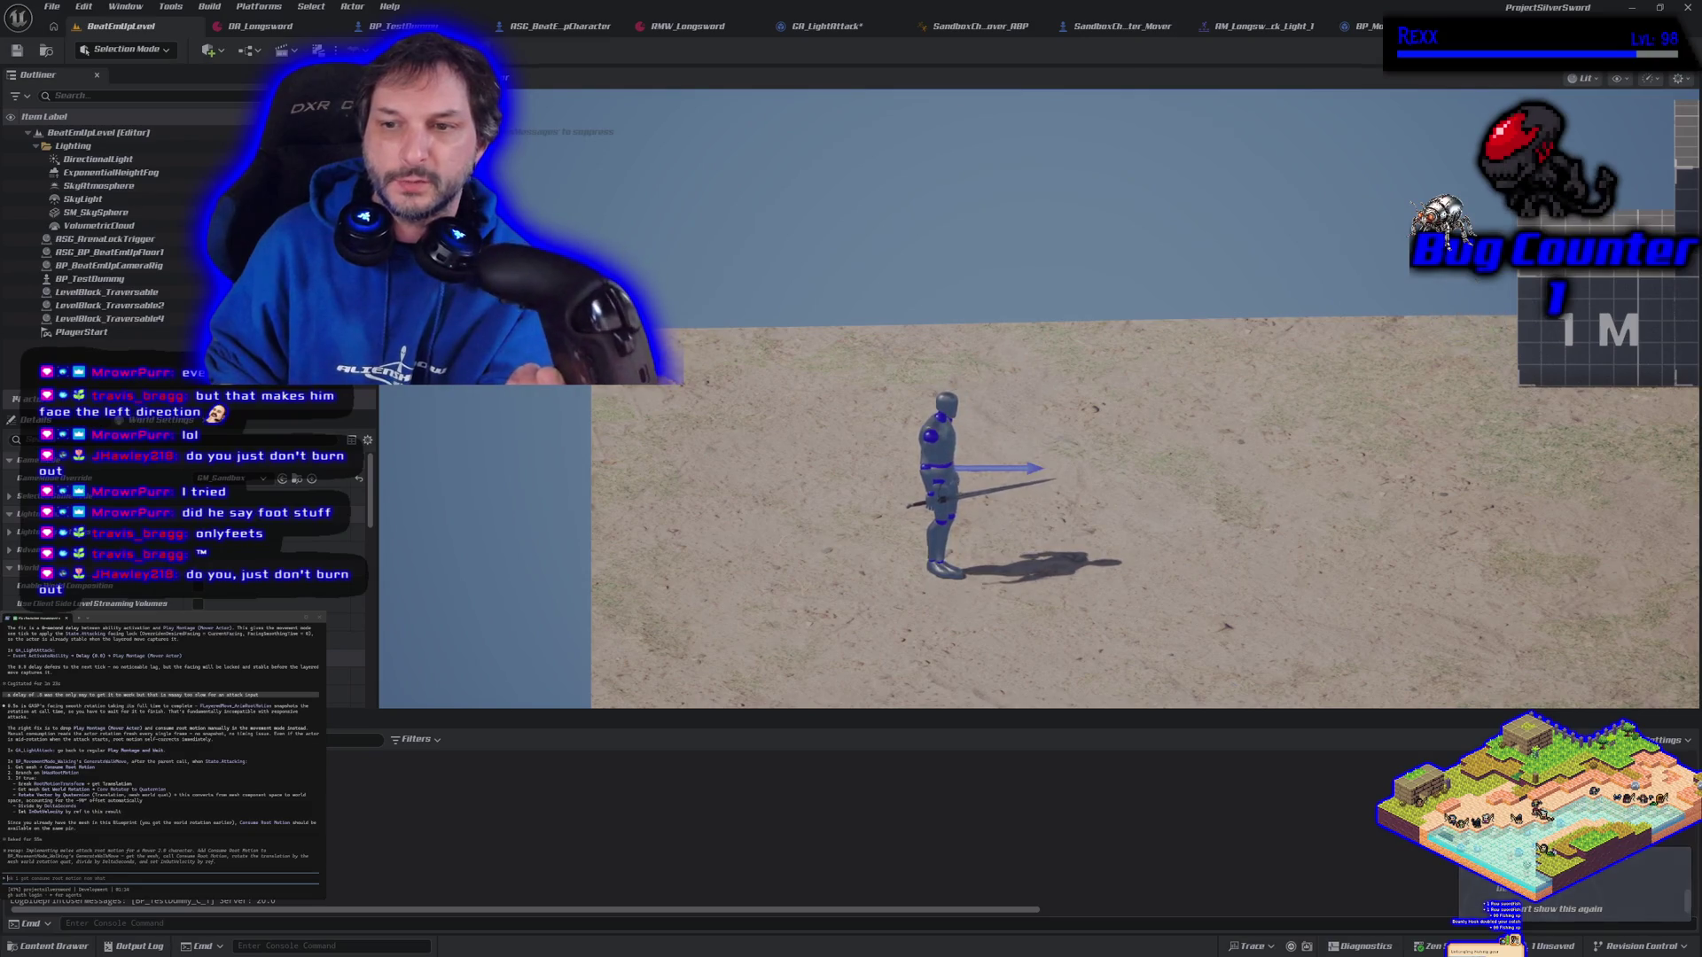
key(a)
key(d)
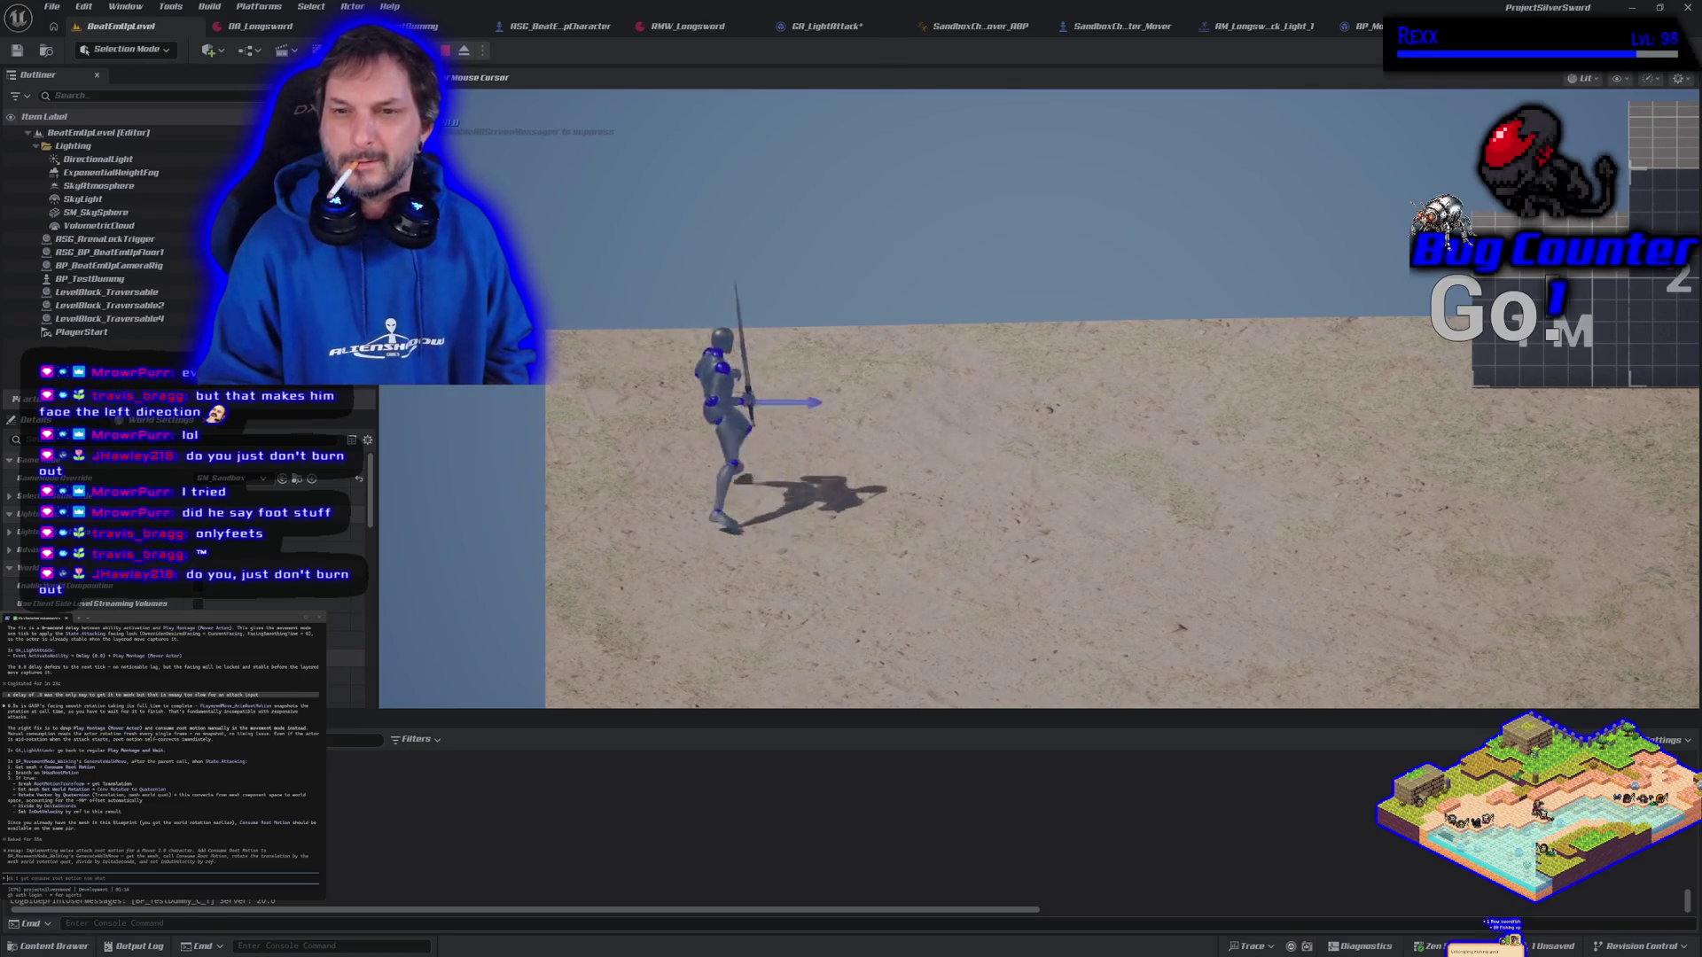
Attack and run the character right and left, then stop Play in Editor with Esc
key(d)
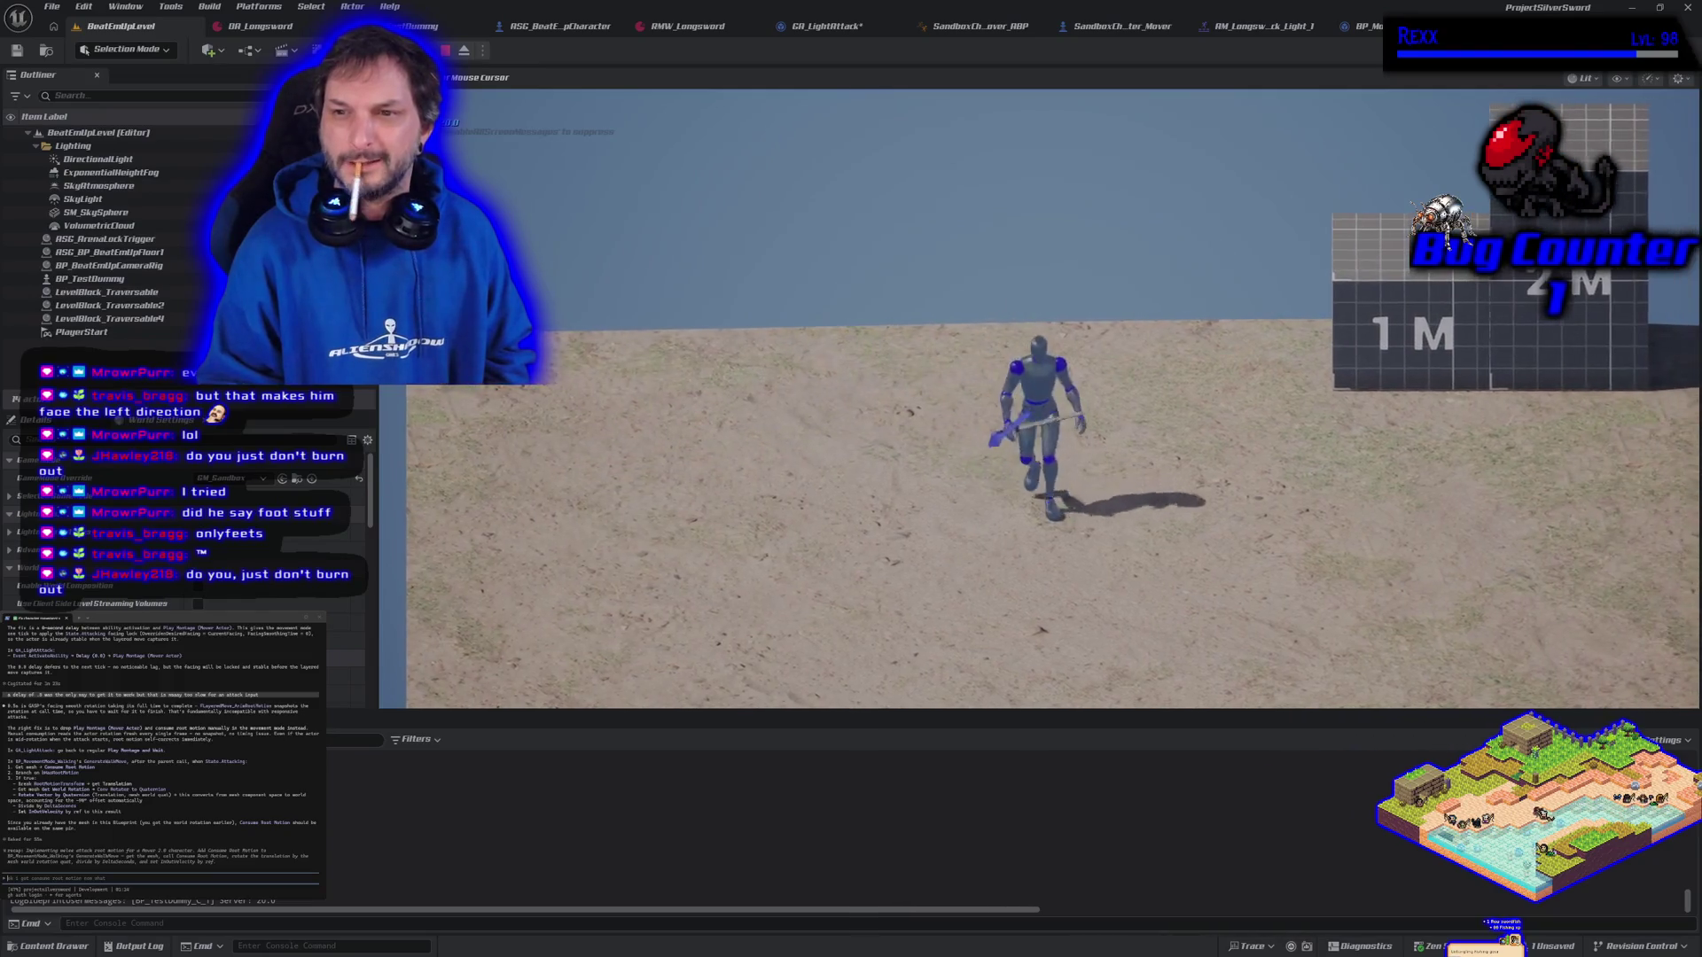
key(a)
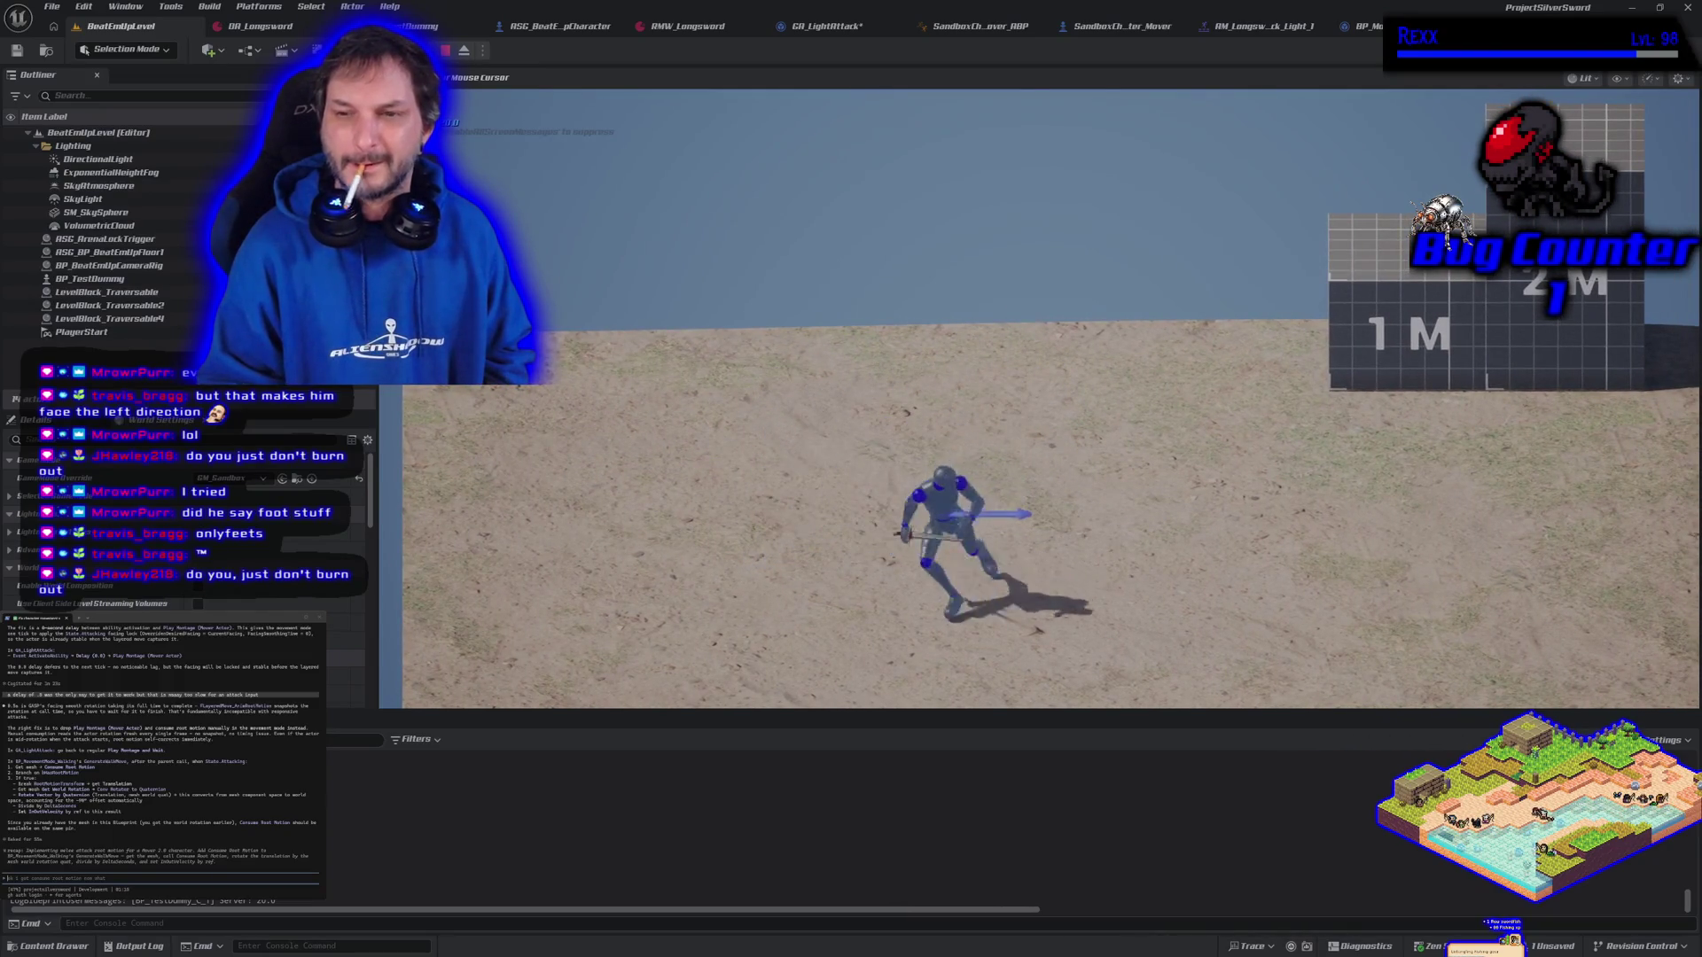
key(a)
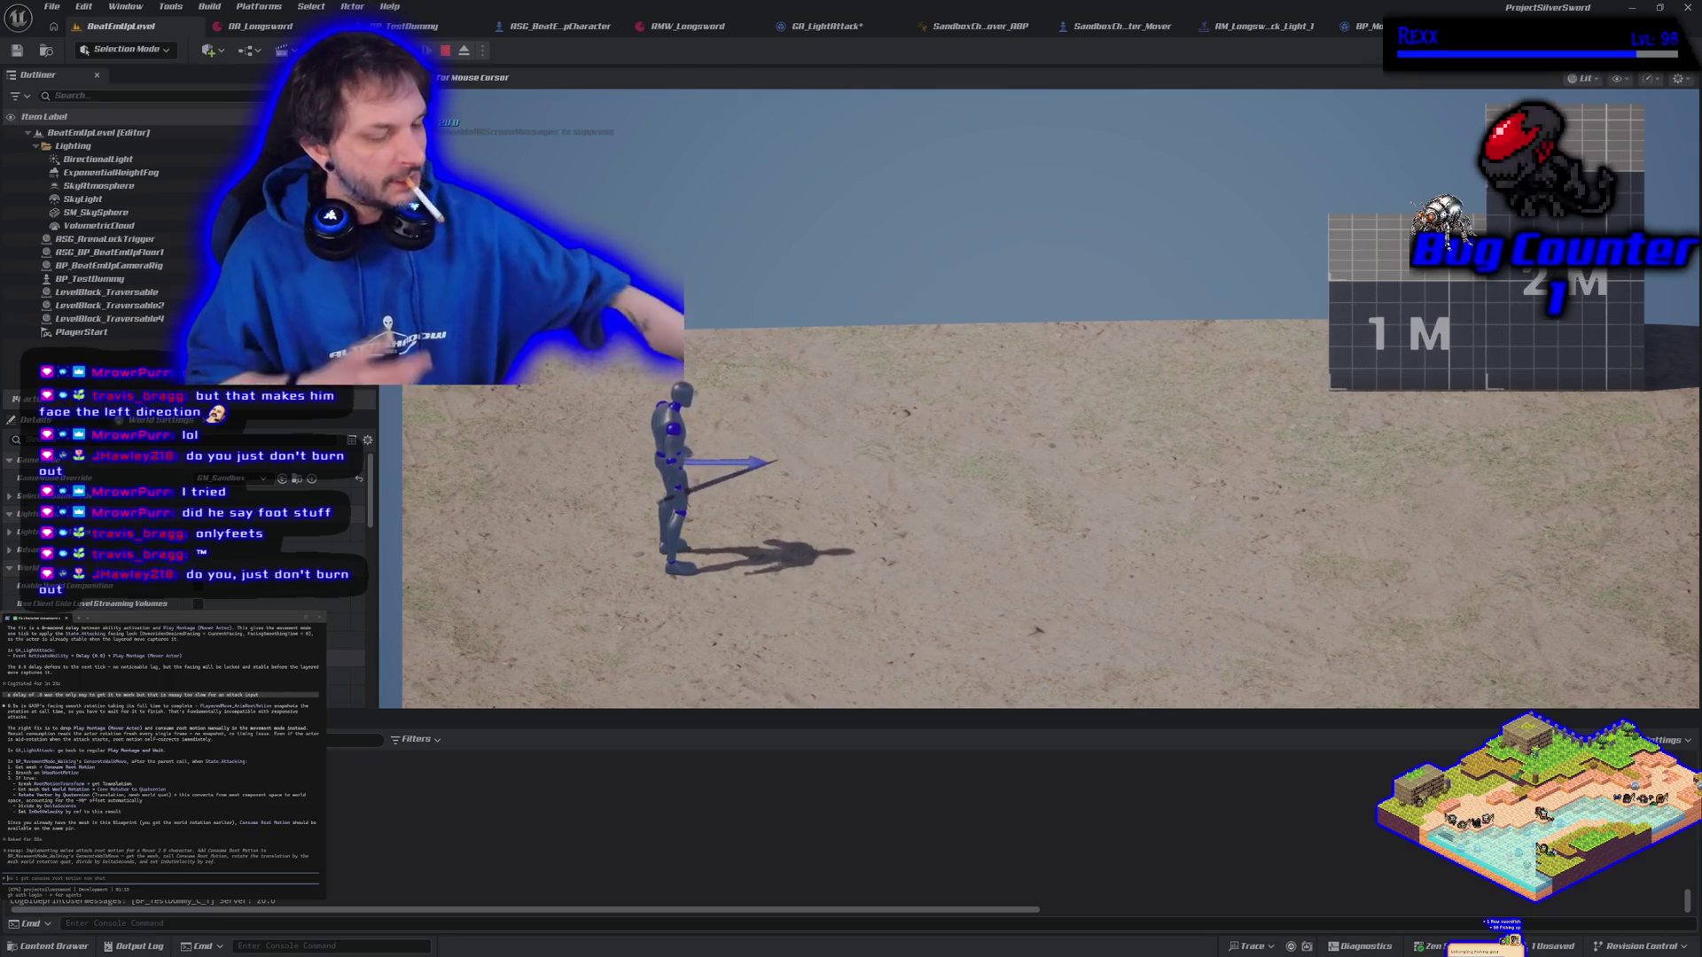
key(Escape)
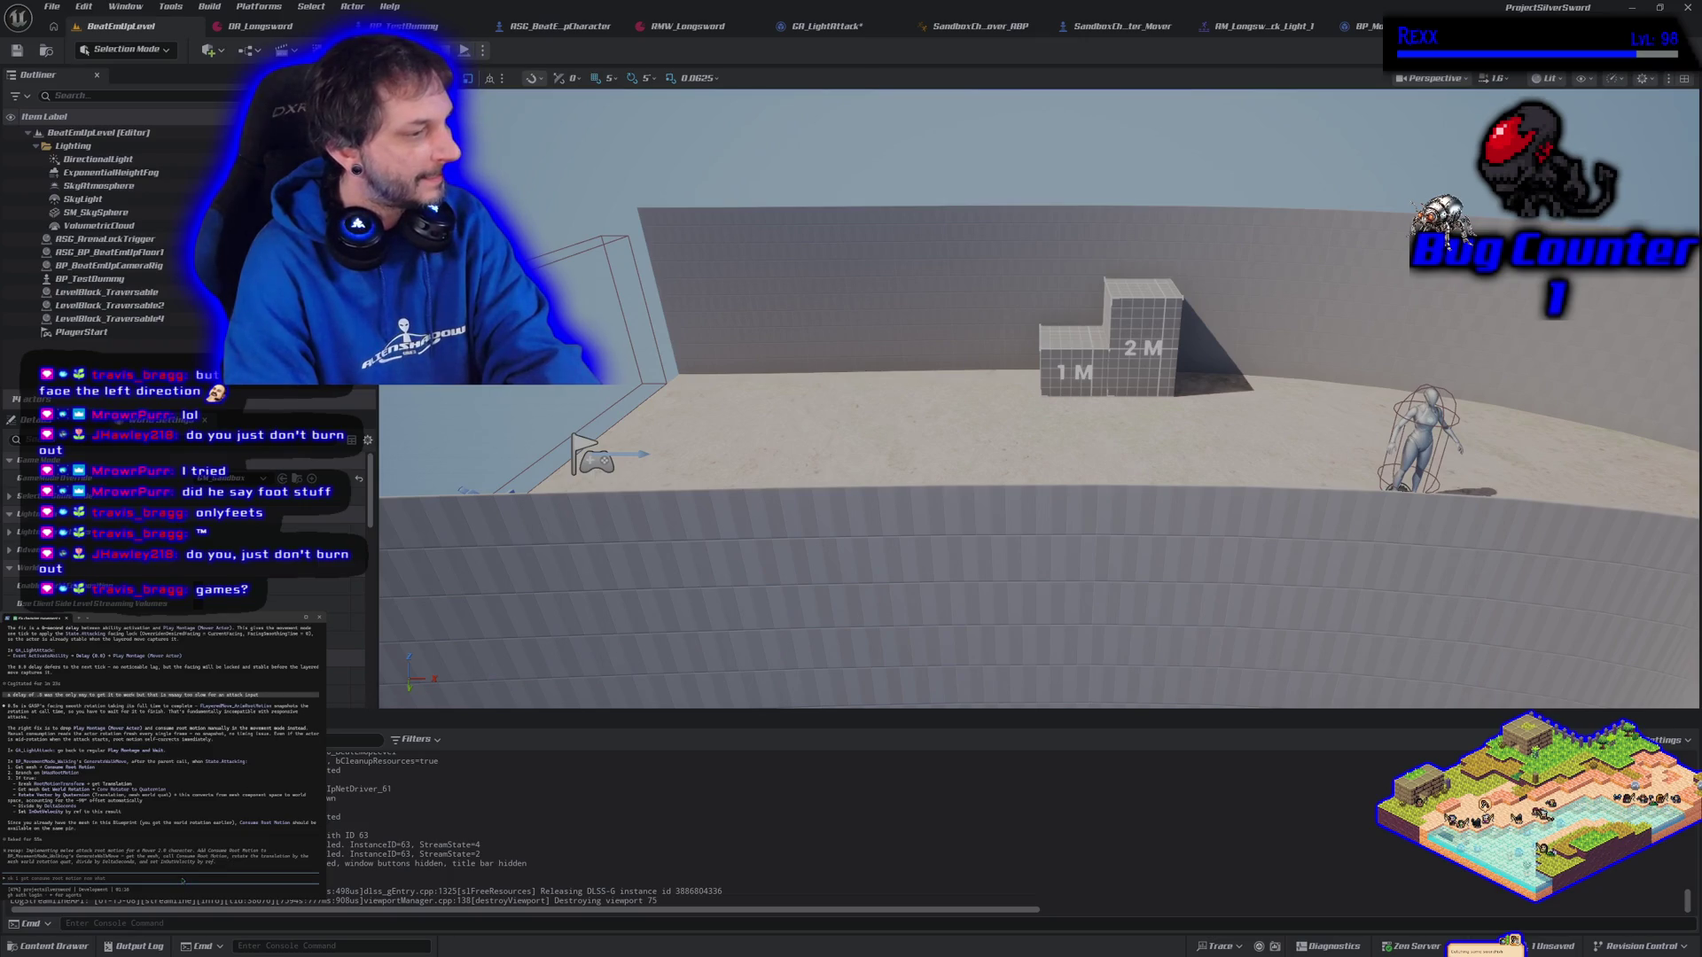
Send the coding assistant 'that is no' consume root motion option
text(that is )
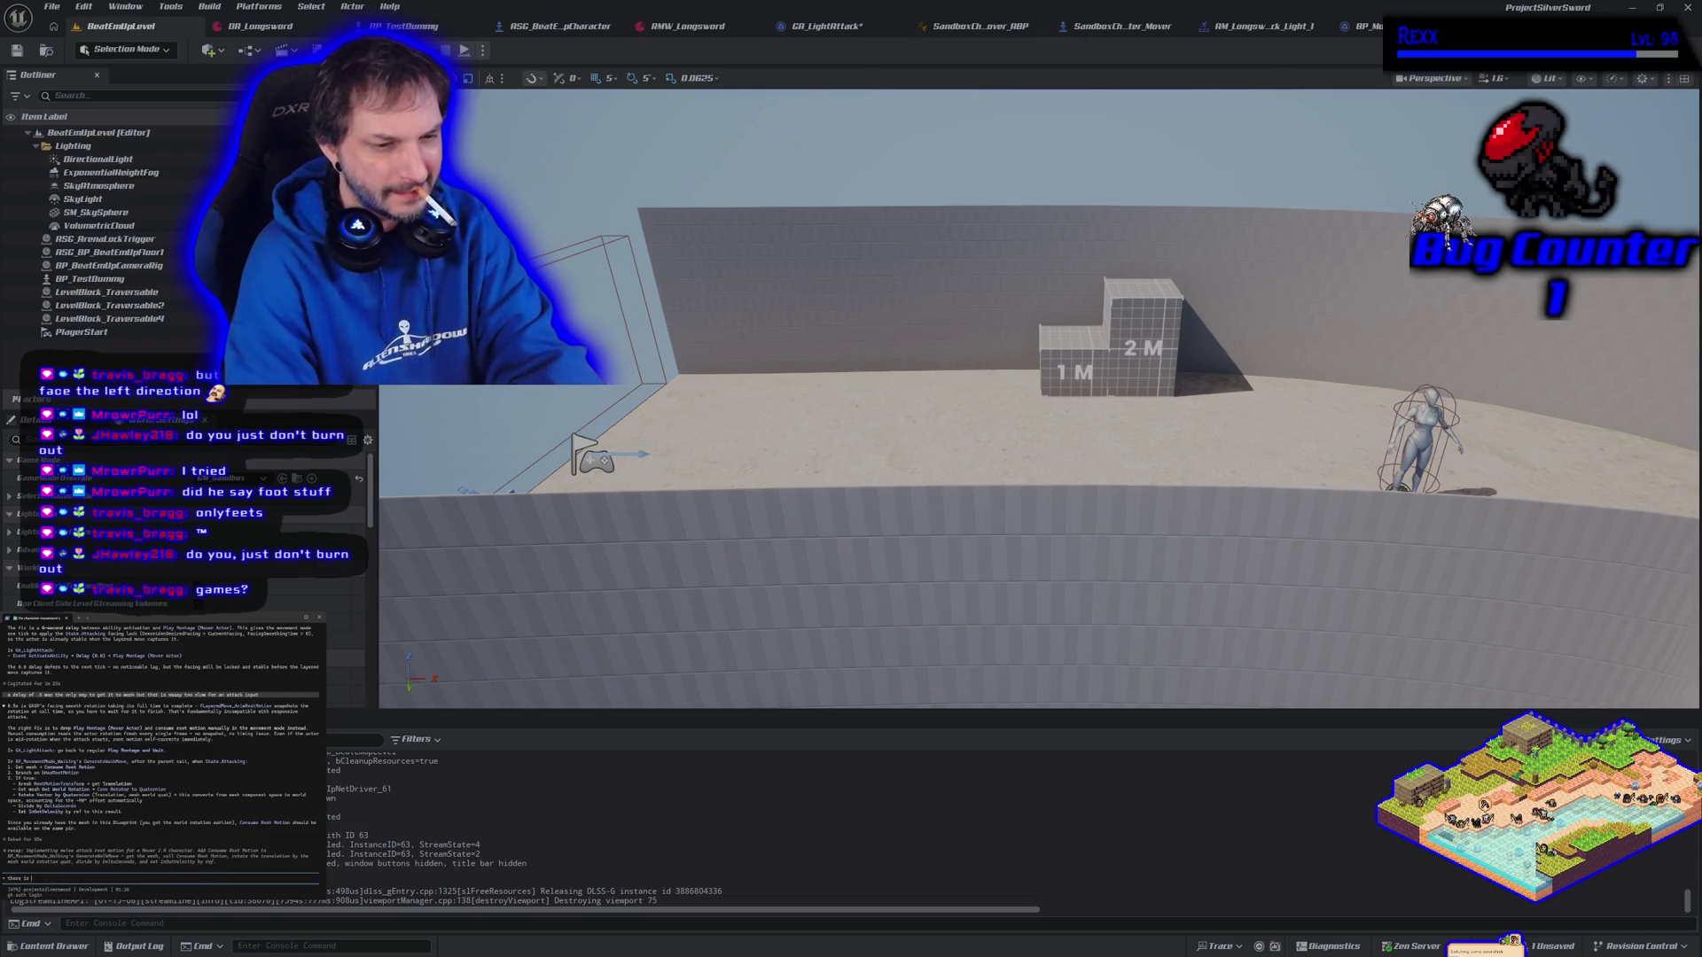
text(no consume root motion)
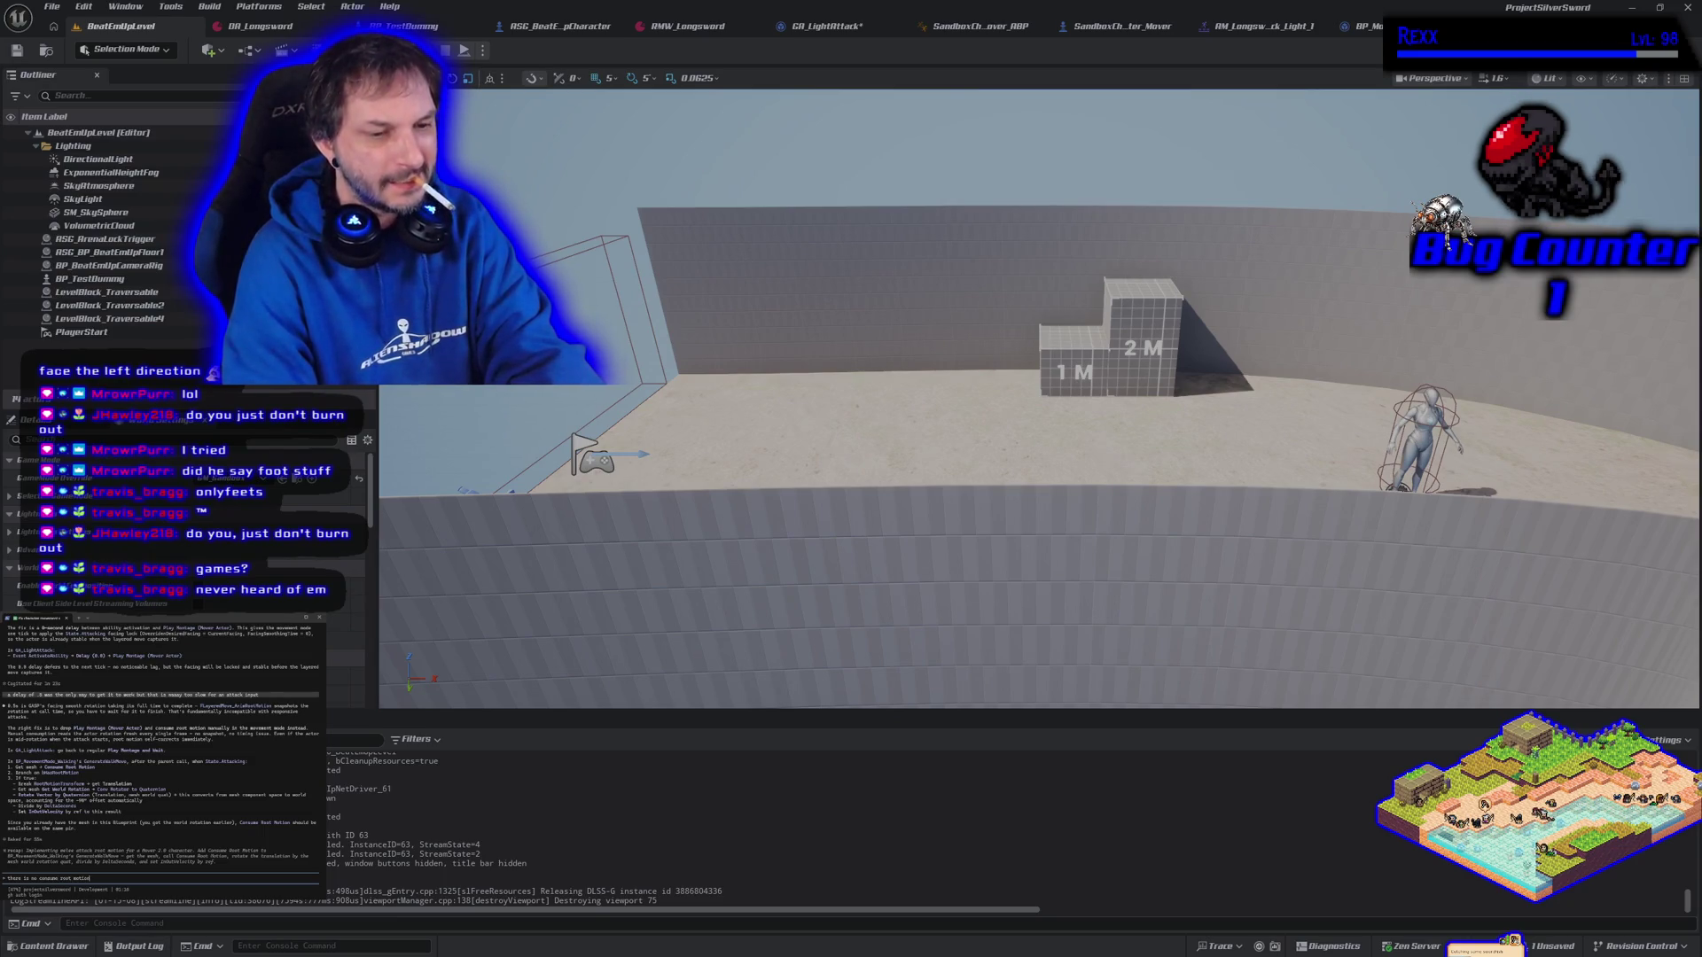
key(Return)
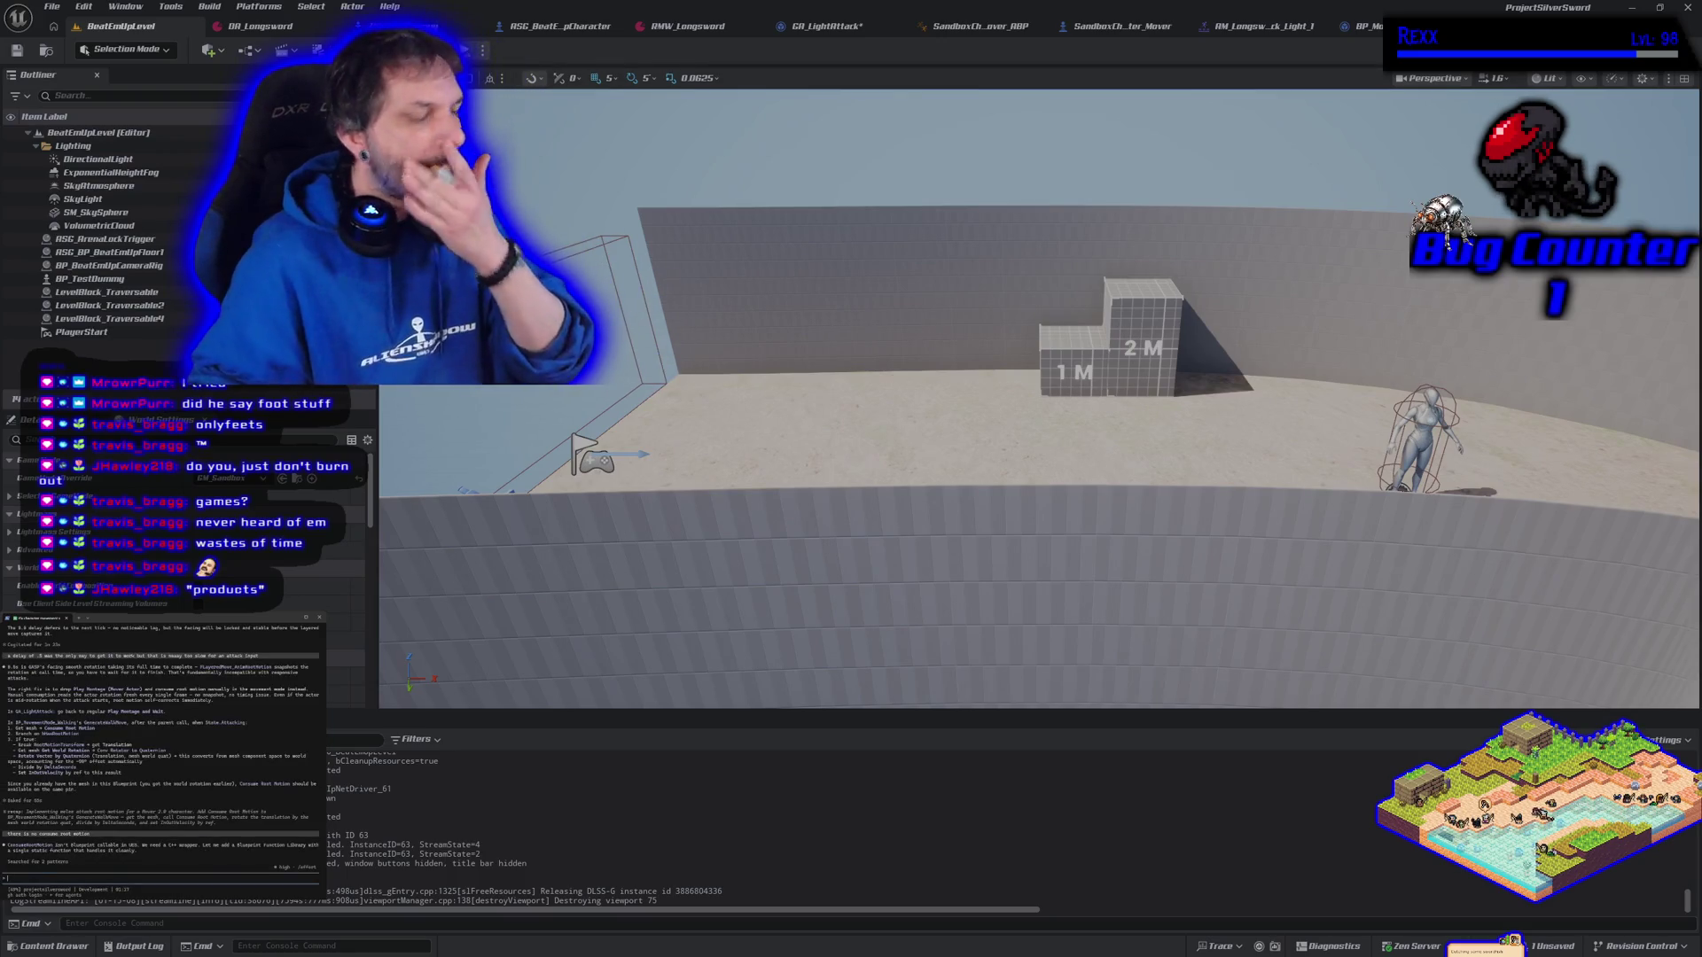
Reply to the assistant about pressing right and waiting until state attacking, disputing its explanation
text(but)
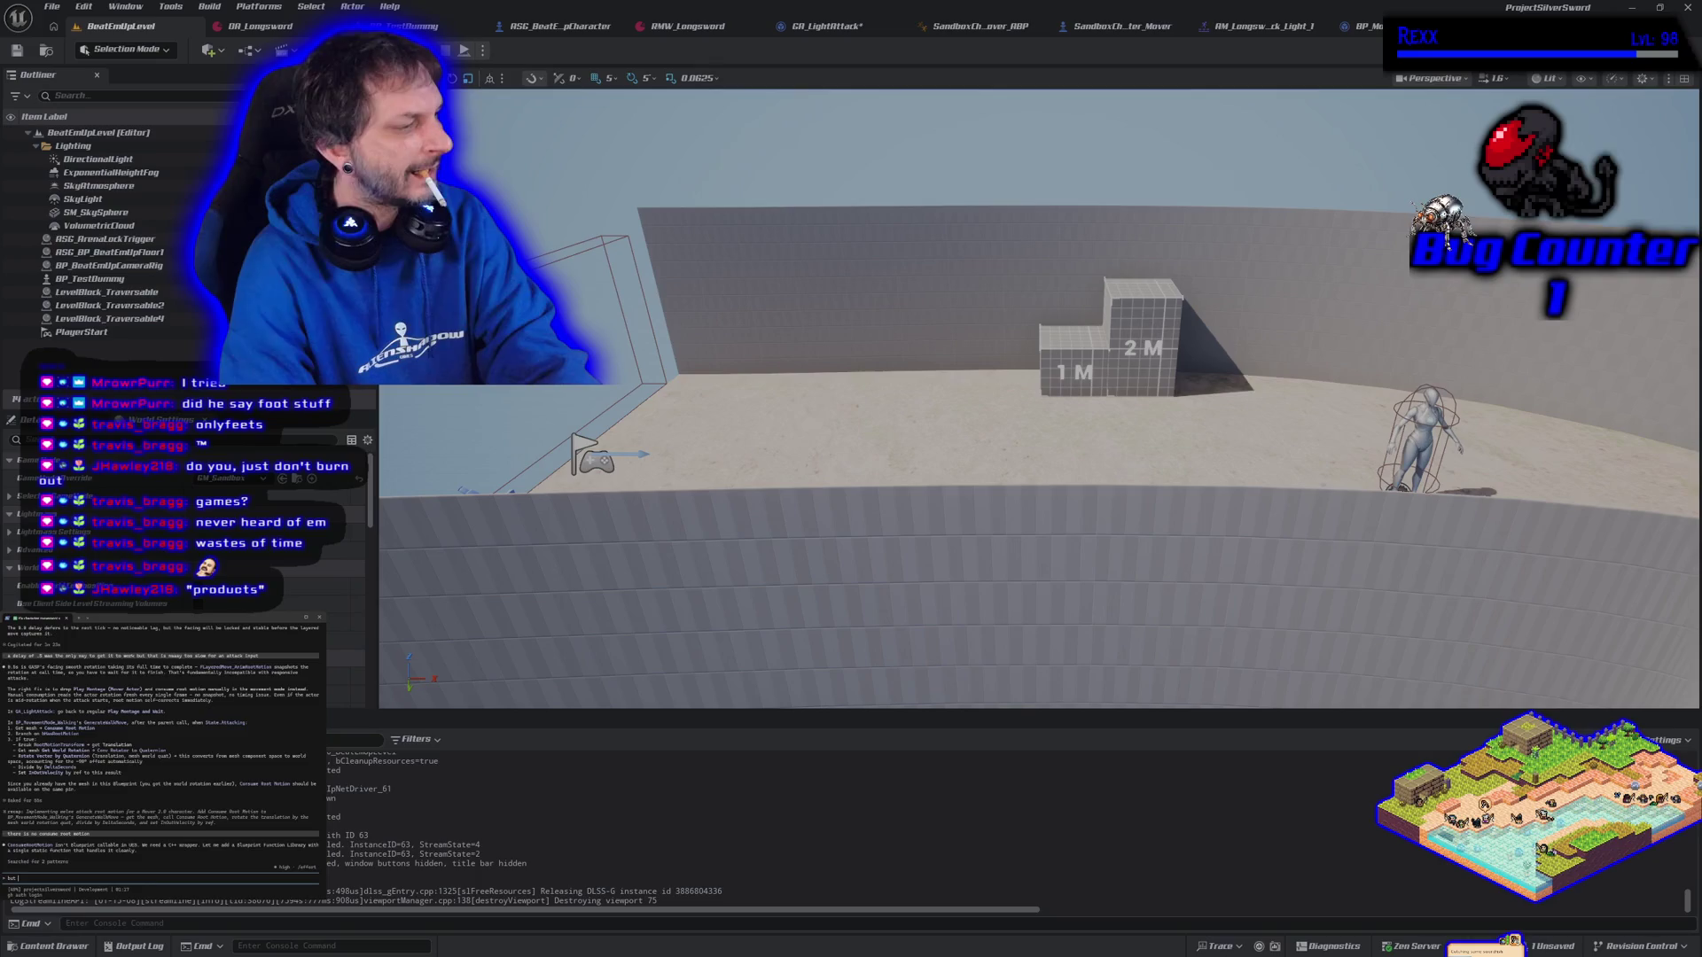
text(d)
text(re pressing the inp)
text(ut direction rig)
text(ht befo)
text(re,)
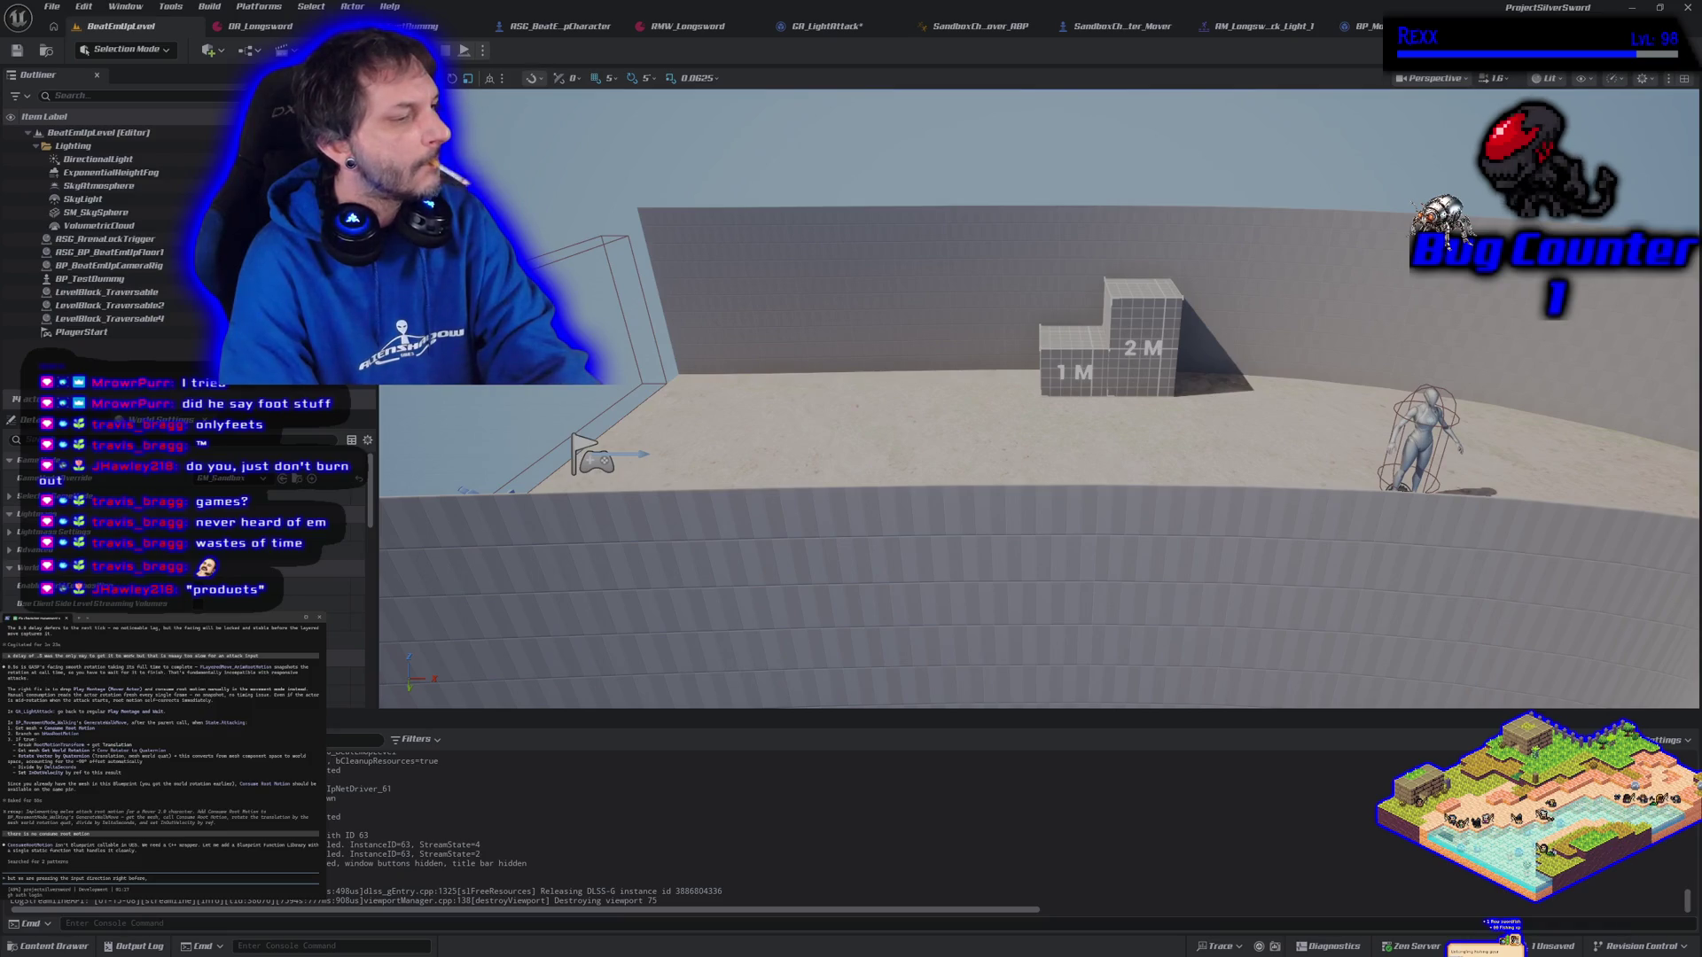
text(so if)
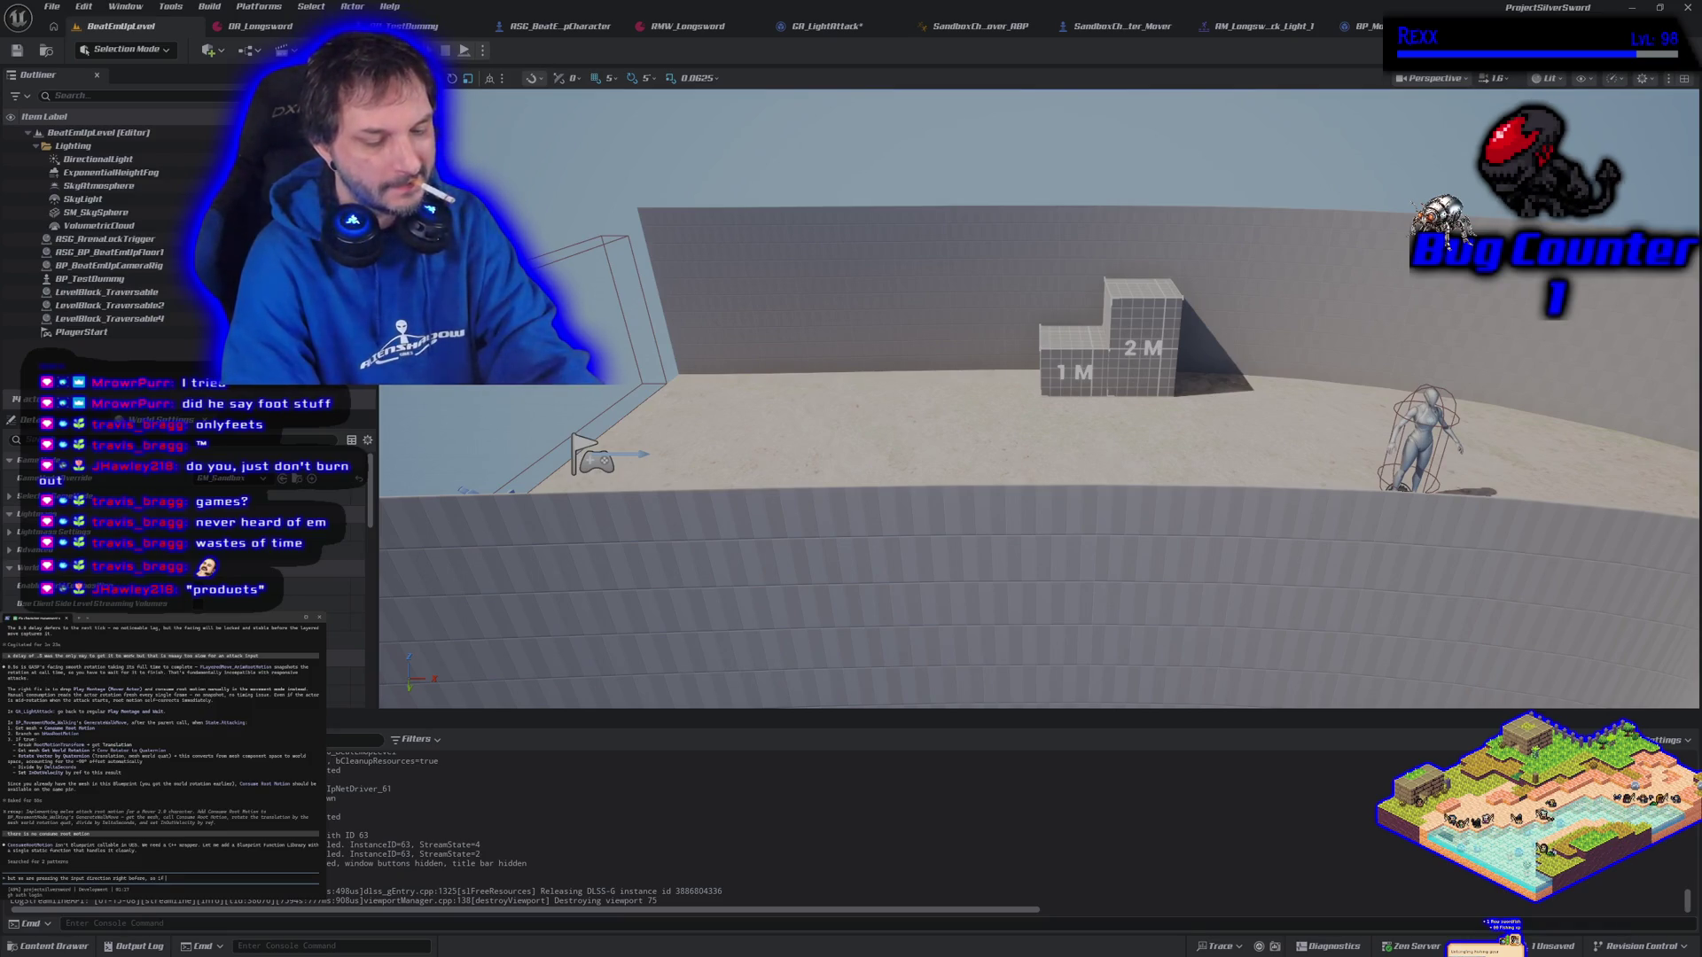
text( we wait till stat)
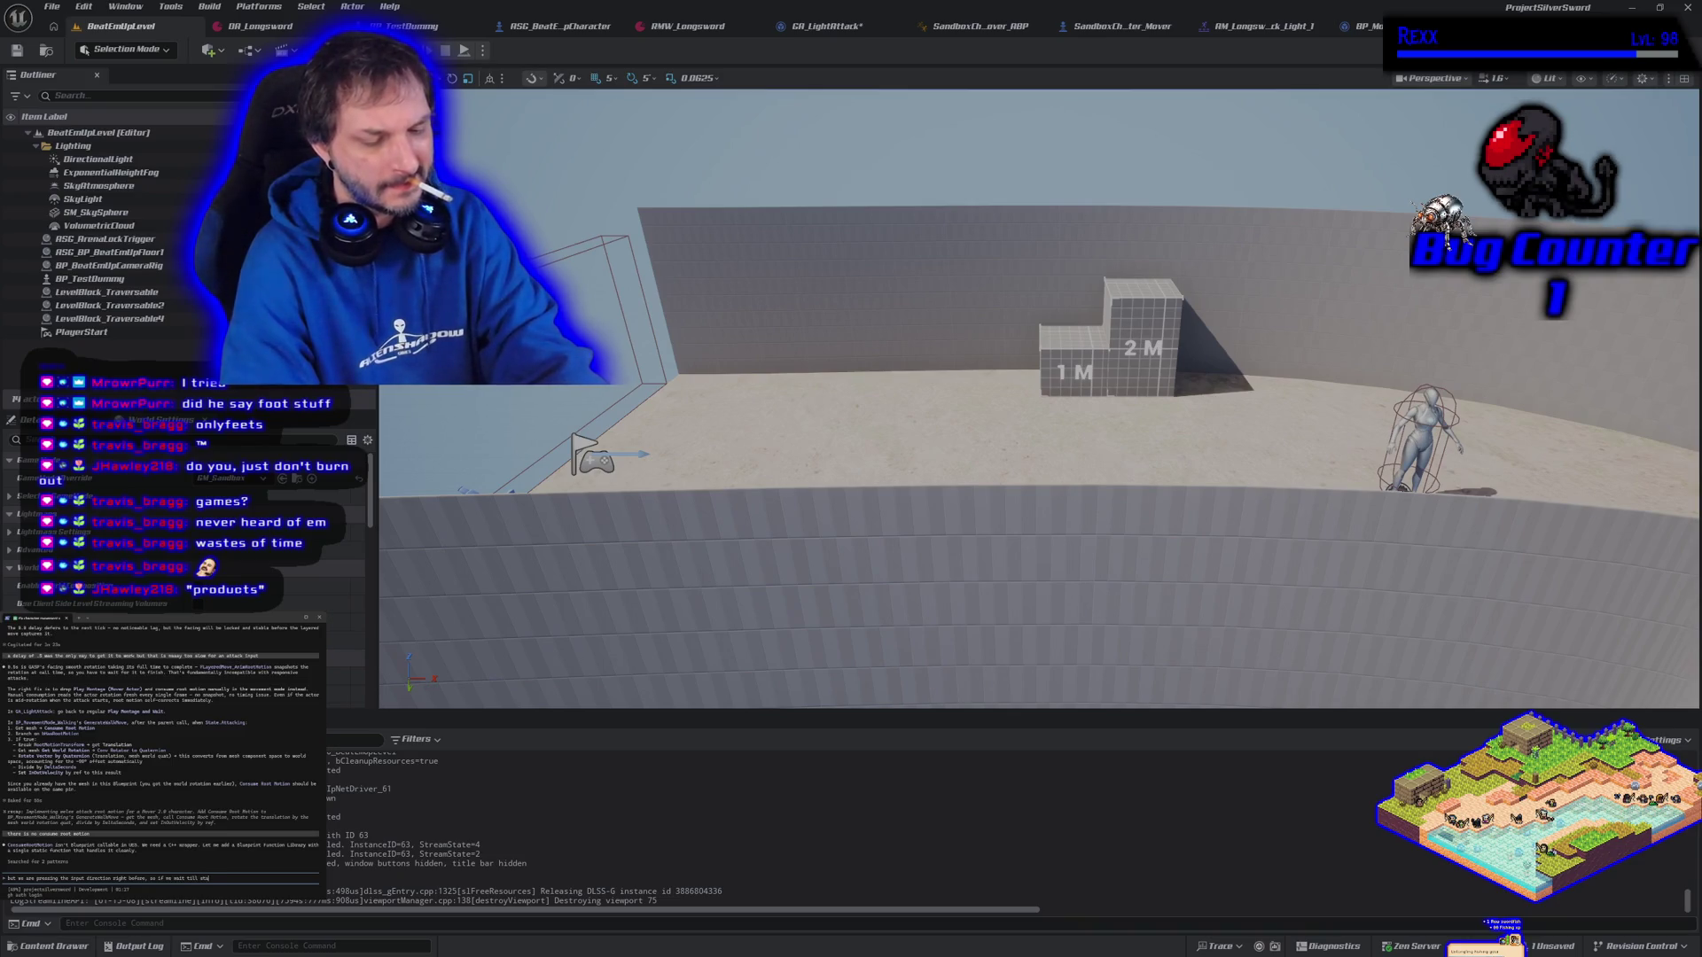
text(e attac)
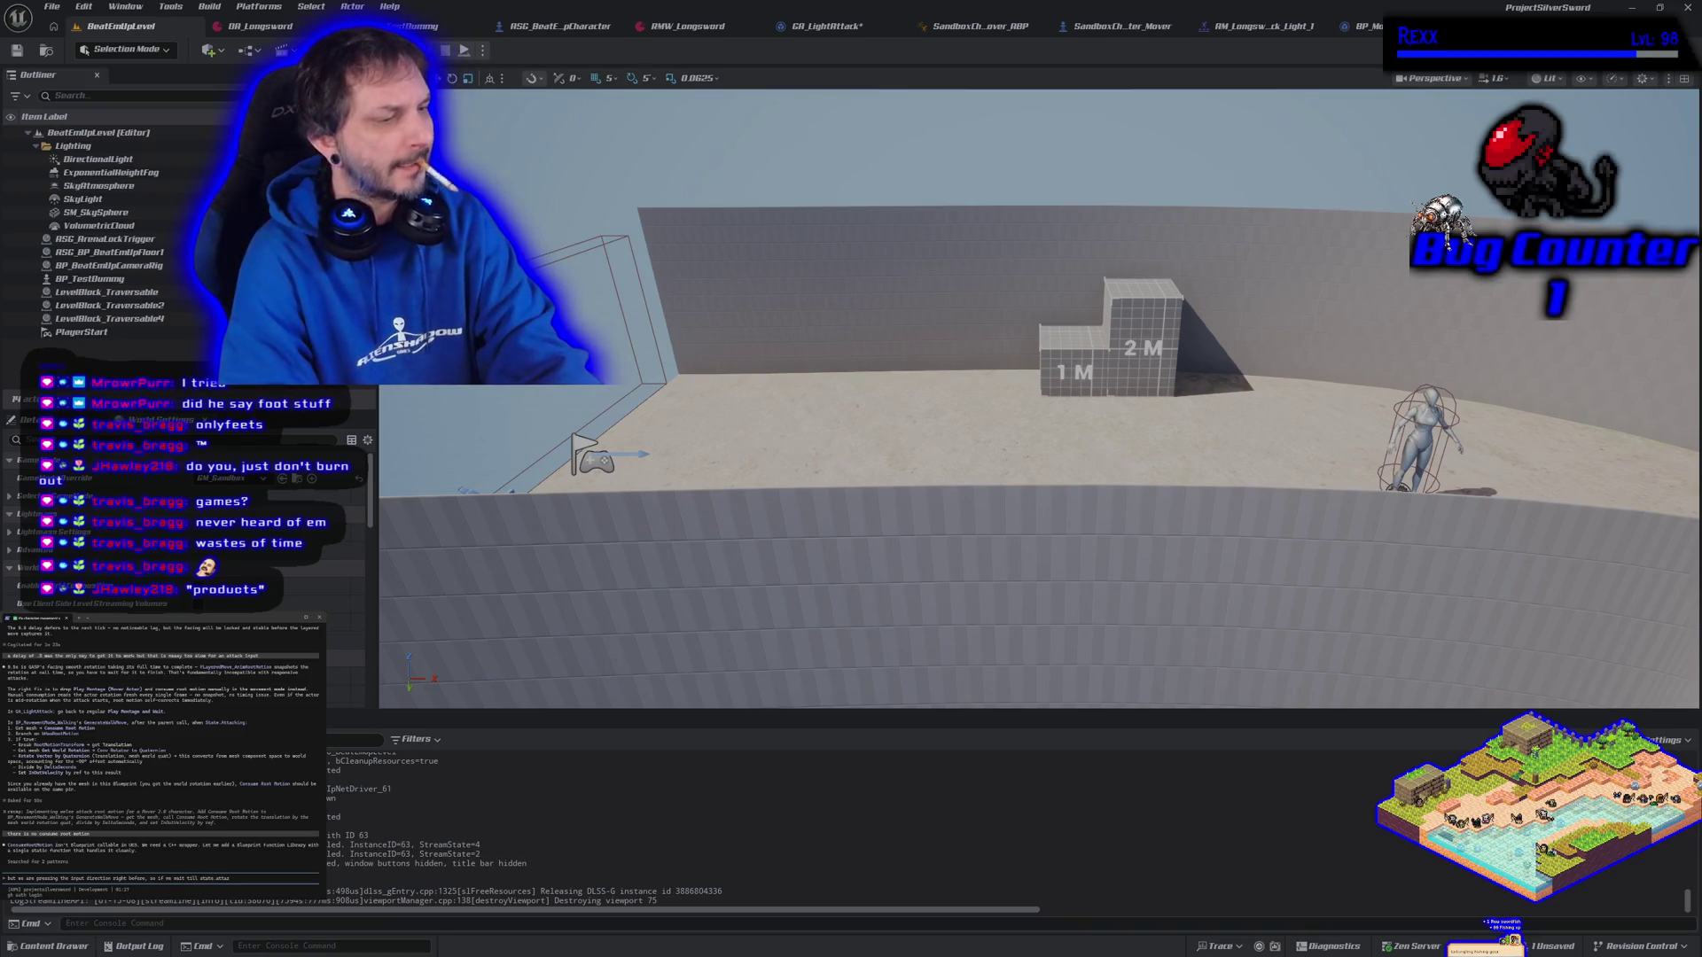
text(king)
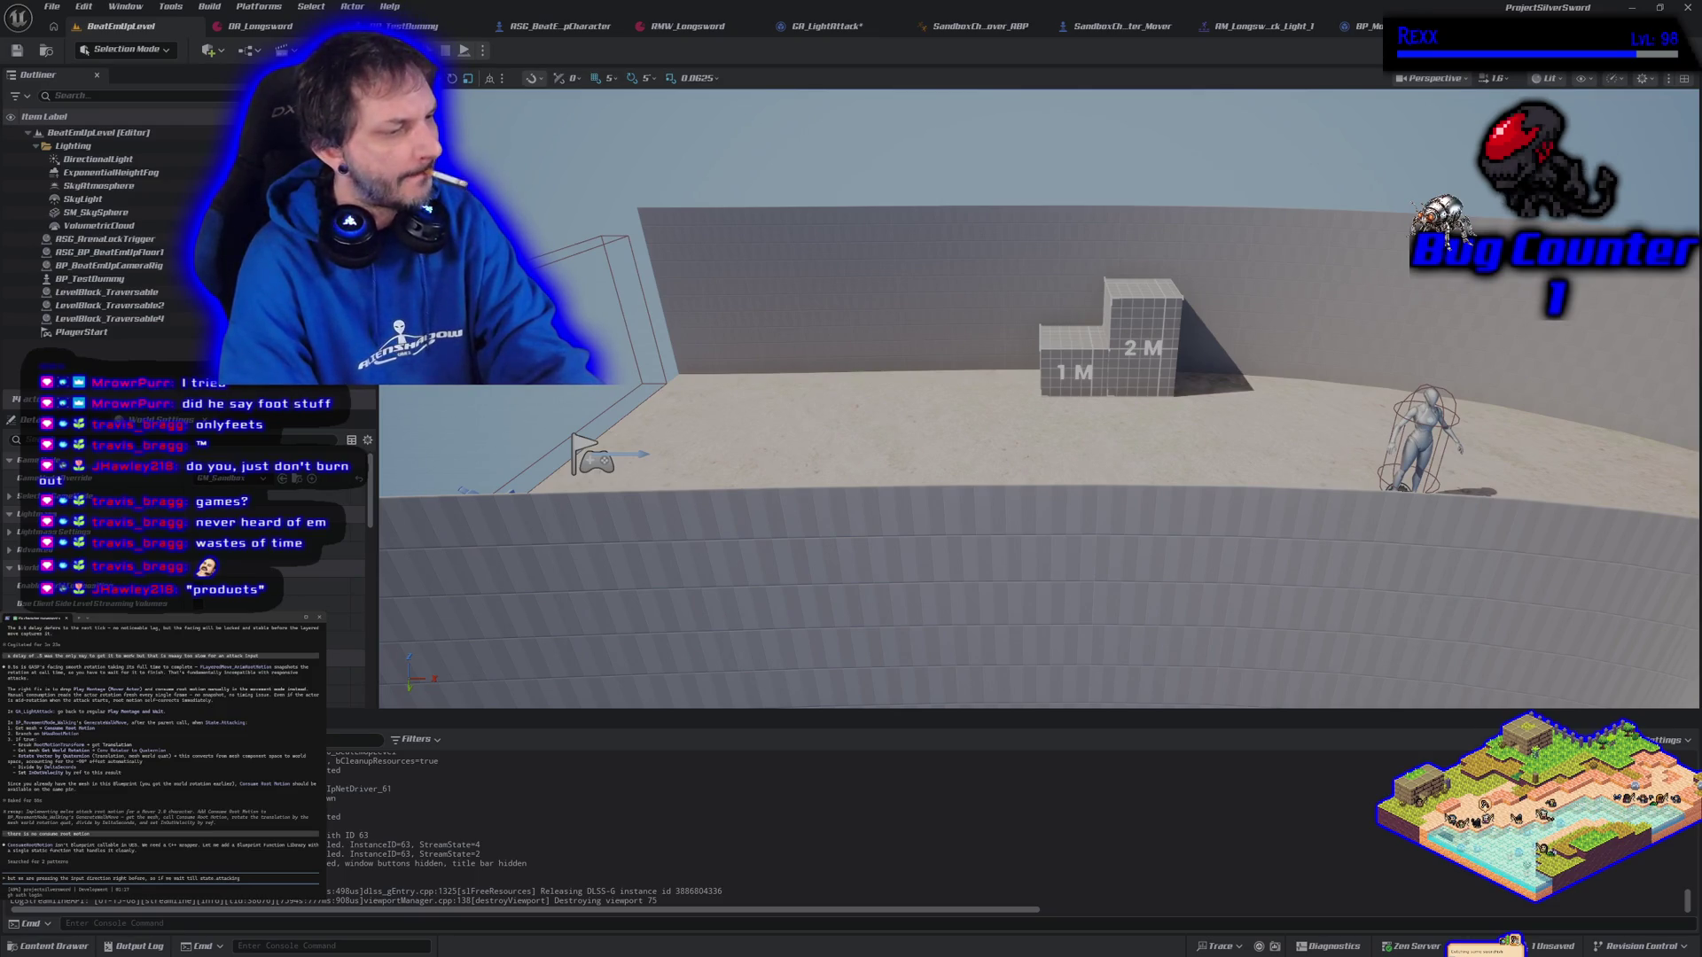
text( itll be too late)
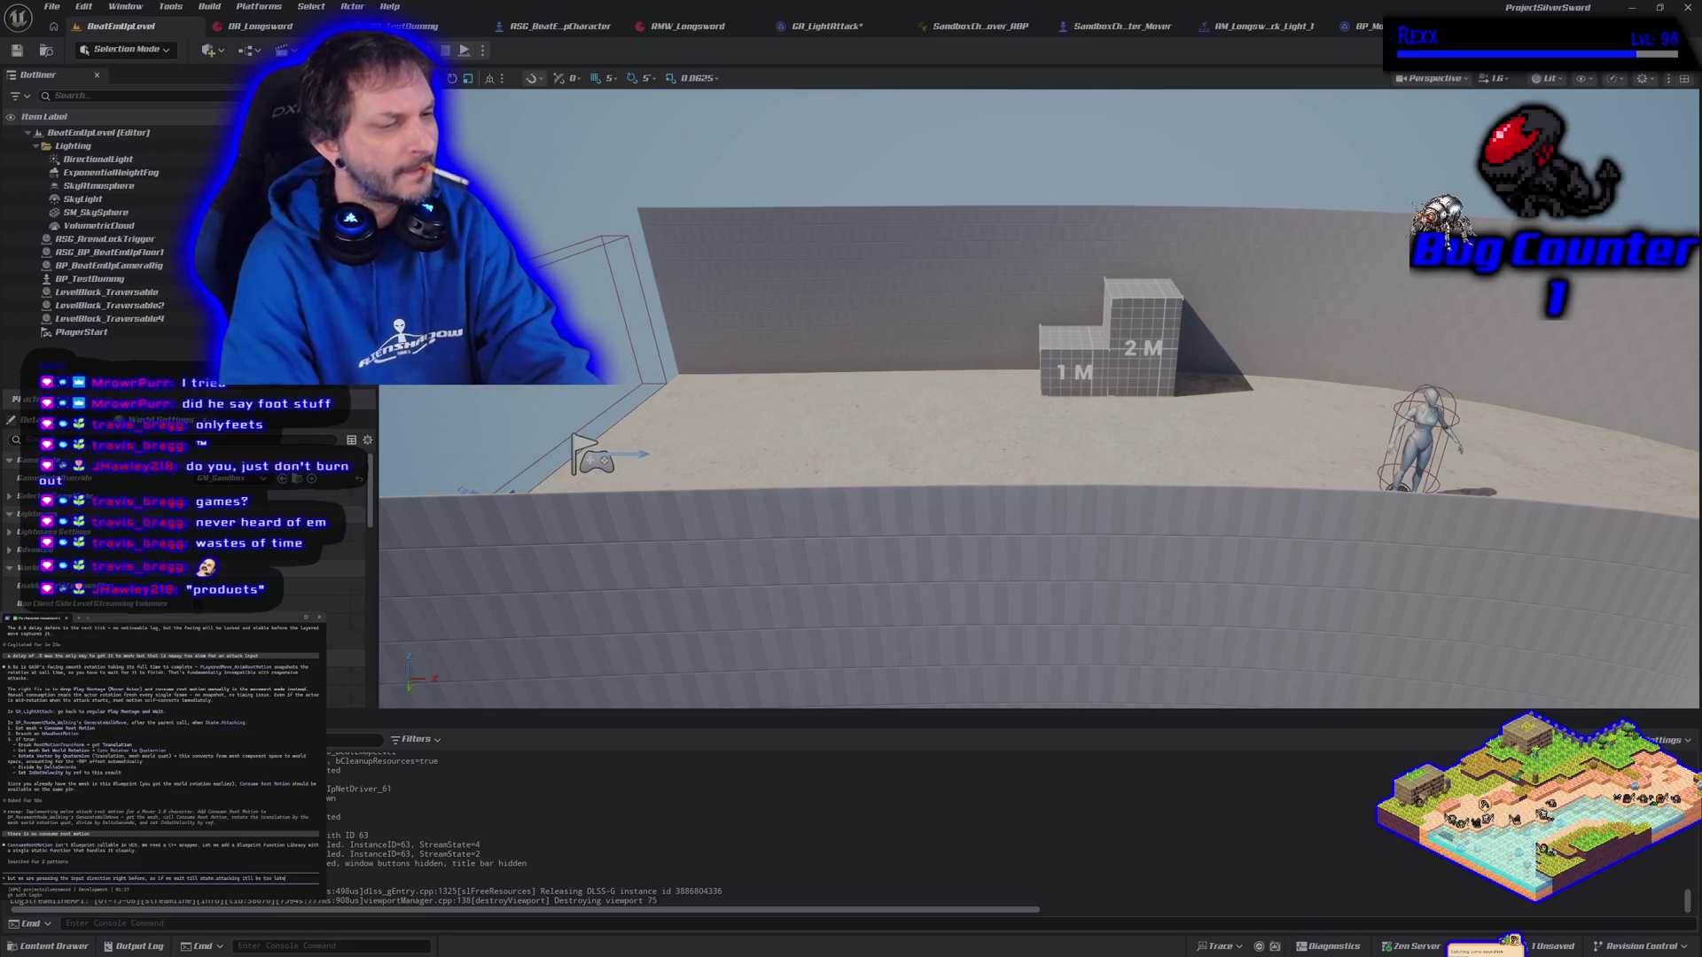
key(Return)
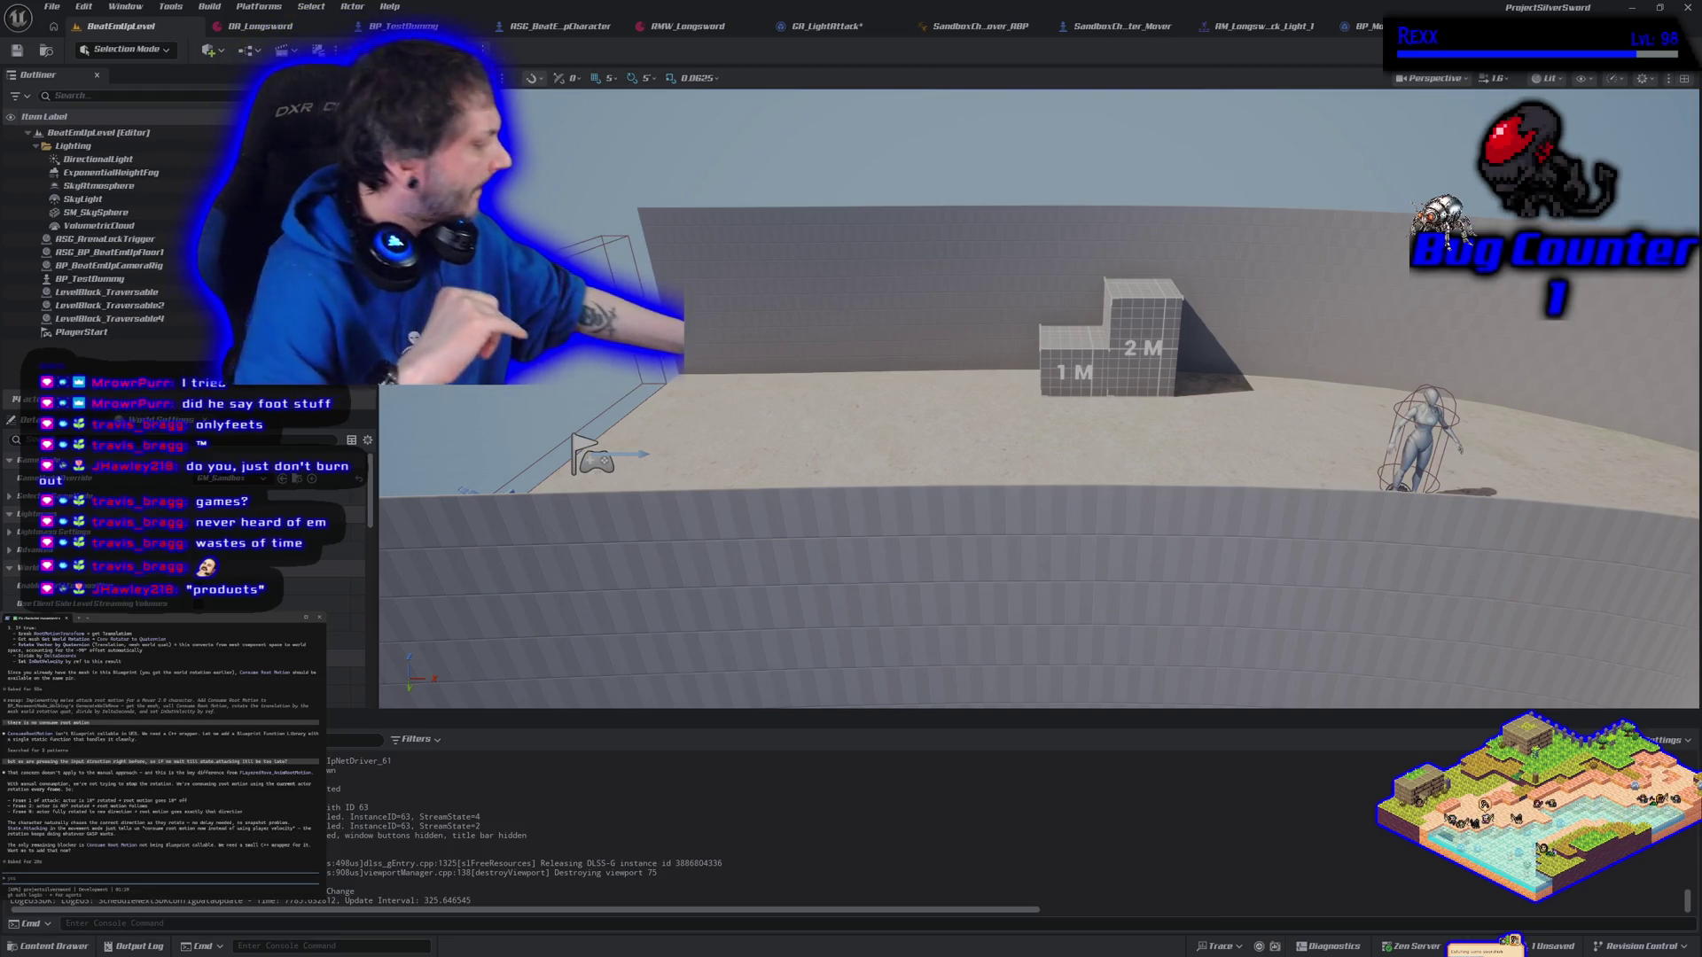
text(4s not e ye)
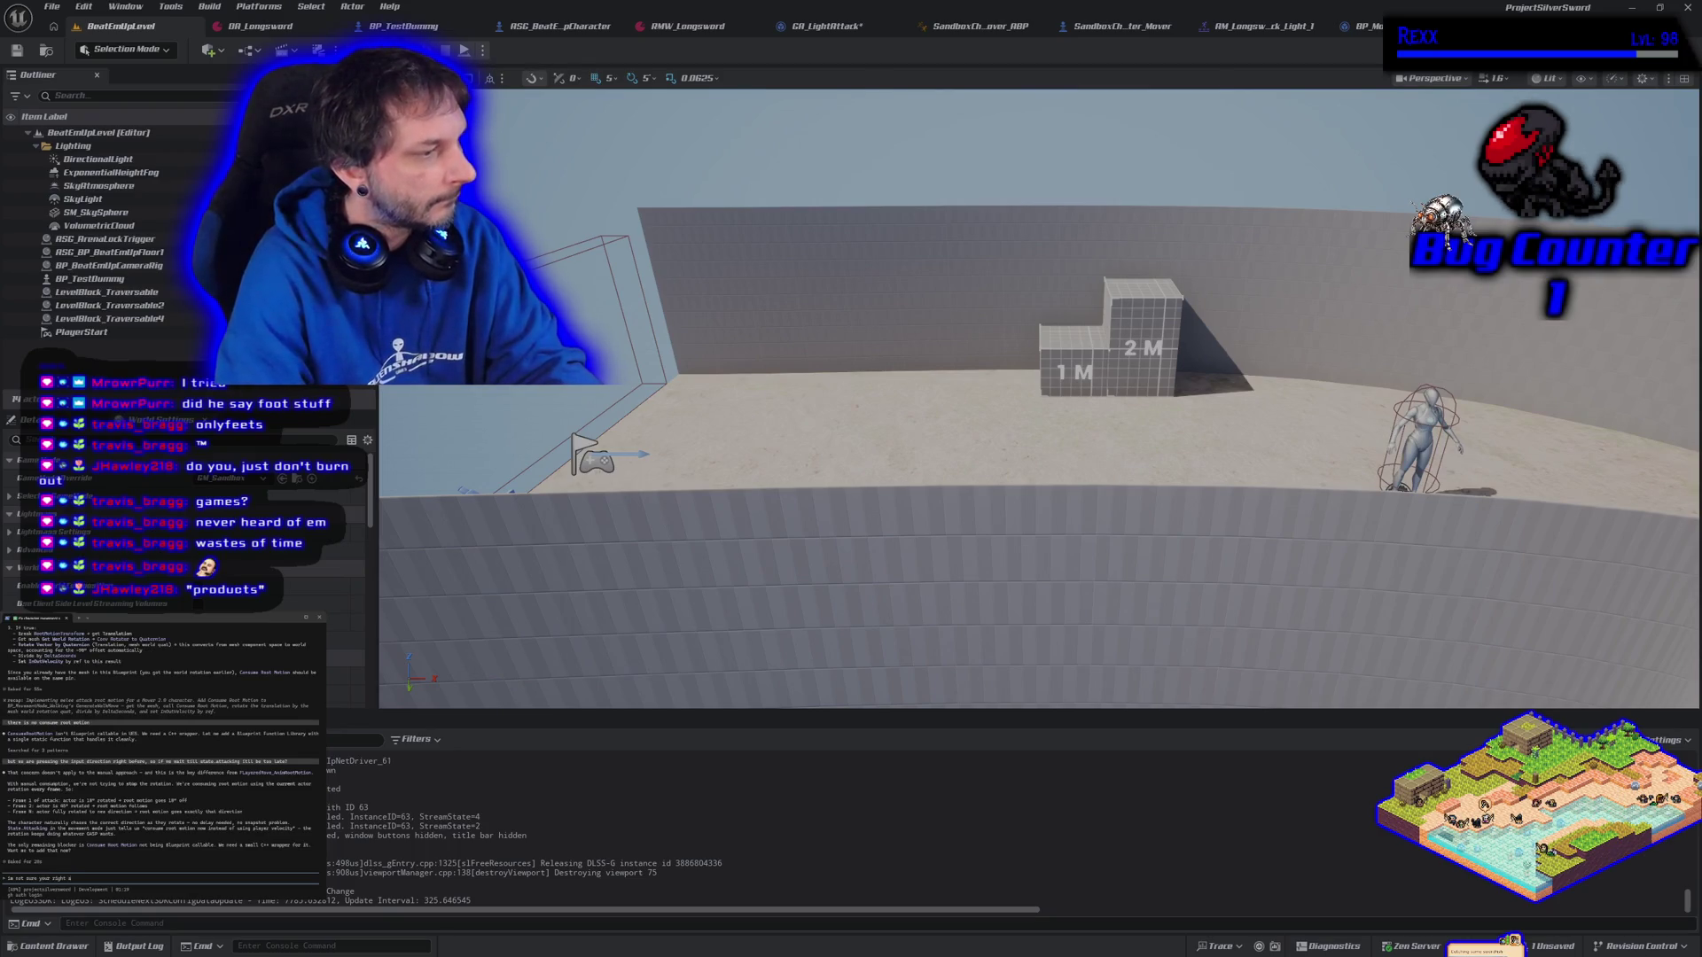
key(Return)
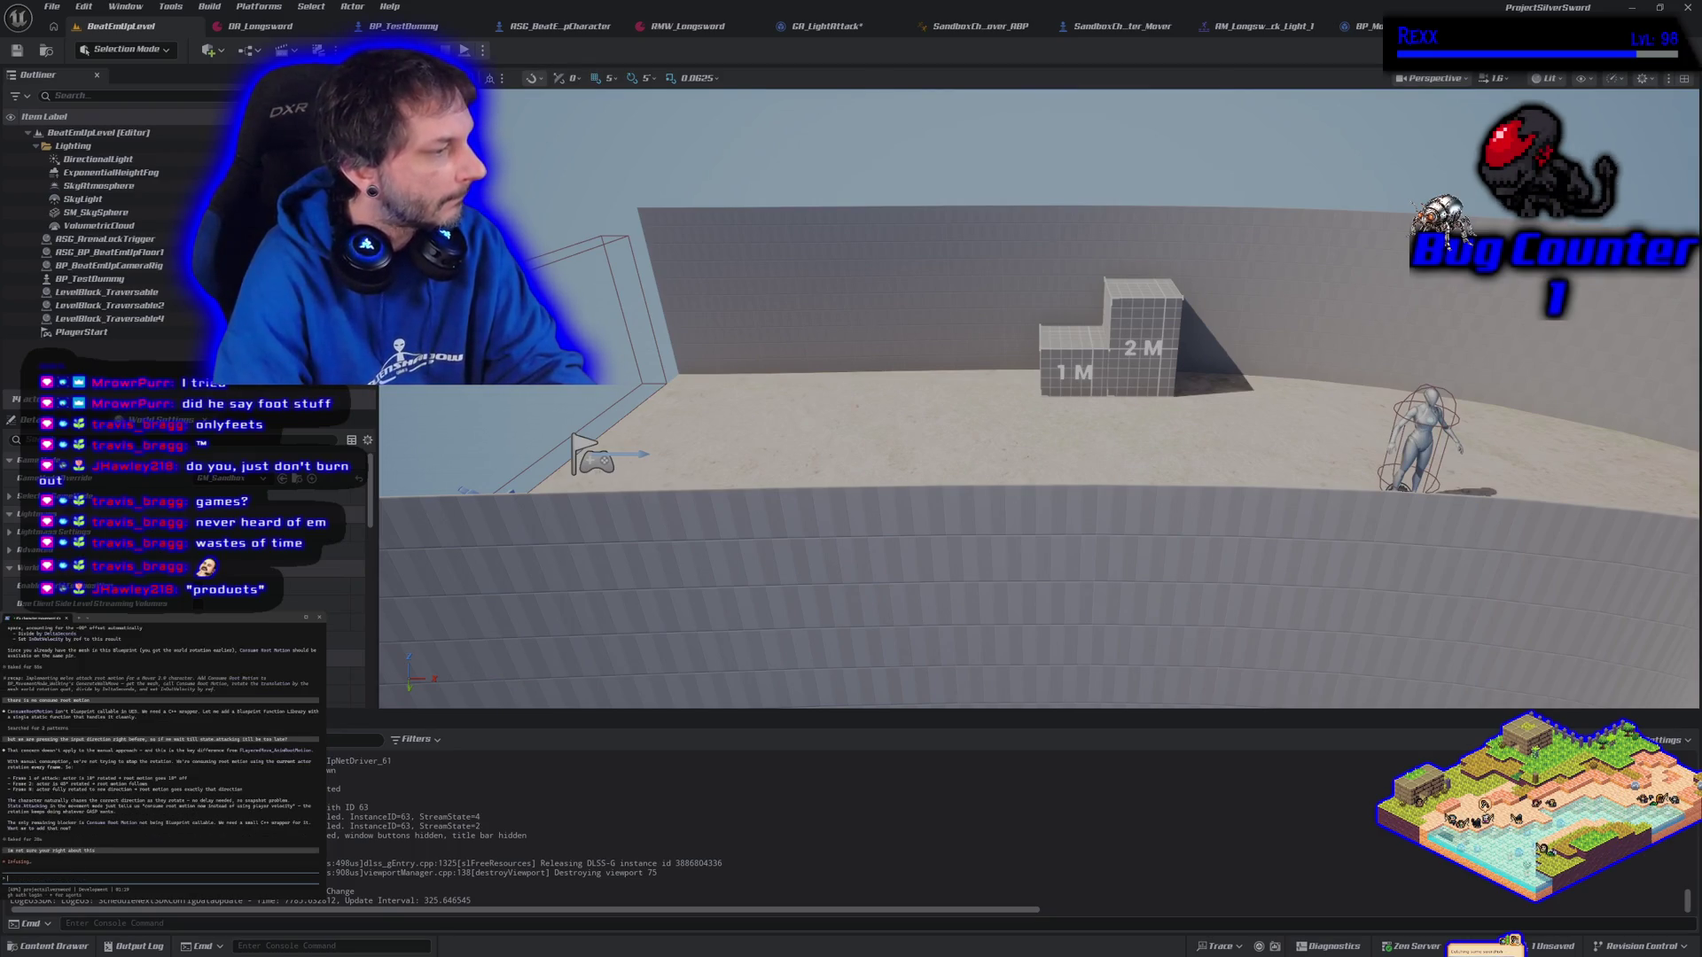